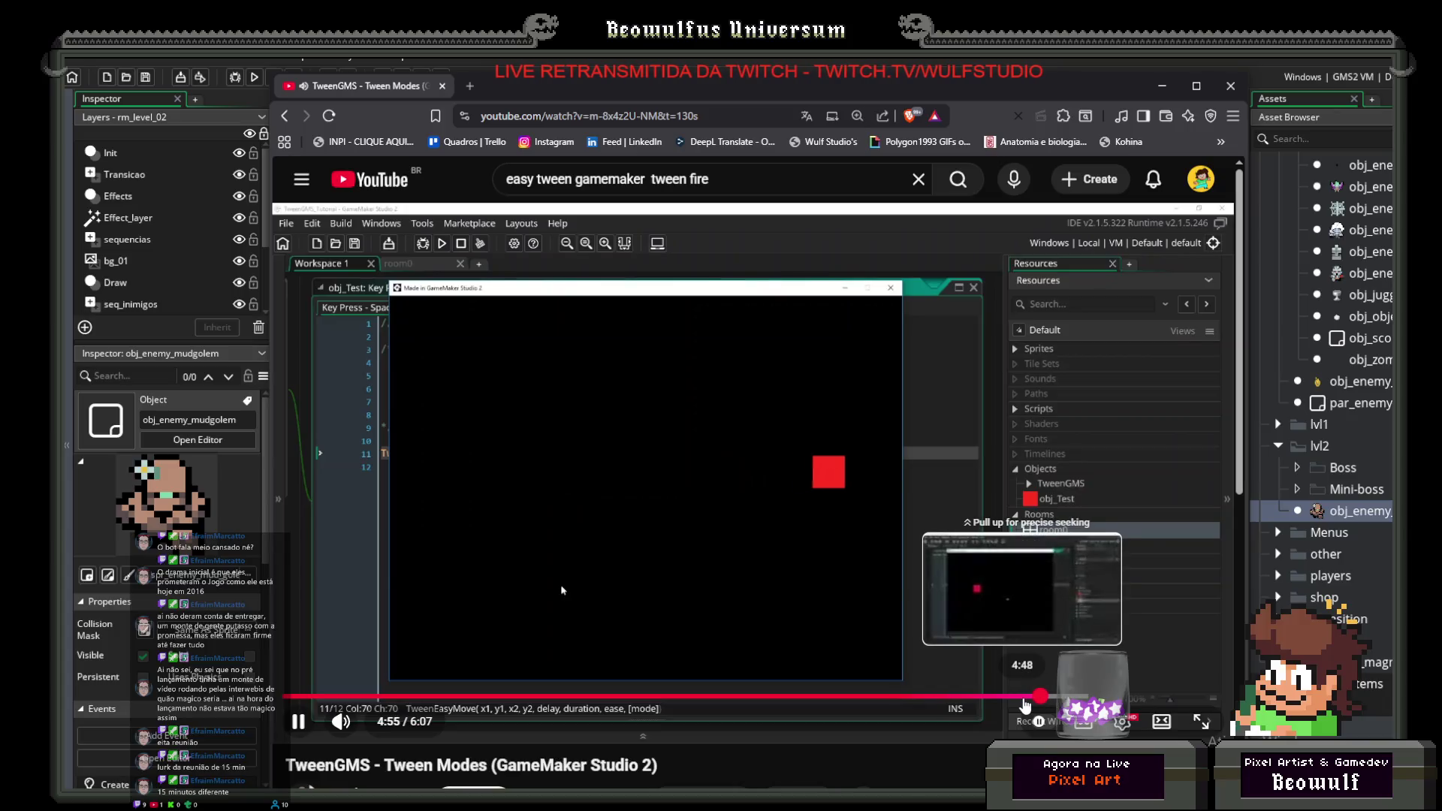
# Step: Skim the current tween video, then play Easy Tweens from the TweenGMS Tutorials playlist
pyautogui.click(1023, 697)
pyautogui.moveTo(1023, 703); pyautogui.dragTo(1202, 702)
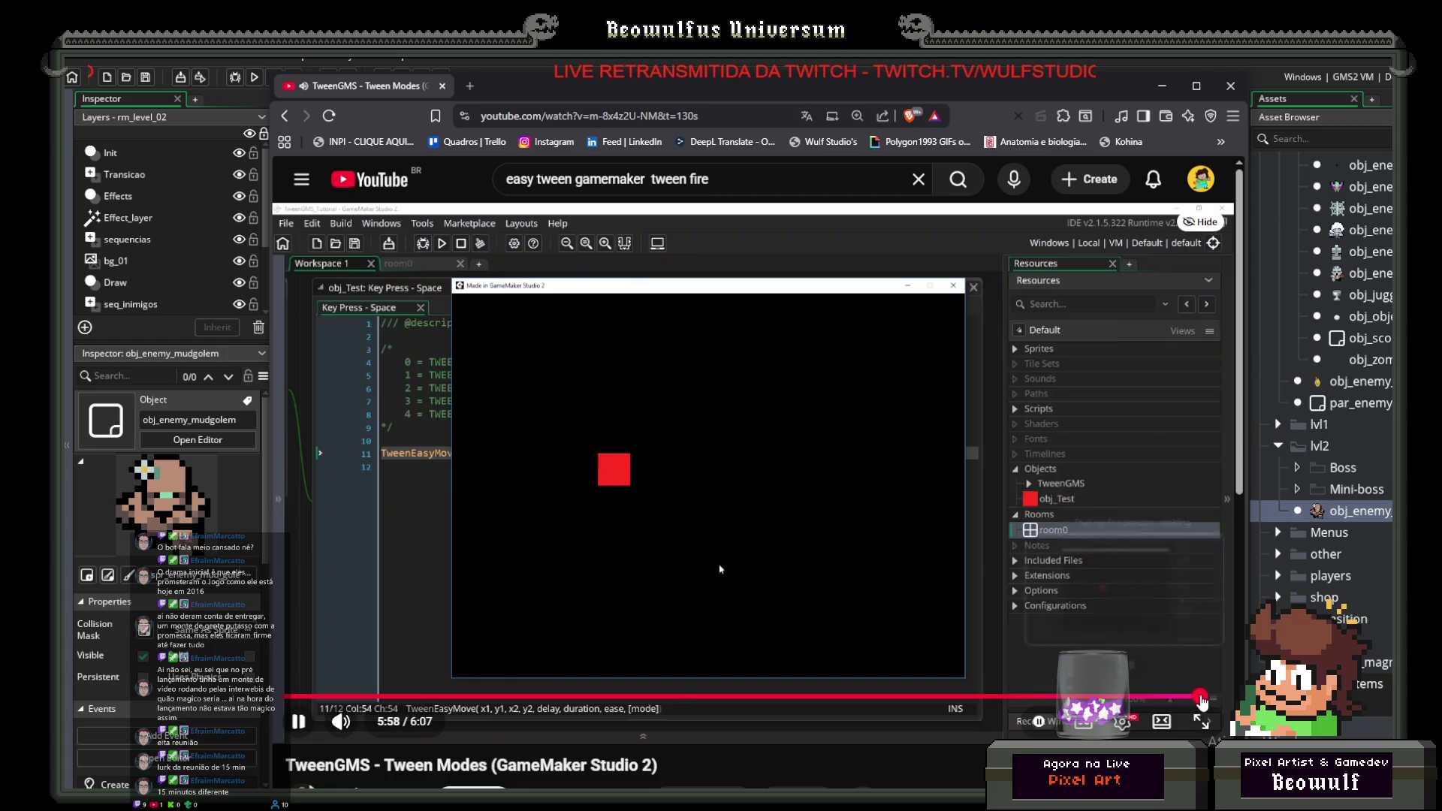
pyautogui.click(286, 116)
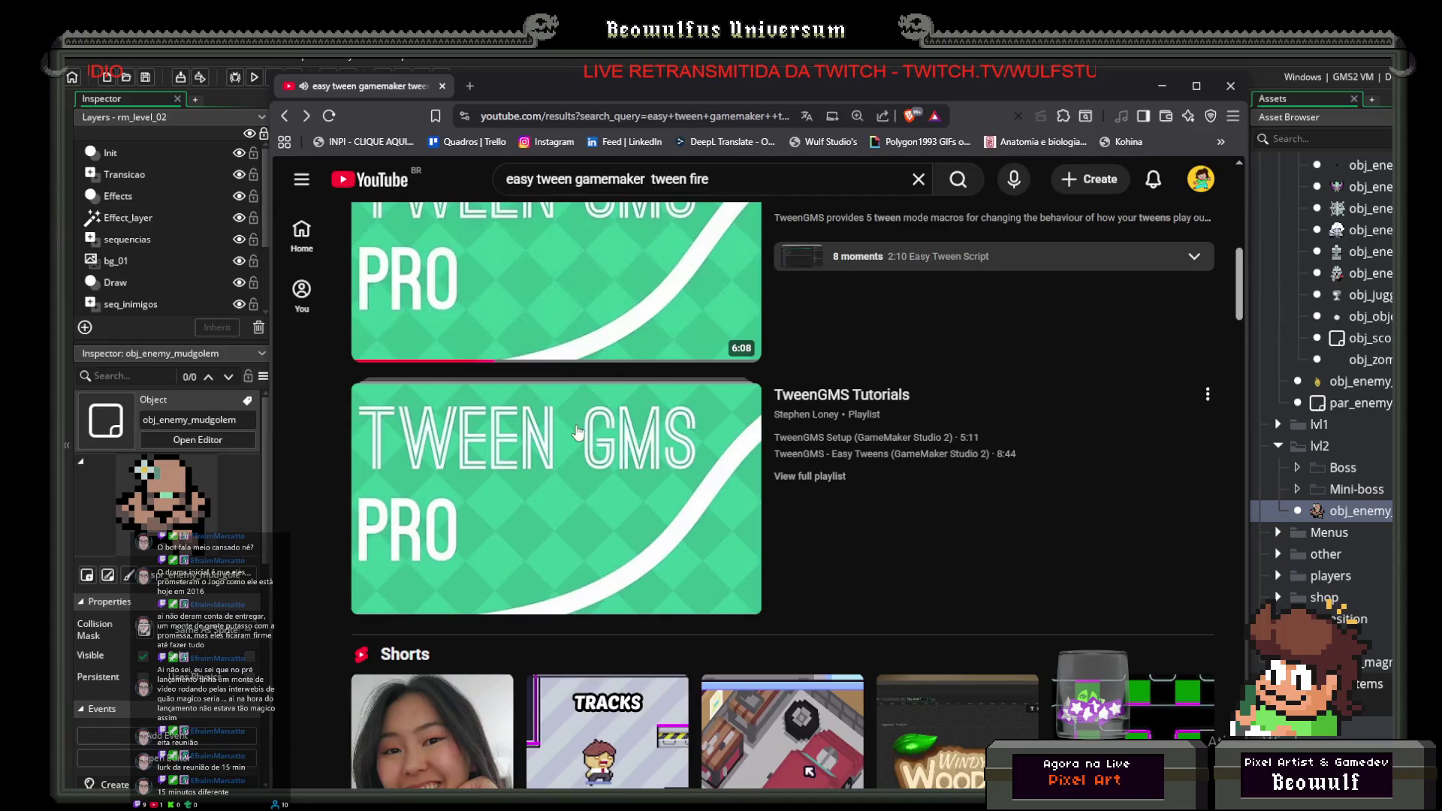
pyautogui.click(842, 400)
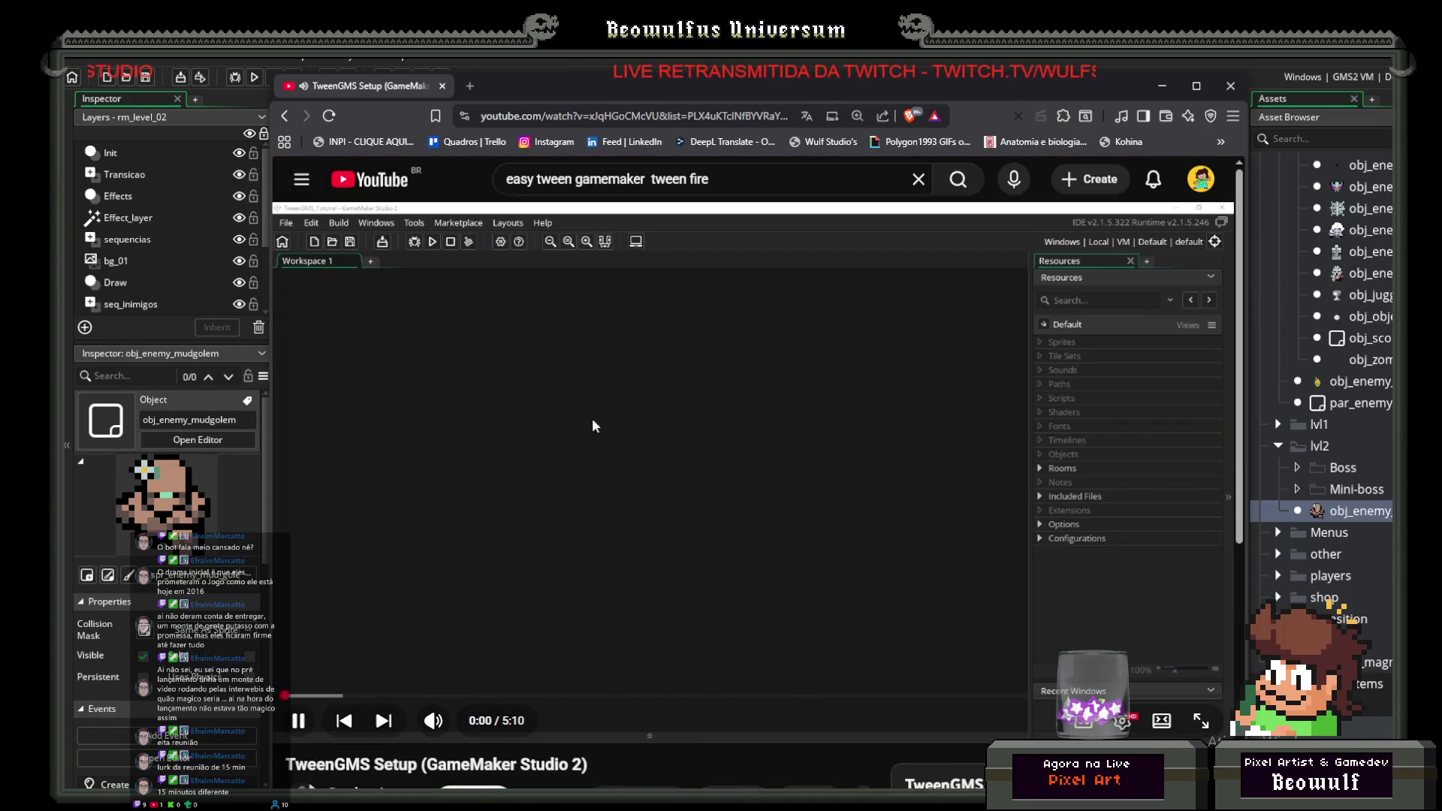
pyautogui.scroll(-5, 601, 423)
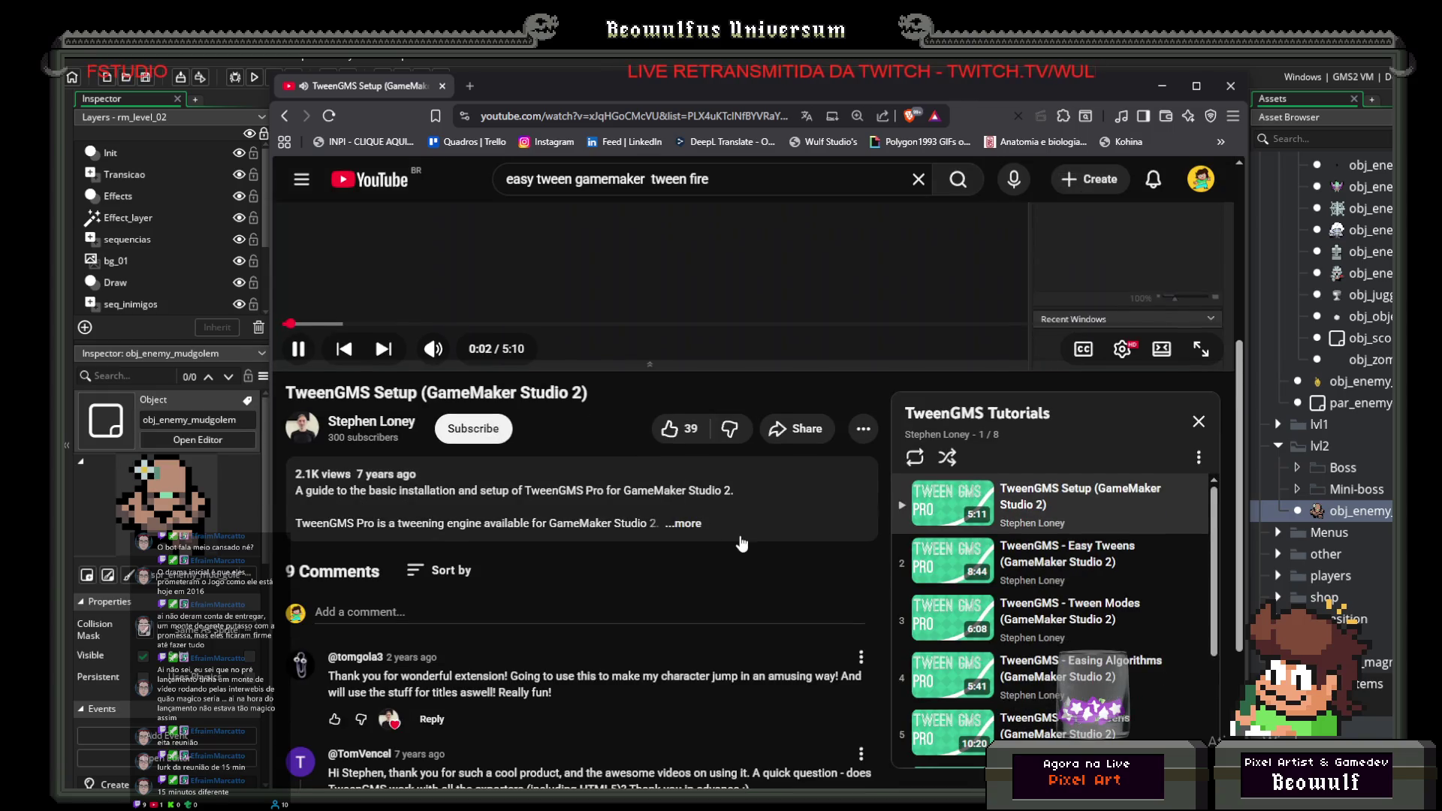
pyautogui.click(1059, 568)
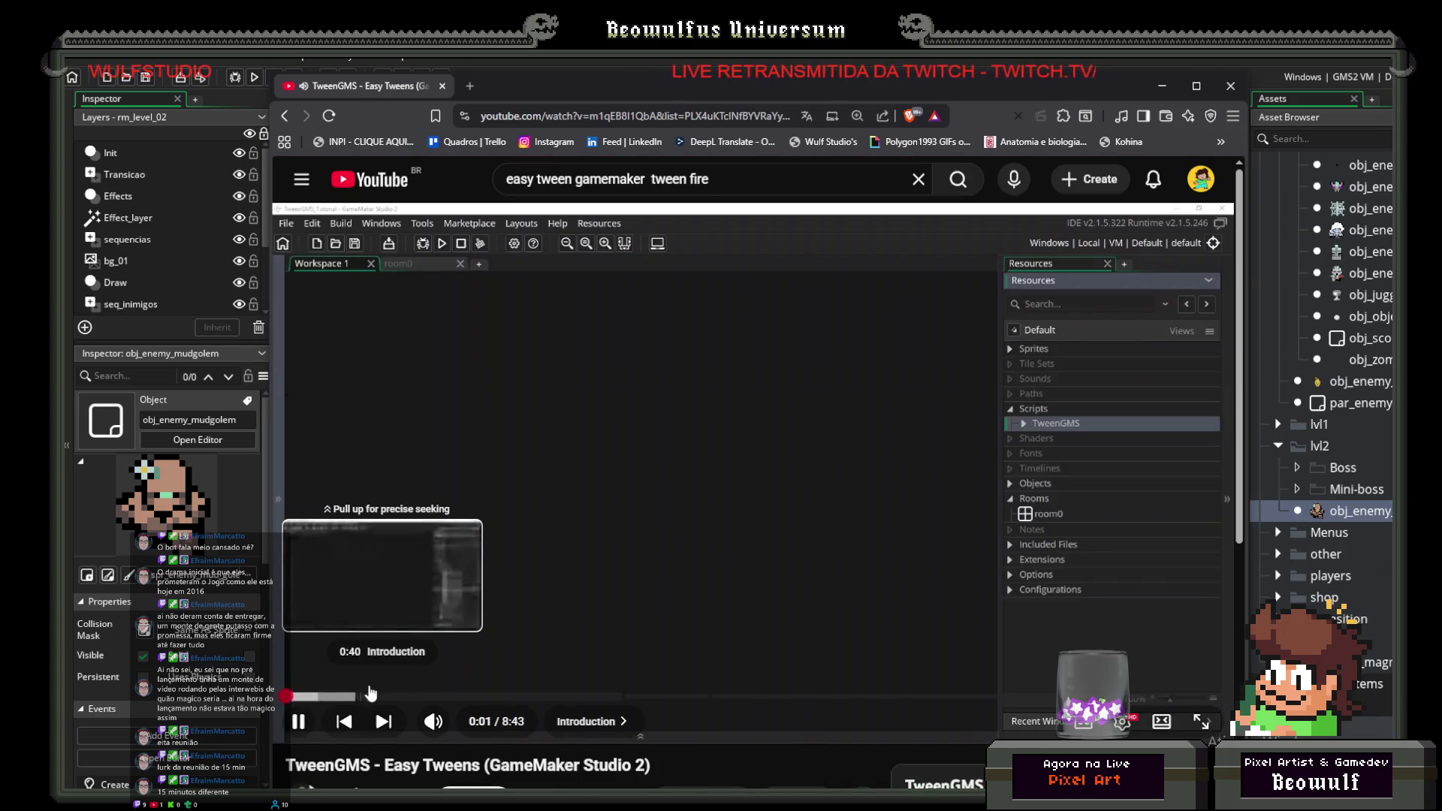
# Step: Seek through the Second Tween chapter and pause at 6:41 on the TweenEasyMove/Rotate/Scale code
pyautogui.click(732, 698)
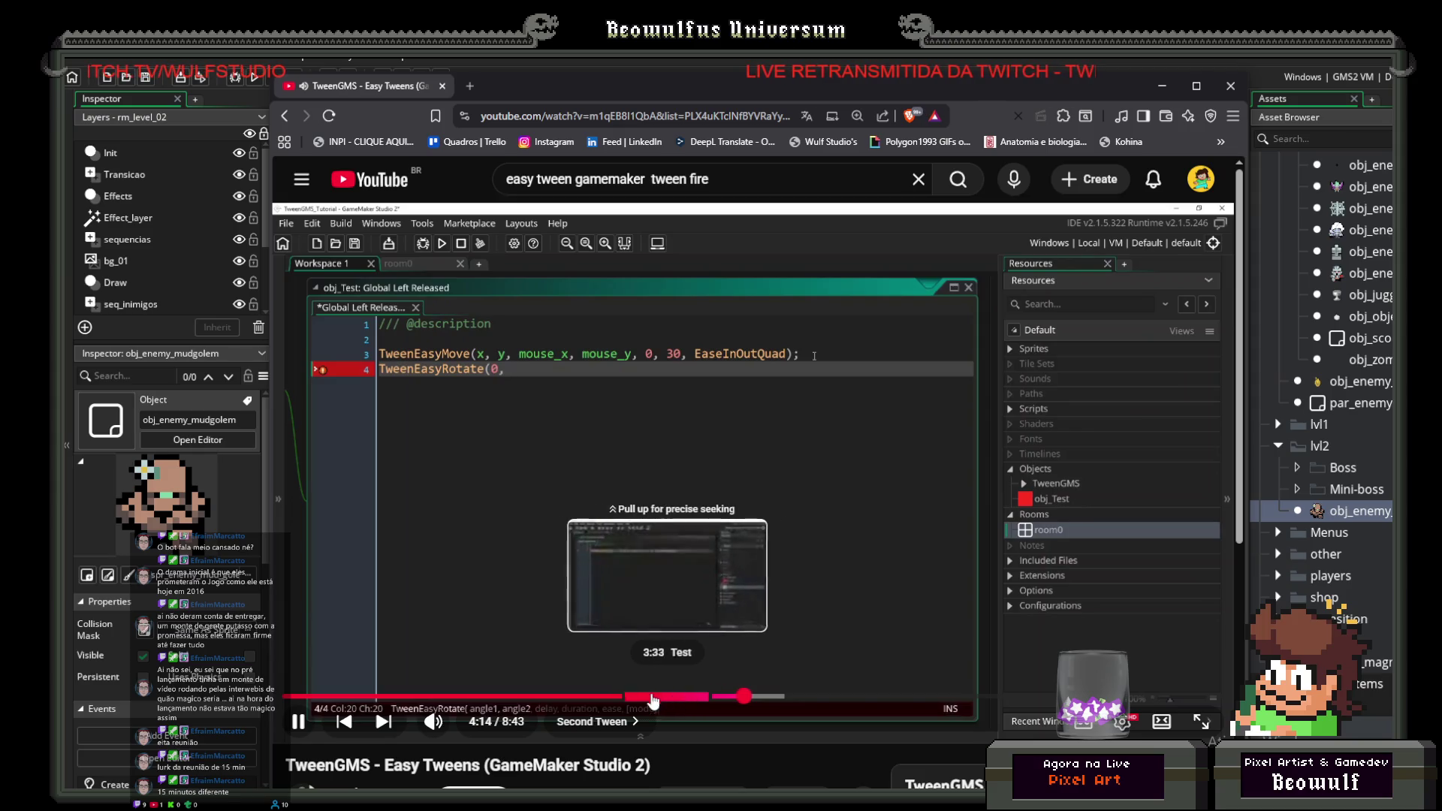
pyautogui.moveTo(290, 721)
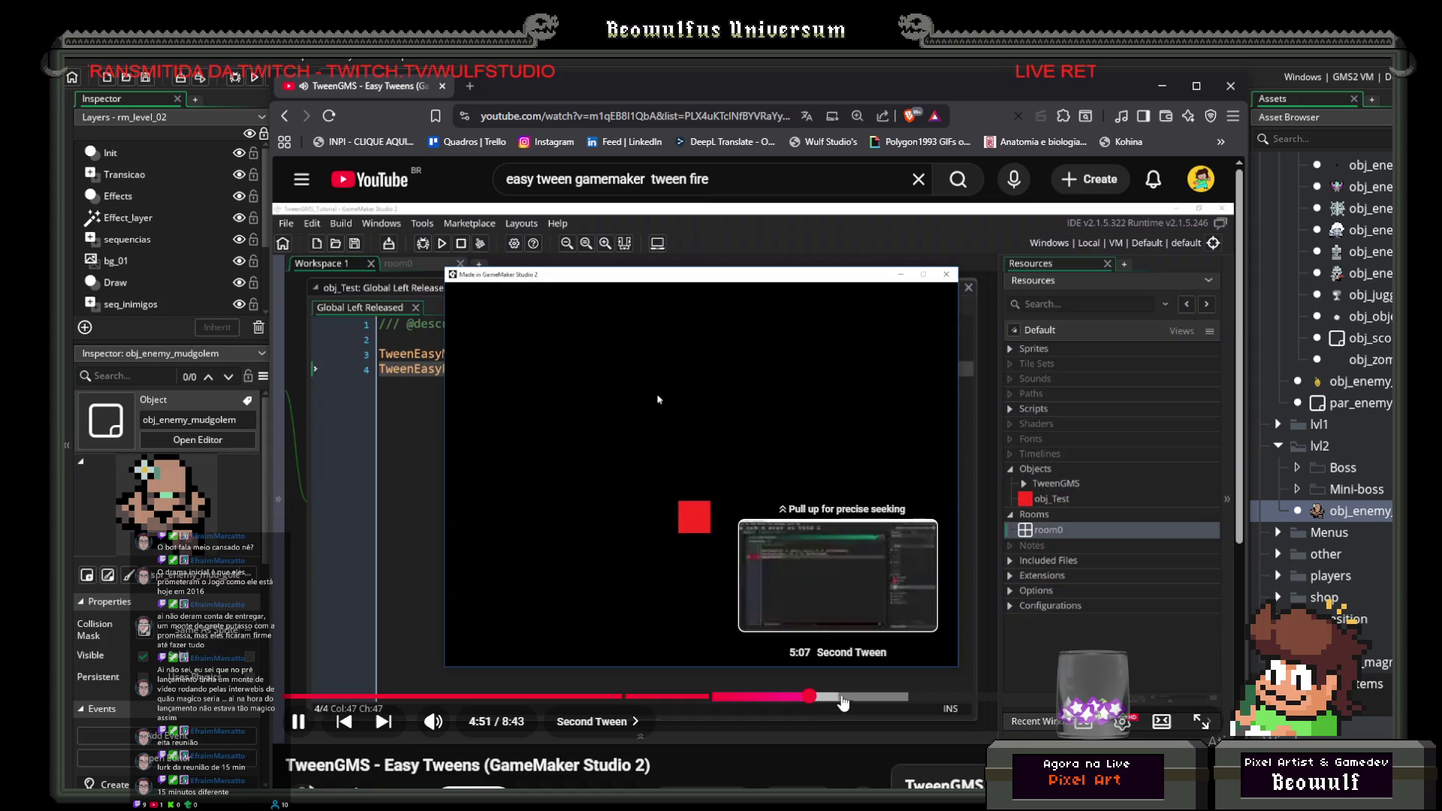
pyautogui.click(866, 698)
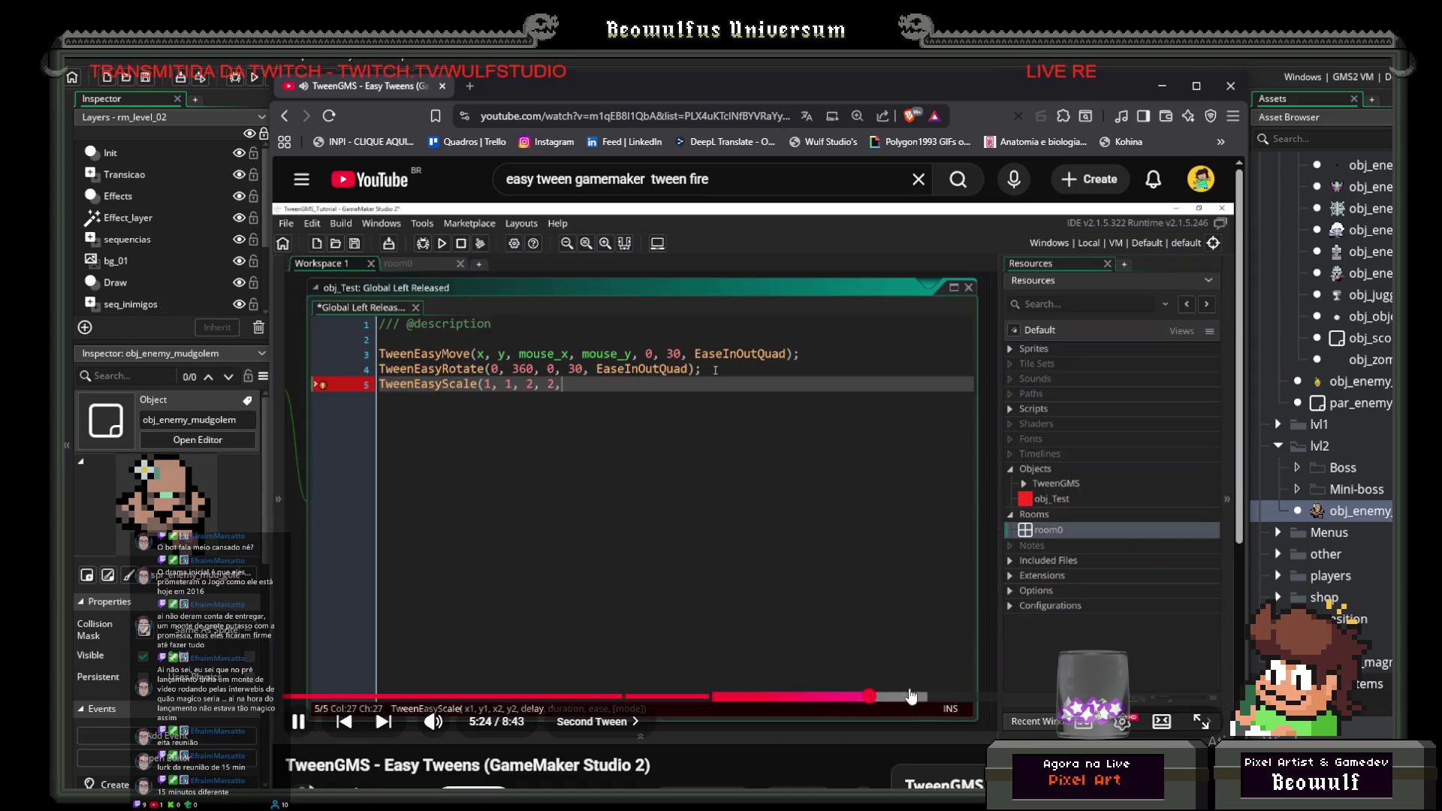
pyautogui.moveTo(910, 697); pyautogui.dragTo(908, 698)
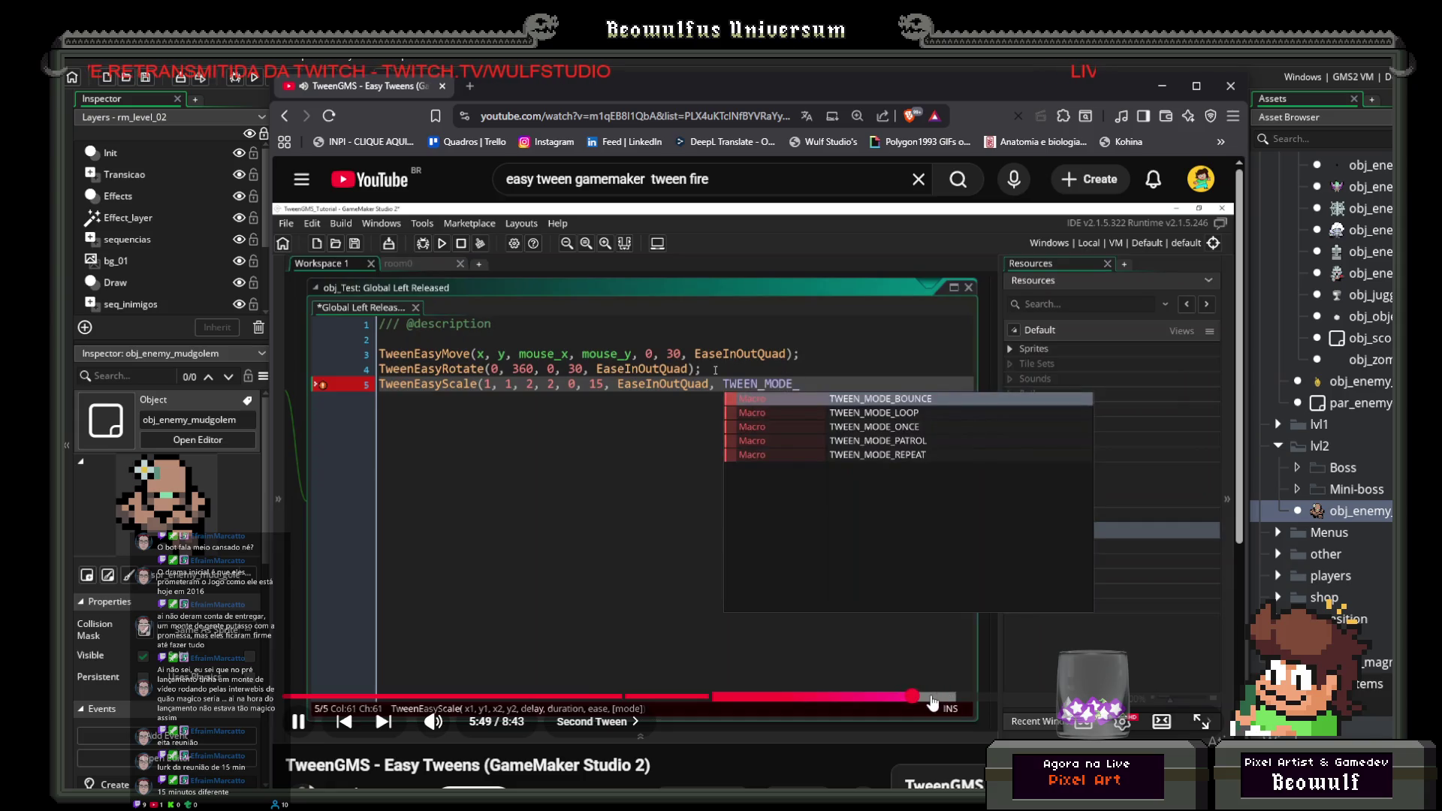
pyautogui.click(943, 698)
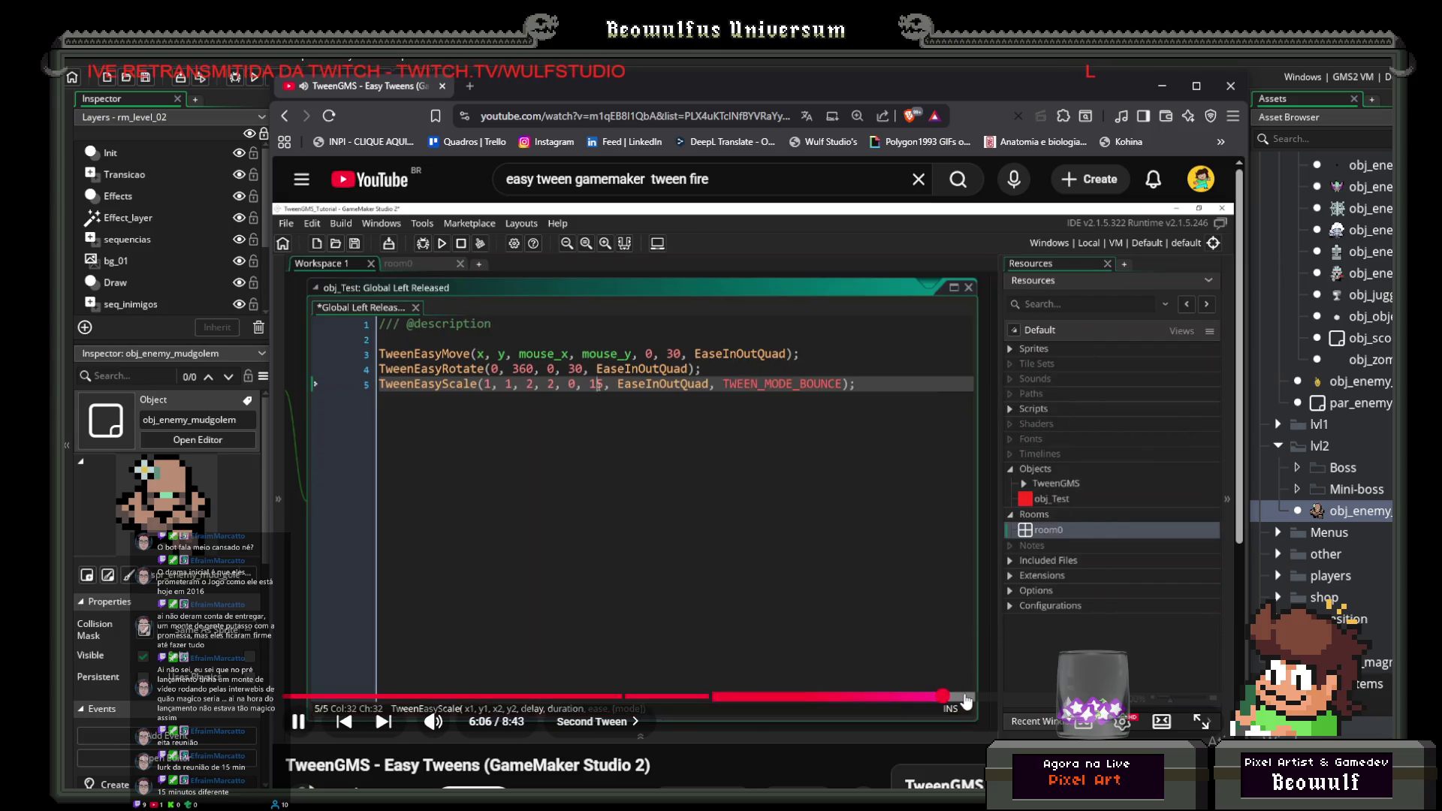
pyautogui.click(967, 698)
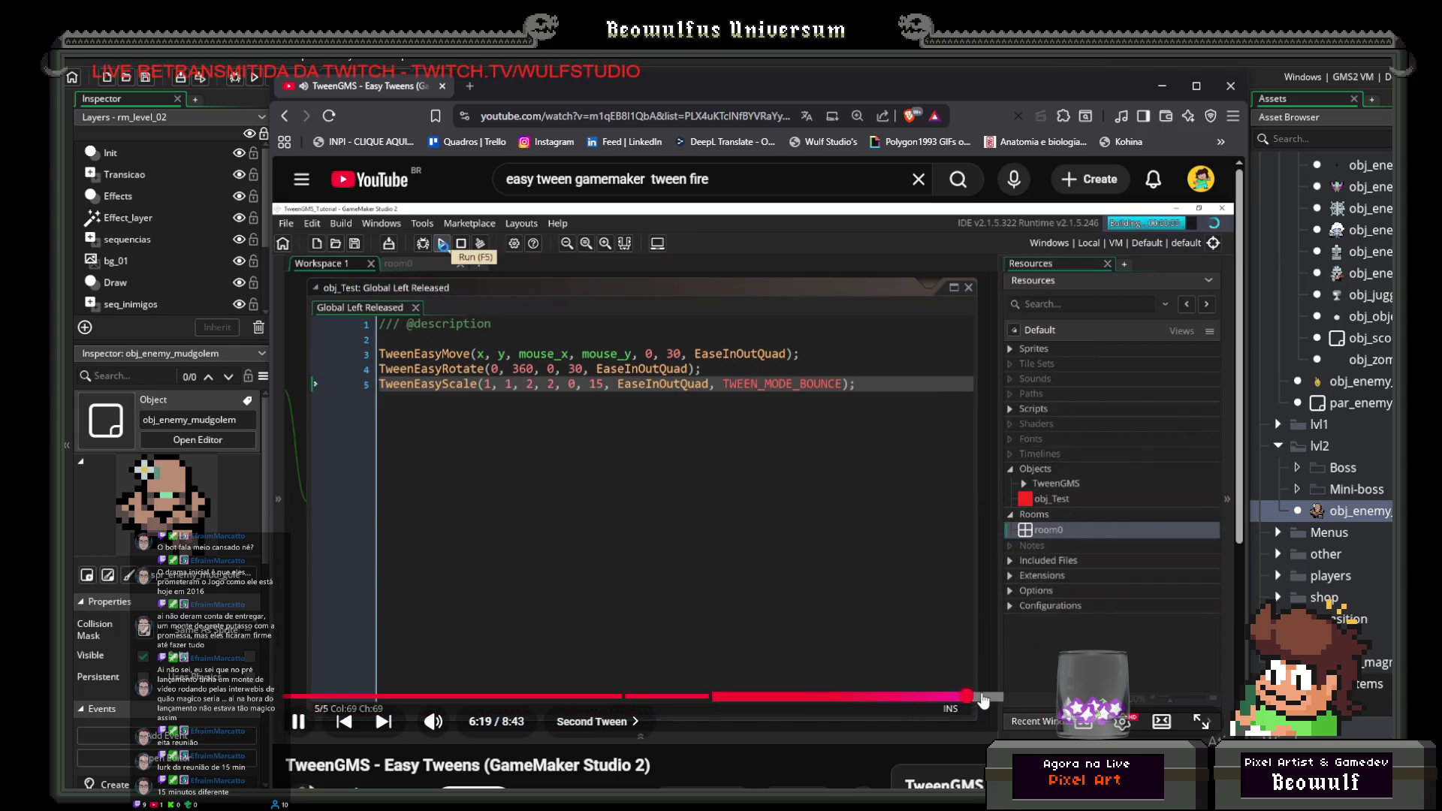
pyautogui.click(988, 698)
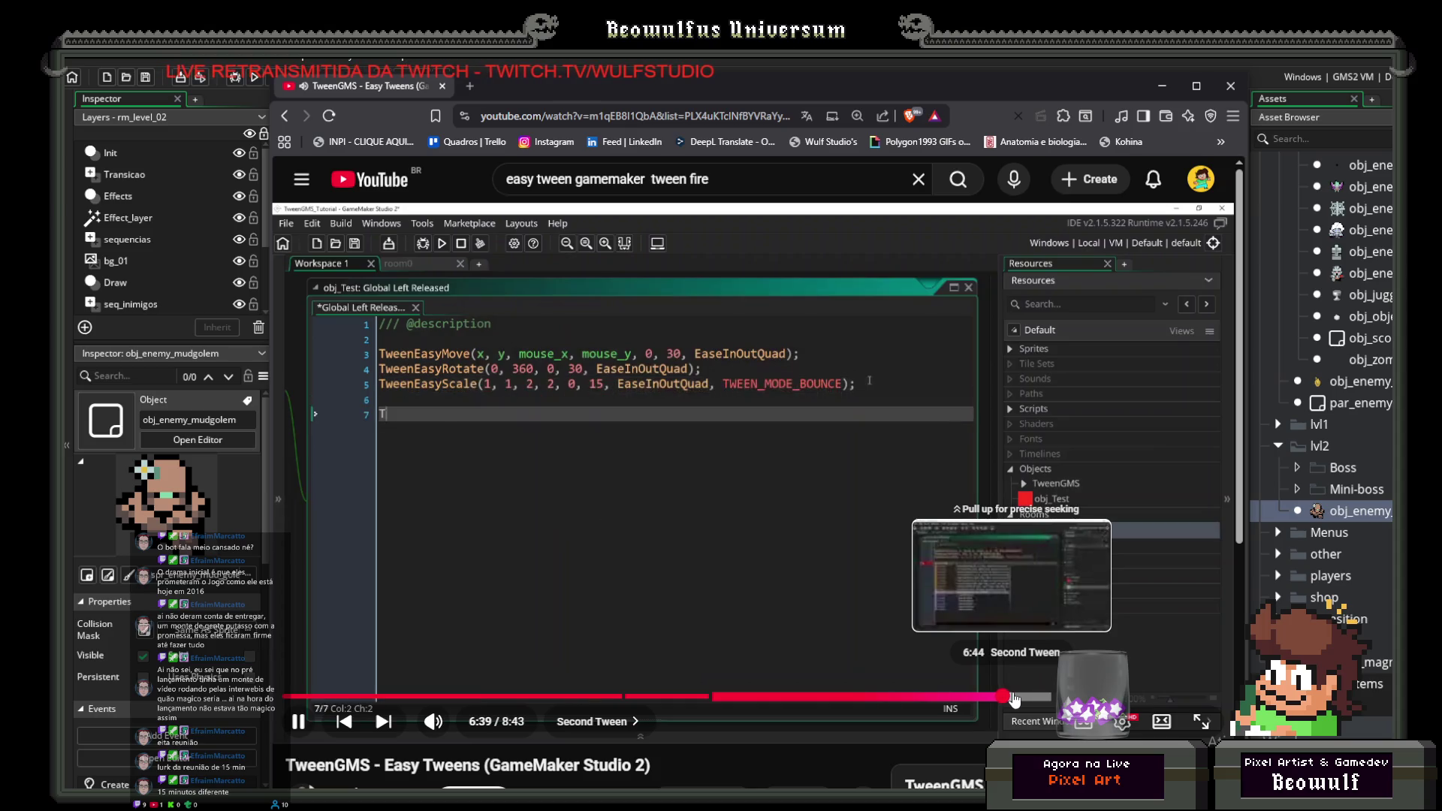
pyautogui.click(539, 484)
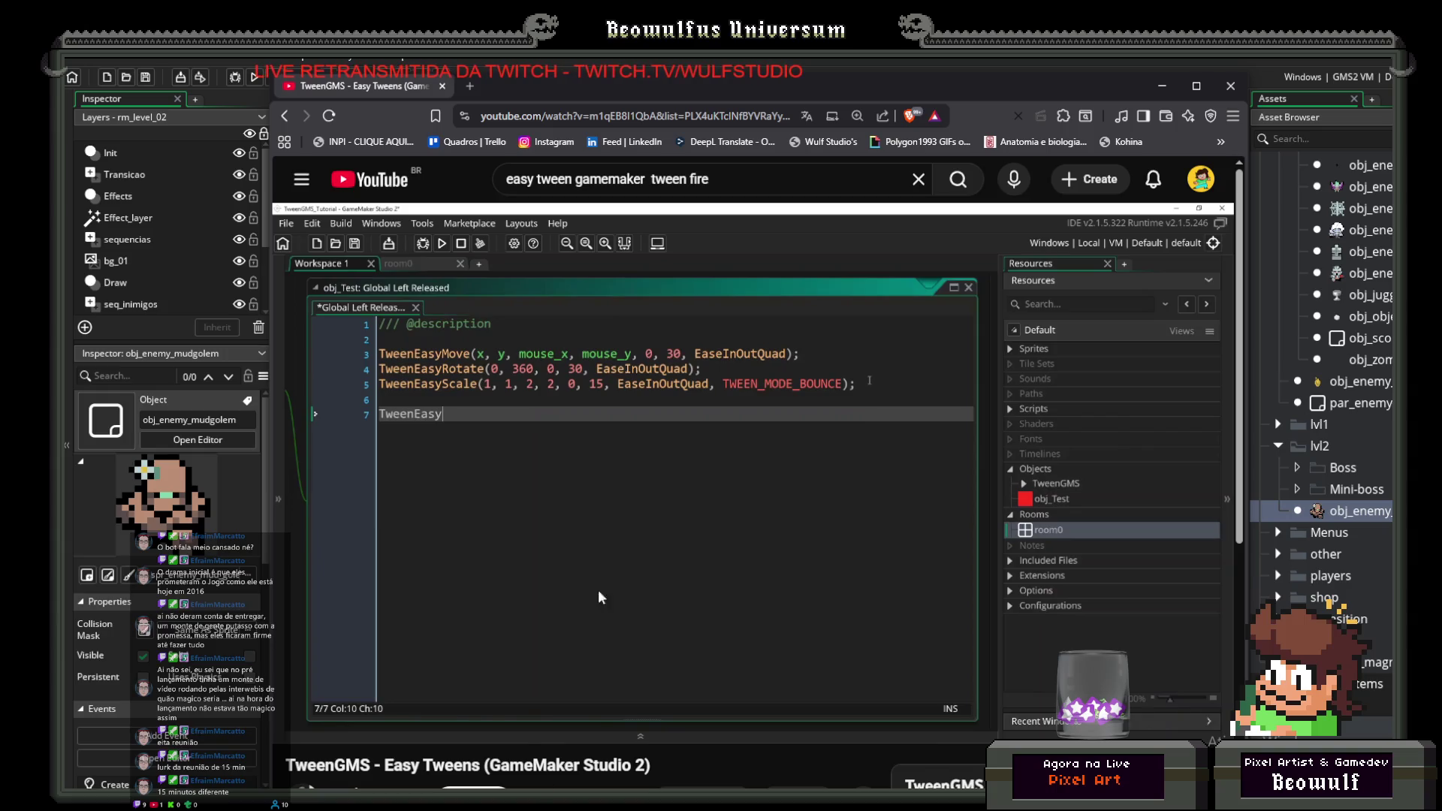
# Step: Bring GameMaker forward and replace TweenFire on Alarm 0's line 2 with TweenEasyMove(x, y, x, y+16...)
pyautogui.moveTo(776, 87)
pyautogui.mouseDown()
pyautogui.moveTo(224, 239)
pyautogui.moveTo(233, 810)
pyautogui.mouseUp()
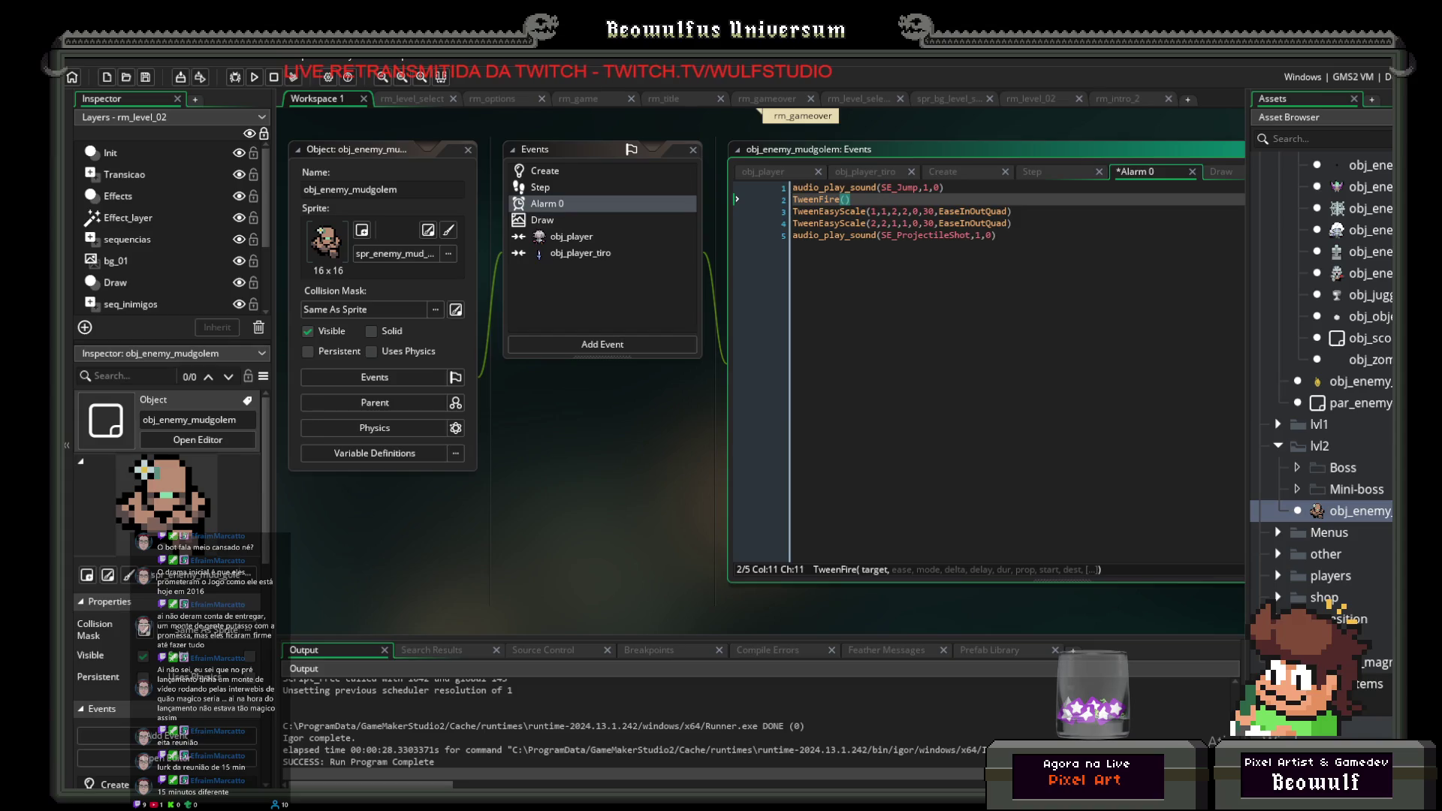
pyautogui.click(864, 199)
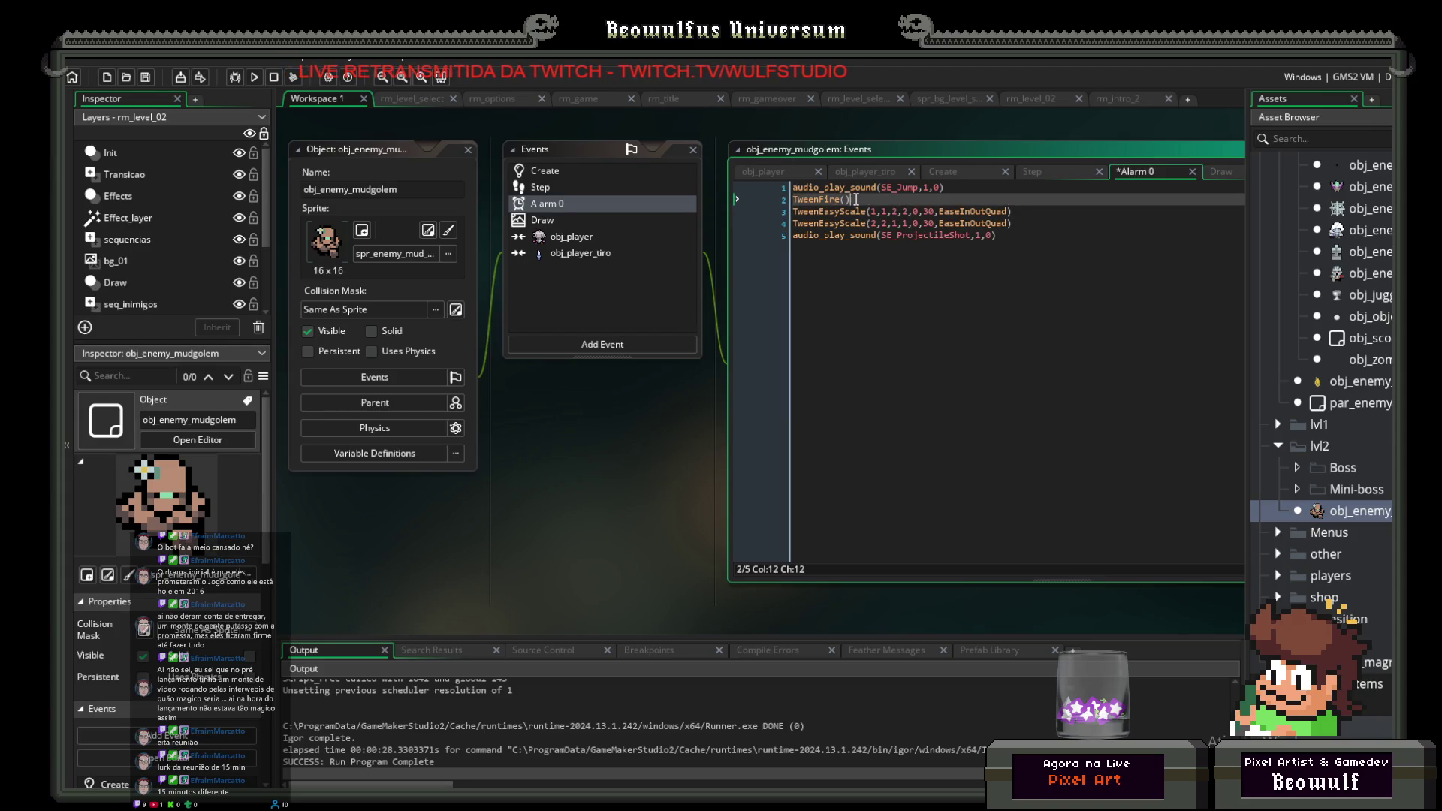
pyautogui.moveTo(864, 199); pyautogui.dragTo(818, 199)
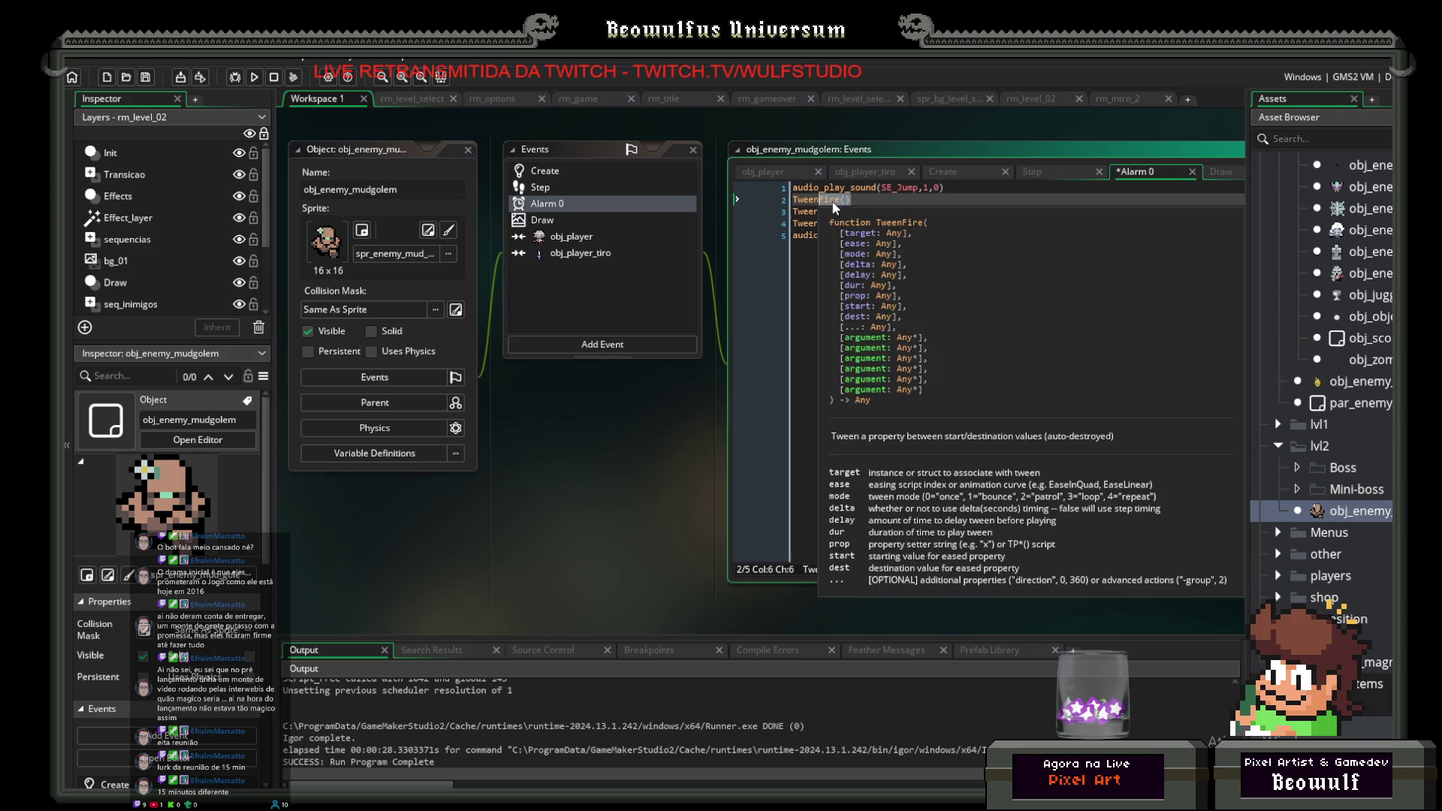
pyautogui.write('Easy')
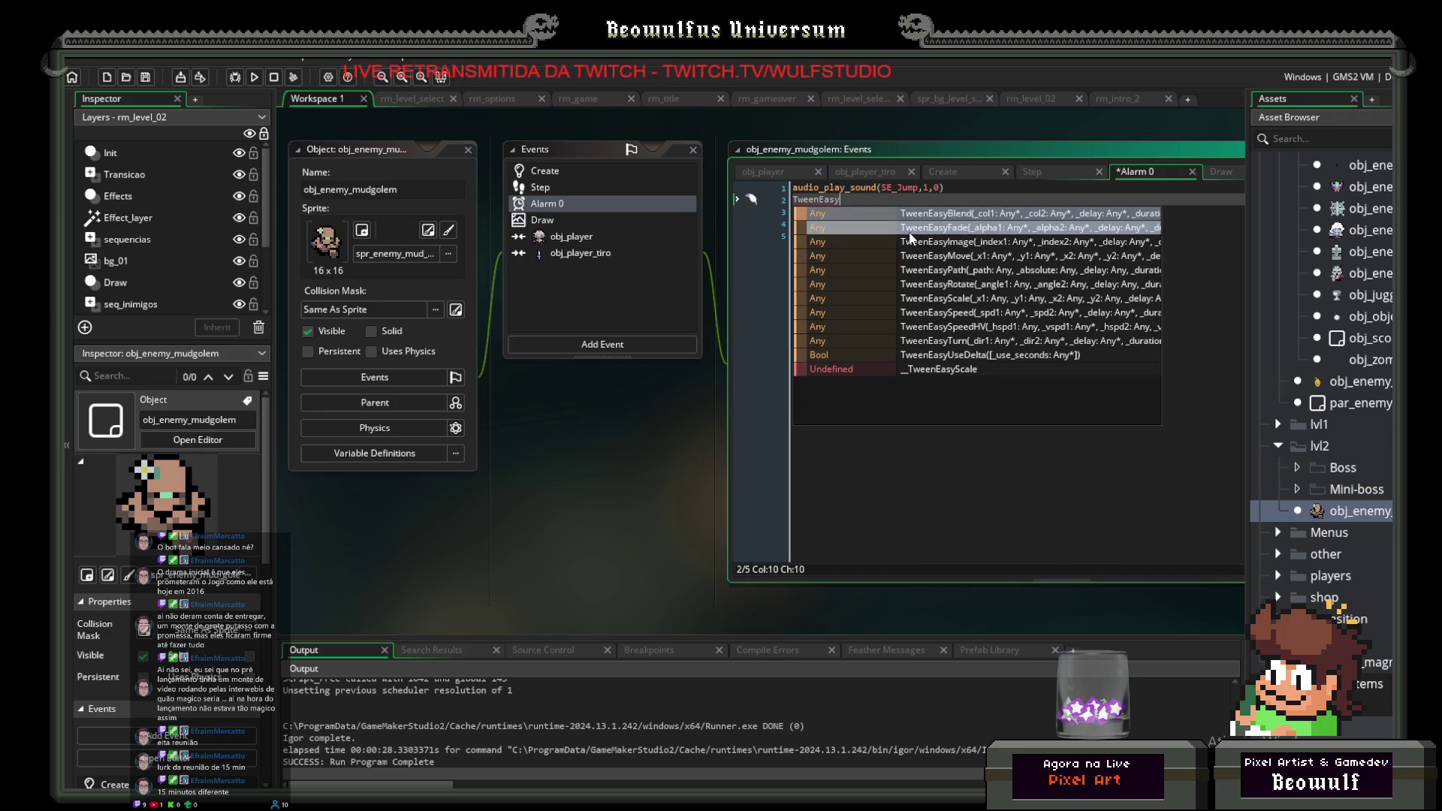
pyautogui.write('Move')
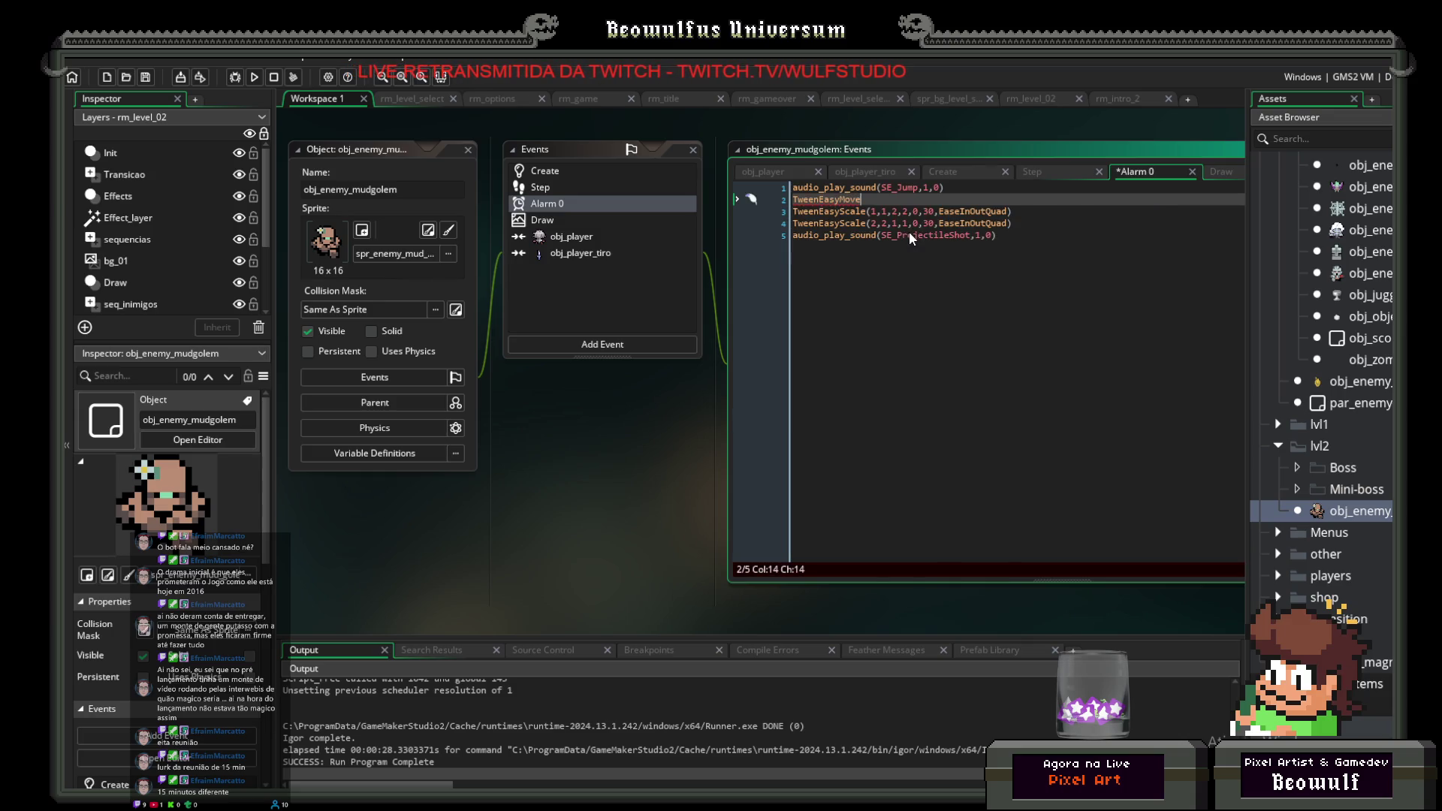
pyautogui.write('()')
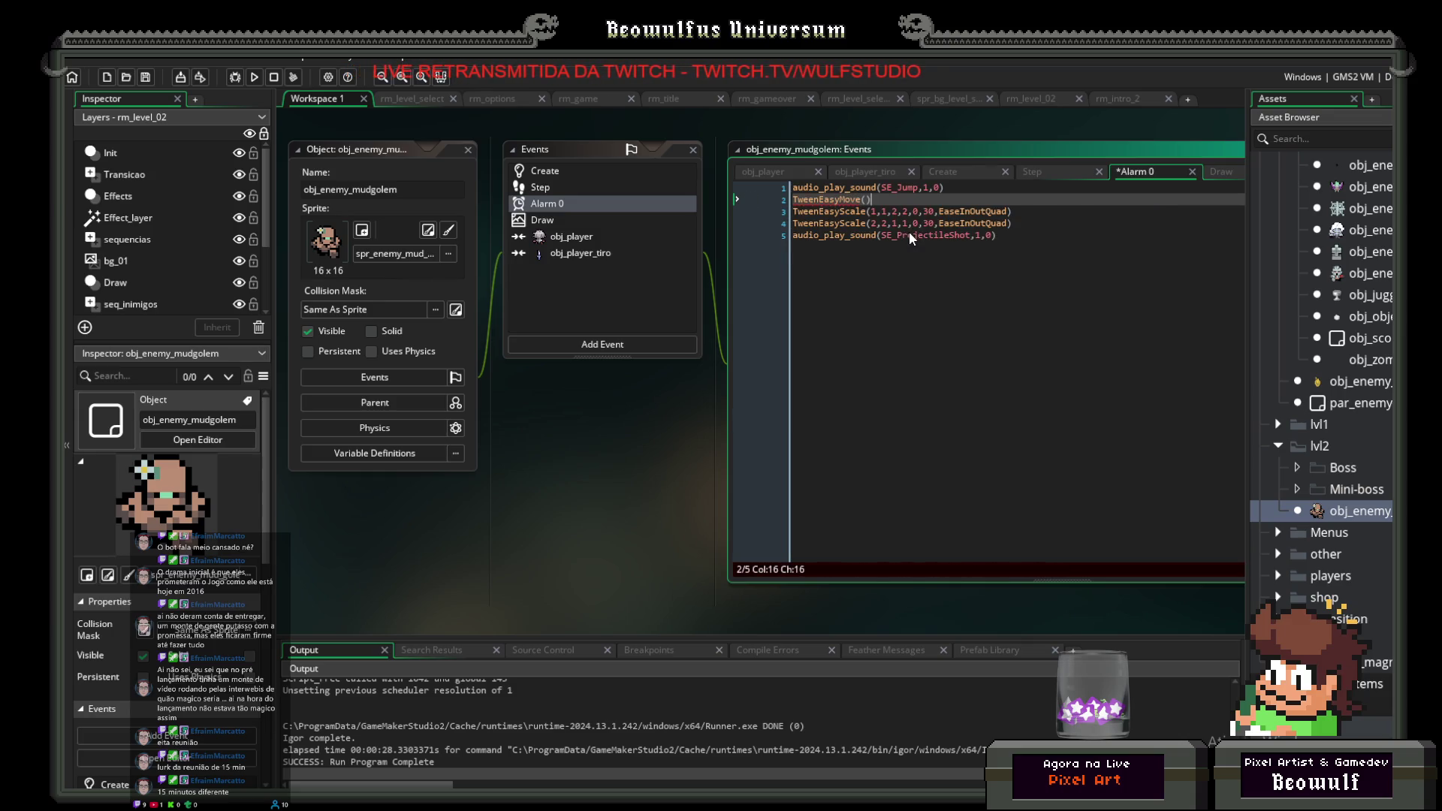
pyautogui.press('Left')
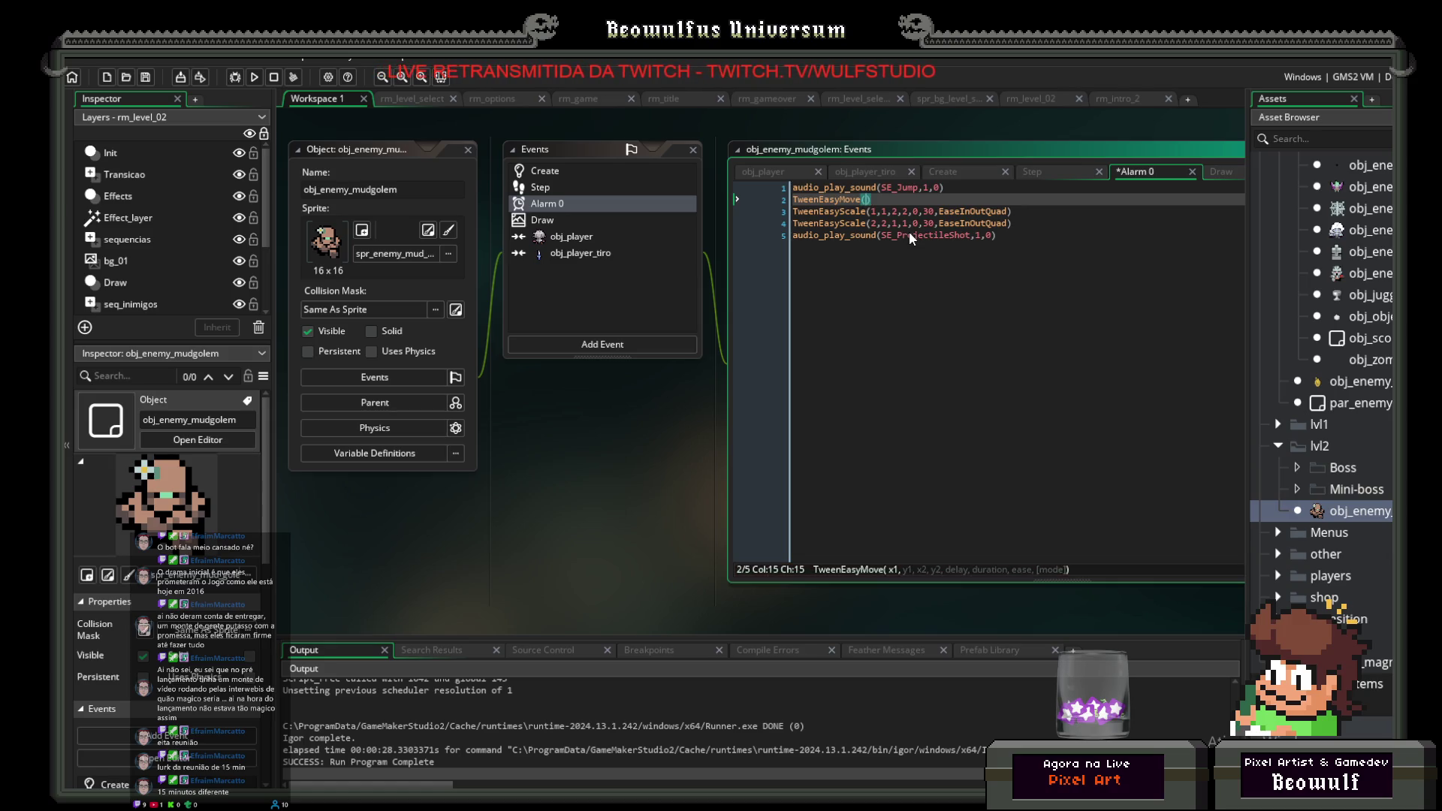
pyautogui.write('x,')
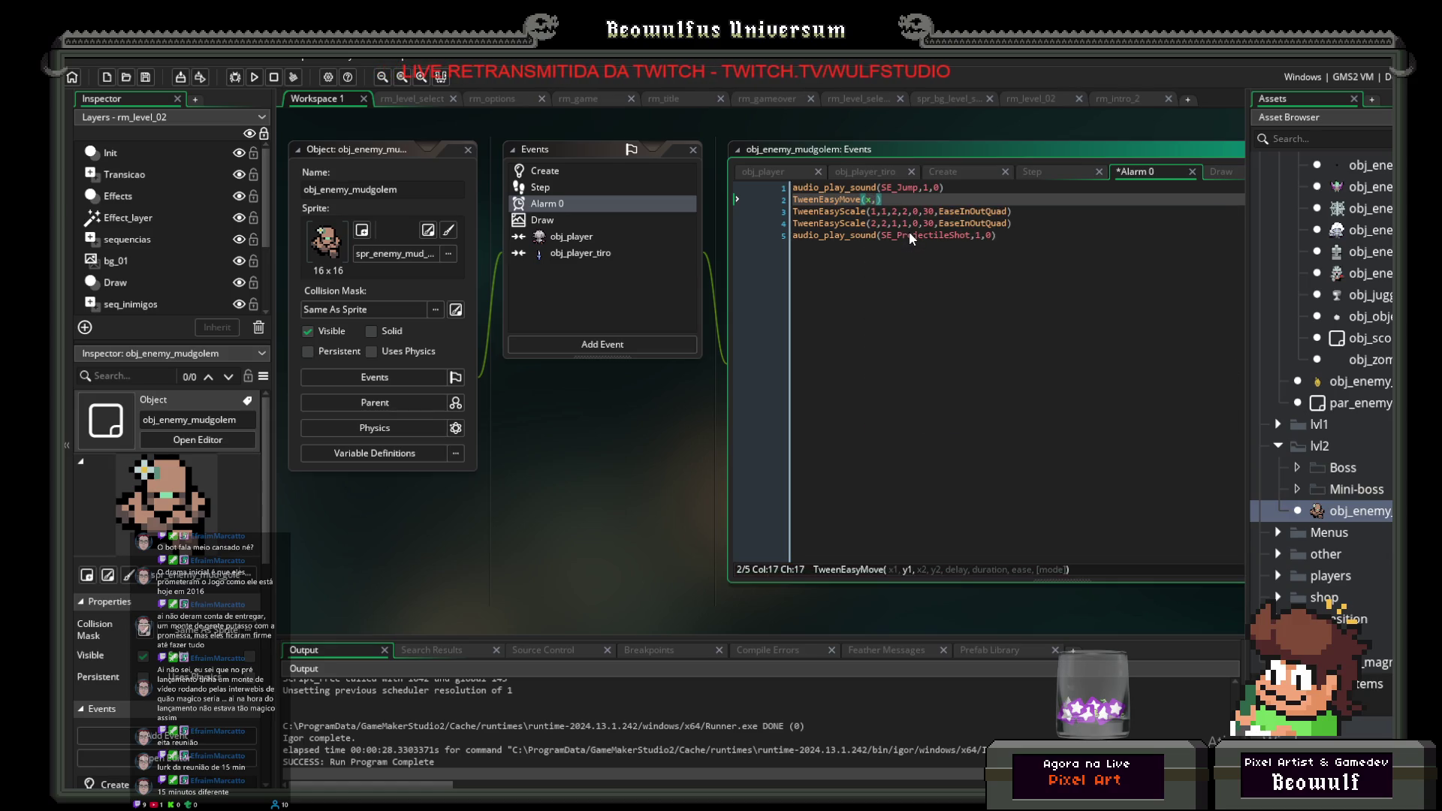
pyautogui.write('y,')
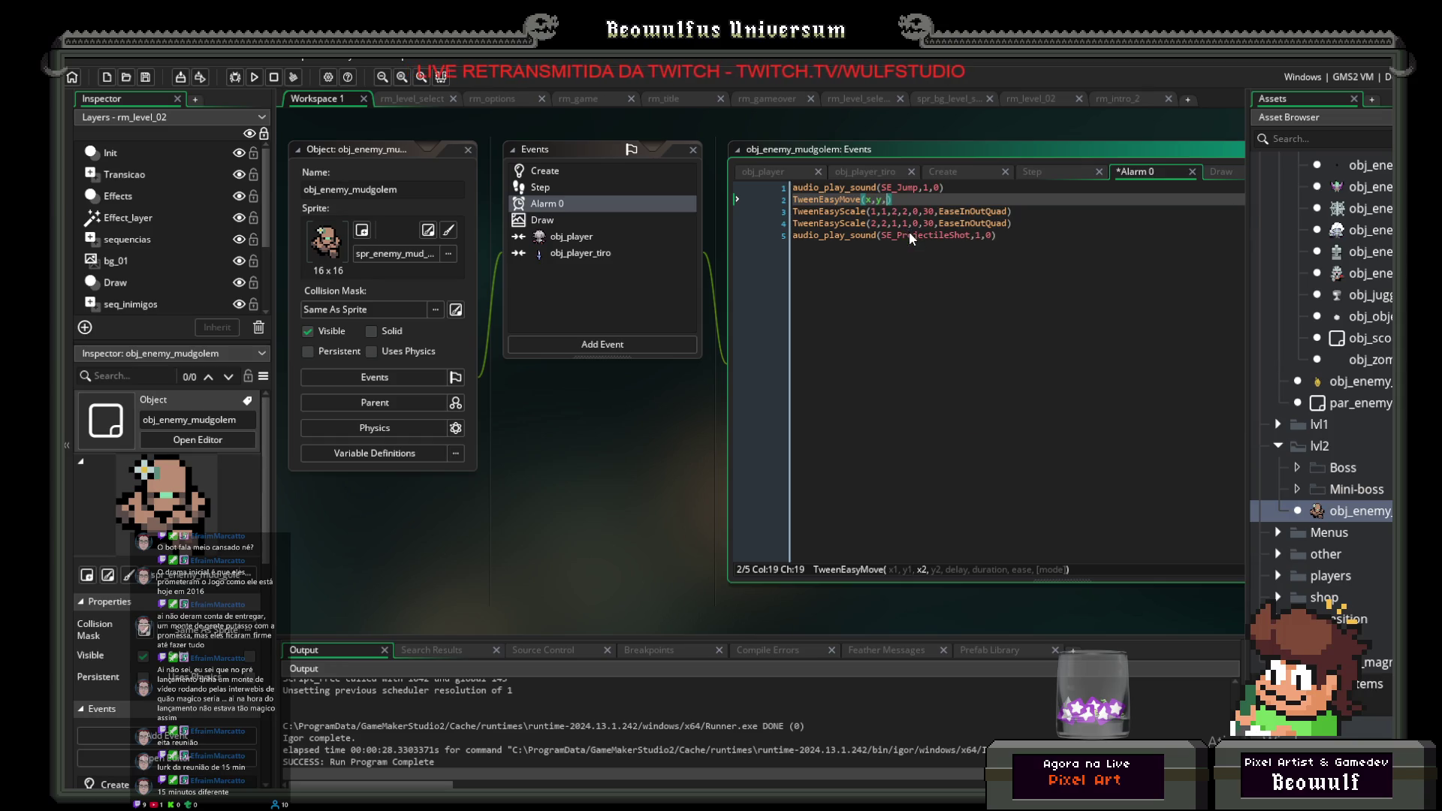
pyautogui.write('x+')
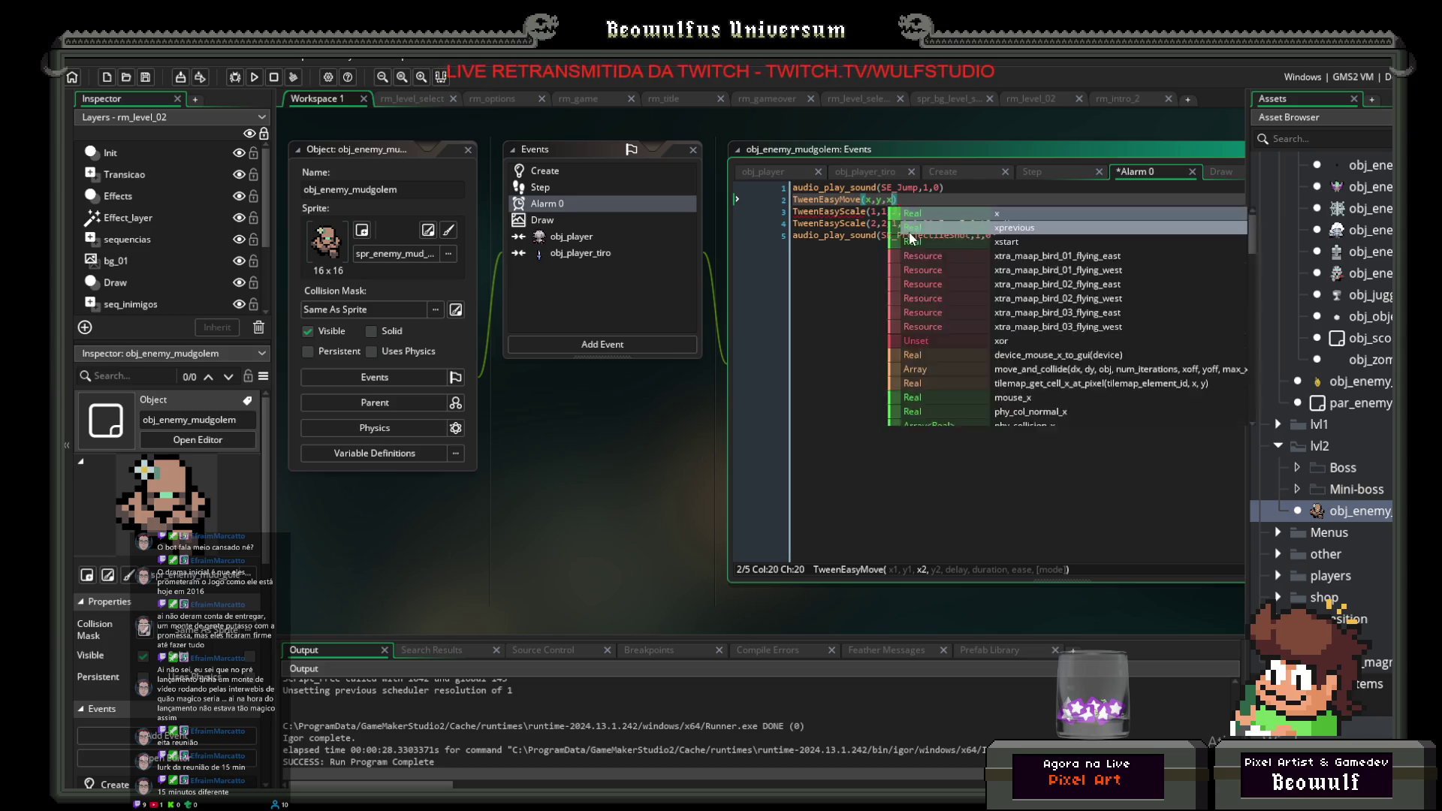
pyautogui.write('x,')
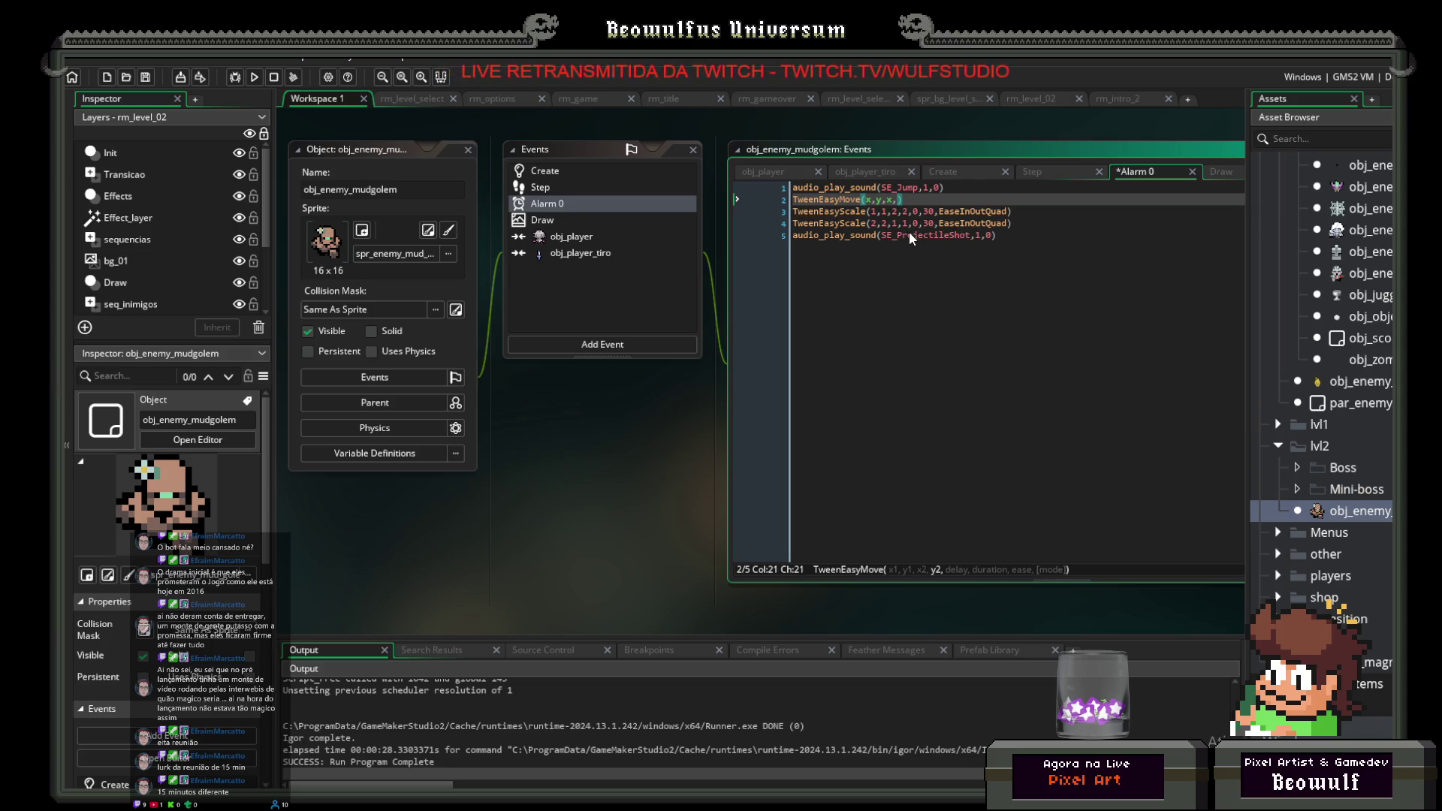
pyautogui.write('y+16')
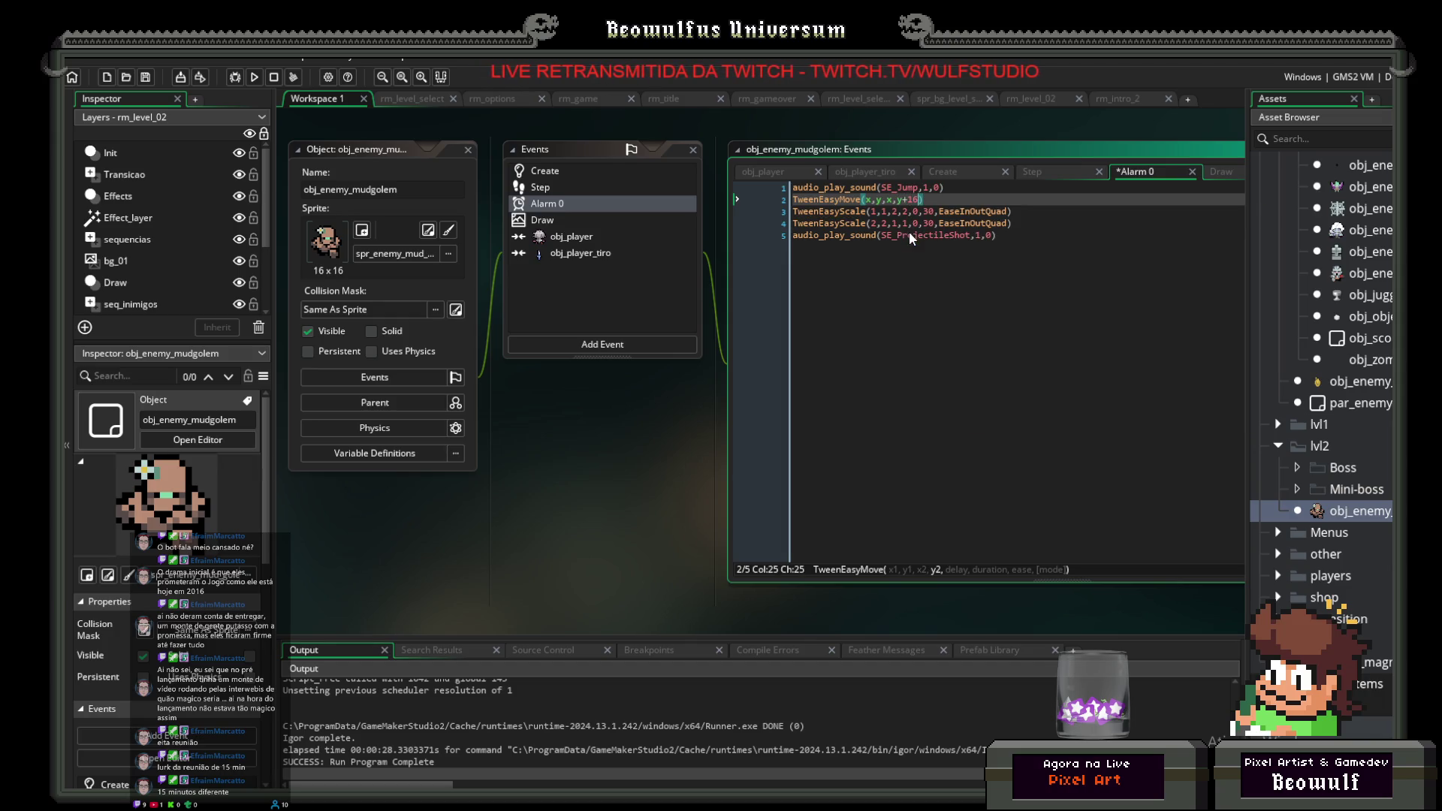
pyautogui.write(',')
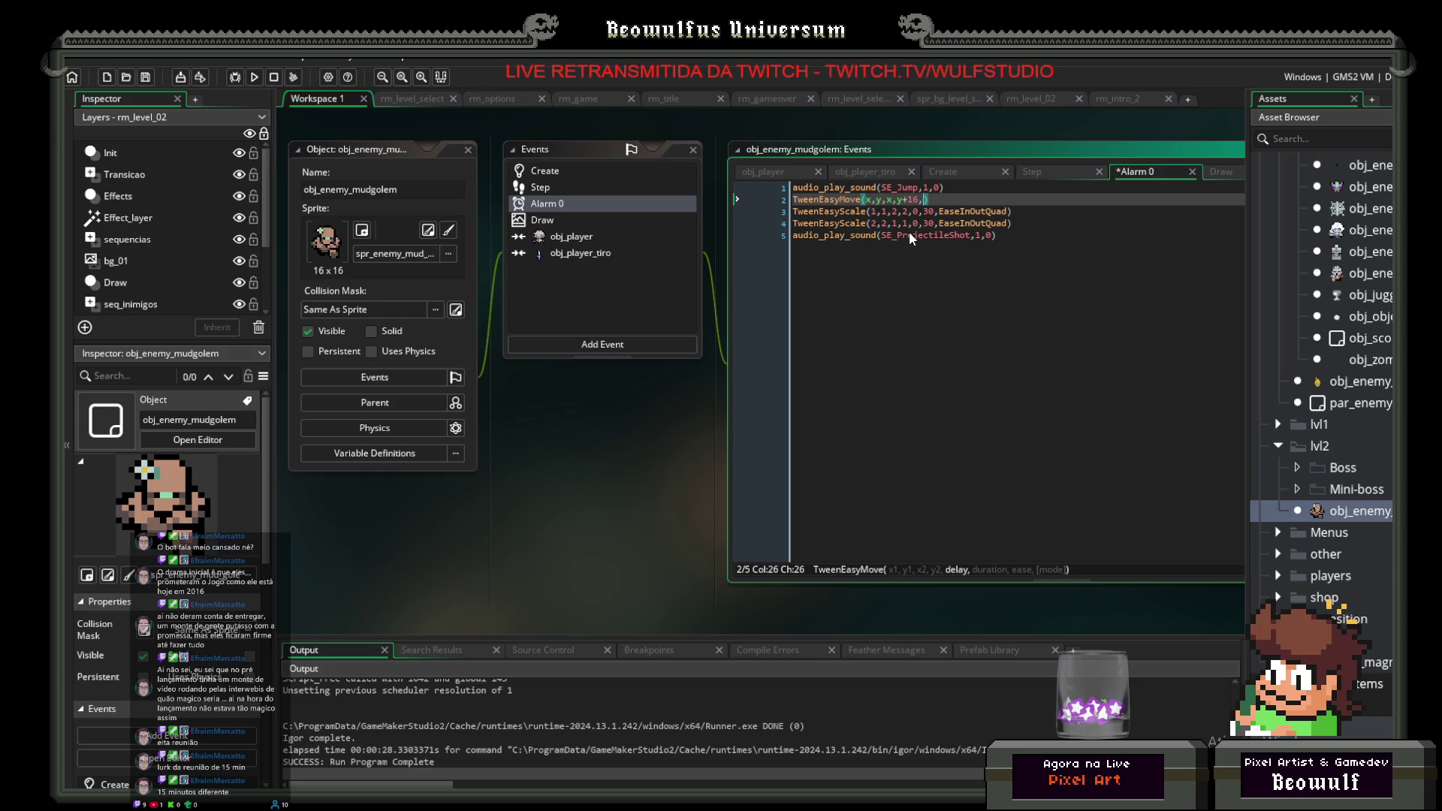
pyautogui.write(',')
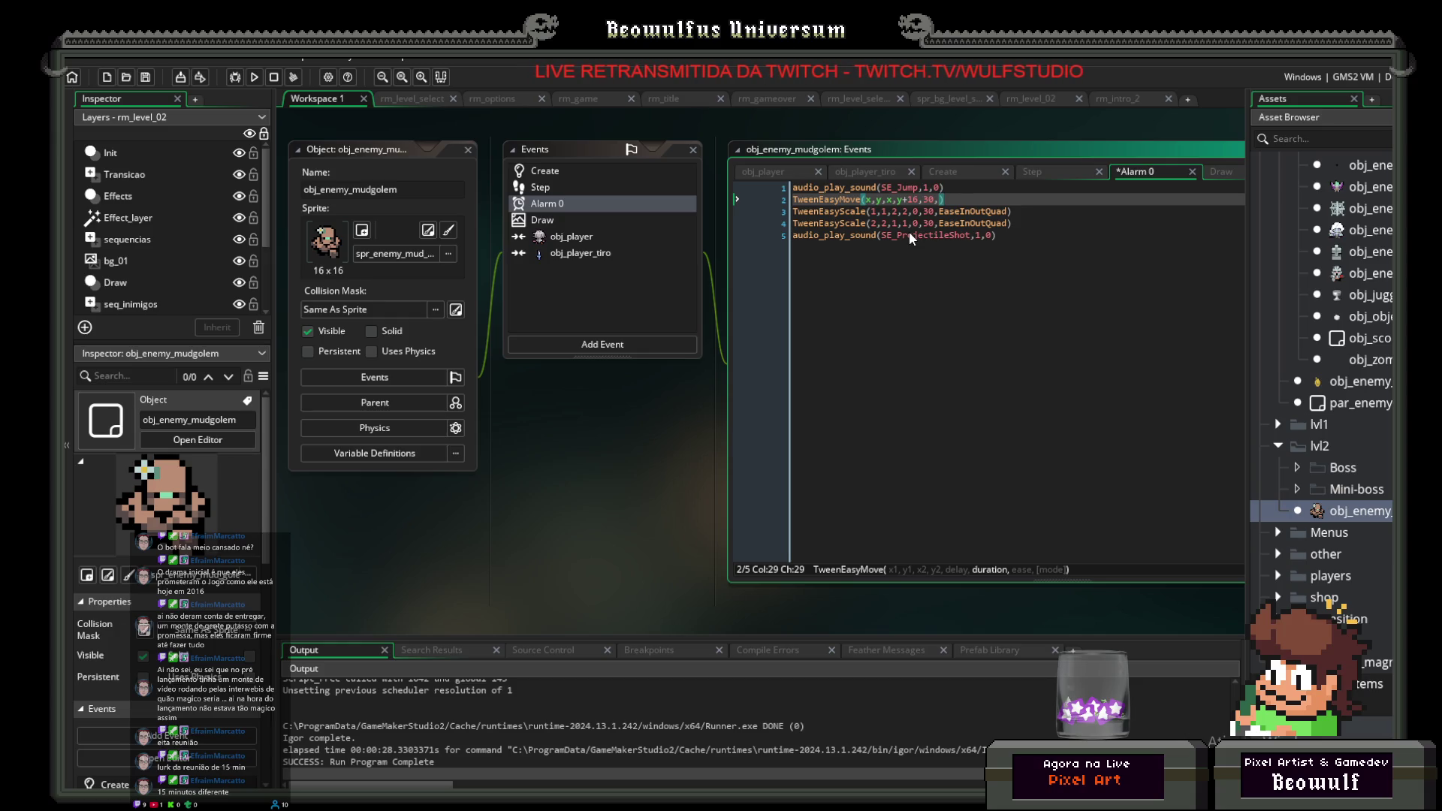
pyautogui.write('Ease')
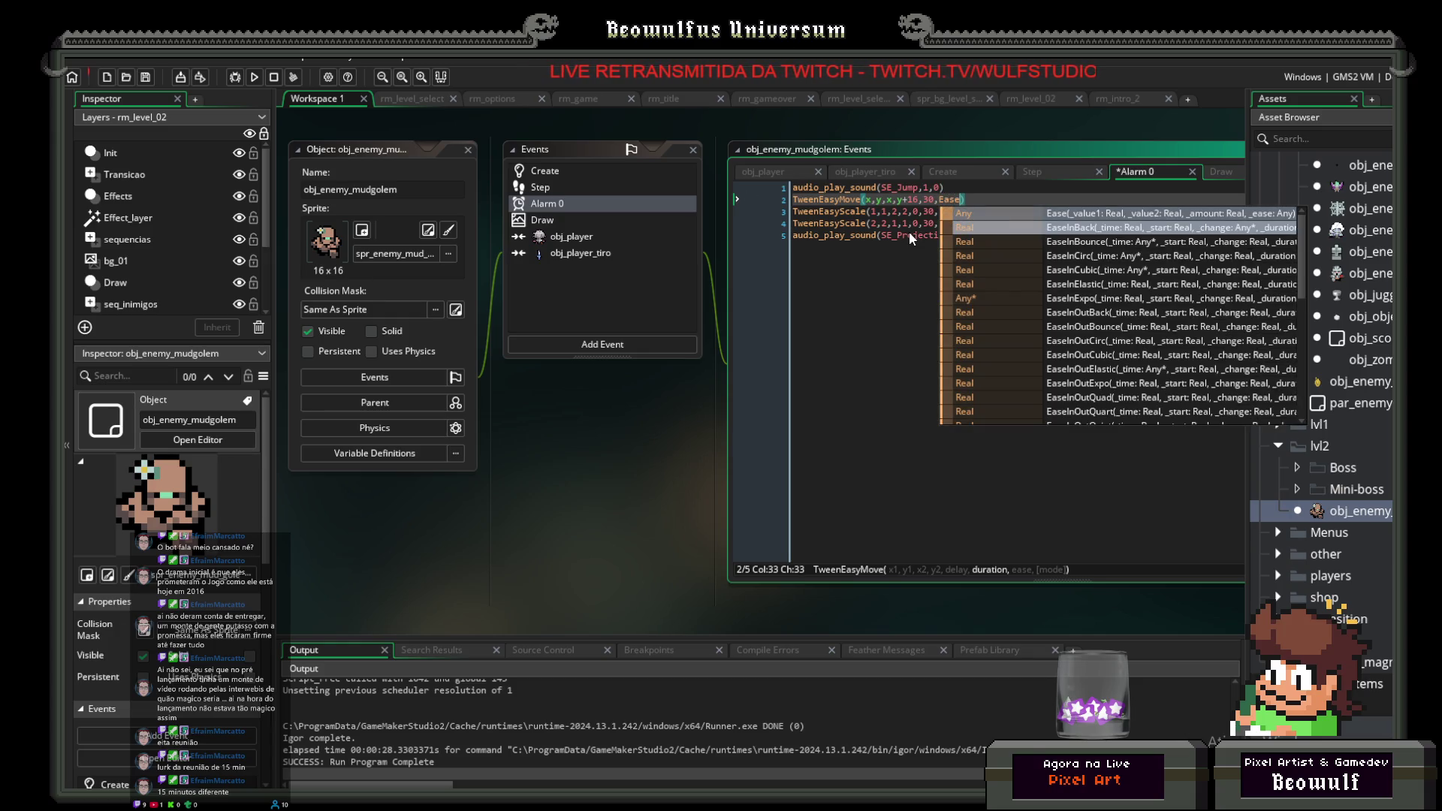
pyautogui.write('Ino')
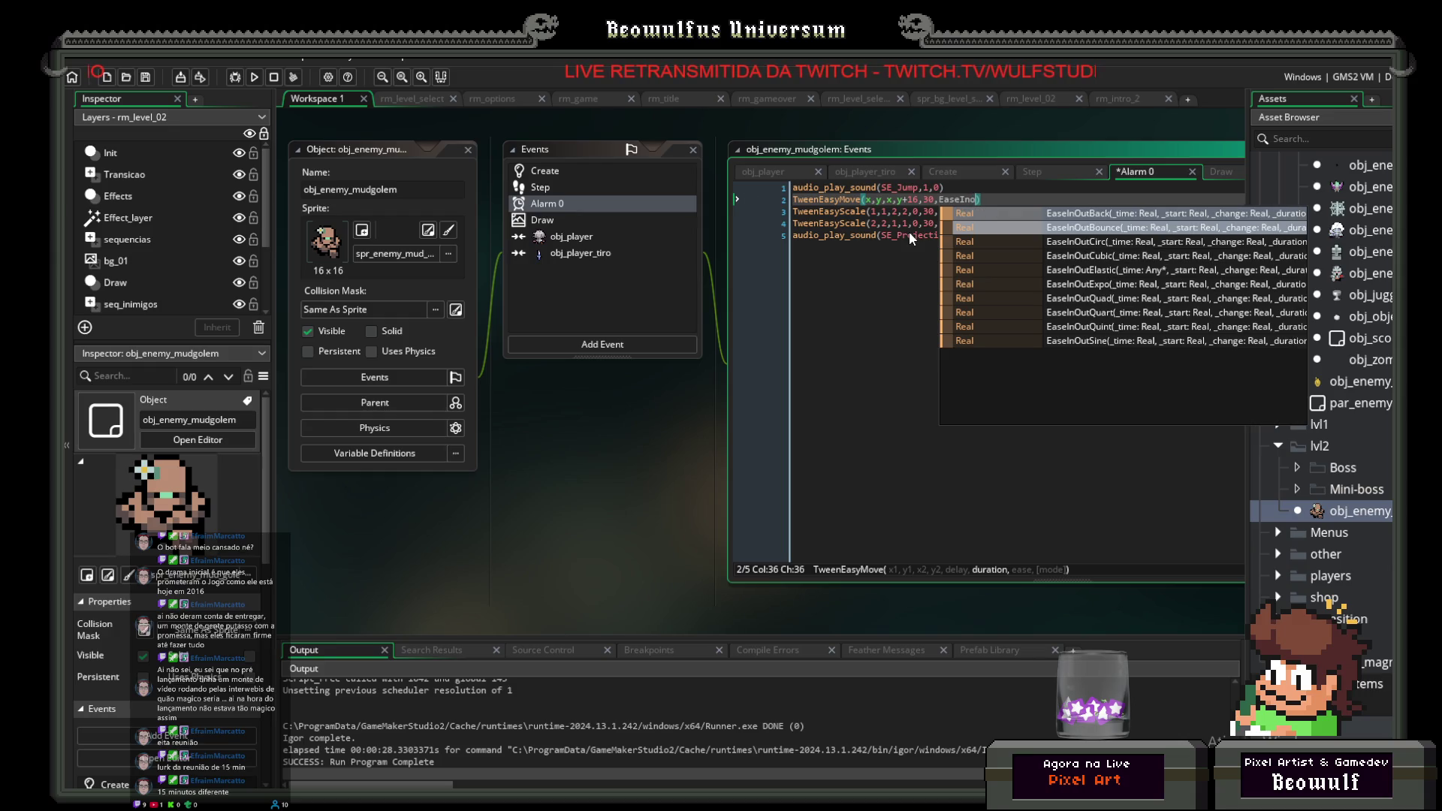
pyautogui.write('ut')
# Step: Accept EaseInOutQuad as the TweenEasyMove ease and remove the duplicate closing parenthesis
pyautogui.press('Down')
pyautogui.press('Down')
pyautogui.press('Down')
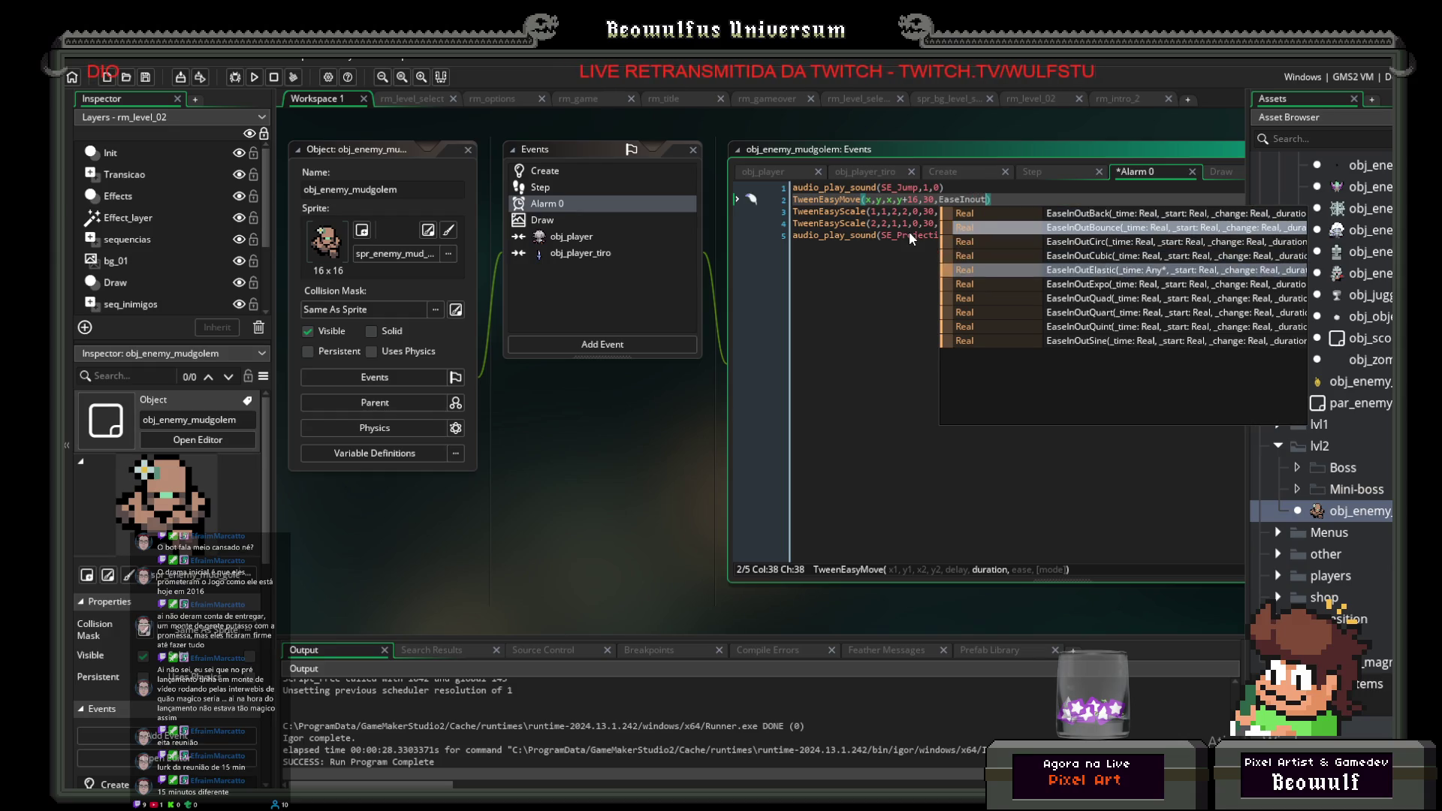
pyautogui.press('Return')
pyautogui.press('Down')
pyautogui.press('Up')
pyautogui.press('BackSpace')
pyautogui.press('Down')
# Step: Change the TweenEasyScale duration from 30 to 15
pyautogui.press('Left')
pyautogui.press('Left')
pyautogui.press('Left')
pyautogui.press('Left')
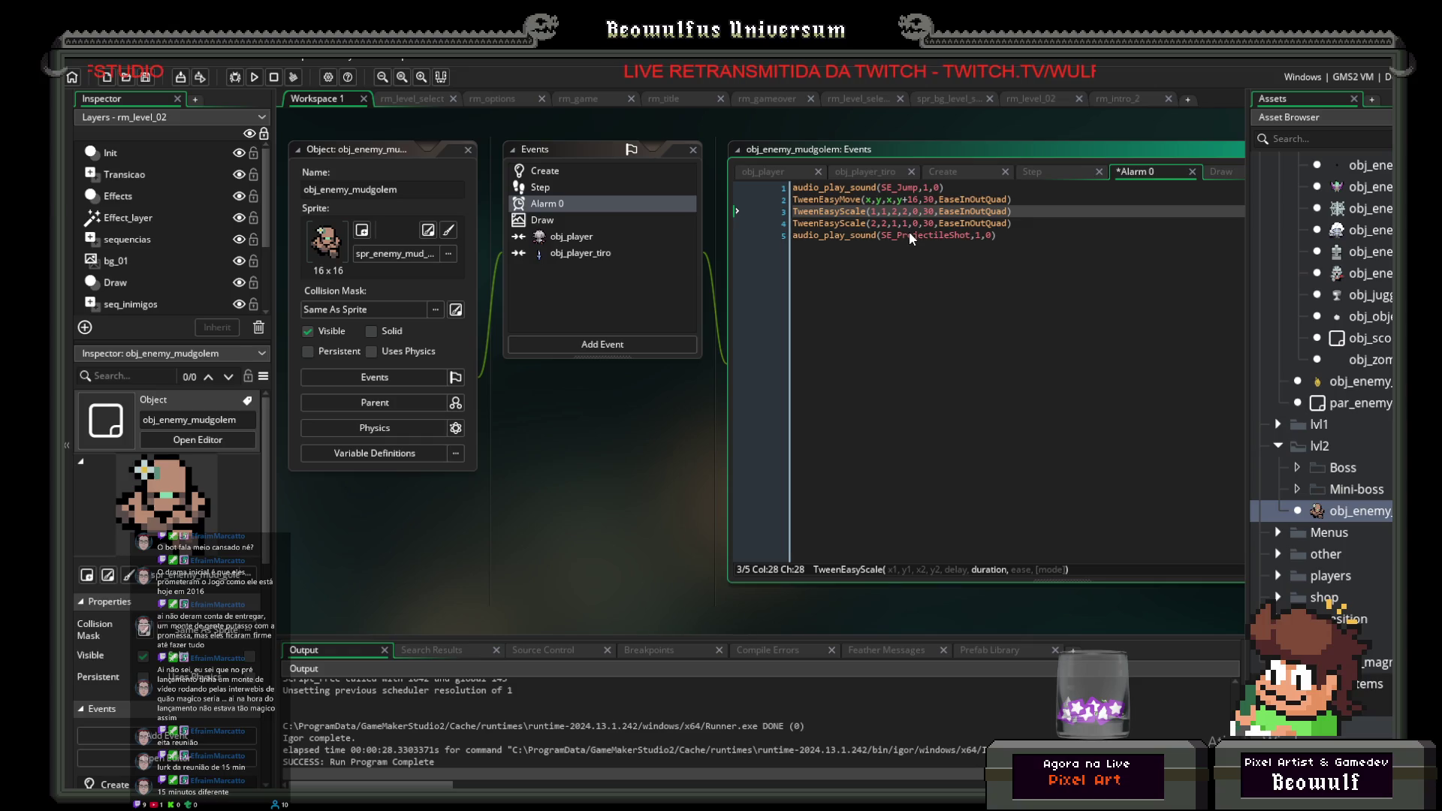
pyautogui.press('Left')
pyautogui.press('Right')
pyautogui.press('Right')
pyautogui.press('BackSpace')
pyautogui.press('BackSpace')
pyautogui.write('15')
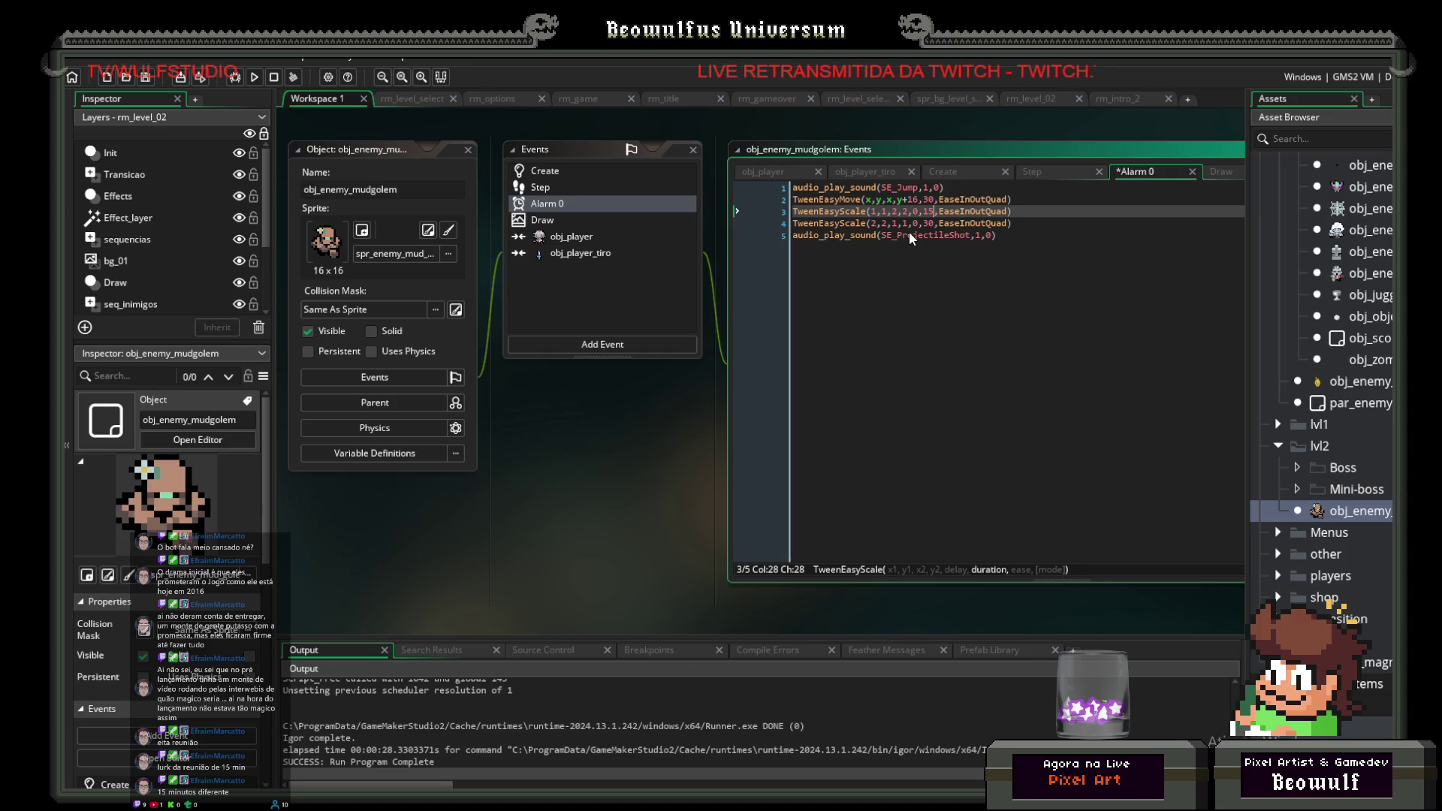
# Step: Replace EaseInOutQuad on line 3 with TWEEN_MODE_BOUNCE
pyautogui.press('Left')
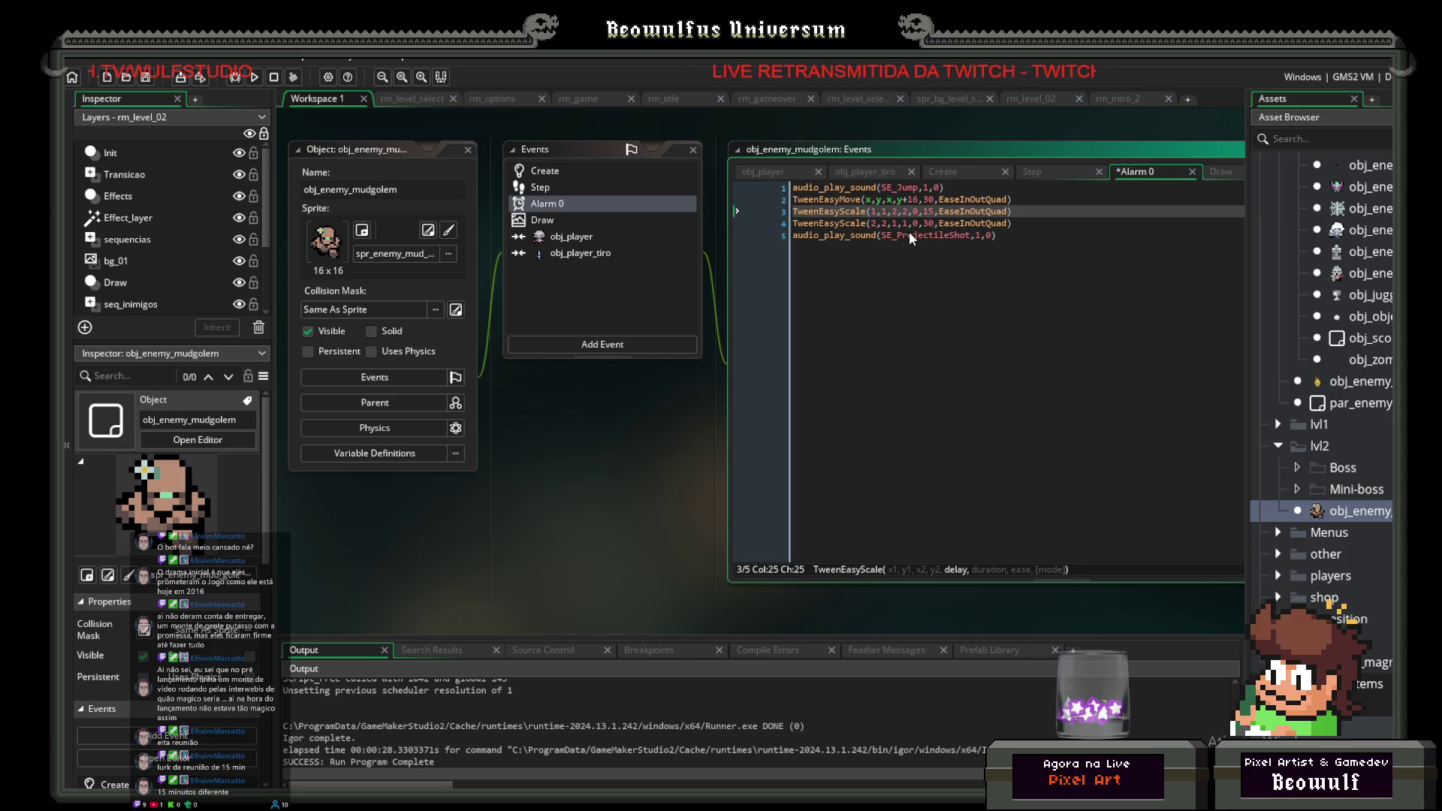
pyautogui.press('Right')
pyautogui.press('Right')
pyautogui.press('Right')
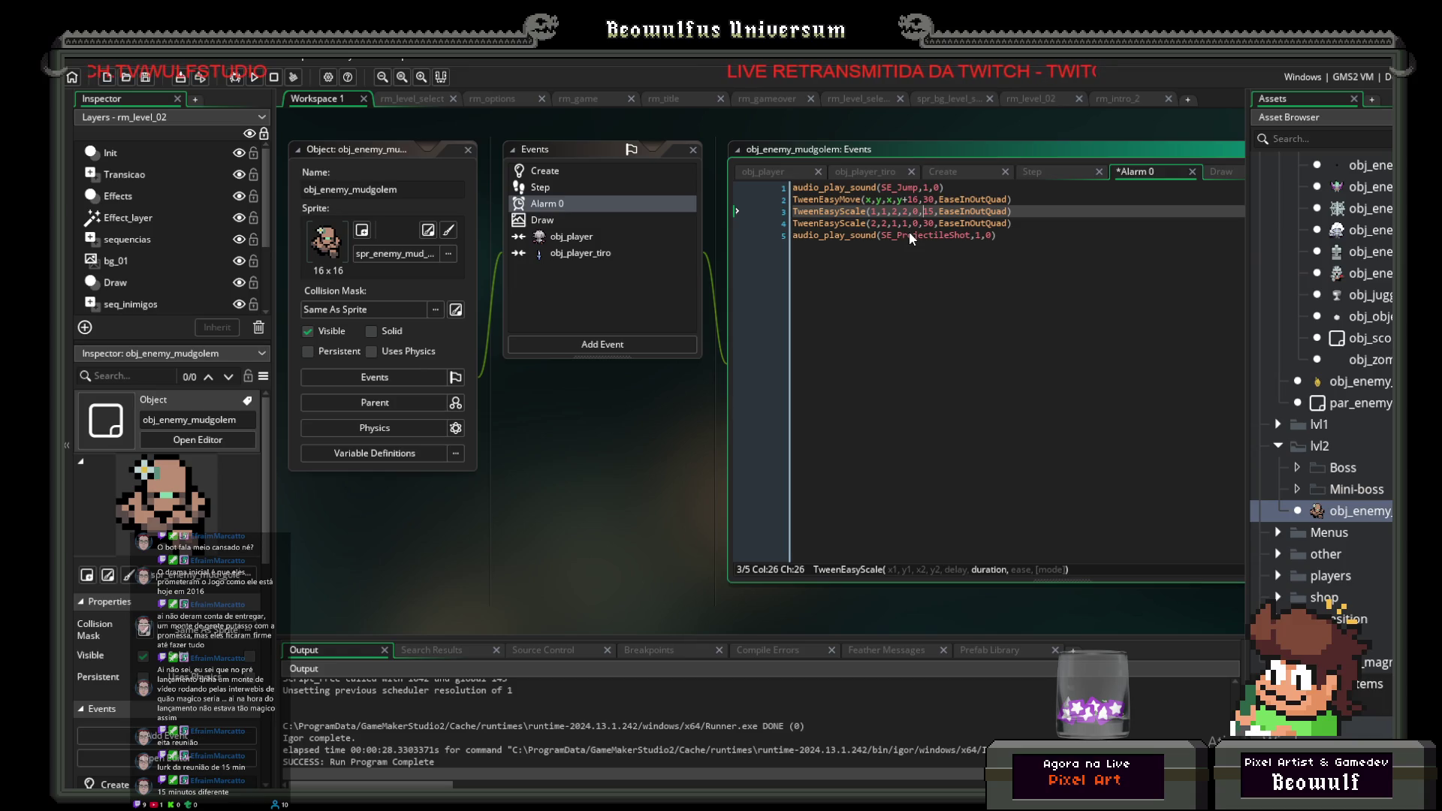
pyautogui.press('Right')
pyautogui.press('Right')
pyautogui.press('Right')
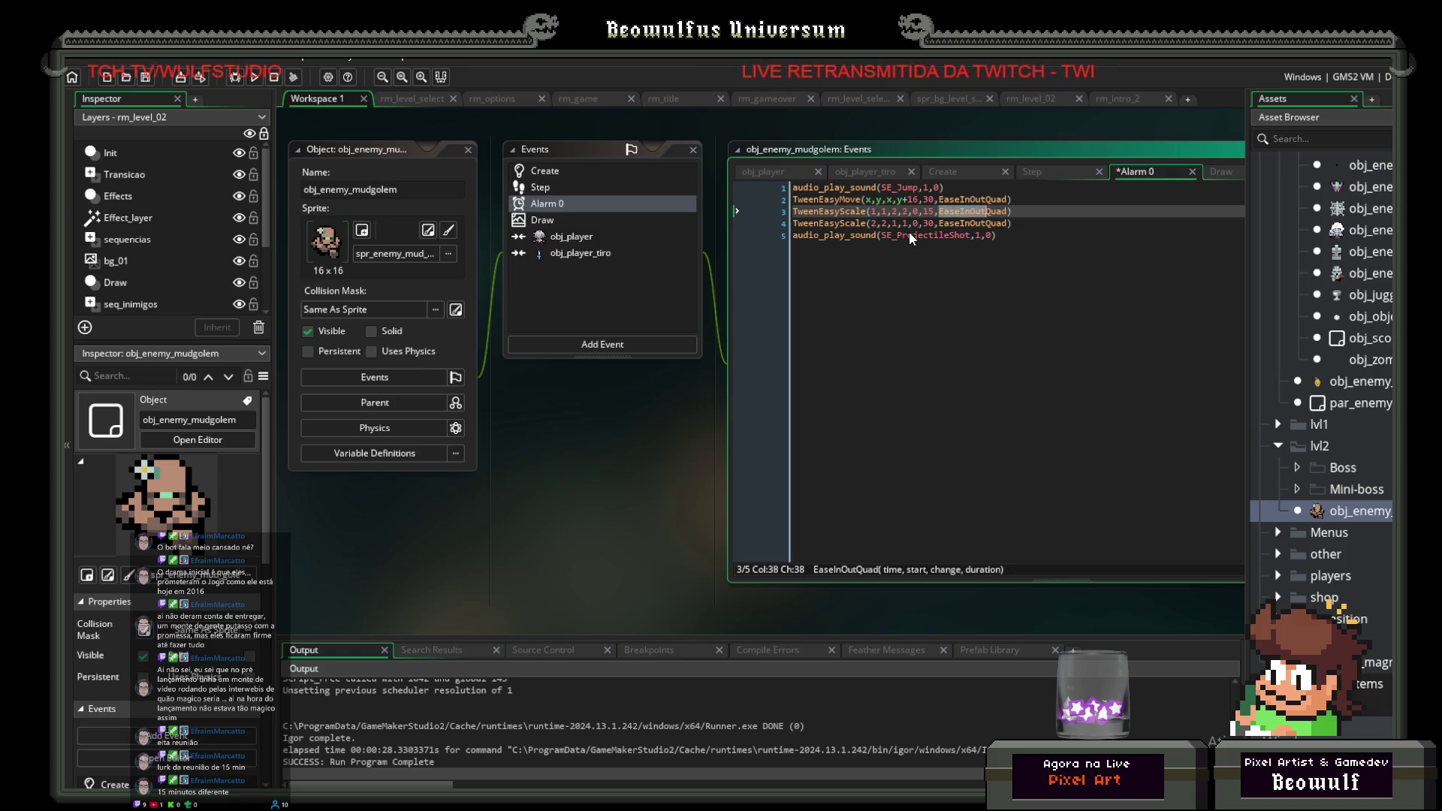
pyautogui.hotkey('ctrl', 'BackSpace')
pyautogui.write('T')
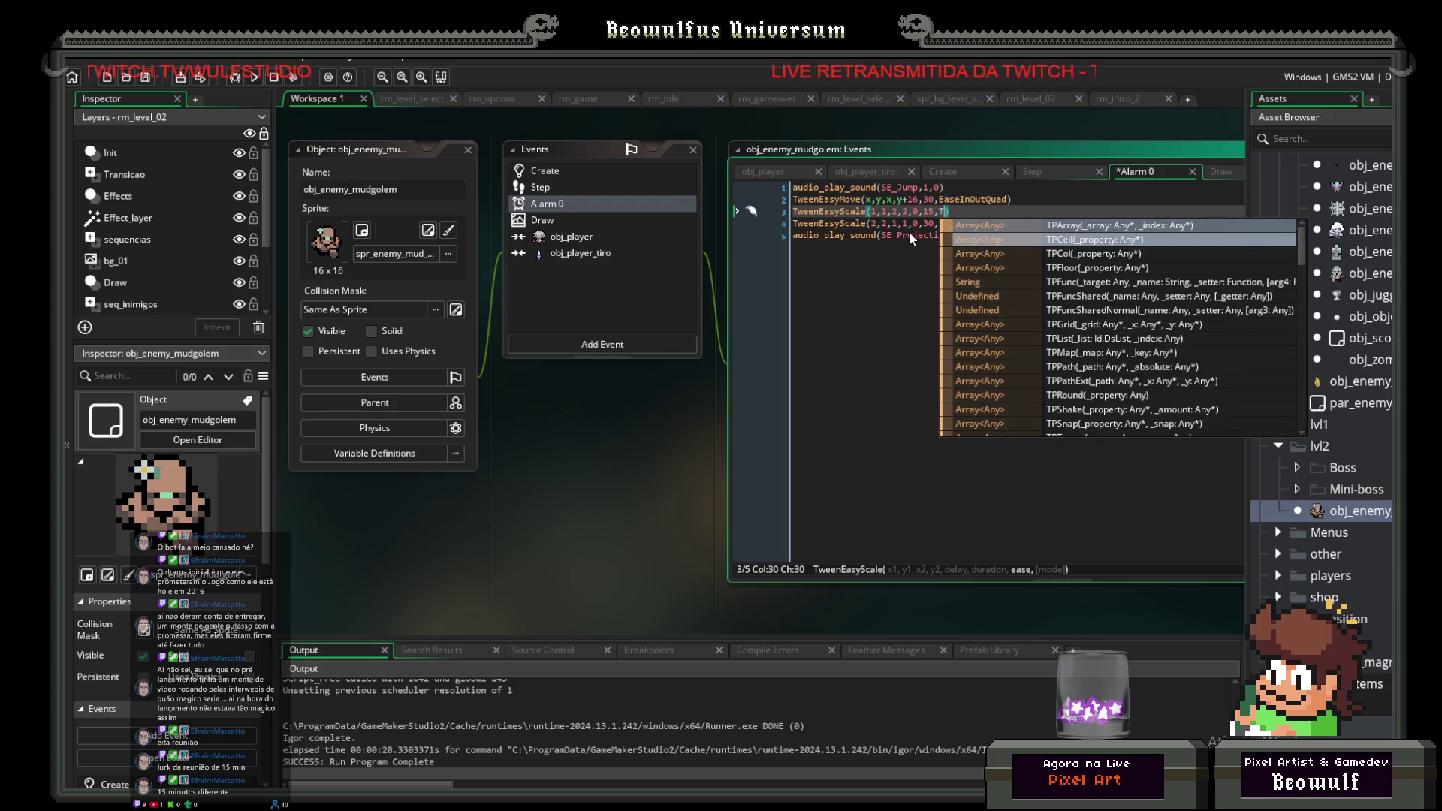
pyautogui.write('ween')
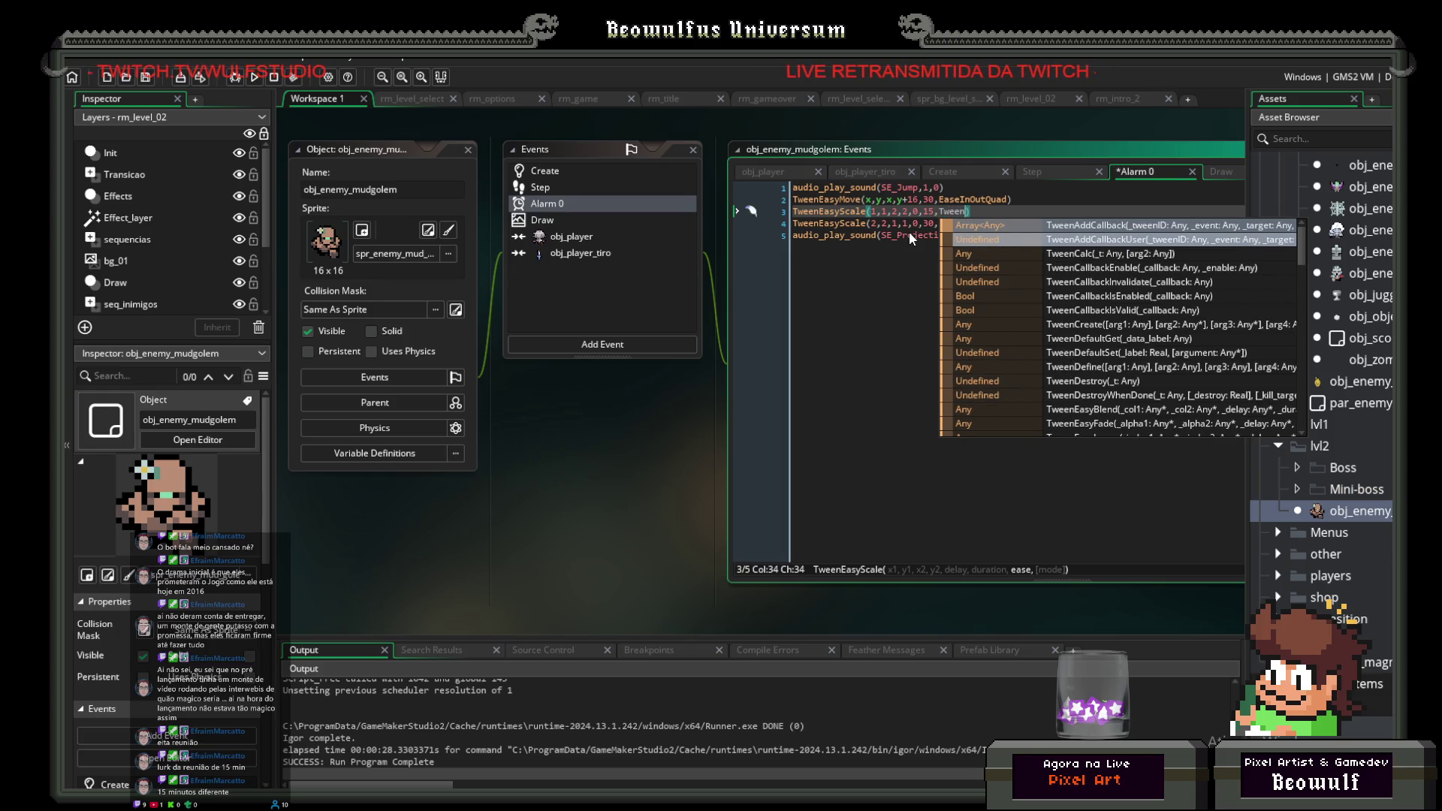
pyautogui.write('M')
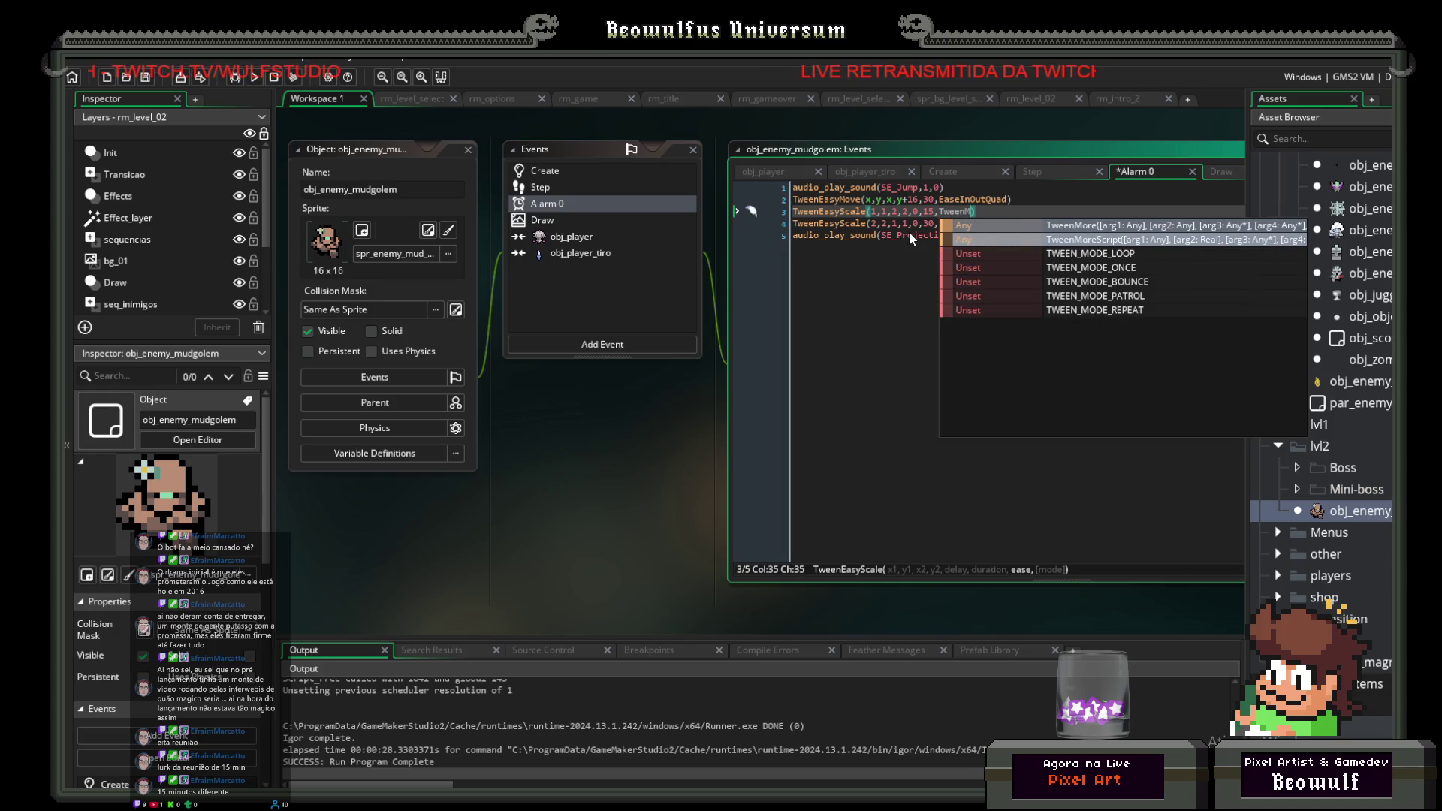
pyautogui.press('Down')
pyautogui.press('Down')
pyautogui.press('Return')
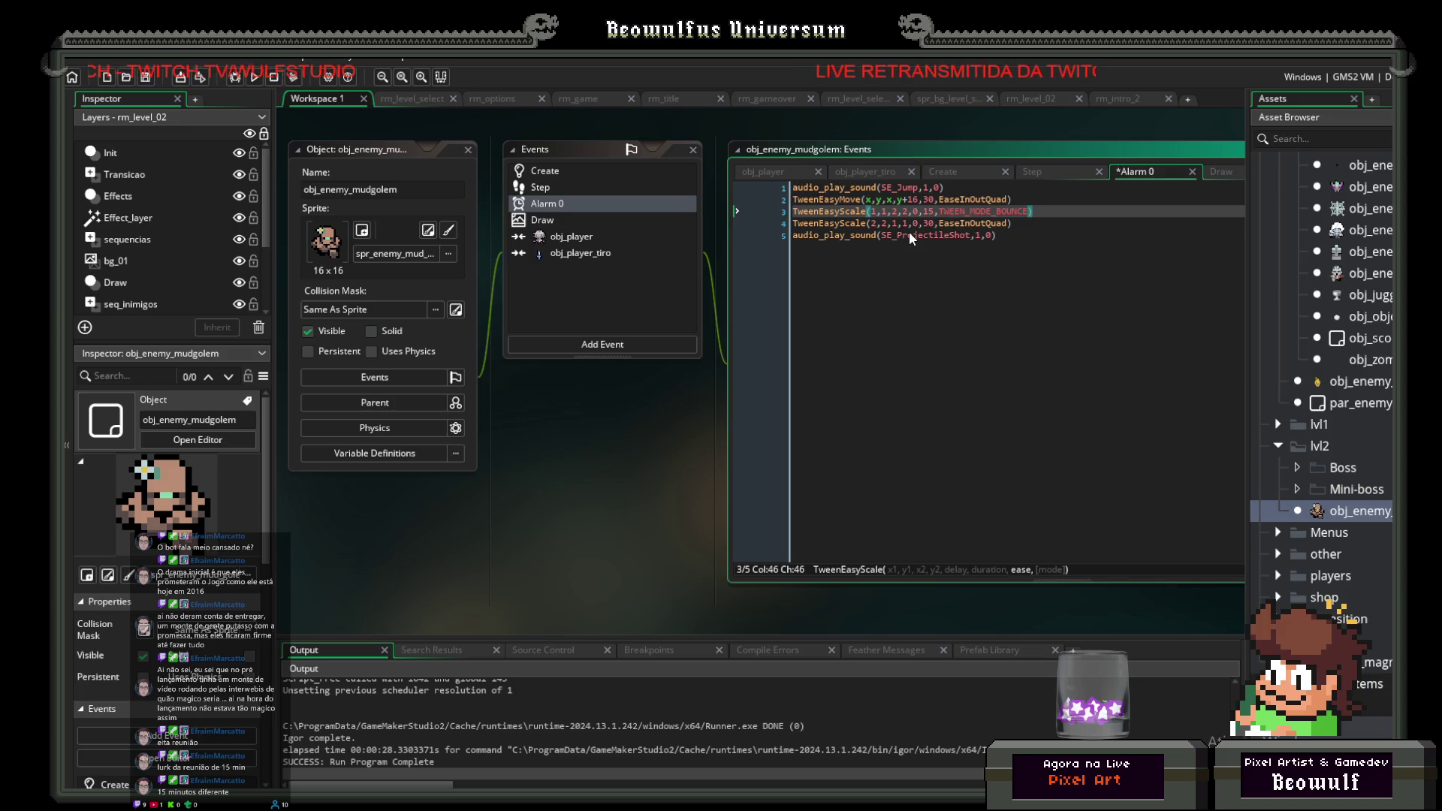
# Step: Delete the second TweenEasyScale line and run the game
pyautogui.press('Down')
pyautogui.hotkey('shift', 'Home')
pyautogui.press('BackSpace')
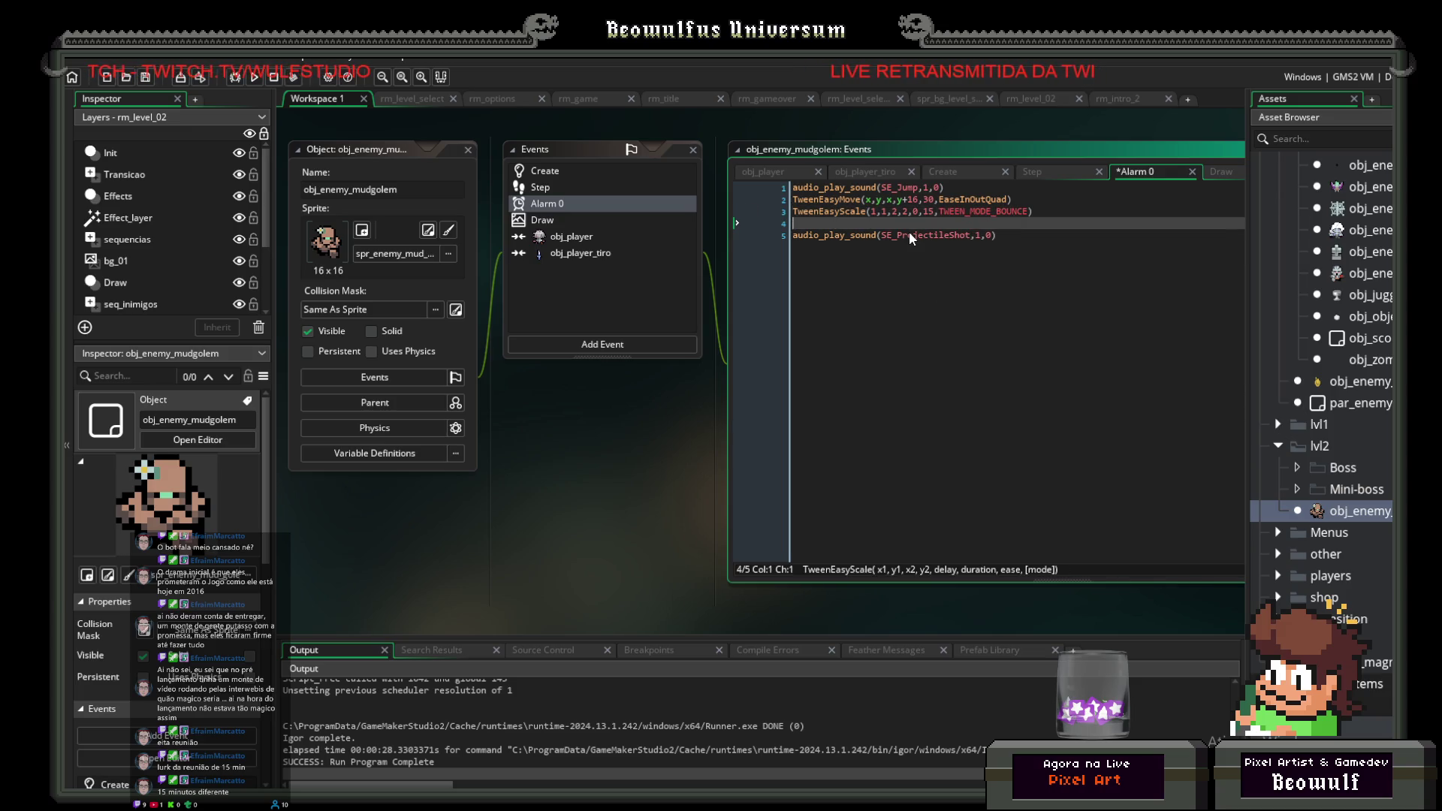
pyautogui.press('Up')
pyautogui.press('Up')
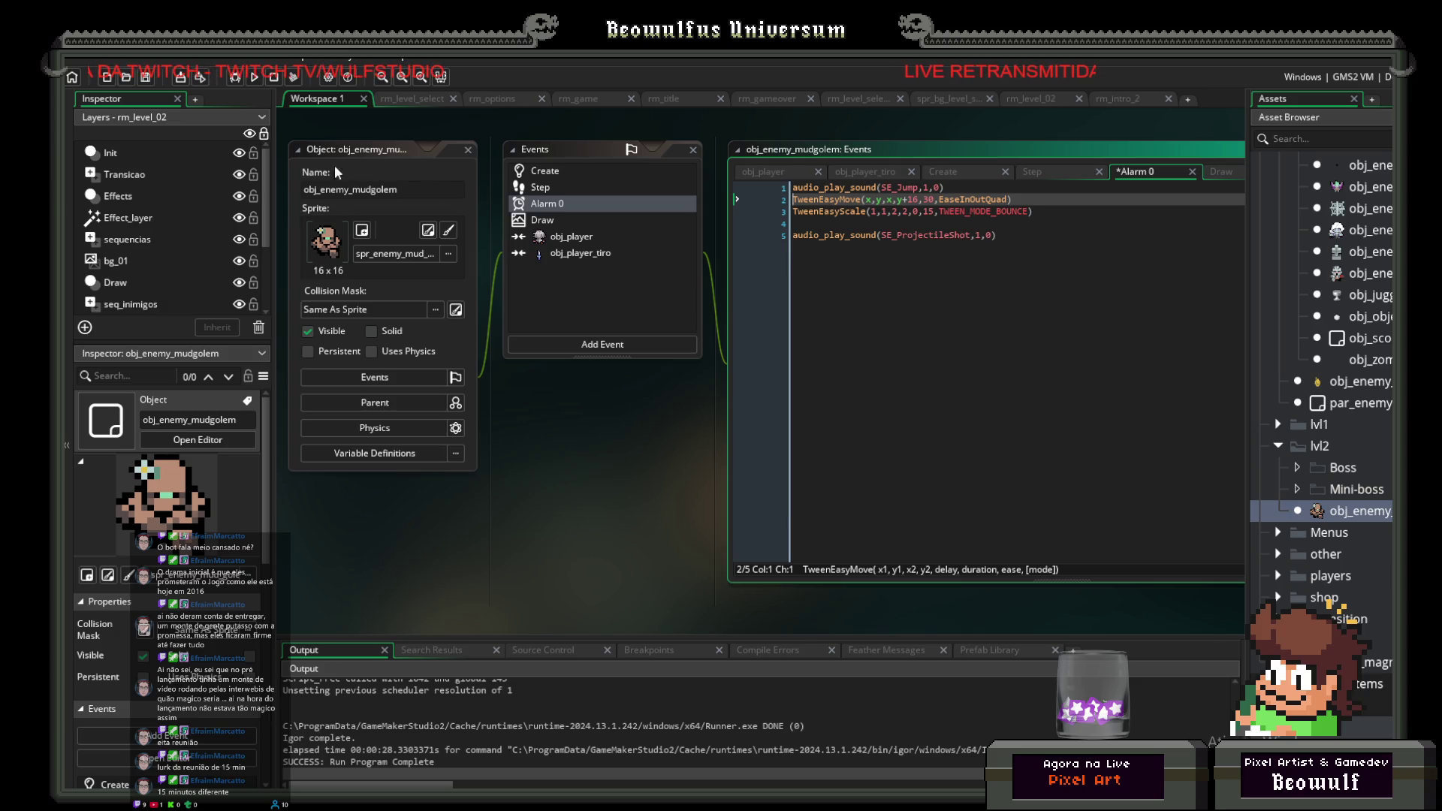
pyautogui.click(256, 77)
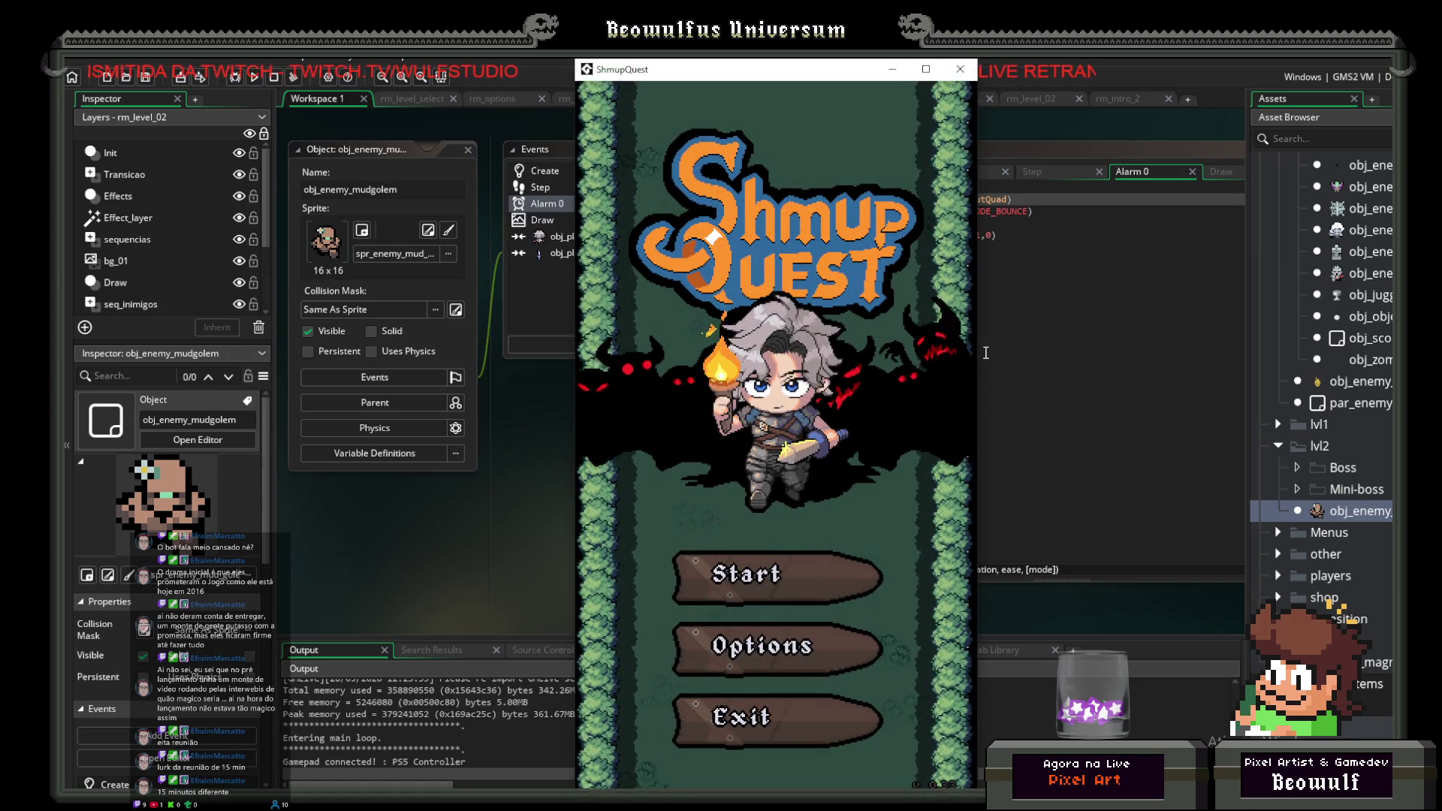
# Step: Start the game from its title menu, then abort after the Malformed variable code error
pyautogui.click(814, 564)
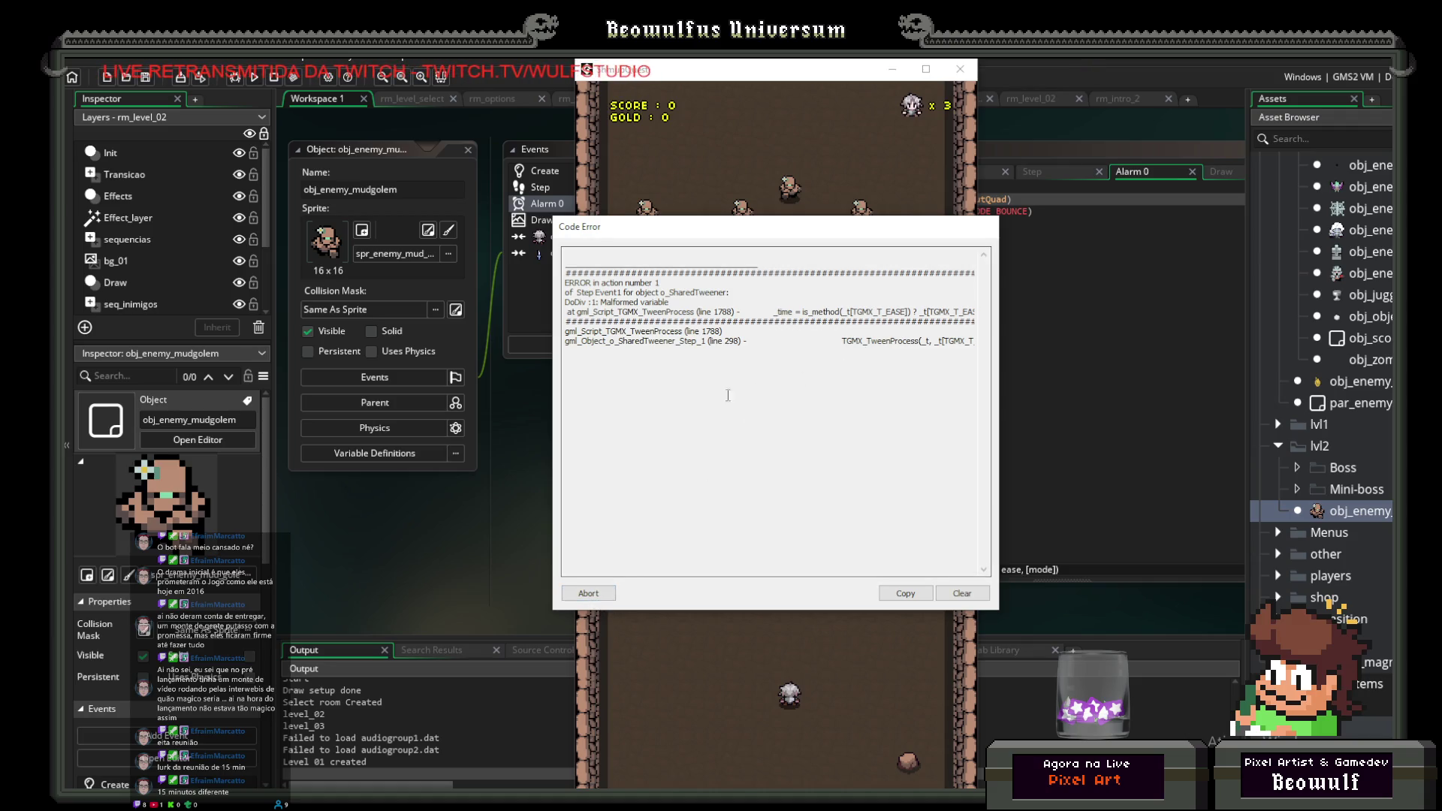
pyautogui.click(589, 593)
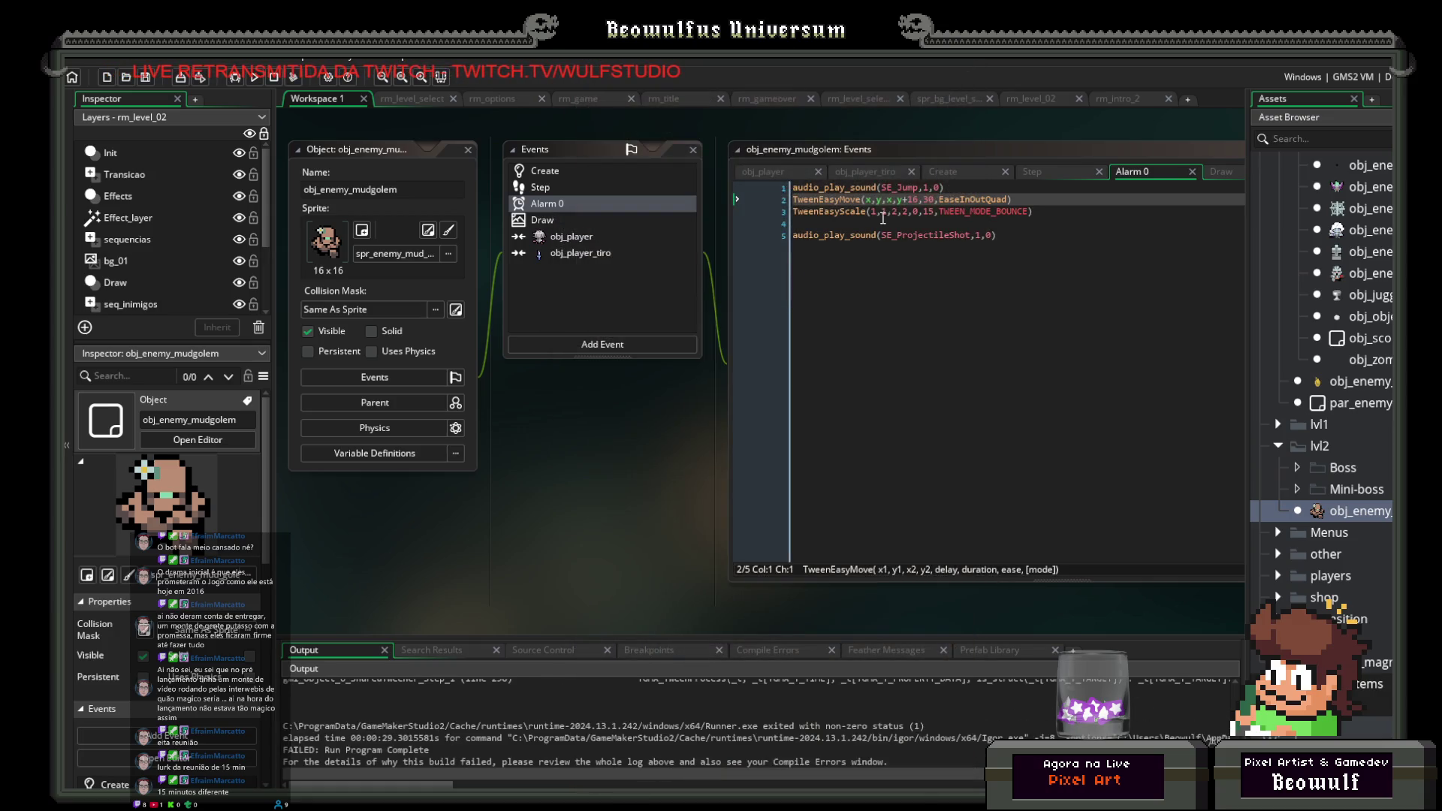
# Step: Select TWEEN_MODE_BOUNCE in line 3's TweenEasyScale call
pyautogui.click(942, 211)
pyautogui.click(940, 211)
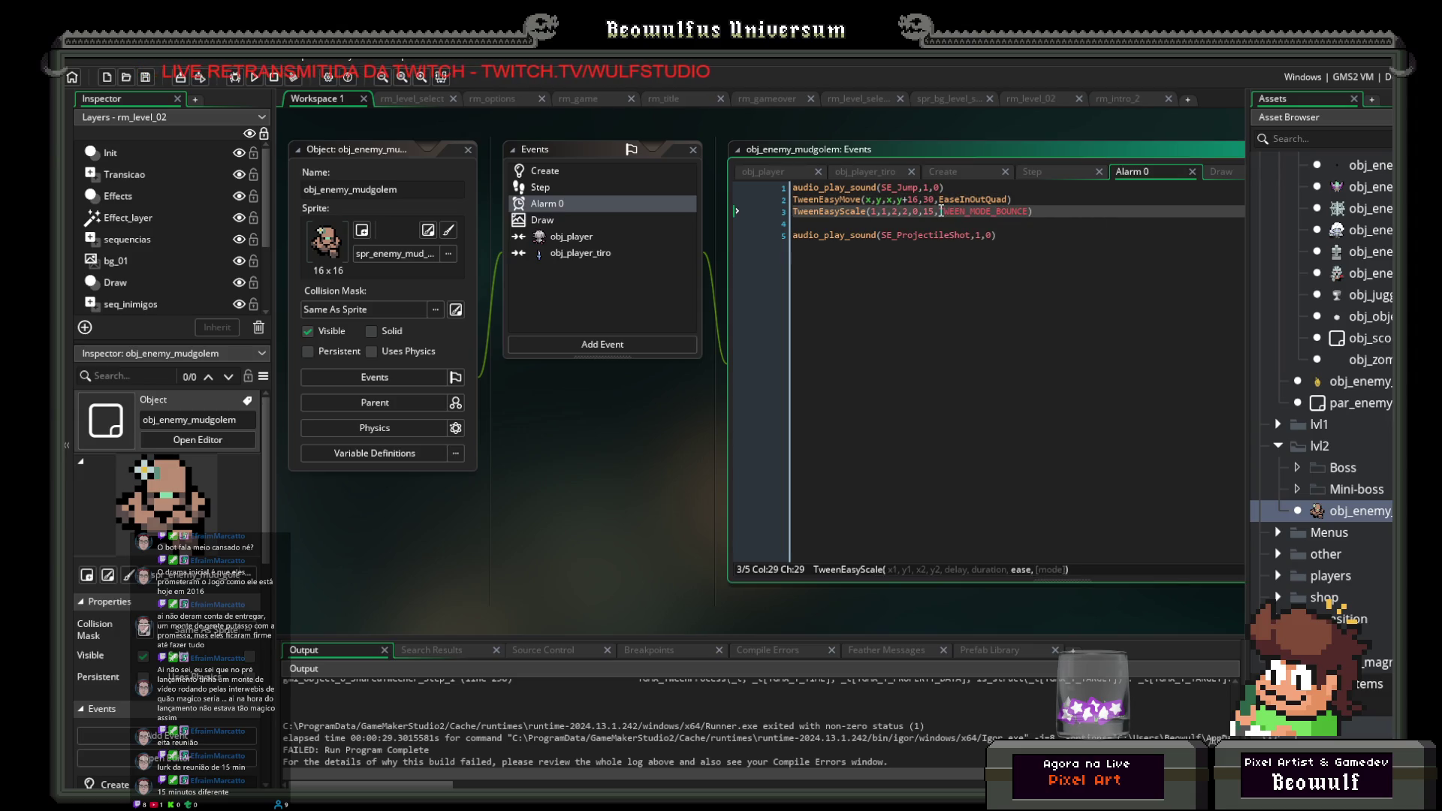
pyautogui.moveTo(1012, 213); pyautogui.dragTo(1027, 212)
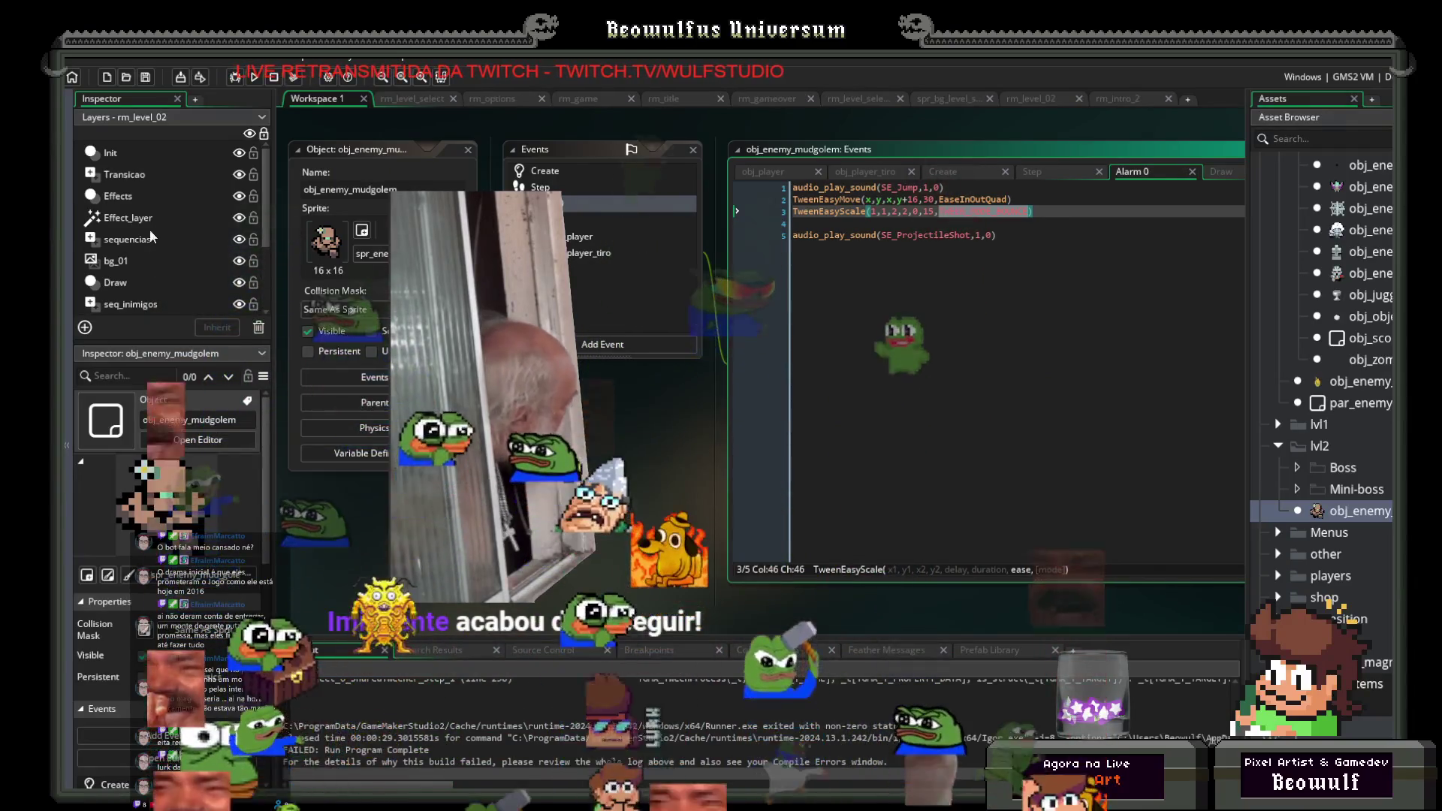
pyautogui.moveTo(945, 213)
pyautogui.click(1023, 212)
pyautogui.moveTo(1024, 212); pyautogui.dragTo(942, 212)
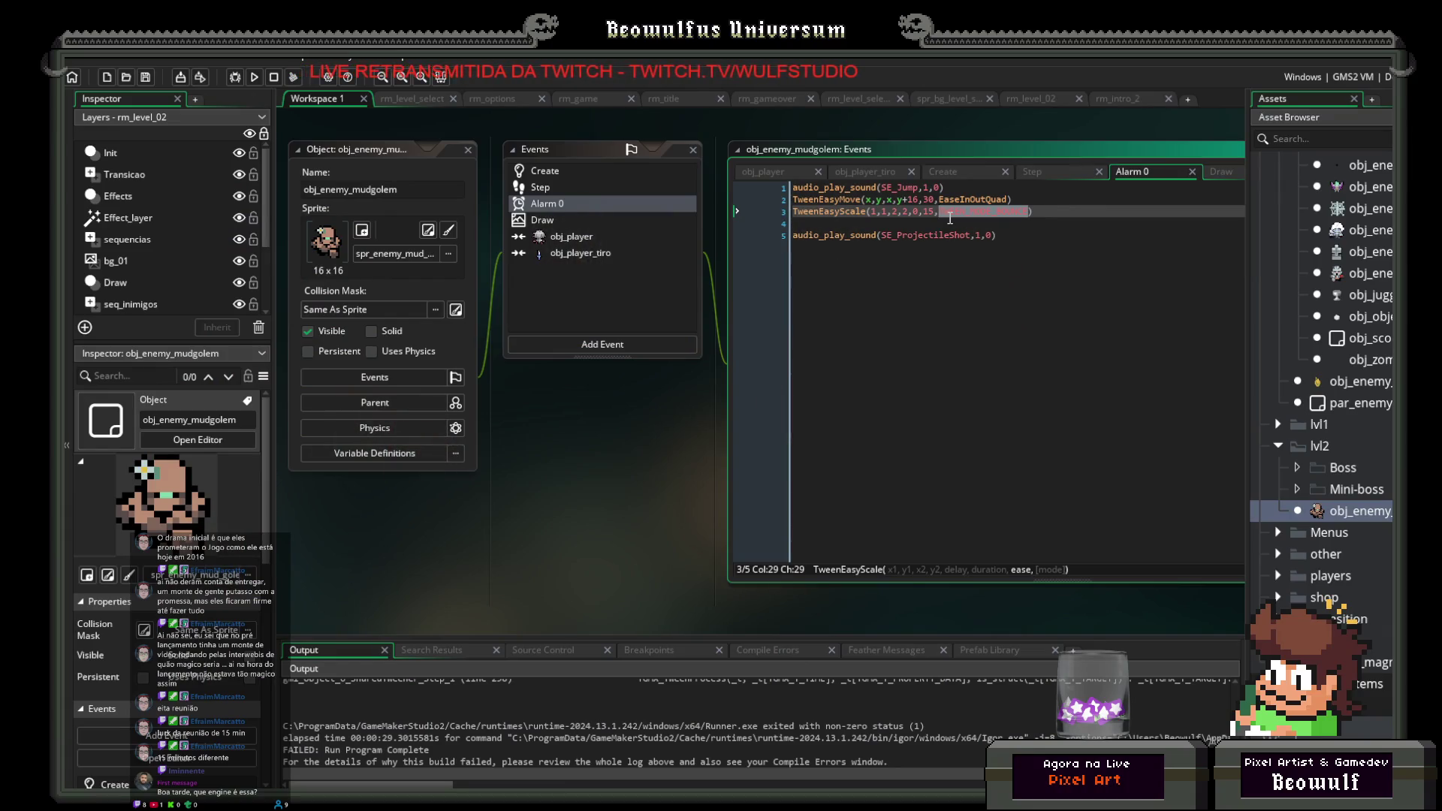
# Step: Replace it with EaseInOutBounce, then relaunch the game past its title menu
pyautogui.write('Eas')
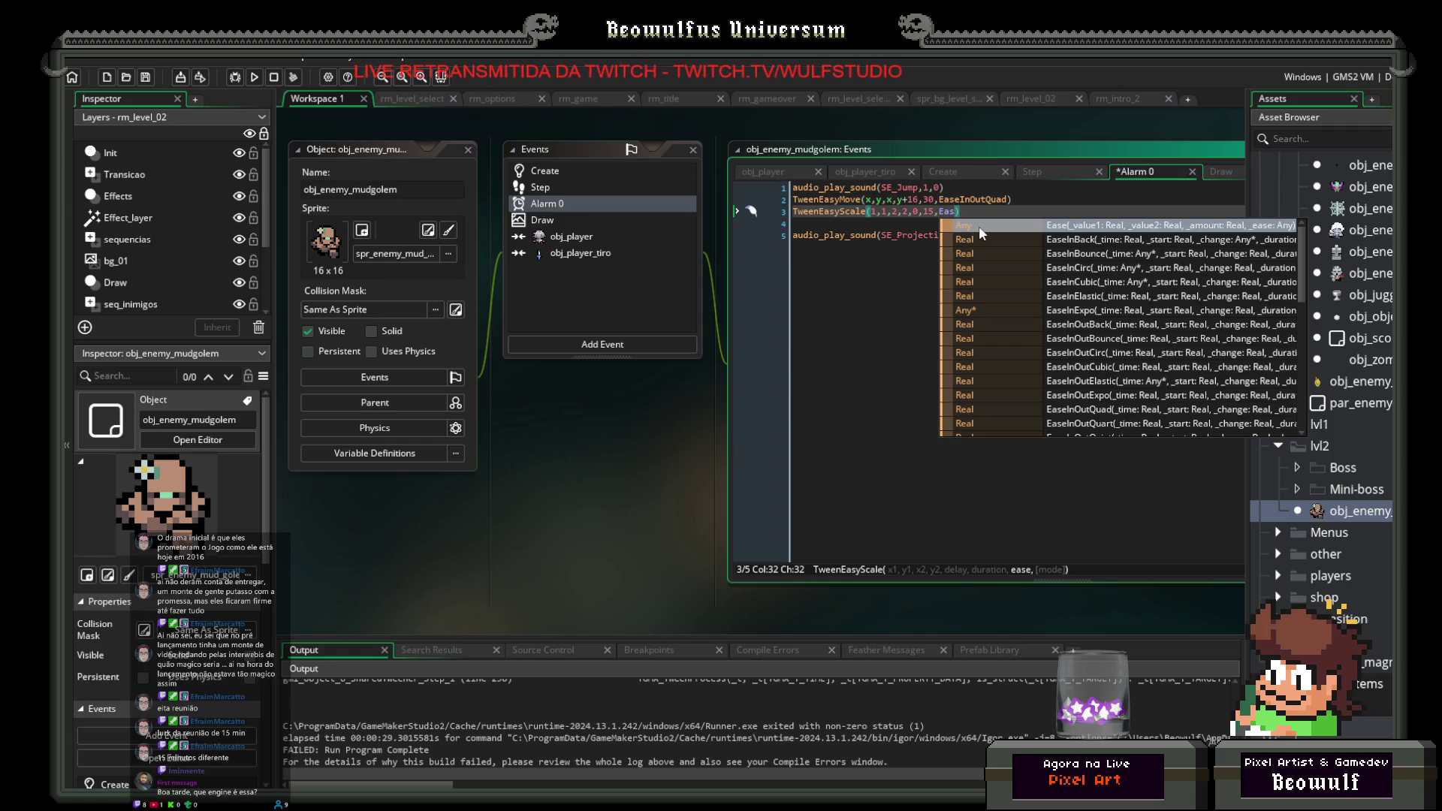
pyautogui.write('e')
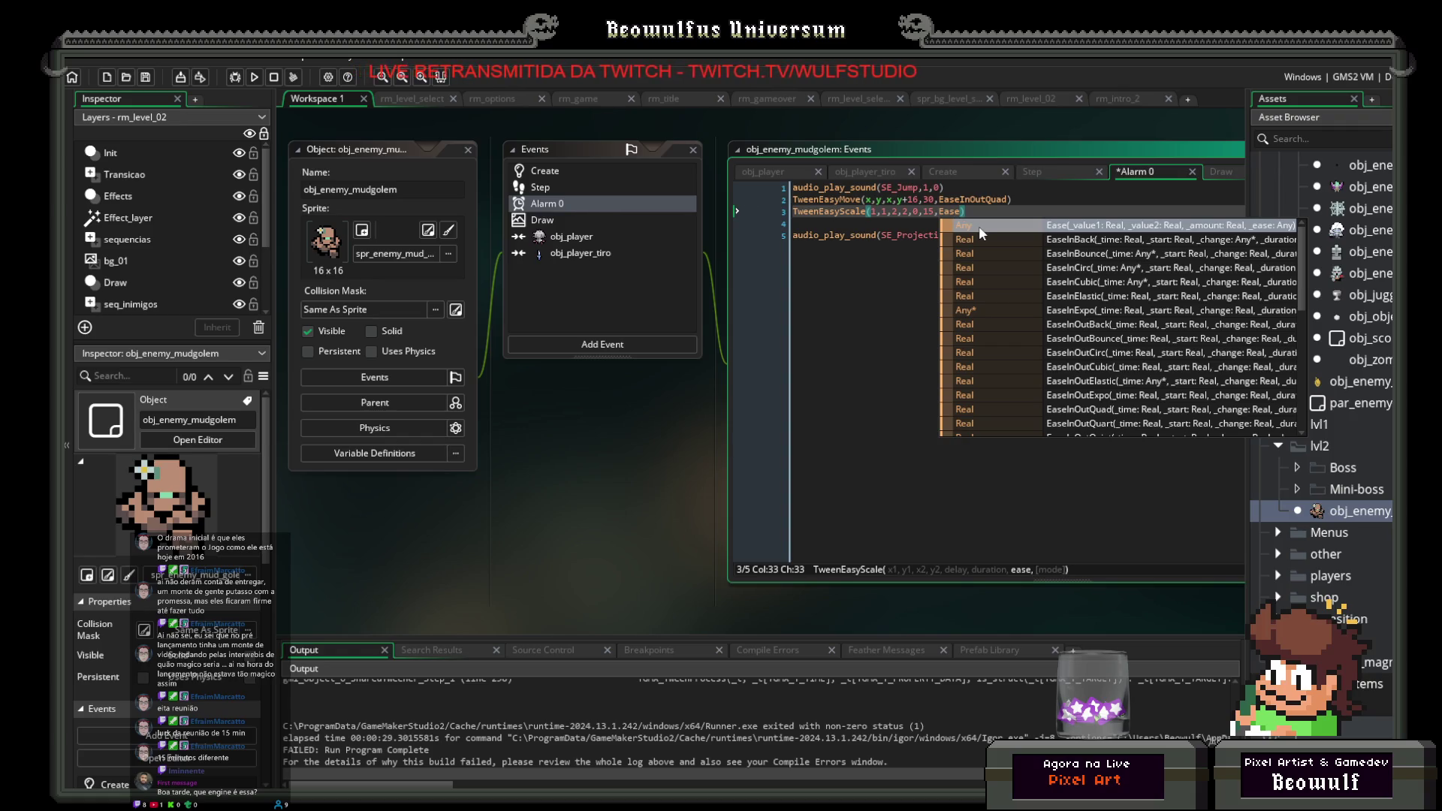
pyautogui.write('Inout')
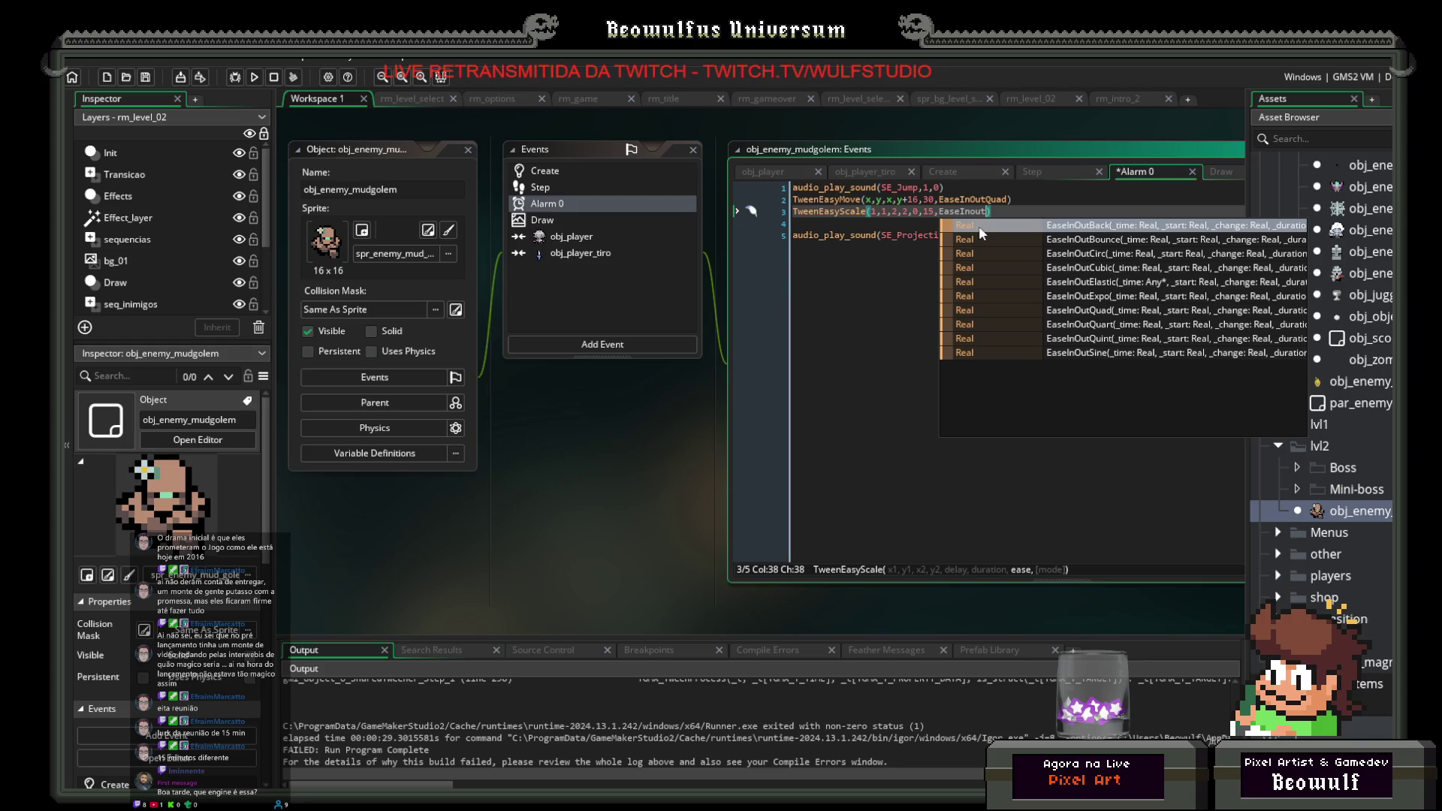
pyautogui.write('Bounce')
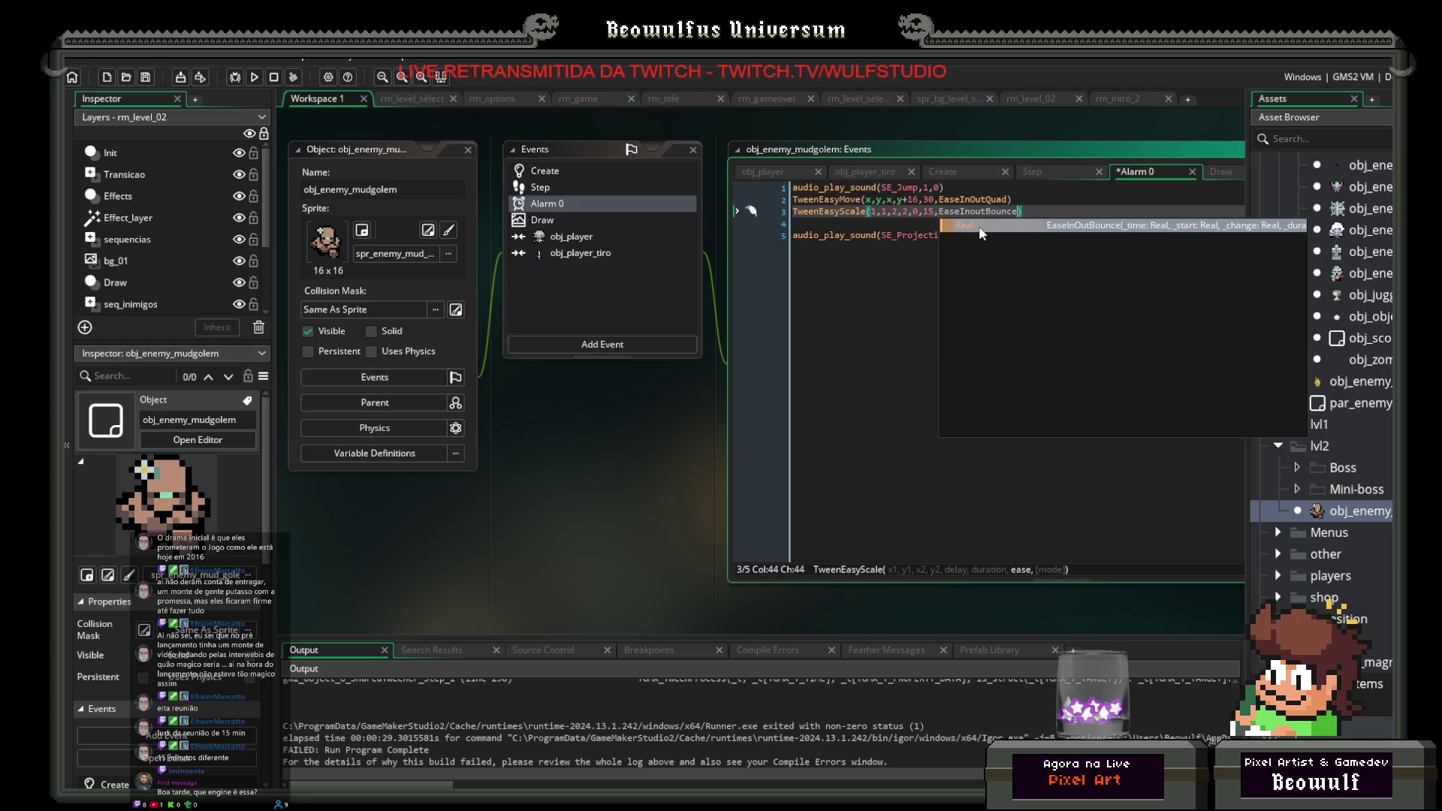
pyautogui.click(1028, 216)
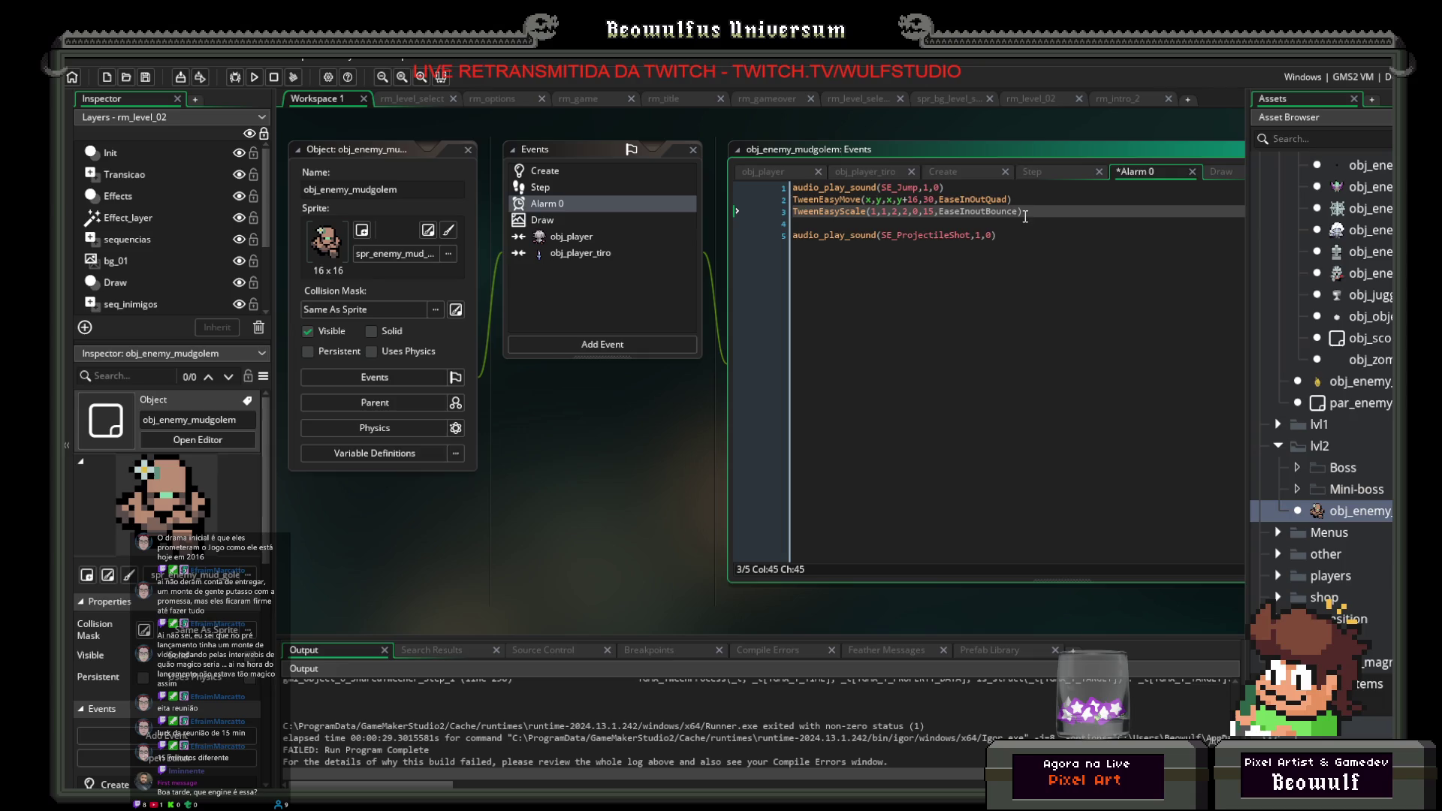
pyautogui.click(1017, 212)
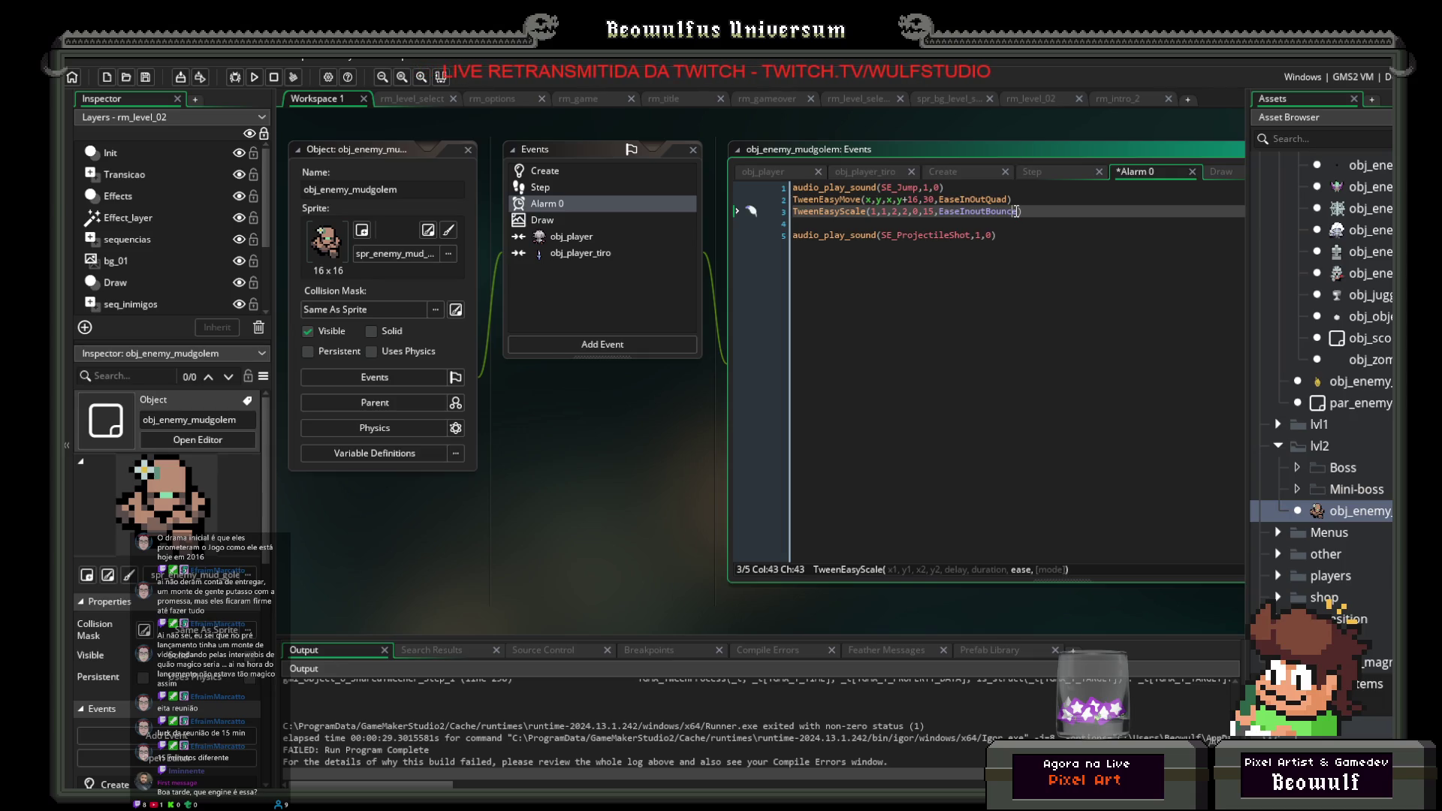
pyautogui.write('EaseIn')
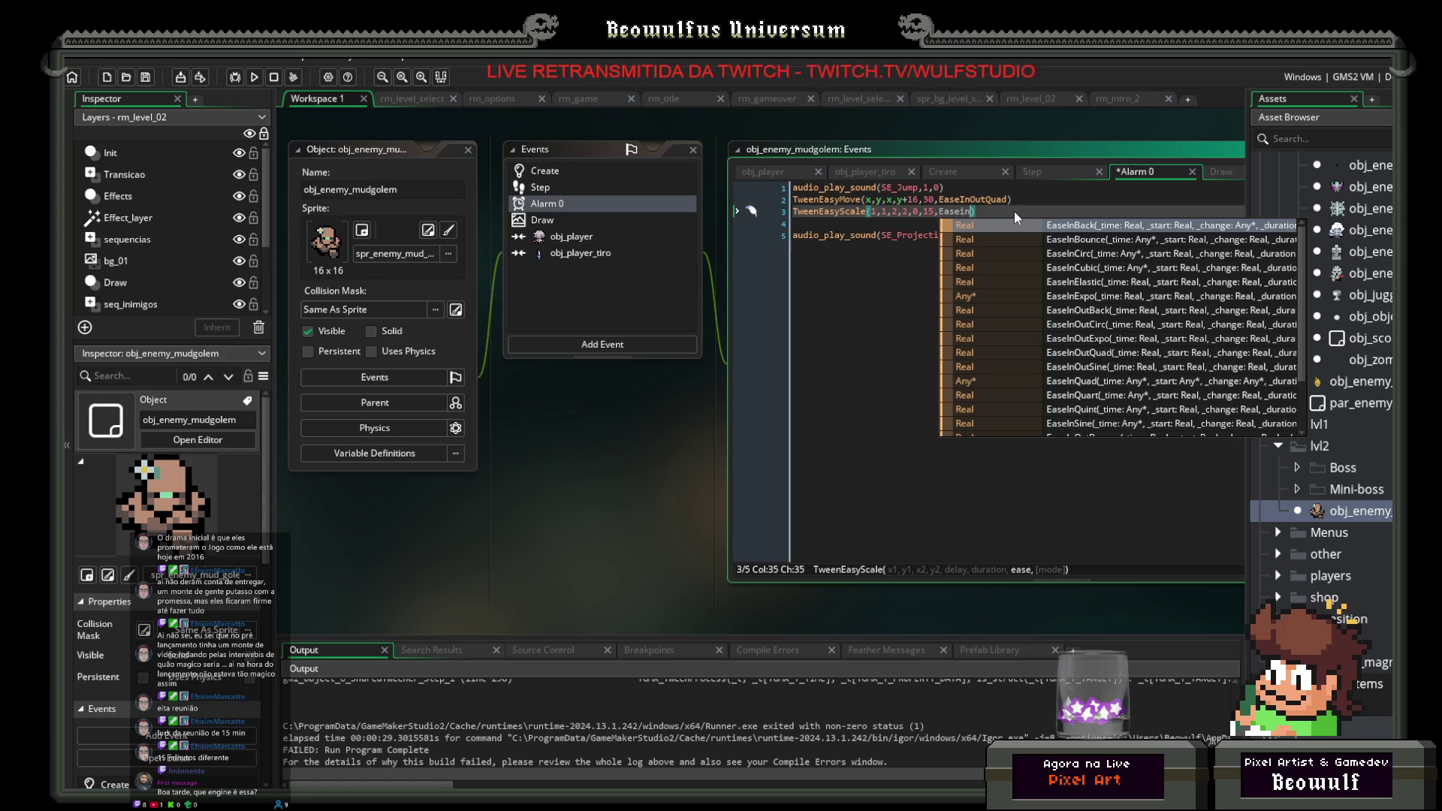
pyautogui.write('out')
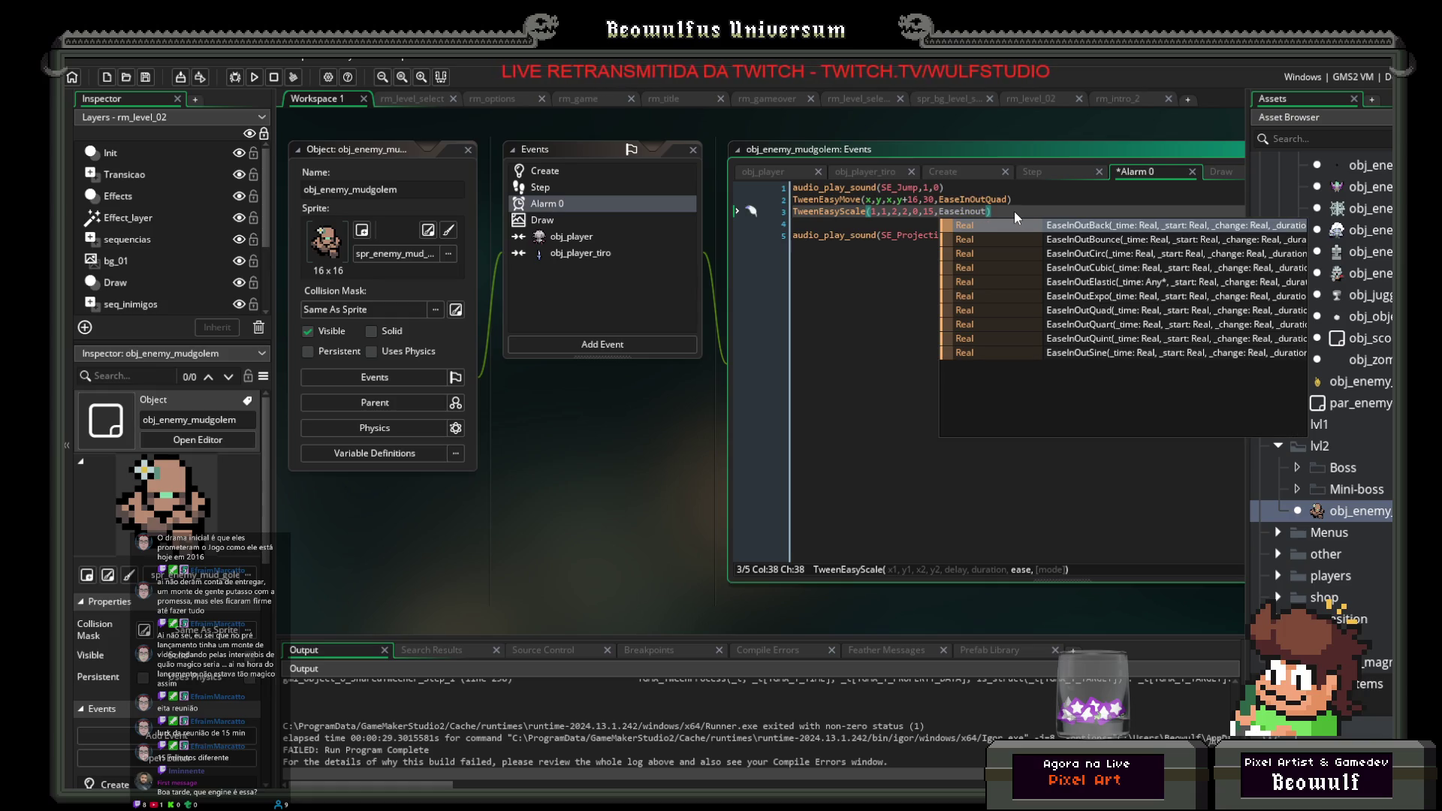
pyautogui.doubleClick(1062, 240)
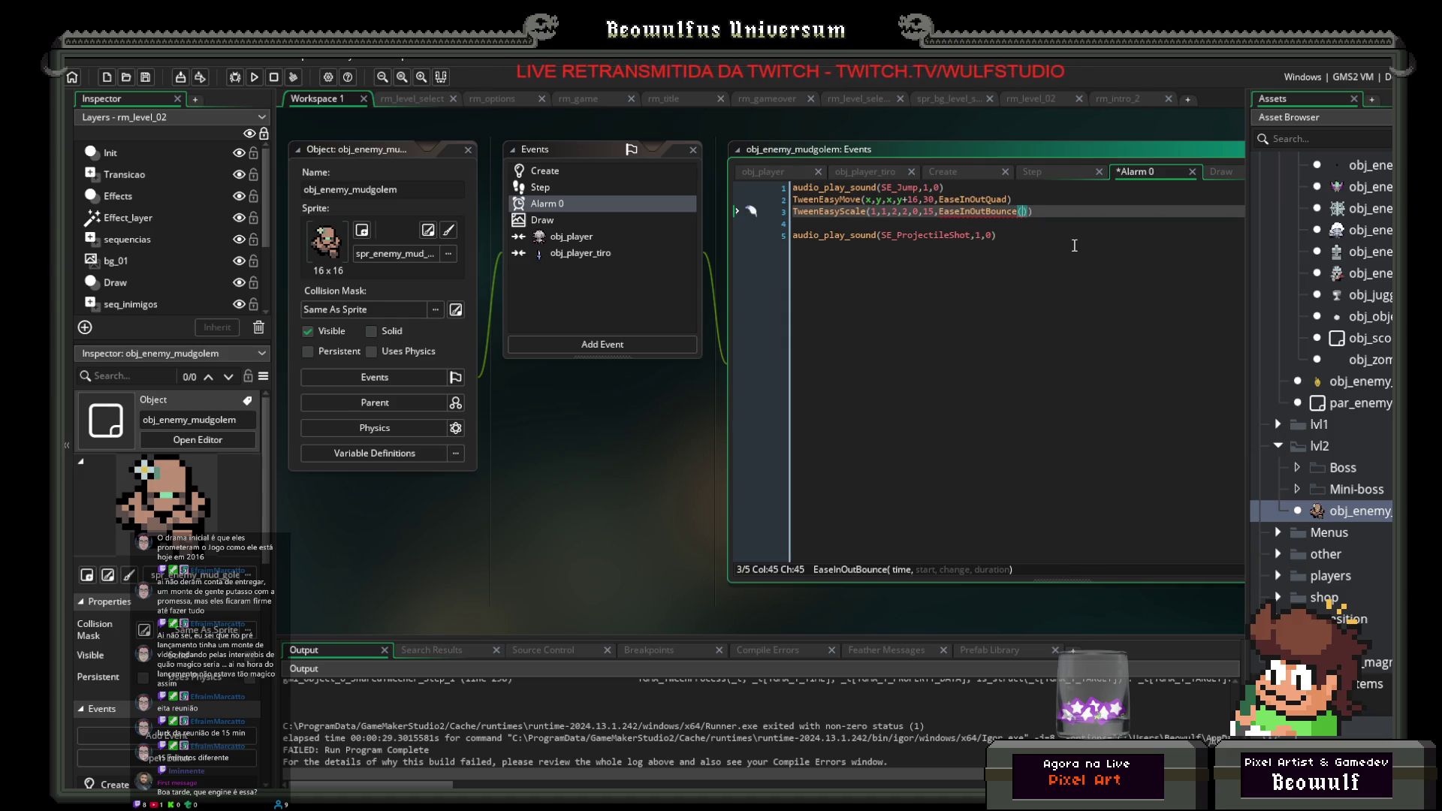
pyautogui.click(260, 76)
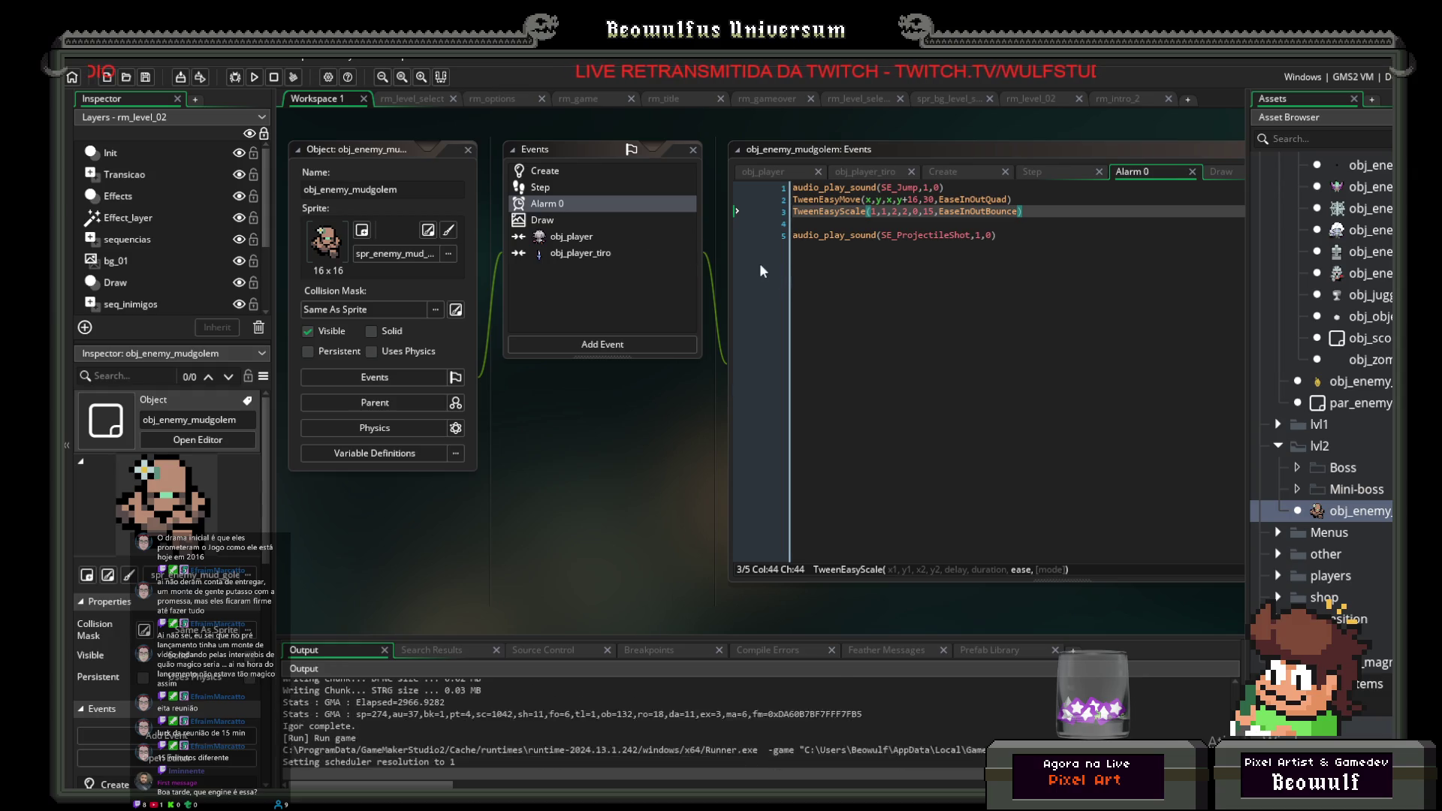
pyautogui.click(736, 556)
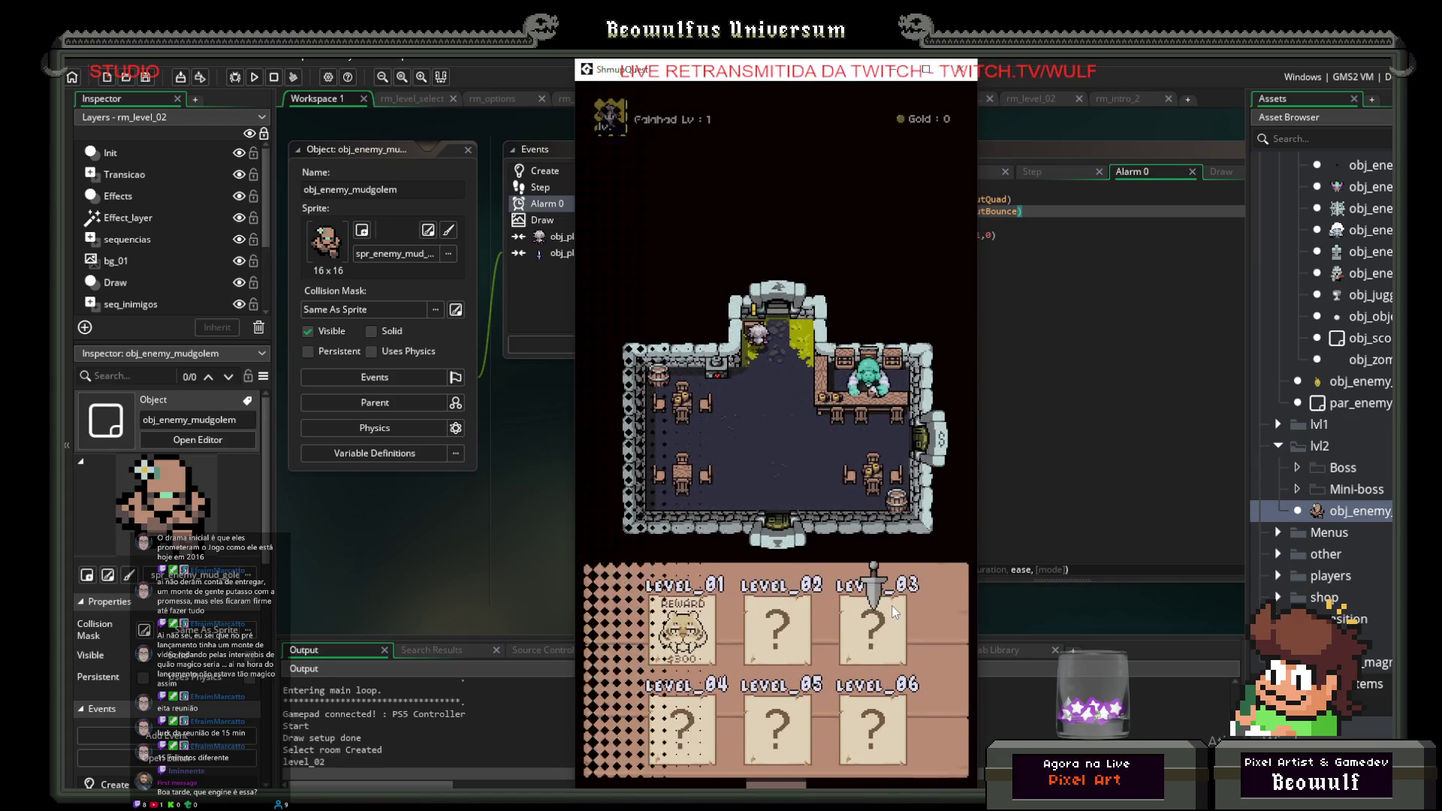
# Step: Pick a level, abort after the same tweener error, and open obj_enemy_mudgolem's Step event
pyautogui.click(891, 606)
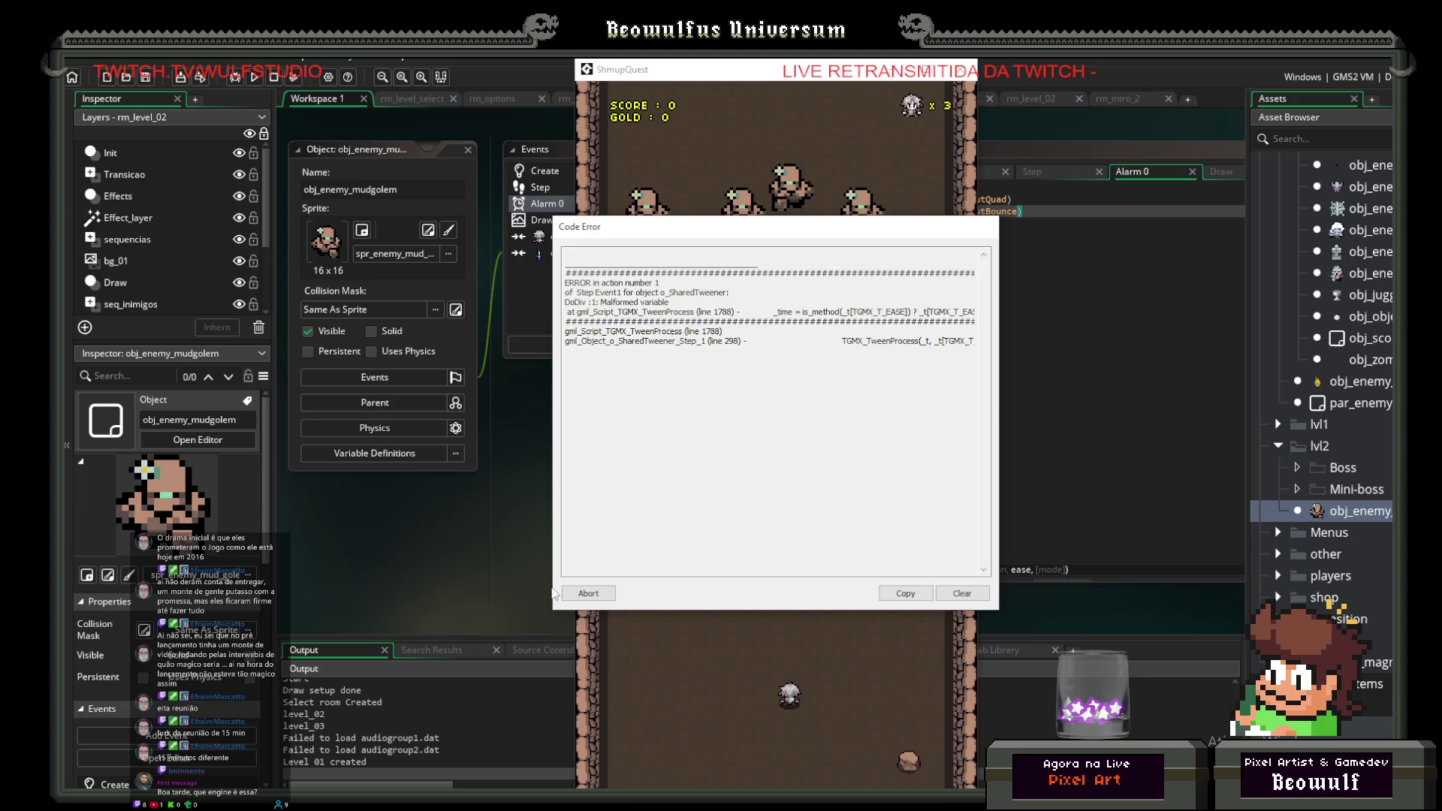
pyautogui.click(575, 594)
pyautogui.click(557, 189)
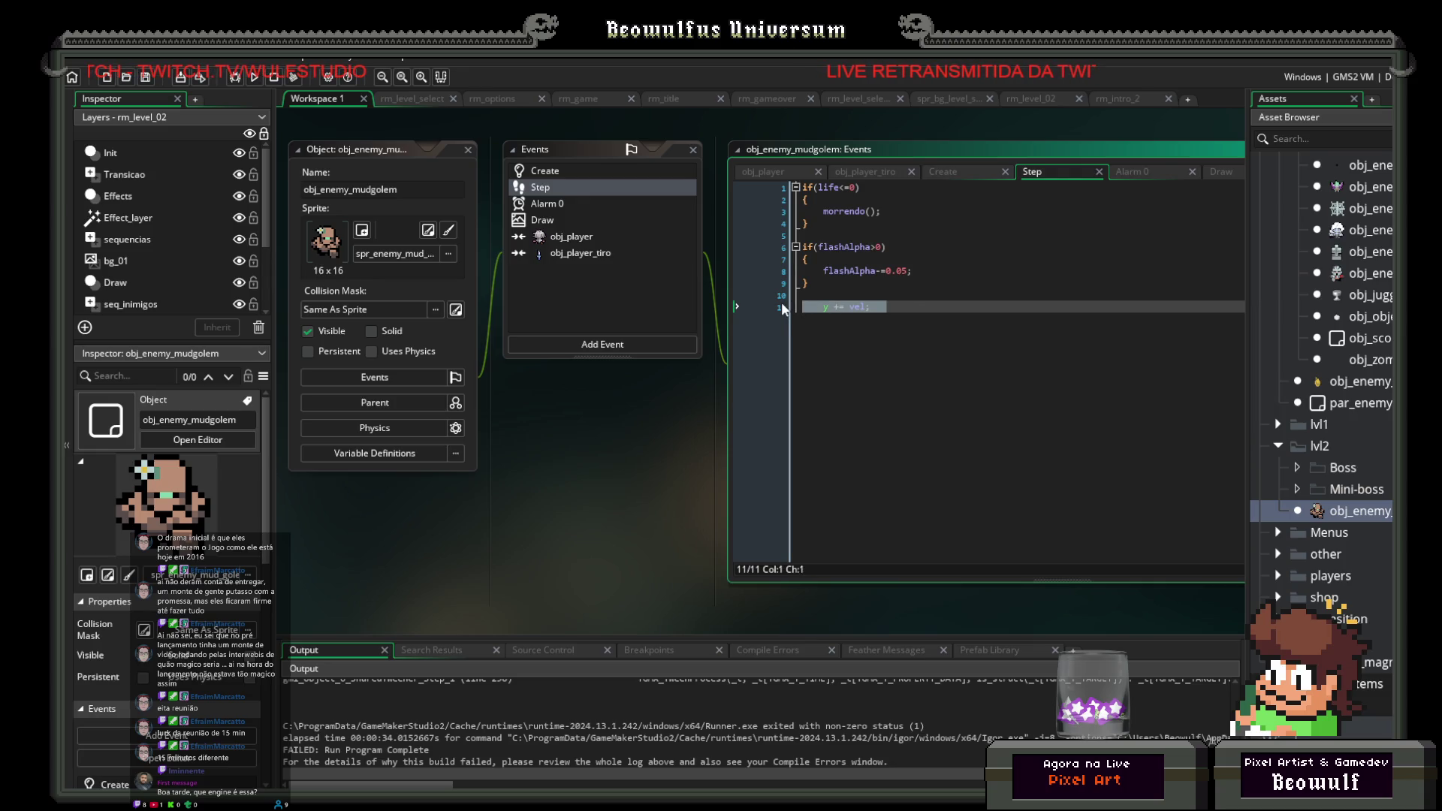
# Step: Delete 'y += vel;' from the Step event, run with F5 and start from the title menu
pyautogui.press('BackSpace')
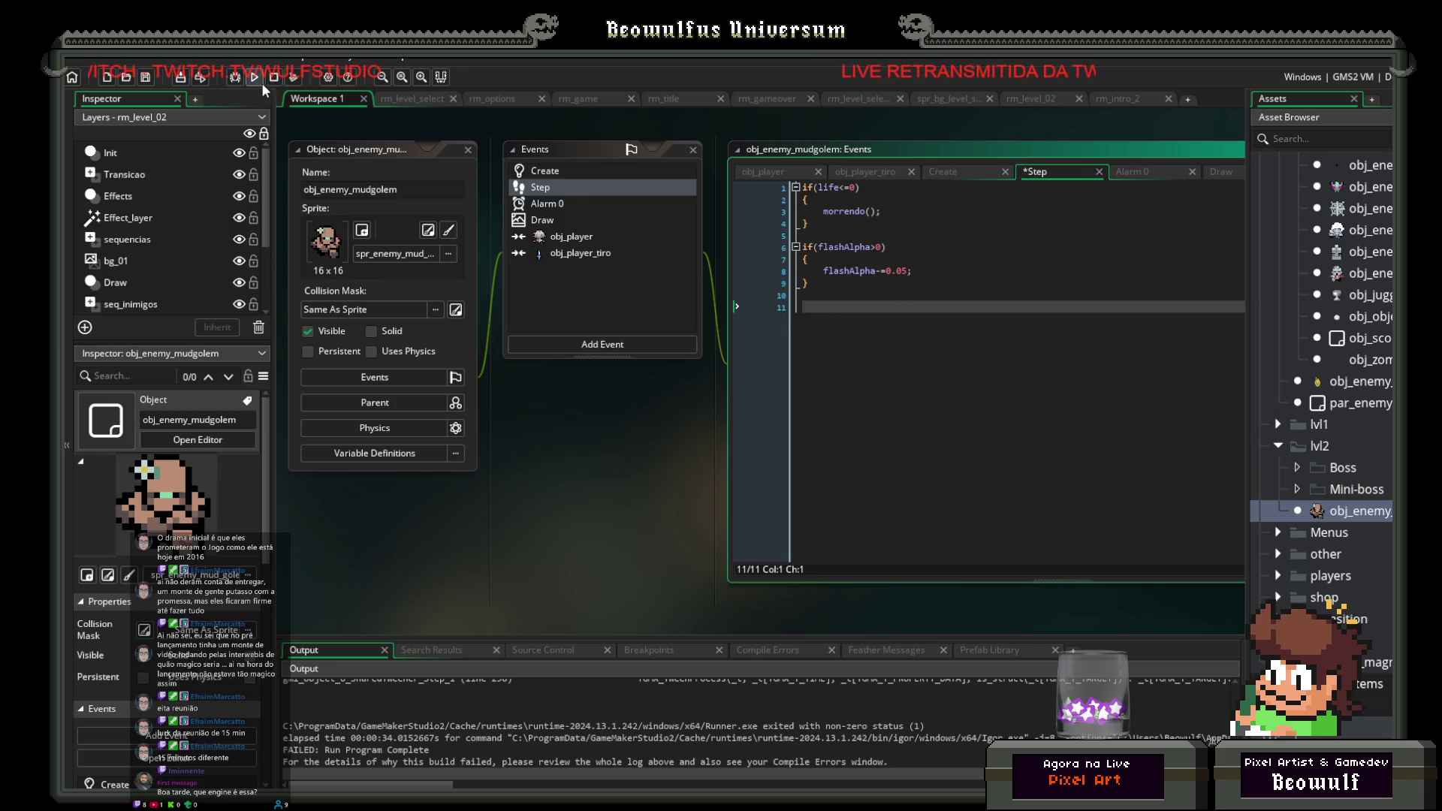
pyautogui.press('F5')
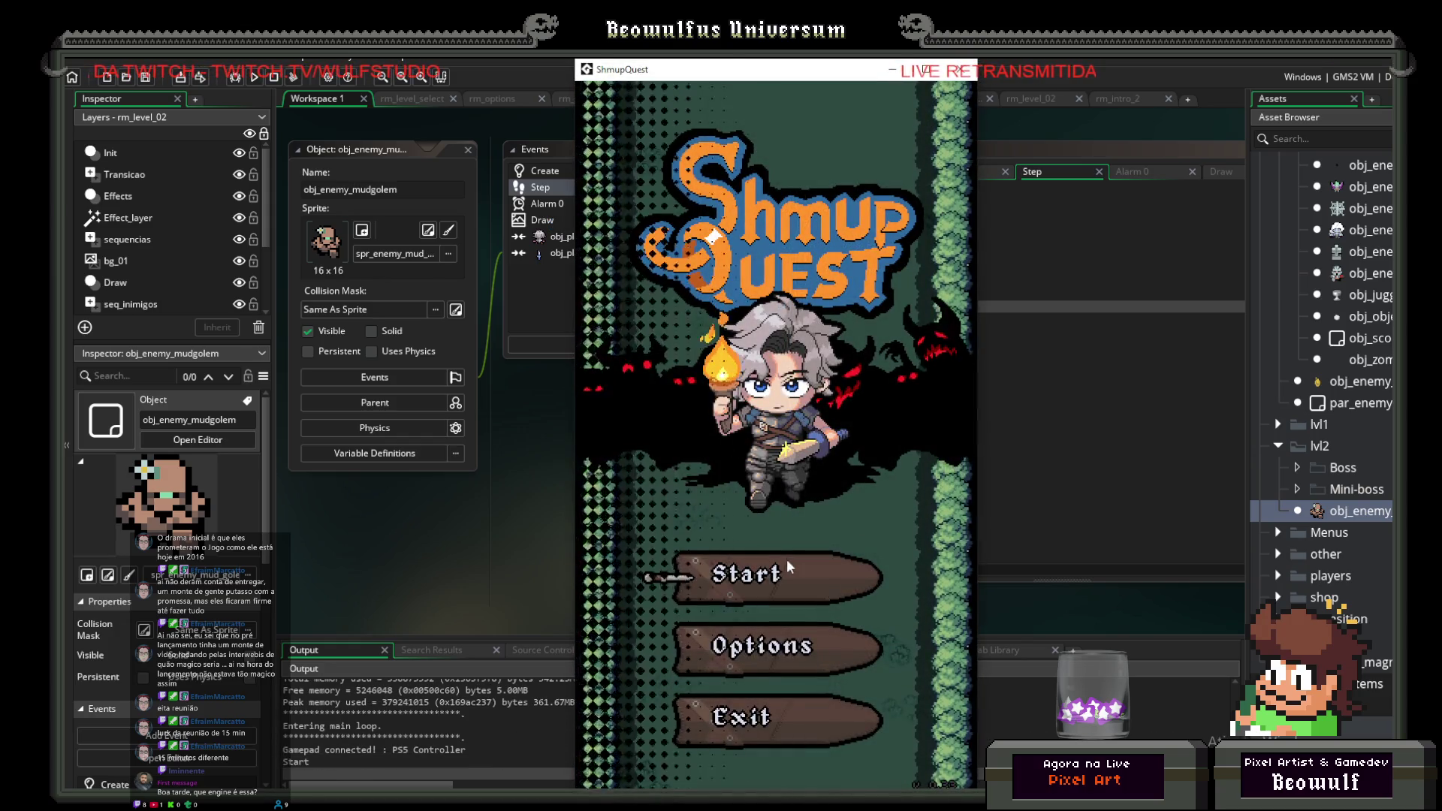
pyautogui.click(786, 559)
# Step: Choose Level 1 and steer the ship through the forest stage until Game Over
pyautogui.press('Up')
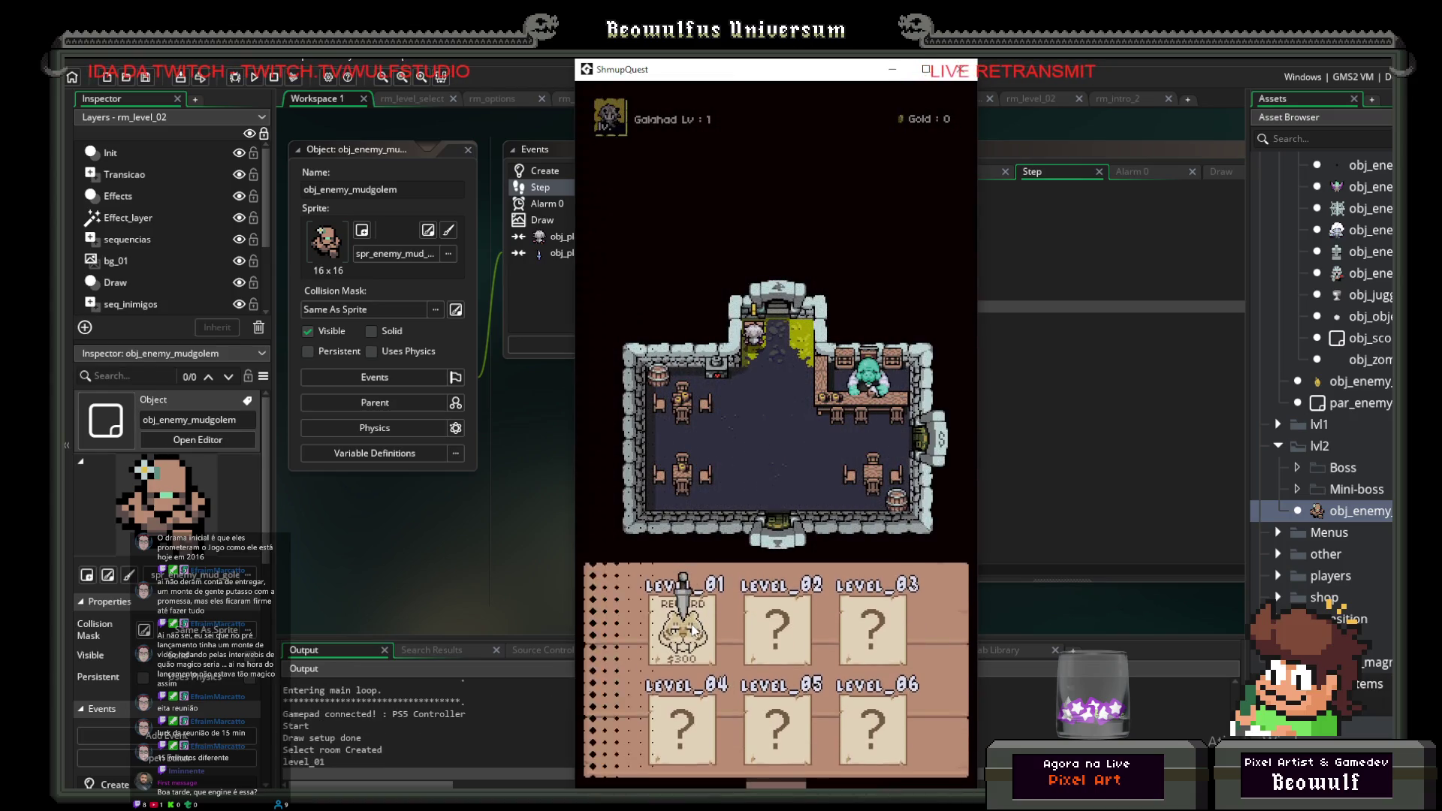
pyautogui.click(688, 613)
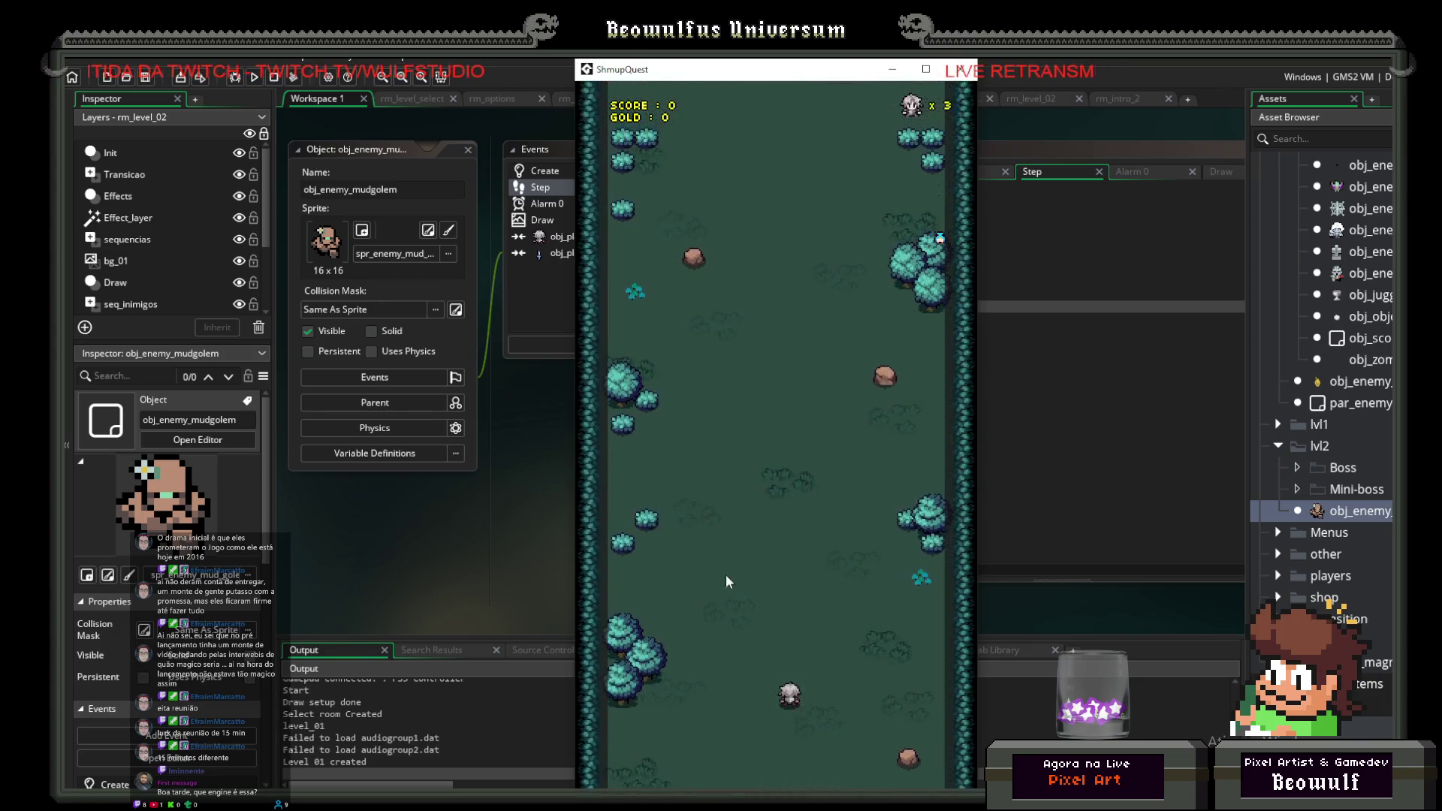
pyautogui.press('Up')
pyautogui.press('Right')
pyautogui.press('Right')
pyautogui.press('Up')
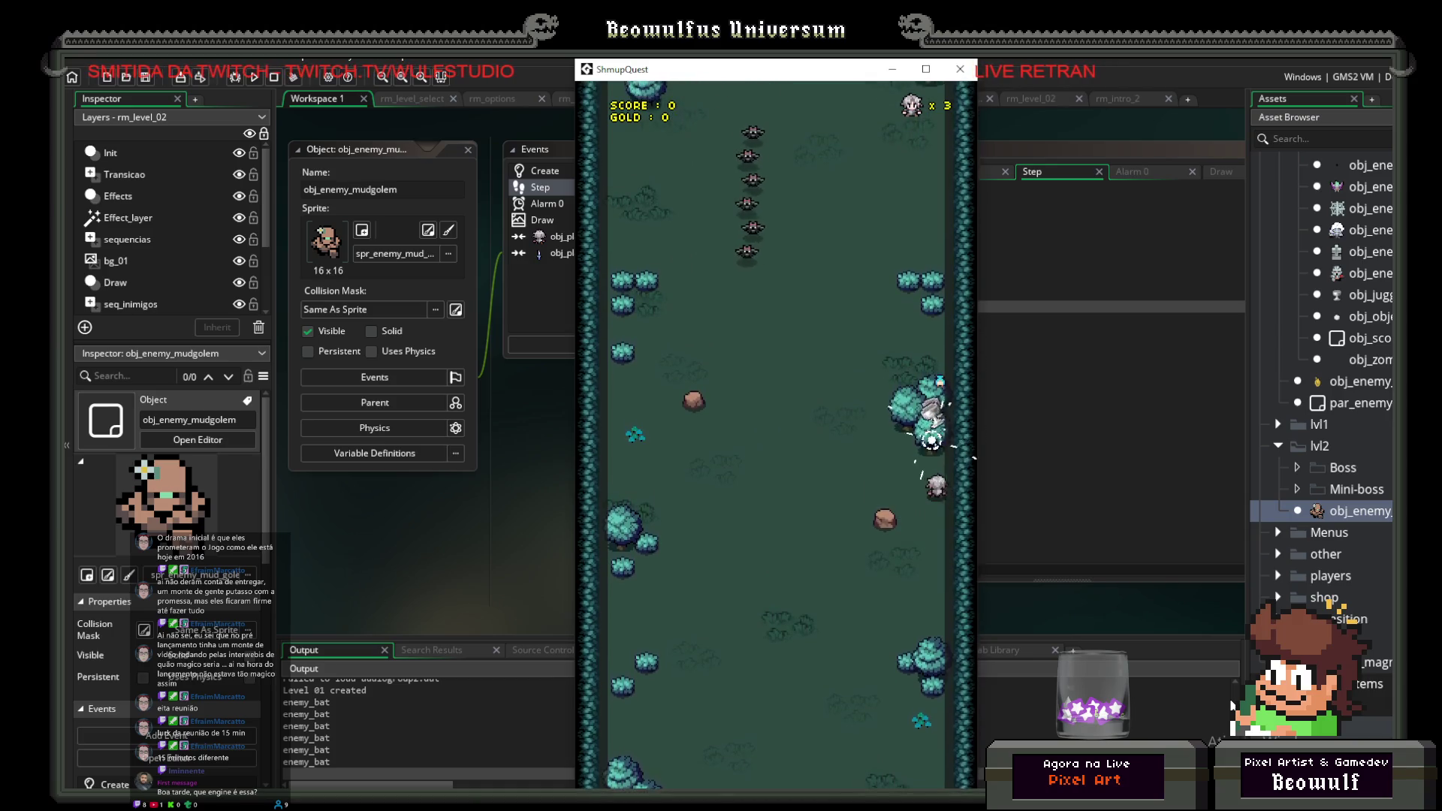
pyautogui.press('Left')
pyautogui.press('Left')
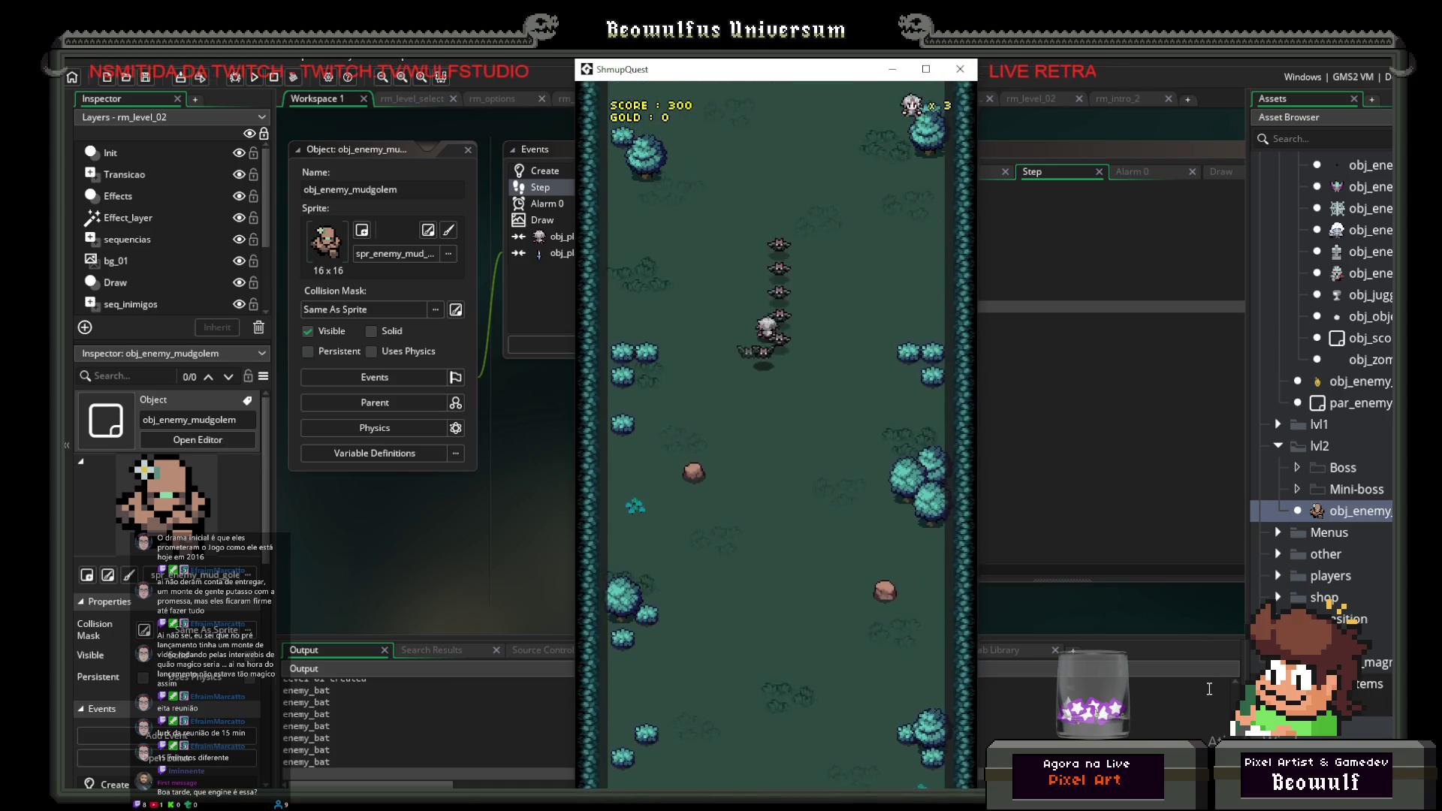
pyautogui.press('Down')
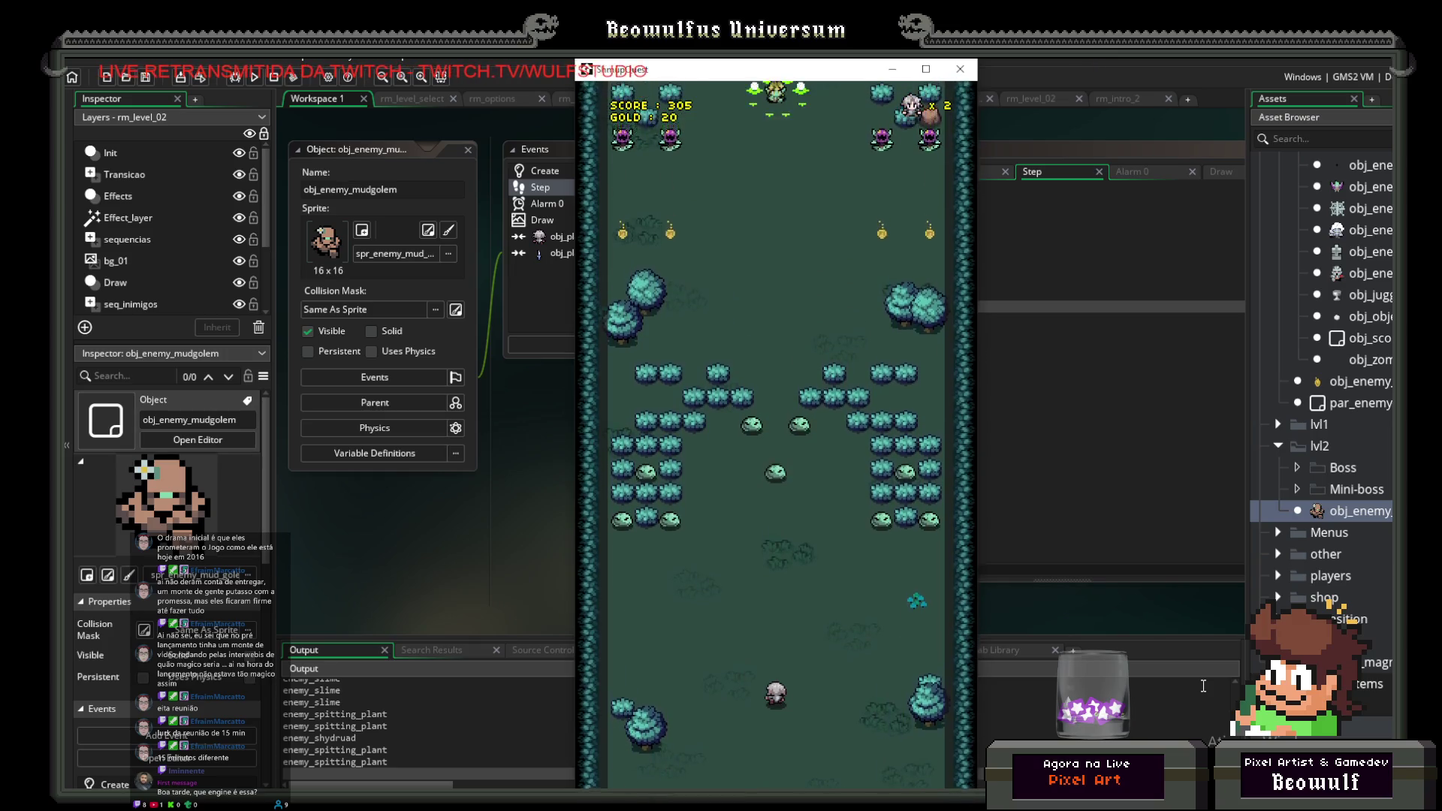
pyautogui.press('Up')
pyautogui.press('Left')
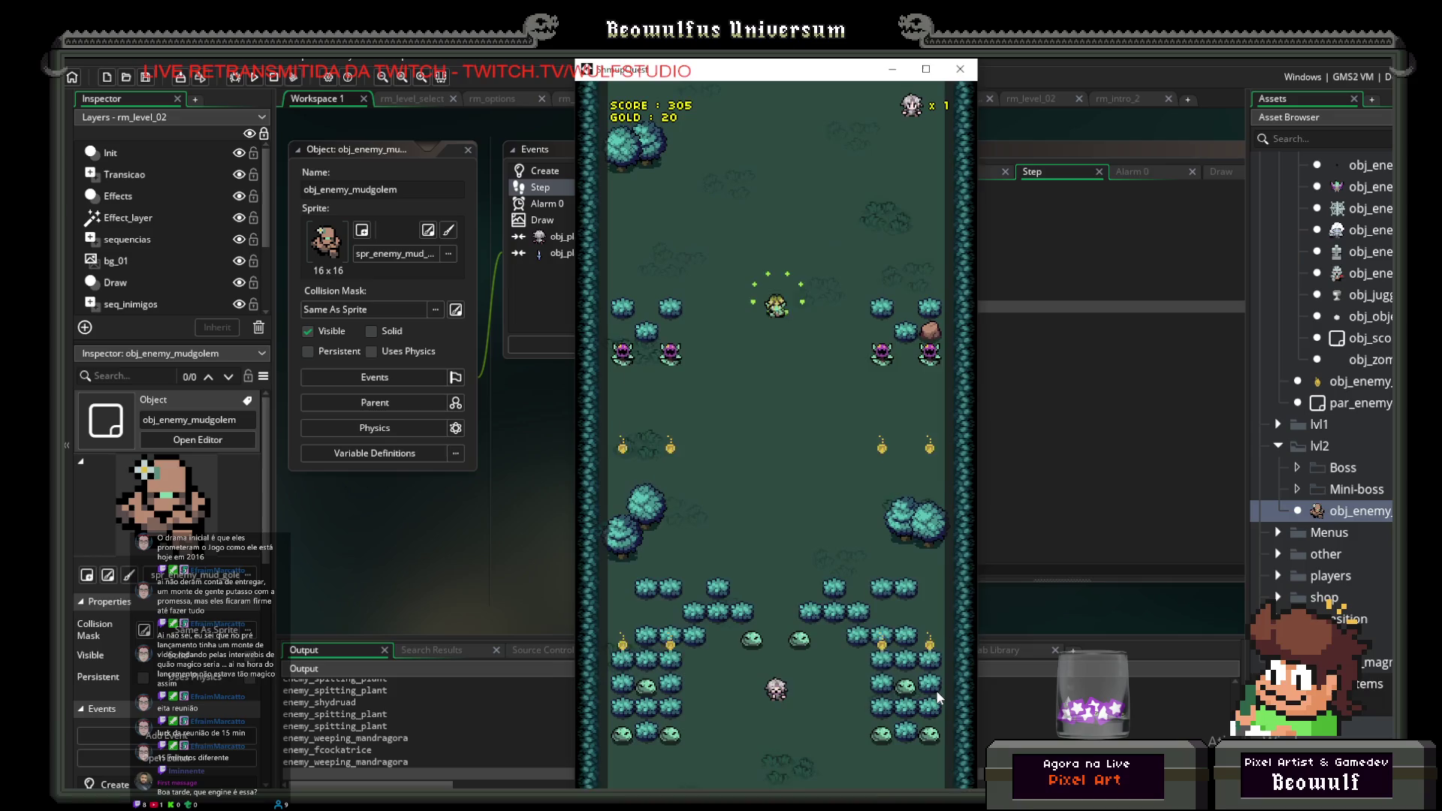
pyautogui.press('Up')
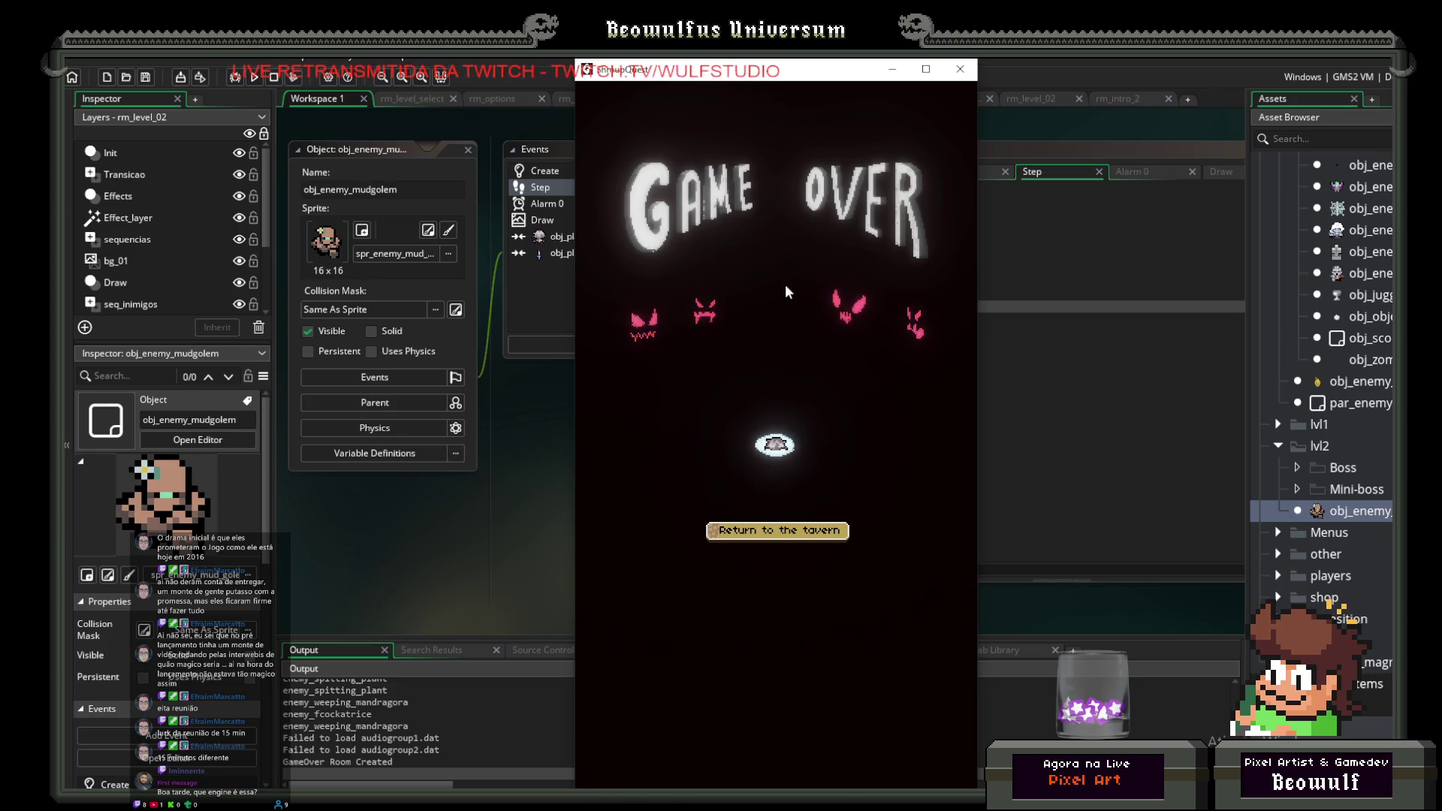
pyautogui.click(776, 443)
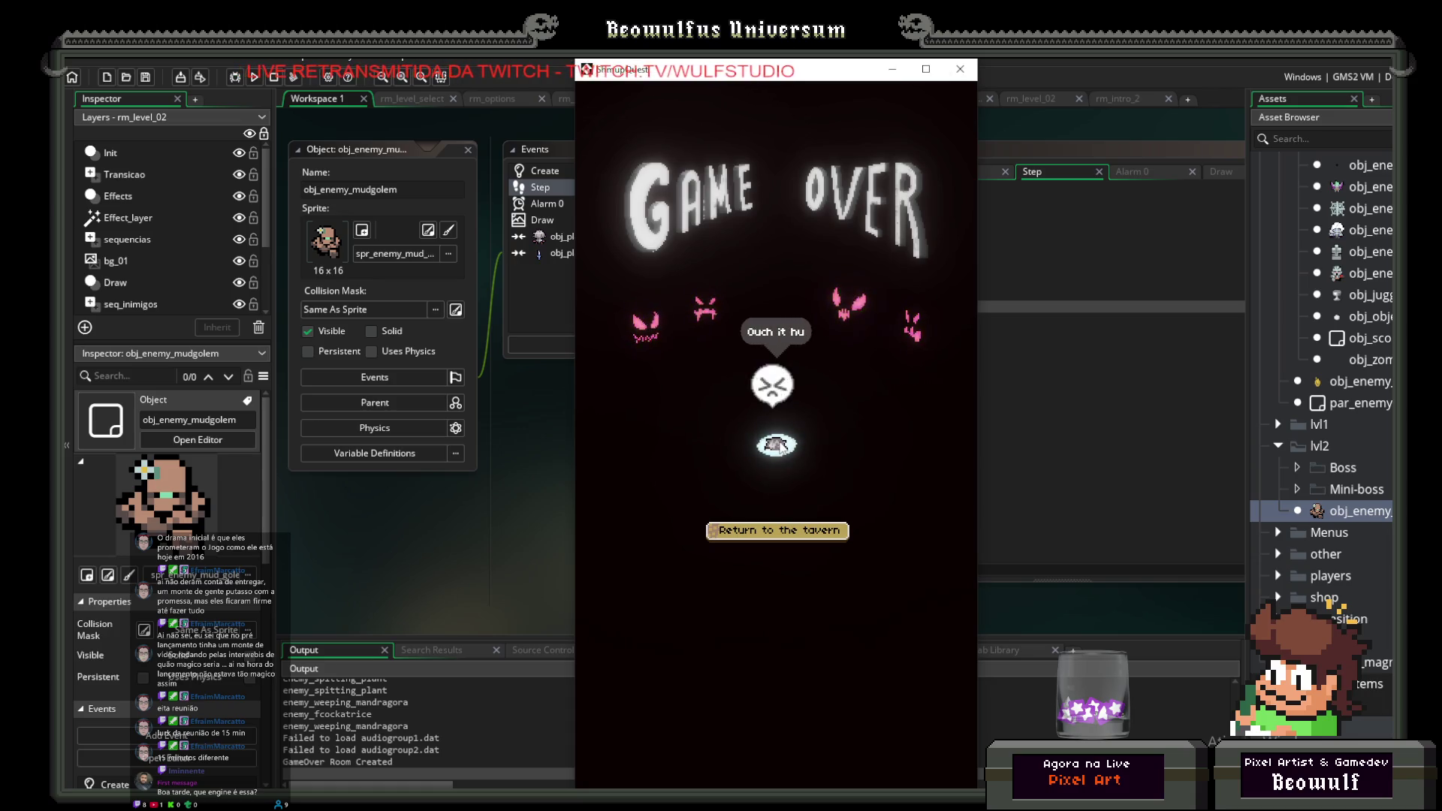
# Step: Return to the tavern, start level 02, and abort after the Malformed variable tweener error
pyautogui.click(759, 529)
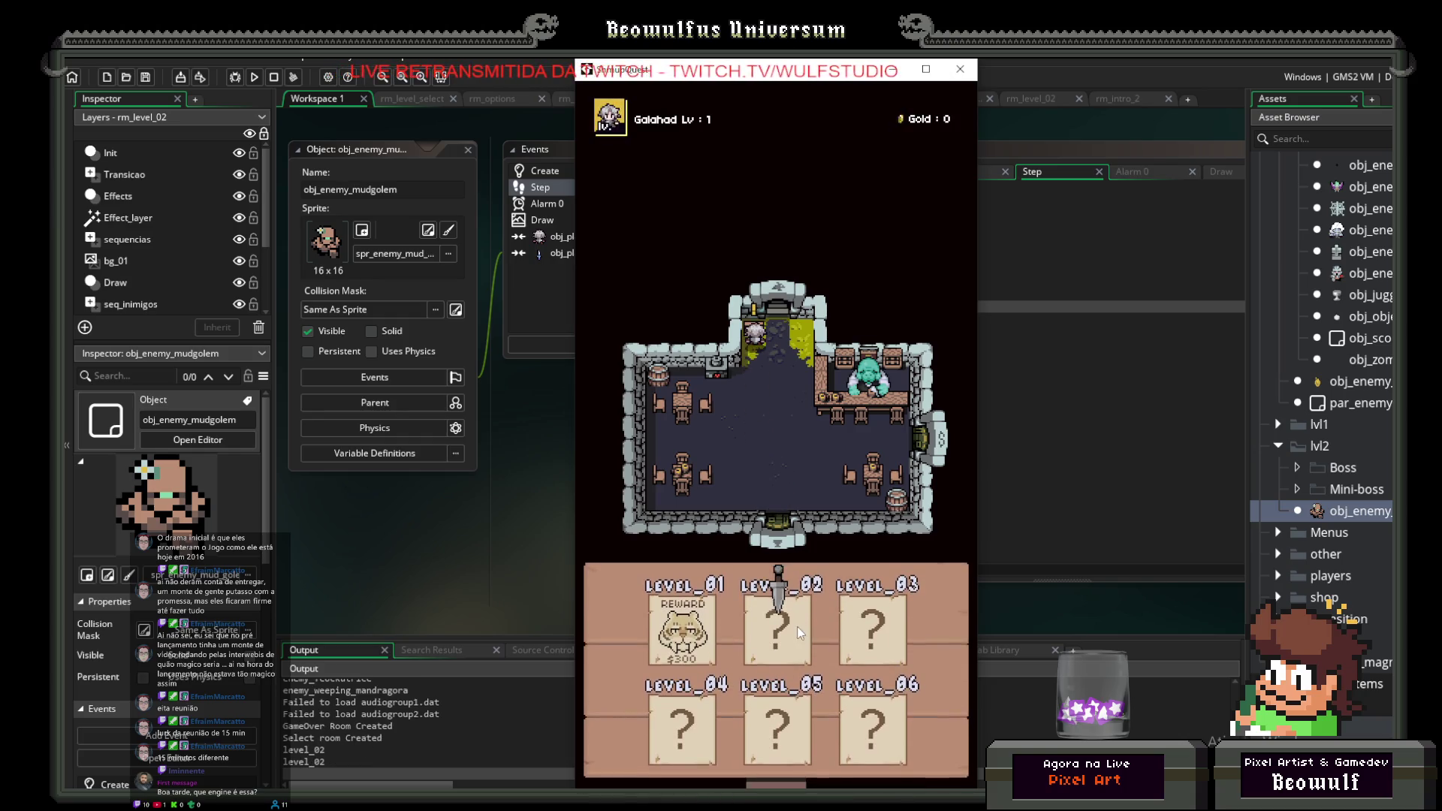
pyautogui.press('Return')
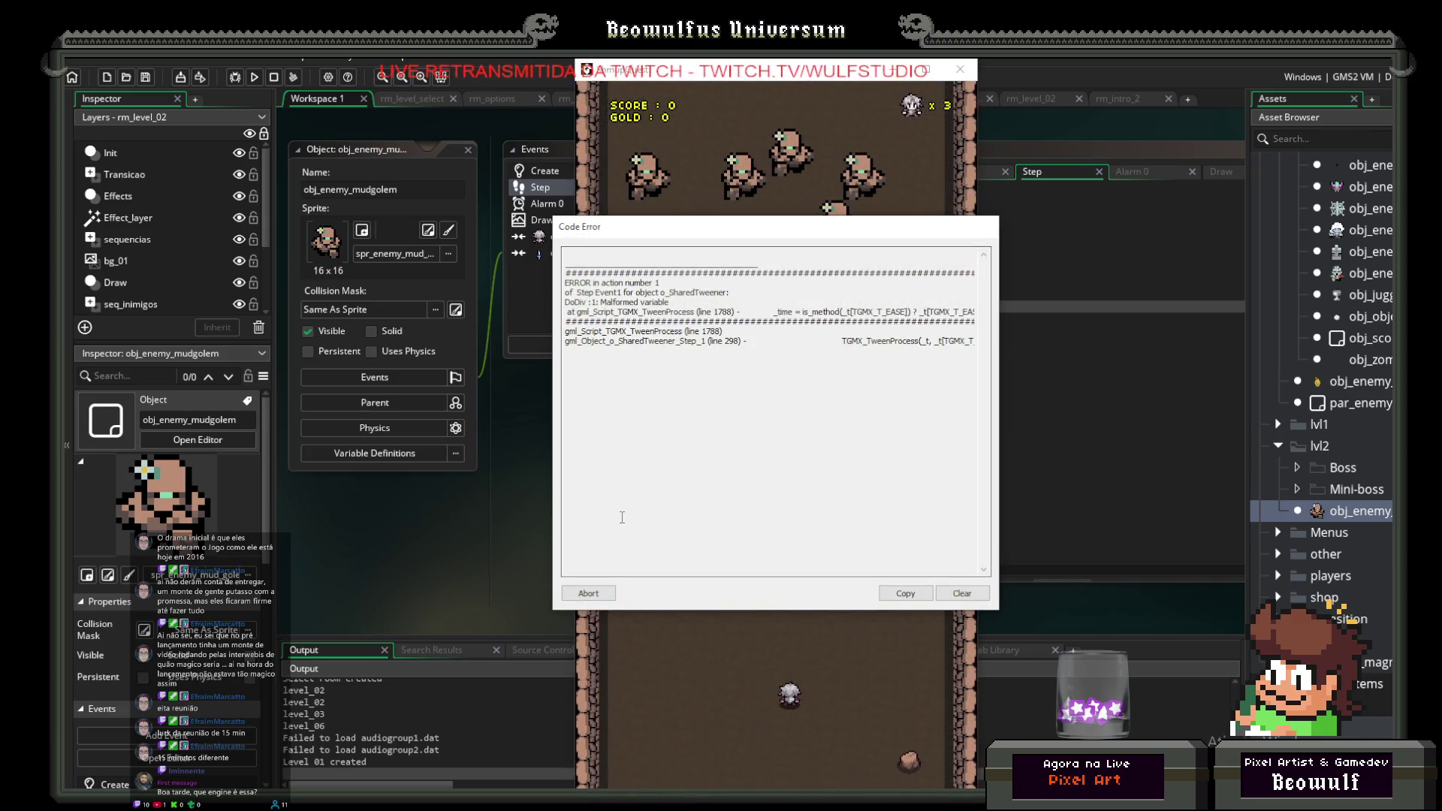
pyautogui.click(608, 595)
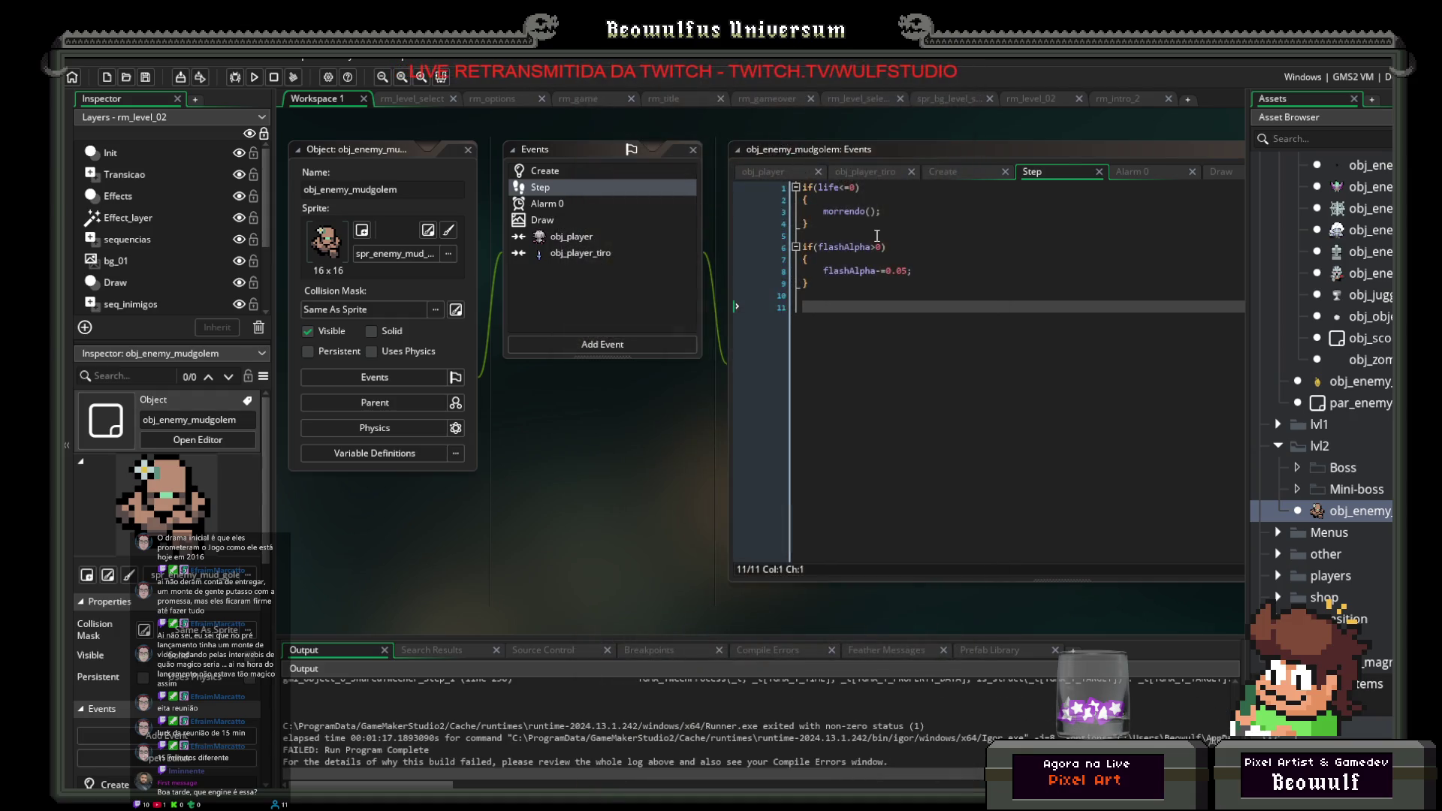
# Step: Insert 0 as the delay in Alarm 0's TweenEasyMove call, leaving duration 30
pyautogui.click(554, 173)
pyautogui.click(548, 191)
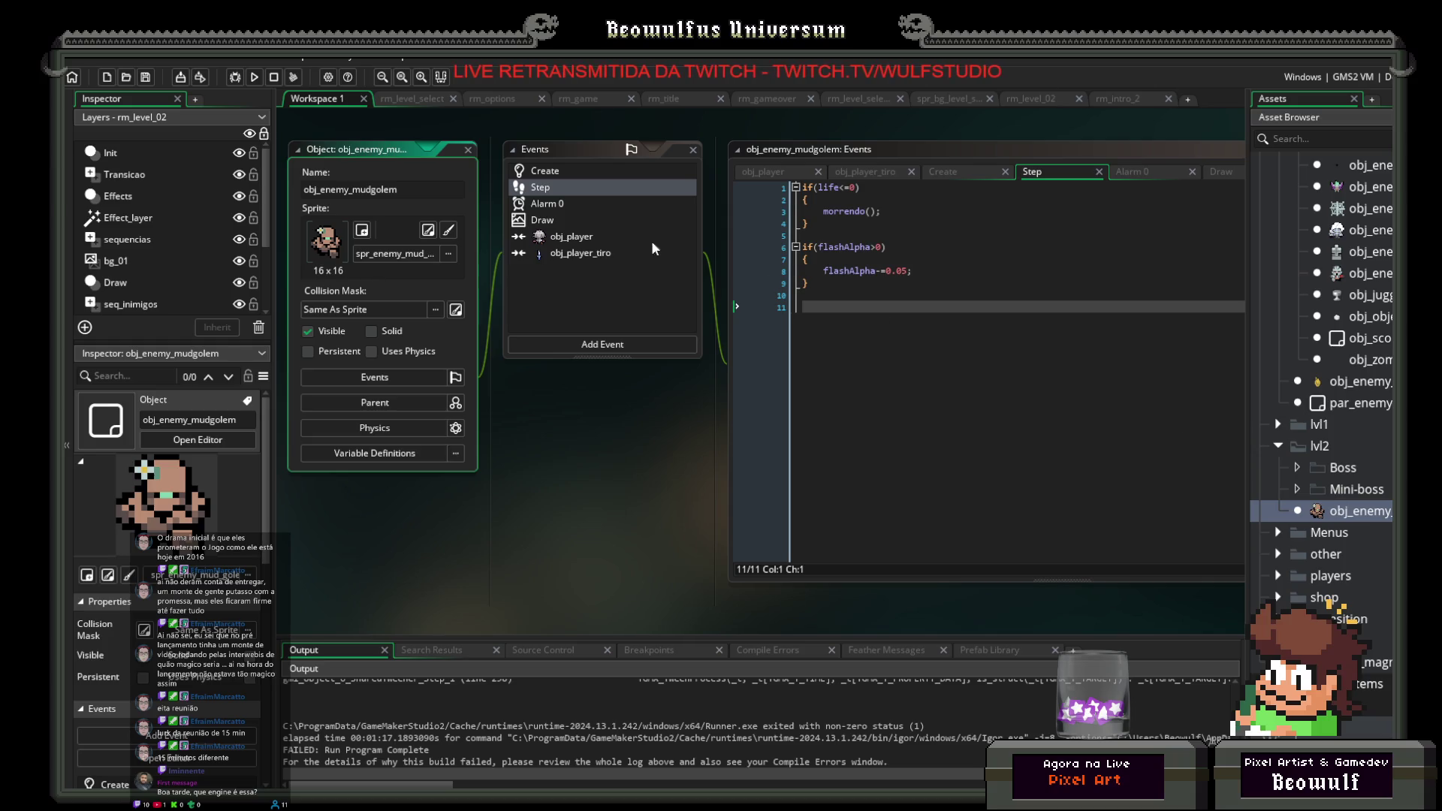
pyautogui.click(546, 207)
pyautogui.click(1029, 210)
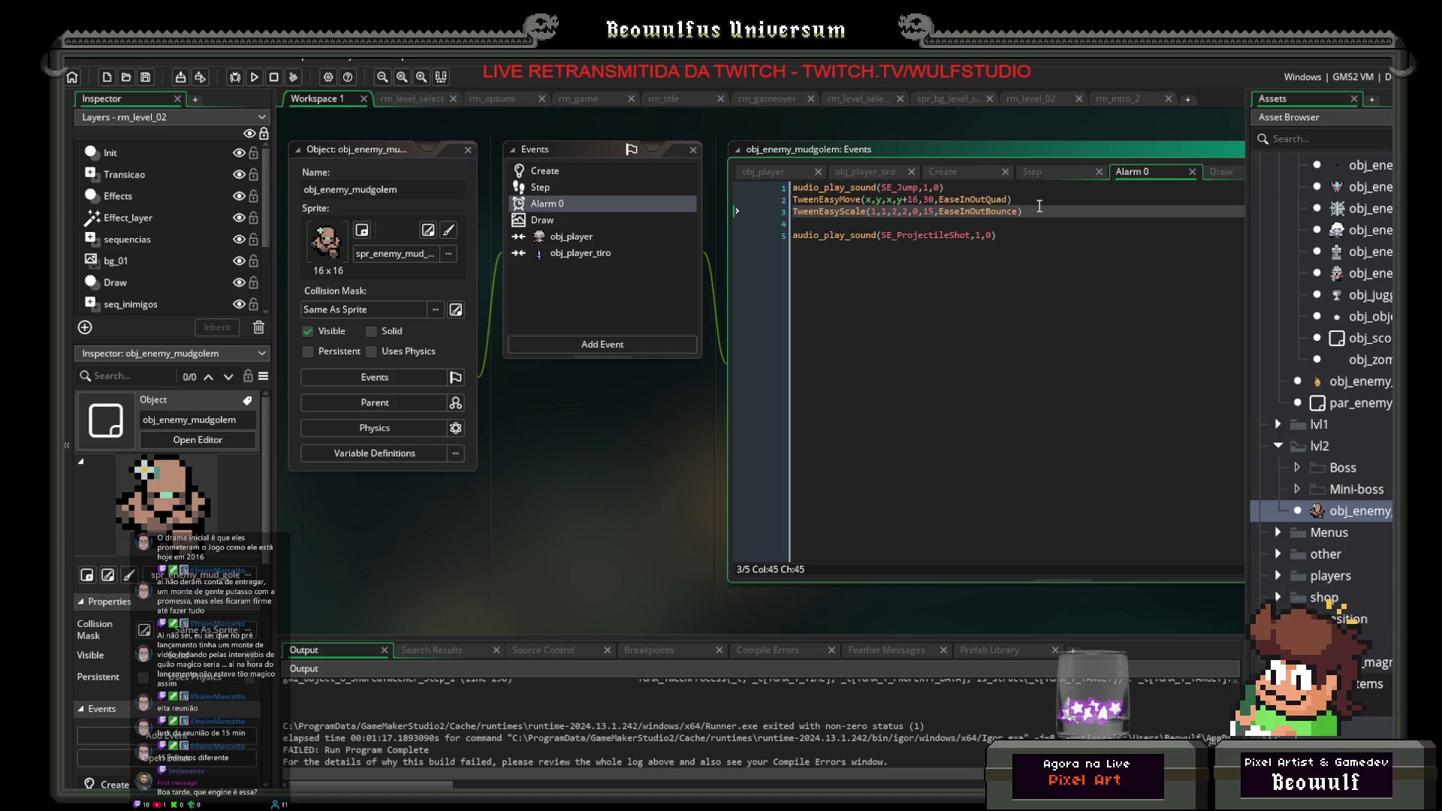
pyautogui.moveTo(1035, 211); pyautogui.dragTo(766, 215)
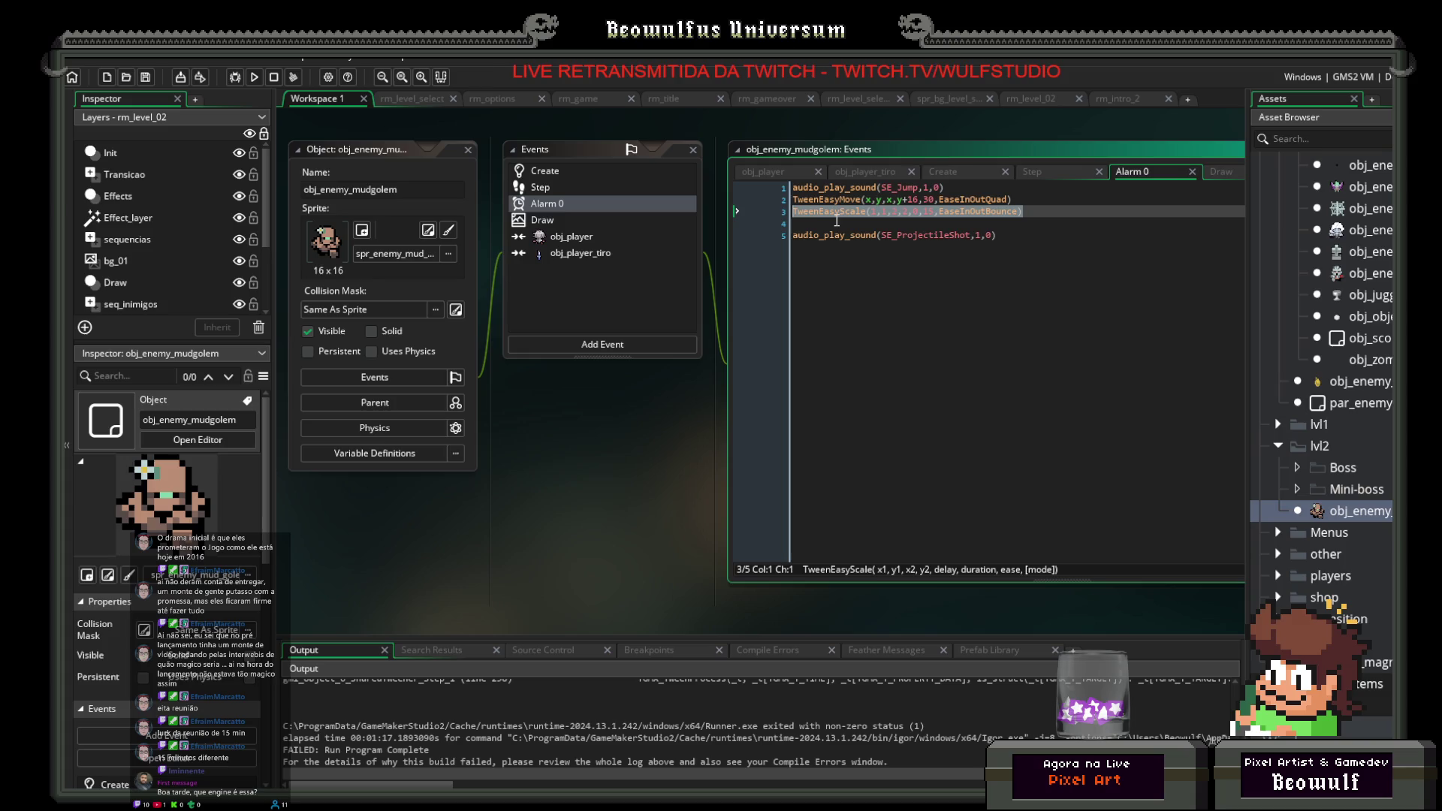
pyautogui.click(1037, 211)
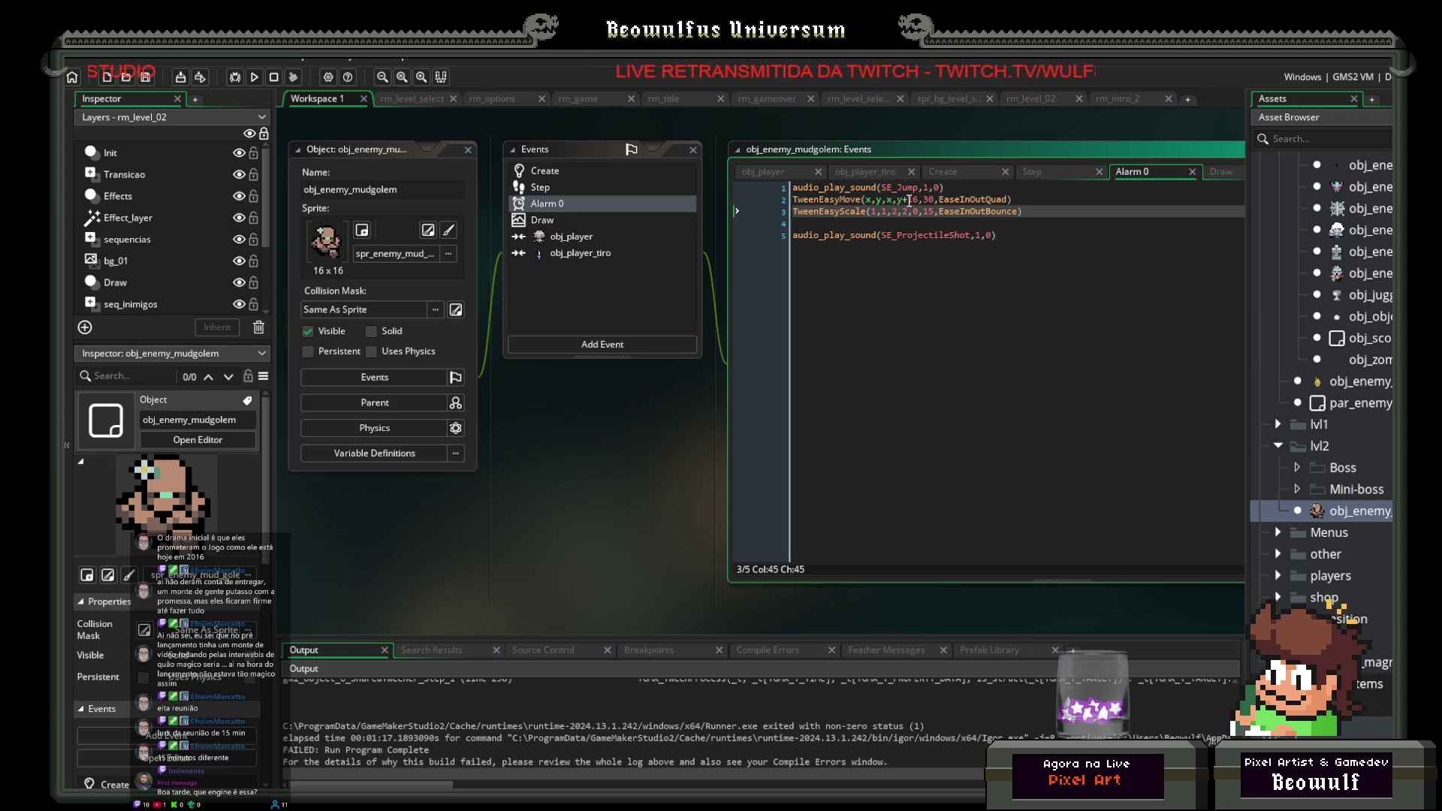
pyautogui.click(924, 199)
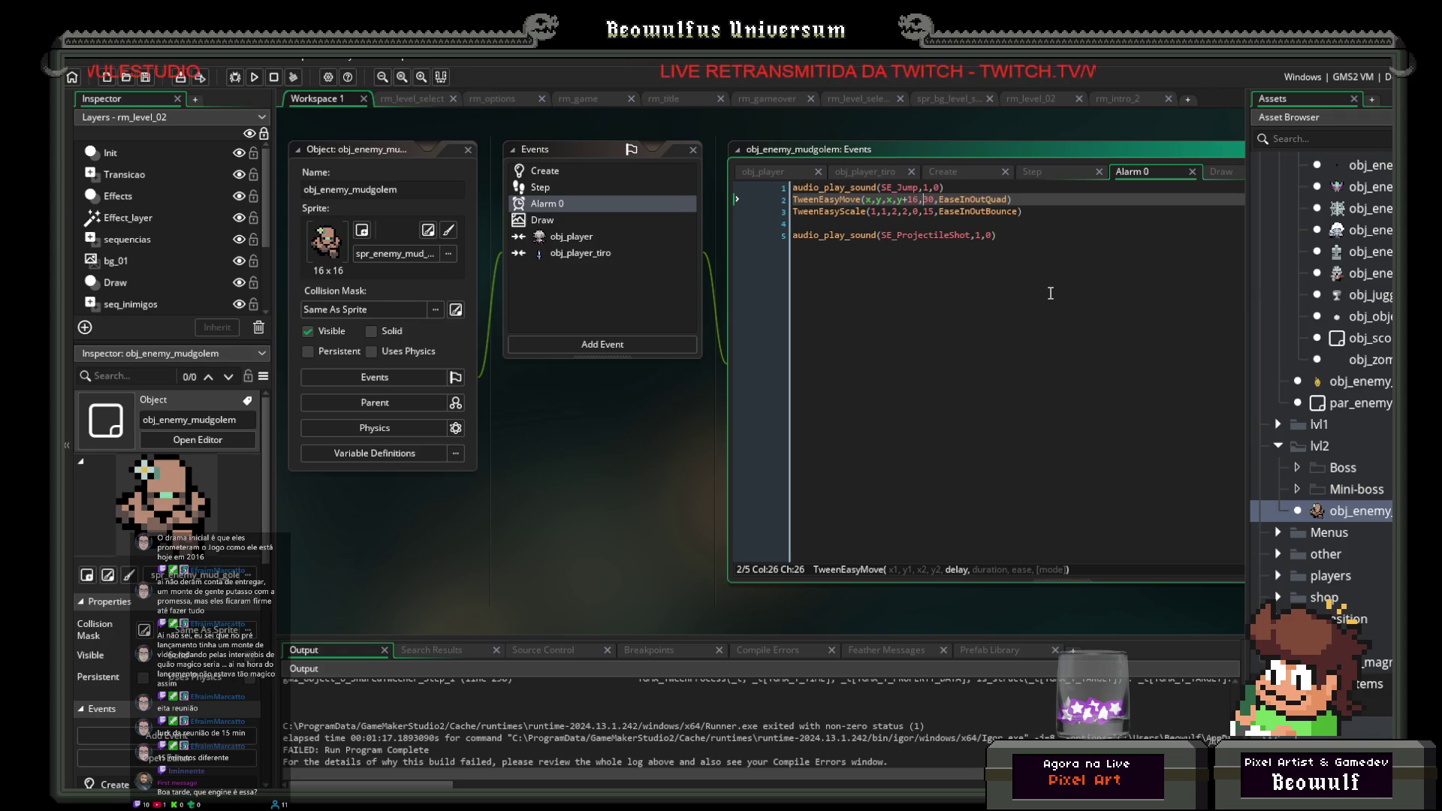
pyautogui.write('0,')
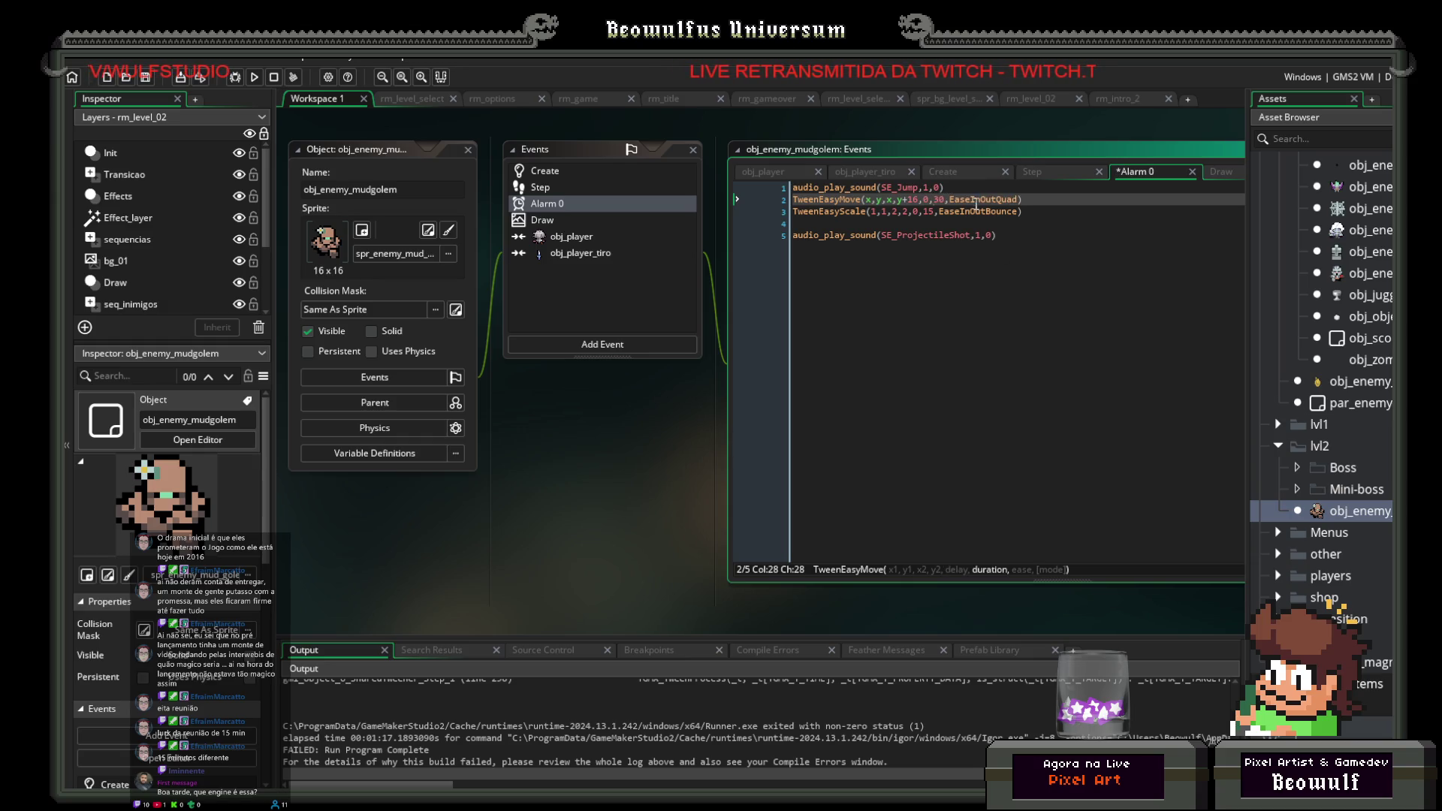
pyautogui.click(951, 201)
# Step: Paste y += vel; back into the Step event and save the project
pyautogui.click(579, 189)
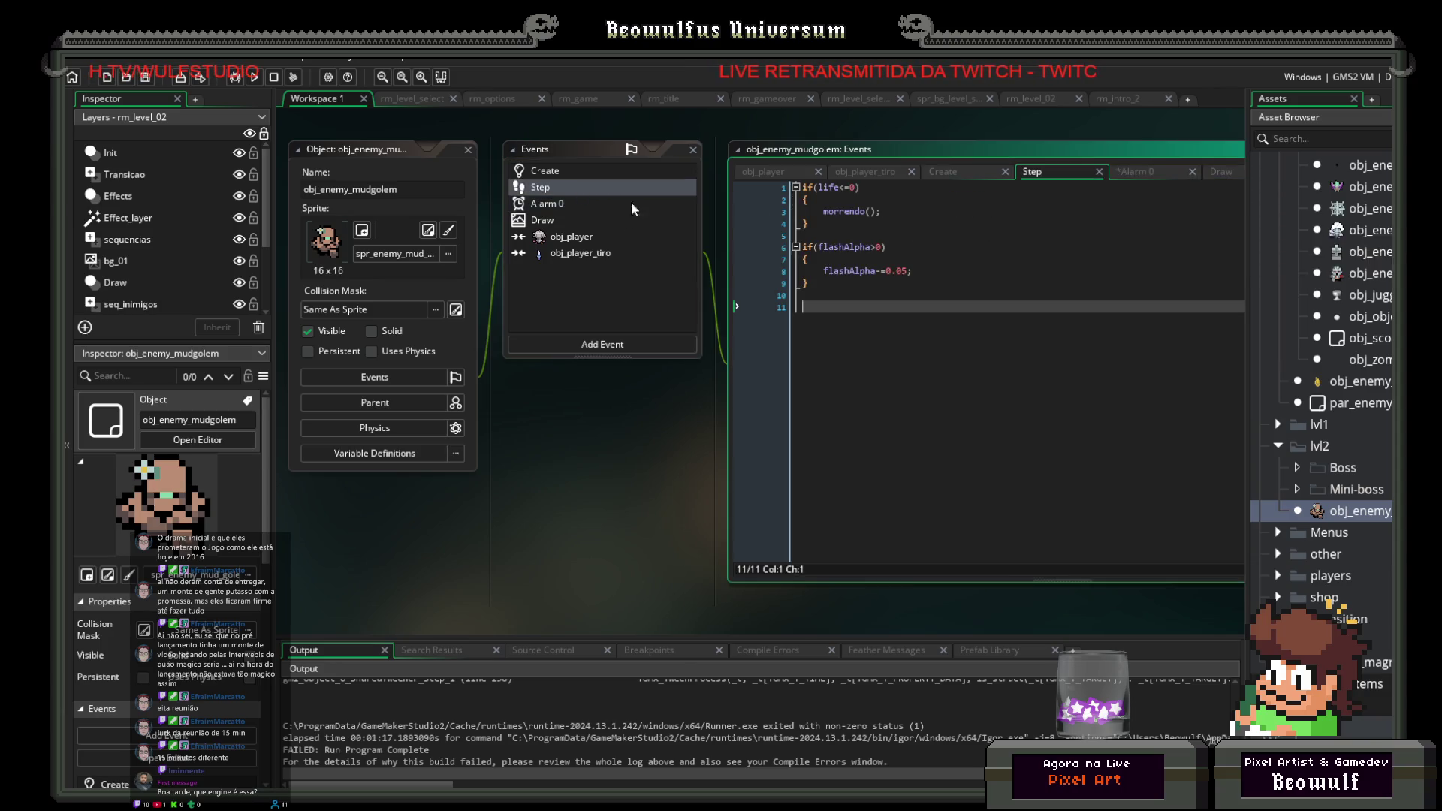
pyautogui.write('y += vel;')
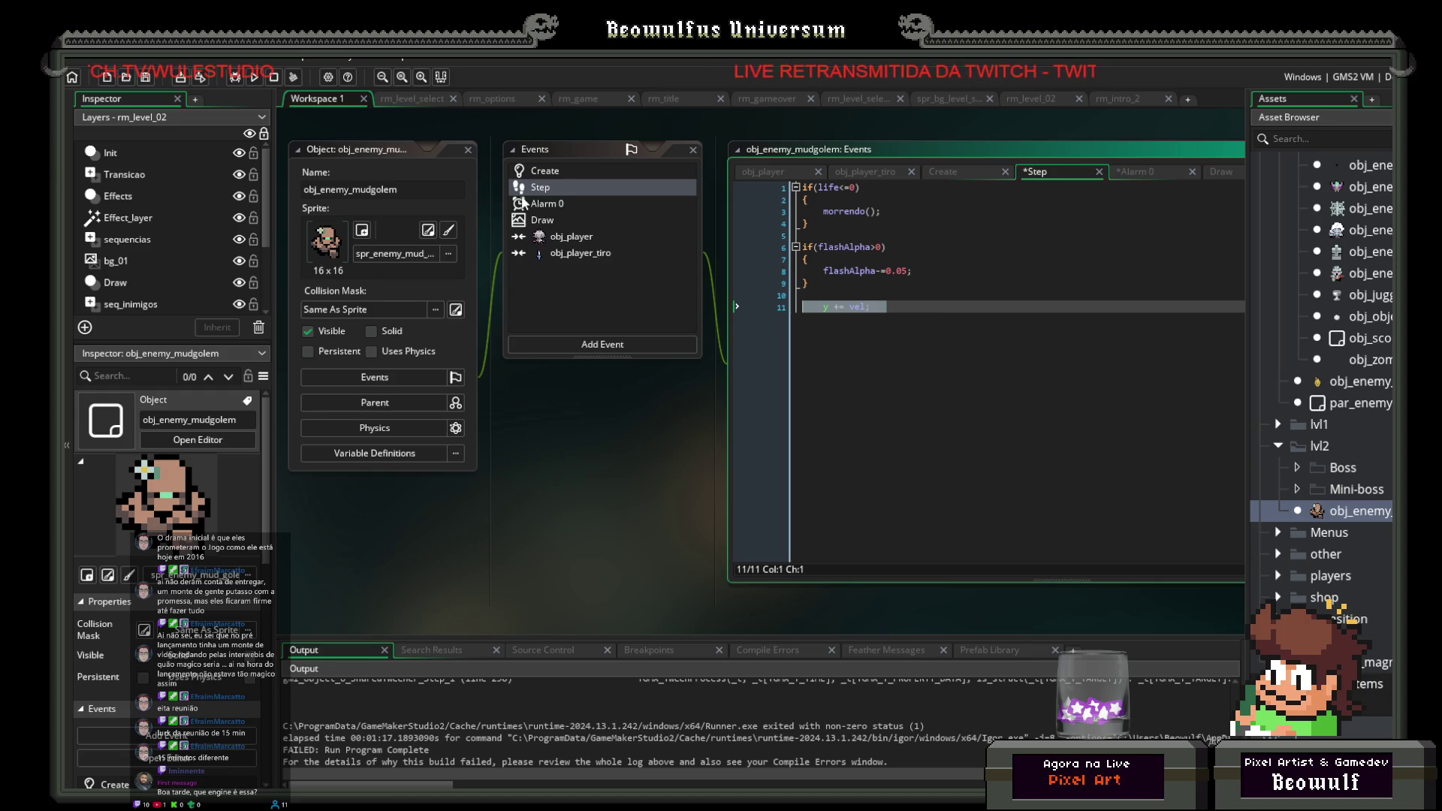
pyautogui.click(147, 78)
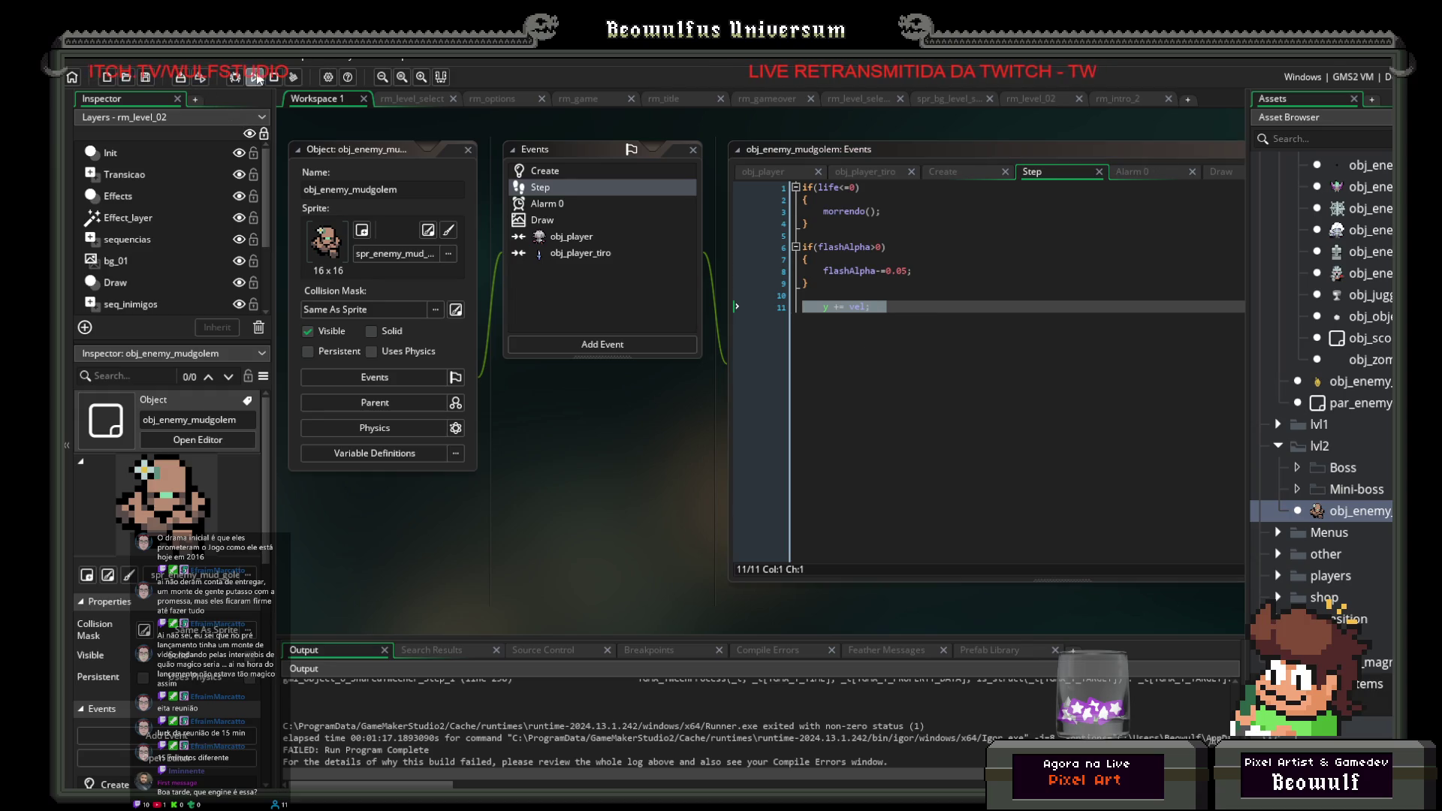
# Step: Run the game, shoot mud golems to check they flash red, then close the game window
pyautogui.click(255, 79)
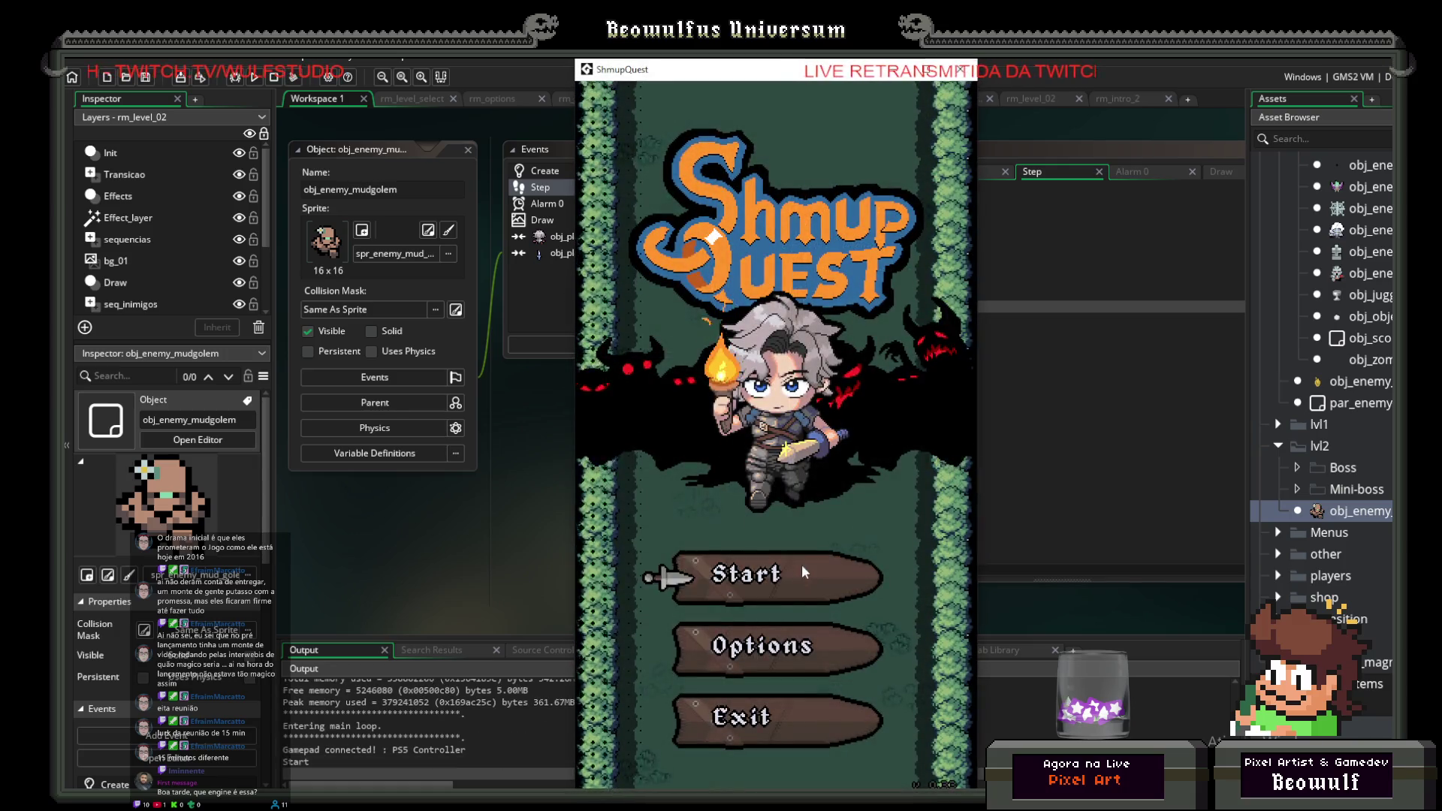
pyautogui.click(805, 575)
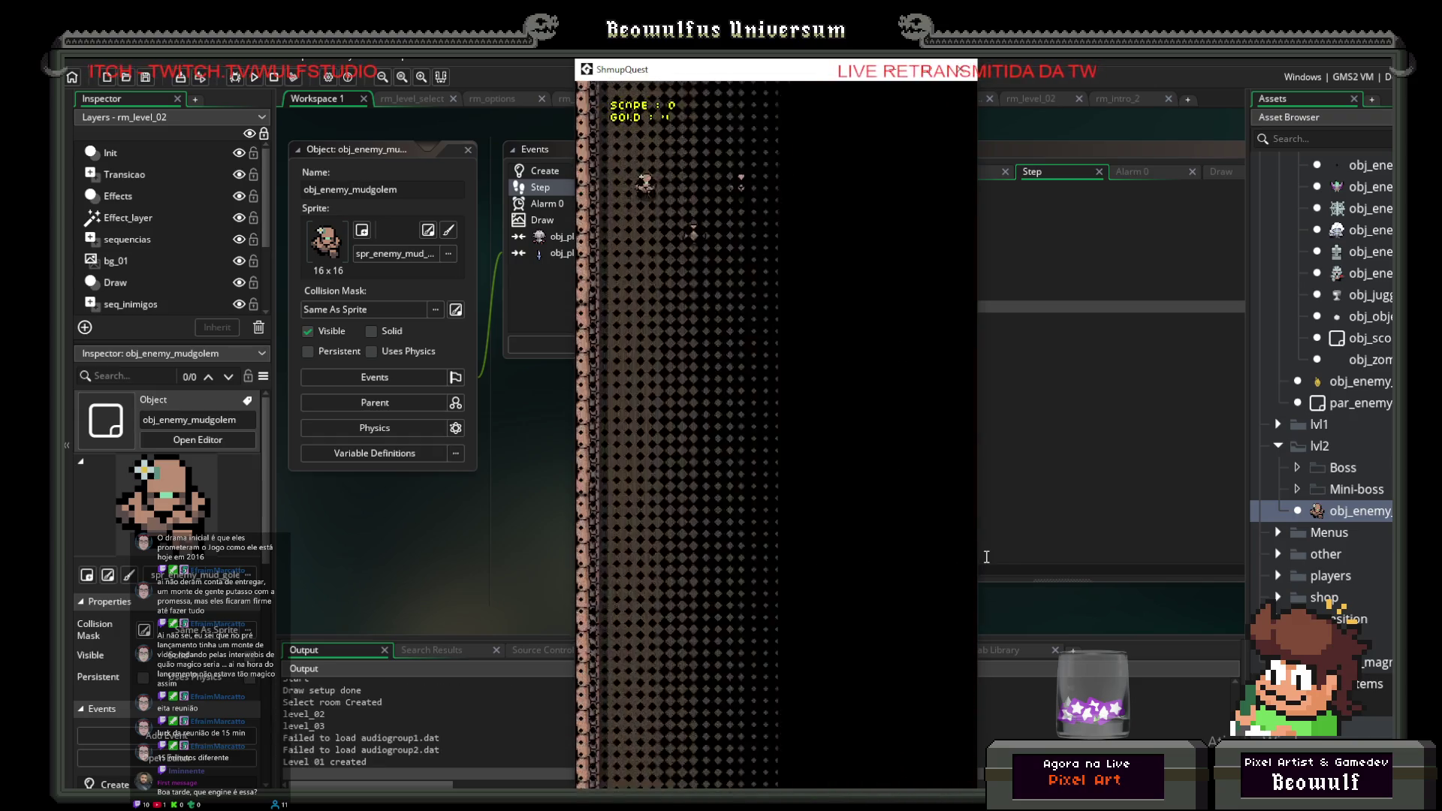
pyautogui.press('Right')
pyautogui.press('Left')
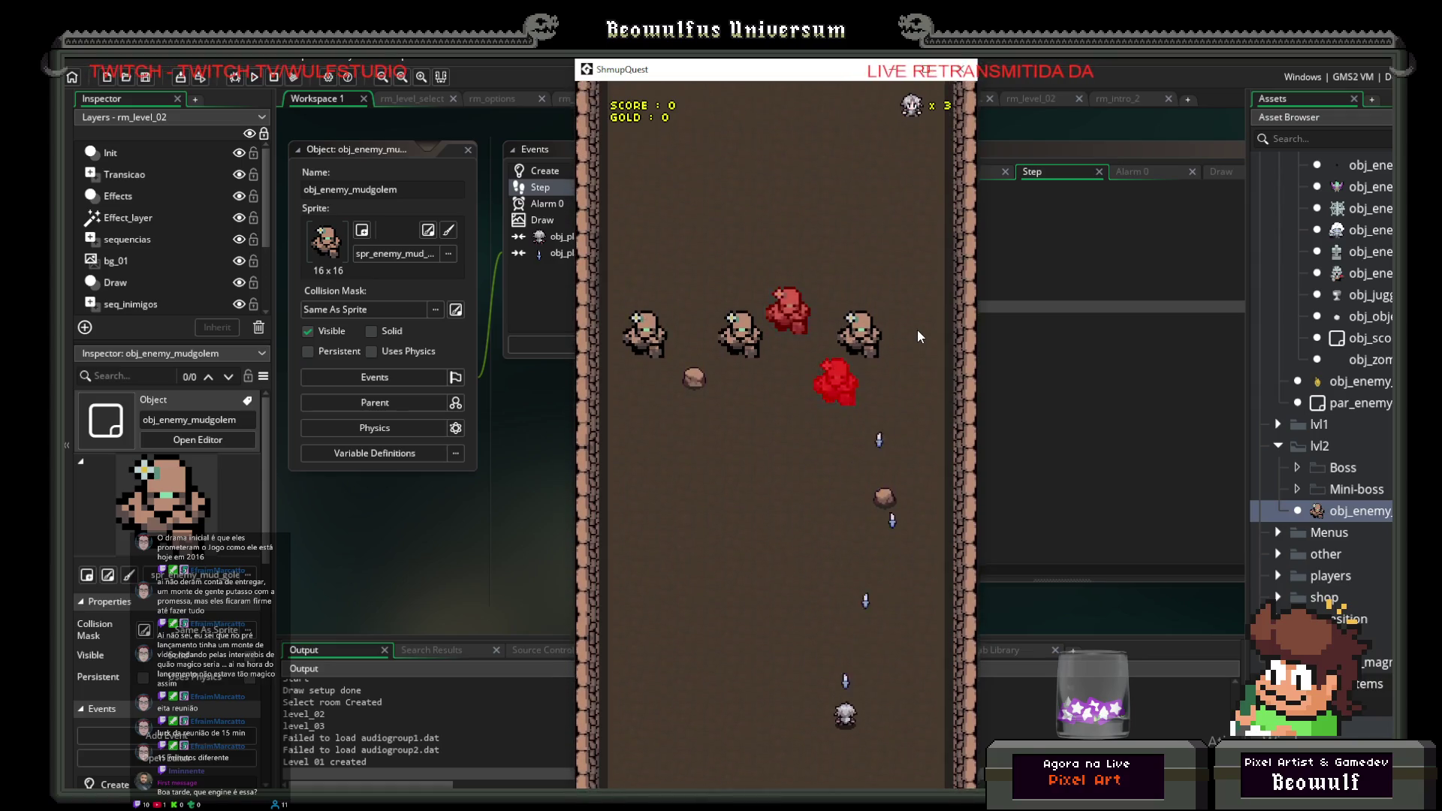
pyautogui.click(960, 75)
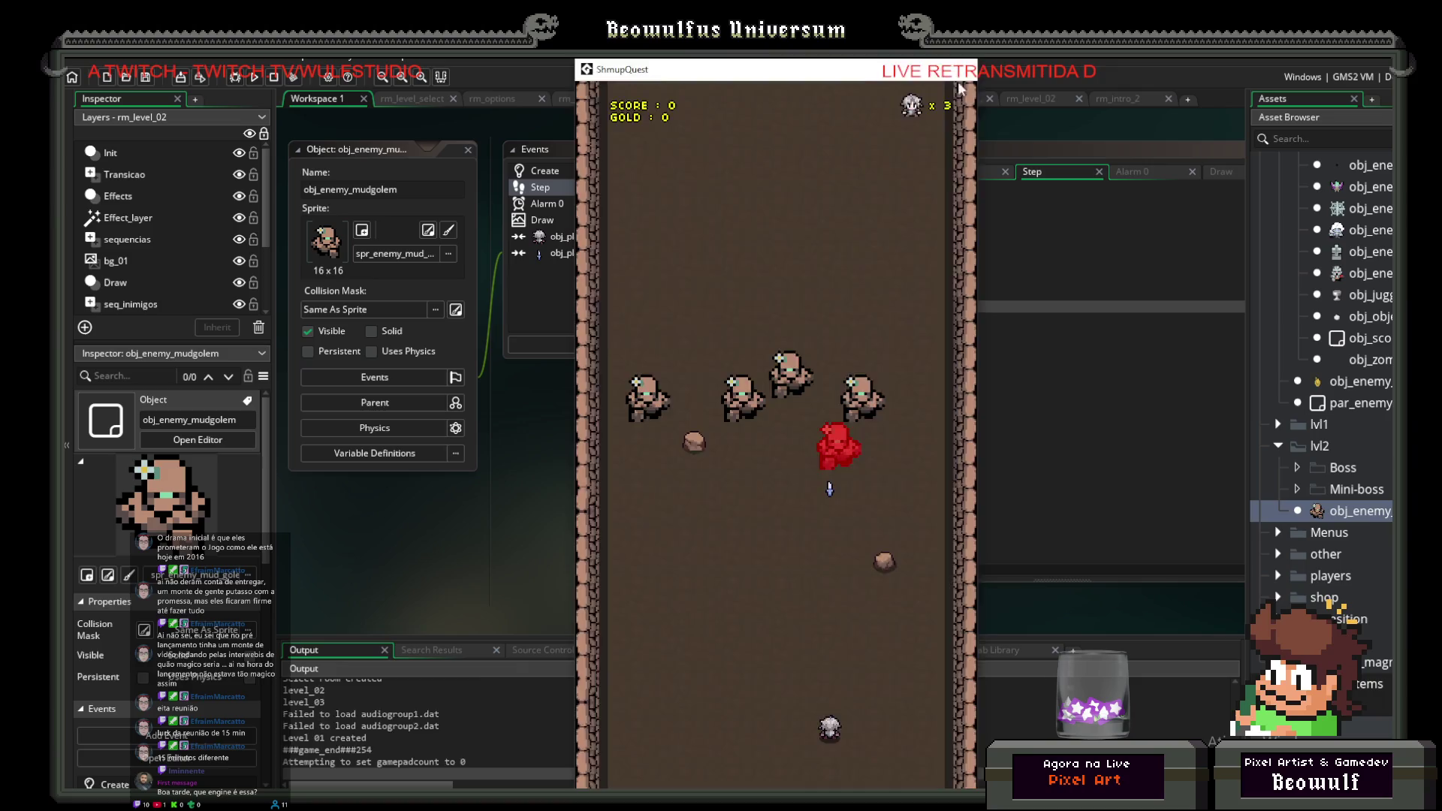
pyautogui.click(552, 220)
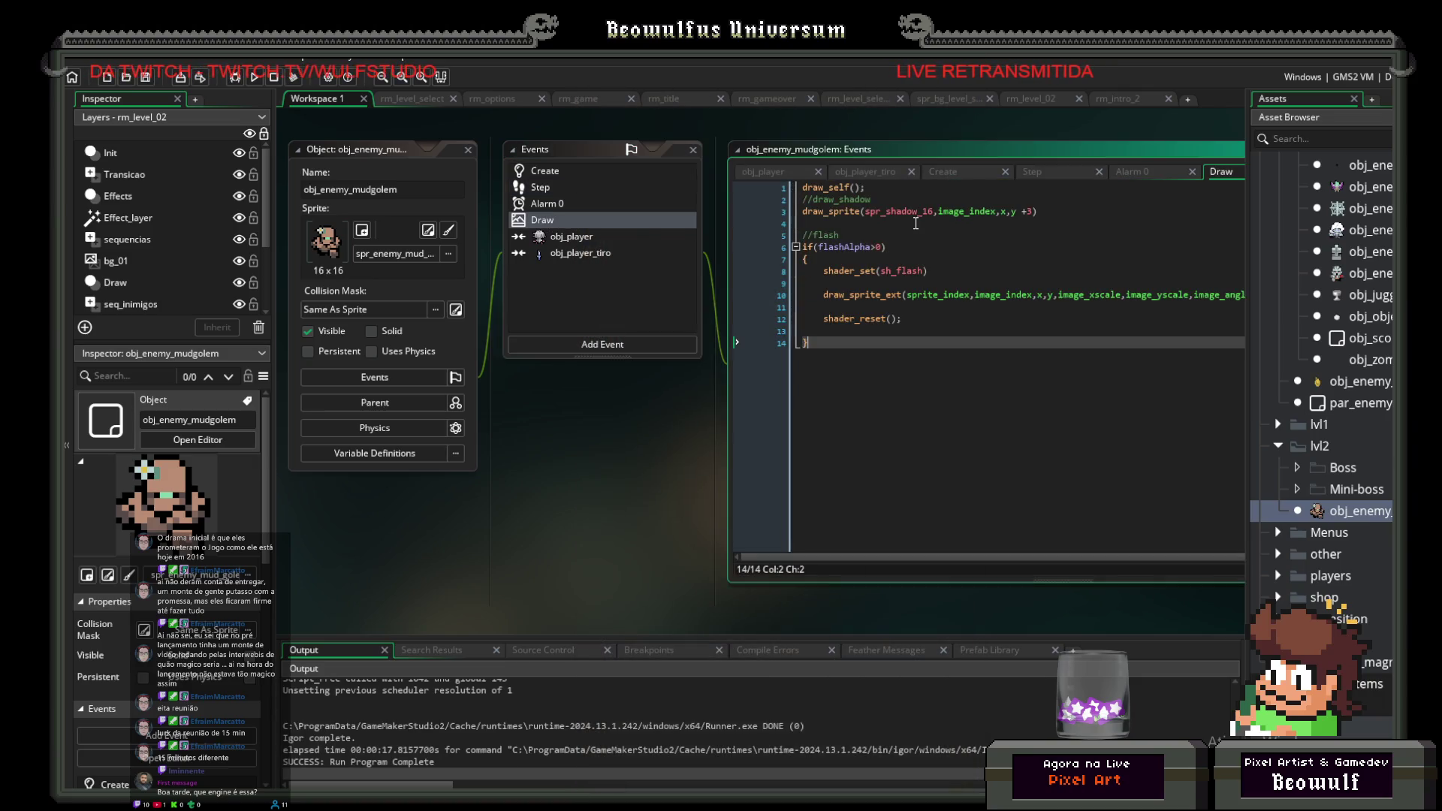
# Step: Add TWEEN_MODE_BOUNCE to Alarm 0's TweenEasyScale call and test-run the game
pyautogui.click(539, 188)
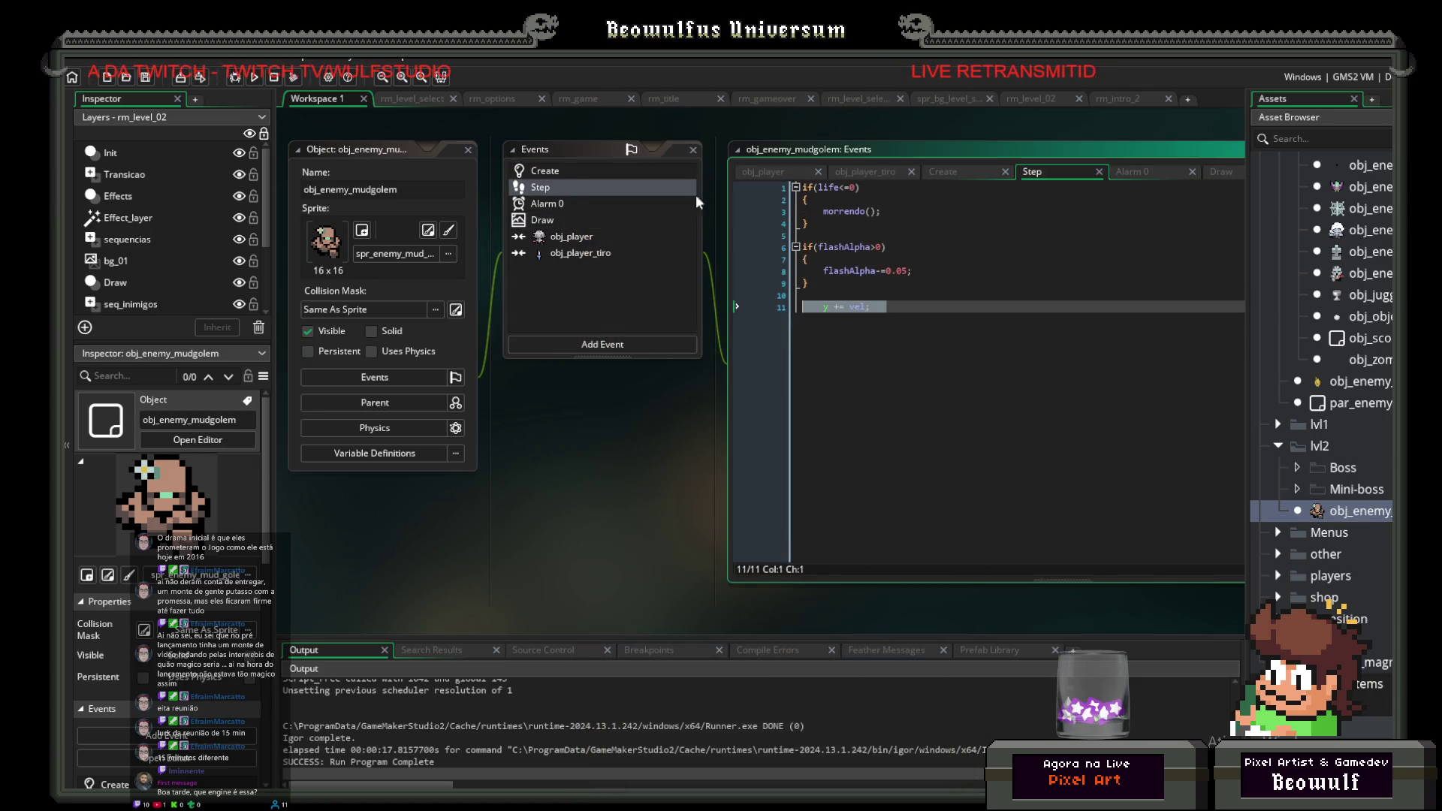
pyautogui.click(552, 203)
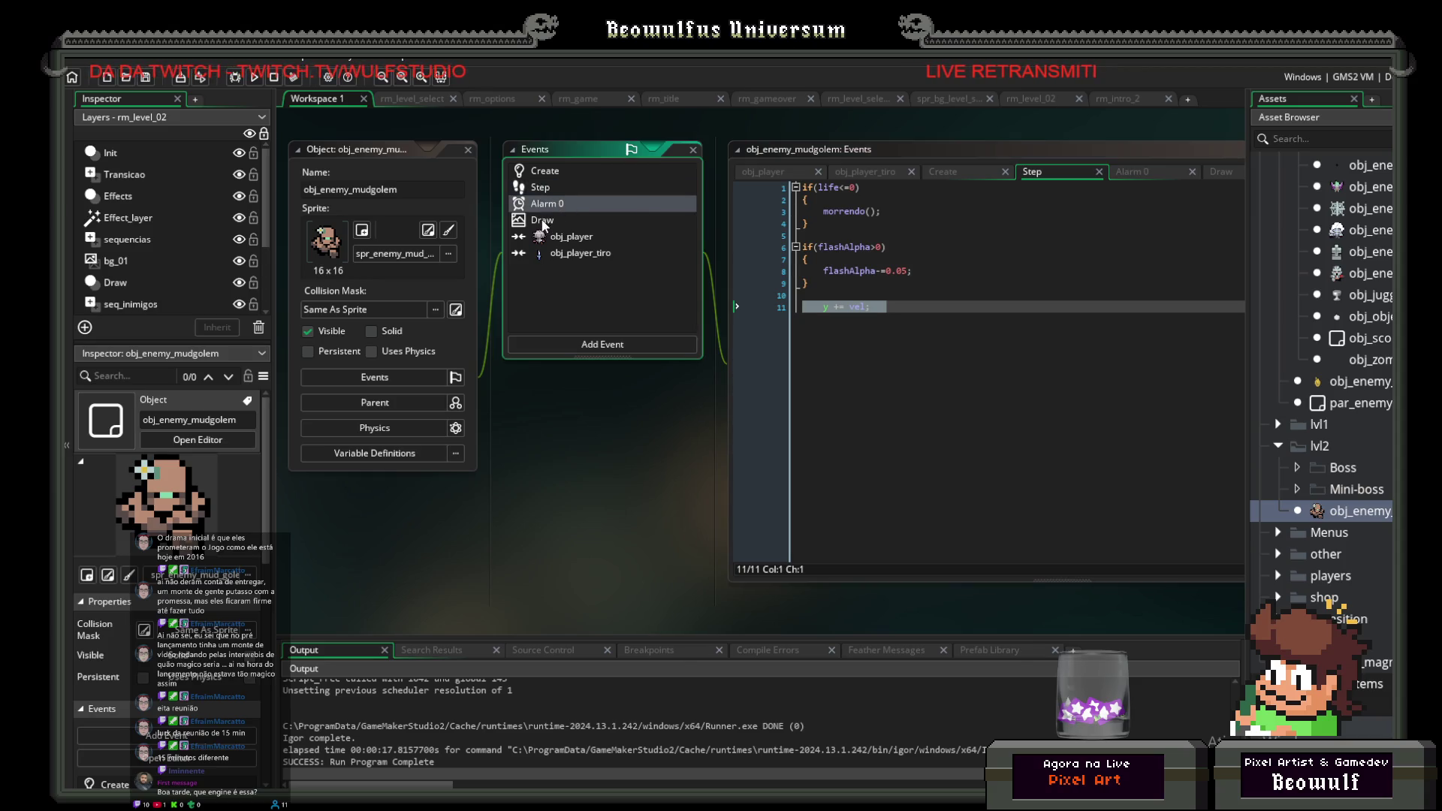
pyautogui.click(545, 206)
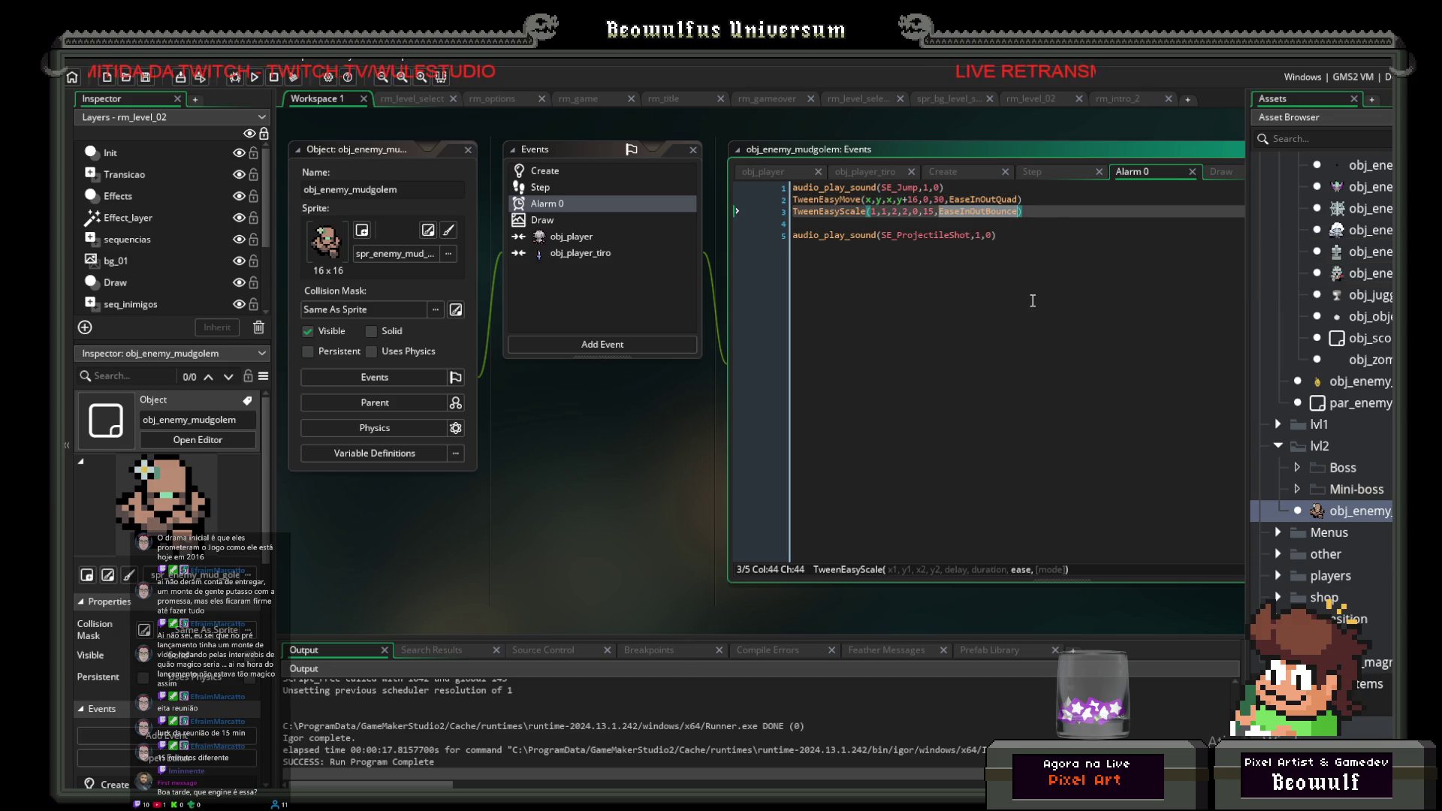
pyautogui.write('Twe')
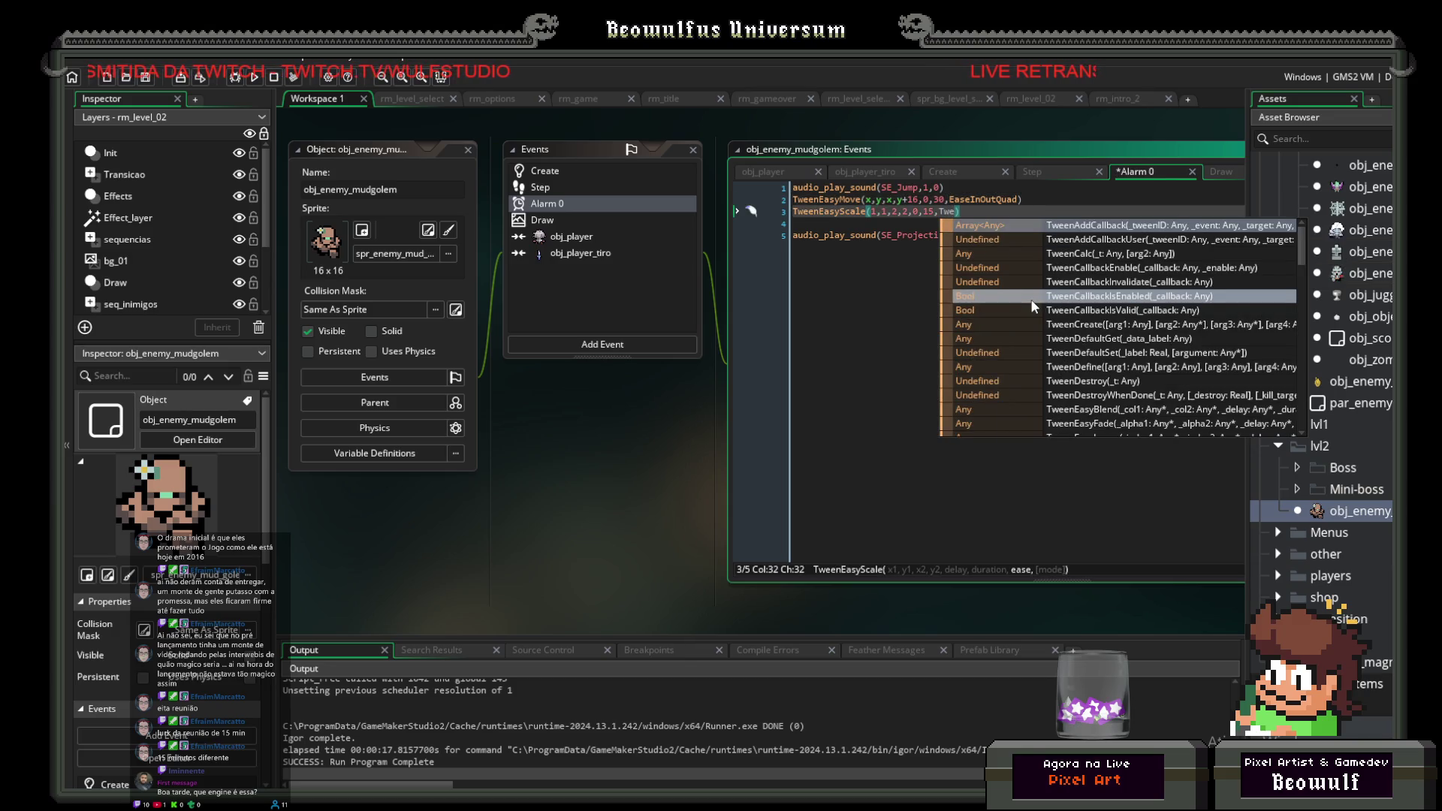
pyautogui.press('BackSpace')
pyautogui.press('BackSpace')
pyautogui.write('WEEN_M')
pyautogui.press('Return')
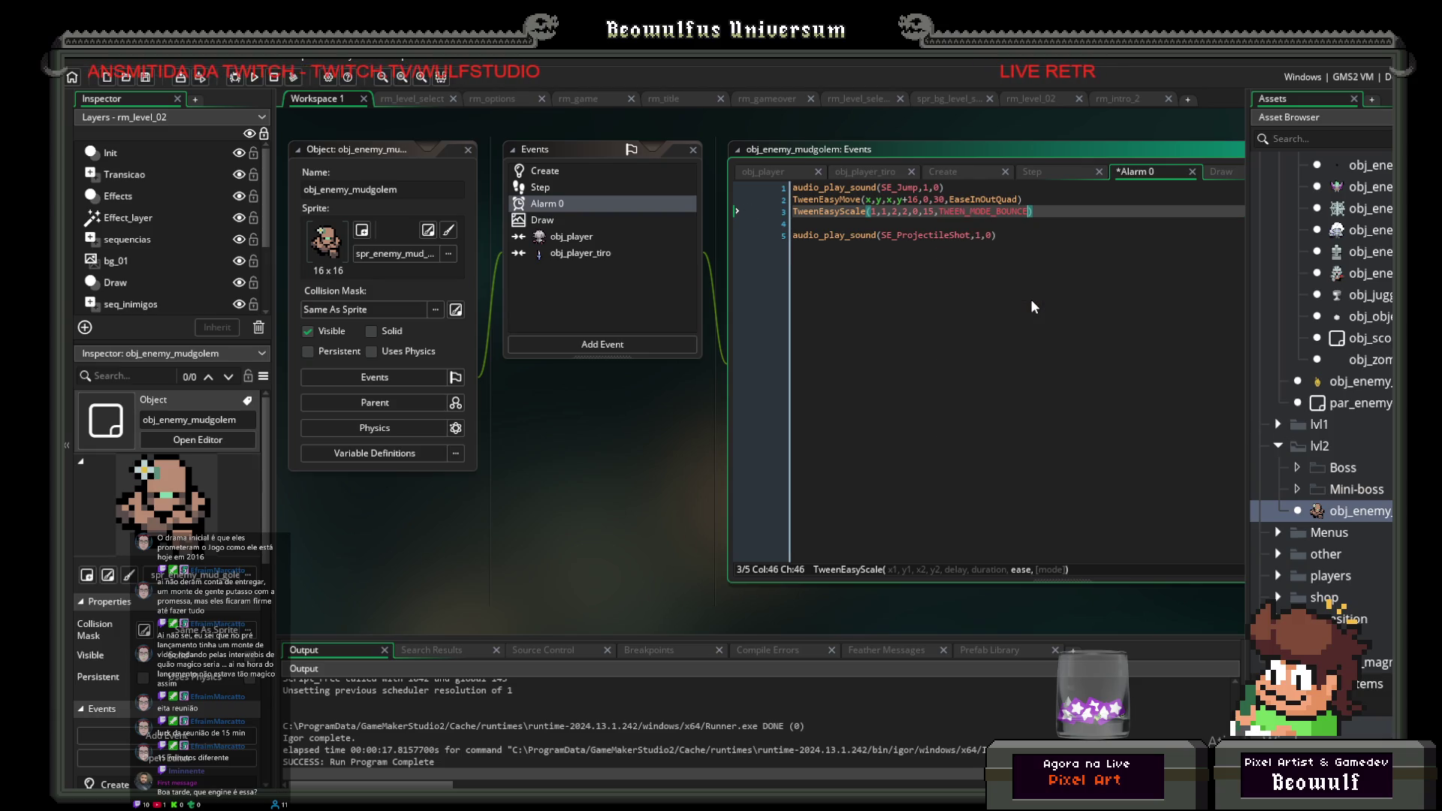
pyautogui.click(274, 79)
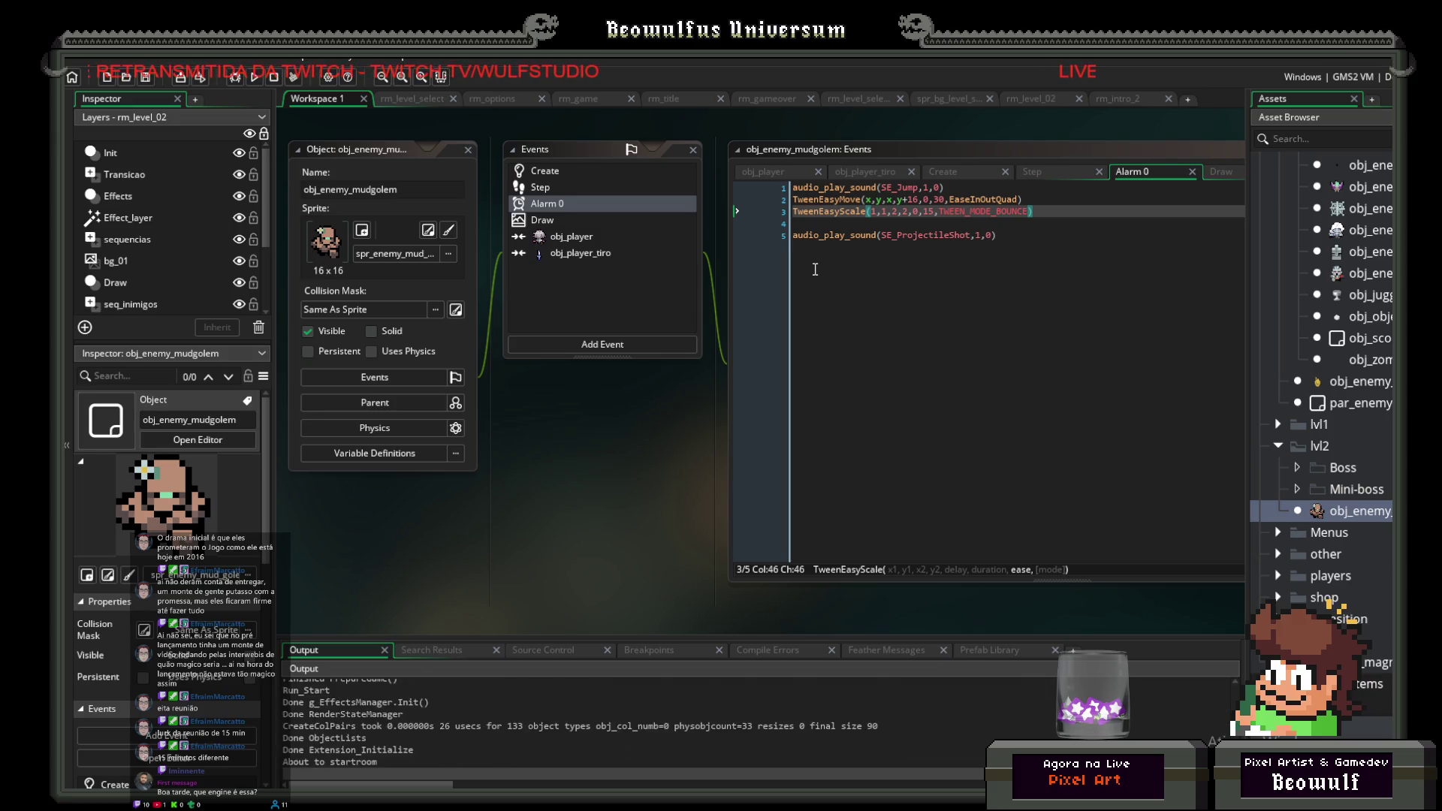
pyautogui.press('Escape')
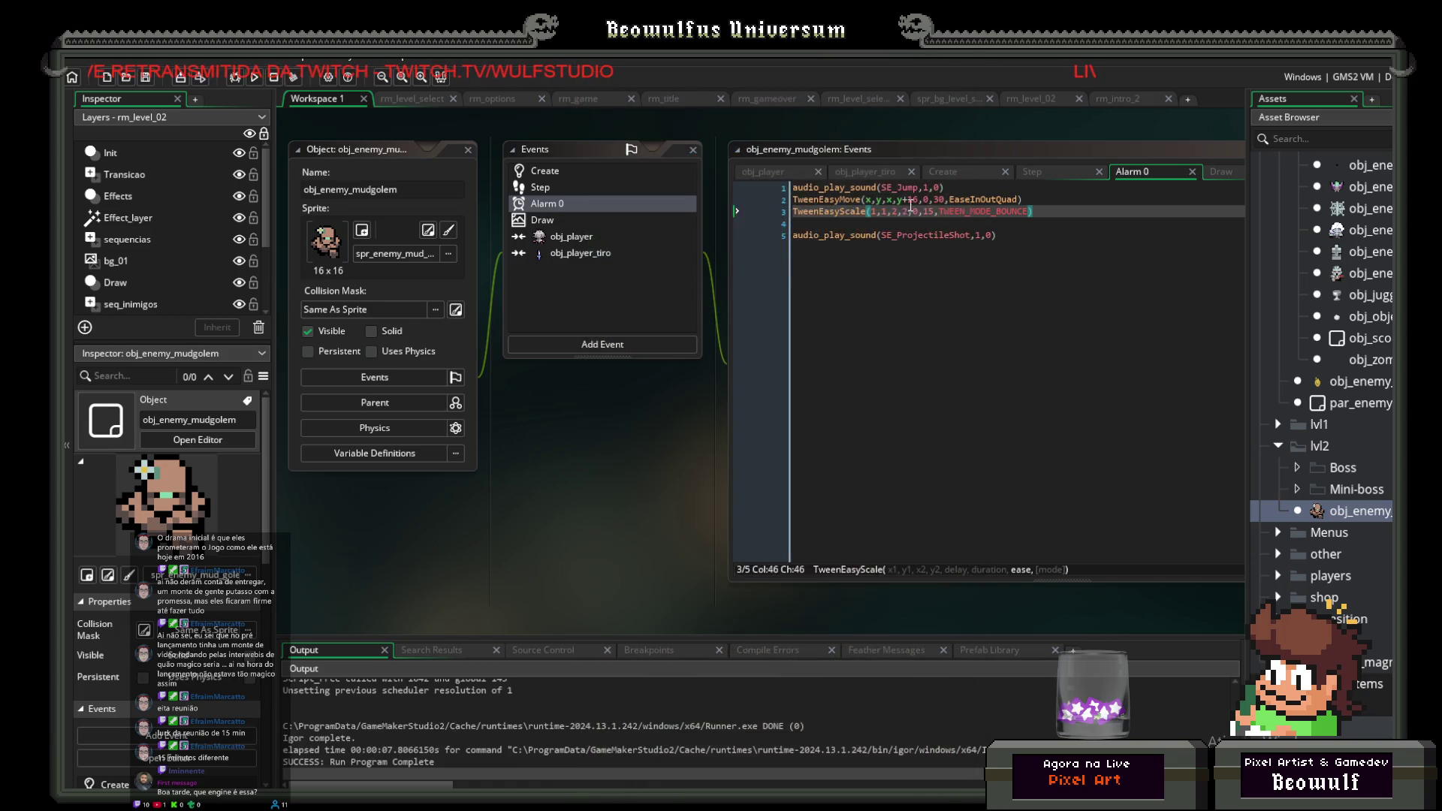
# Step: Insert EaseInOutQuad before TWEEN_MODE_BOUNCE in TweenEasyScale, tidy commas and spacing, and save
pyautogui.click(940, 211)
pyautogui.moveTo(948, 236)
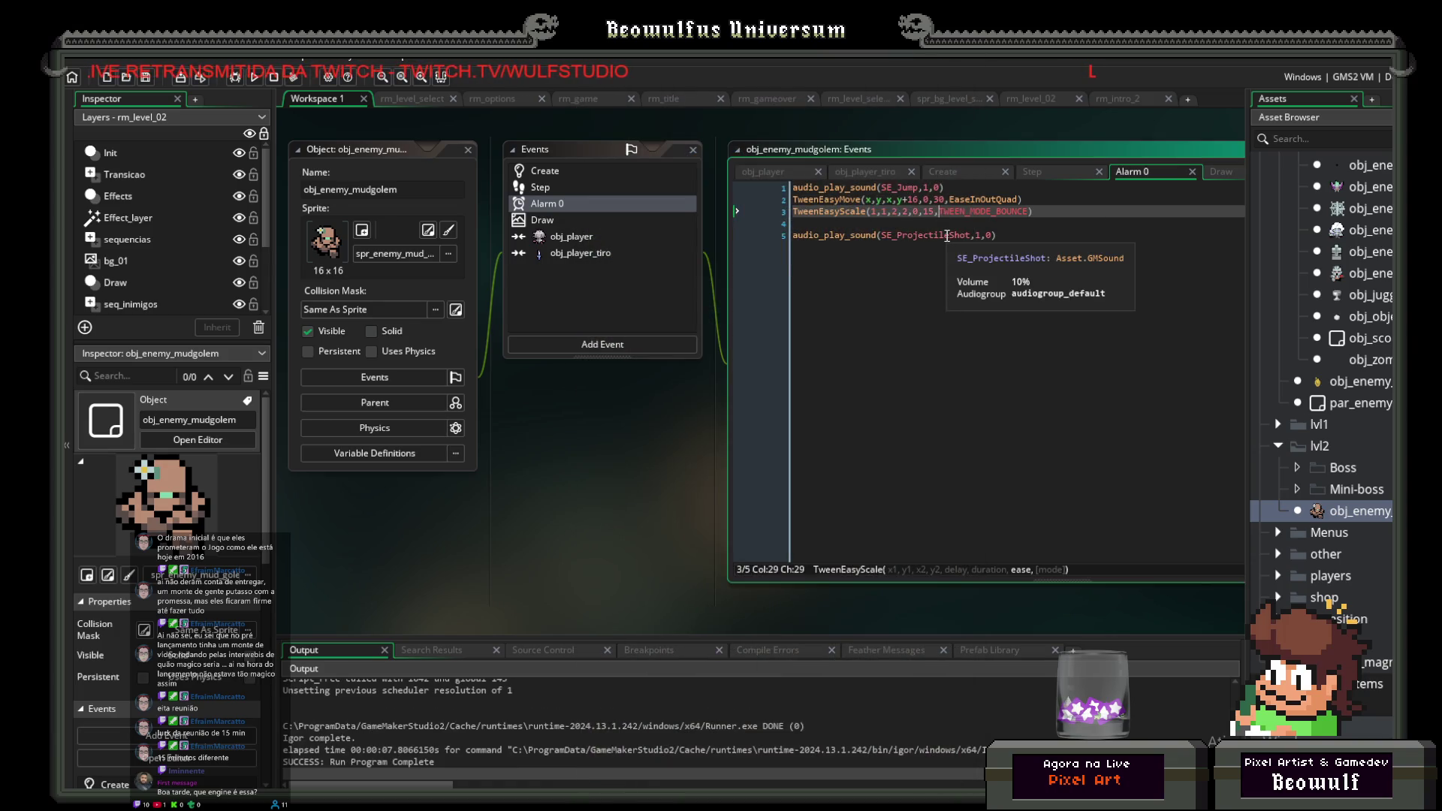
pyautogui.write('e')
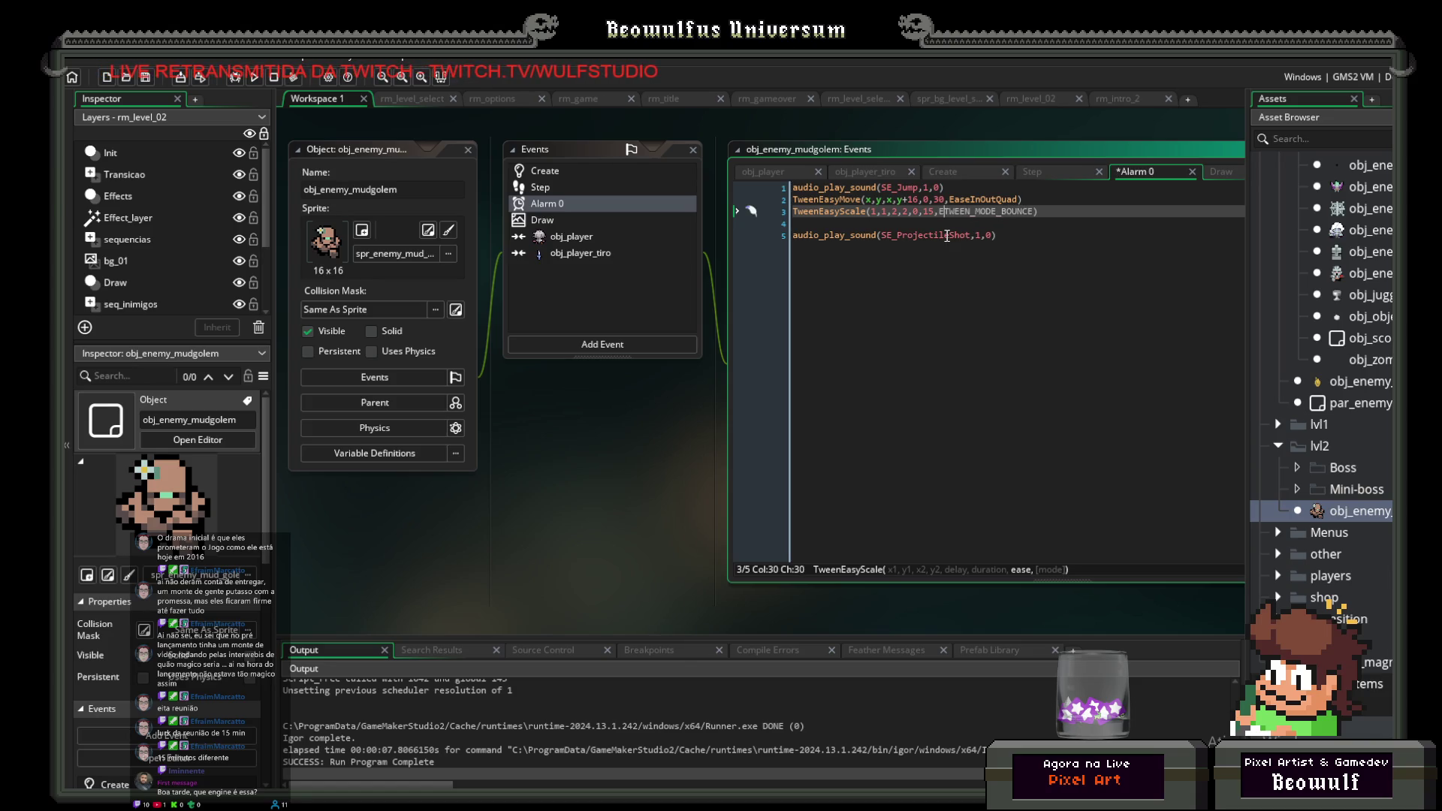
pyautogui.write('ase ')
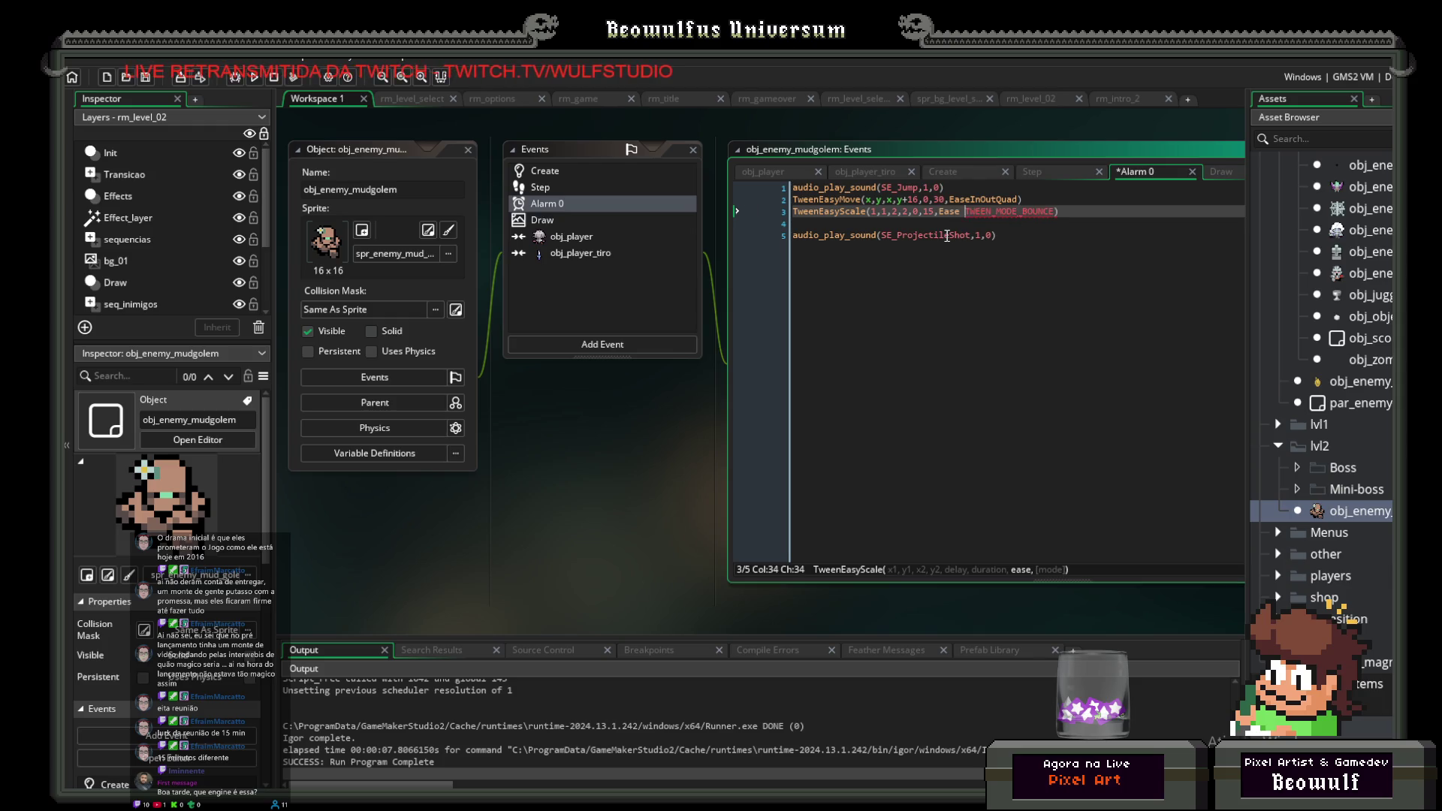
pyautogui.write('Inout')
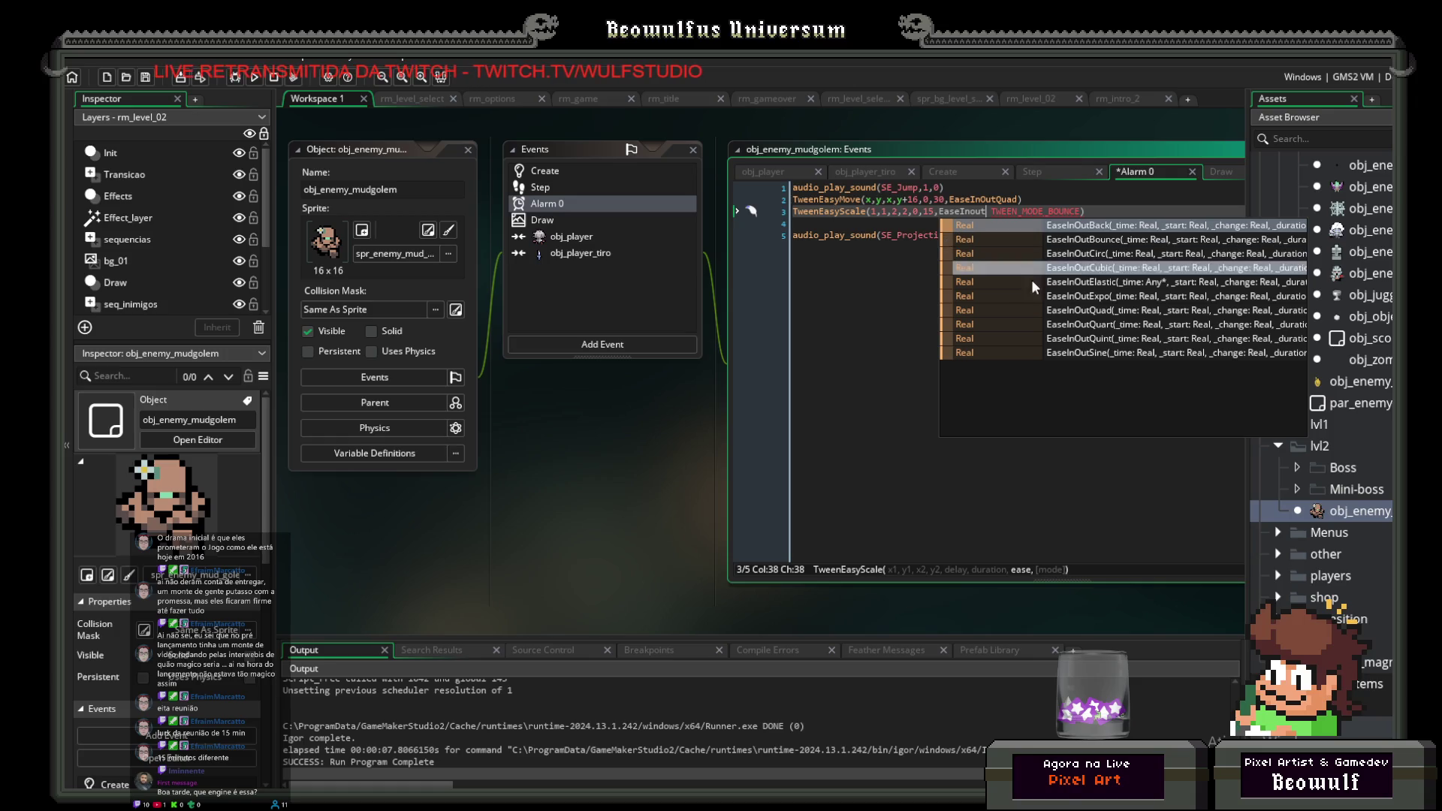
pyautogui.click(1062, 312)
pyautogui.write(',')
pyautogui.press('BackSpace')
pyautogui.press('BackSpace')
pyautogui.write(',')
pyautogui.press('Delete')
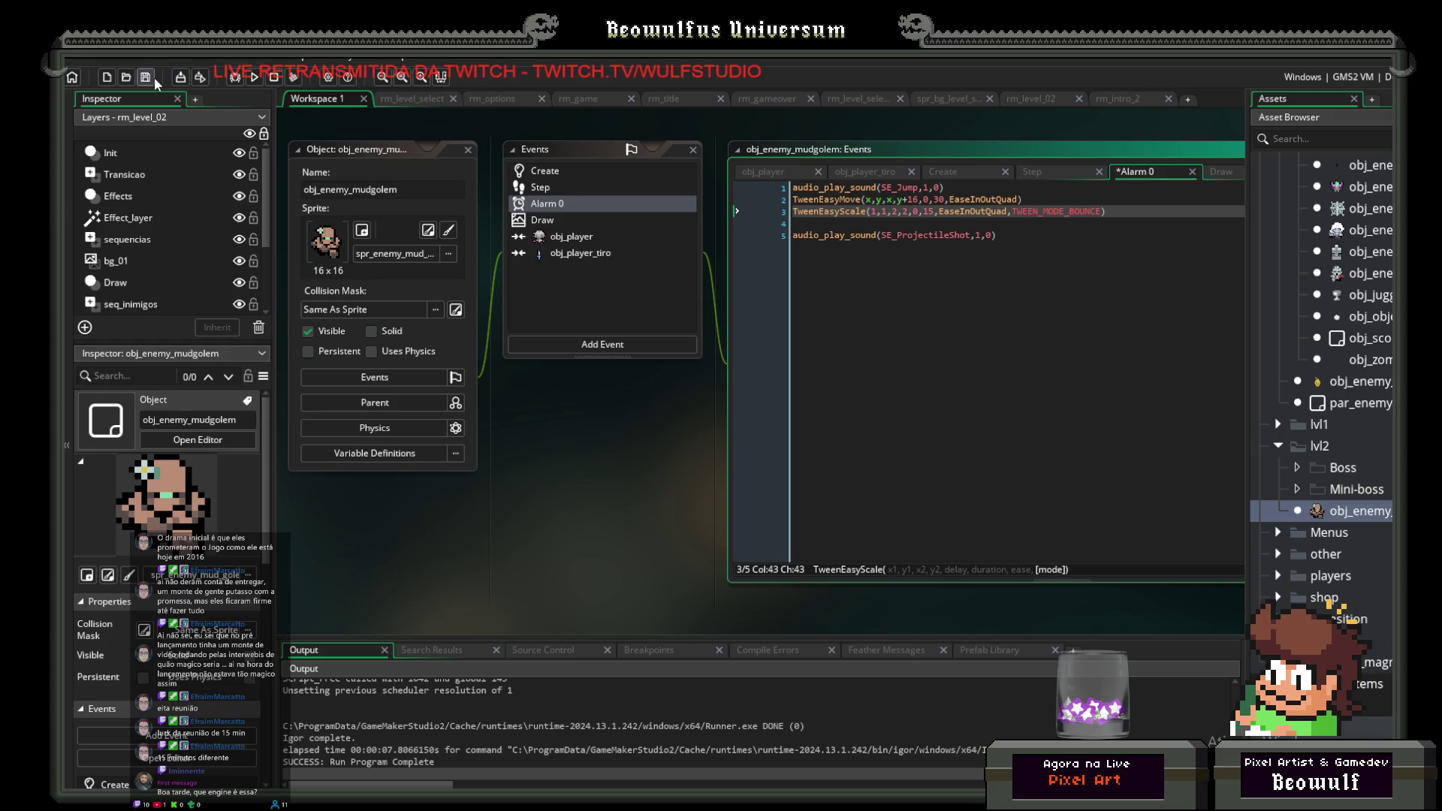
pyautogui.click(155, 80)
pyautogui.click(255, 79)
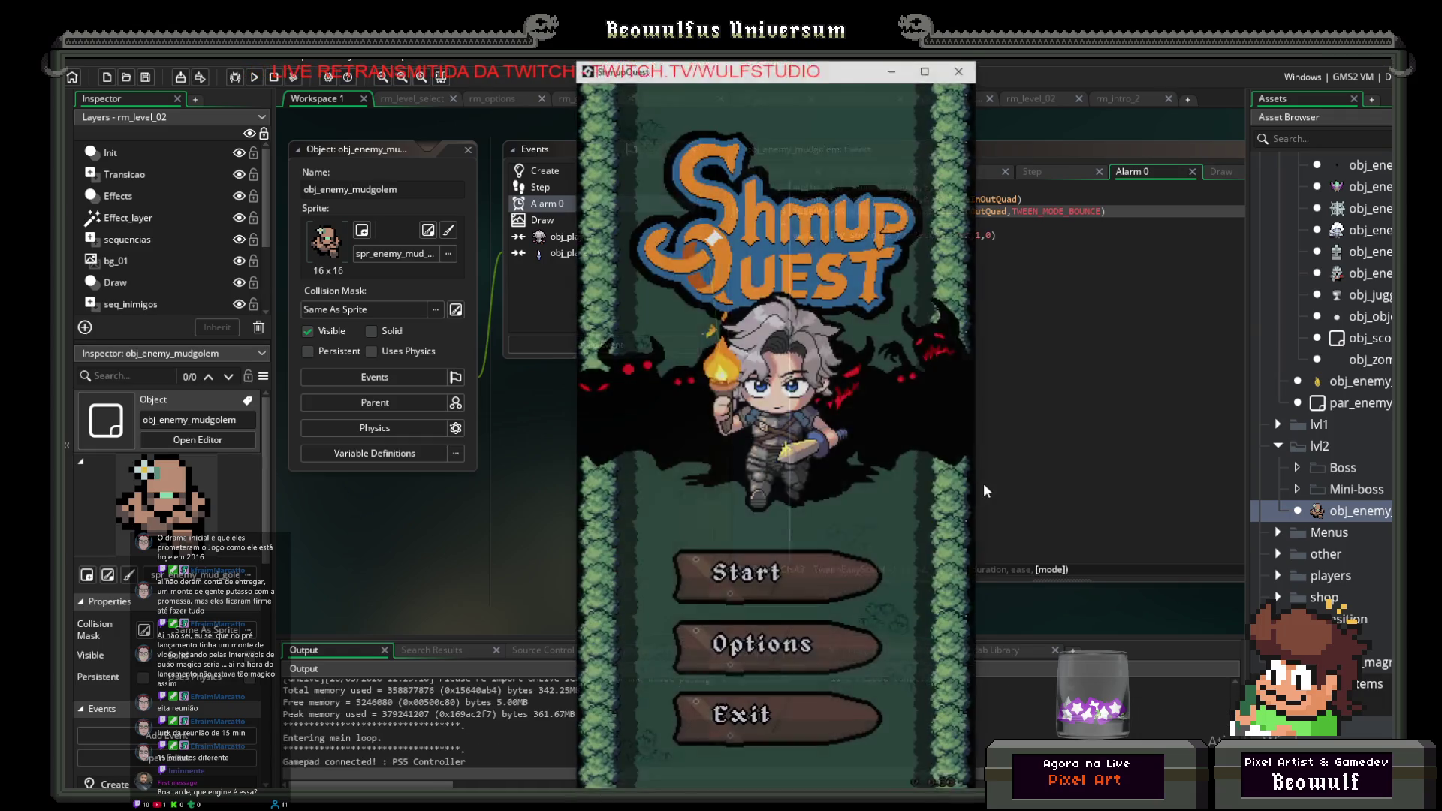
pyautogui.click(786, 562)
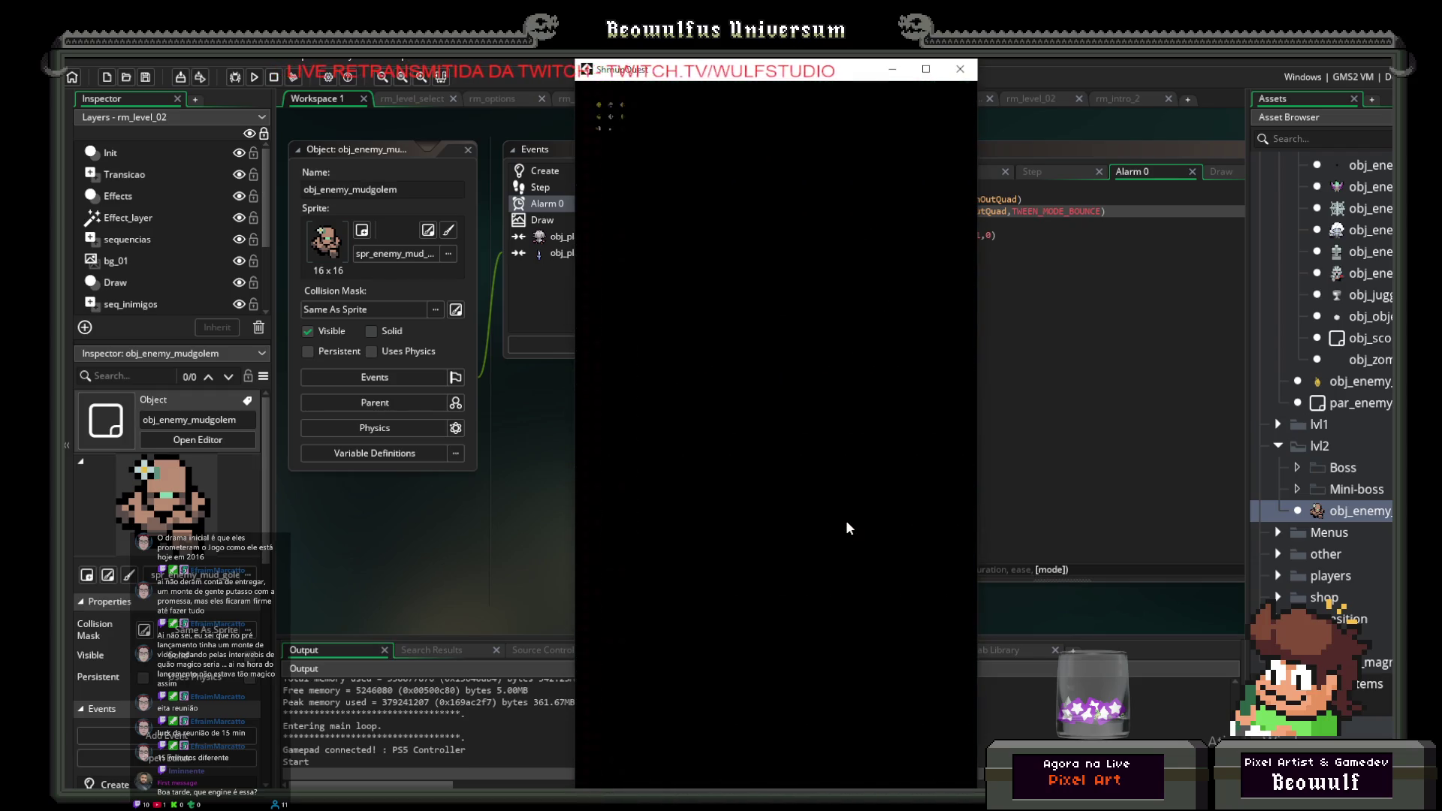
pyautogui.press('Up')
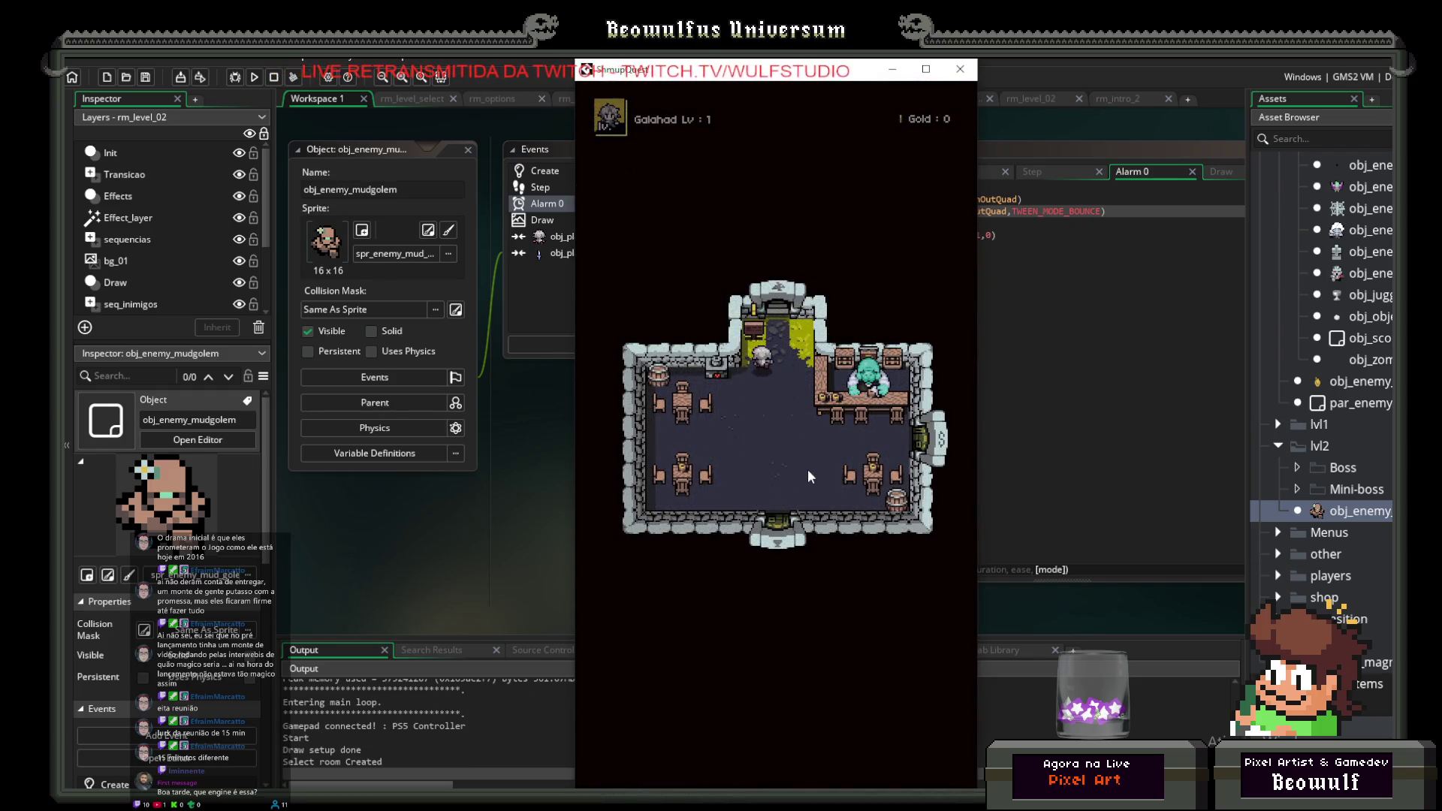
pyautogui.press('Return')
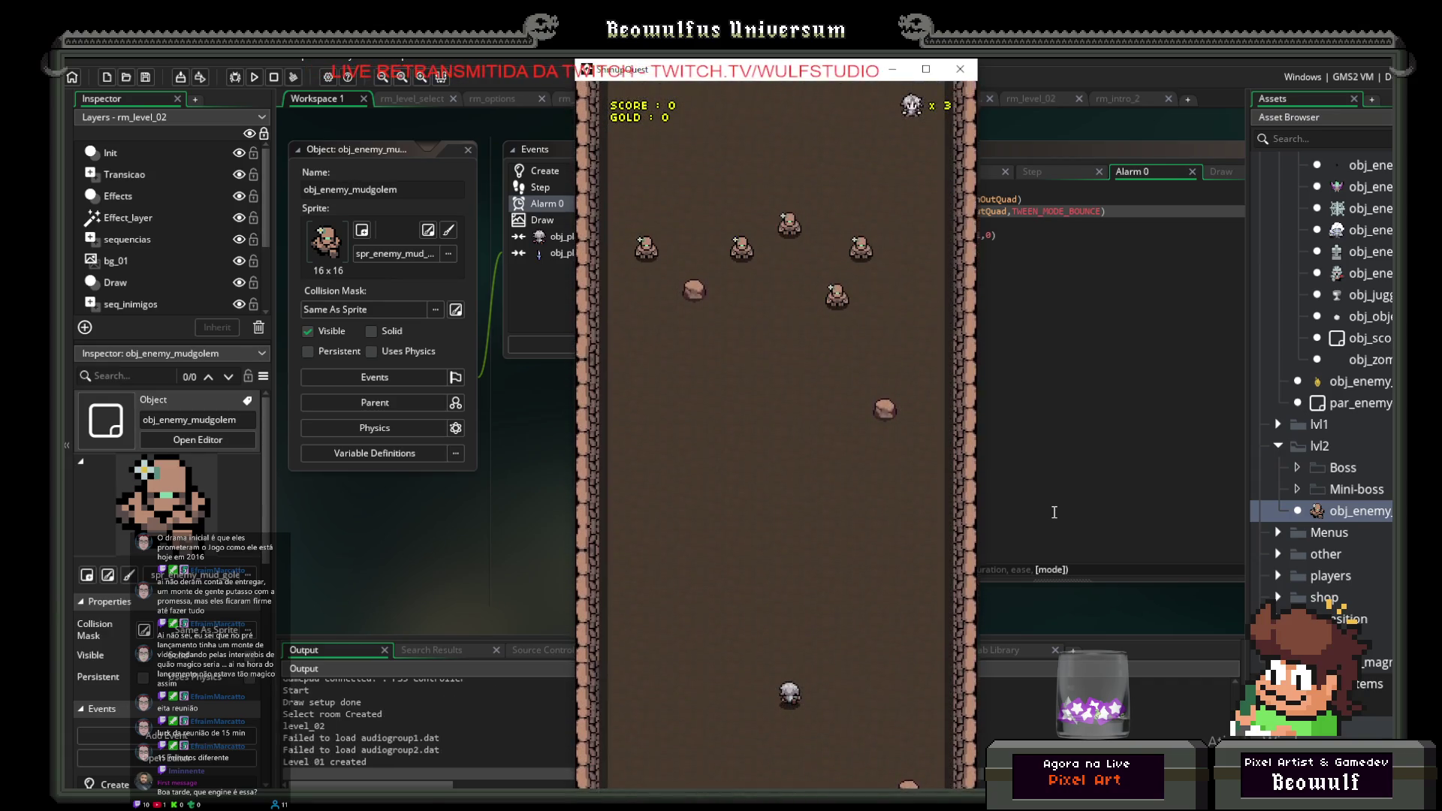
pyautogui.press('Left')
pyautogui.press('Up')
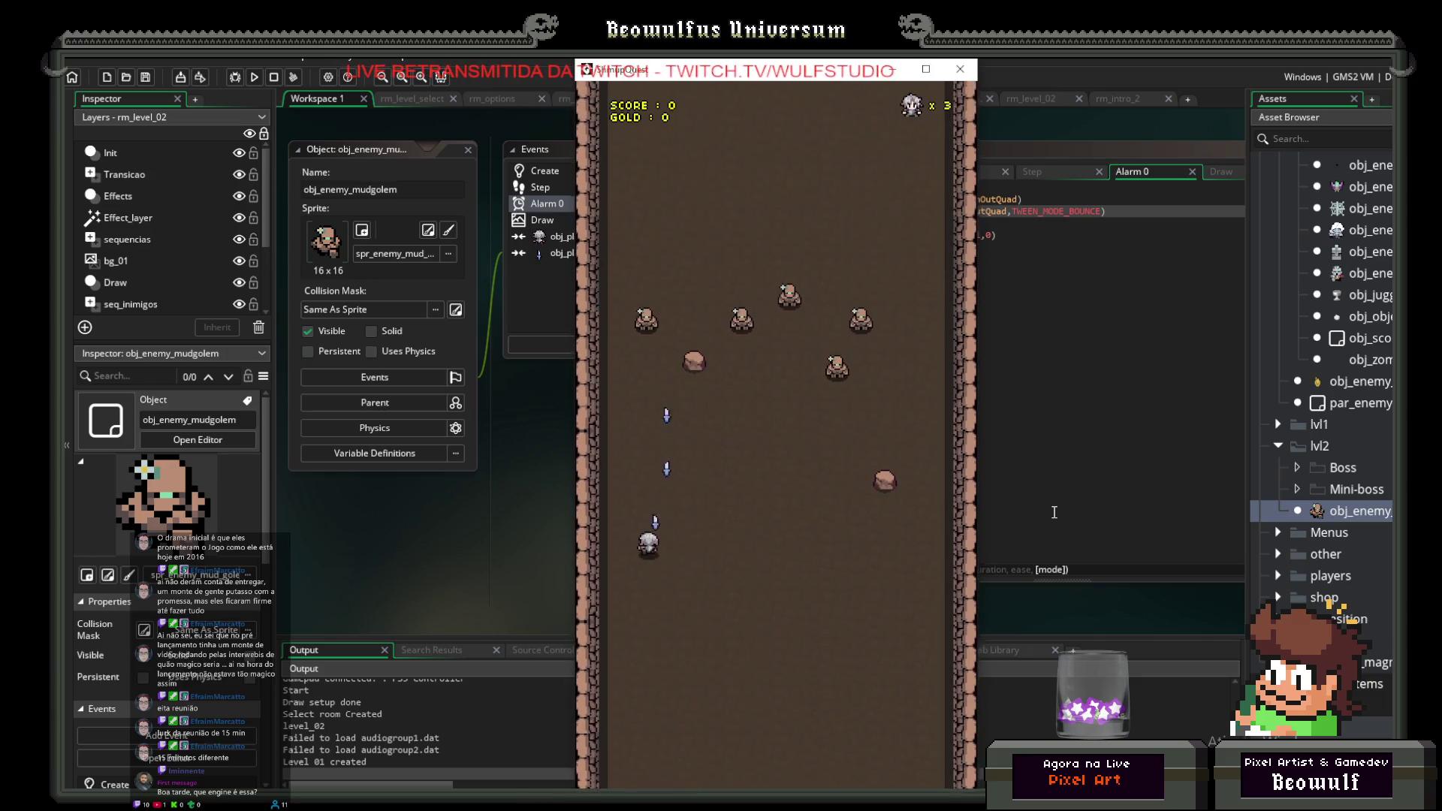
pyautogui.press('Right')
pyautogui.press('Down')
pyautogui.press('Left')
pyautogui.press('Down')
pyautogui.press('Right')
pyautogui.press('Right')
pyautogui.press('Escape')
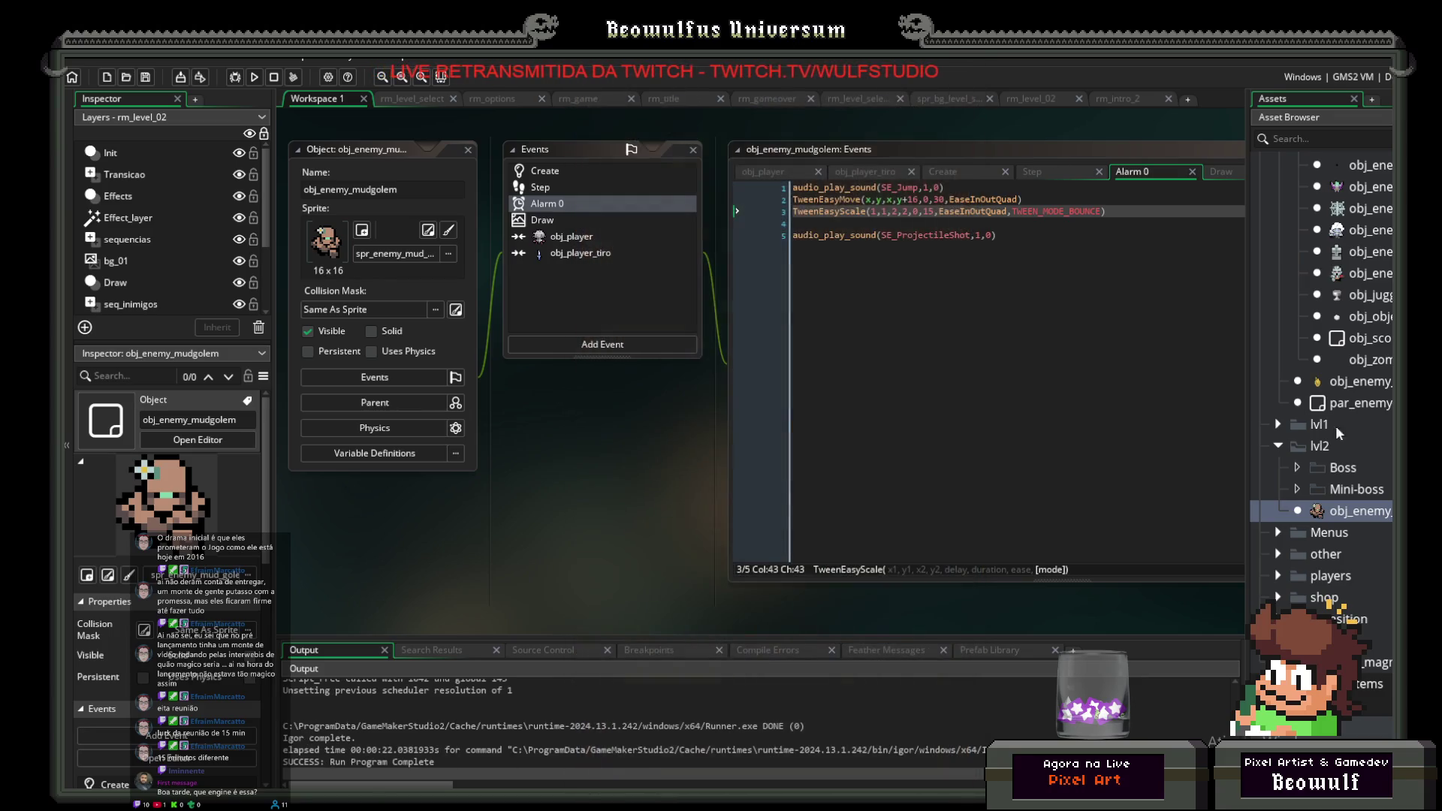
# Step: Expand the Sounds folder and open the SE_Jump sound's settings
pyautogui.scroll(-4, 1363, 471)
pyautogui.scroll(-20, 1363, 471)
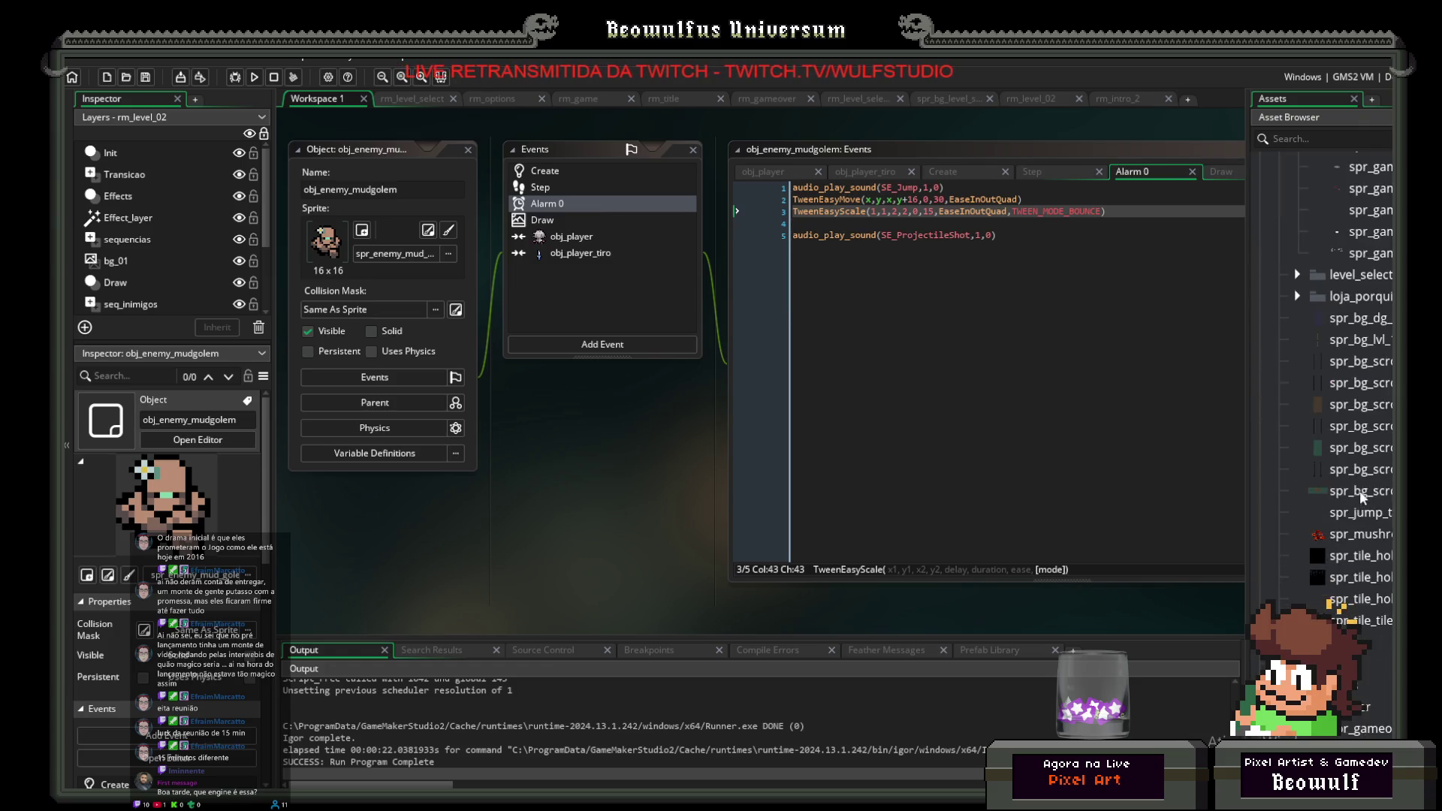
pyautogui.scroll(5, 1357, 504)
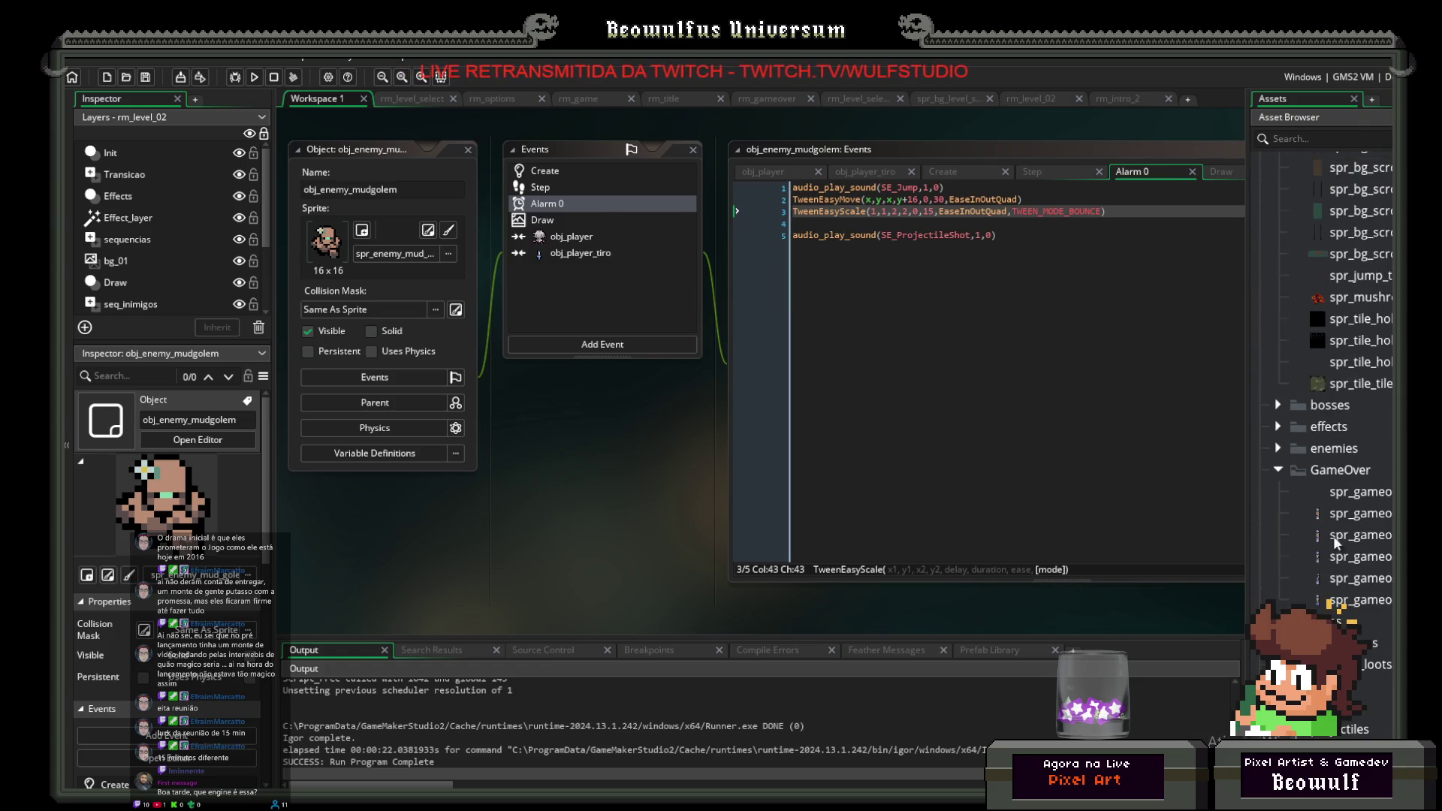
pyautogui.scroll(10, 1350, 571)
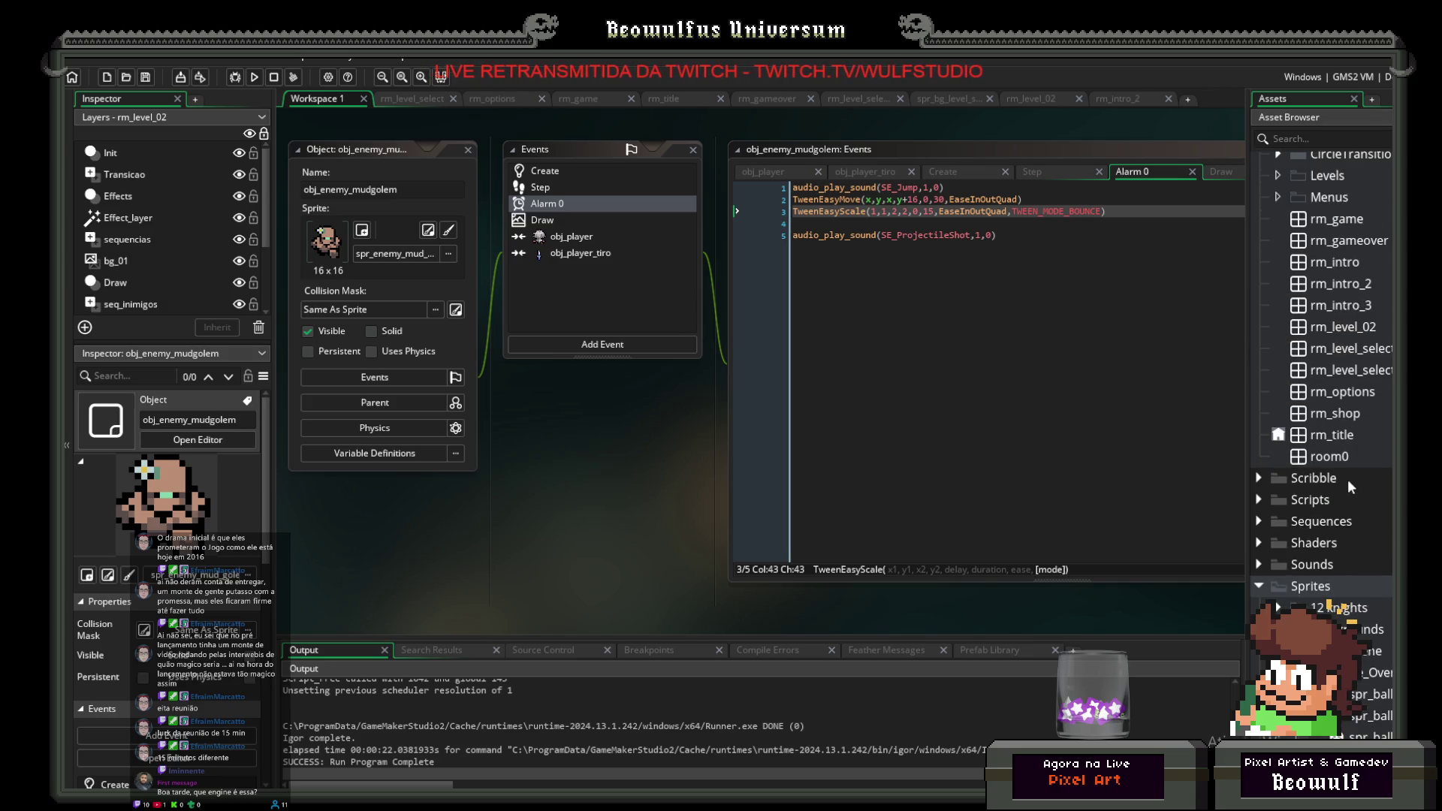
pyautogui.click(1260, 562)
pyautogui.scroll(-6, 1359, 559)
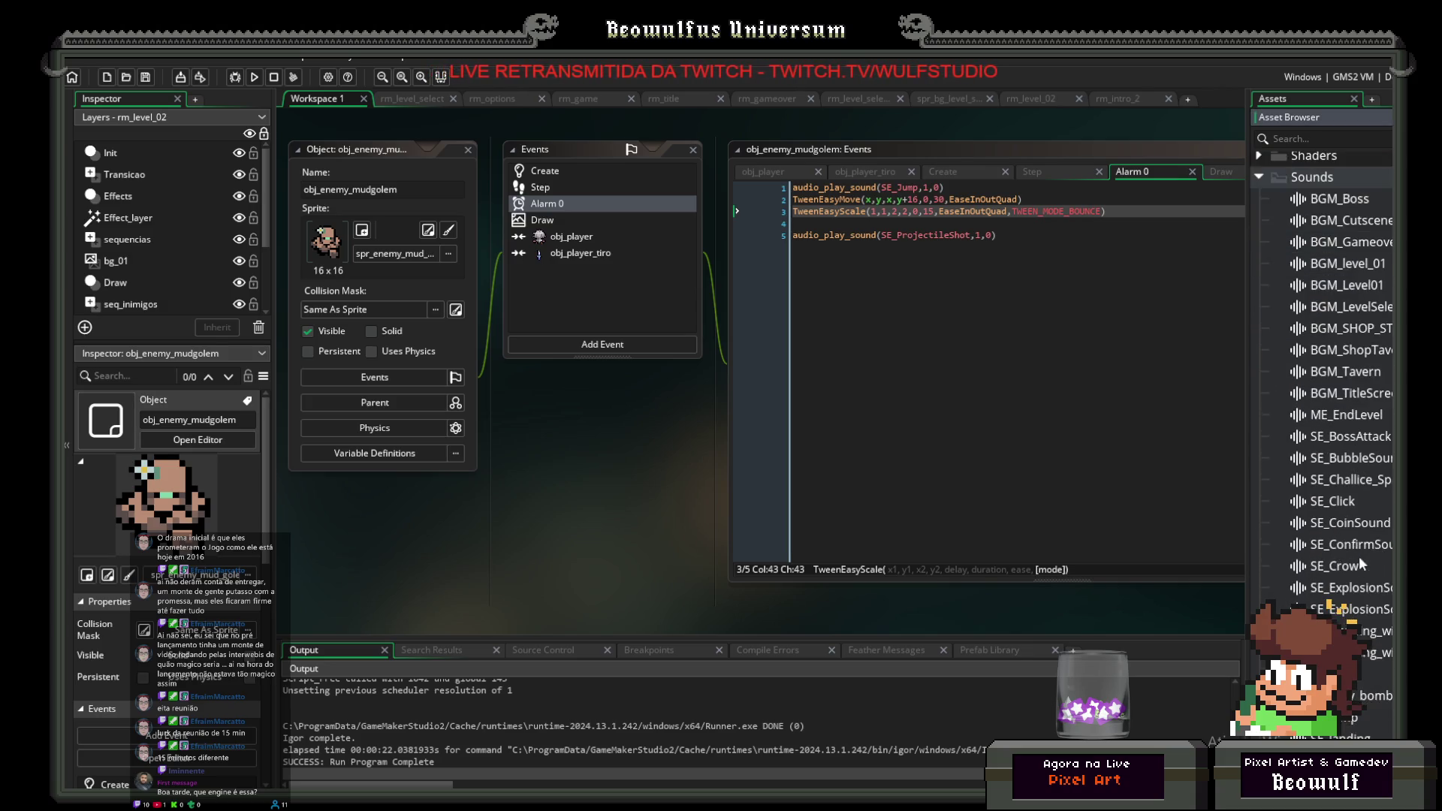
pyautogui.scroll(-2, 1372, 571)
pyautogui.doubleClick(1332, 511)
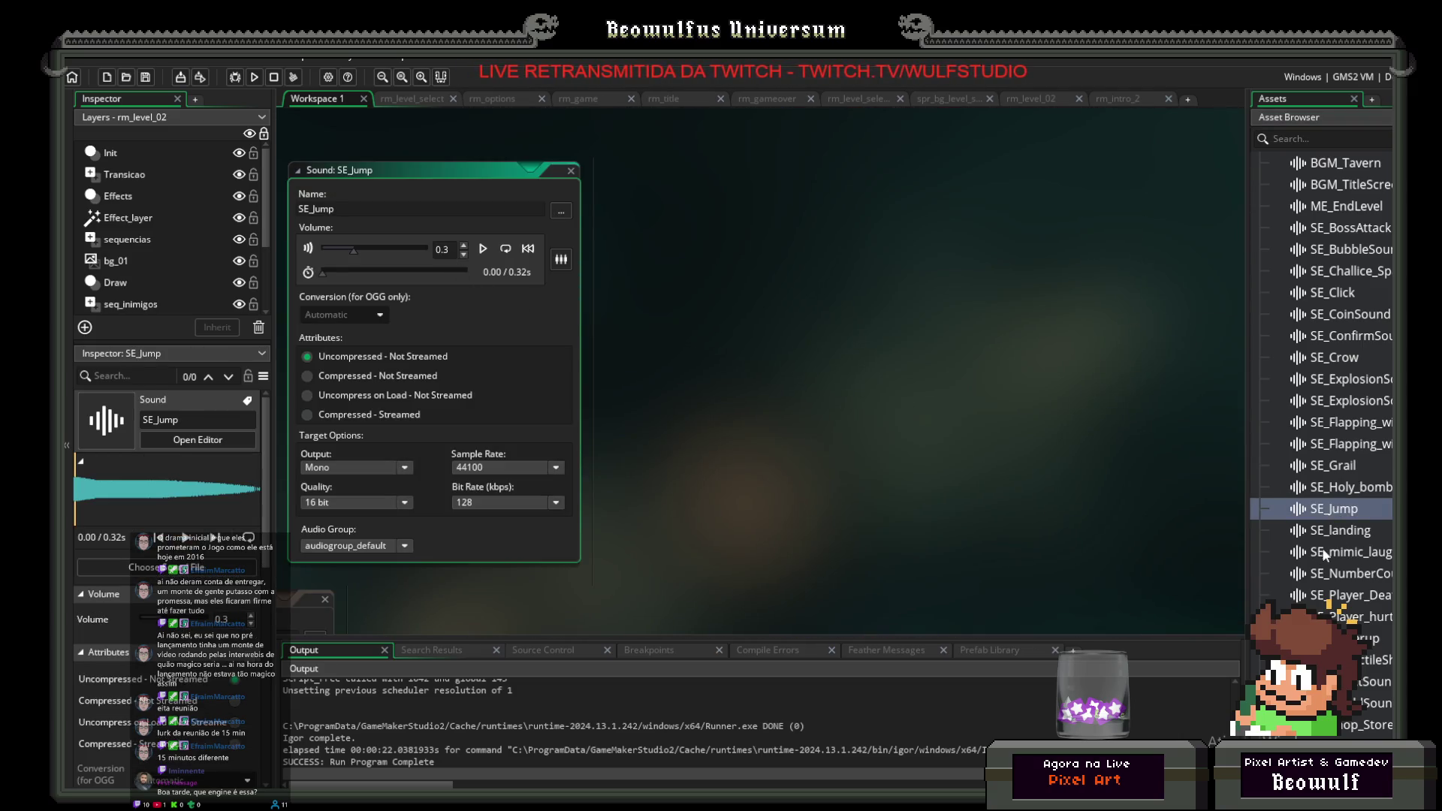
# Step: Reopen obj_enemy_mudgolem and show its Create event code
pyautogui.scroll(-3, 1369, 584)
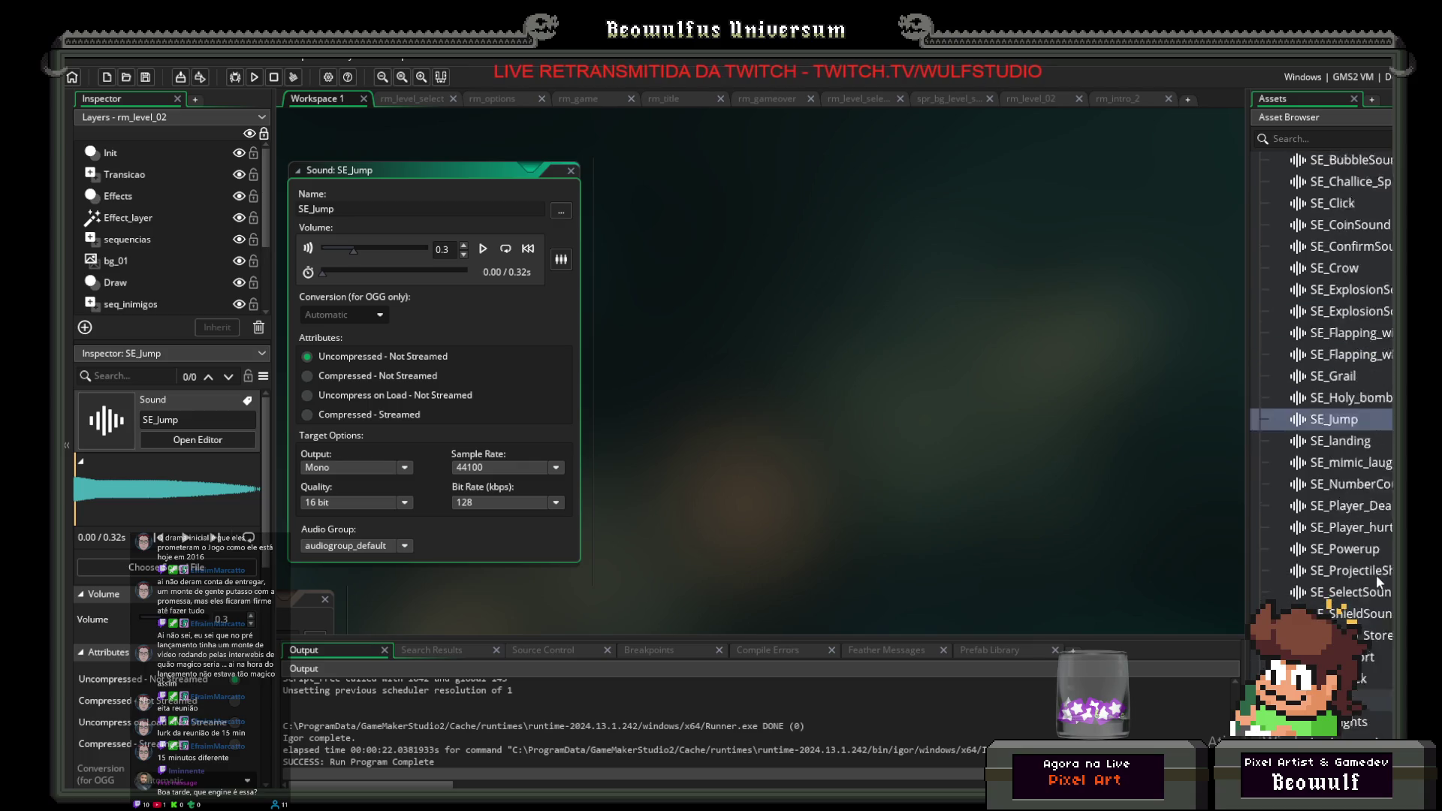
pyautogui.scroll(2, 1376, 575)
pyautogui.scroll(10, 1372, 459)
pyautogui.scroll(10, 1379, 466)
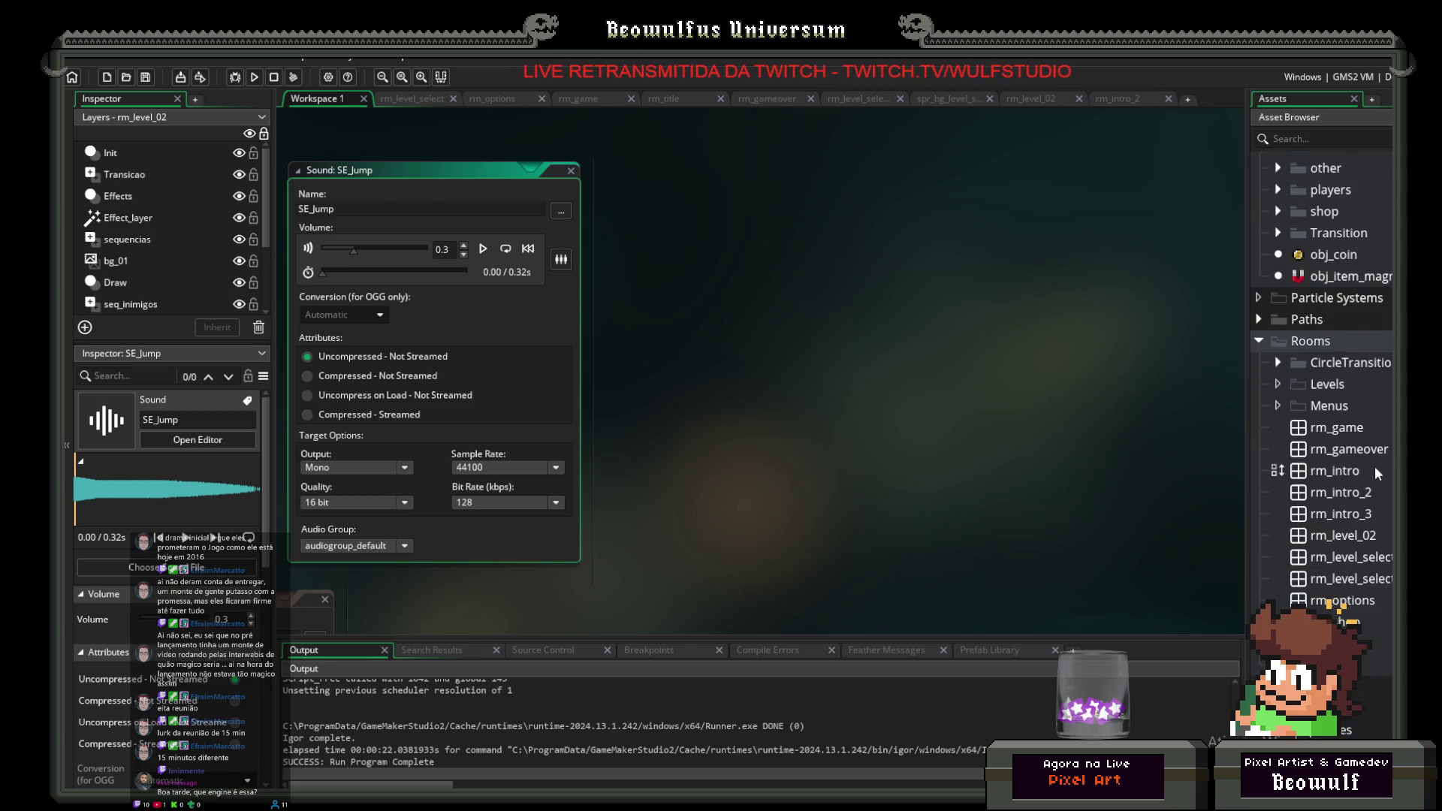
pyautogui.scroll(10, 1371, 449)
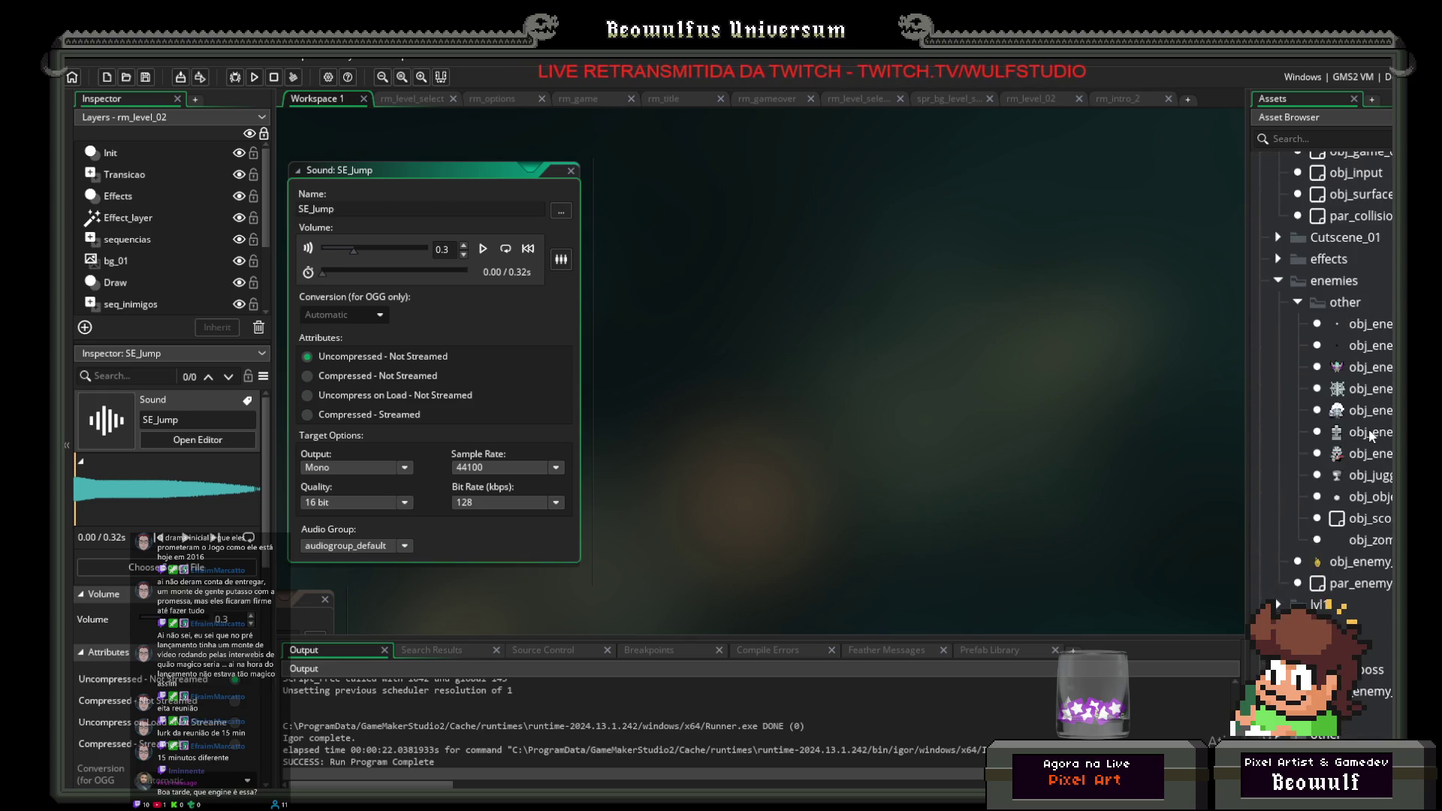
pyautogui.scroll(-10, 1362, 407)
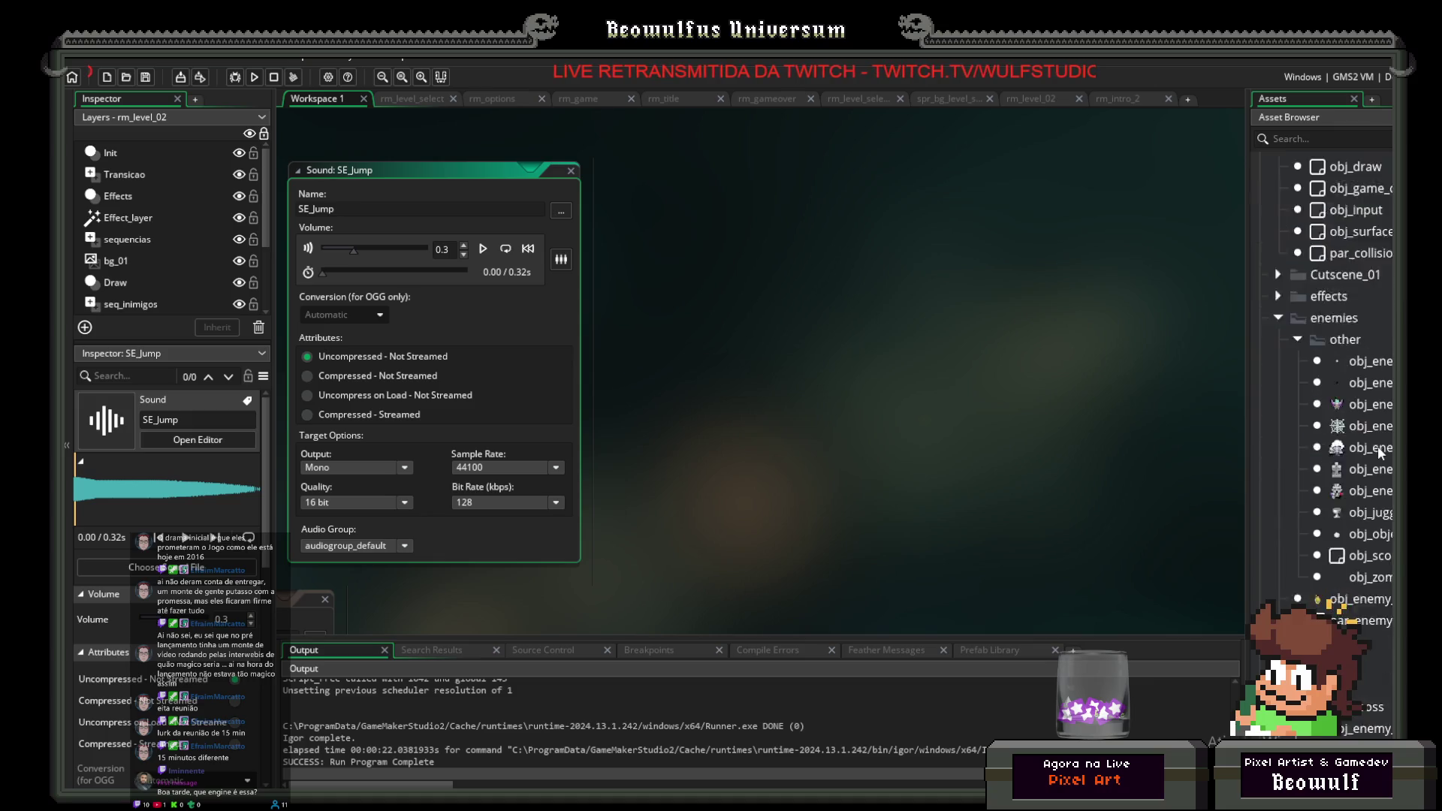
pyautogui.doubleClick(1352, 370)
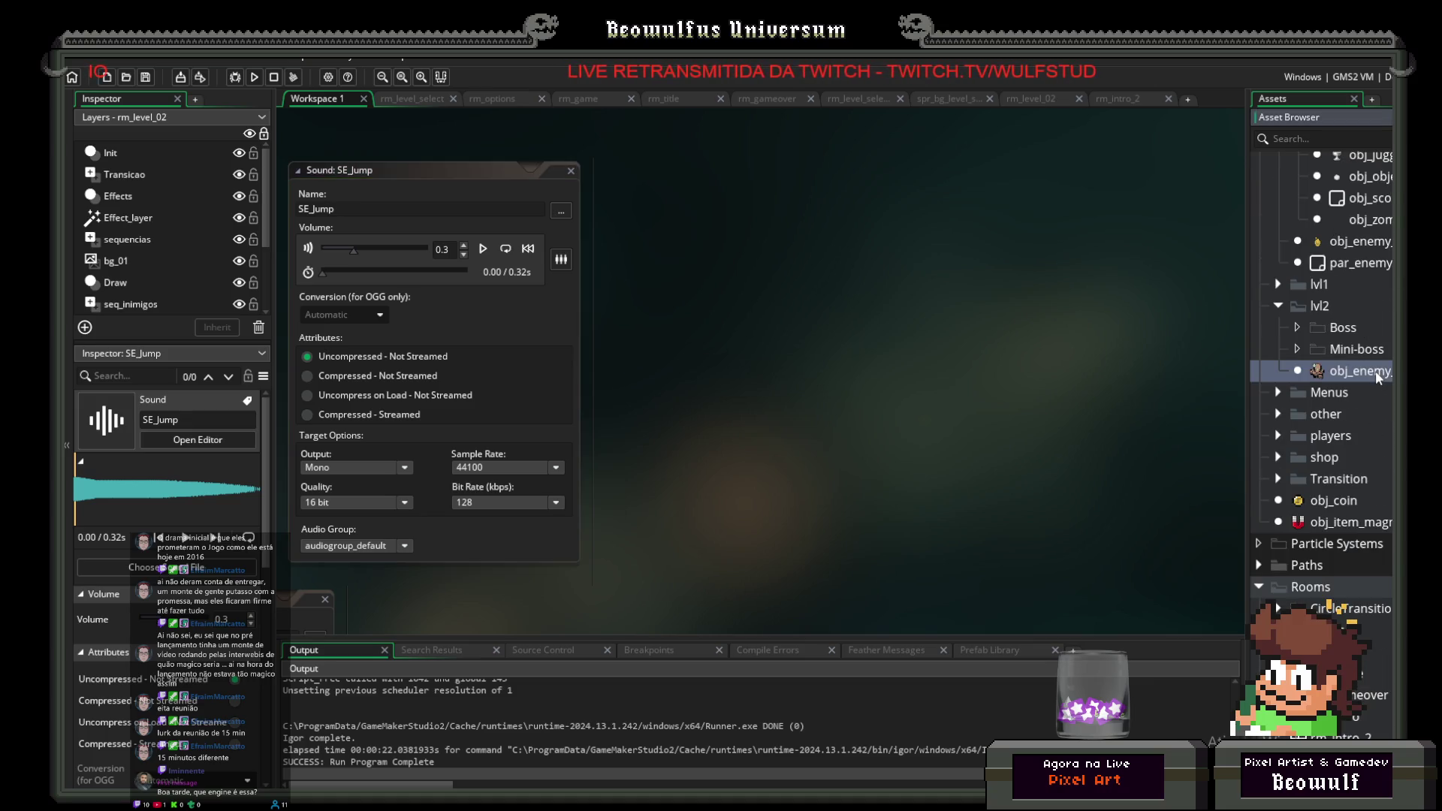
pyautogui.click(581, 172)
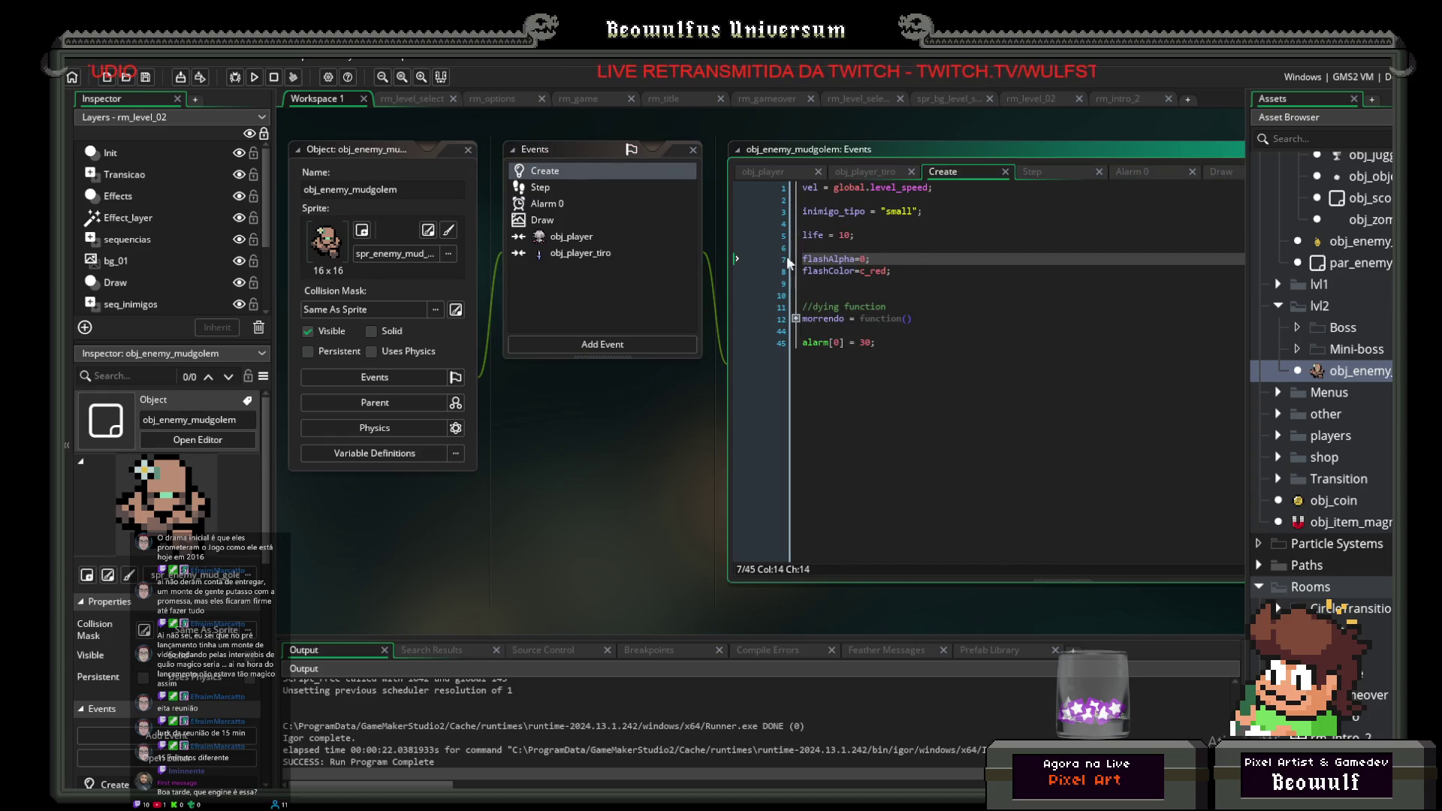
# Step: Add the line rand = random_range(0,60); to the Create event
pyautogui.click(917, 287)
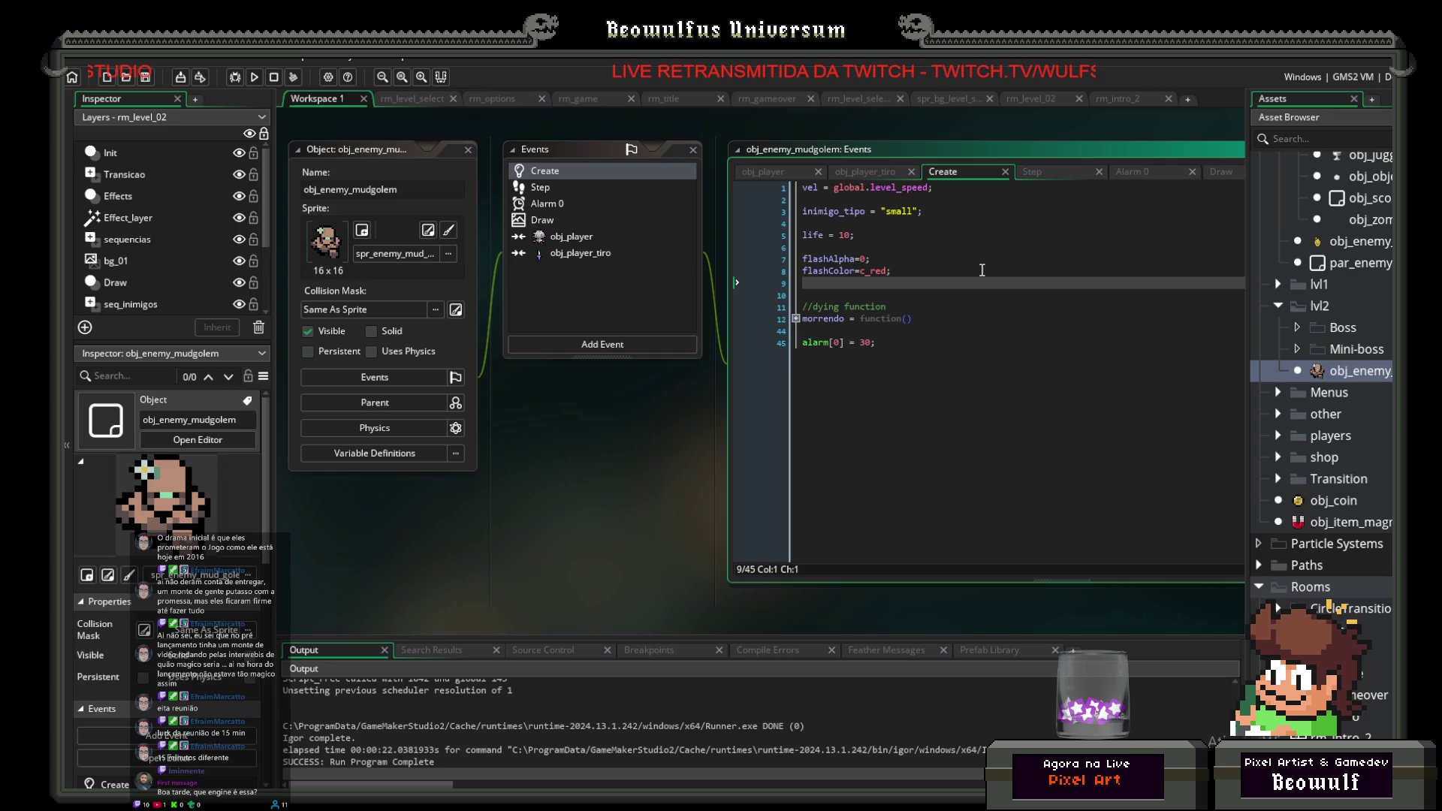
pyautogui.press('Return')
pyautogui.press('Return')
pyautogui.press('Up')
pyautogui.press('Up')
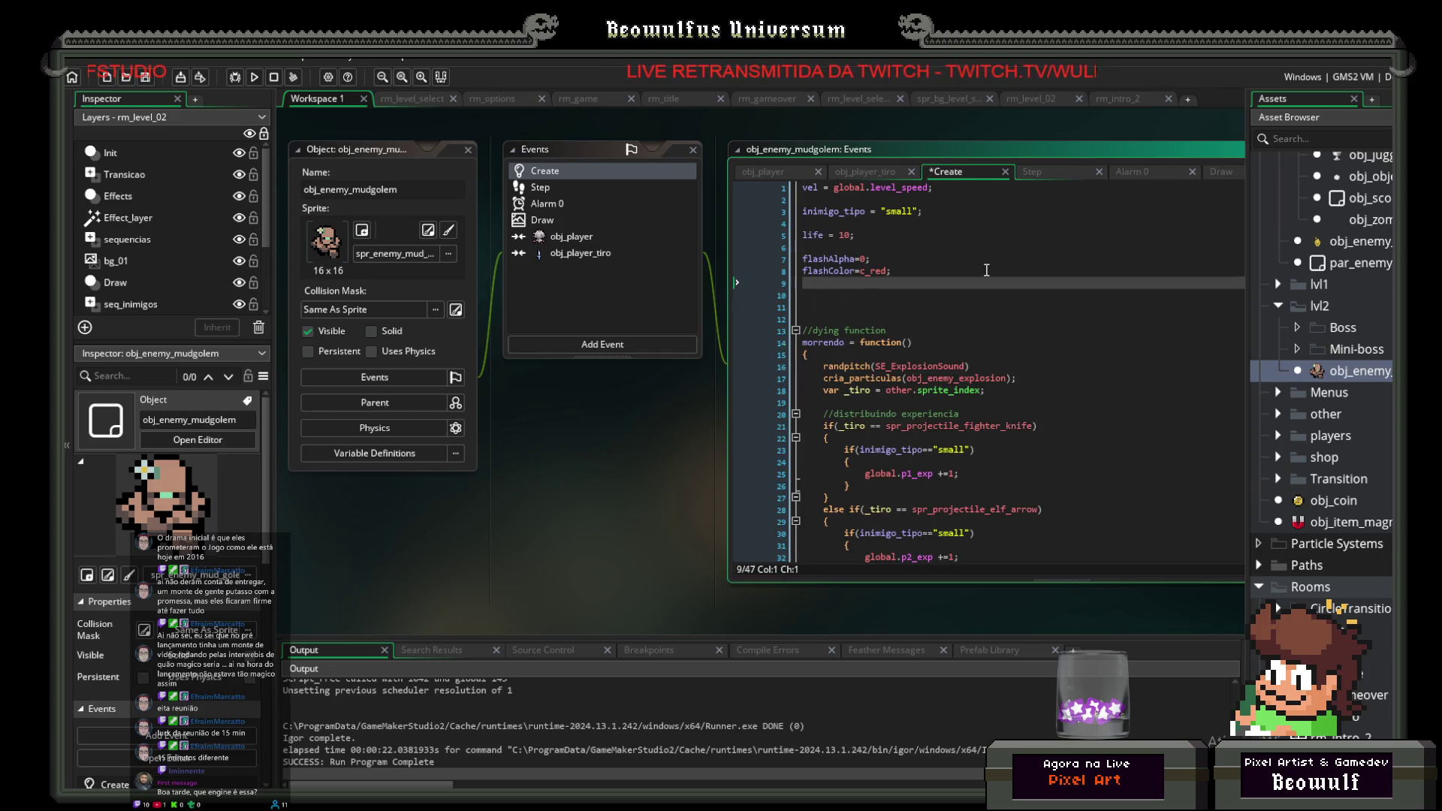
pyautogui.press('Down')
pyautogui.write('rand')
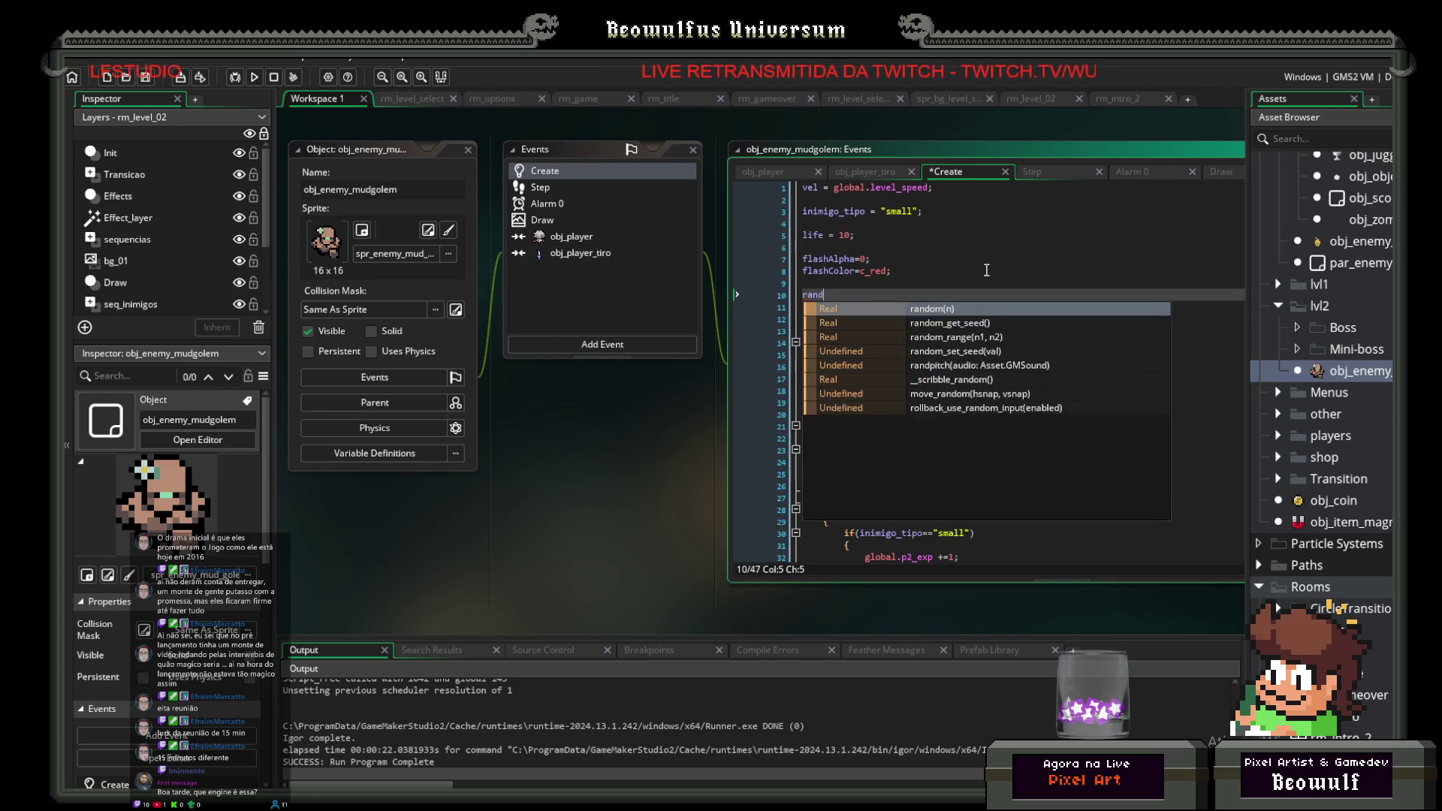
pyautogui.write('om_range')
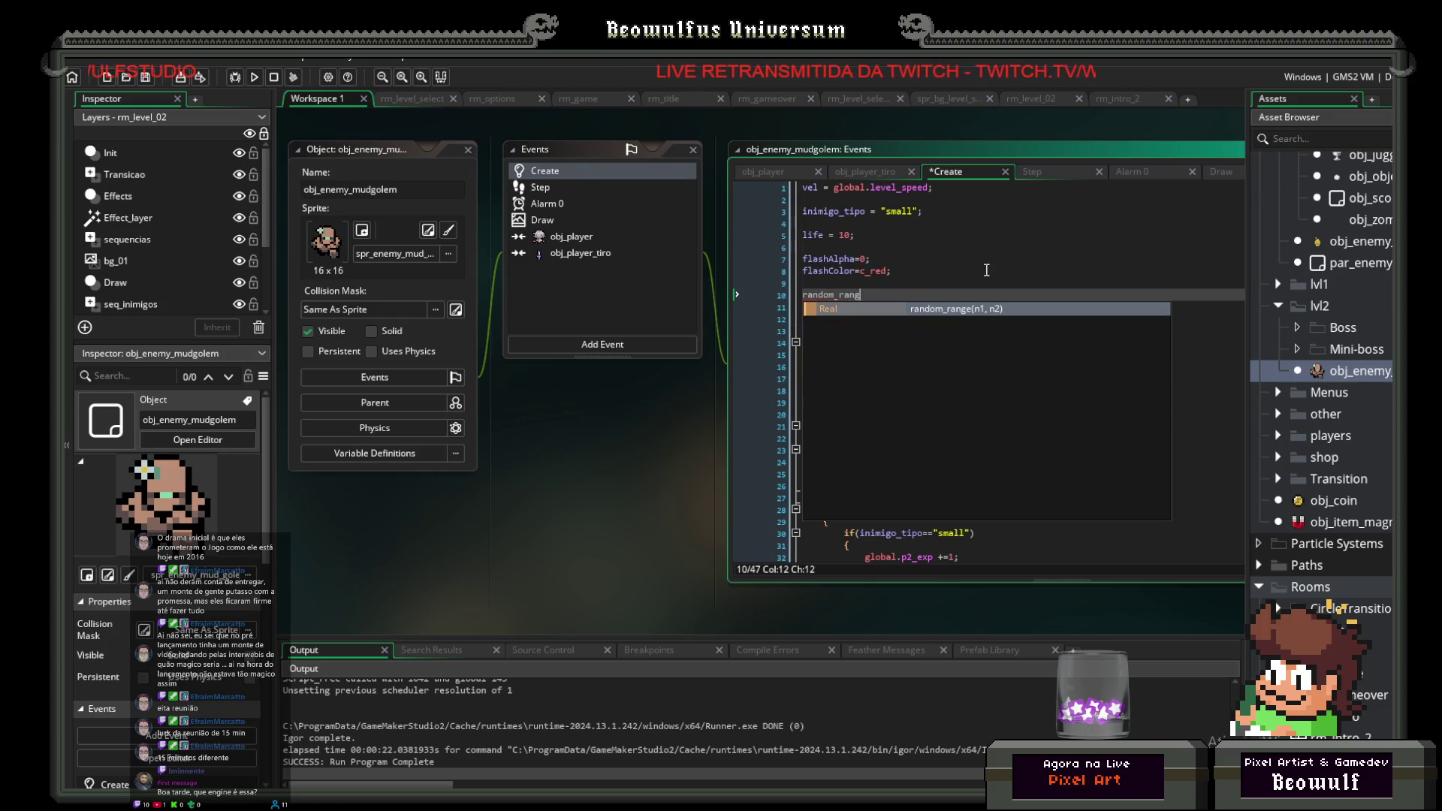
pyautogui.press('Escape')
pyautogui.write('(0')
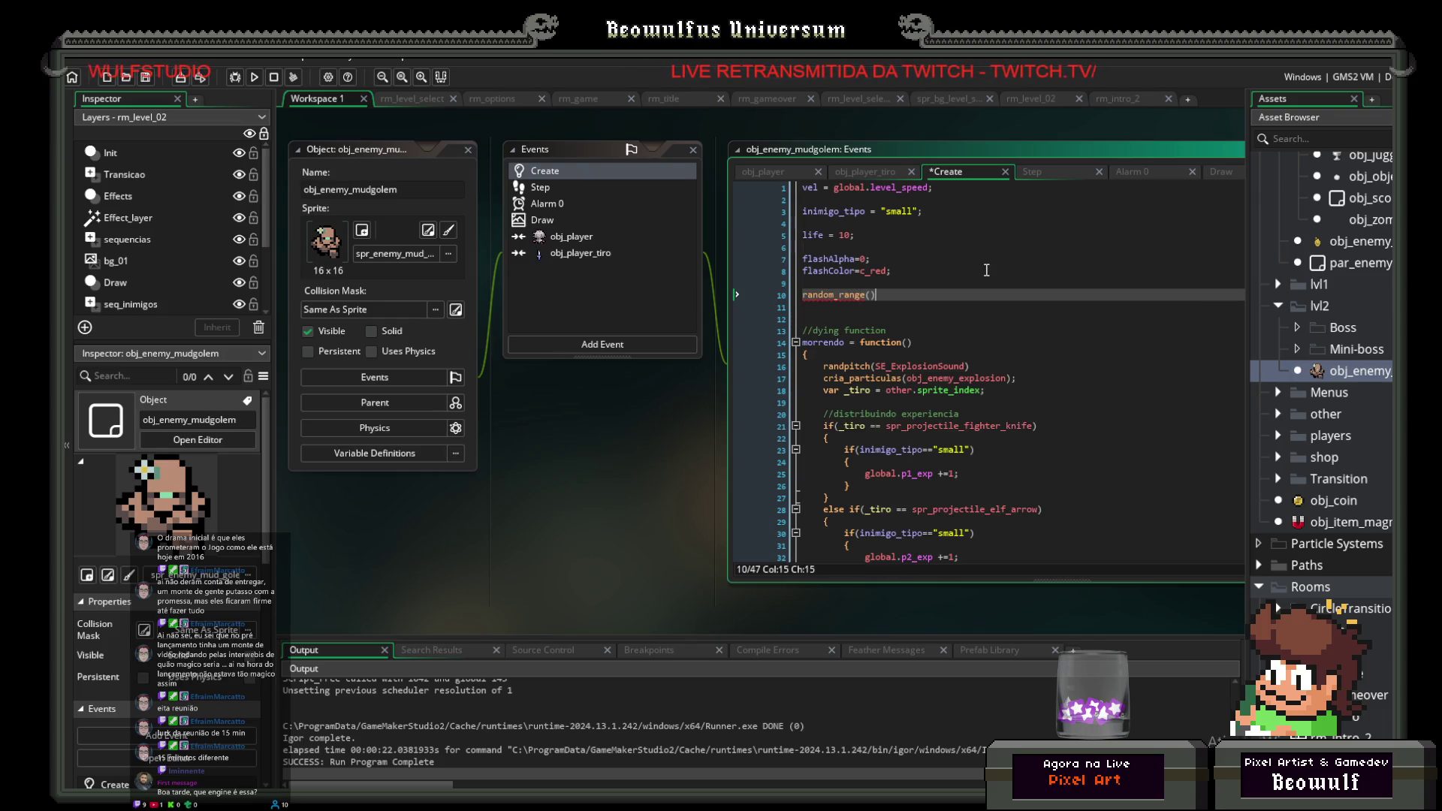
pyautogui.write(',60);')
pyautogui.press('Home')
pyautogui.write('rand =')
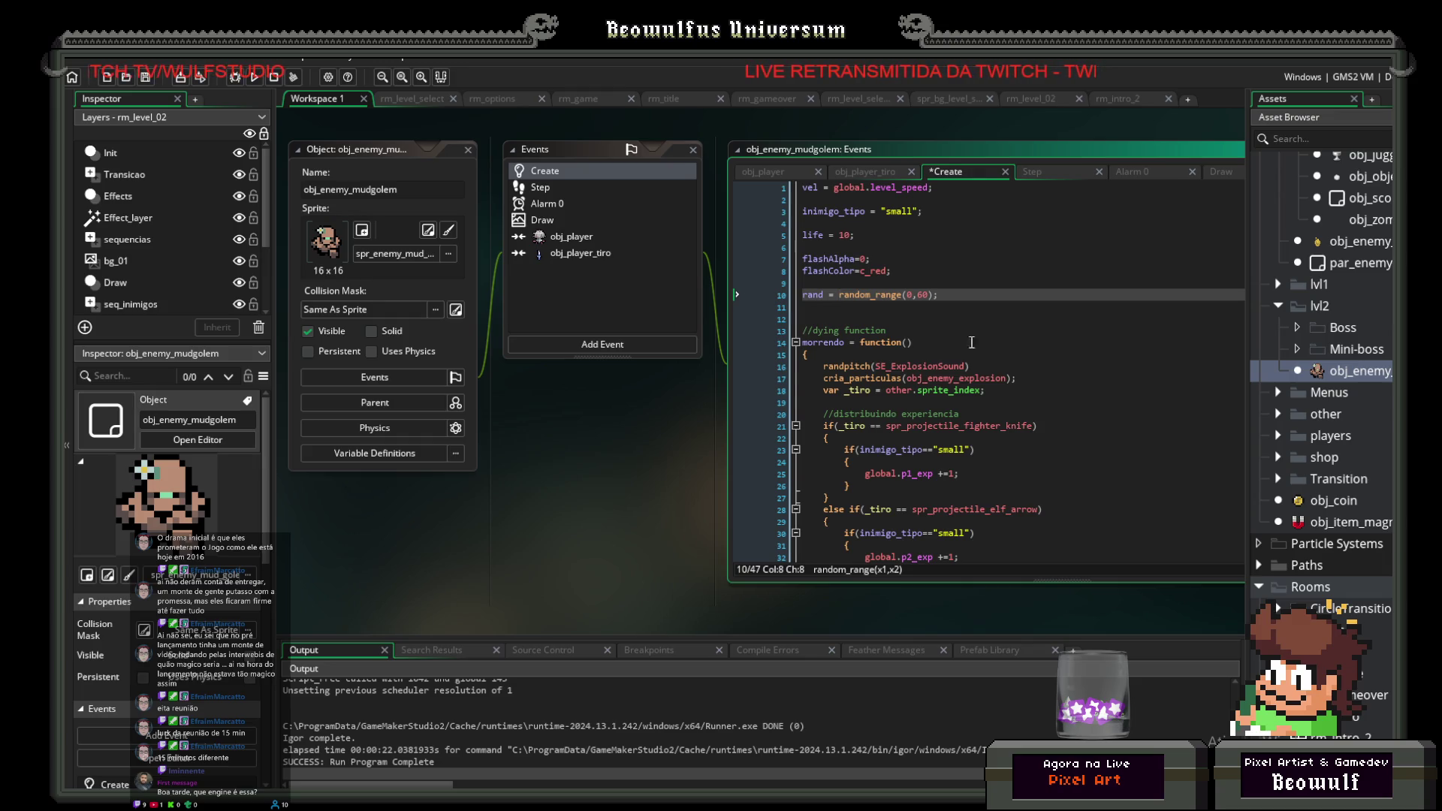
# Step: Insert a randomize(); call on a new line above the rand line
pyautogui.hotkey('ctrl', 'm')
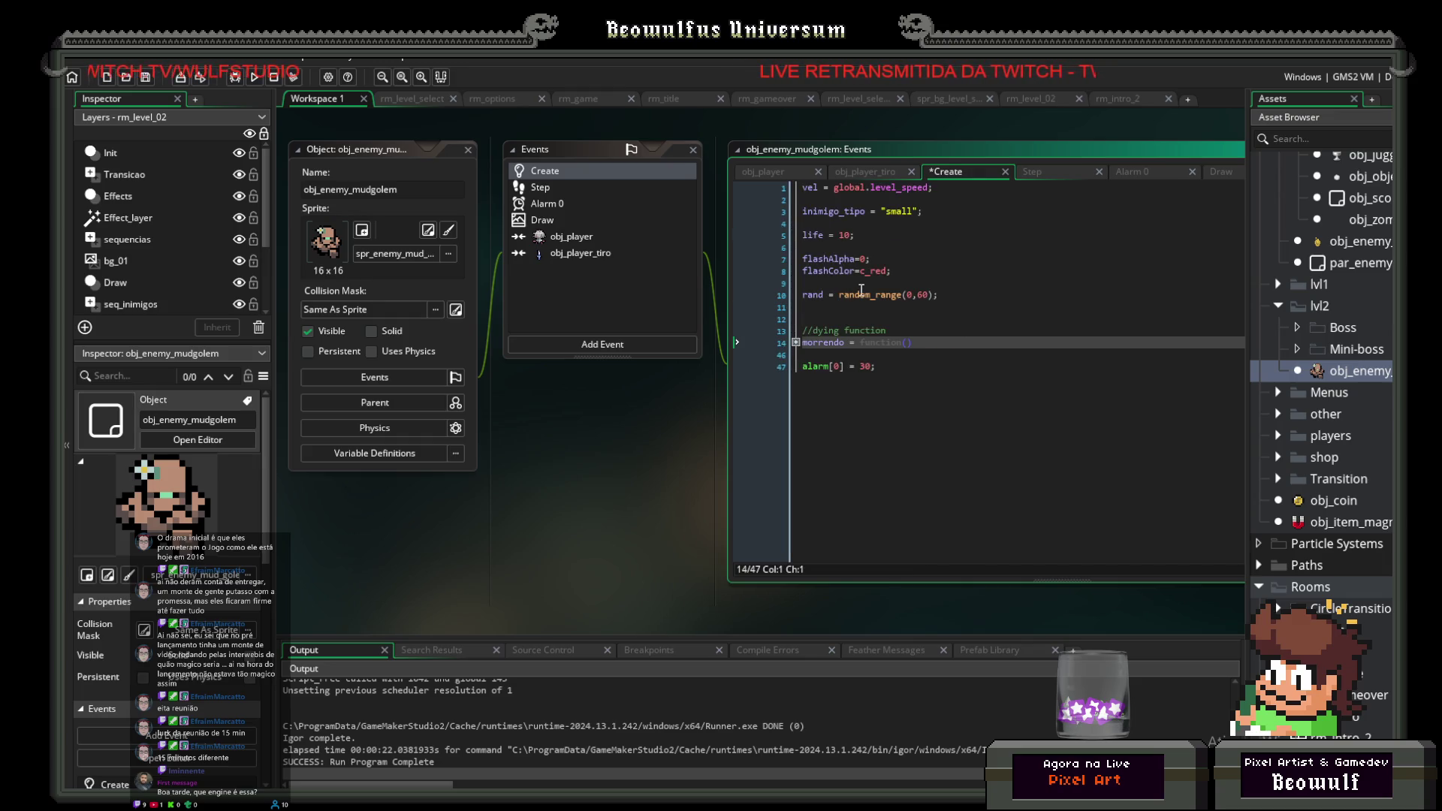
pyautogui.click(888, 284)
pyautogui.press('Return')
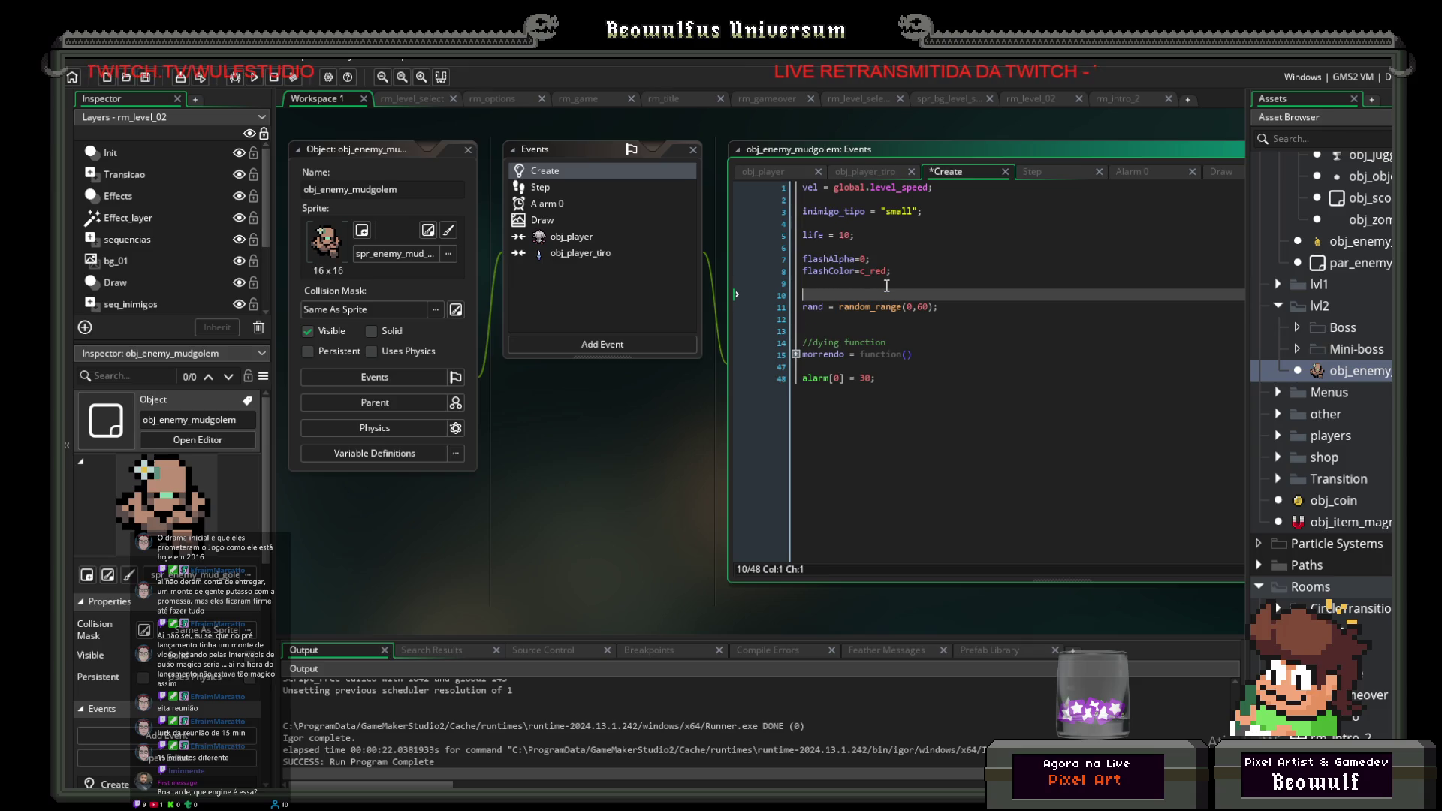
pyautogui.write('rand')
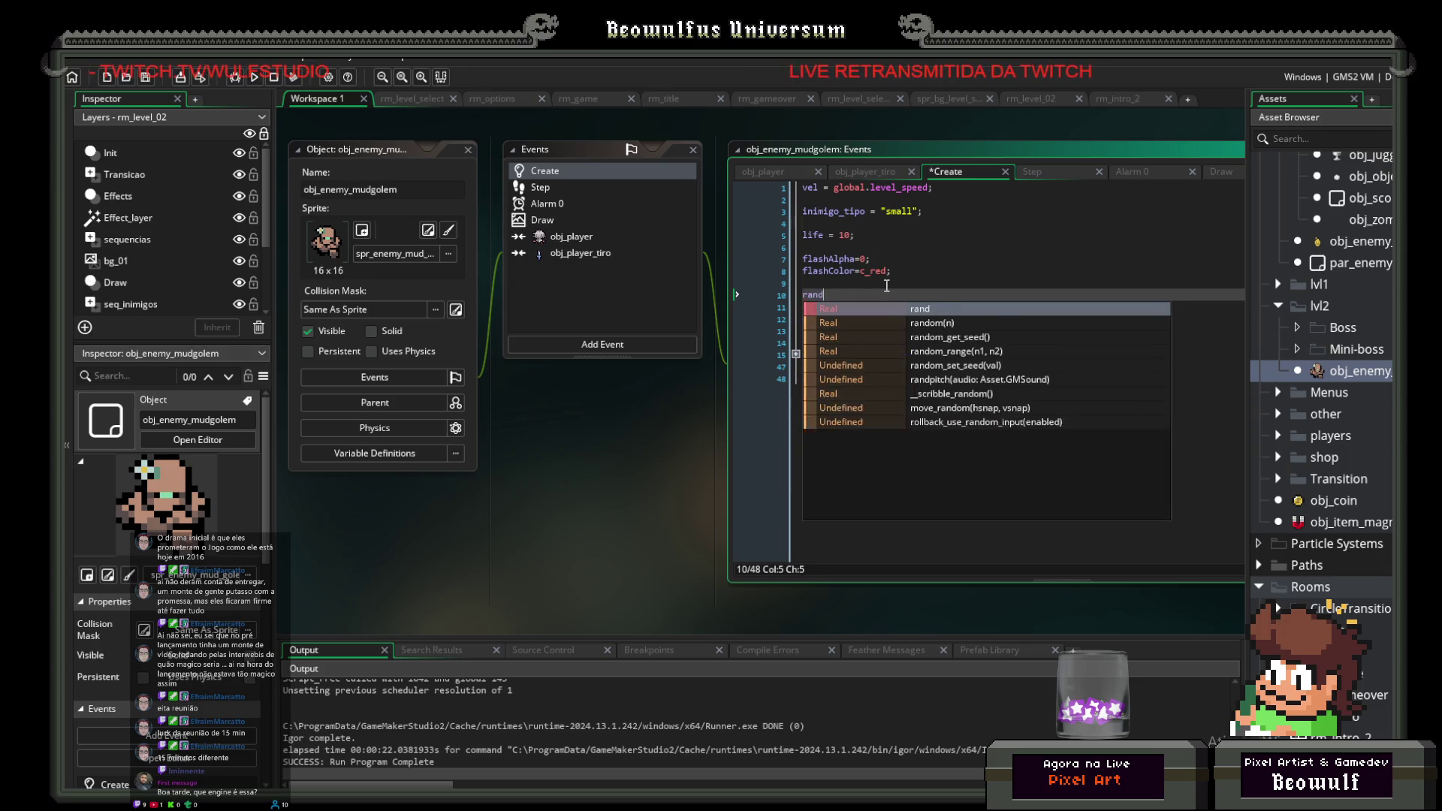
pyautogui.write('omize(')
pyautogui.write(';')
pyautogui.write('()')
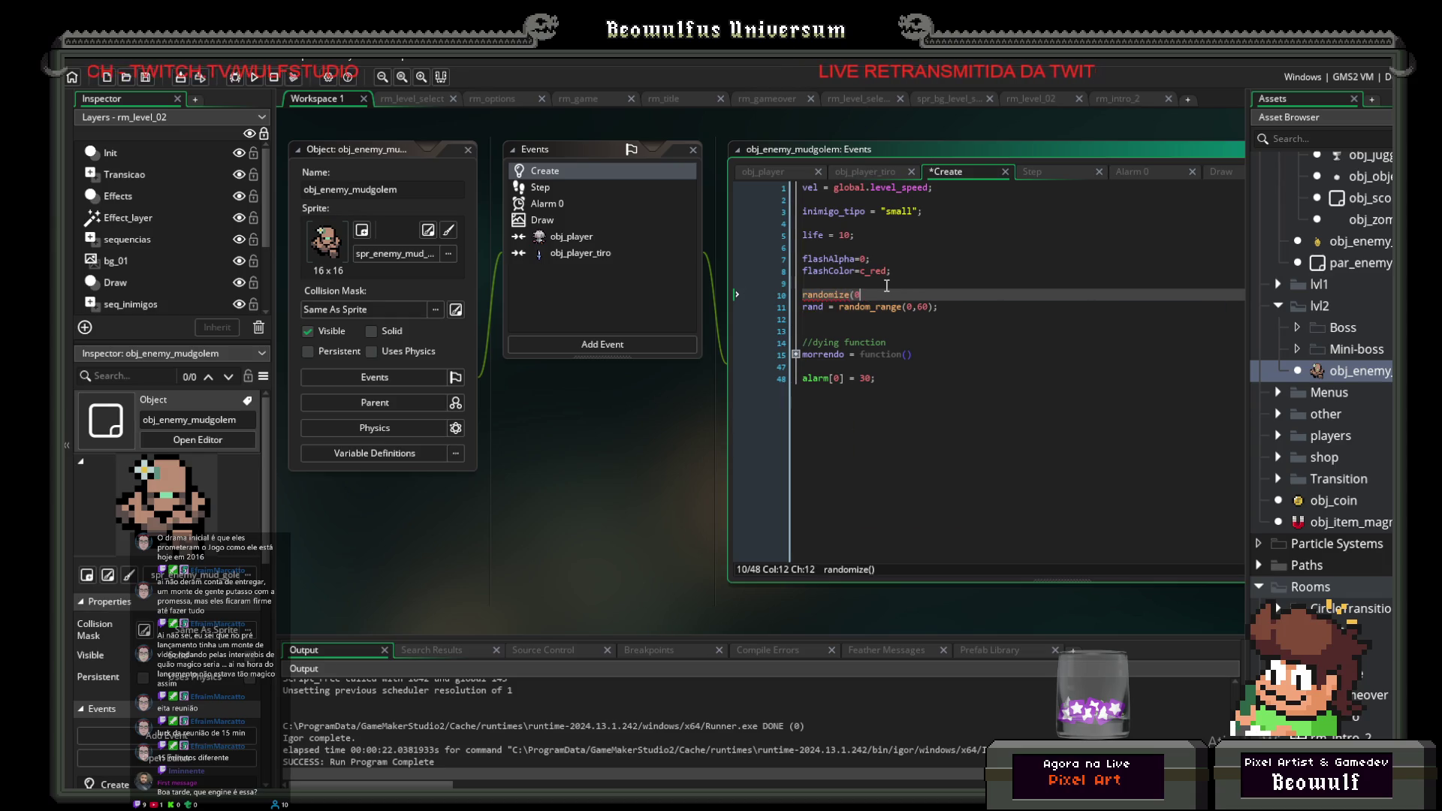
pyautogui.write(';')
pyautogui.press('Left')
pyautogui.press('BackSpace')
pyautogui.write(')')
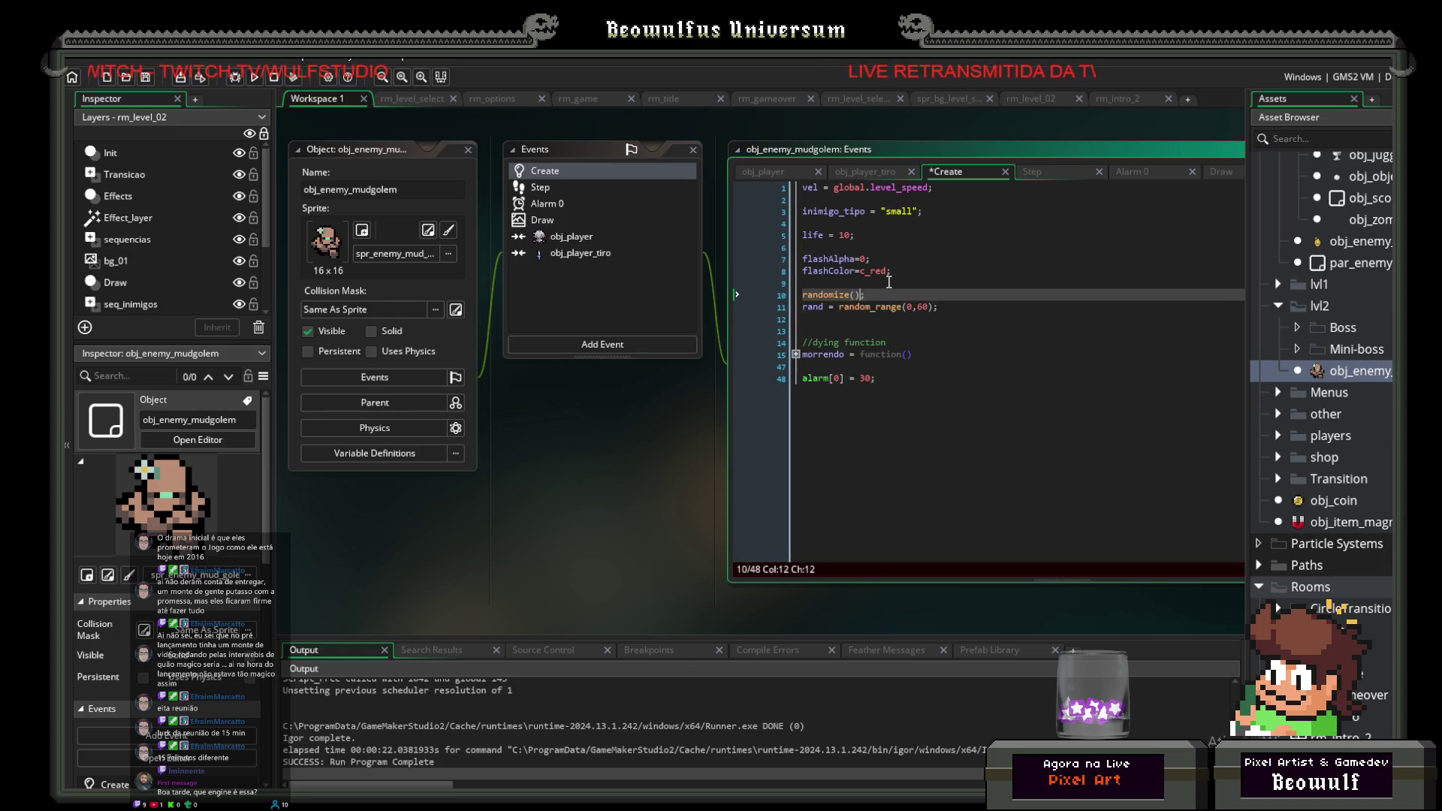
# Step: Change alarm[0] = 30 to alarm[0] = rand and save
pyautogui.click(897, 308)
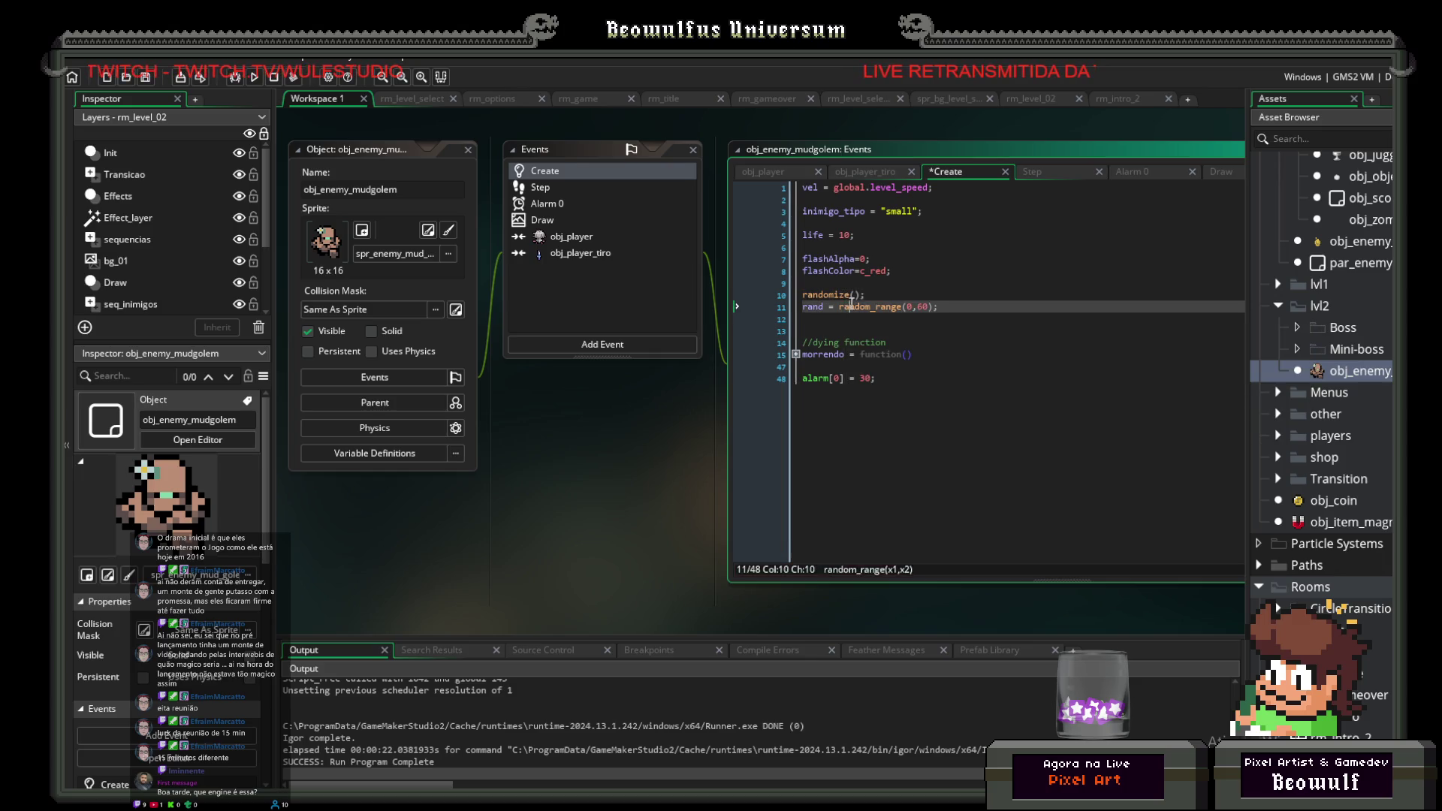
pyautogui.press('End')
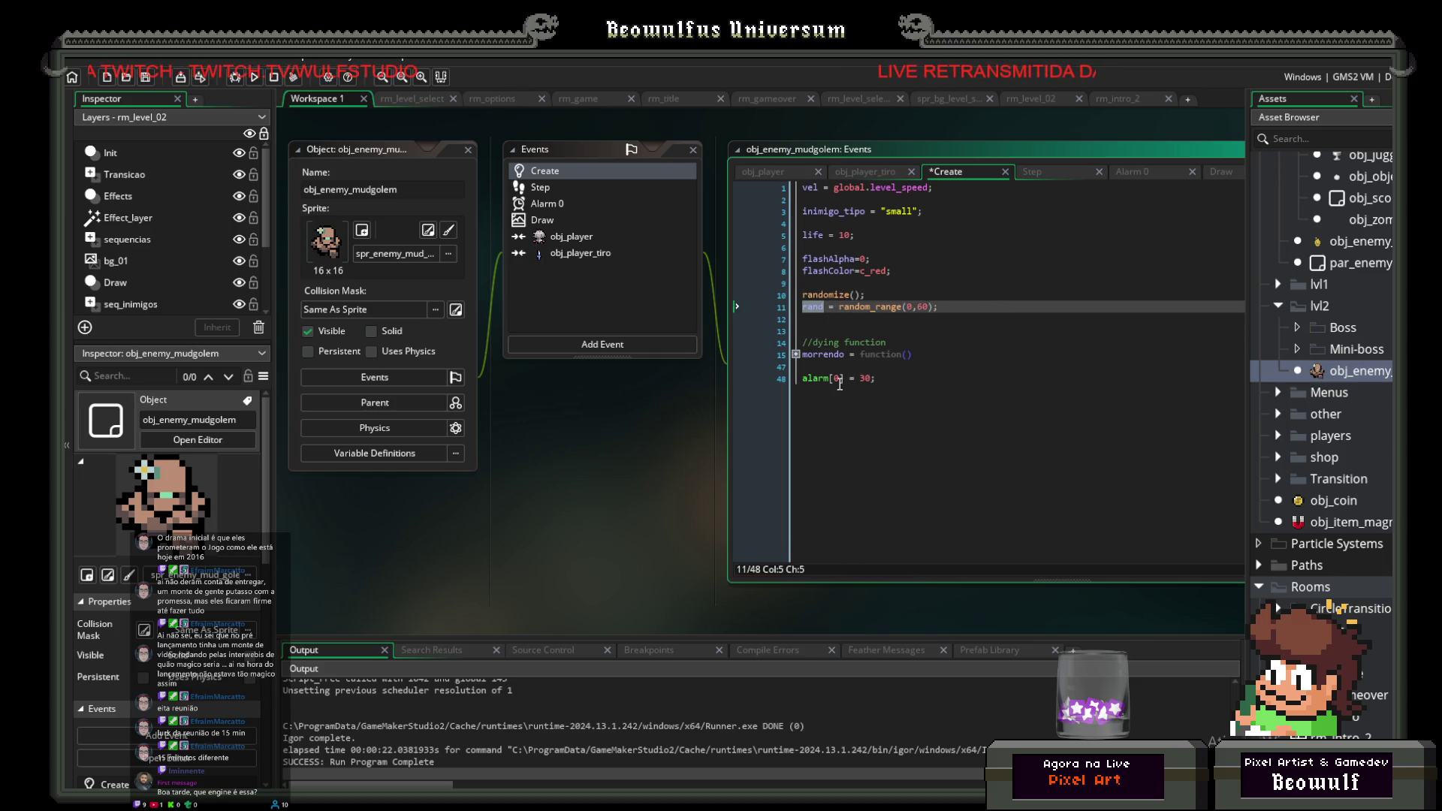
pyautogui.click(861, 379)
pyautogui.write('rand')
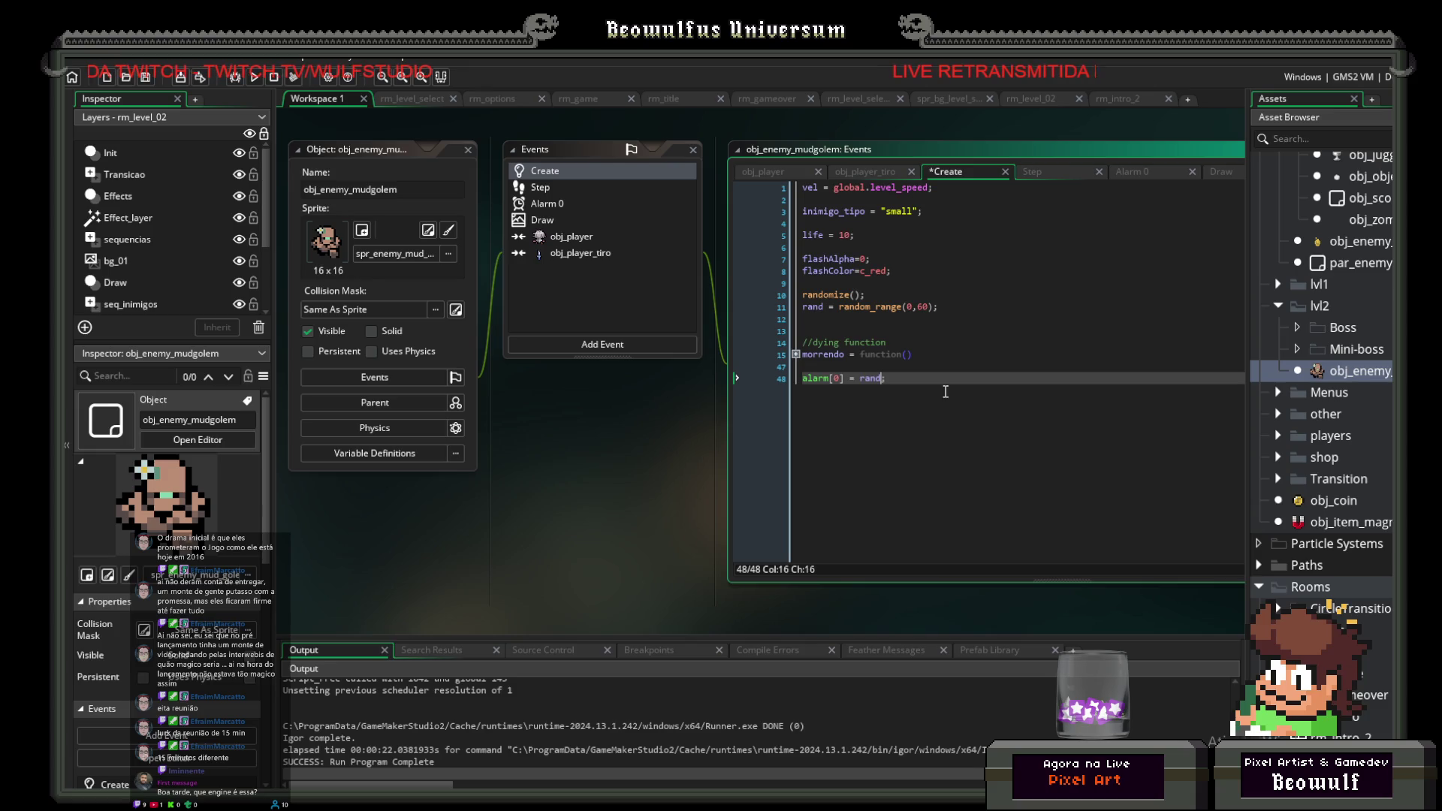
pyautogui.click(935, 384)
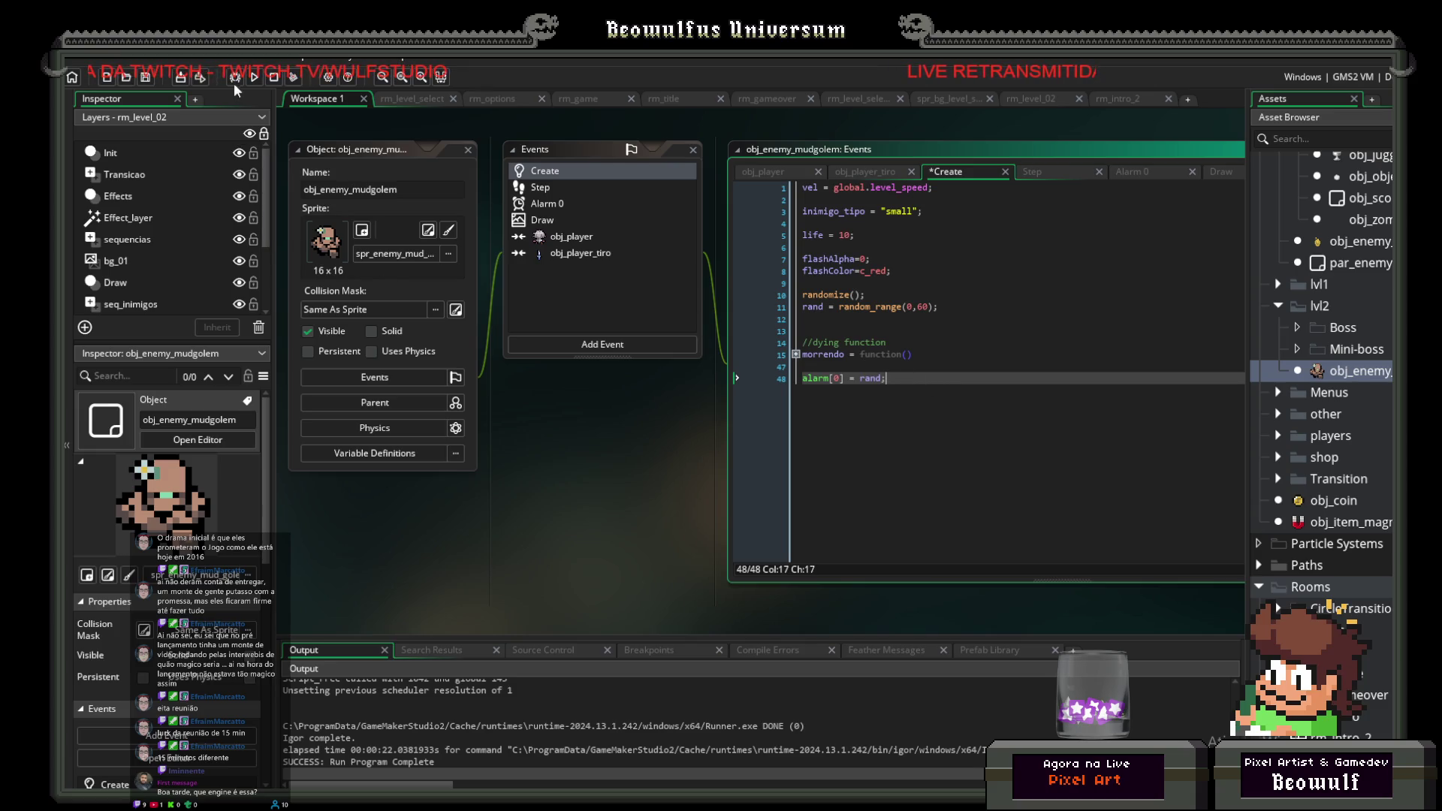
pyautogui.click(150, 78)
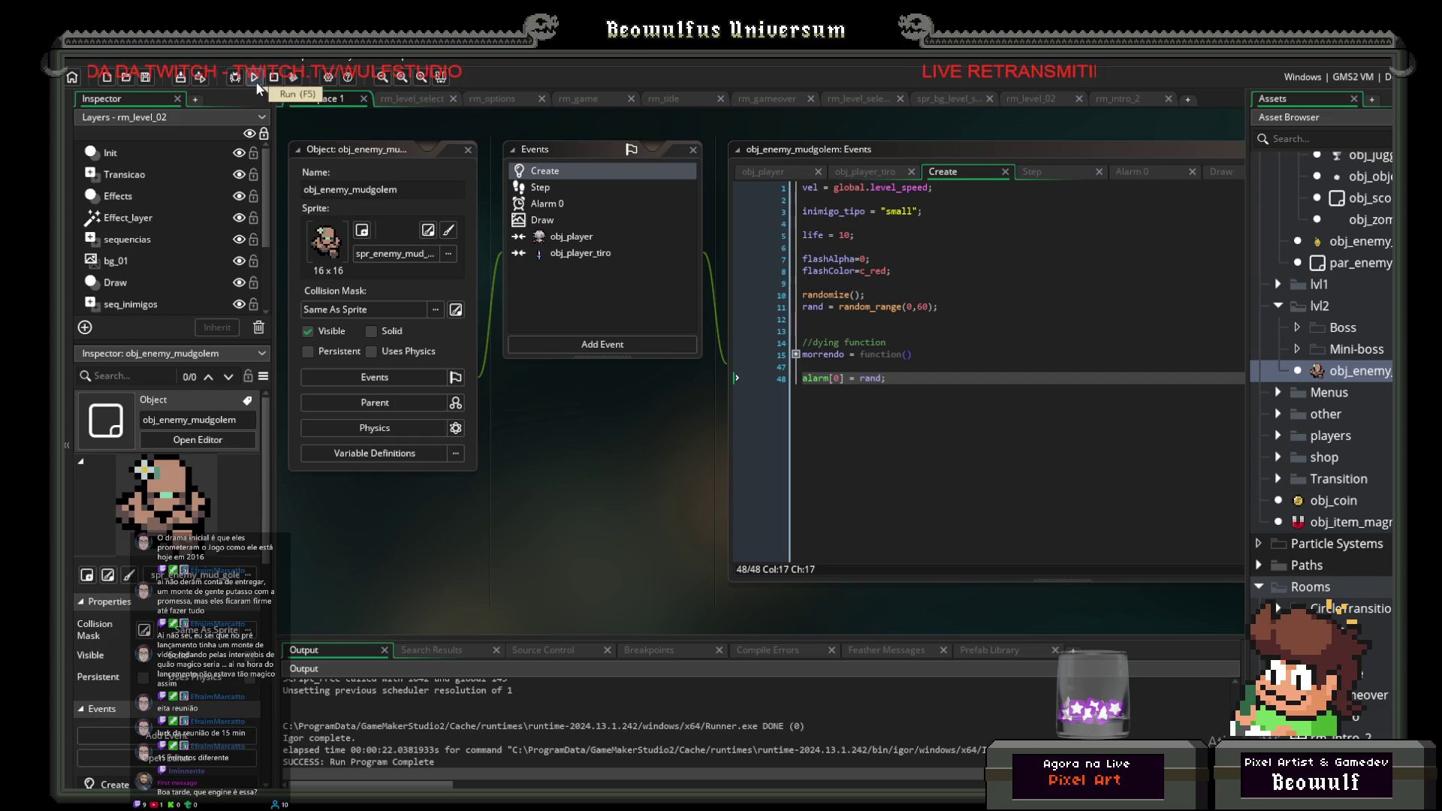
pyautogui.click(254, 83)
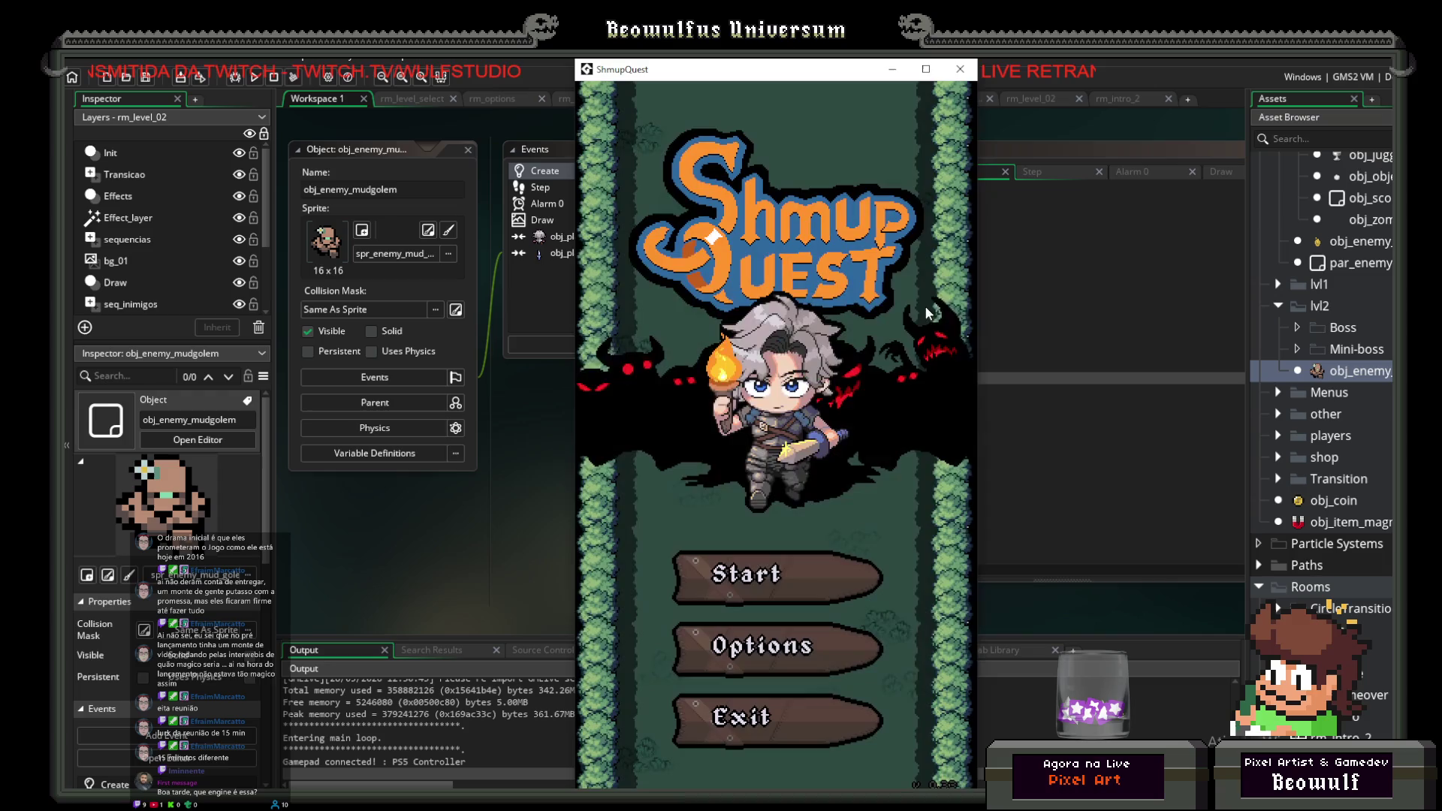
pyautogui.click(804, 557)
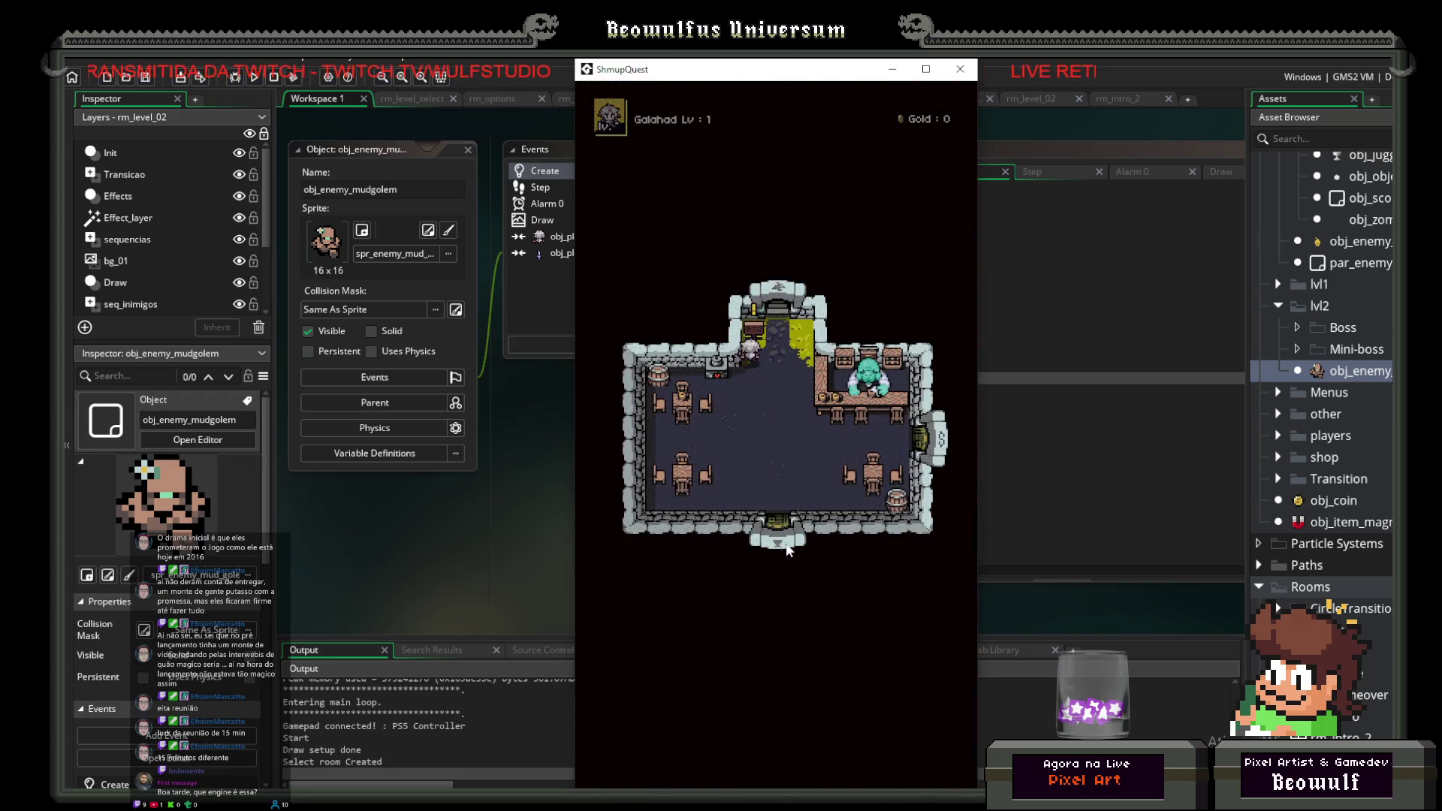
pyautogui.press('Return')
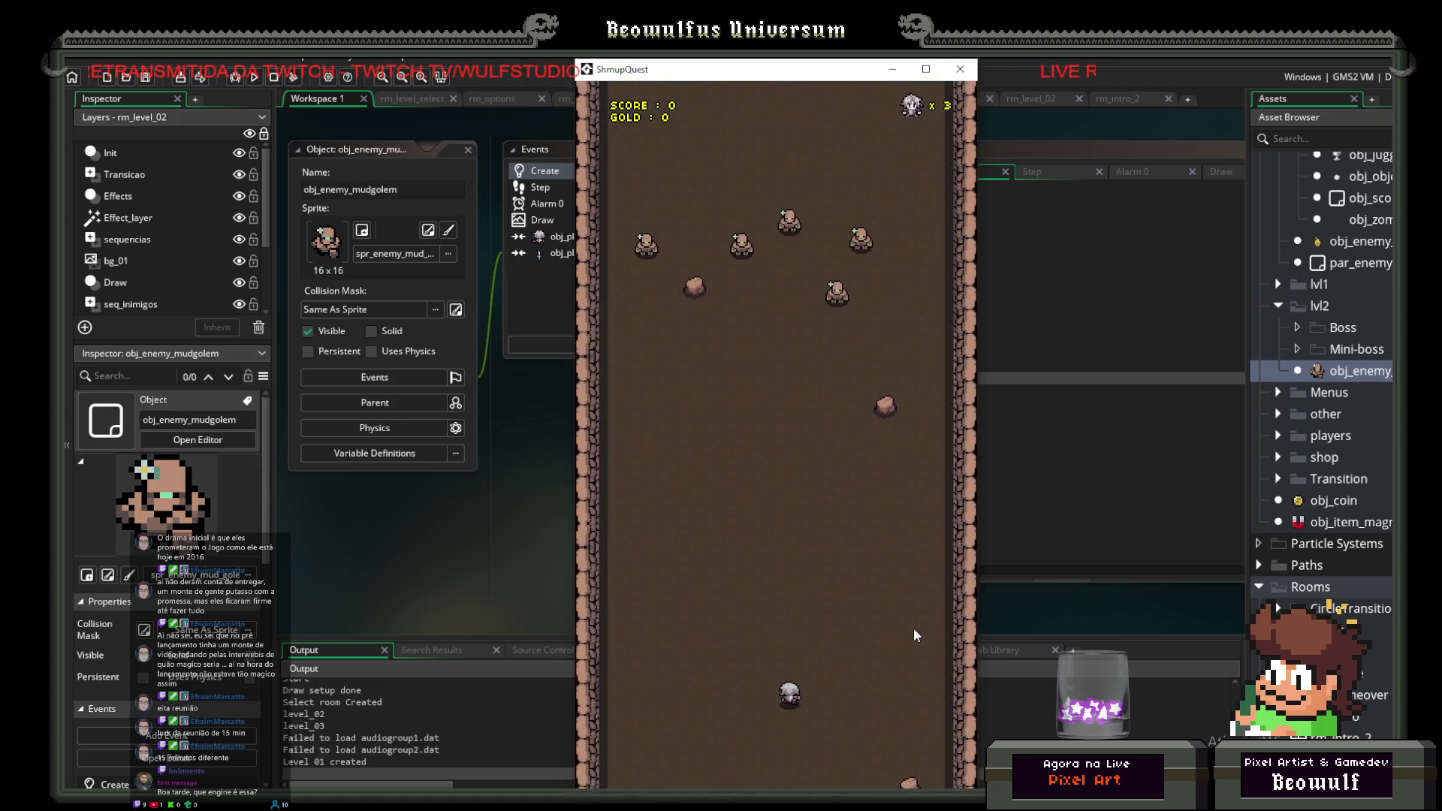
pyautogui.press('Left')
pyautogui.press('Up')
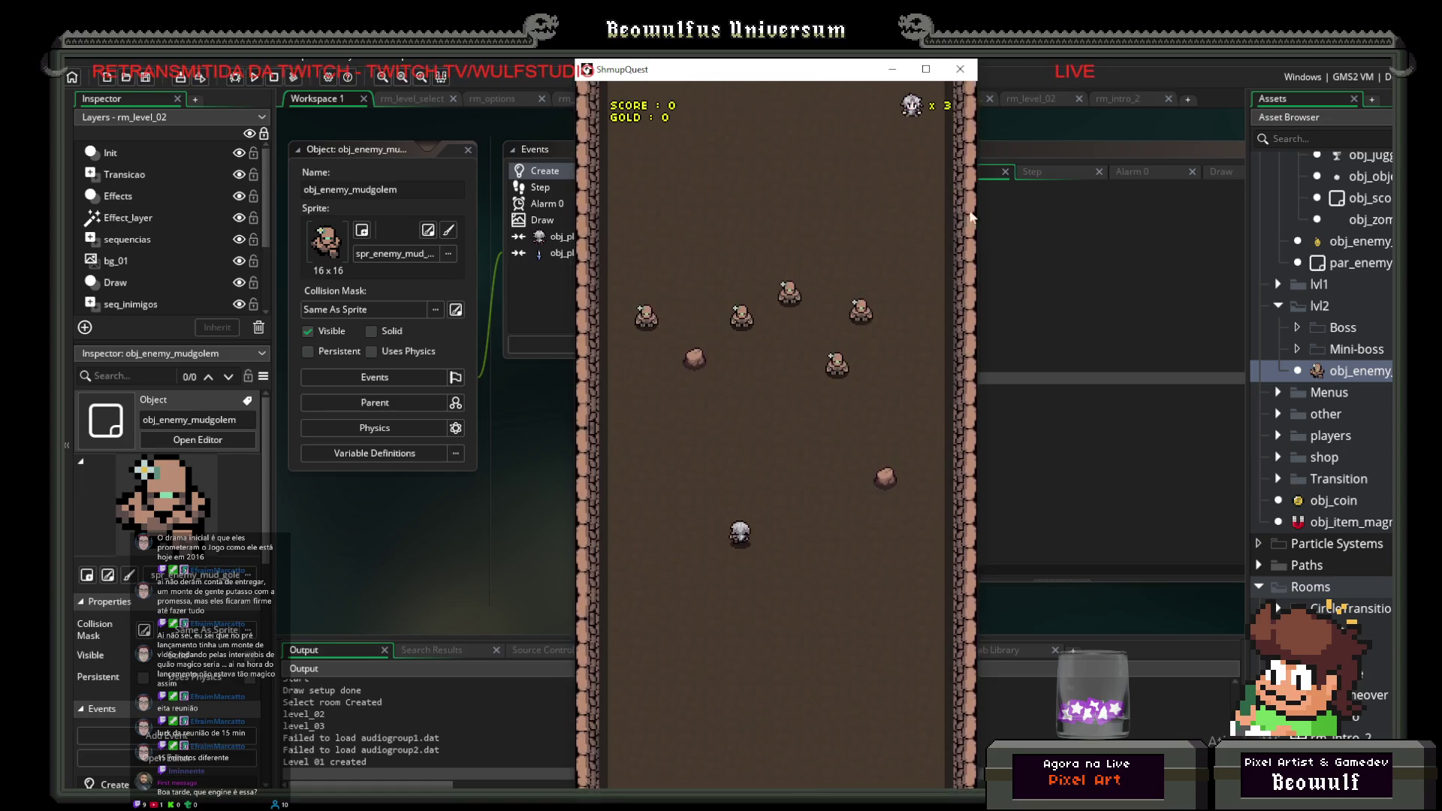
pyautogui.press('Down')
pyautogui.press('space')
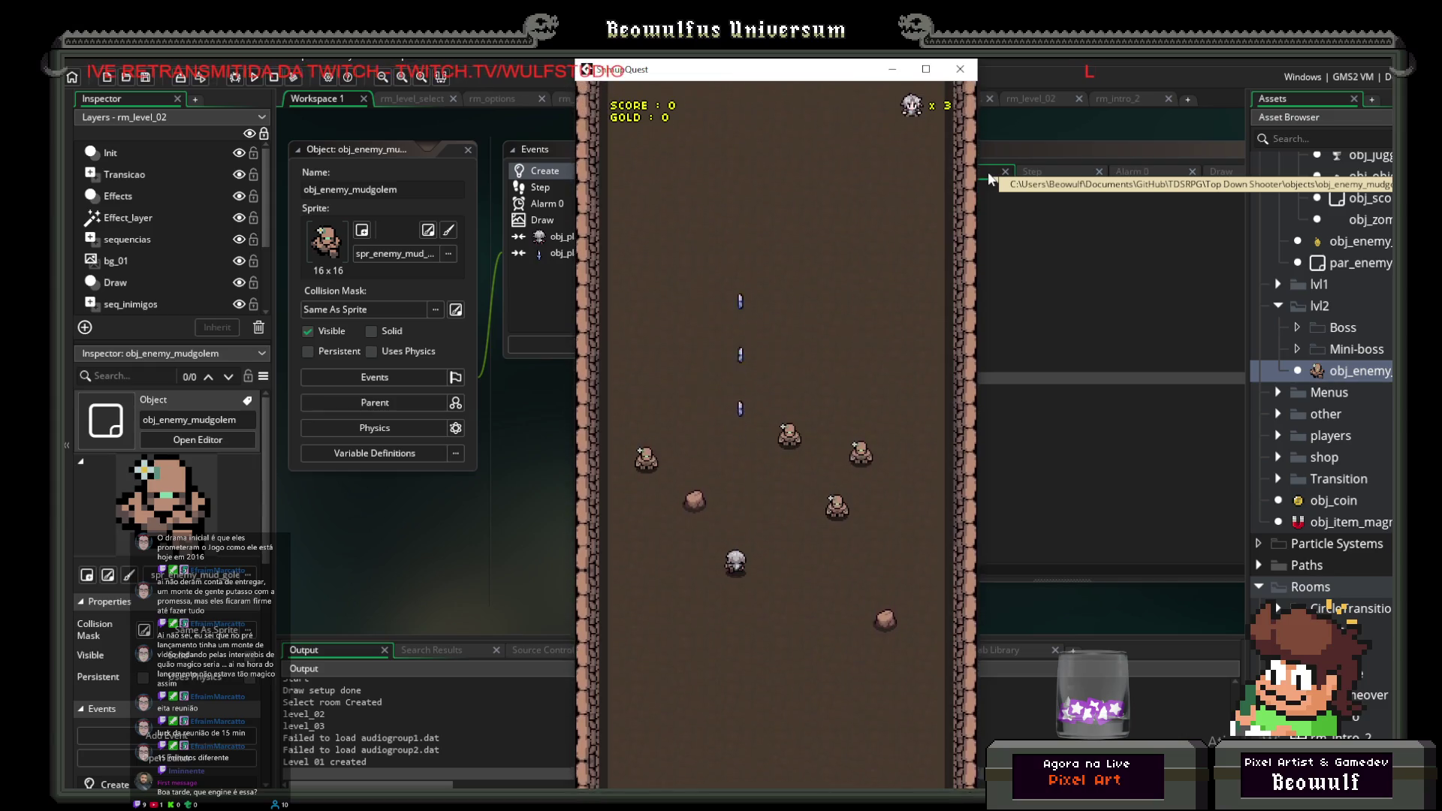
pyautogui.press('Left')
pyautogui.click(960, 68)
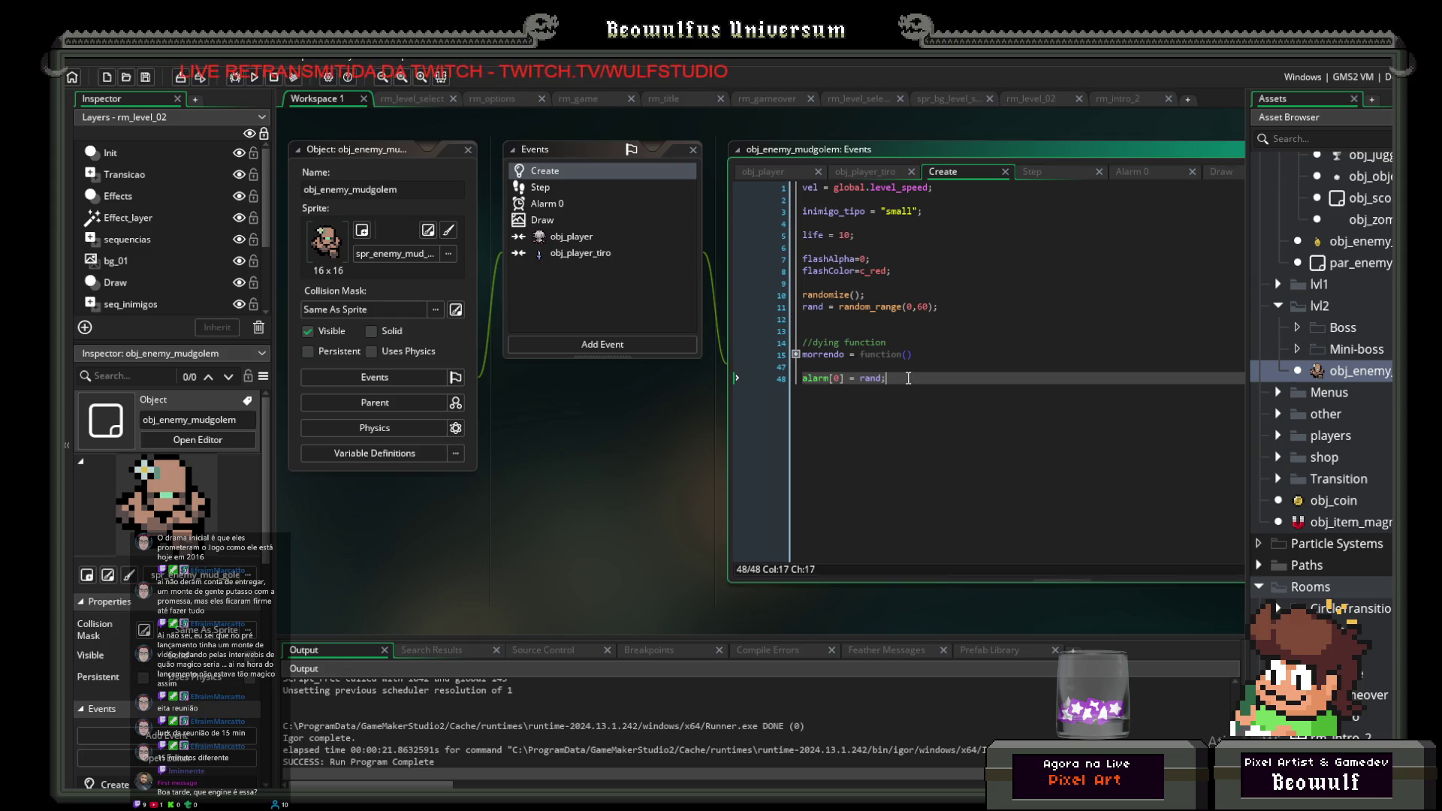
# Step: In Alarm 0, delete the blank line so audio_play_sound directly follows TweenEasyScale
pyautogui.click(537, 225)
pyautogui.click(546, 204)
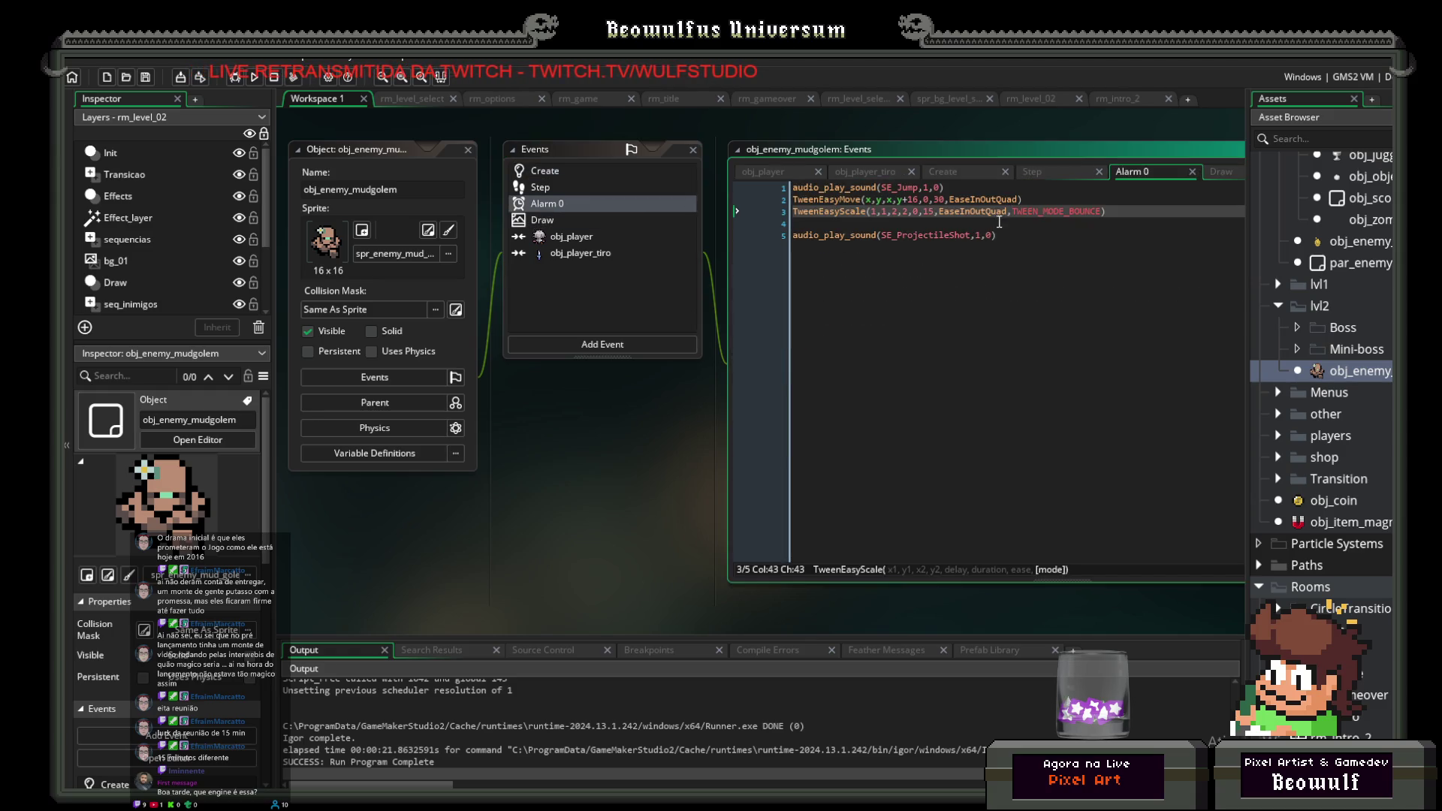
pyautogui.click(949, 223)
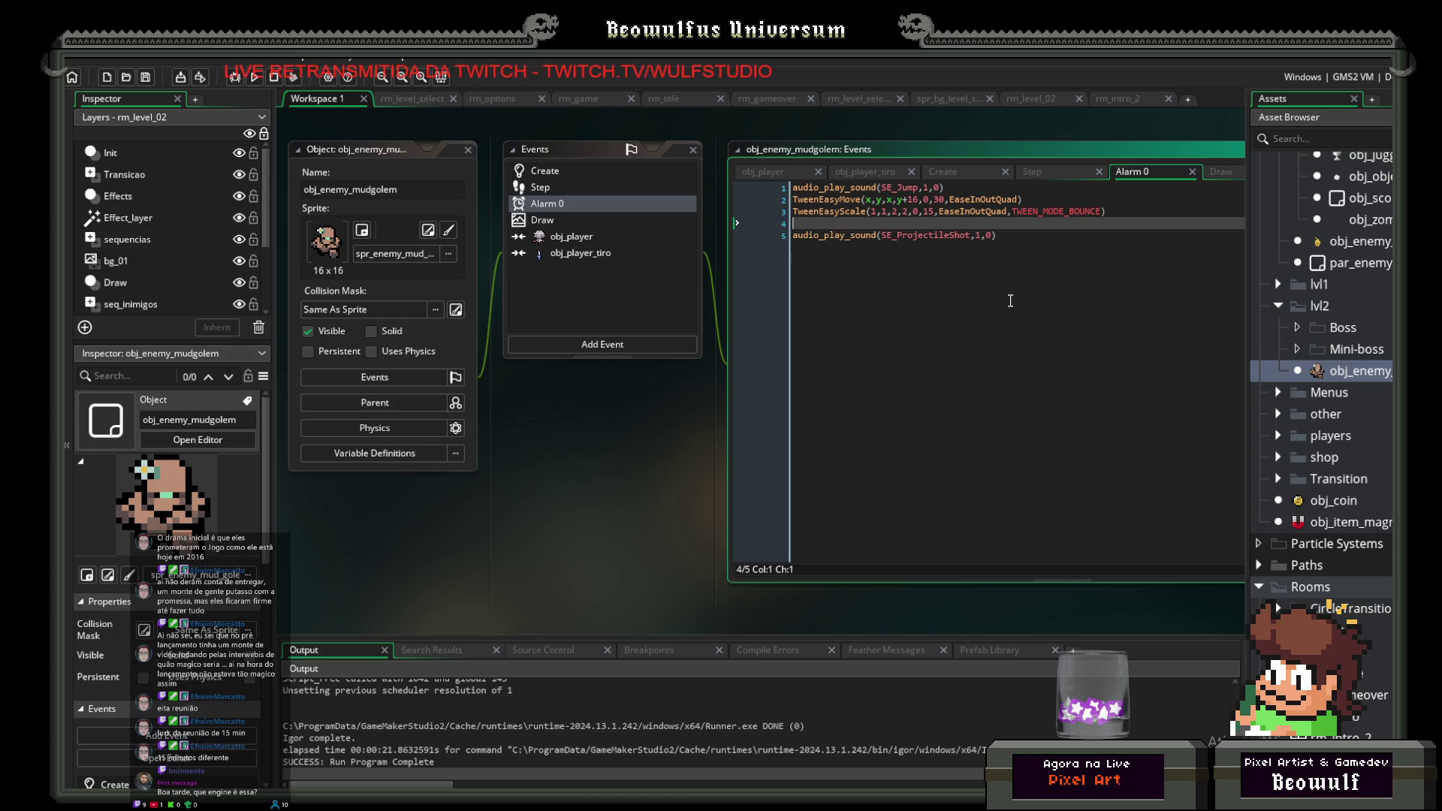
pyautogui.press('Delete')
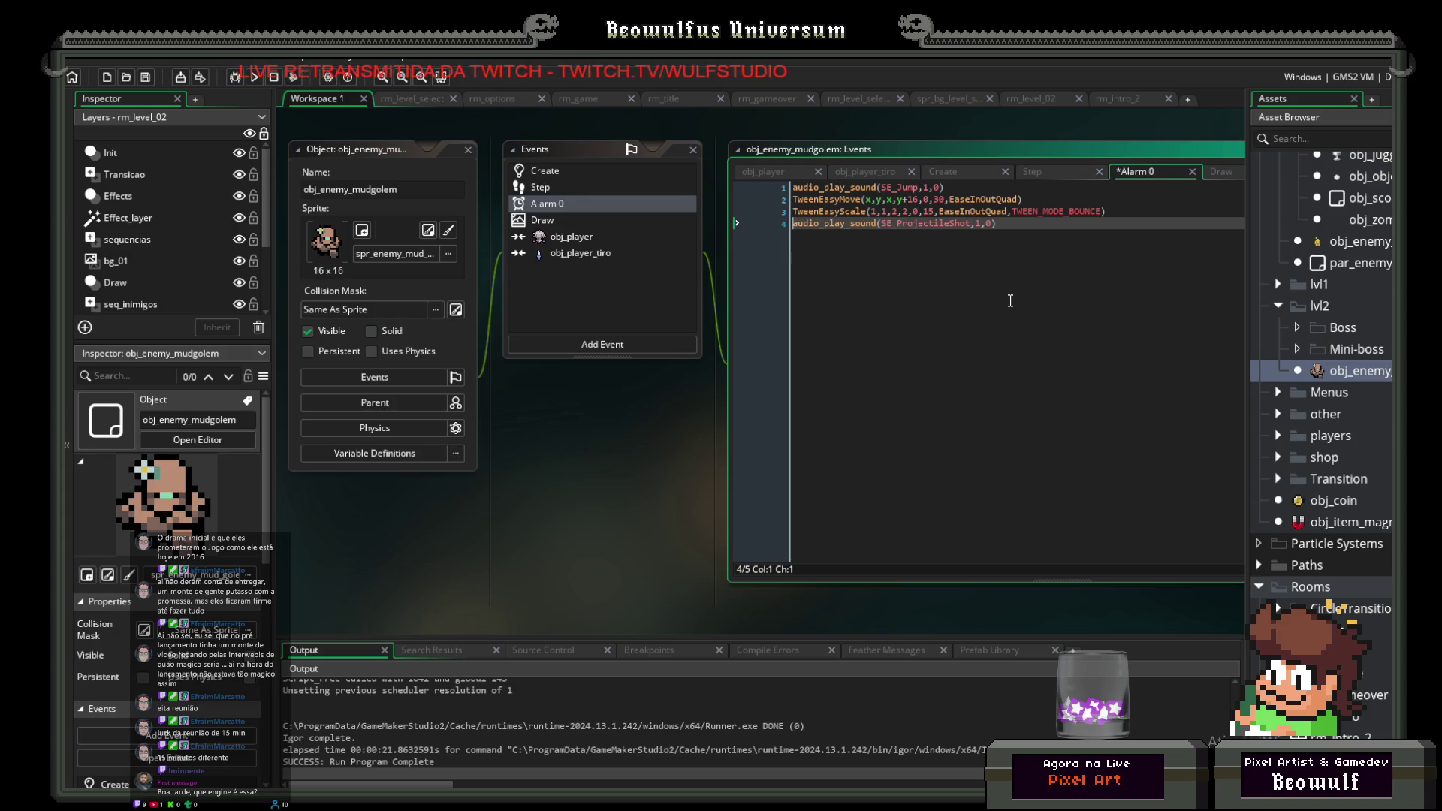
pyautogui.press('Right')
pyautogui.press('Right')
pyautogui.press('Right')
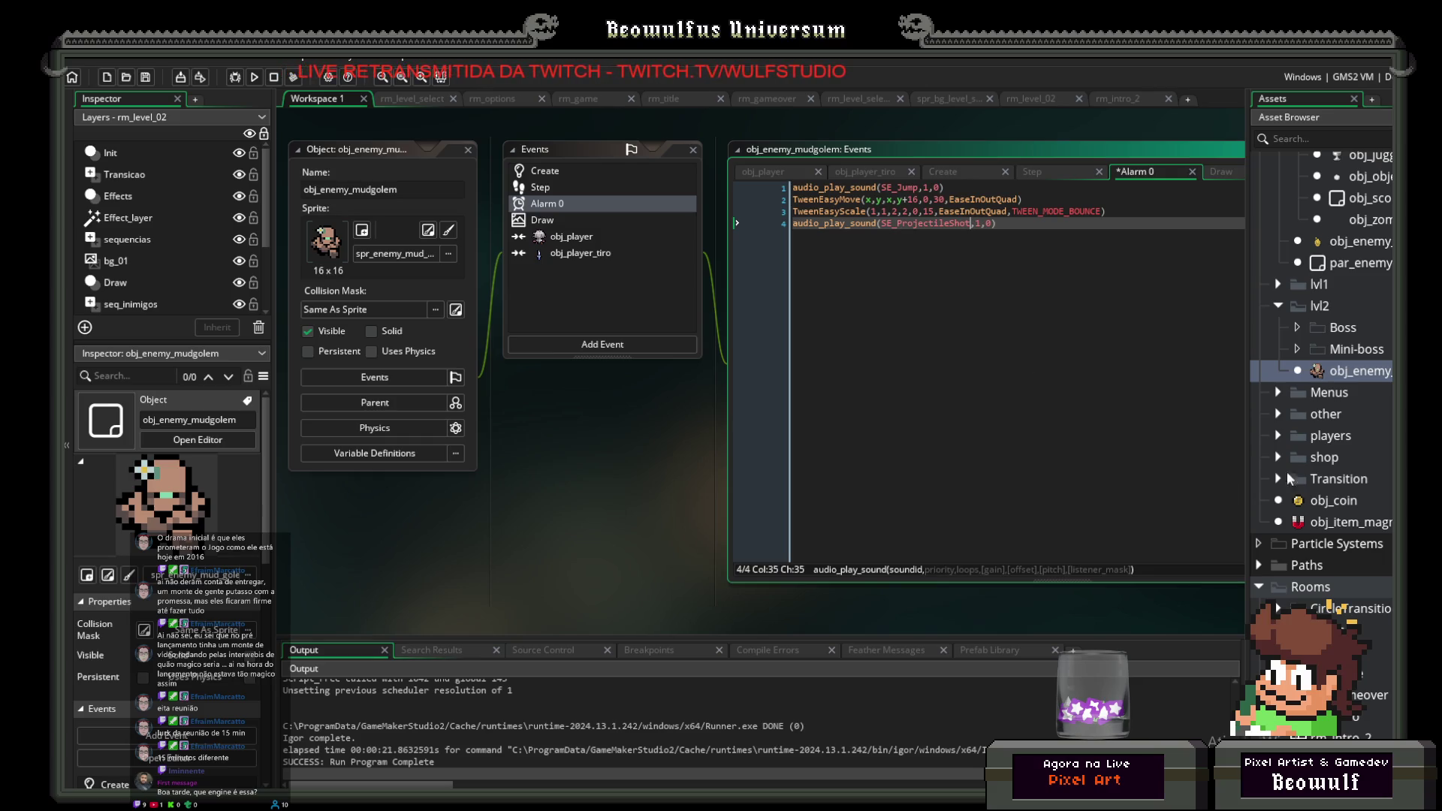
# Step: Open SE_ExplosionSound from the Sounds folder and preview it
pyautogui.scroll(-2, 1277, 477)
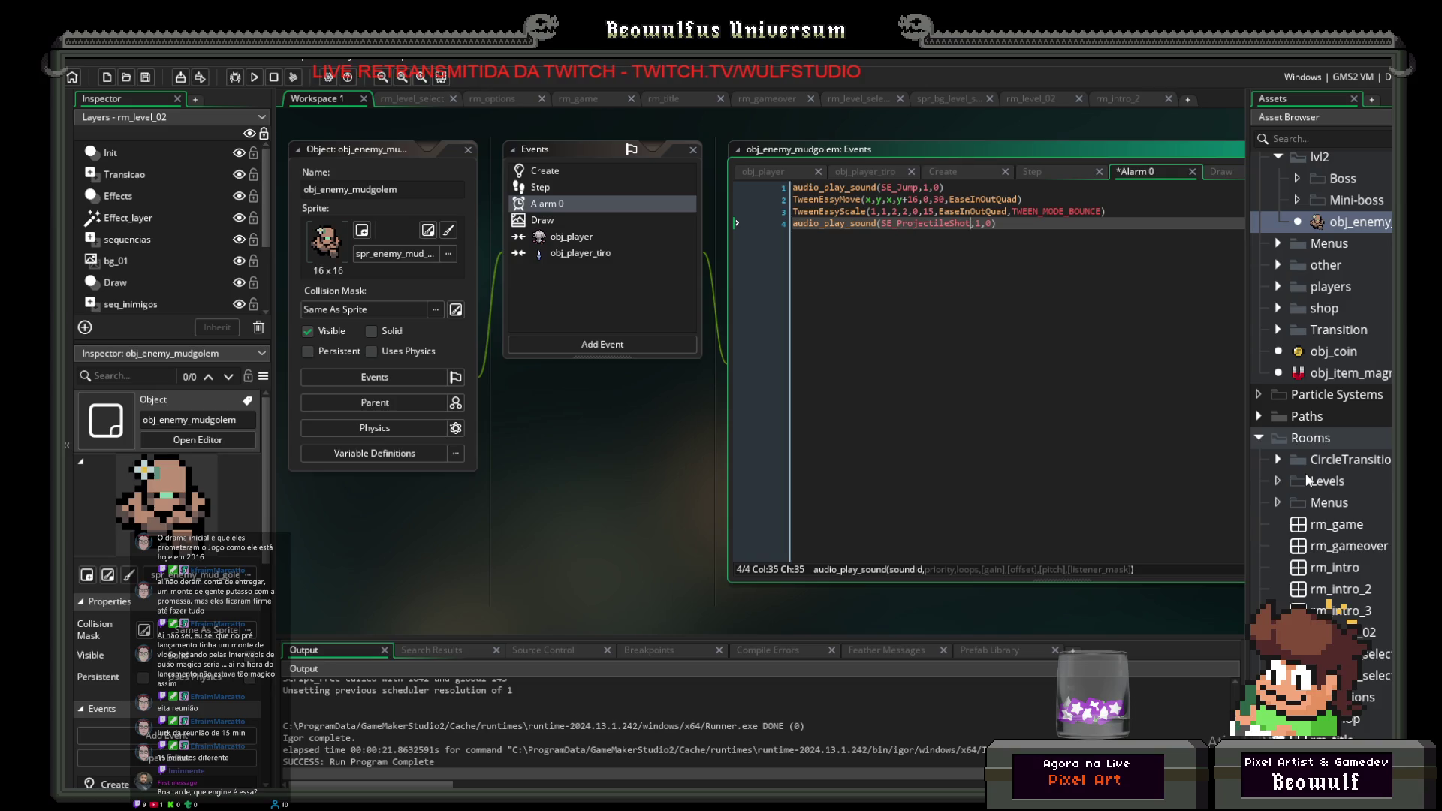
pyautogui.scroll(-10, 1307, 481)
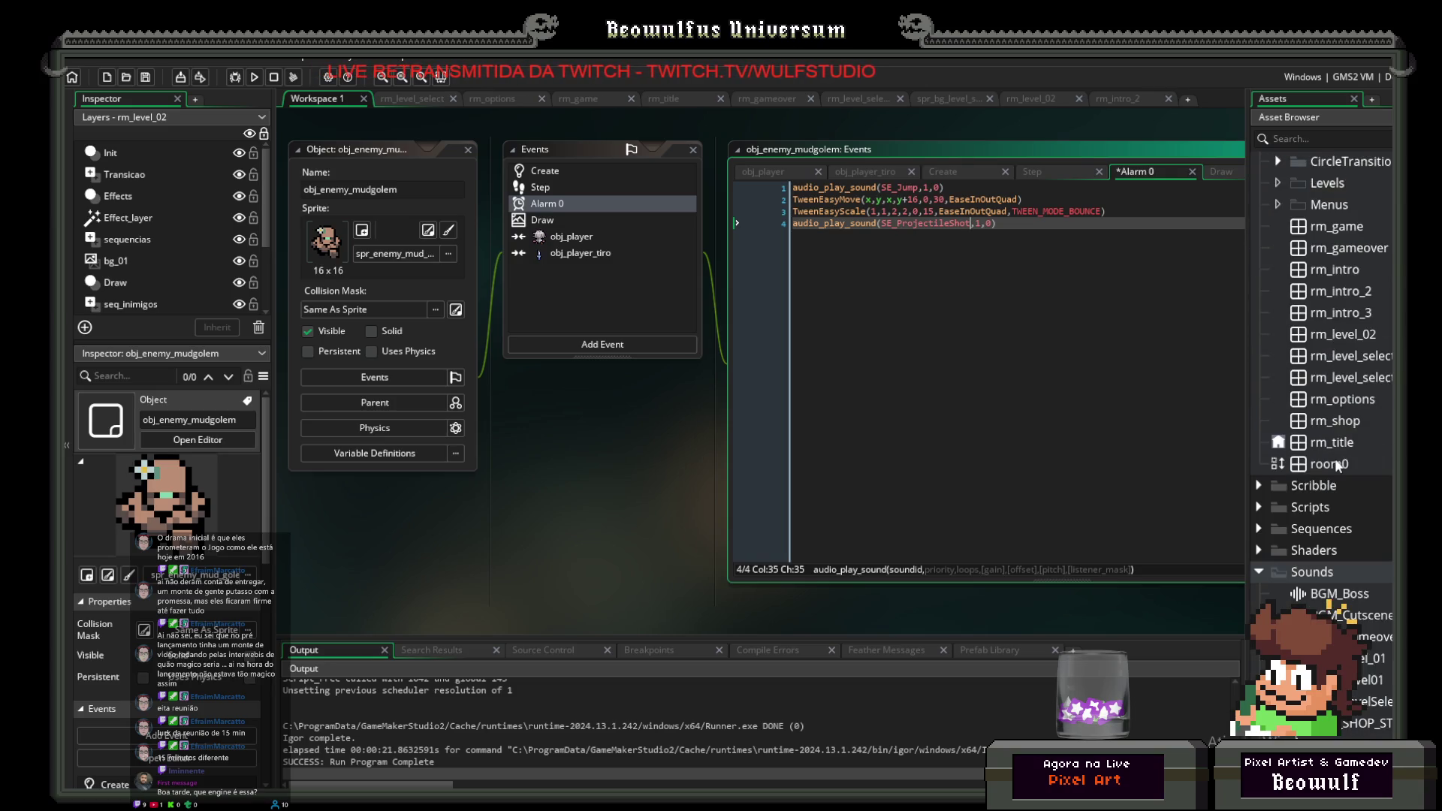
pyautogui.scroll(-3, 1345, 473)
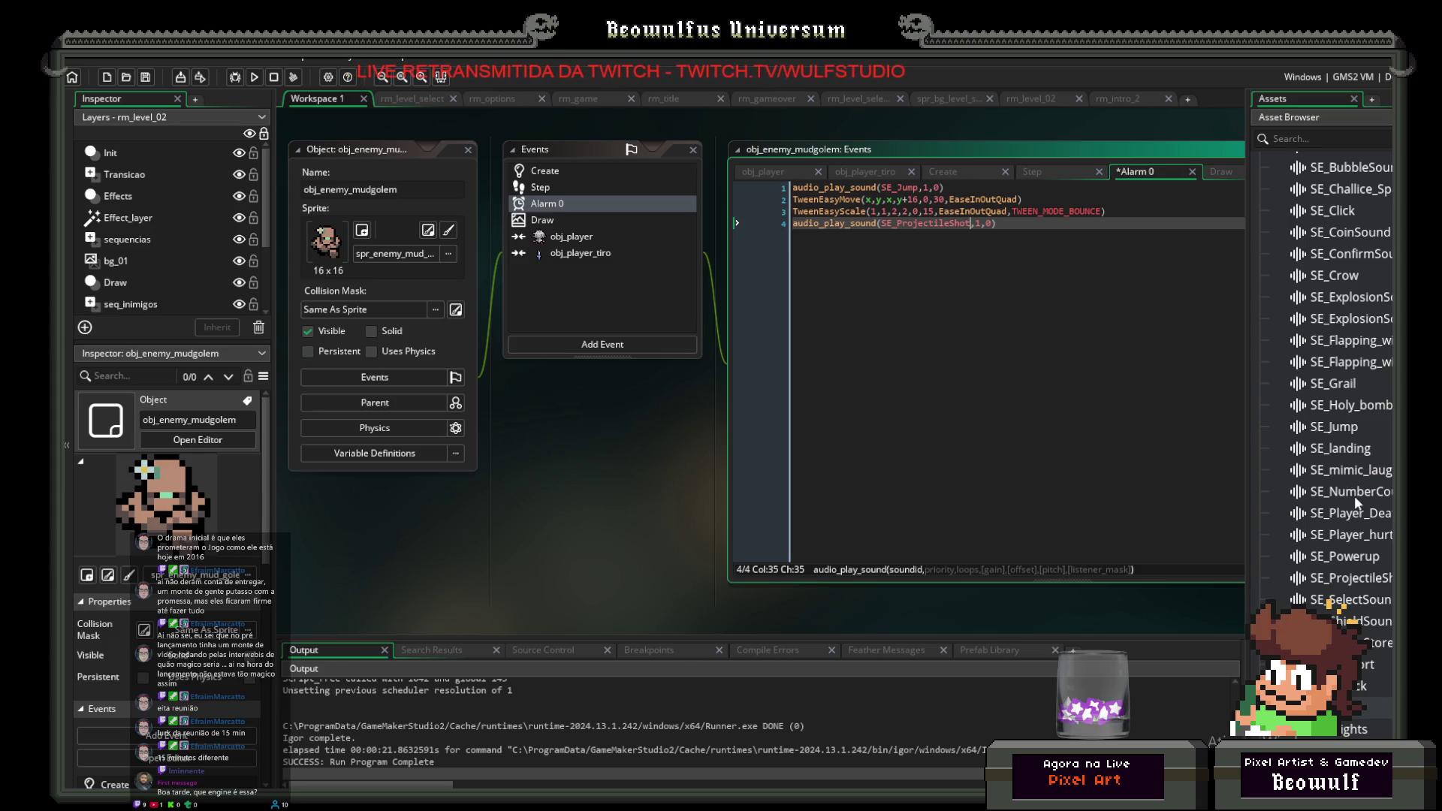
pyautogui.scroll(1, 1356, 496)
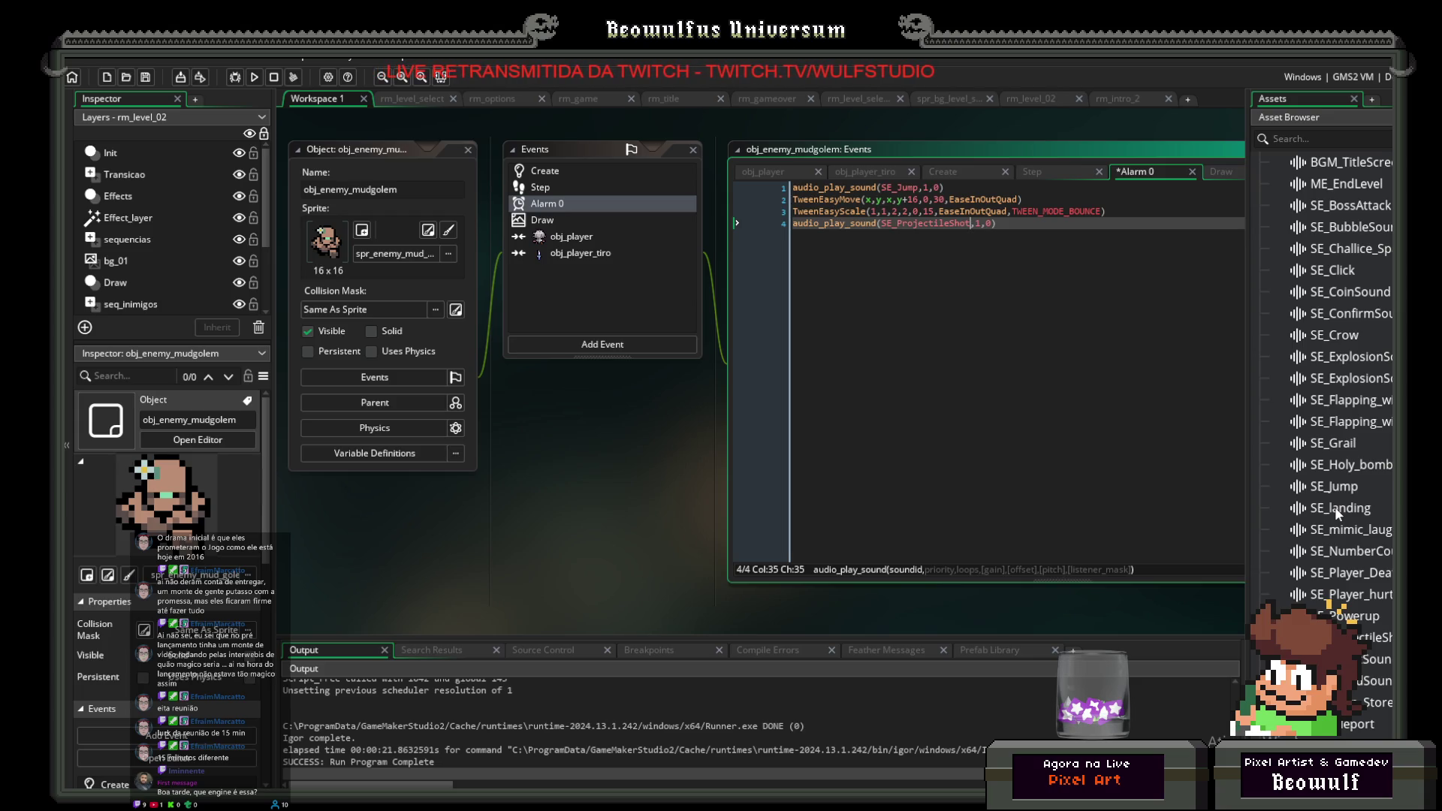
pyautogui.scroll(1, 1336, 507)
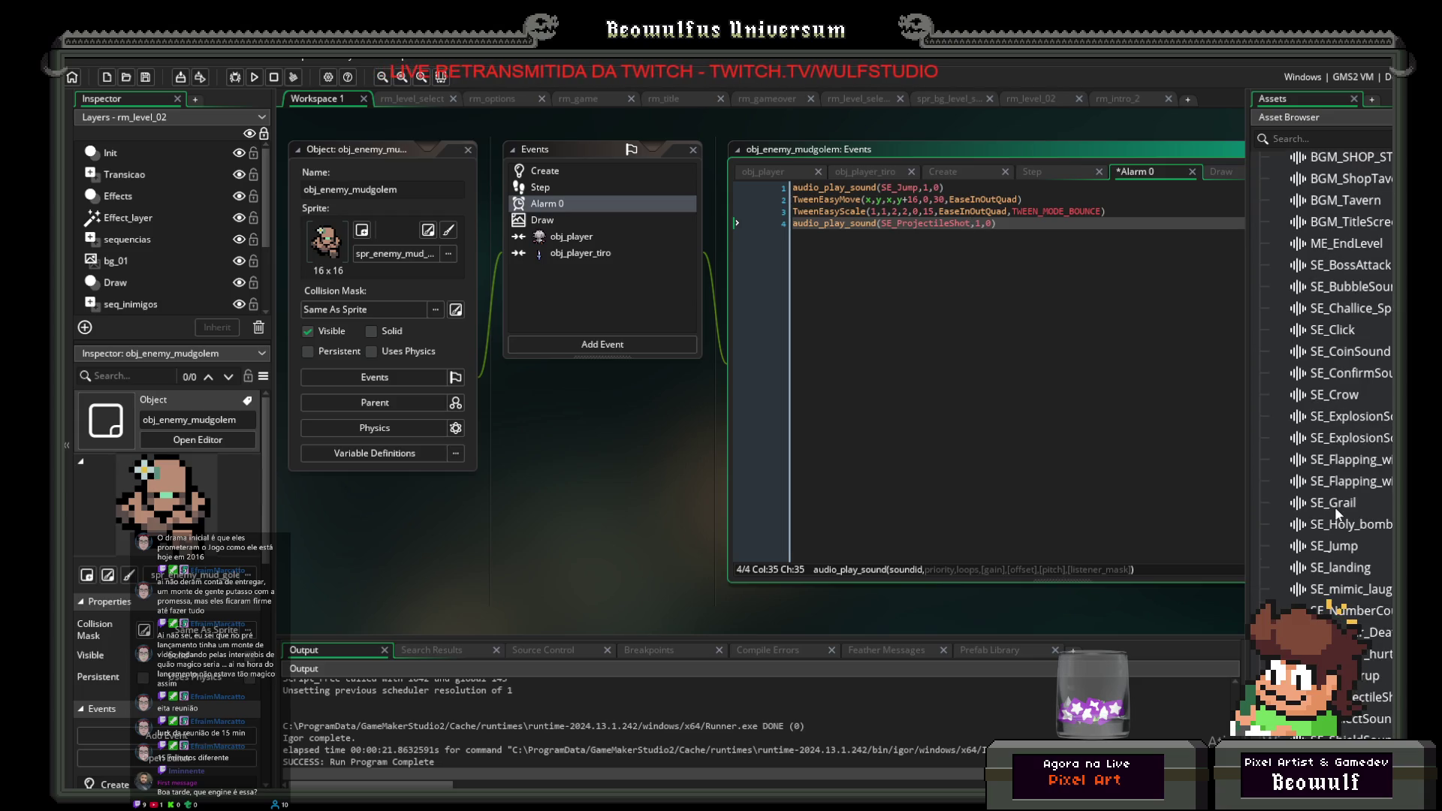
pyautogui.doubleClick(1336, 421)
pyautogui.click(483, 251)
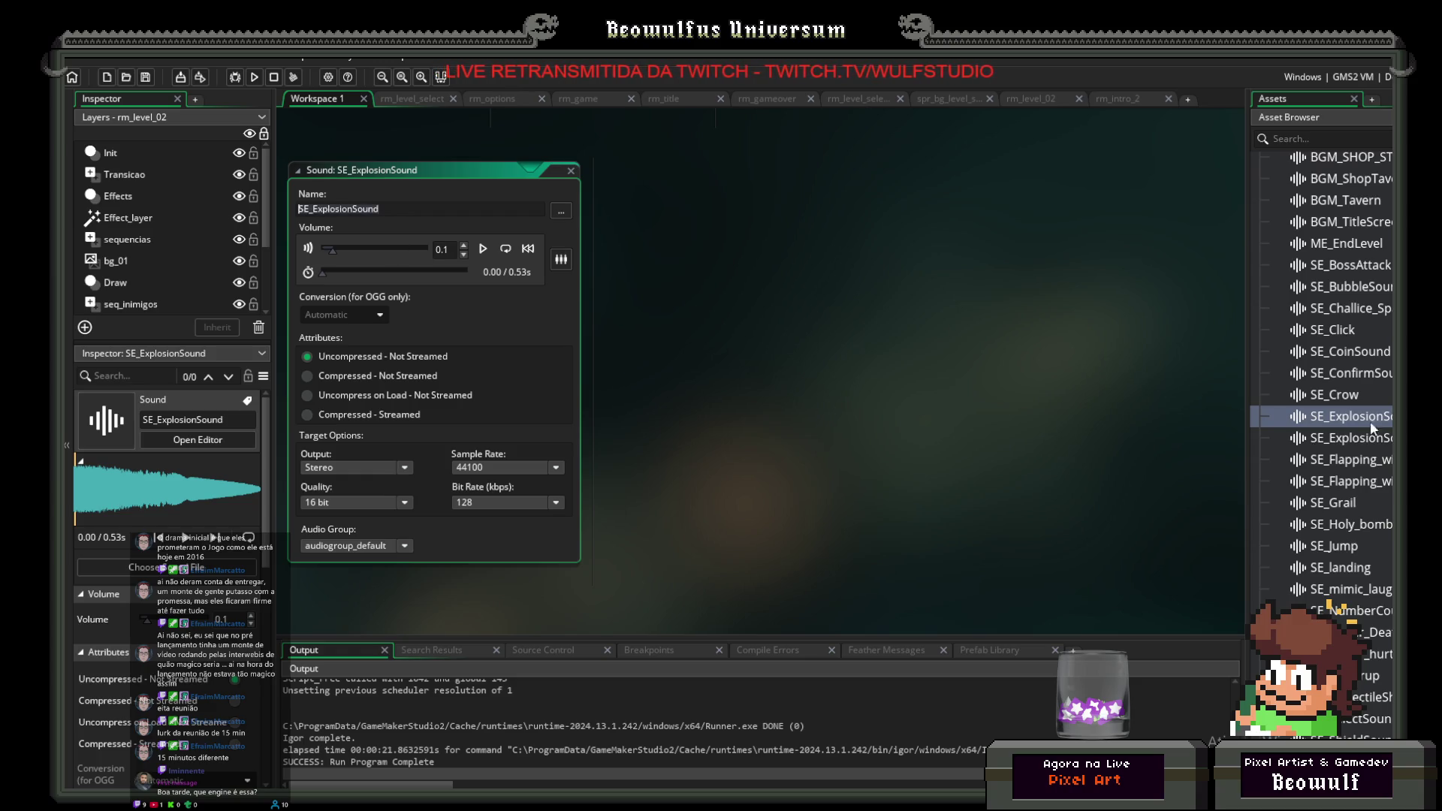
# Step: Replace SE_ProjectileShot with SE_ExplosionSound in the audio_play_sound call
pyautogui.scroll(1, 1328, 424)
pyautogui.scroll(5, 1160, 427)
pyautogui.doubleClick(912, 280)
pyautogui.write('SE_ExplosionSound')
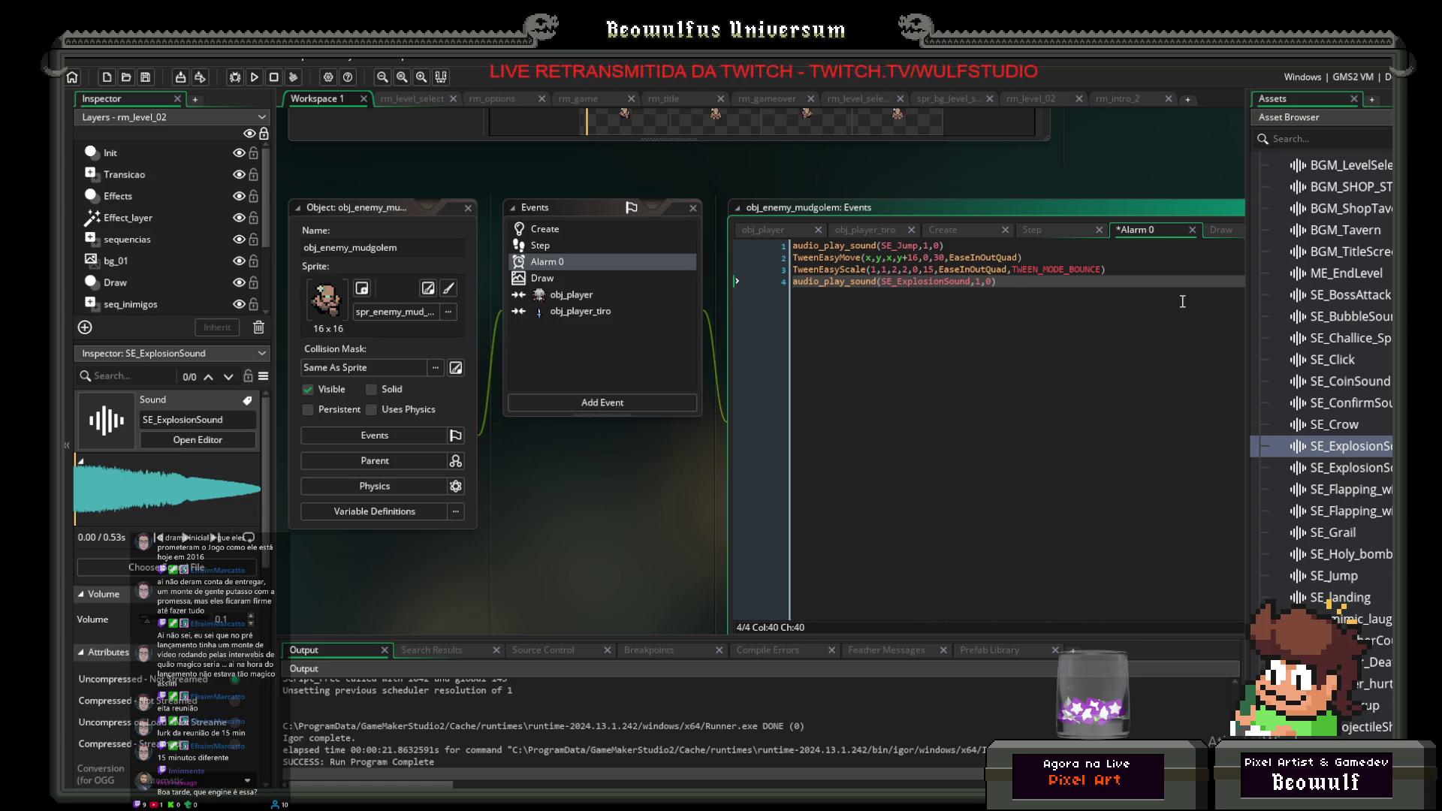
pyautogui.press('Return')
pyautogui.press('Return')
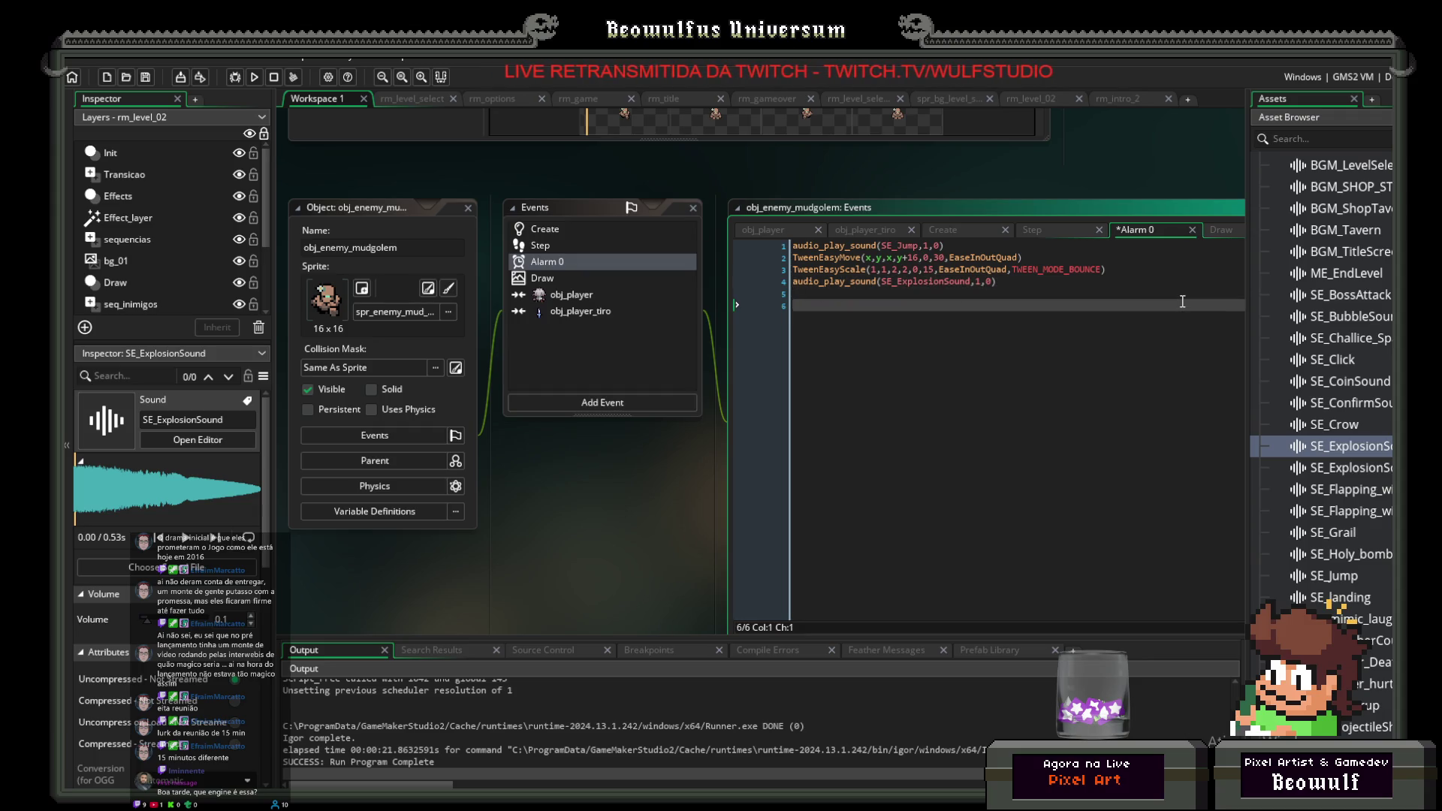
pyautogui.press('BackSpace')
pyautogui.press('Return')
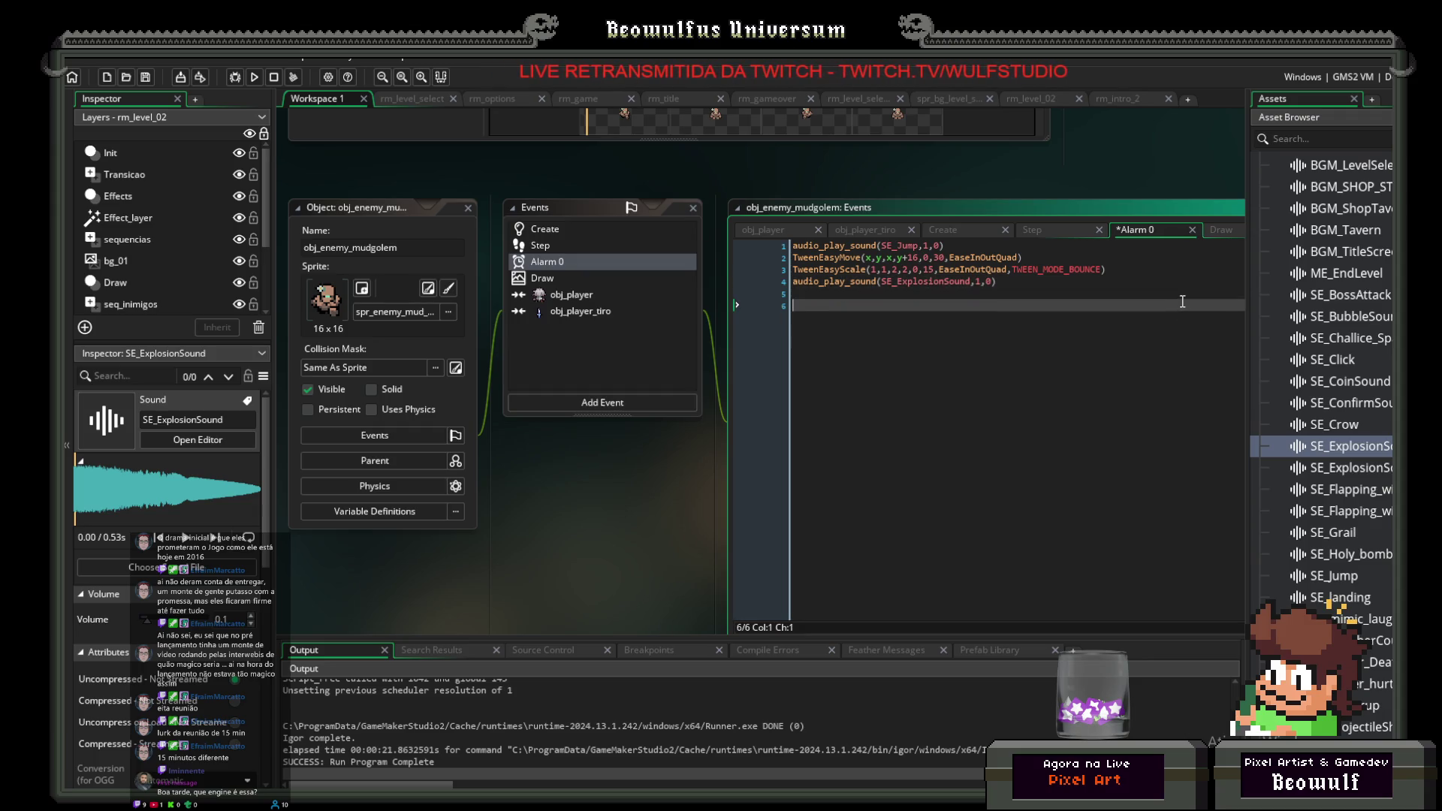
pyautogui.click(562, 227)
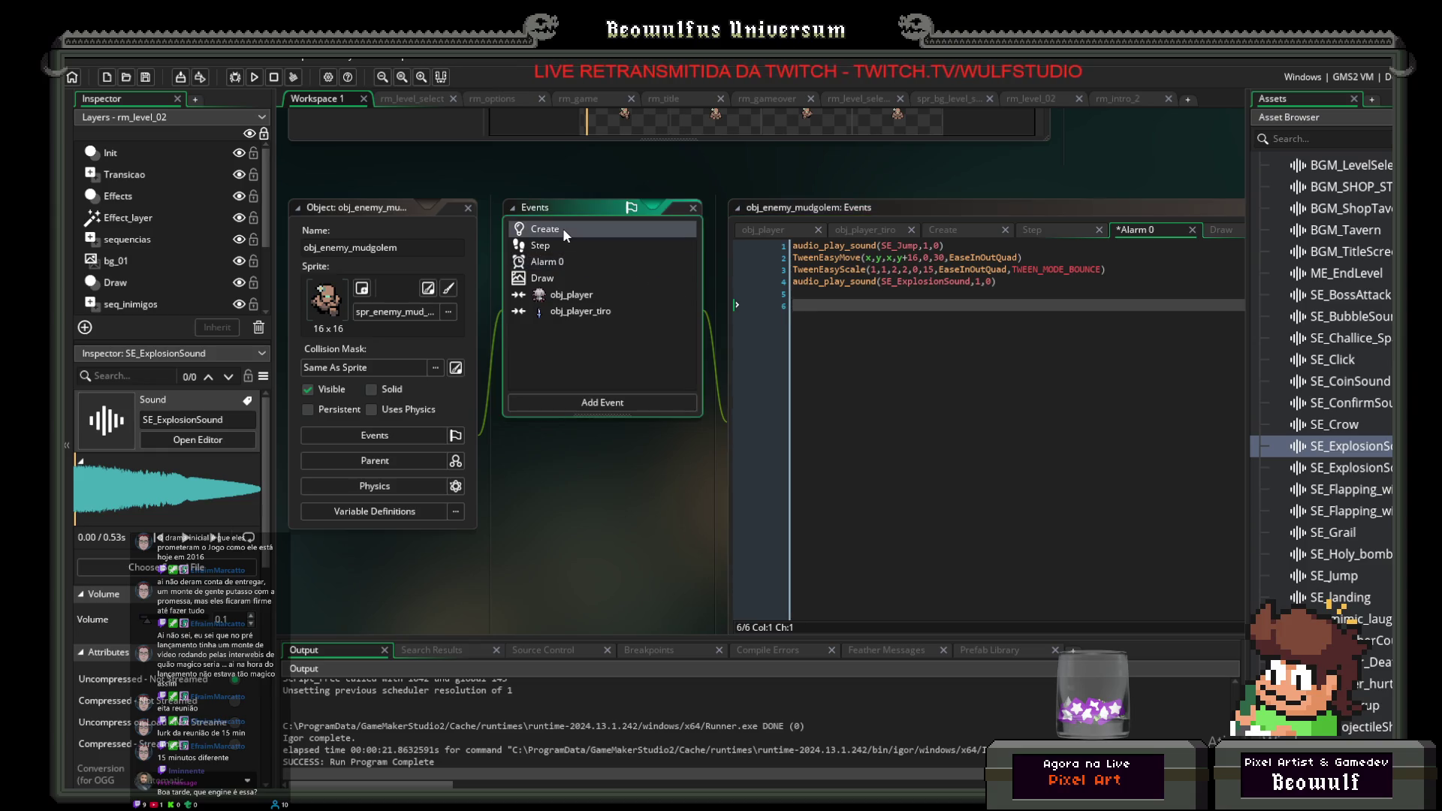
# Step: Add boulder_rdy = false; as the last line of the mudgolem's Create code
pyautogui.click(984, 453)
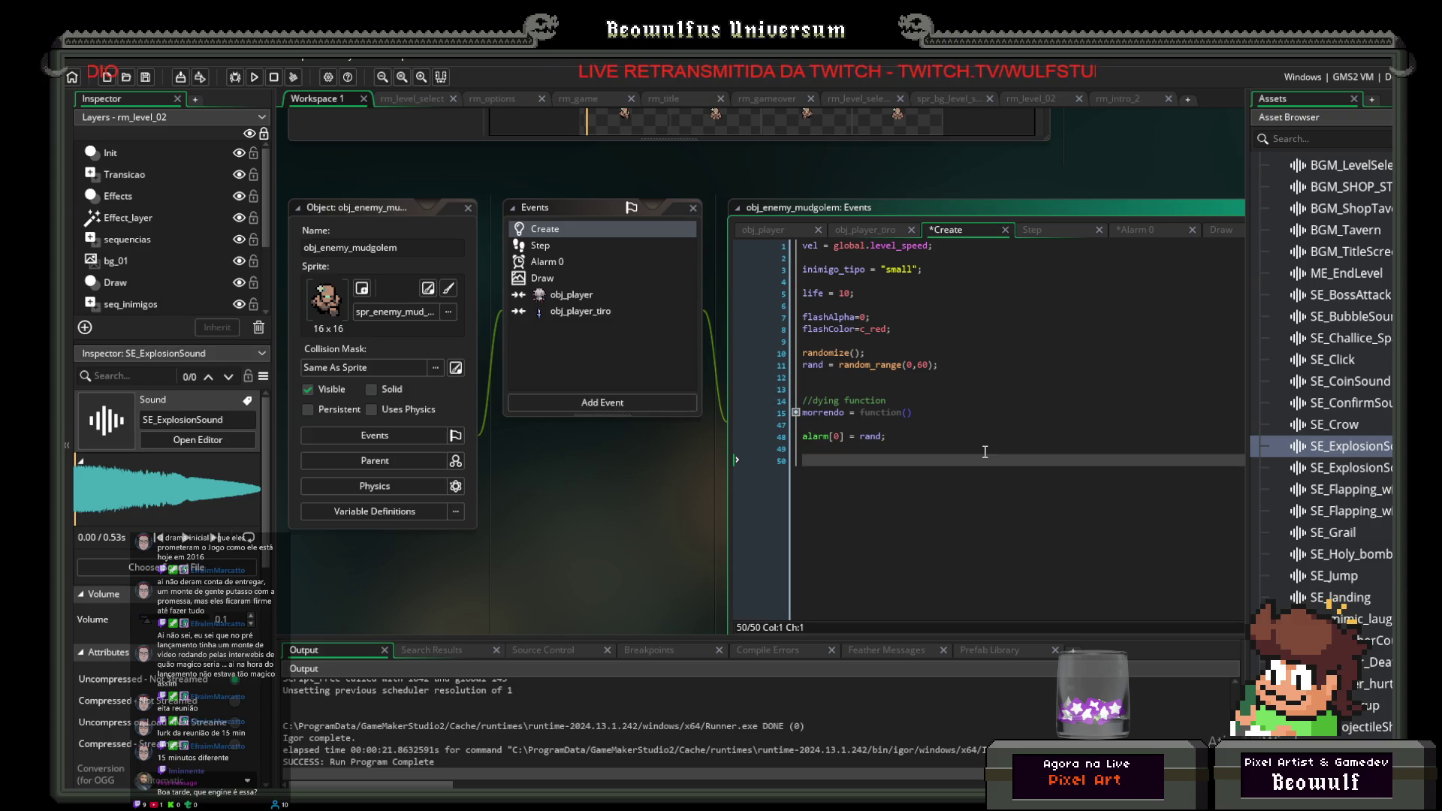
pyautogui.write('boulder')
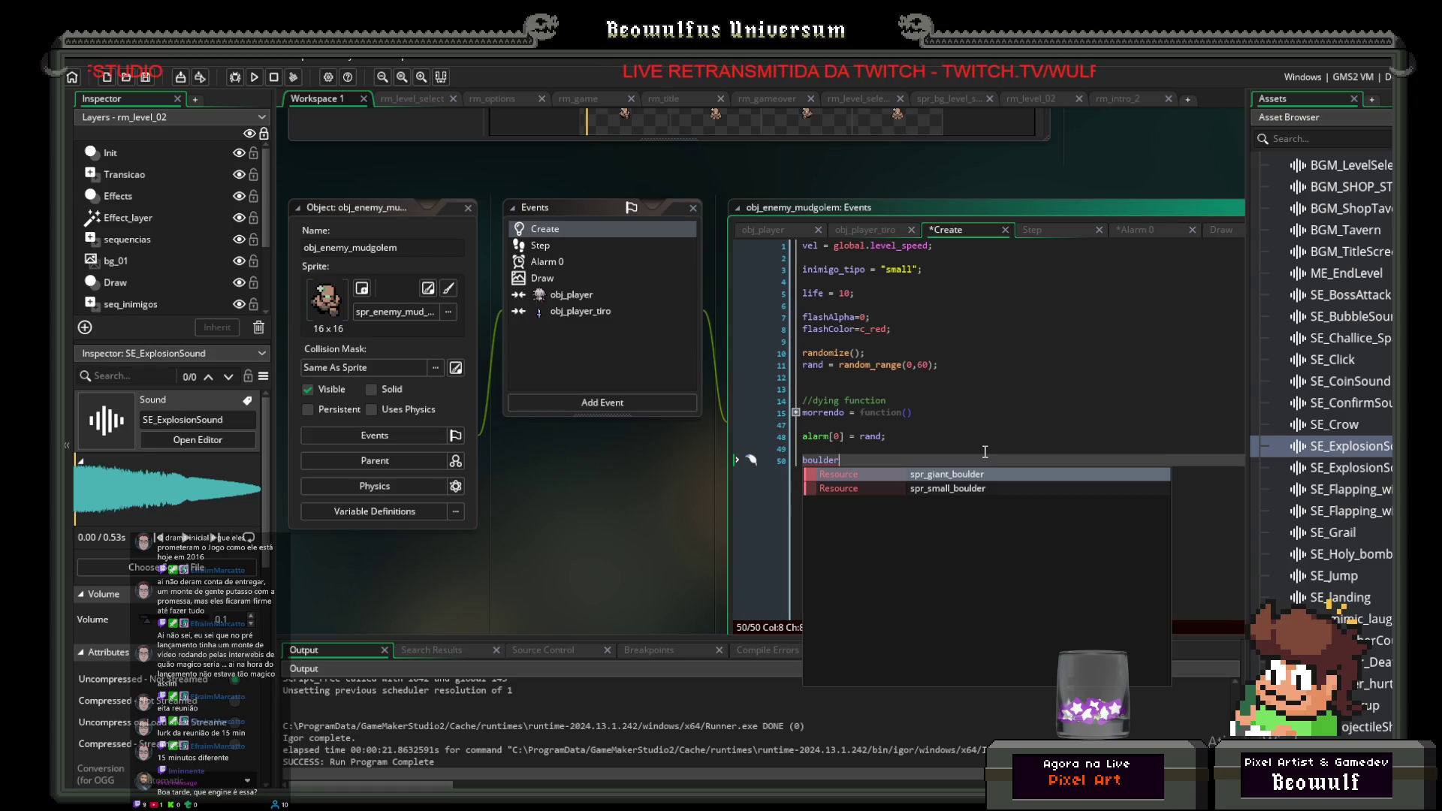
pyautogui.write('_rdy = false')
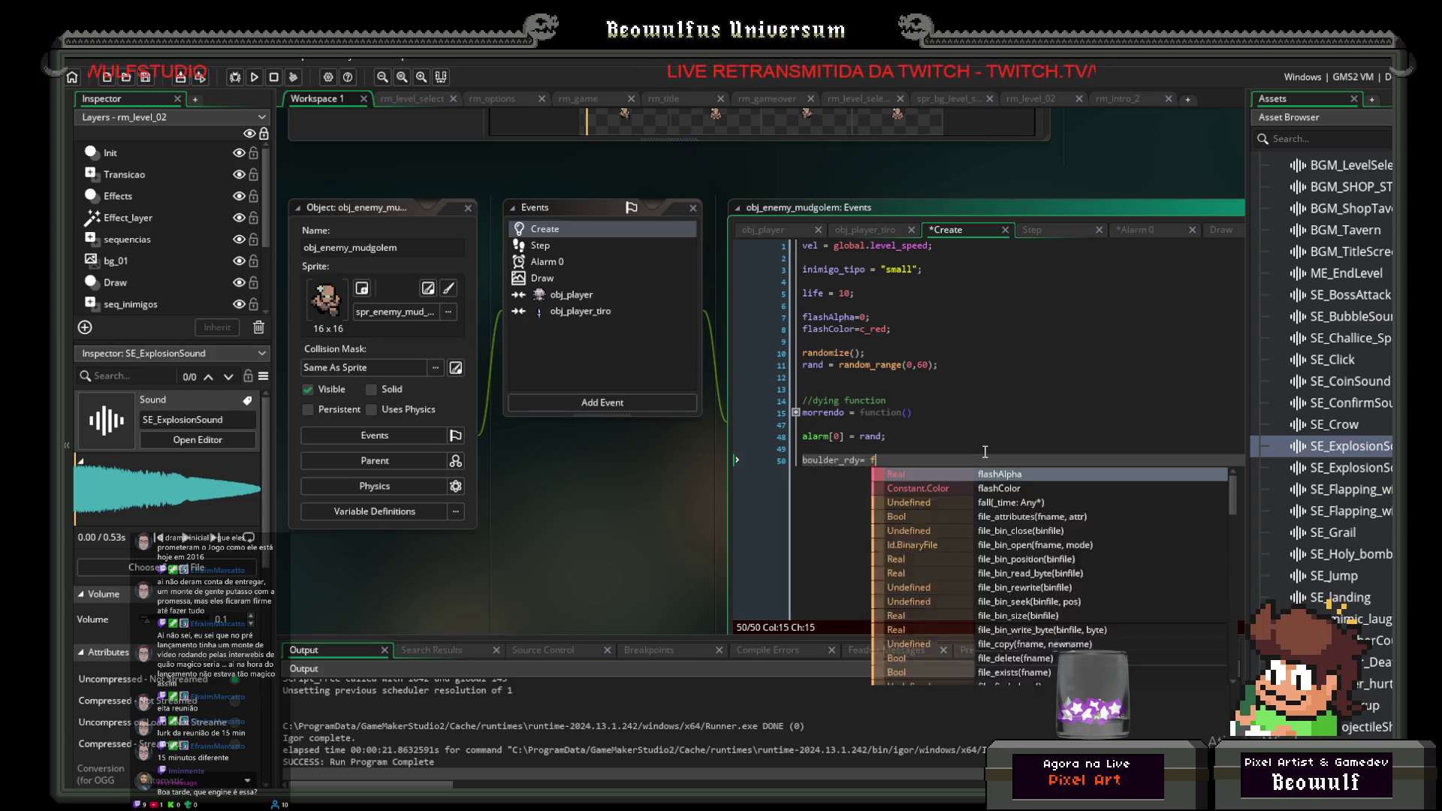
pyautogui.press('BackSpace')
pyautogui.press('BackSpace')
pyautogui.press('BackSpace')
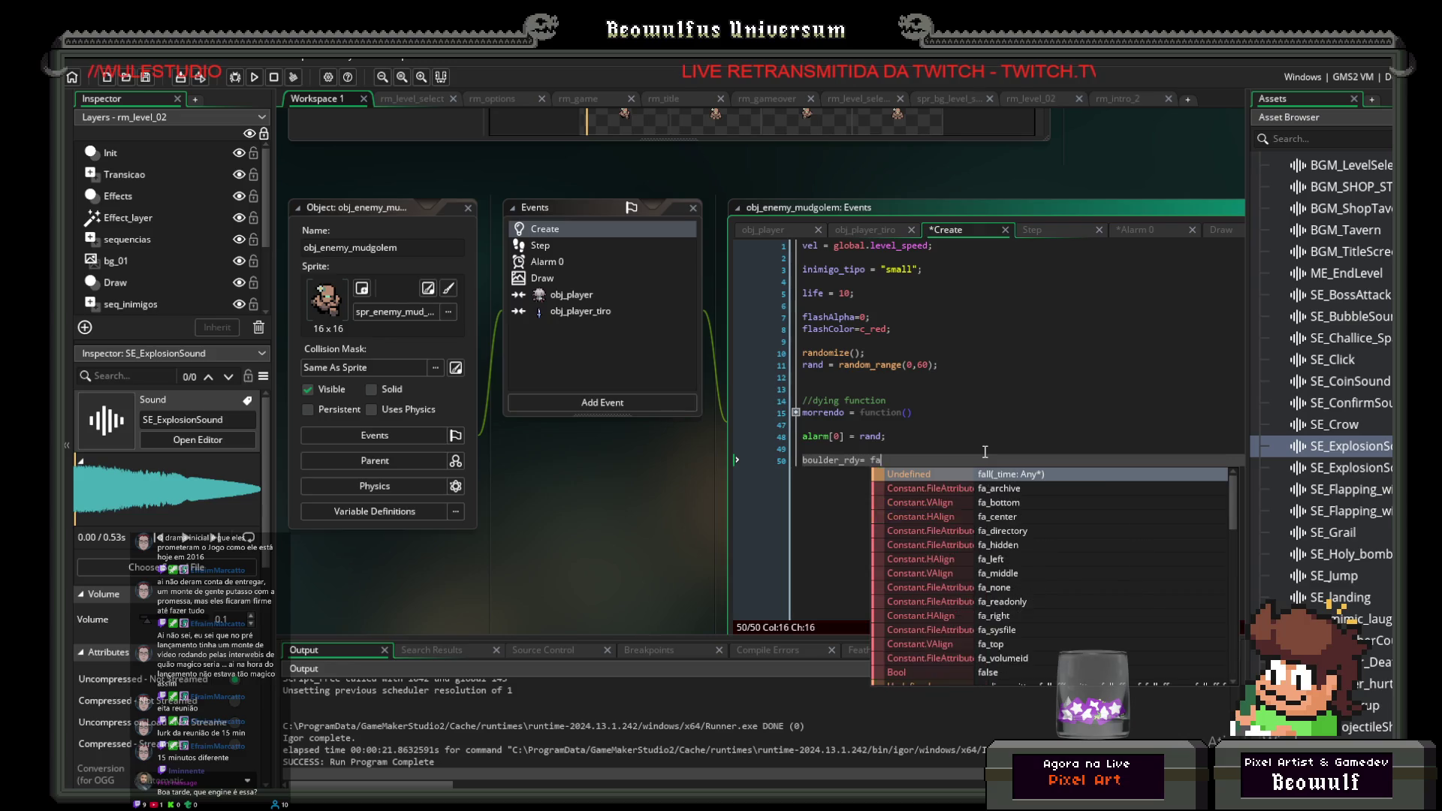
pyautogui.write('true')
pyautogui.write(';')
pyautogui.press('BackSpace')
pyautogui.press('BackSpace')
pyautogui.press('BackSpace')
pyautogui.write('false;')
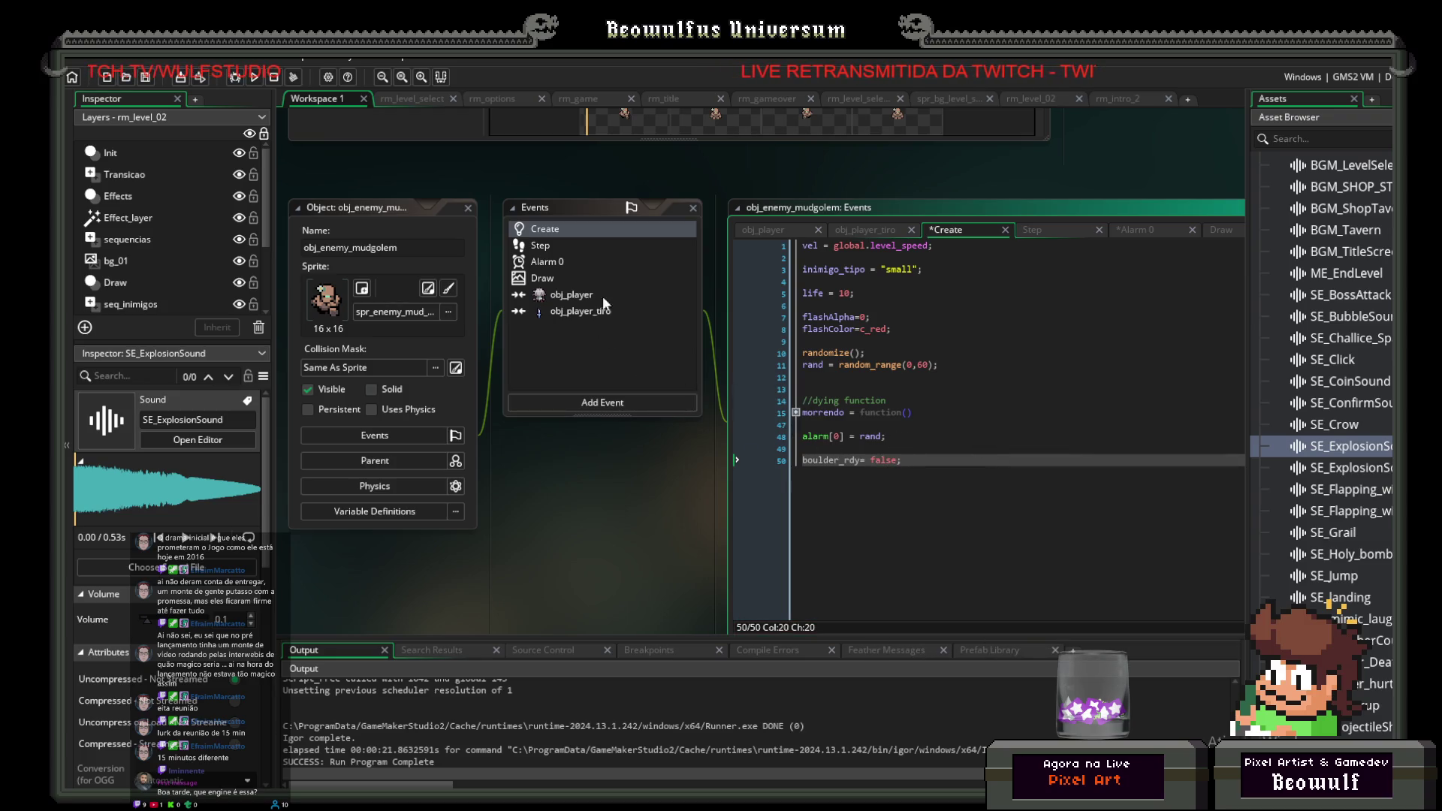
pyautogui.click(540, 246)
# Step: Add an empty if(boulder_rdy) { } block after y += vel; in the Step event
pyautogui.click(936, 408)
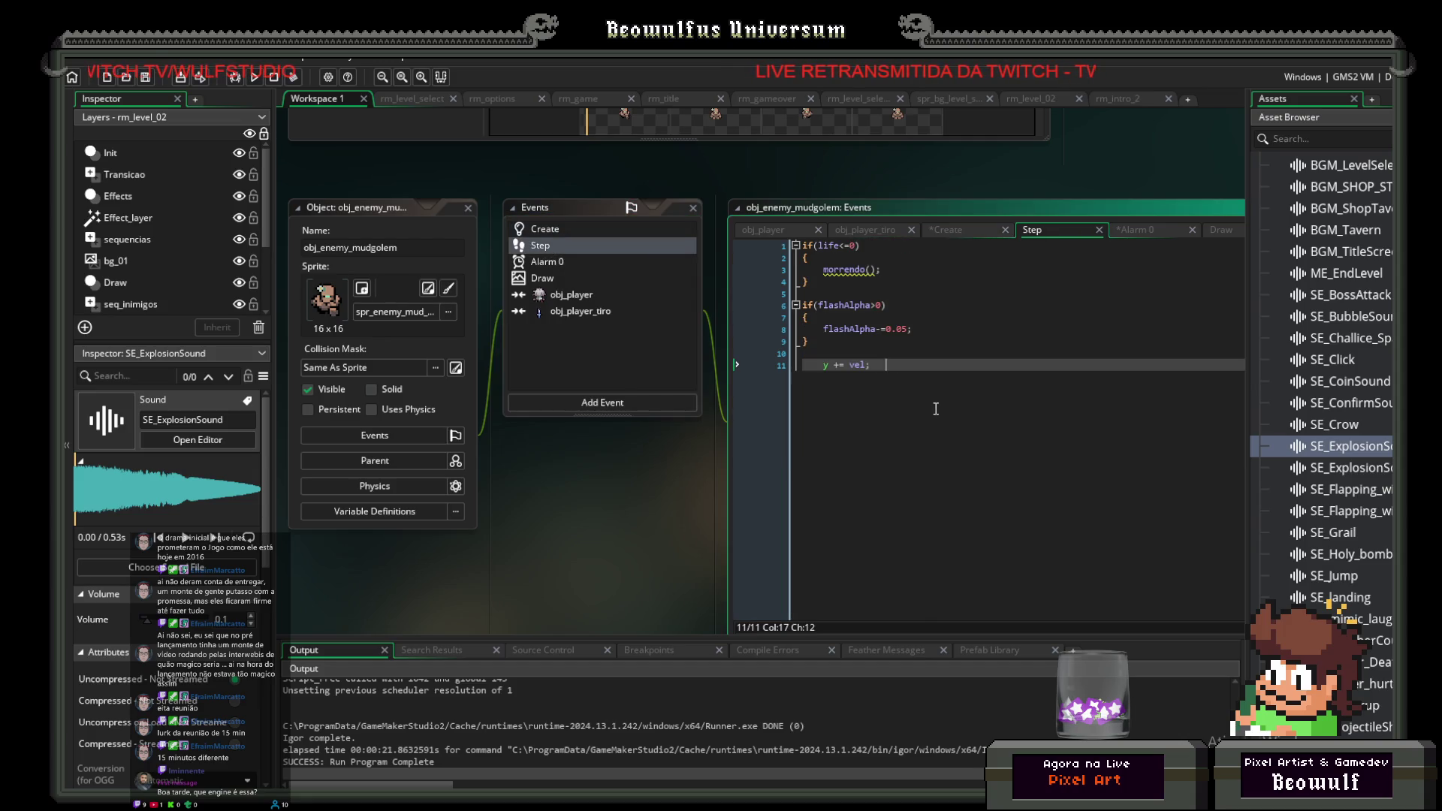
pyautogui.press('Return')
pyautogui.press('Return')
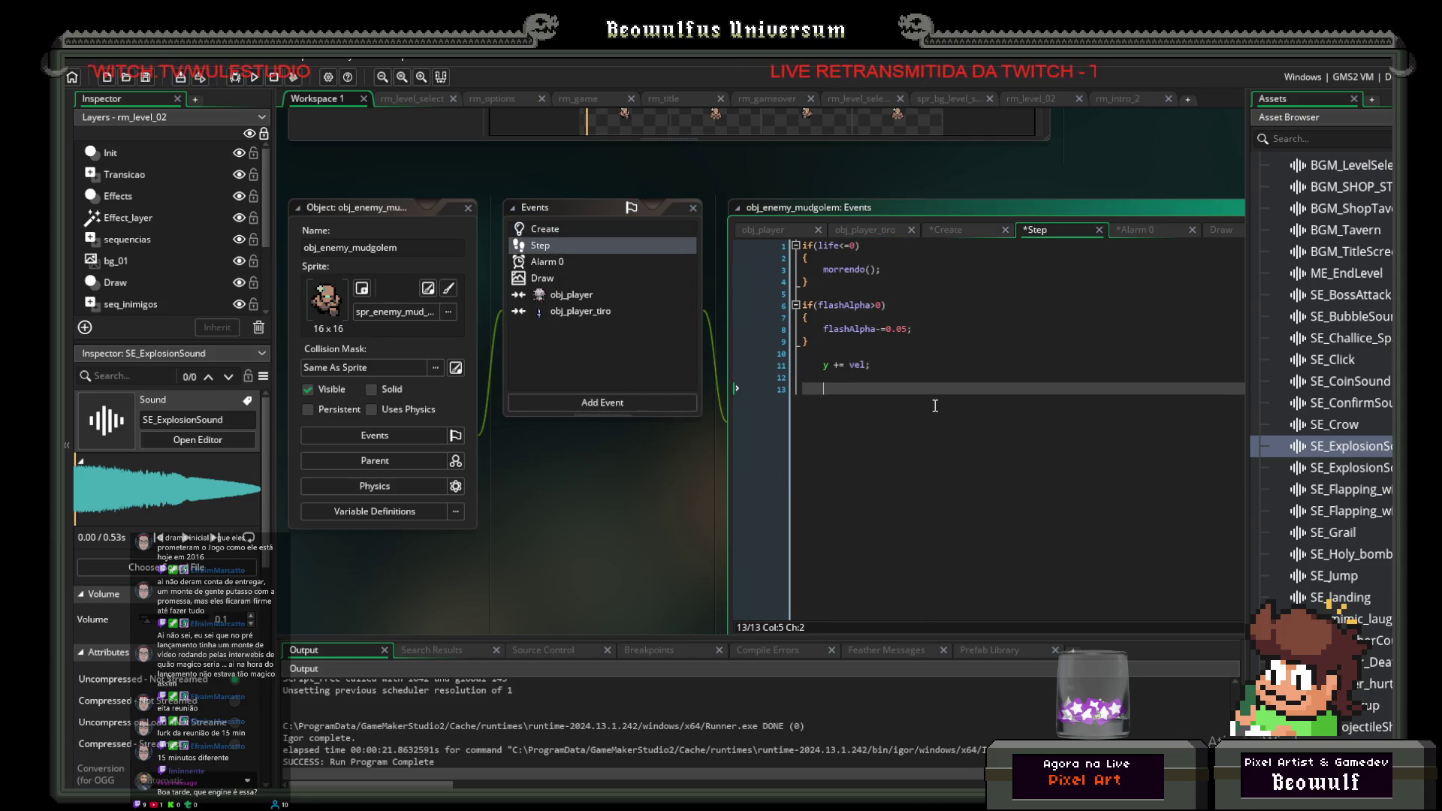
pyautogui.write('if(')
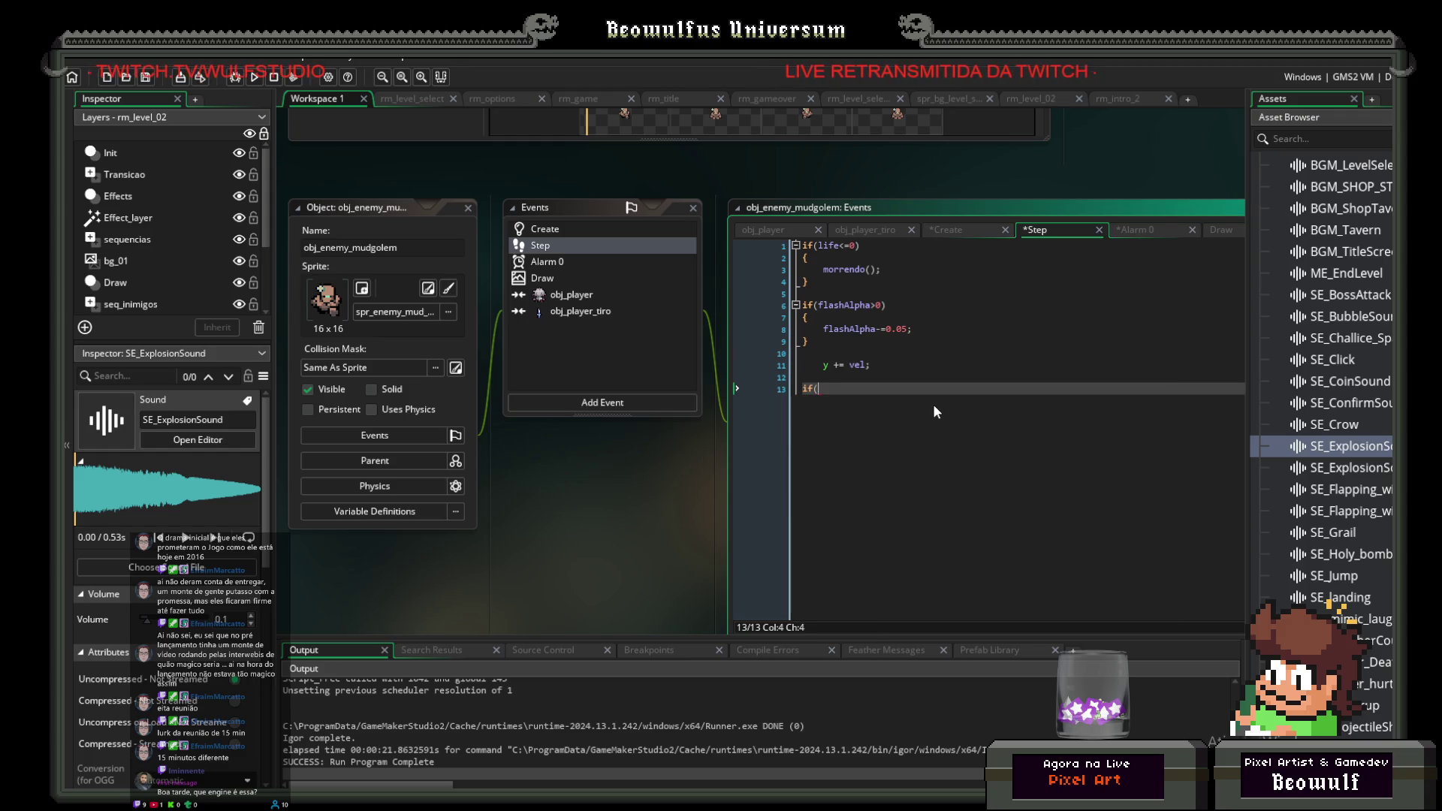
pyautogui.write('boul')
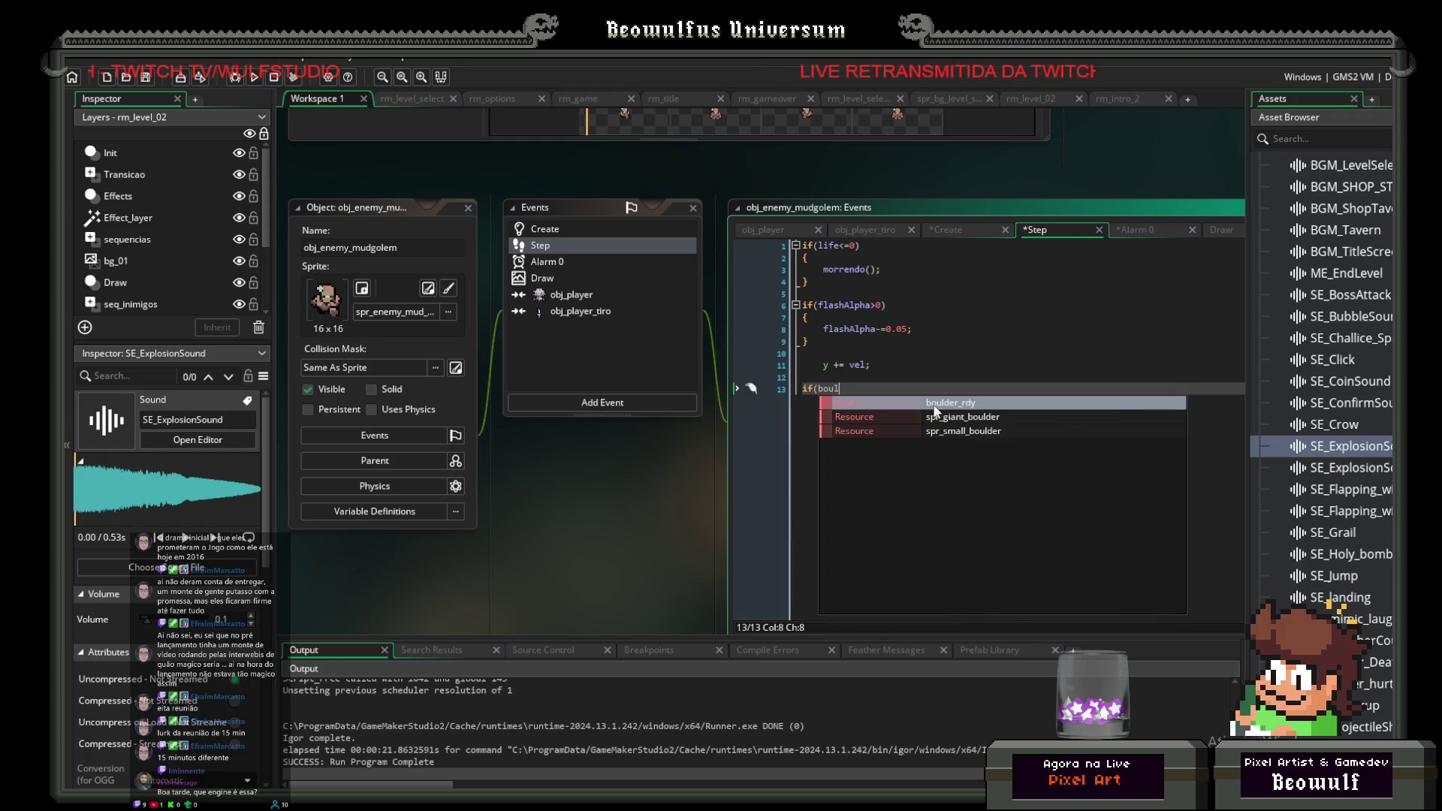
pyautogui.write('der_rdy)')
pyautogui.press('Return')
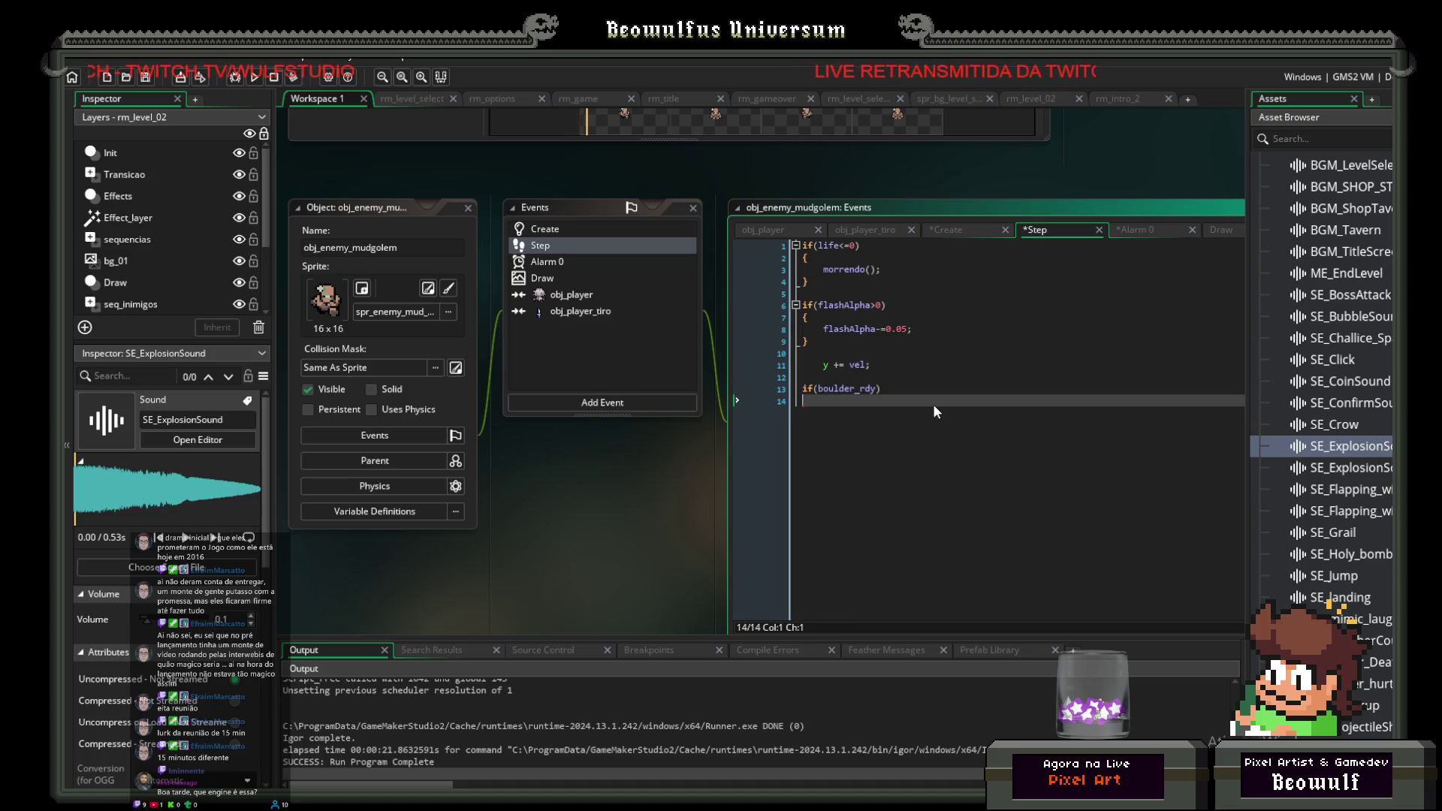
pyautogui.write('{')
pyautogui.press('Return')
pyautogui.press('Return')
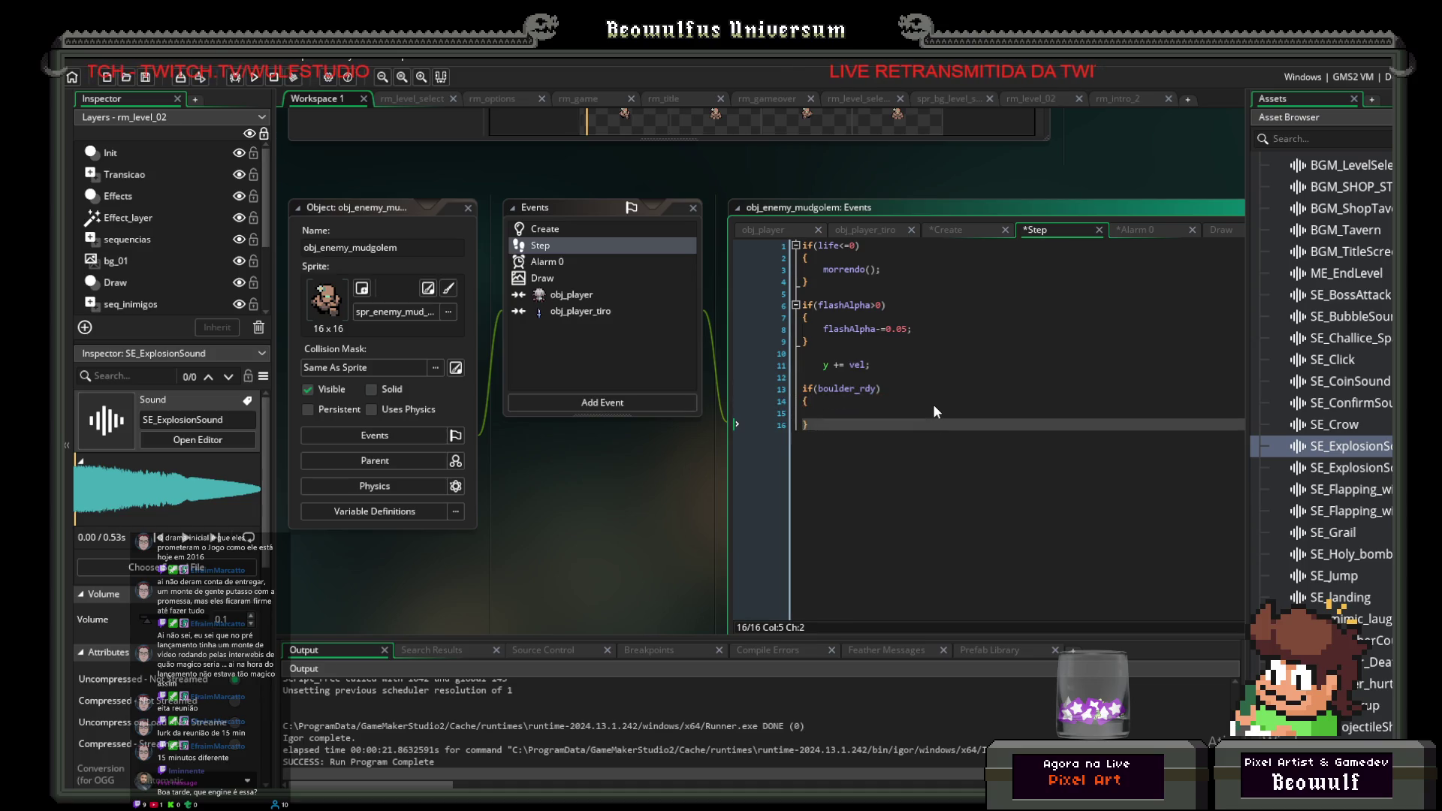
pyautogui.press('Up')
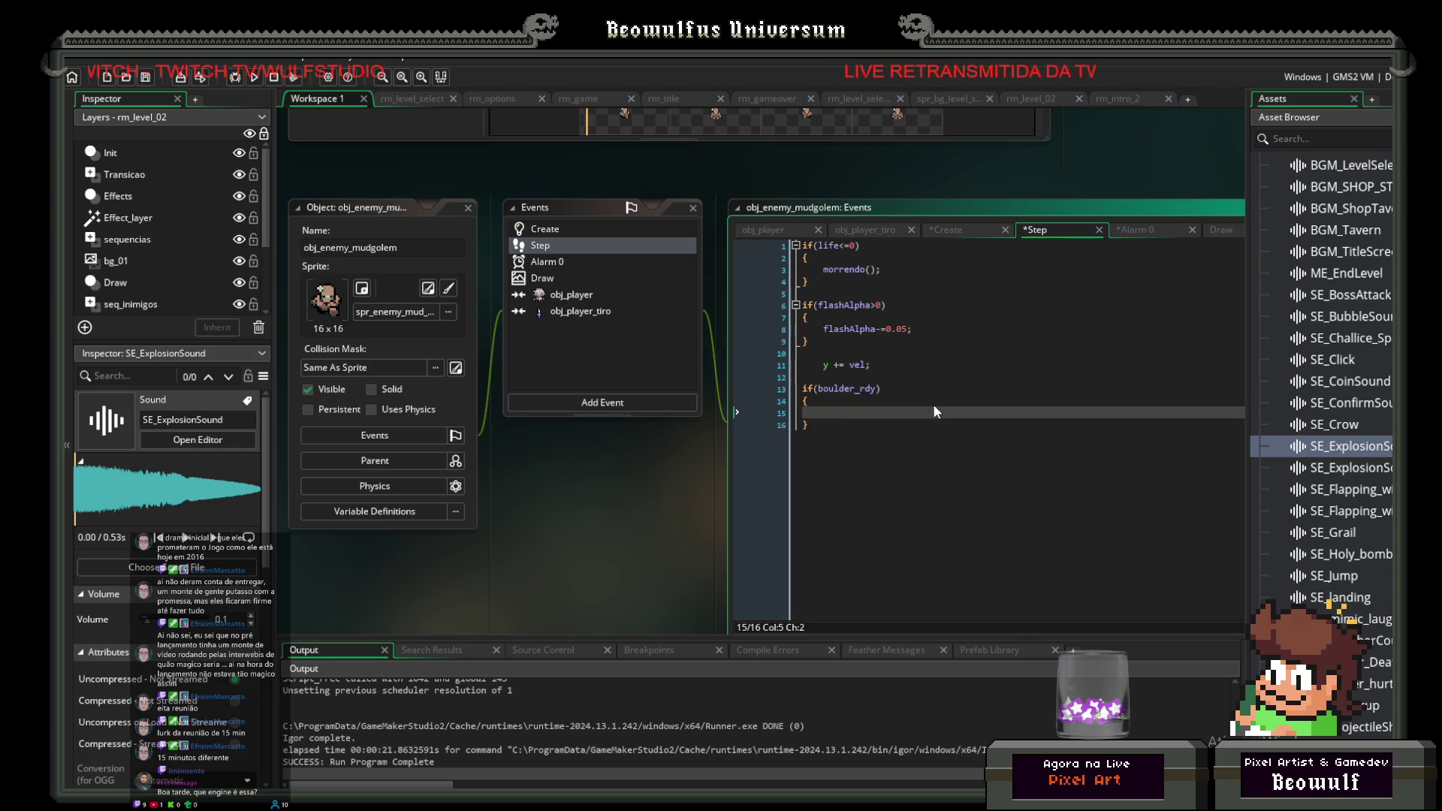
pyautogui.scroll(-3, 1334, 435)
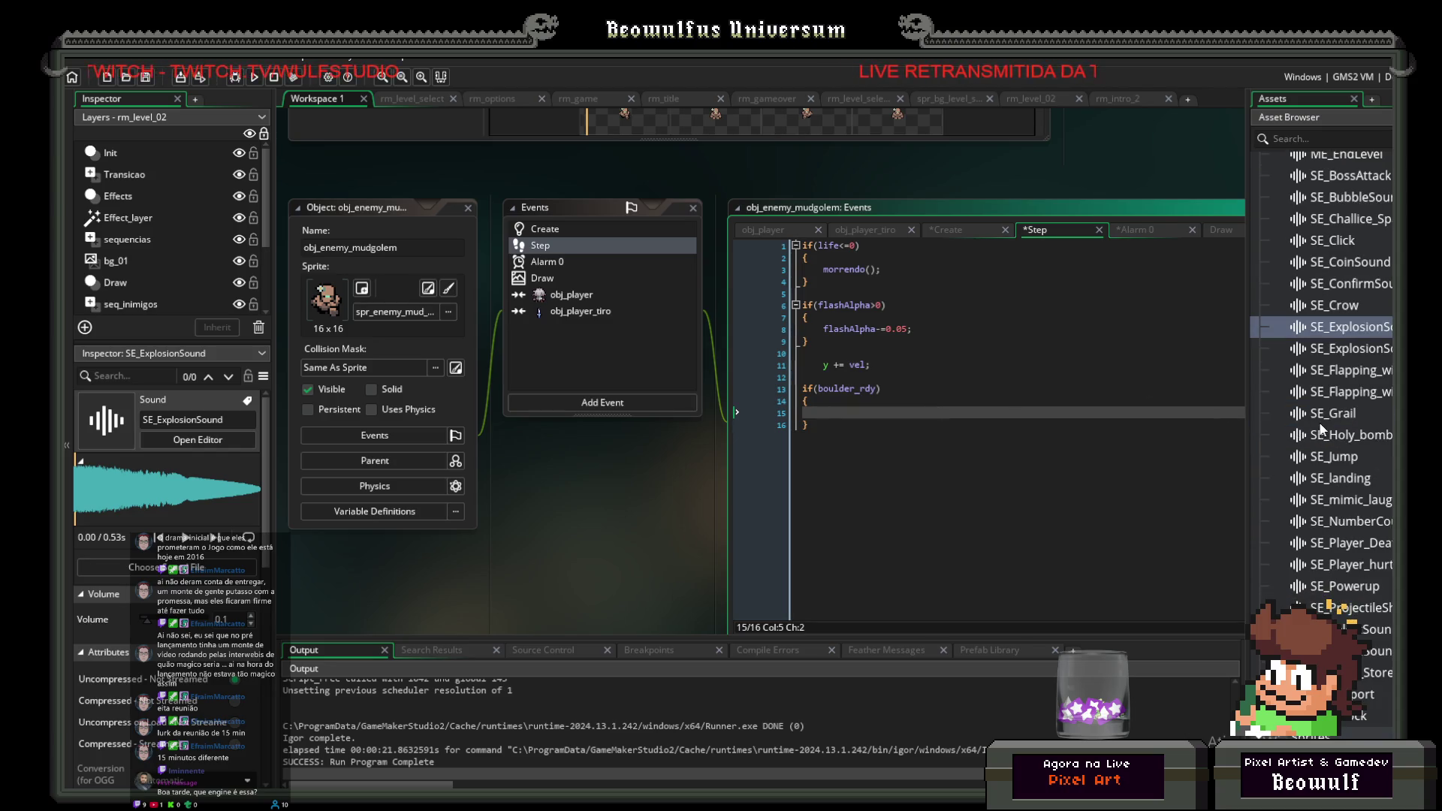
pyautogui.scroll(-3, 1350, 459)
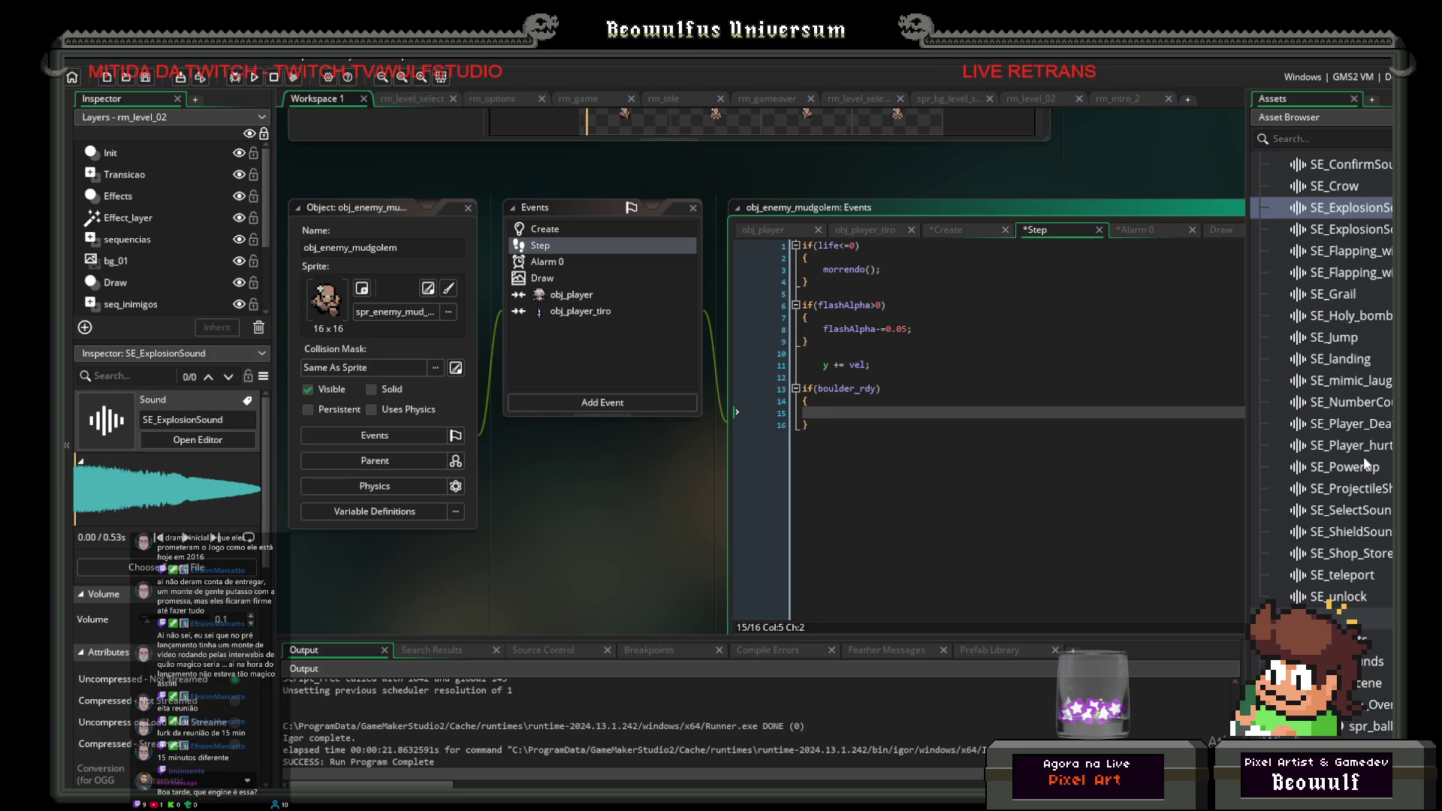
pyautogui.scroll(15, 1364, 460)
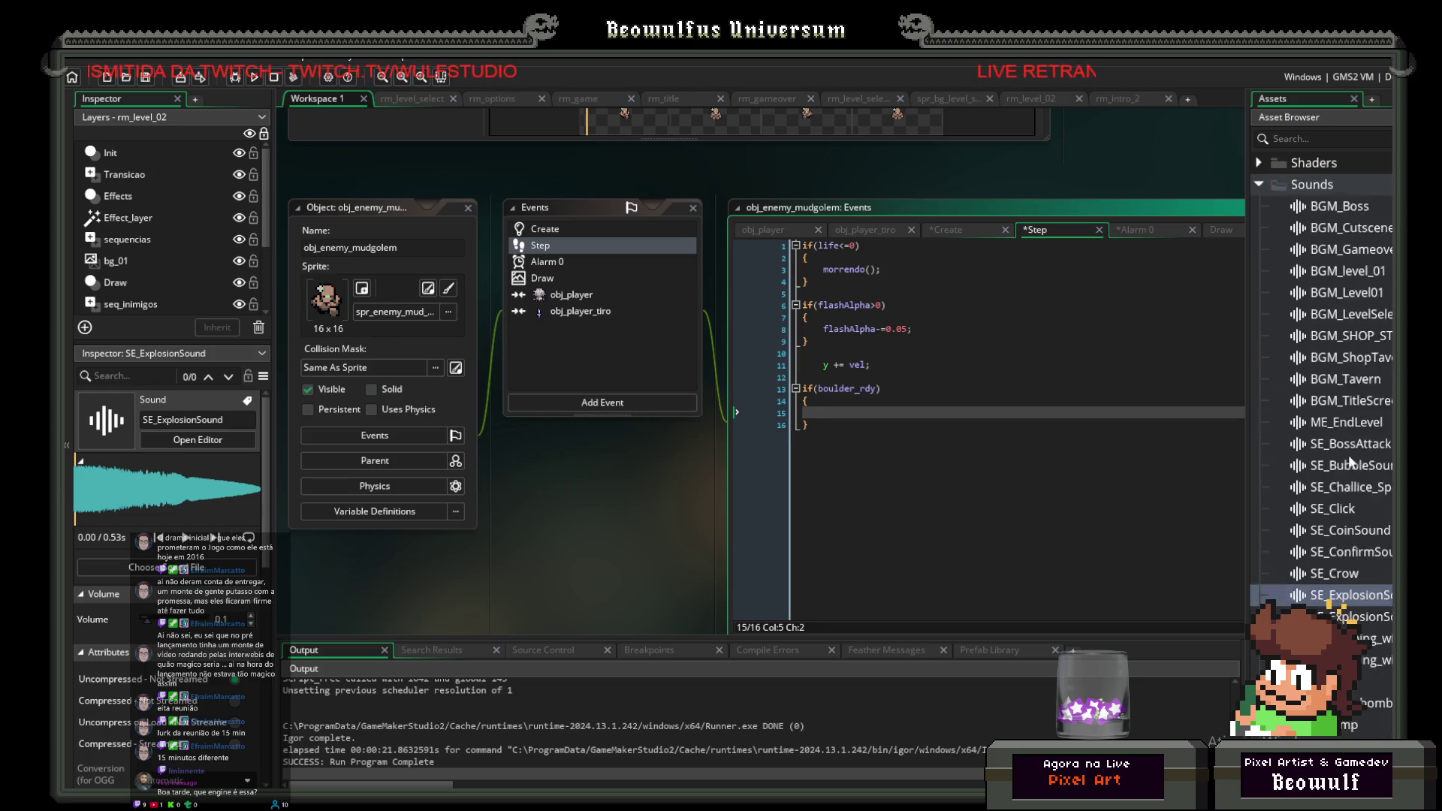
pyautogui.scroll(5, 1356, 468)
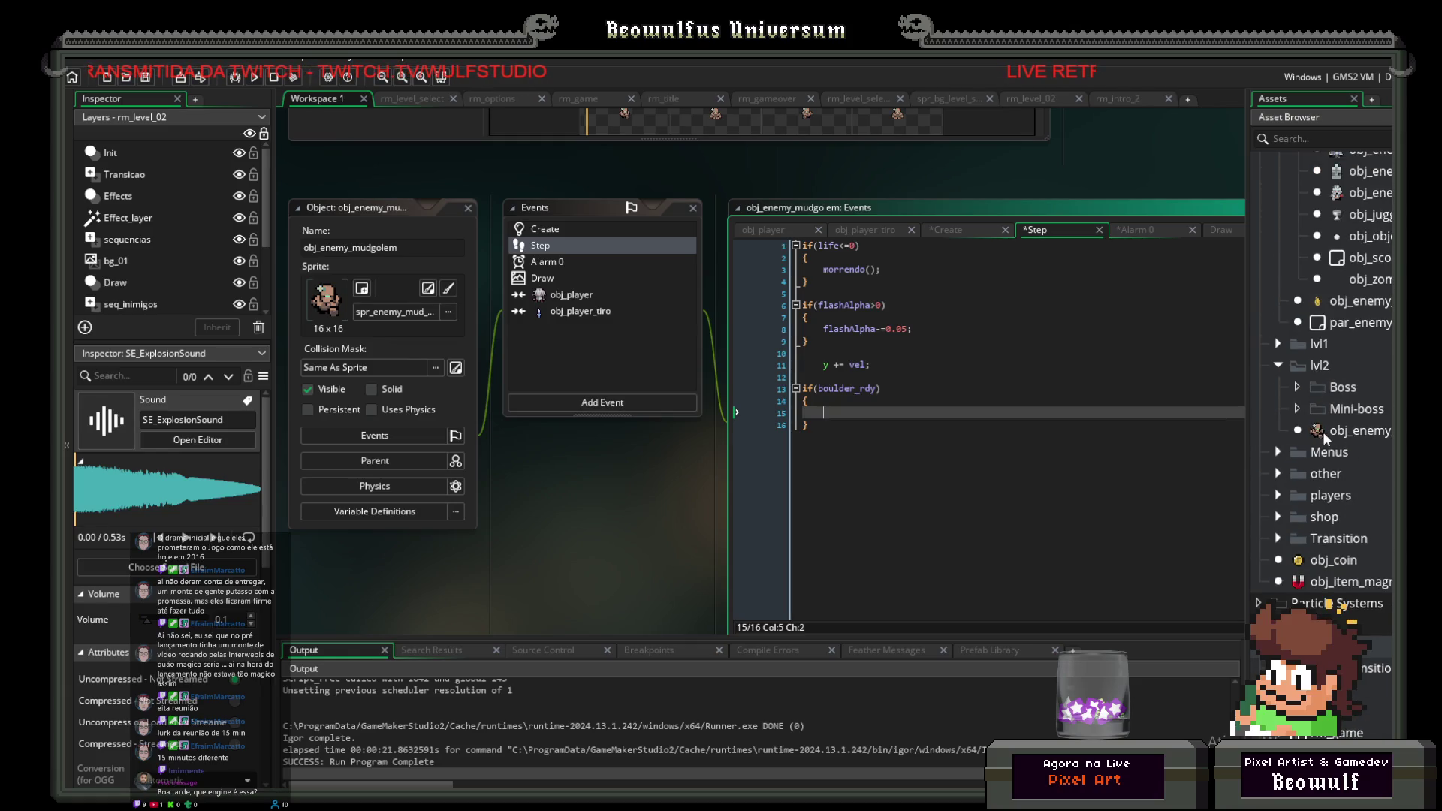
# Step: Create a new object in the lvl2 folder and name it obj_boulder_fall
pyautogui.rightClick(1322, 368)
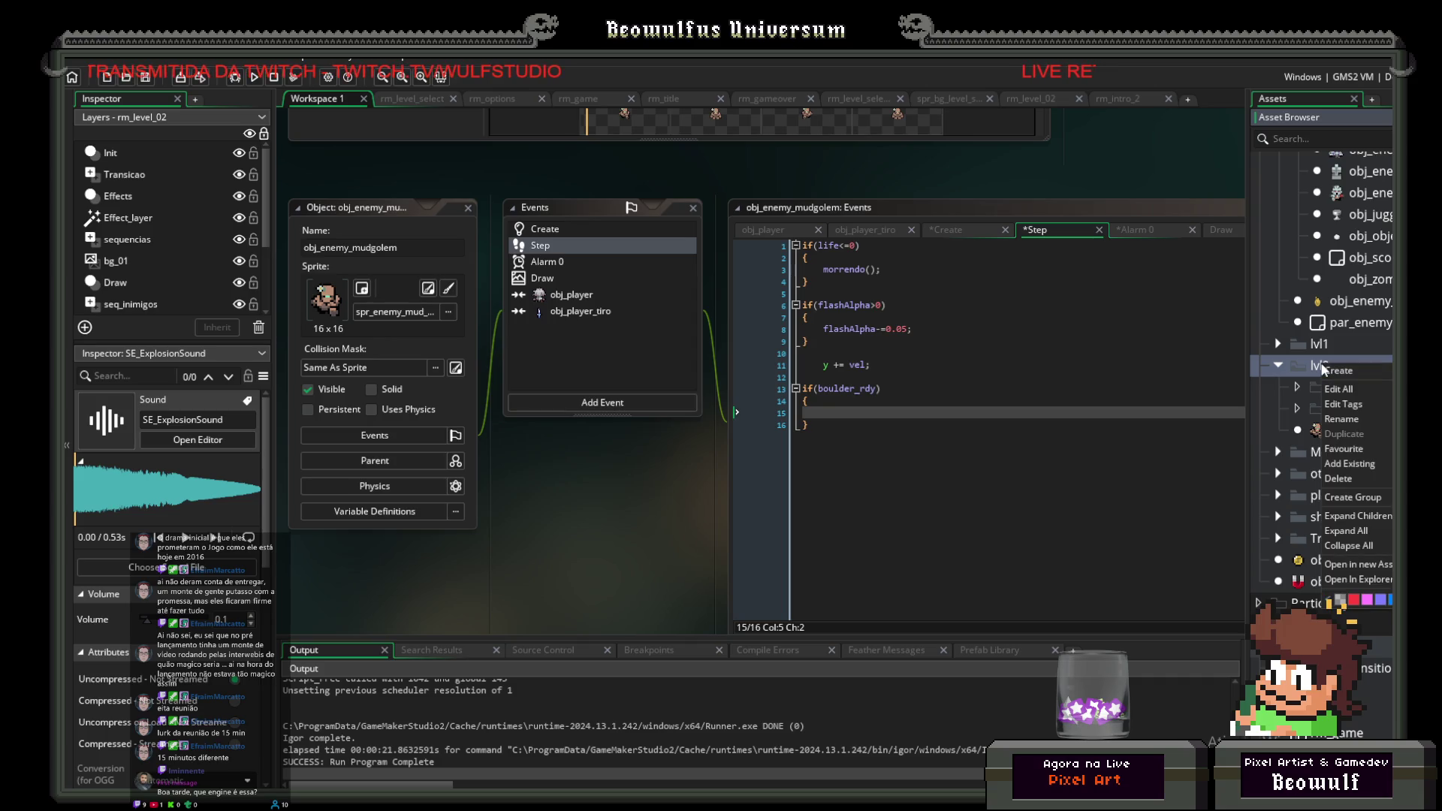
pyautogui.moveTo(1334, 376)
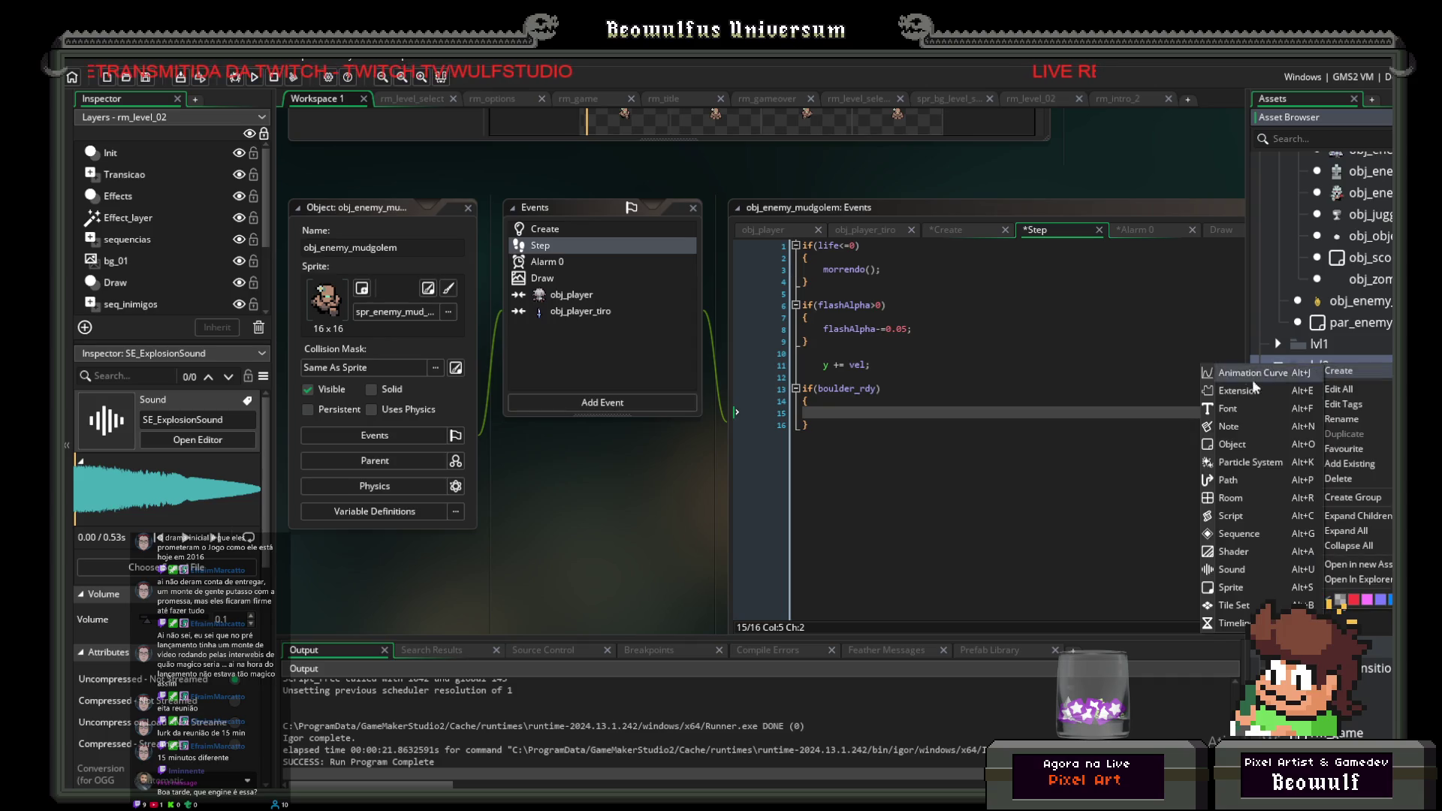
pyautogui.click(1241, 440)
pyautogui.doubleClick(385, 246)
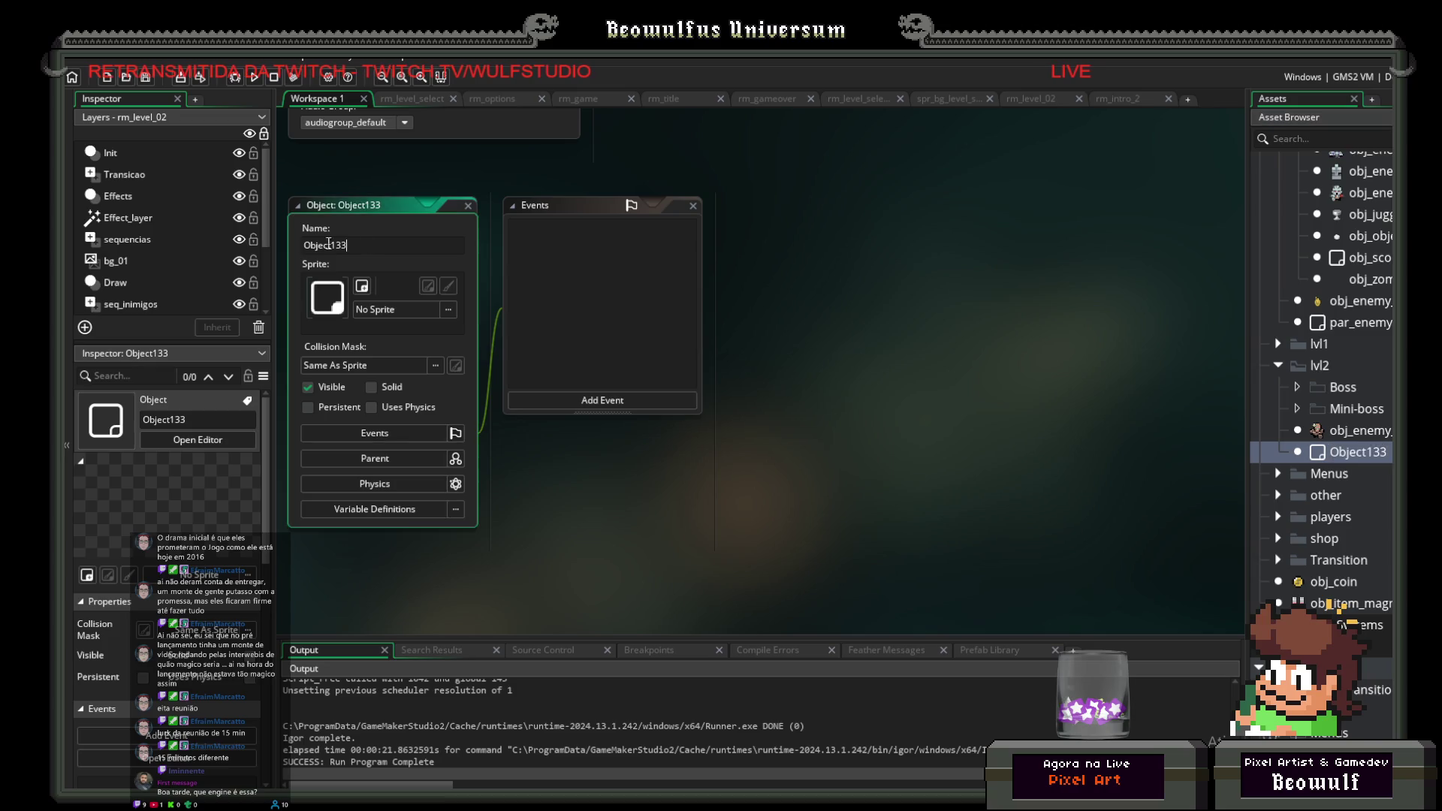
pyautogui.write('obj_')
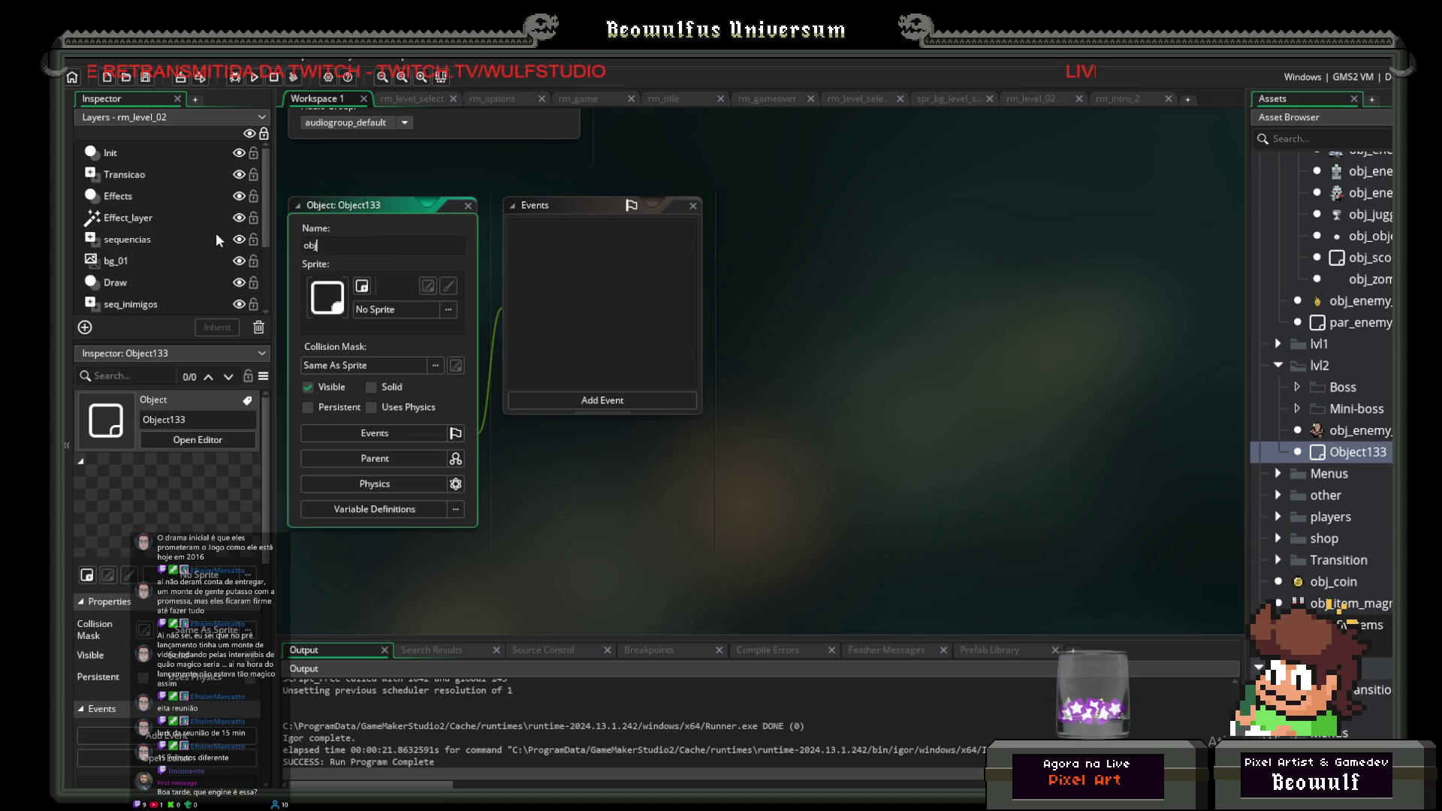
pyautogui.write('bould')
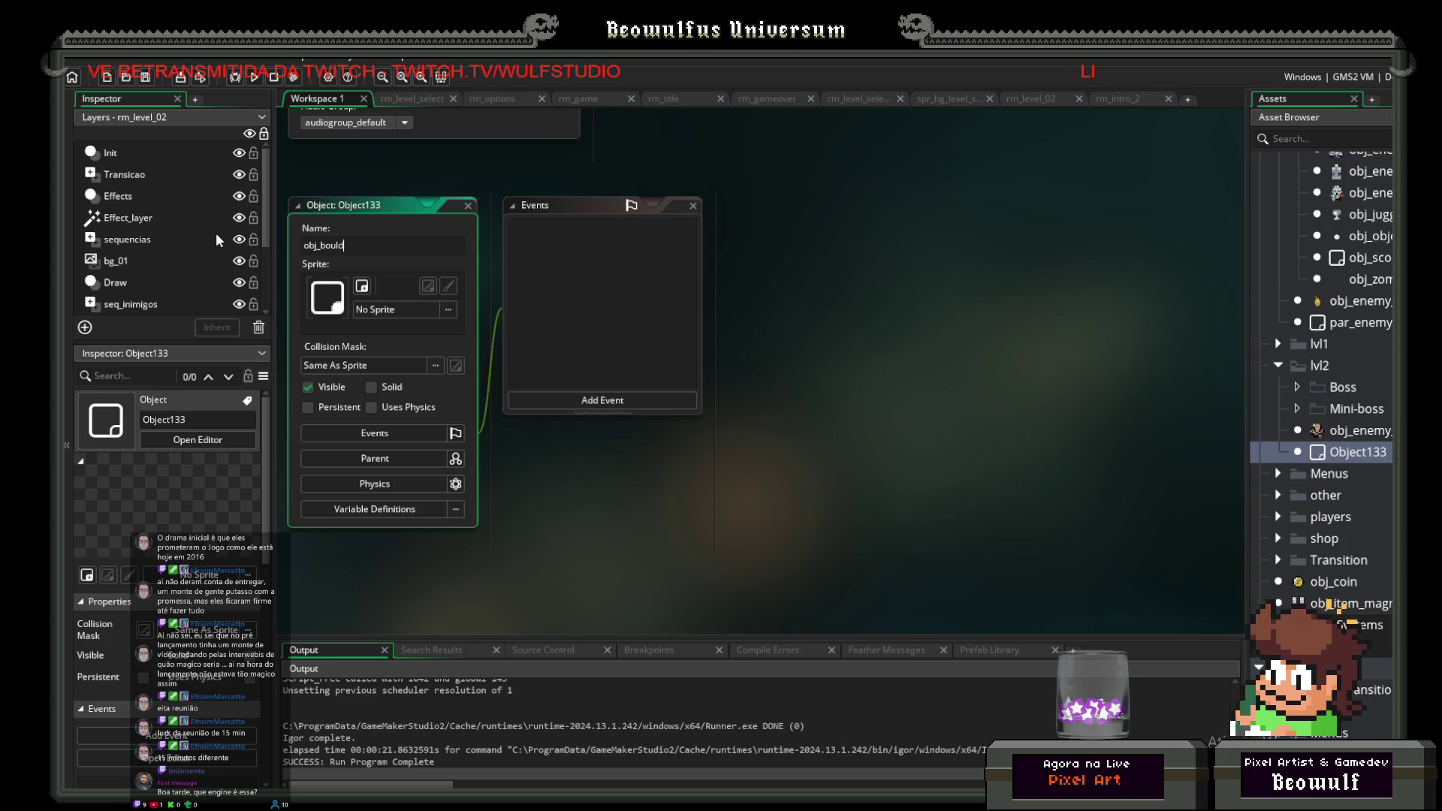
pyautogui.write('er_fall')
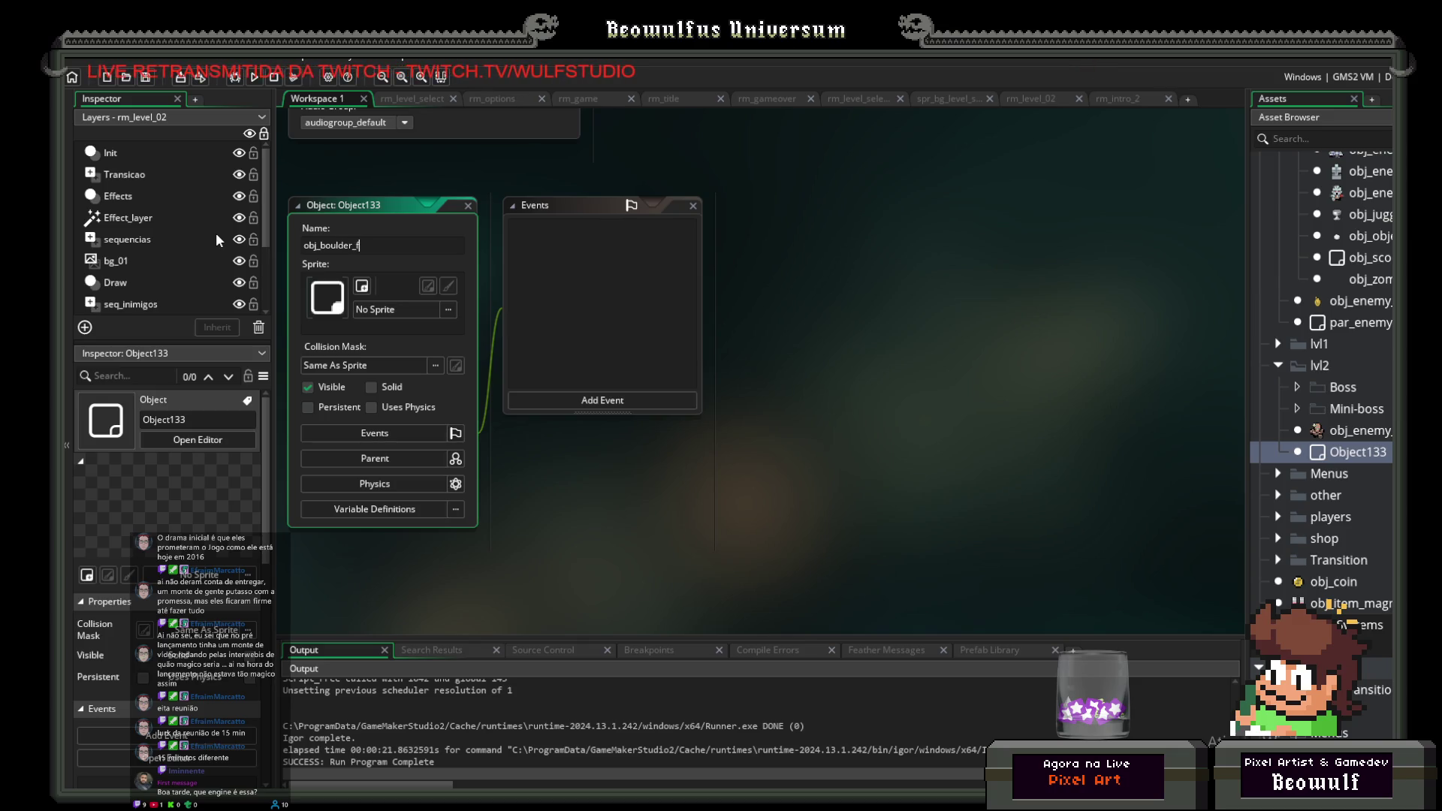
pyautogui.press('Return')
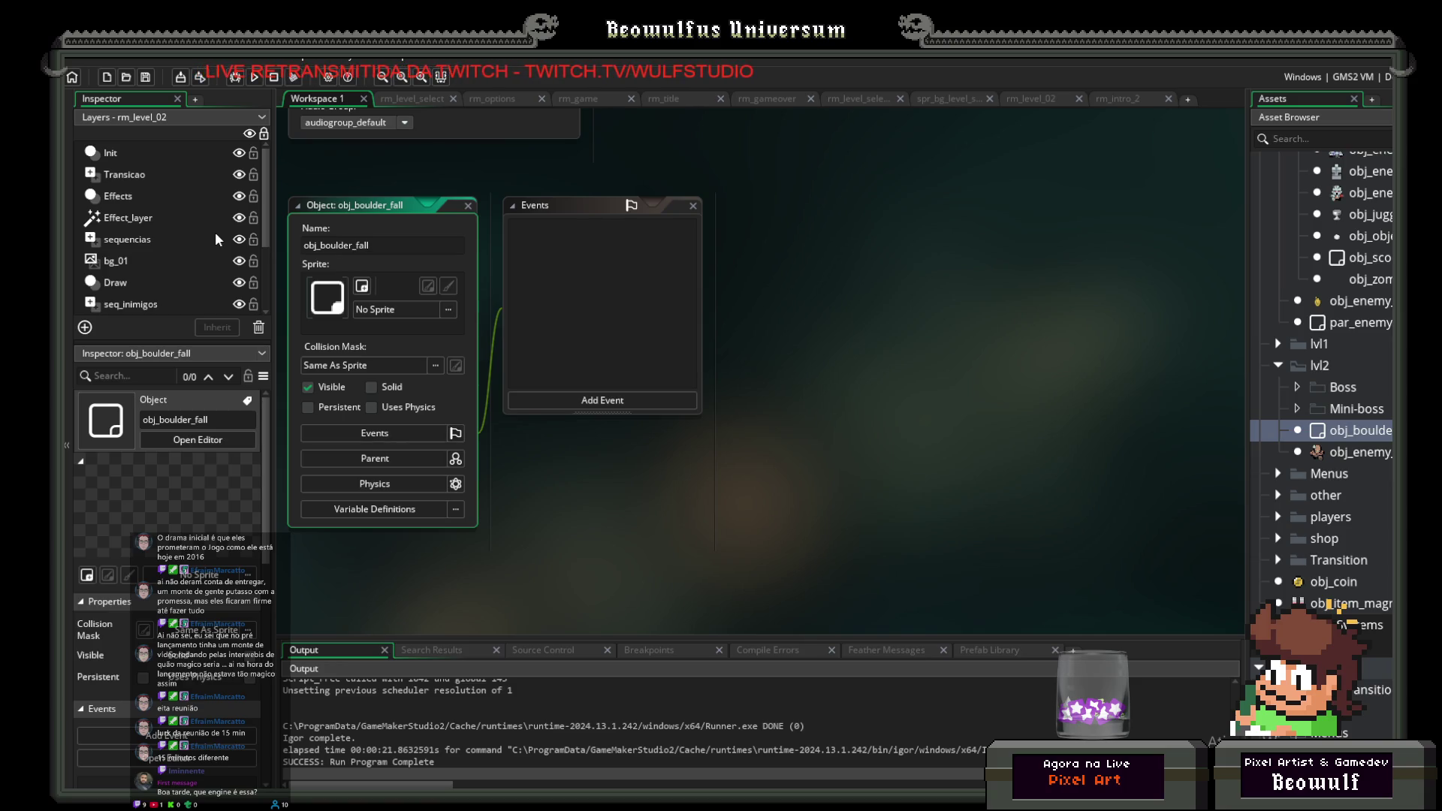
# Step: Assign spr_shadow_16 from the Sprites > player folder as obj_boulder_fall's sprite
pyautogui.click(400, 314)
pyautogui.doubleClick(667, 347)
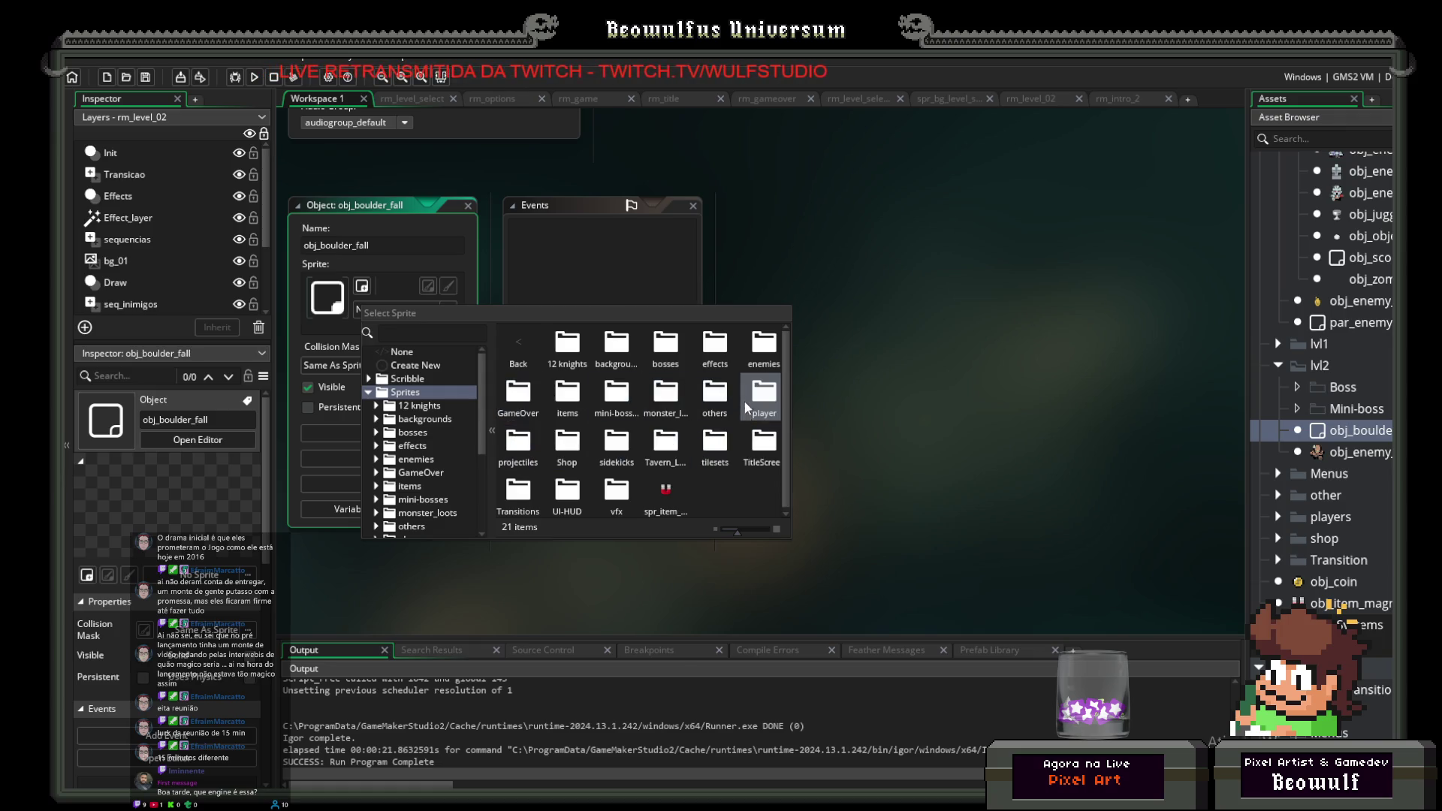
pyautogui.doubleClick(763, 395)
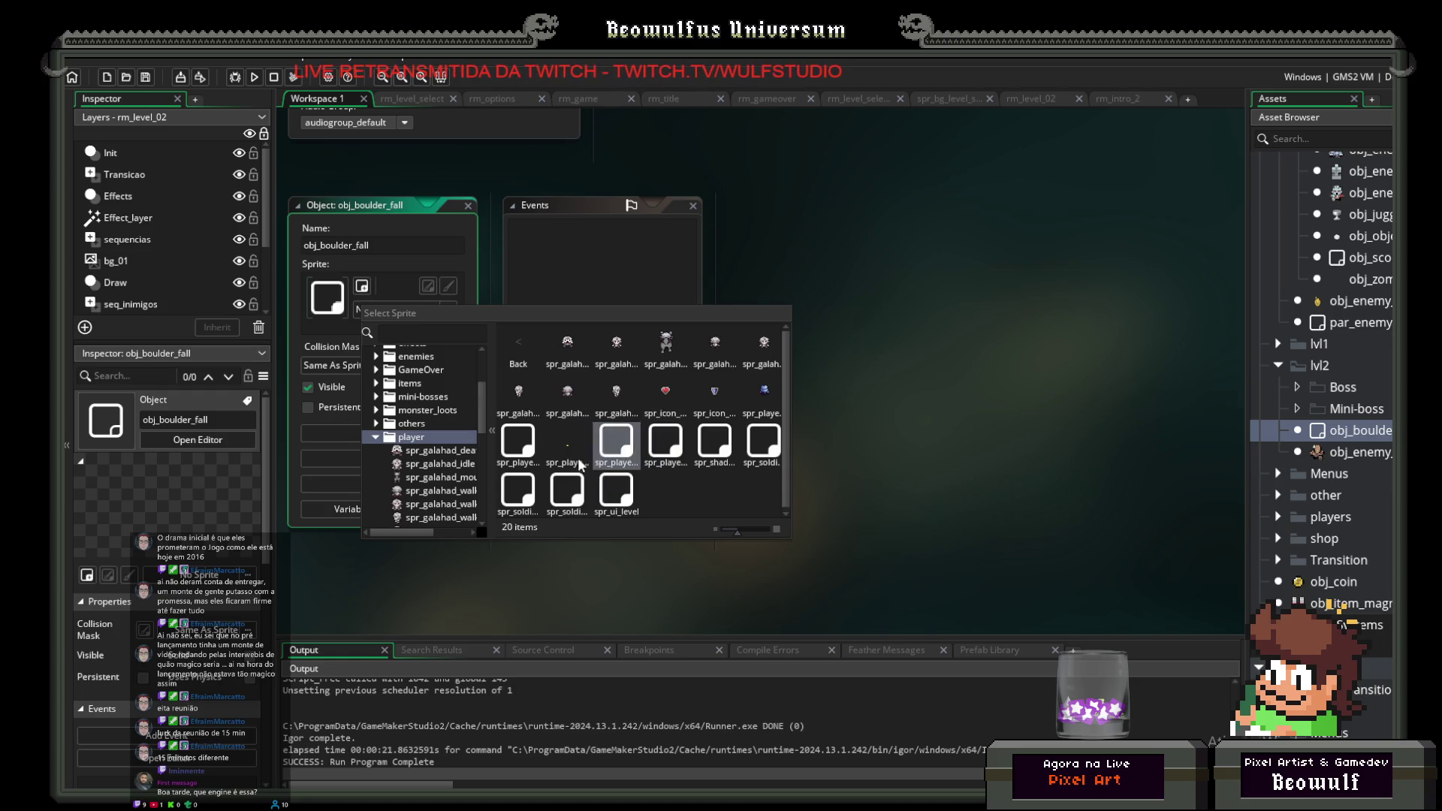
pyautogui.click(728, 443)
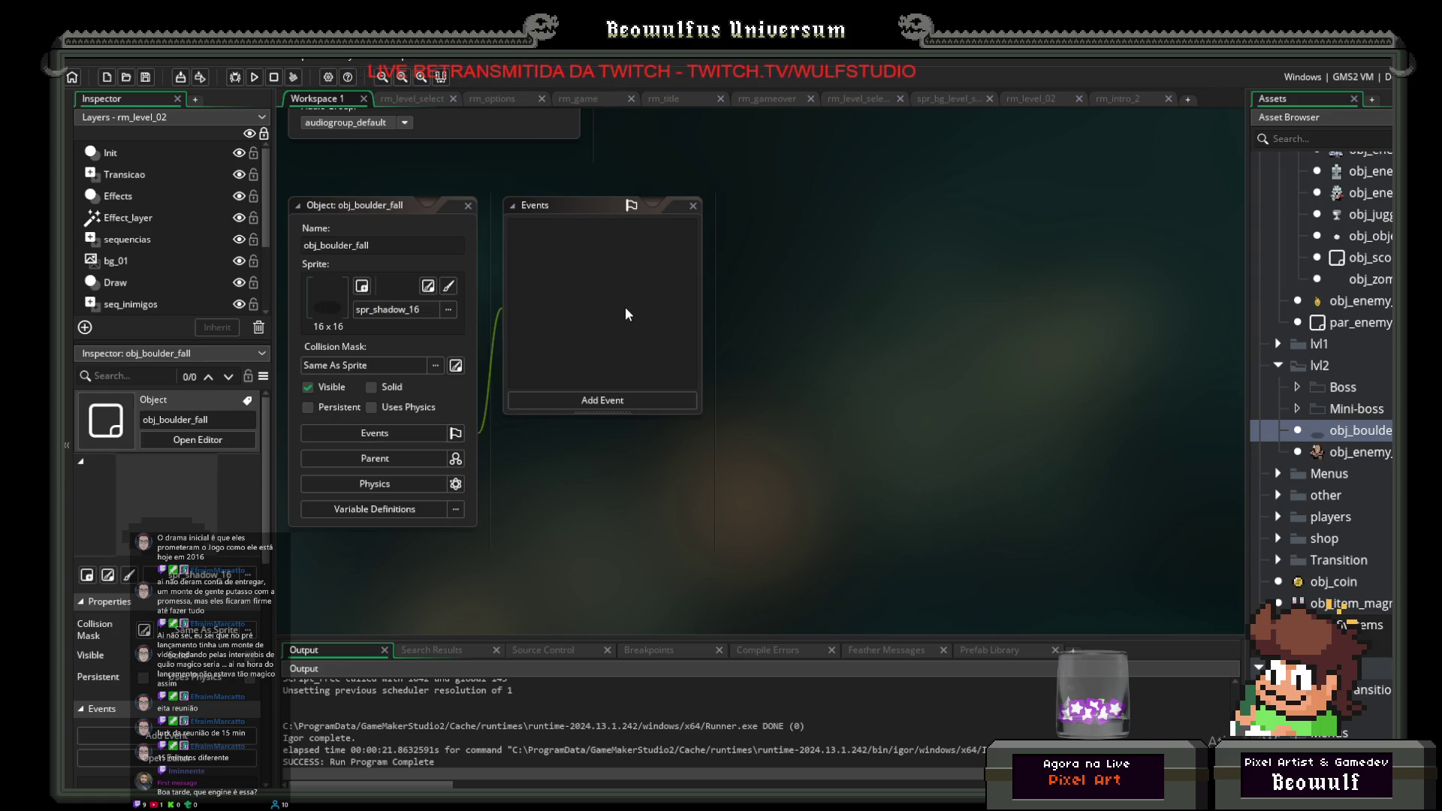
# Step: Add a Create event to obj_boulder_fall, leaving its code empty
pyautogui.click(559, 403)
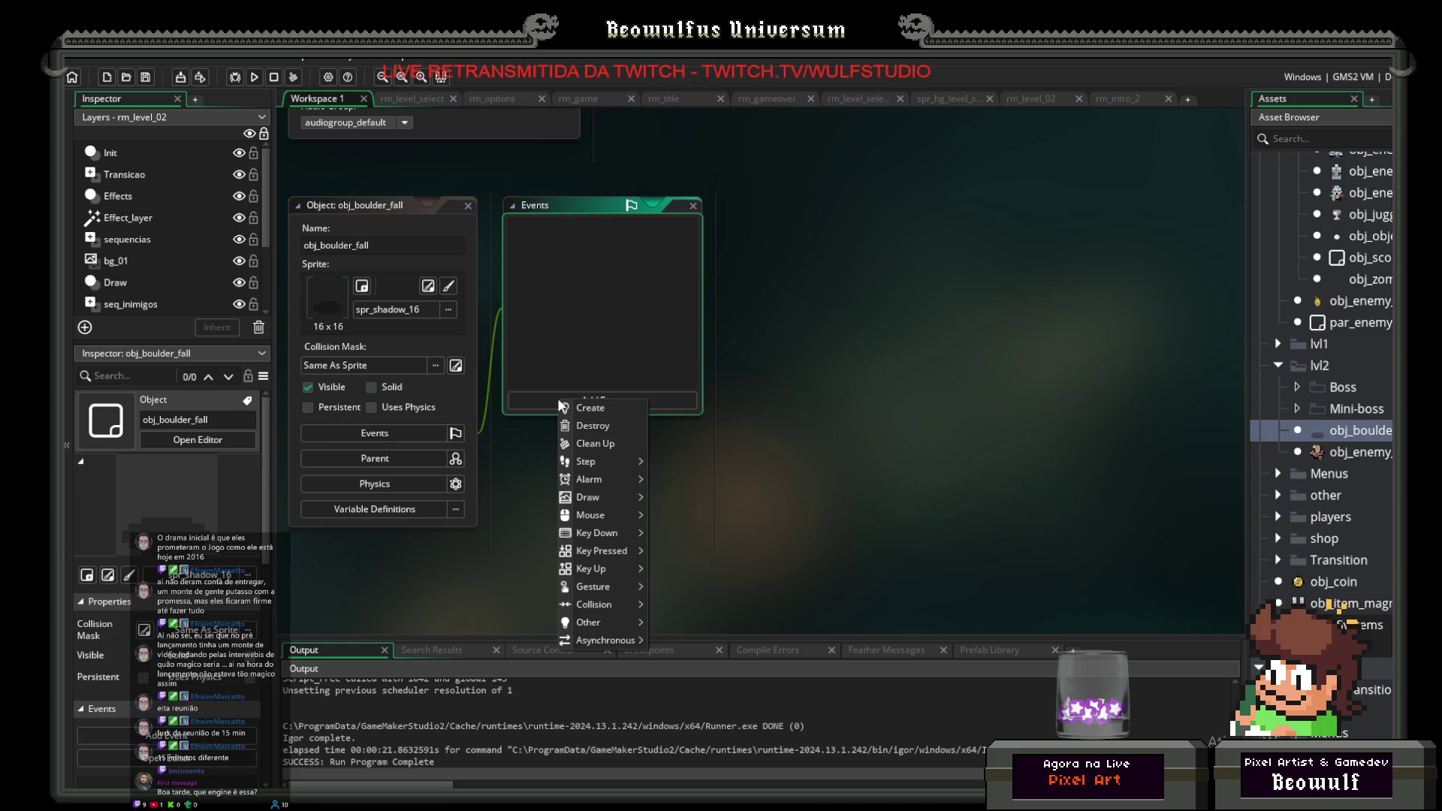
pyautogui.click(565, 365)
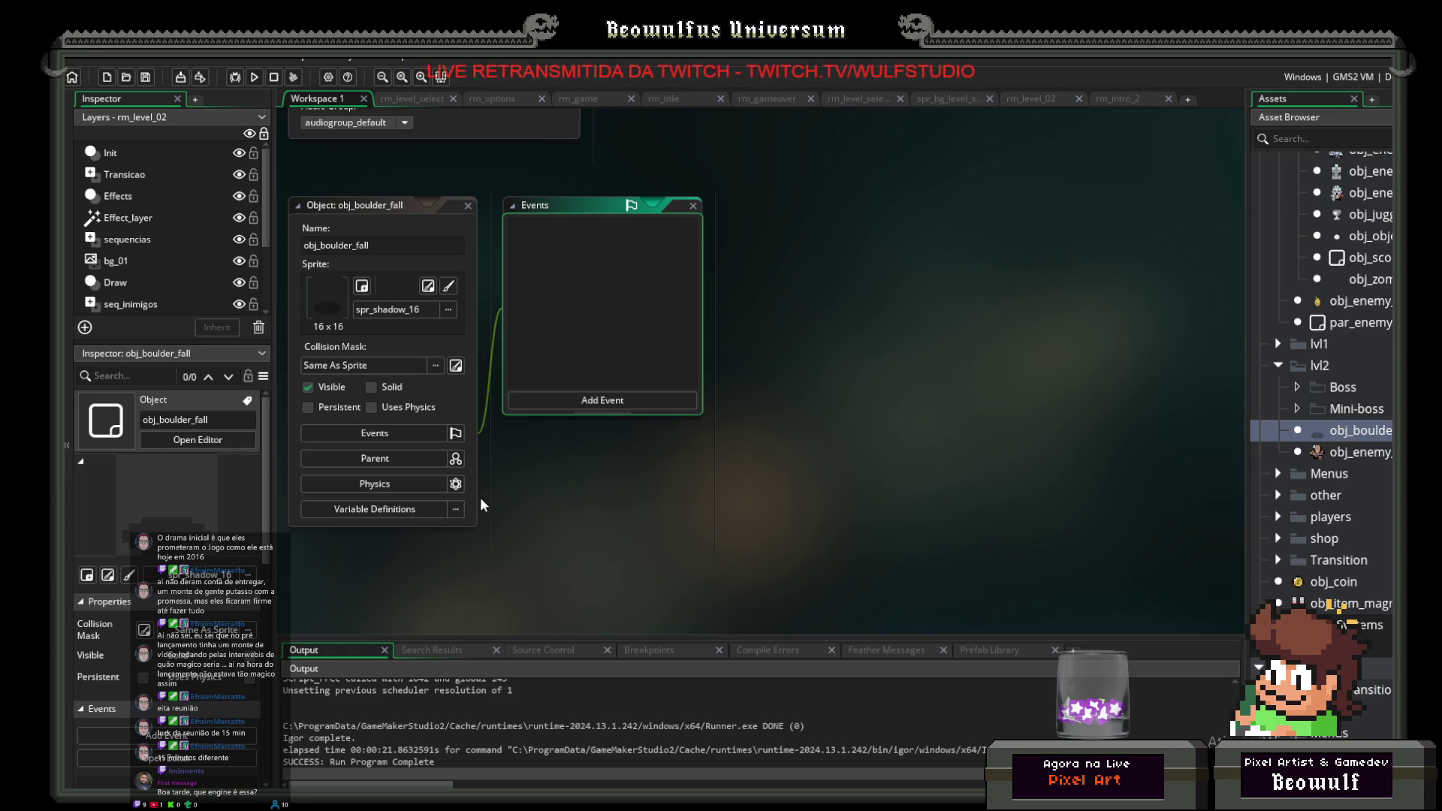
pyautogui.moveTo(180, 808)
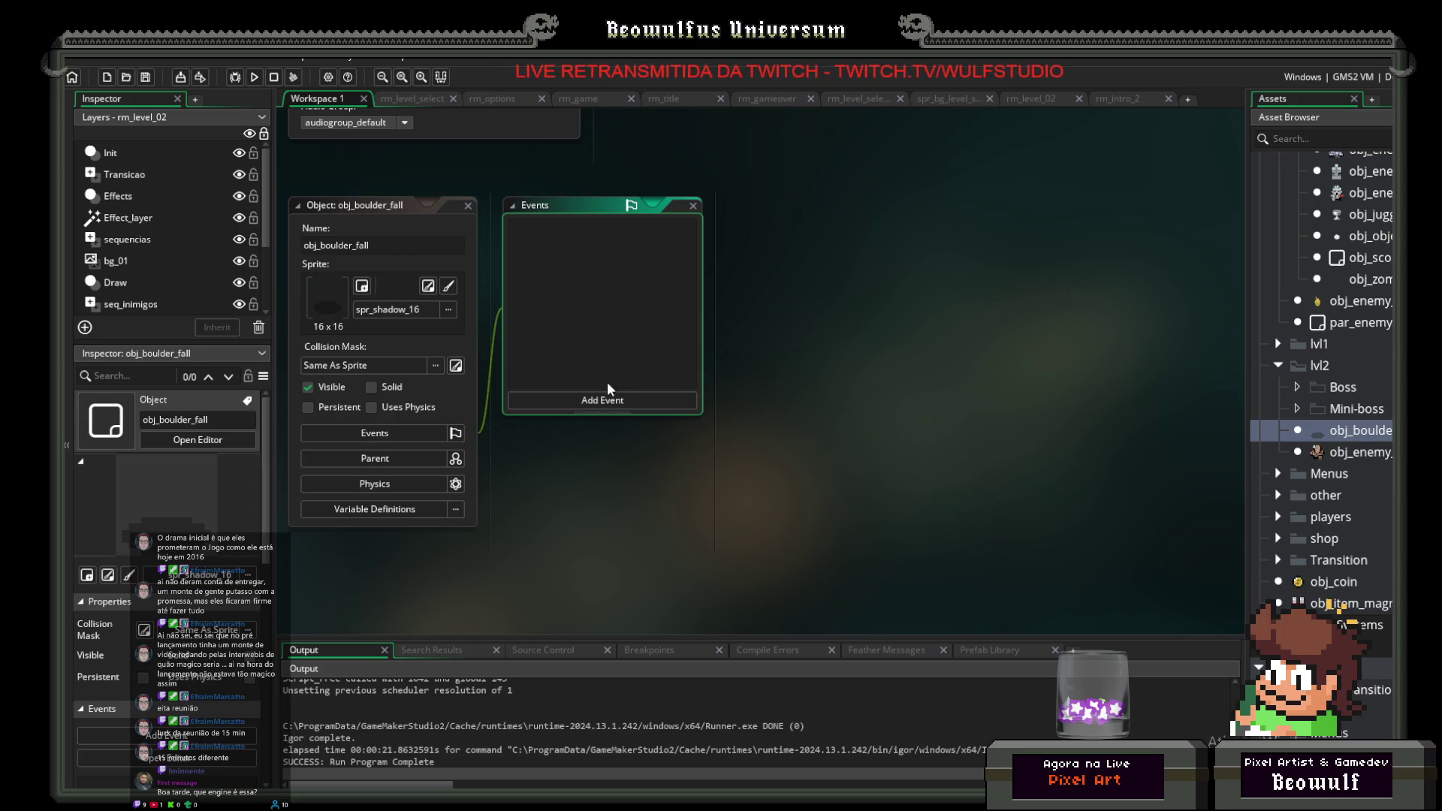
pyautogui.click(613, 400)
pyautogui.click(630, 407)
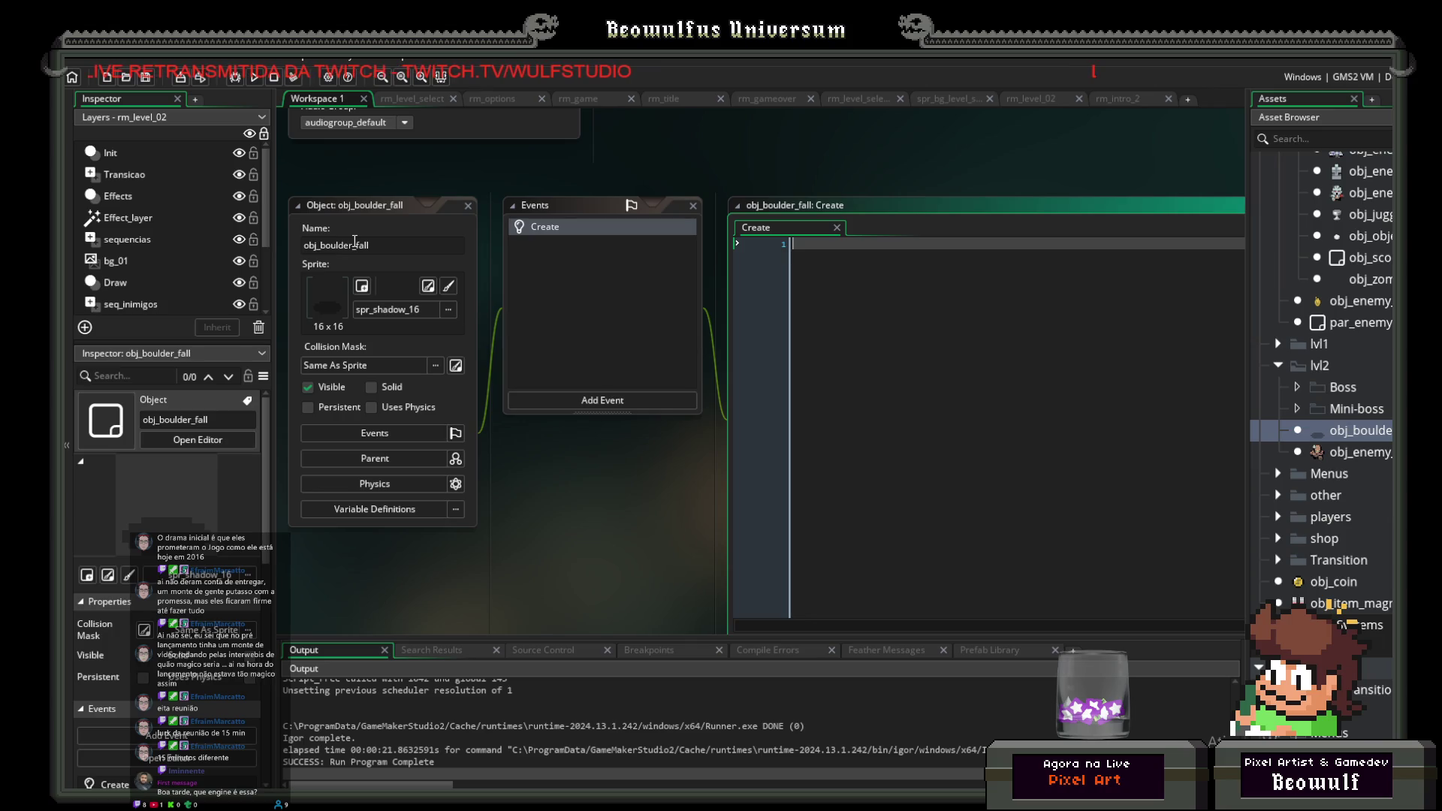
pyautogui.rightClick(1355, 432)
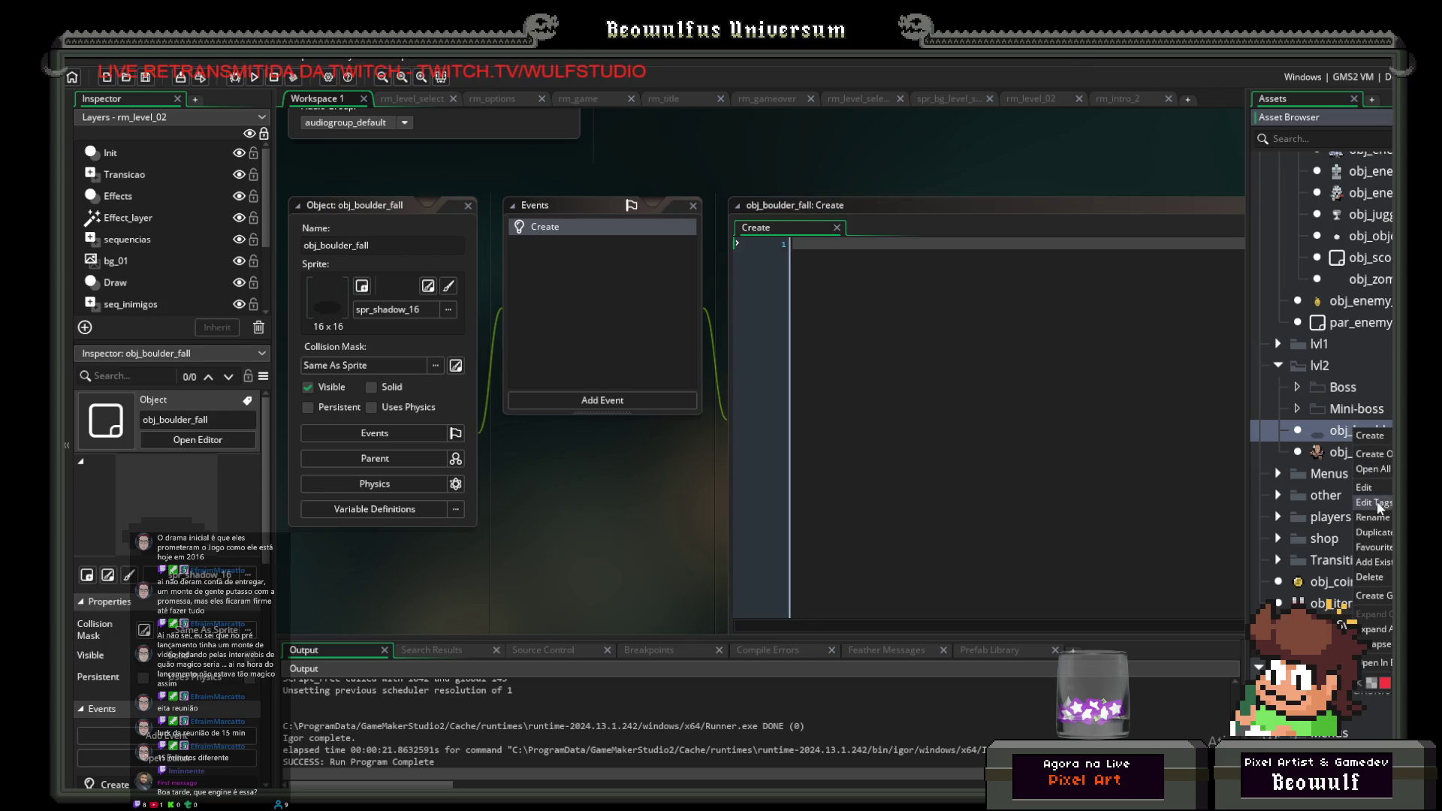
# Step: Duplicate obj_boulder_fall as obj_boulder and open it for editing
pyautogui.click(1373, 532)
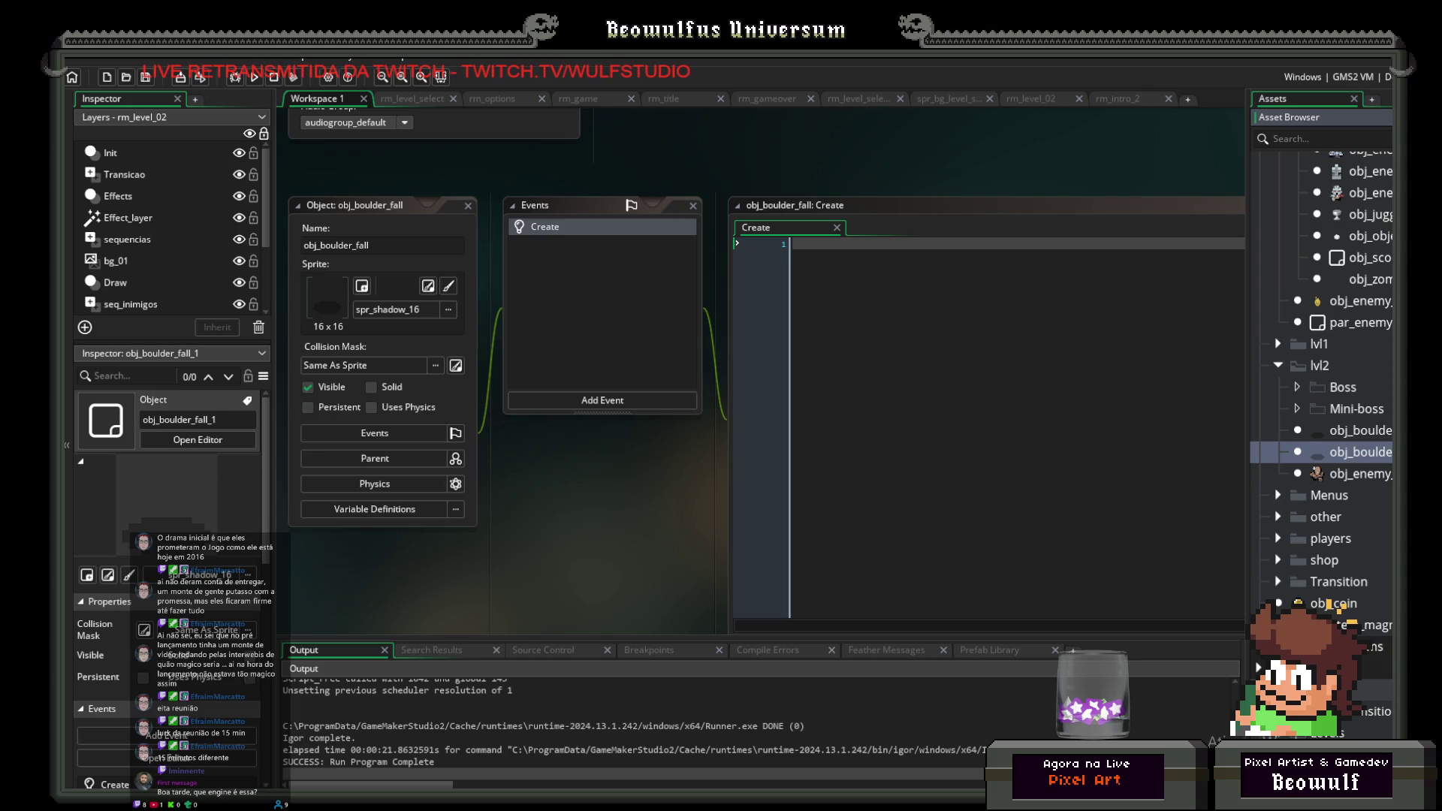
pyautogui.click(1344, 434)
pyautogui.click(1344, 451)
pyautogui.click(1343, 436)
pyautogui.doubleClick(1344, 434)
# Step: Assign the 24x24 spr_small_boulder sprite to obj_boulder
pyautogui.click(421, 308)
pyautogui.doubleClick(647, 346)
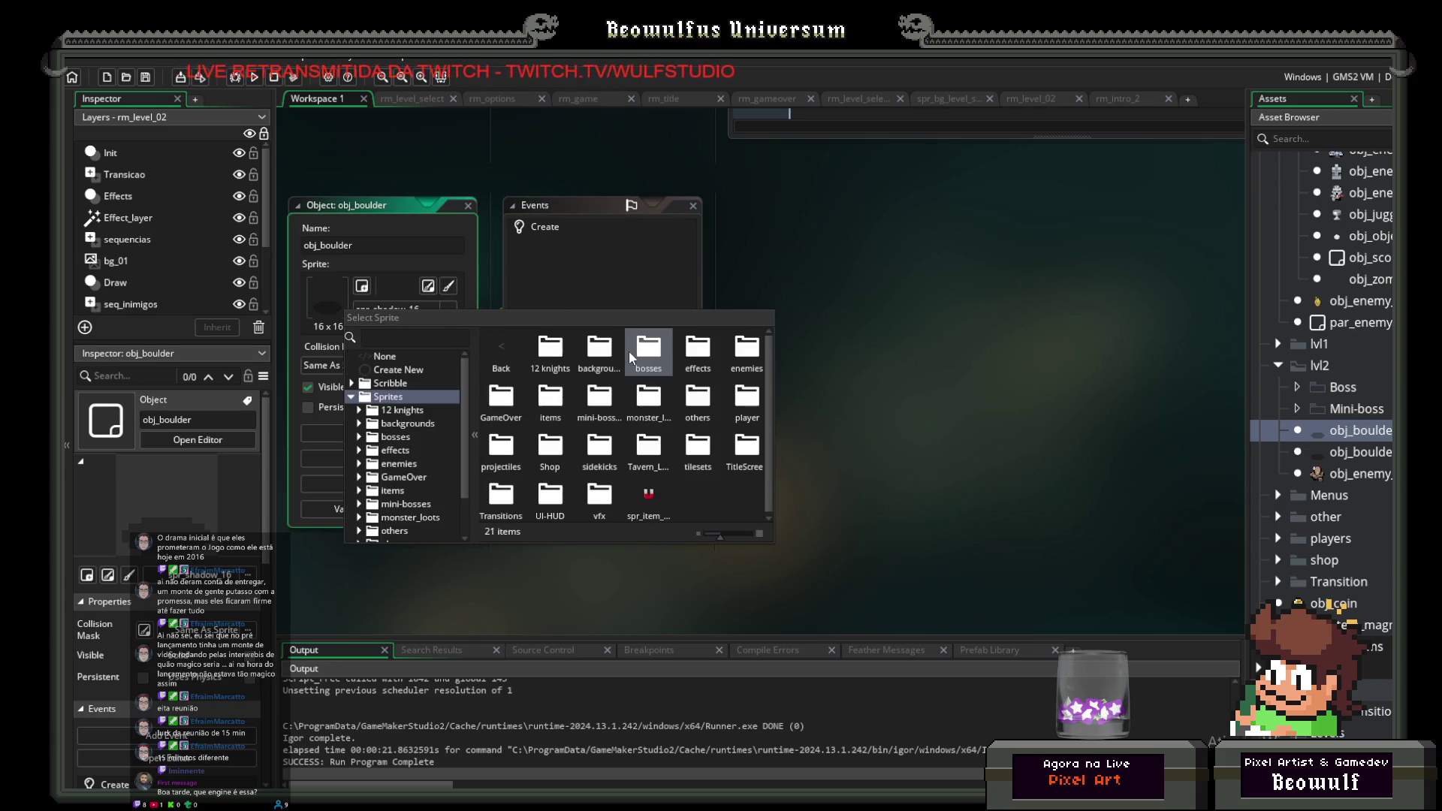
pyautogui.doubleClick(695, 402)
pyautogui.scroll(-1, 661, 431)
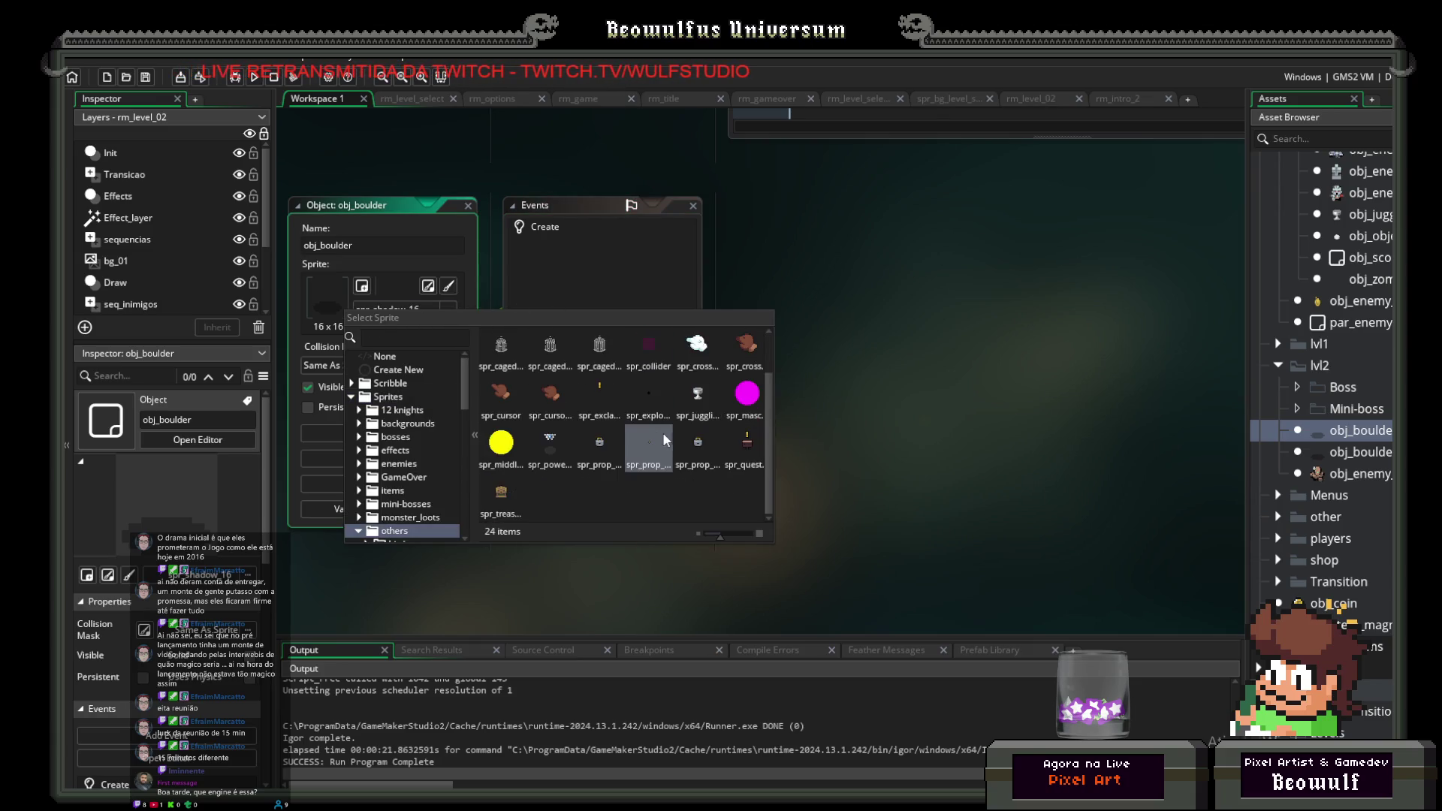
pyautogui.scroll(1, 590, 420)
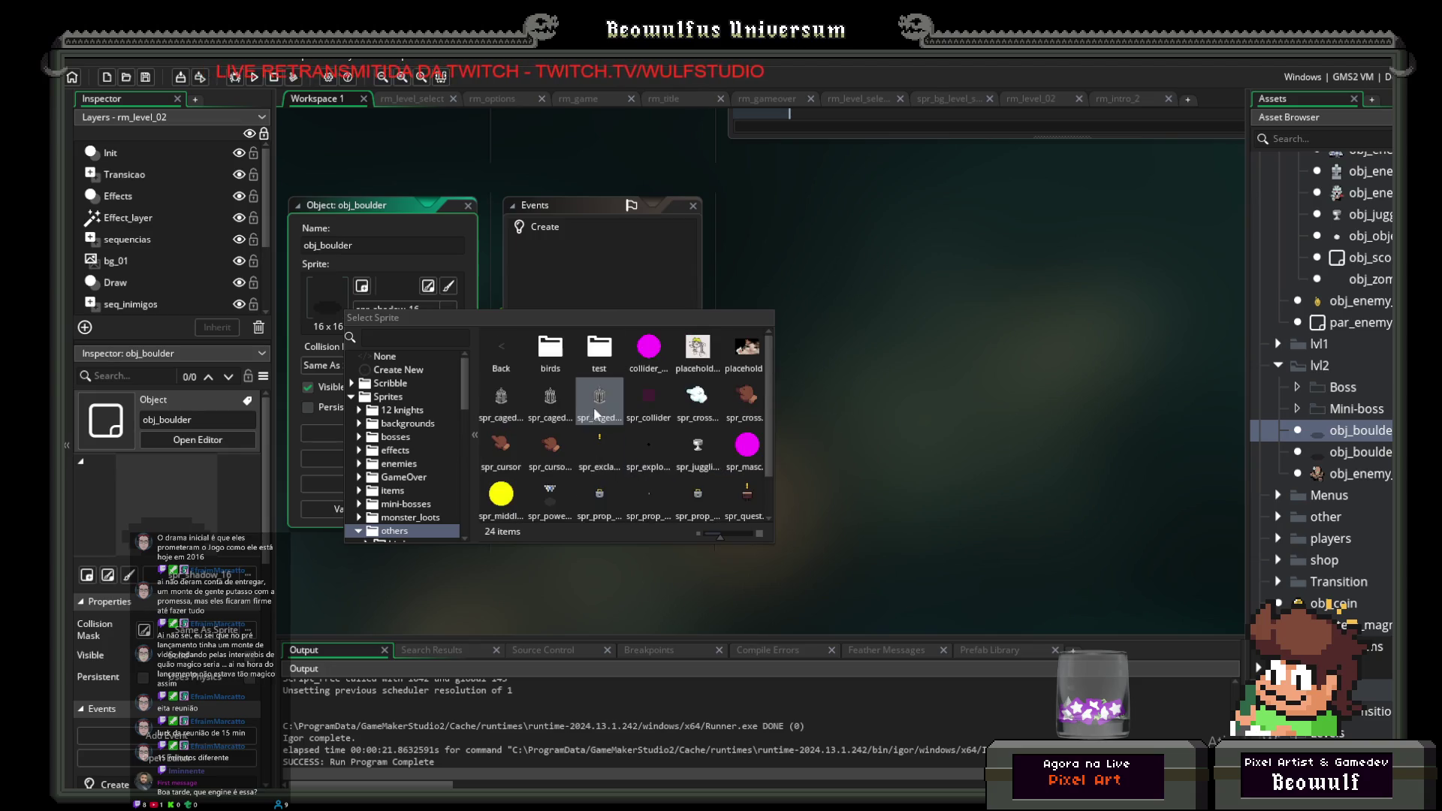
pyautogui.click(500, 348)
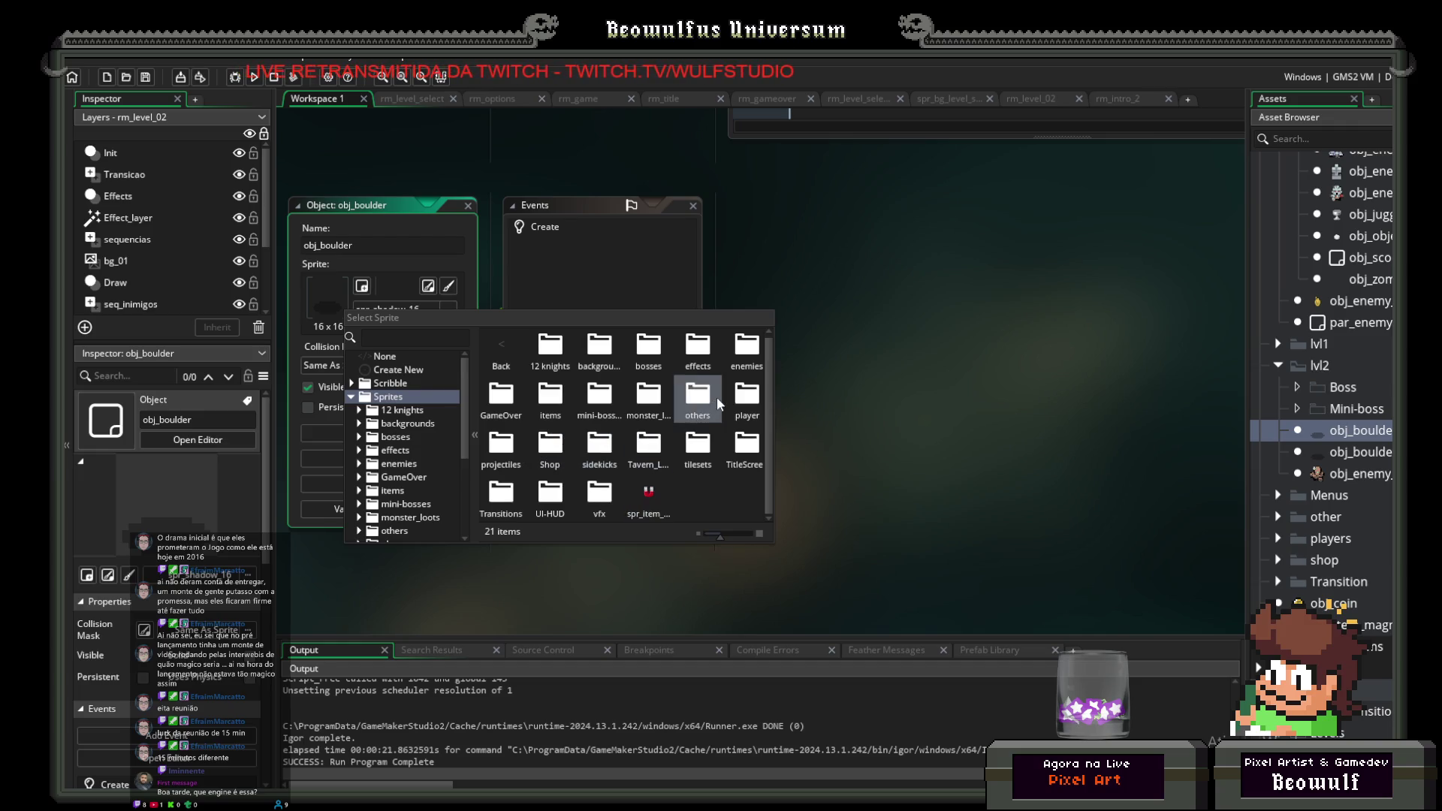
pyautogui.doubleClick(747, 347)
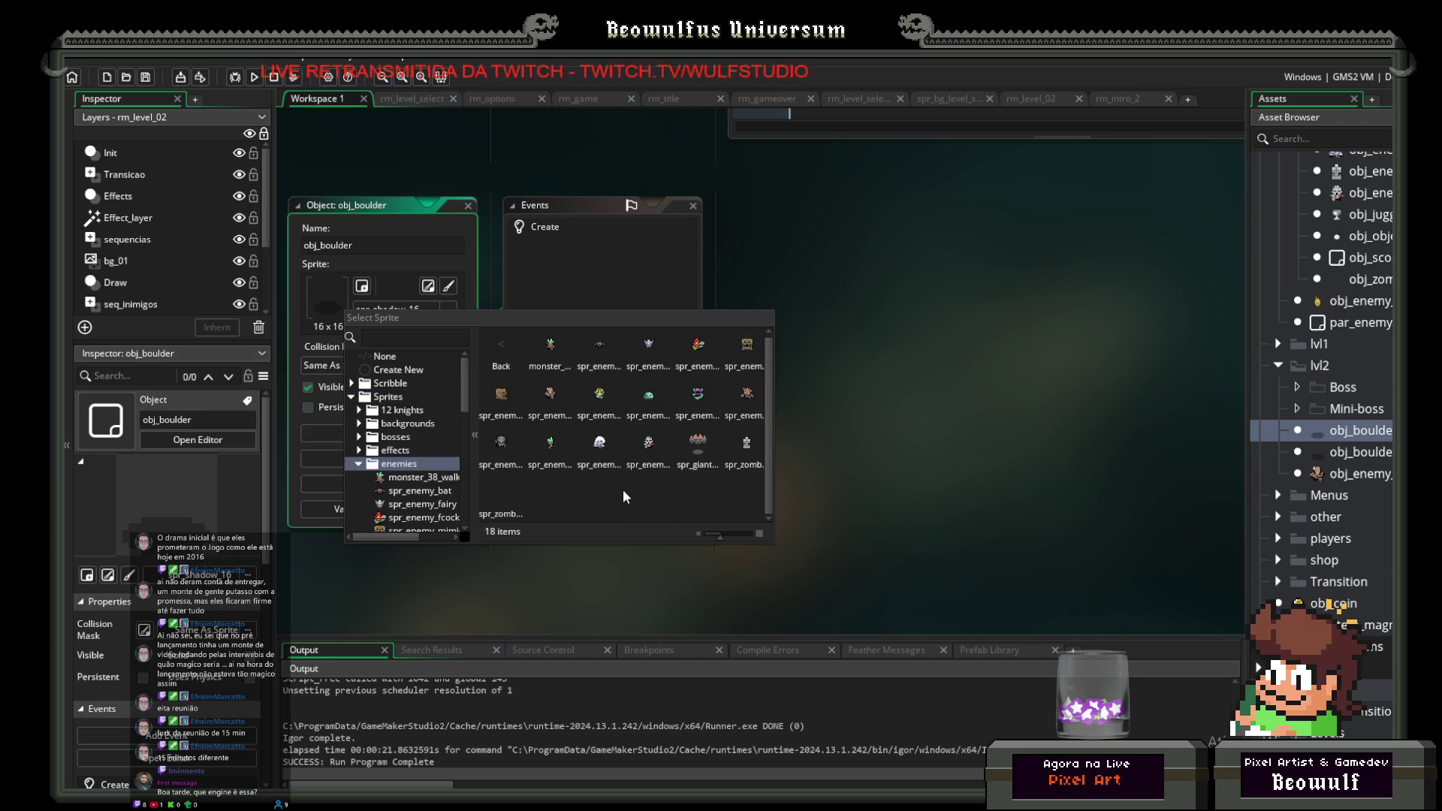
pyautogui.click(492, 350)
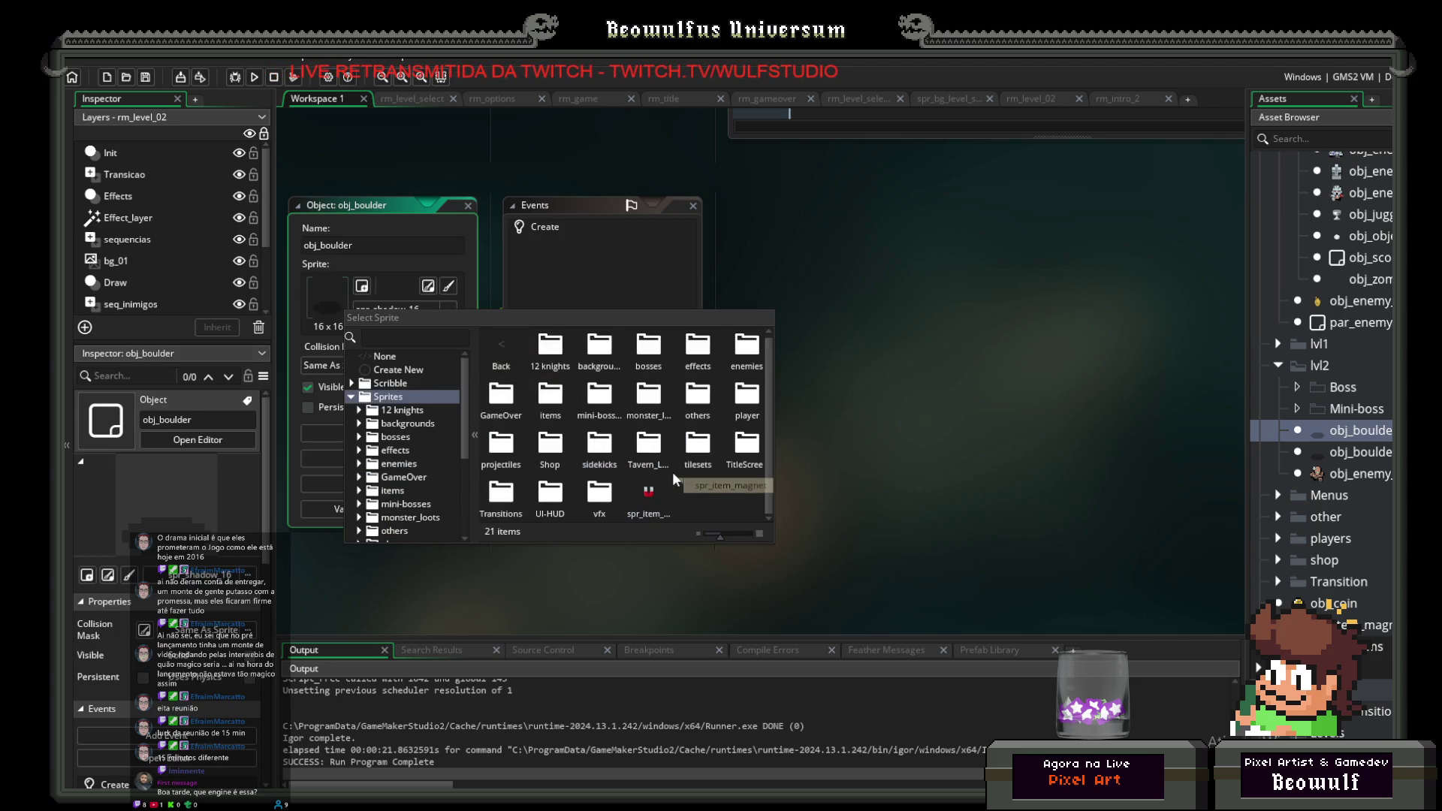
pyautogui.doubleClick(676, 487)
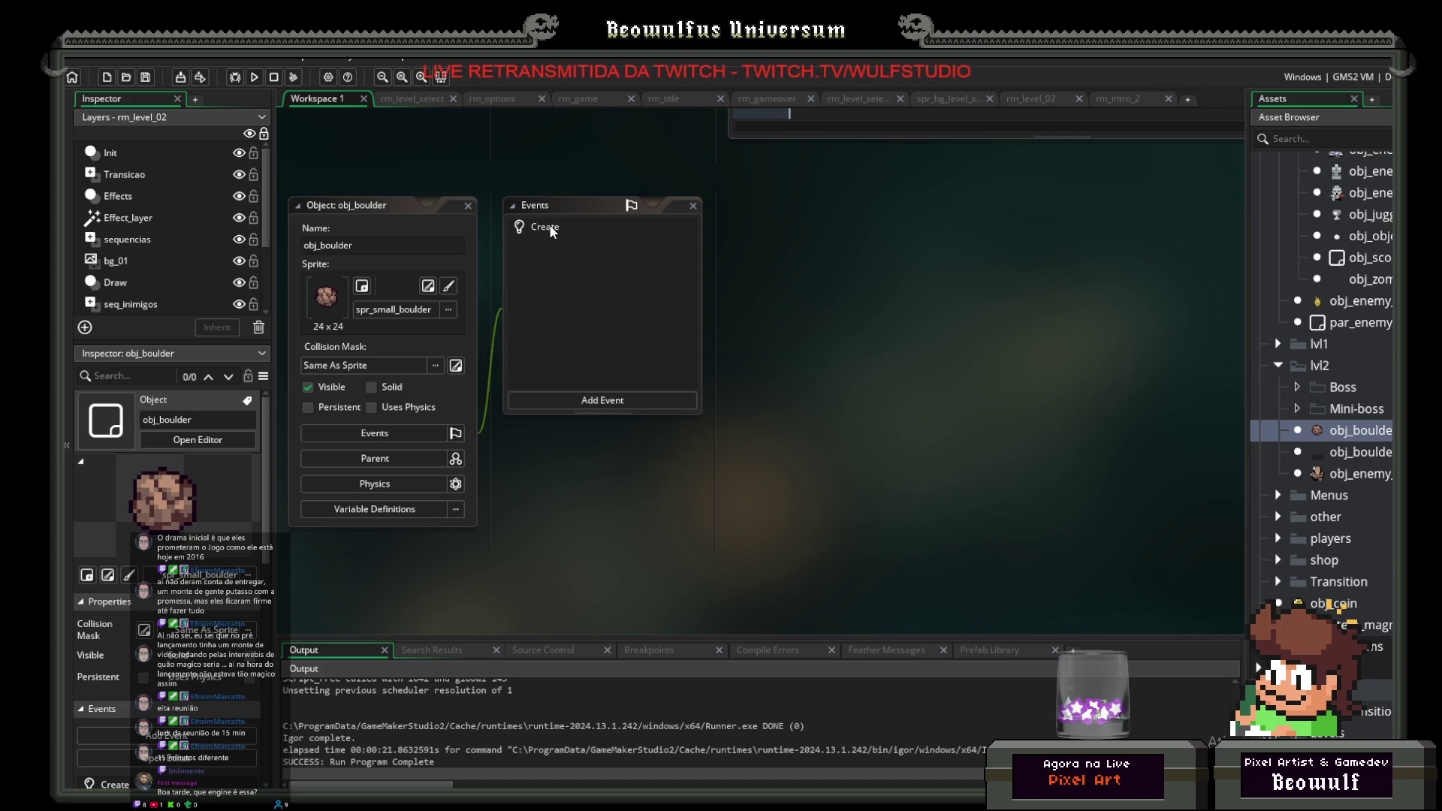
pyautogui.click(568, 399)
# Step: Add a Step event to obj_boulder with image_angle = image_angle+.4;
pyautogui.moveTo(597, 464)
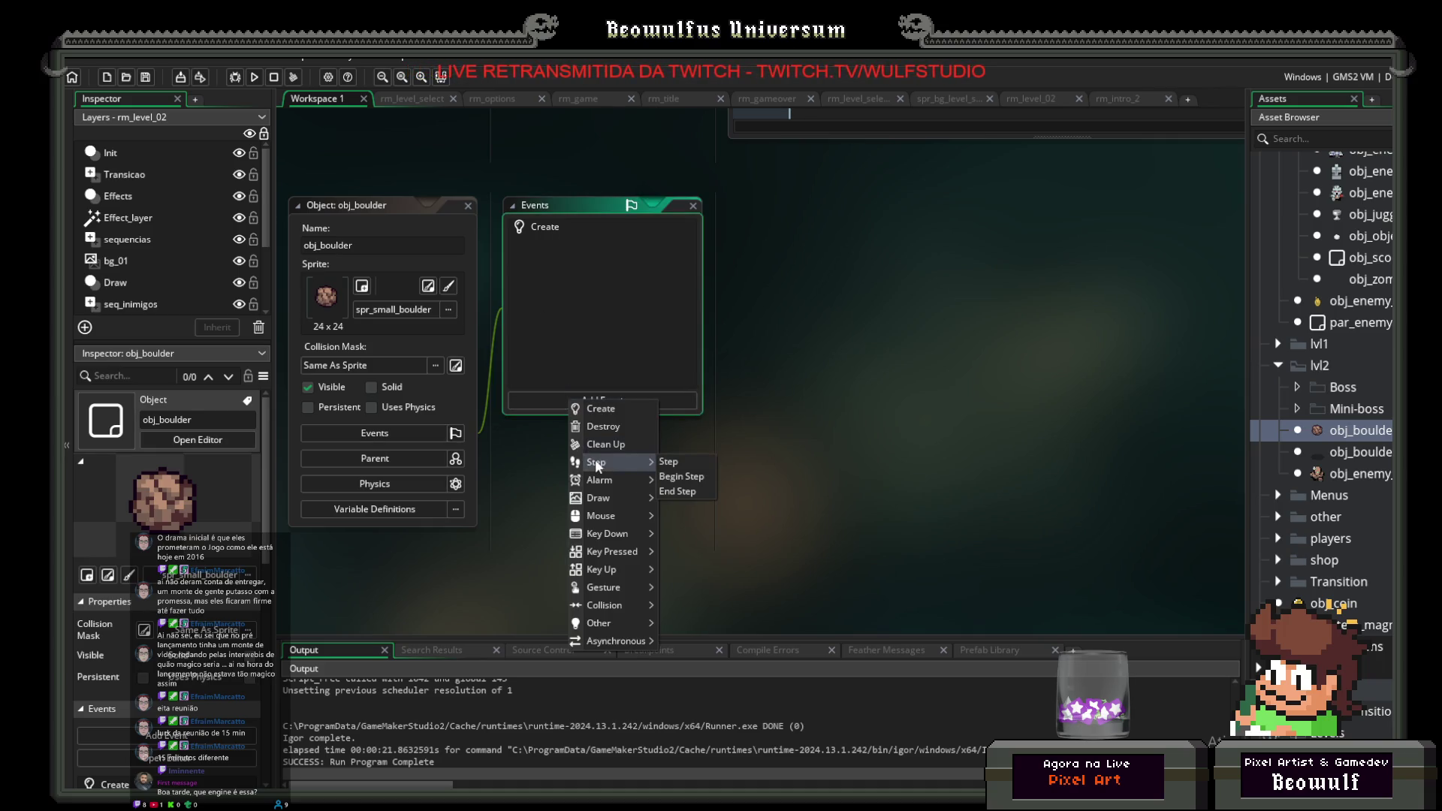
pyautogui.click(669, 463)
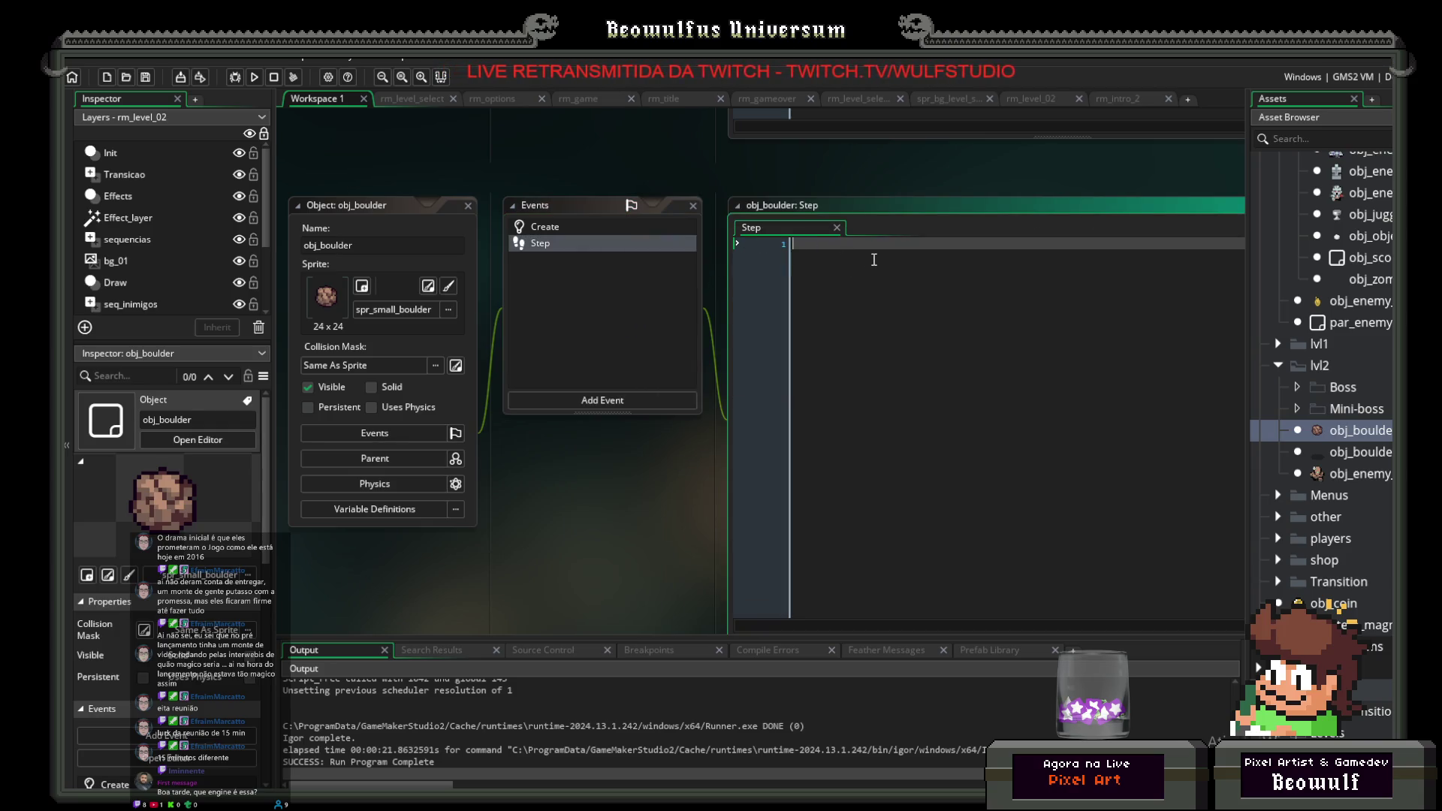
pyautogui.write('image')
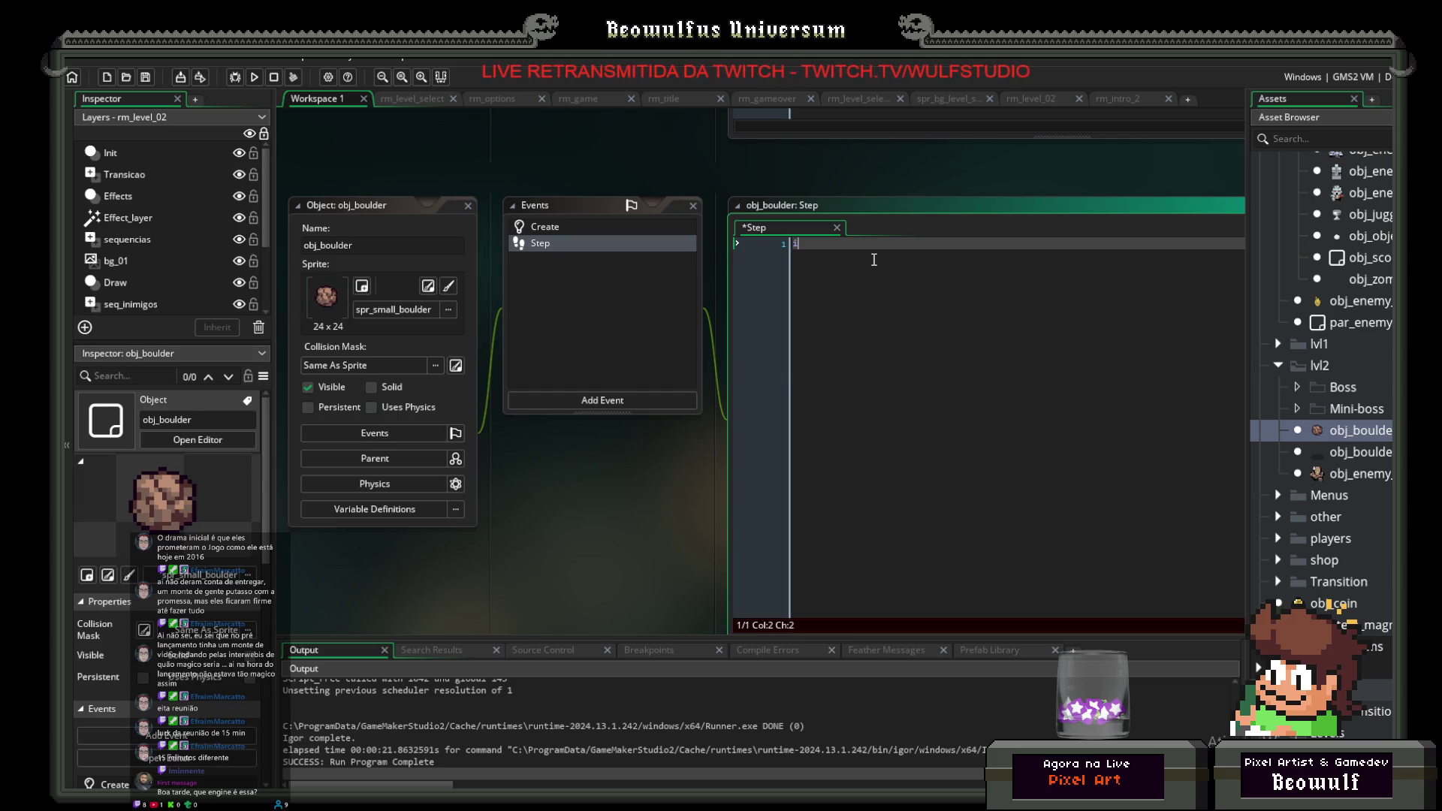
pyautogui.press('Down')
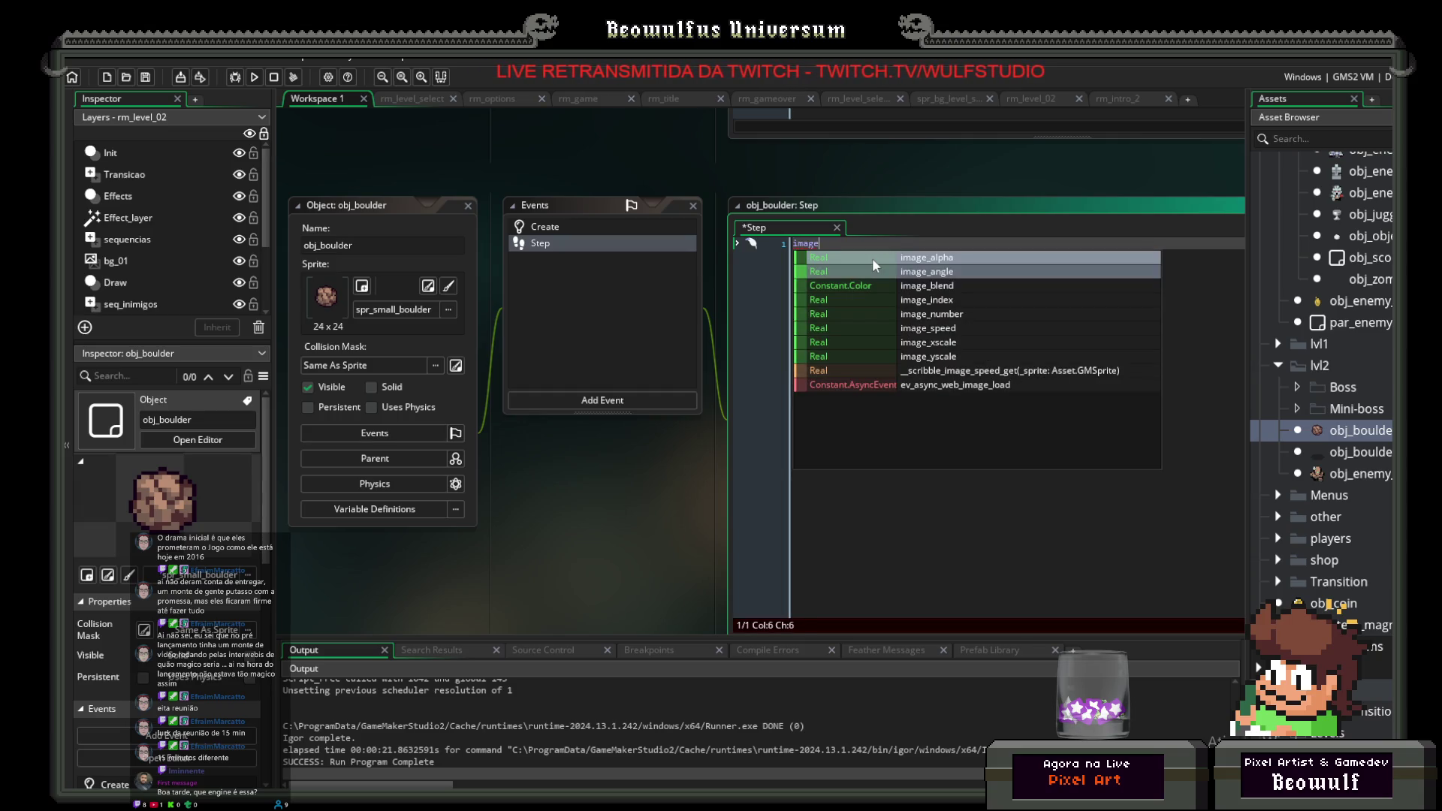
pyautogui.press('Return')
pyautogui.write('= ')
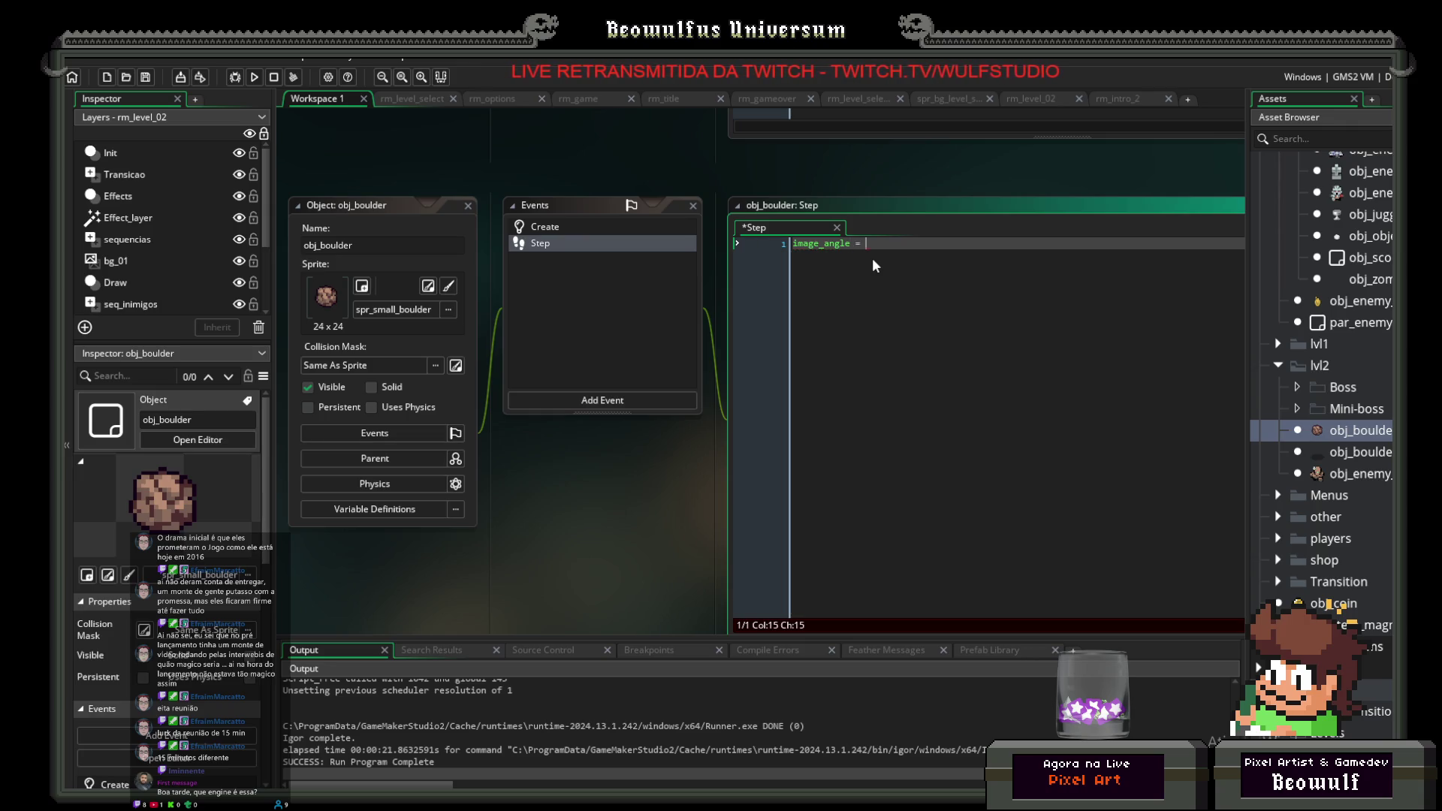
pyautogui.write('image')
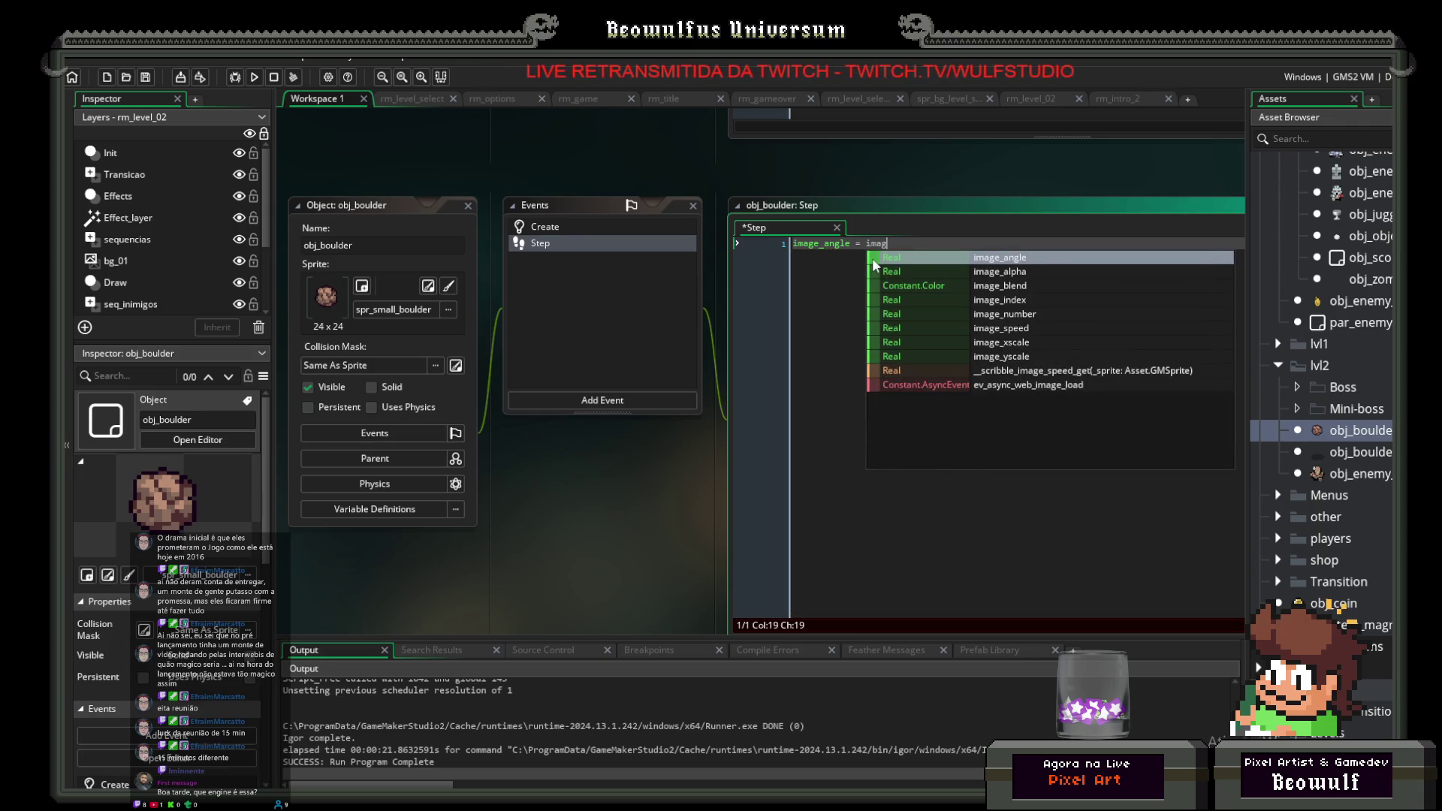
pyautogui.press('Down')
pyautogui.press('Return')
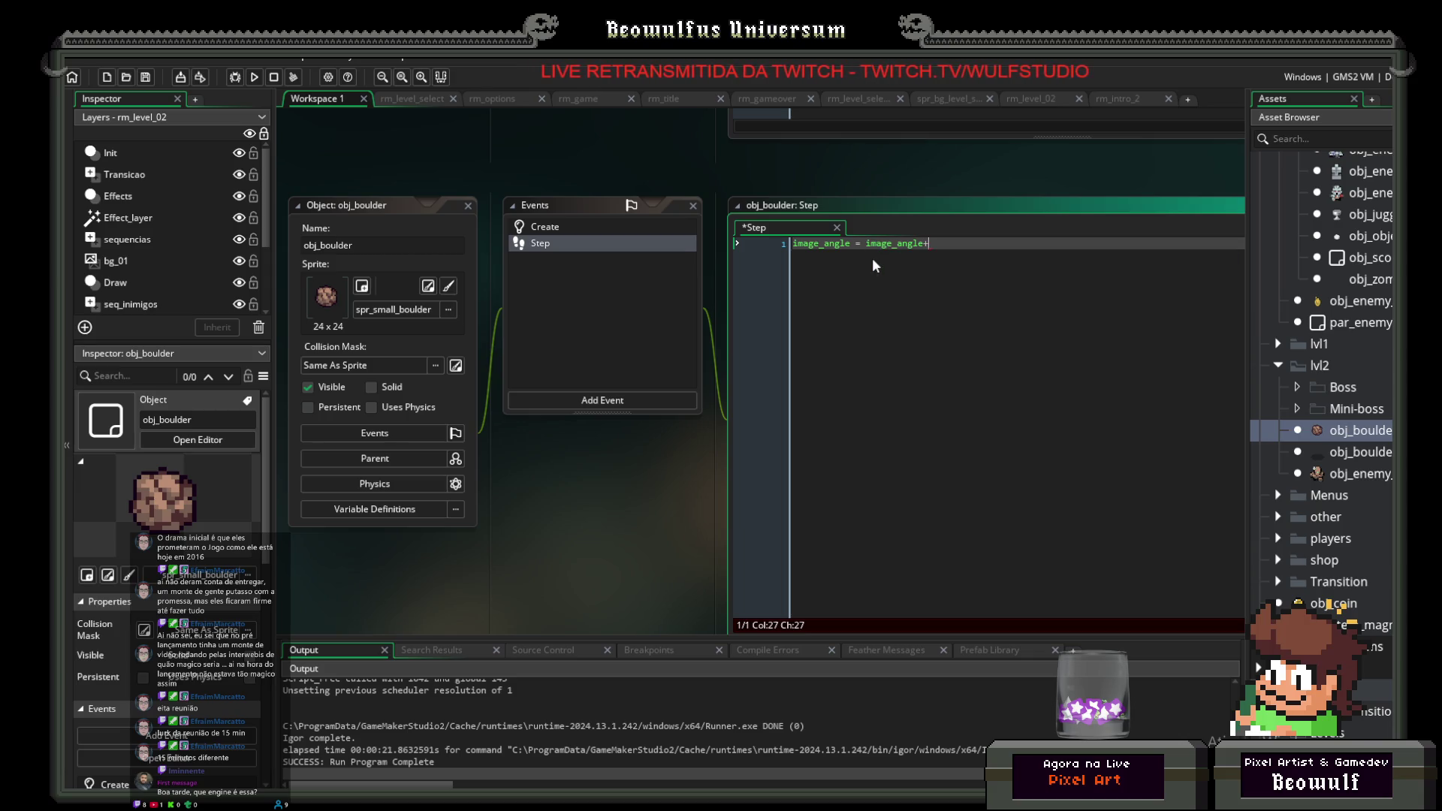
pyautogui.write('.4;')
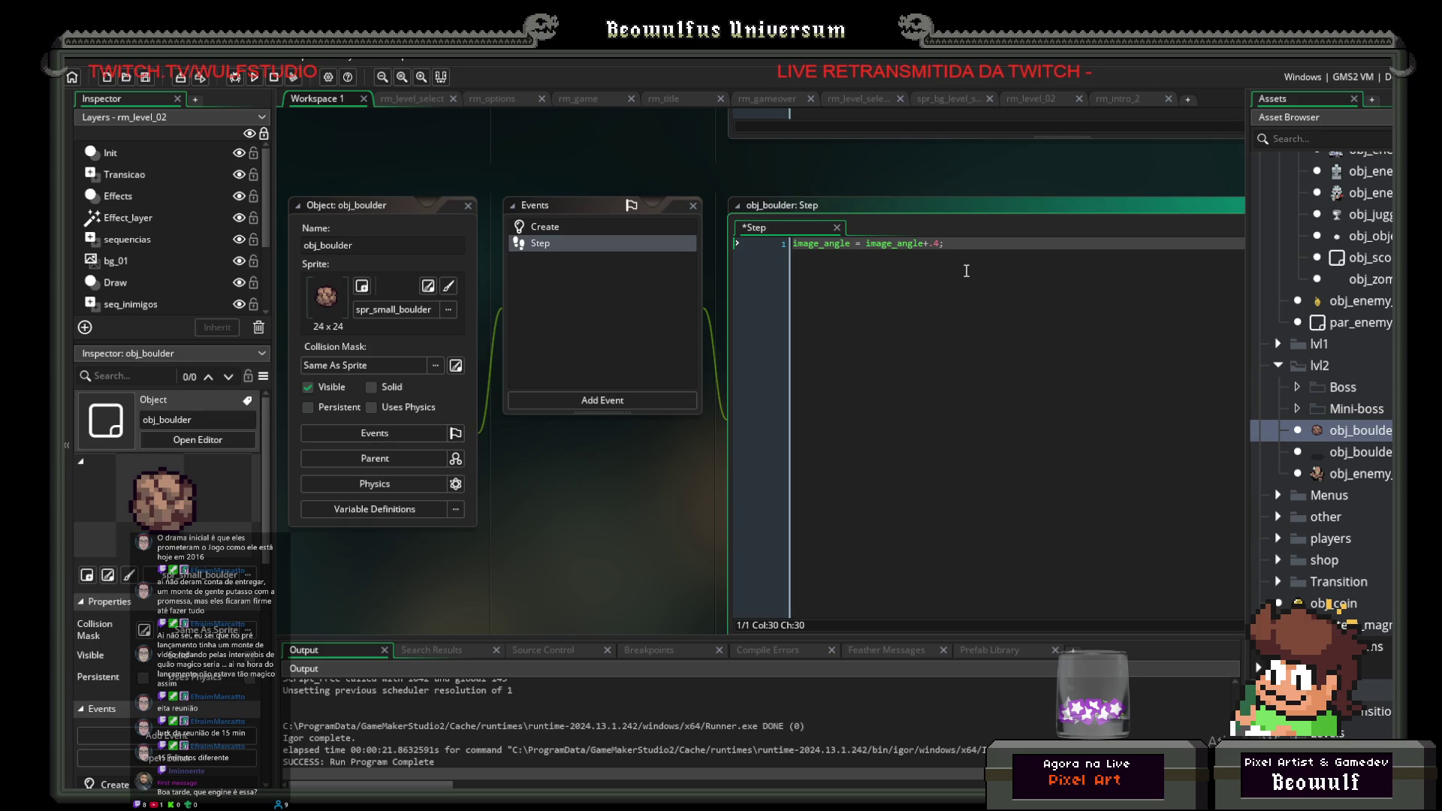
# Step: Leave a blank line and begin the collision check with if(place_meeting(
pyautogui.press('Return')
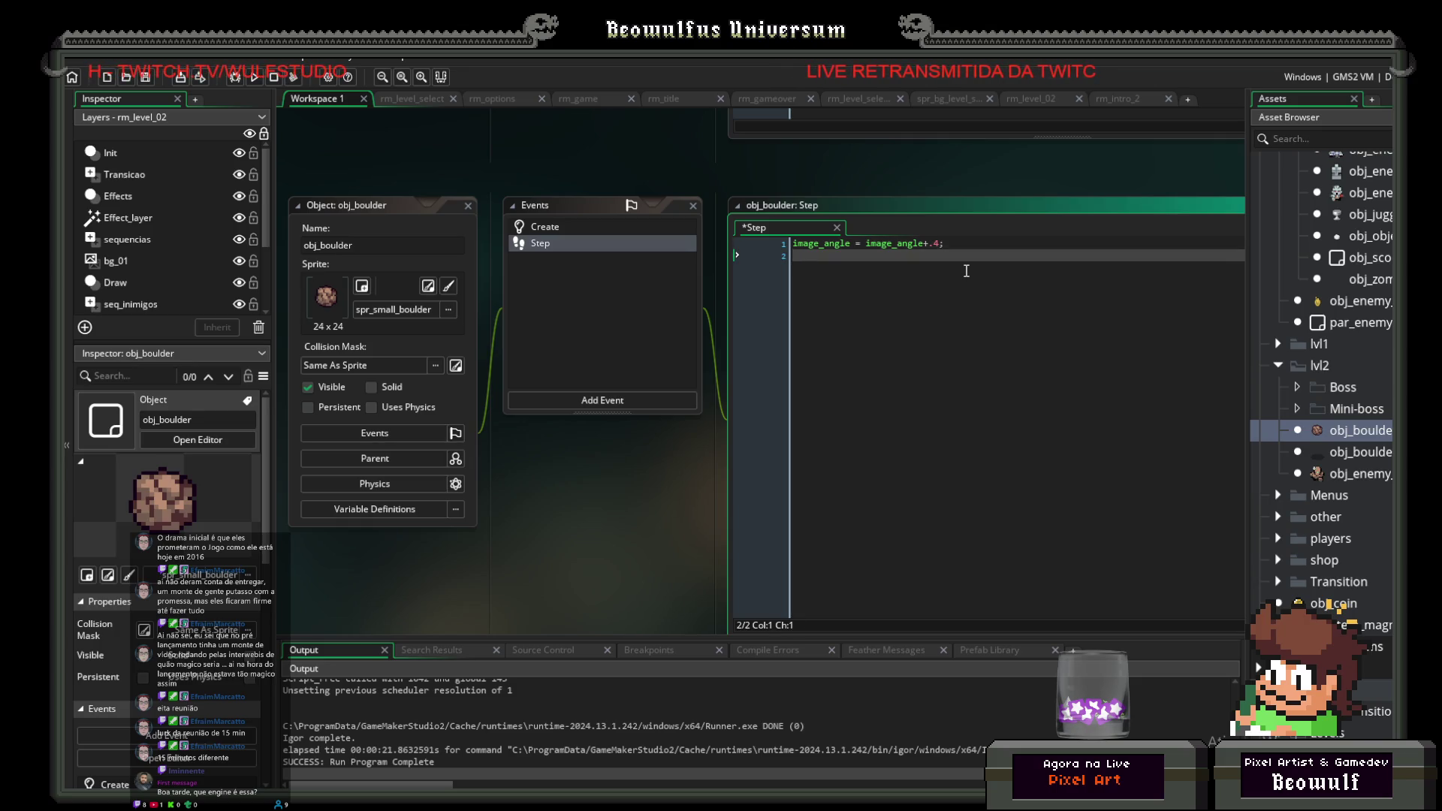
pyautogui.press('Return')
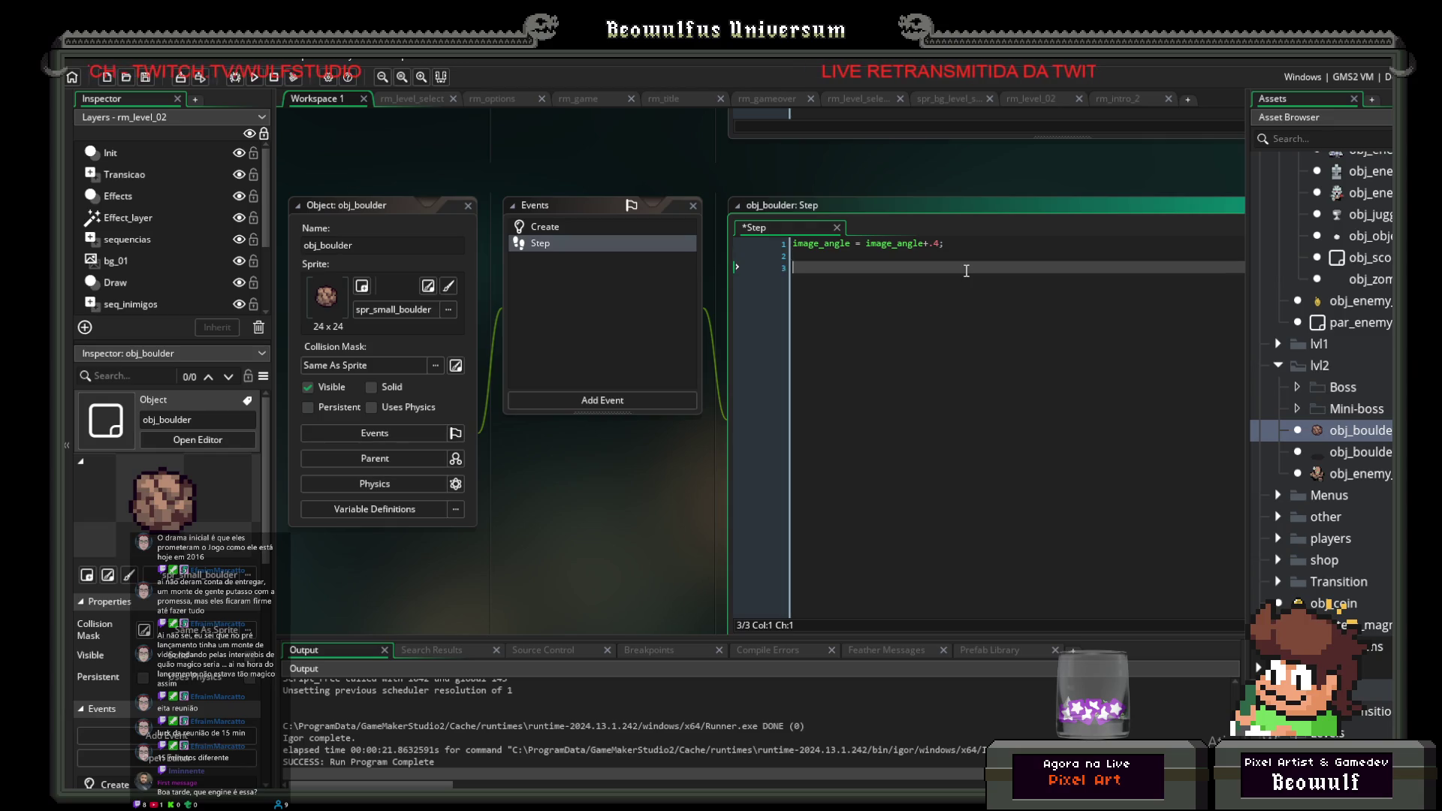
pyautogui.write('if(place_m')
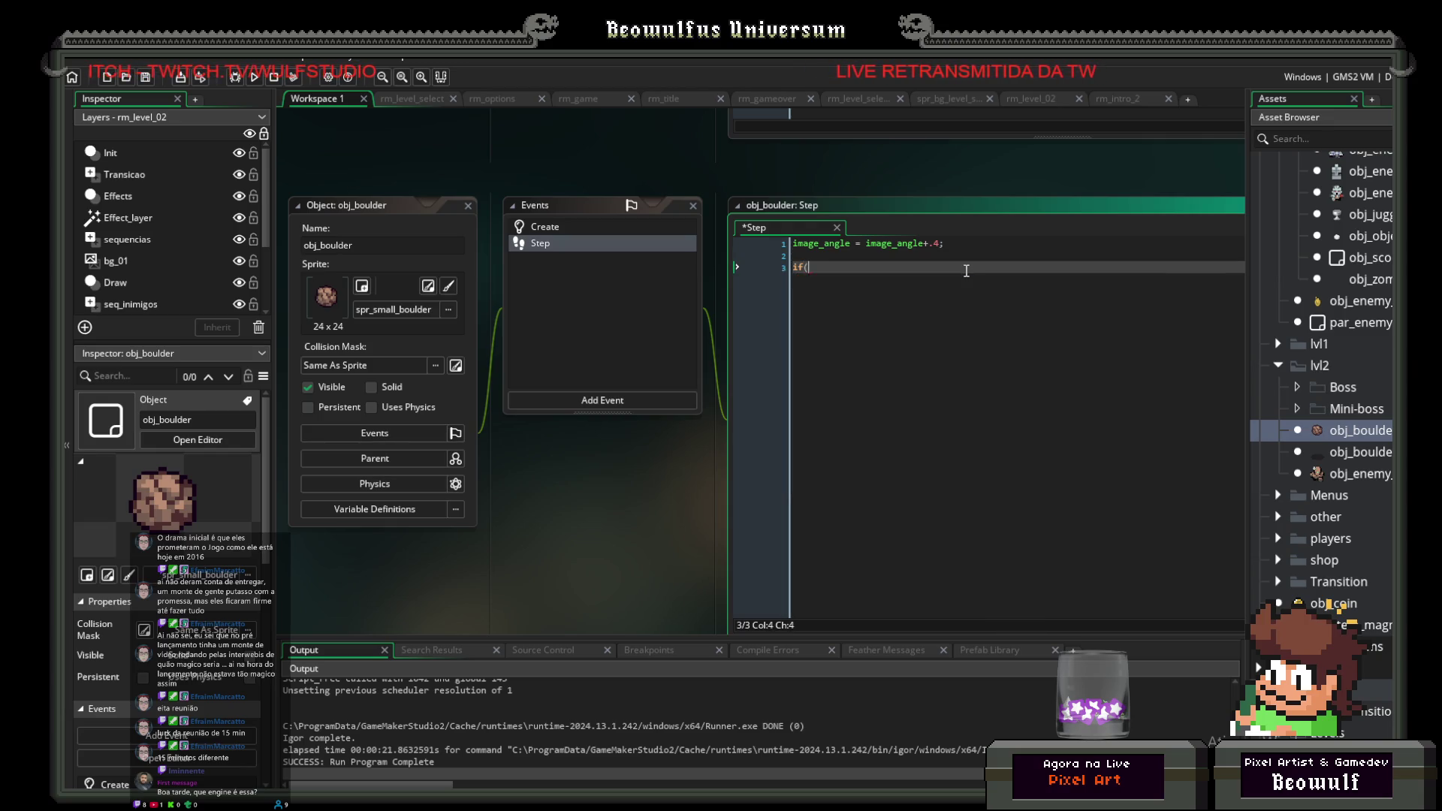
pyautogui.write('eeting(')
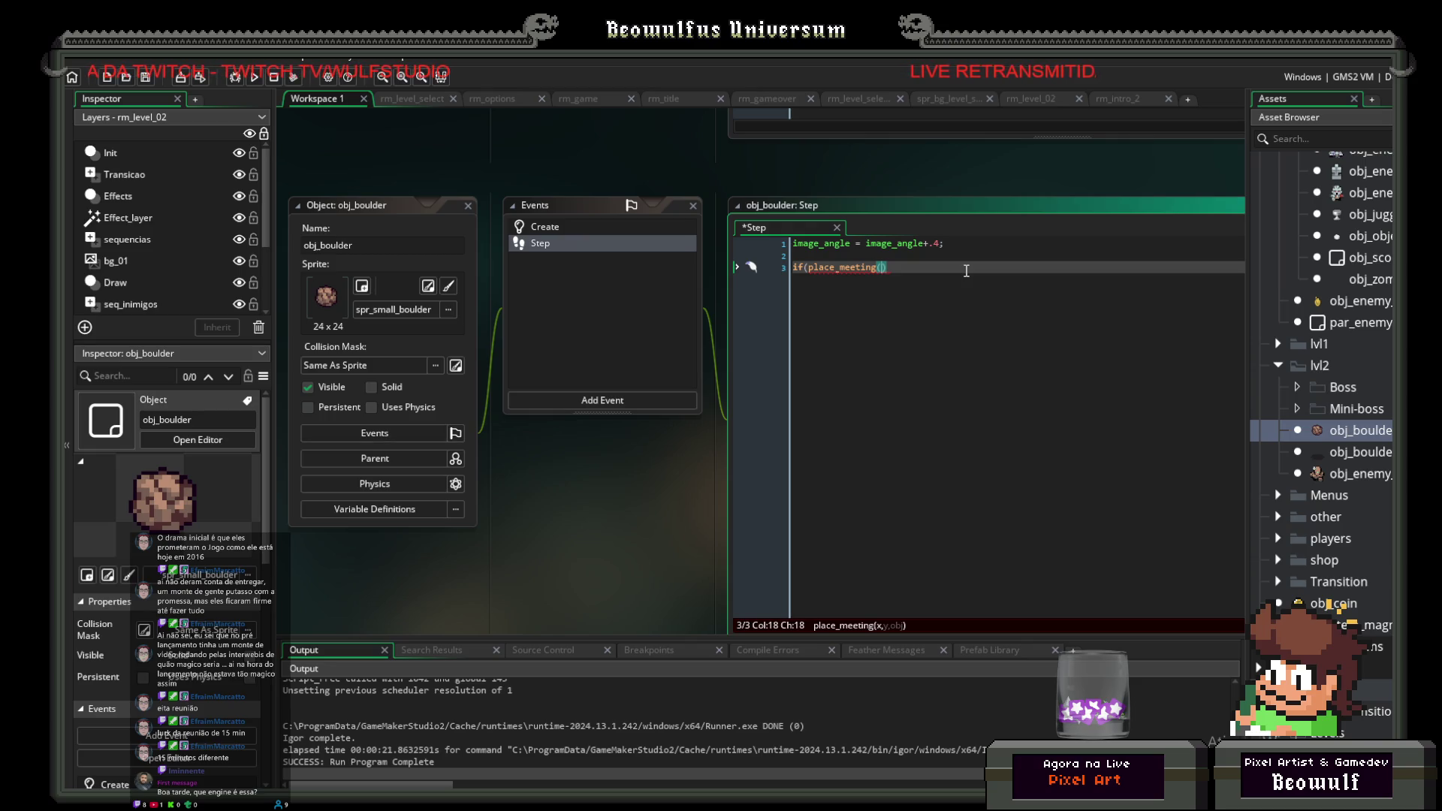
# Step: Complete the condition place_meeting(x,y,obj_boulder_fall) and add an empty brace block below it
pyautogui.write('x,')
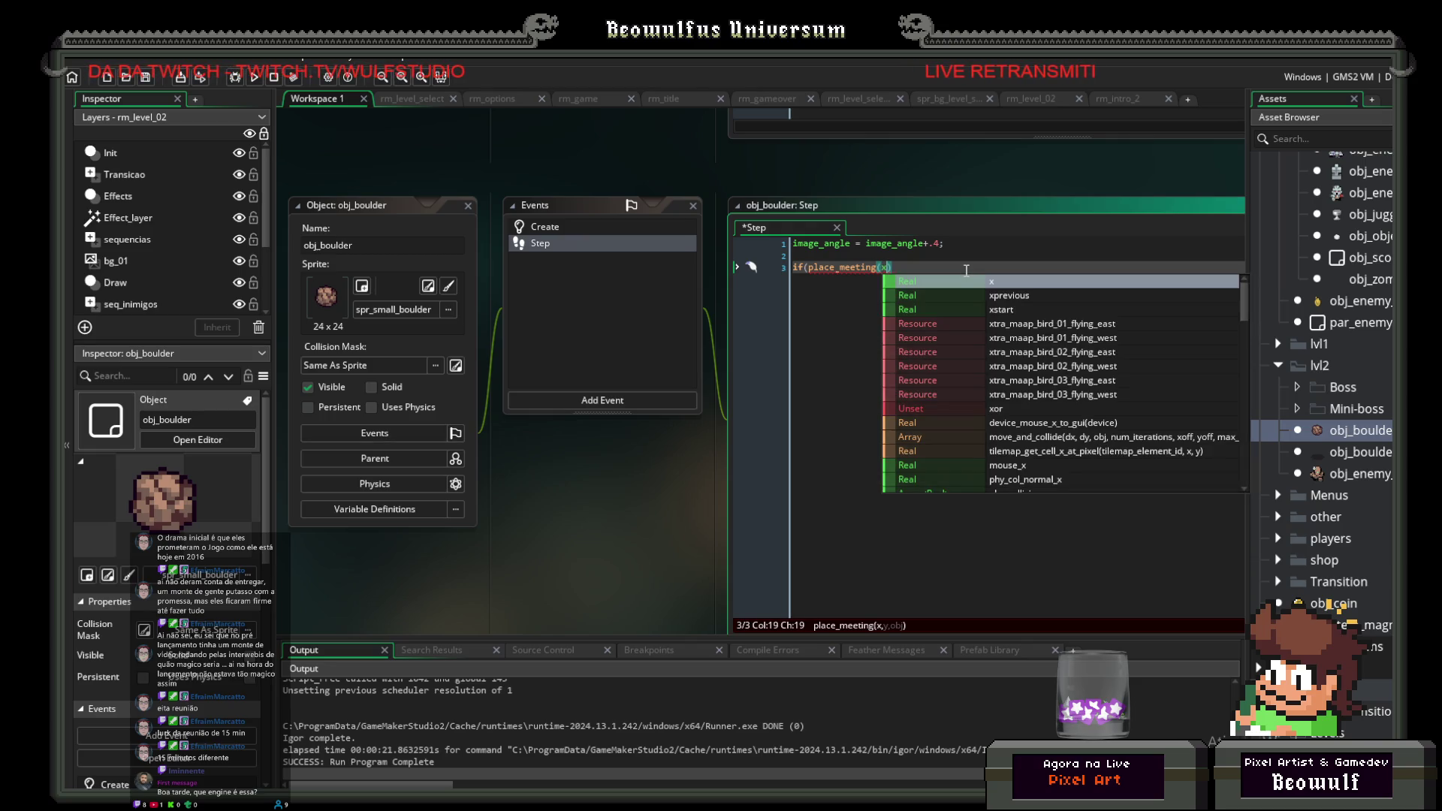
pyautogui.write('y,')
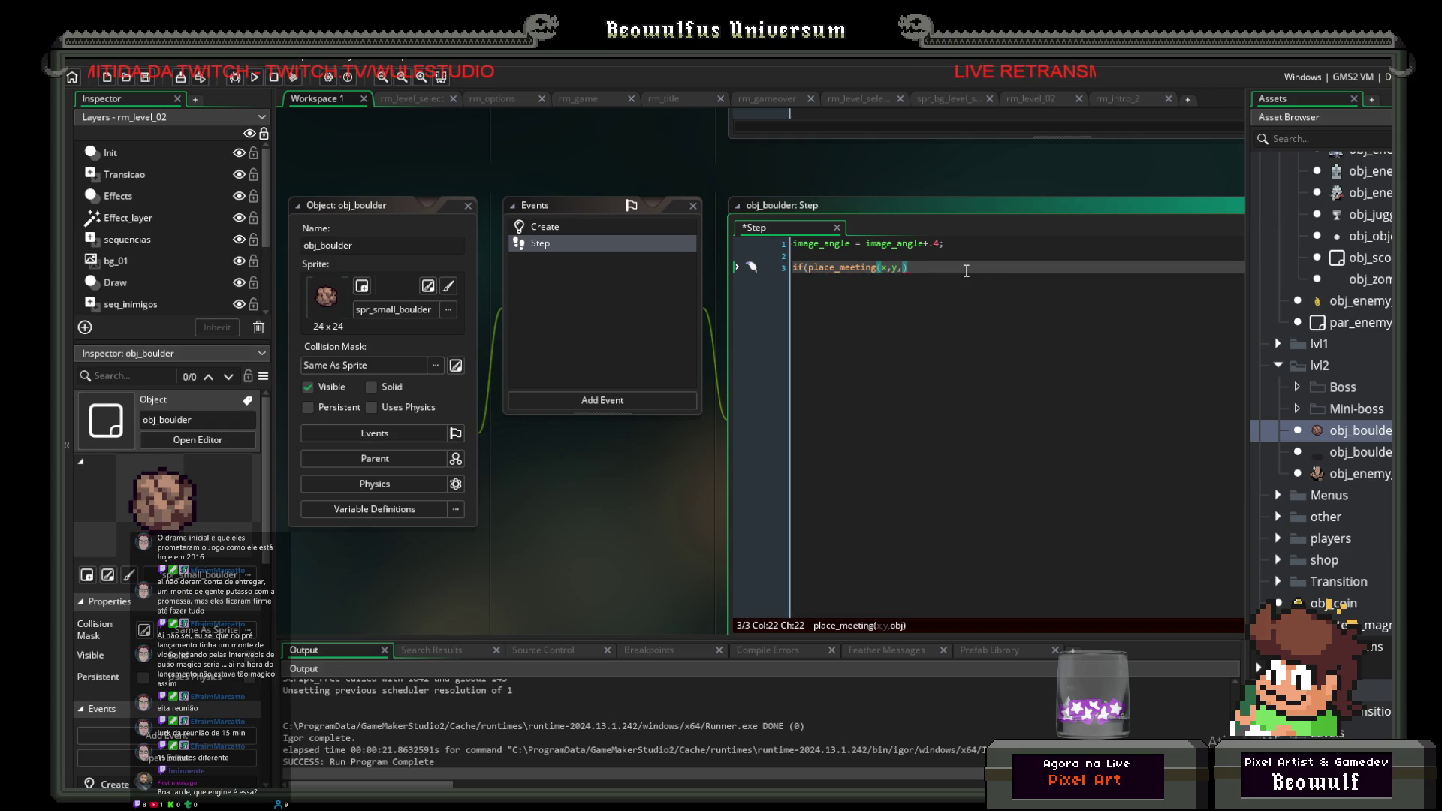
pyautogui.write('obj_boul')
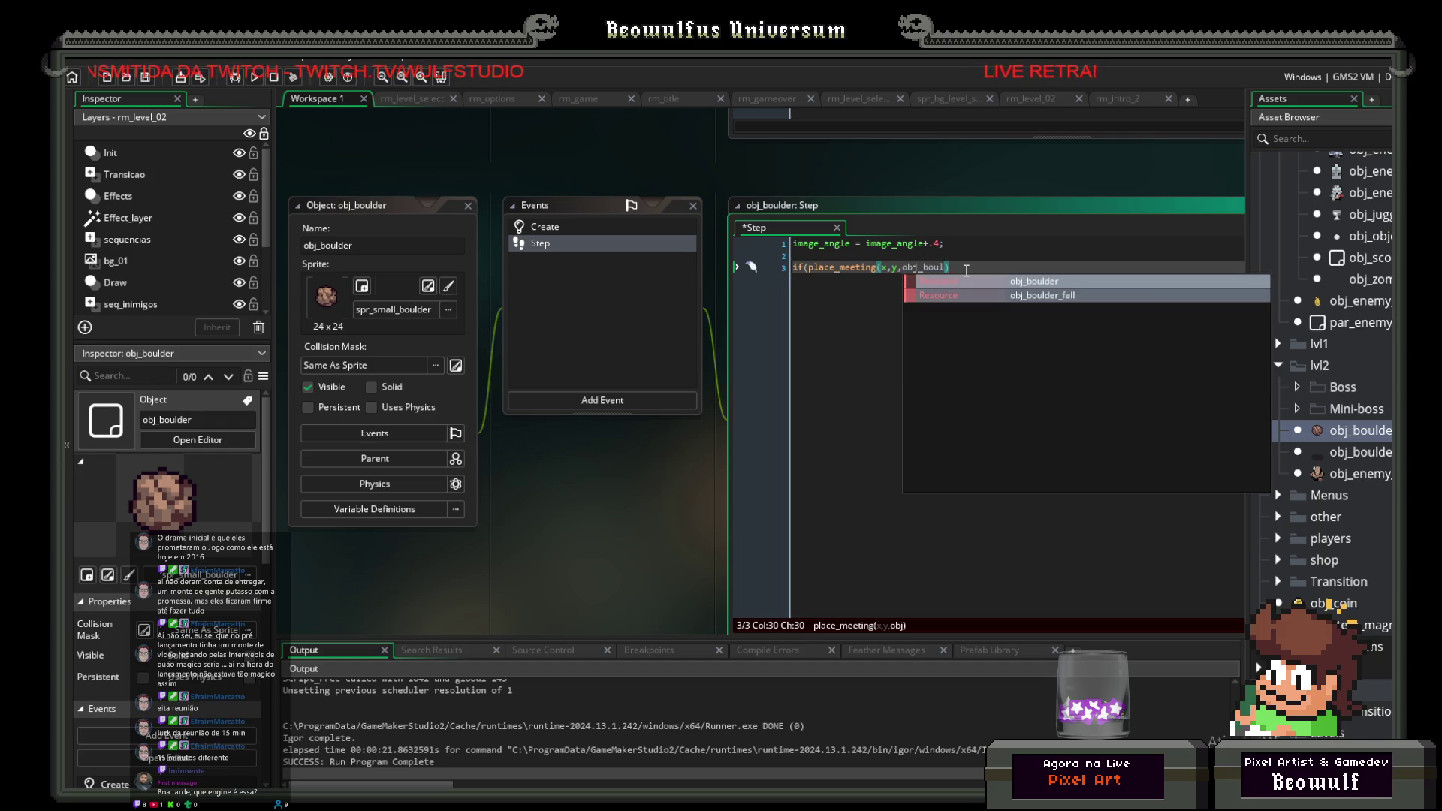
pyautogui.press('Down')
pyautogui.press('Return')
pyautogui.write('))')
pyautogui.press('Return')
pyautogui.write('{')
pyautogui.press('Return')
pyautogui.press('Return')
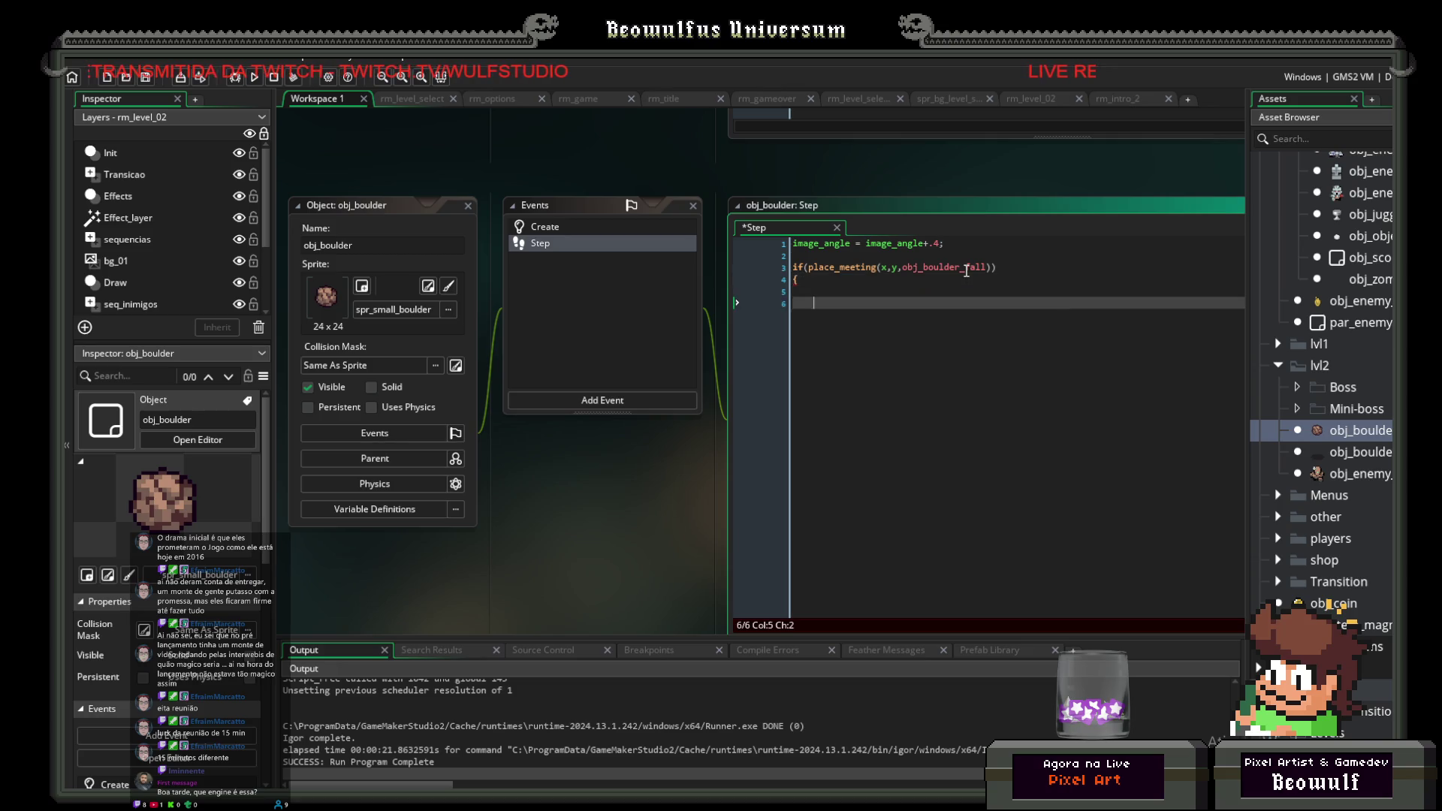
pyautogui.press('Up')
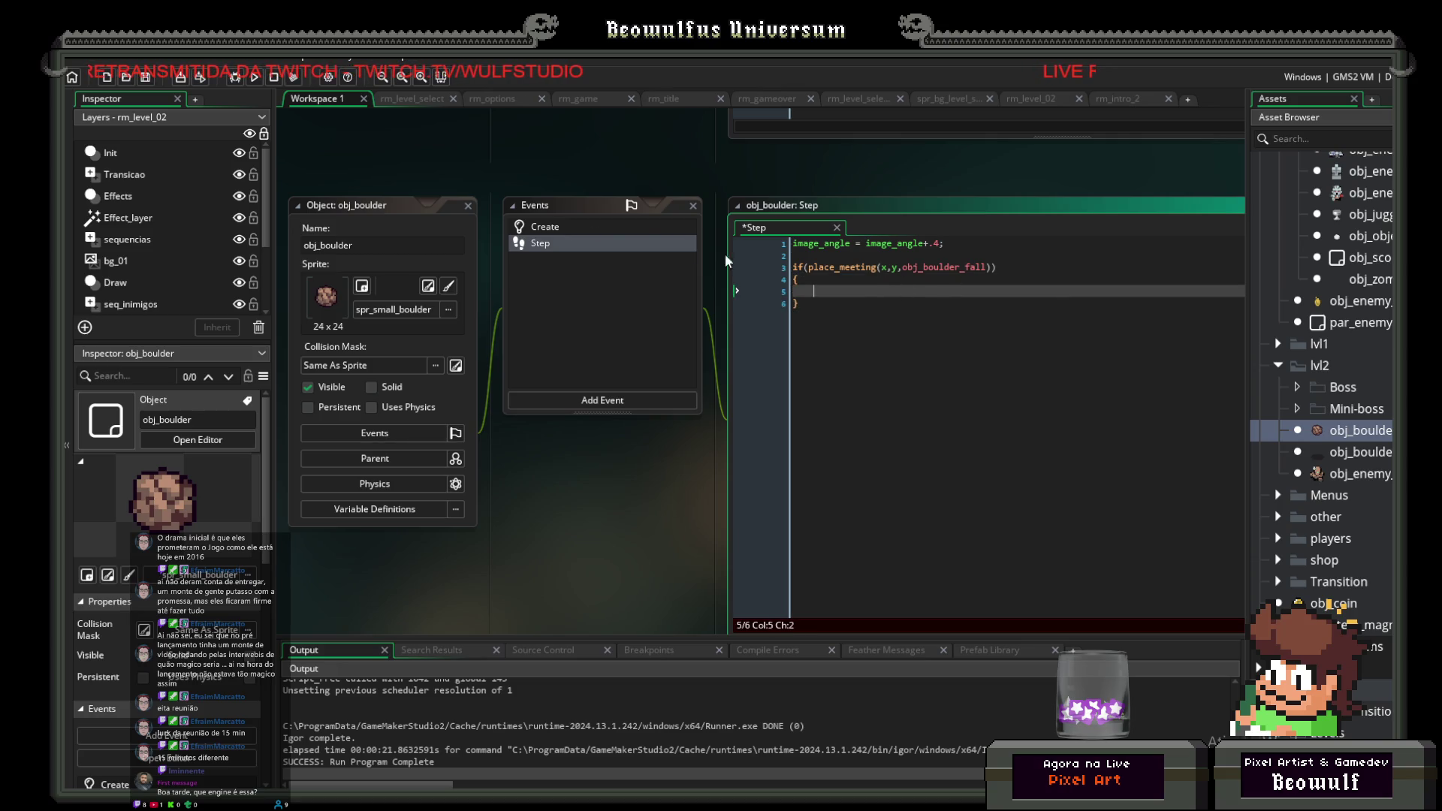
pyautogui.click(549, 226)
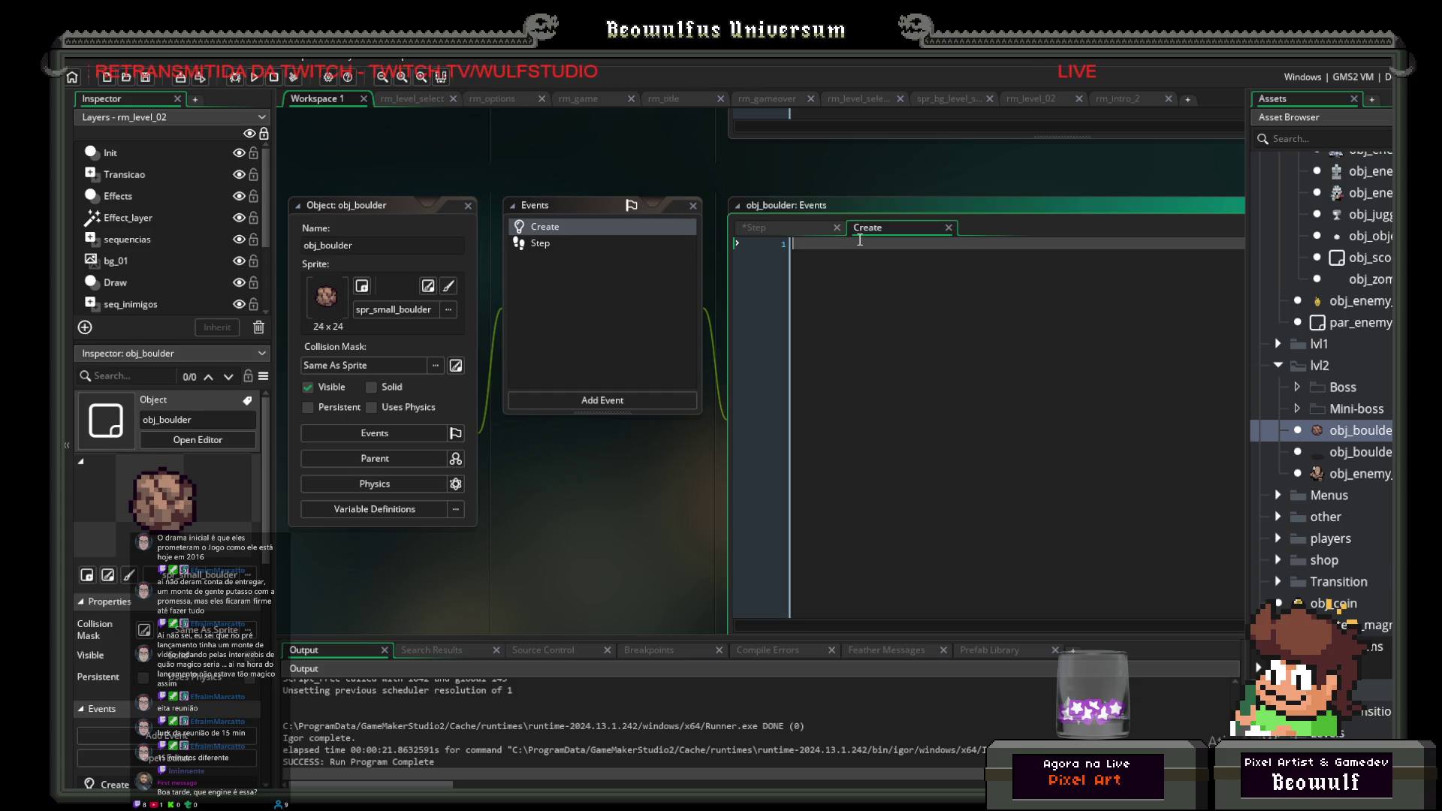
# Step: Write image_speed =0; in obj_boulder's Create event
pyautogui.write('image_')
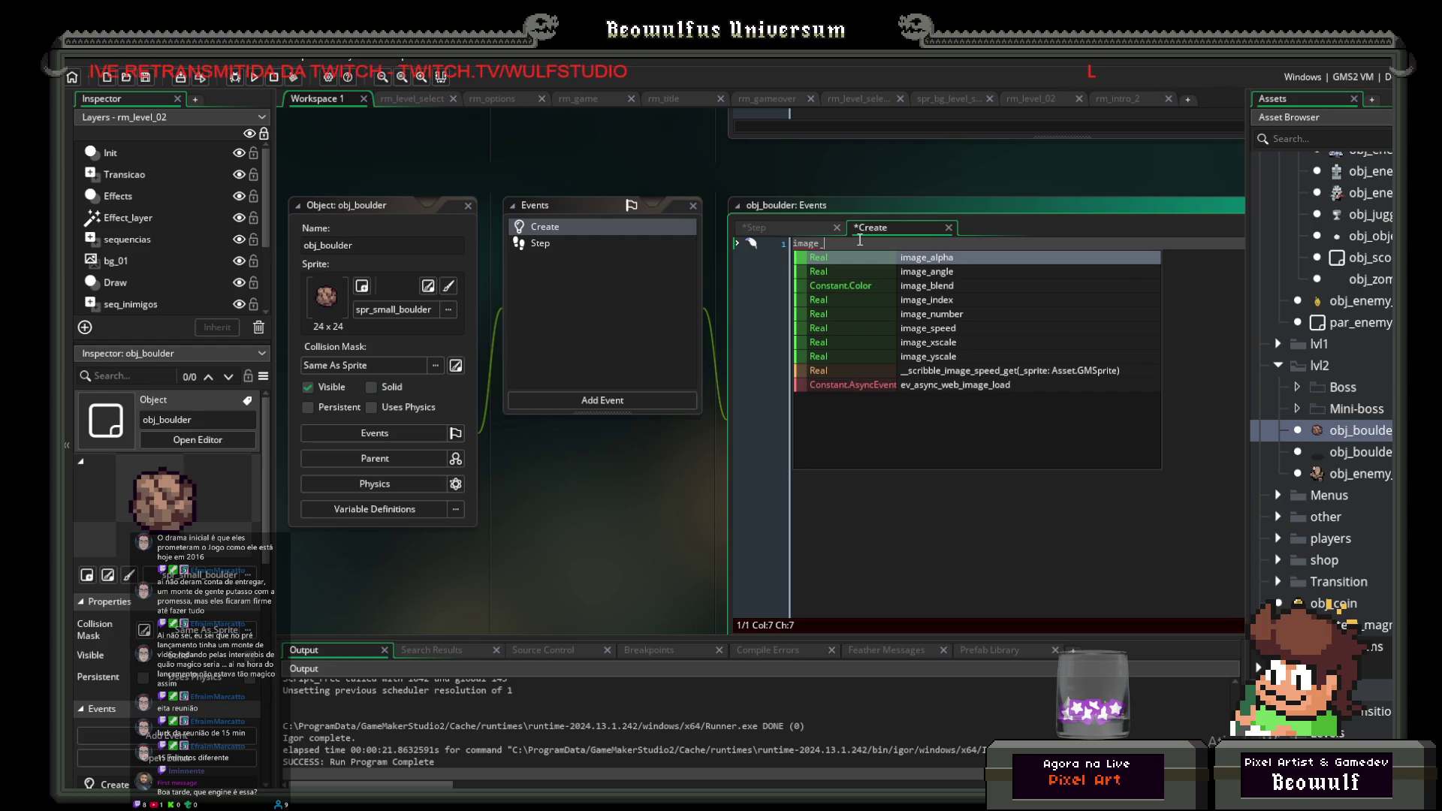
pyautogui.press('Down')
pyautogui.press('Down')
pyautogui.press('Down')
pyautogui.press('Return')
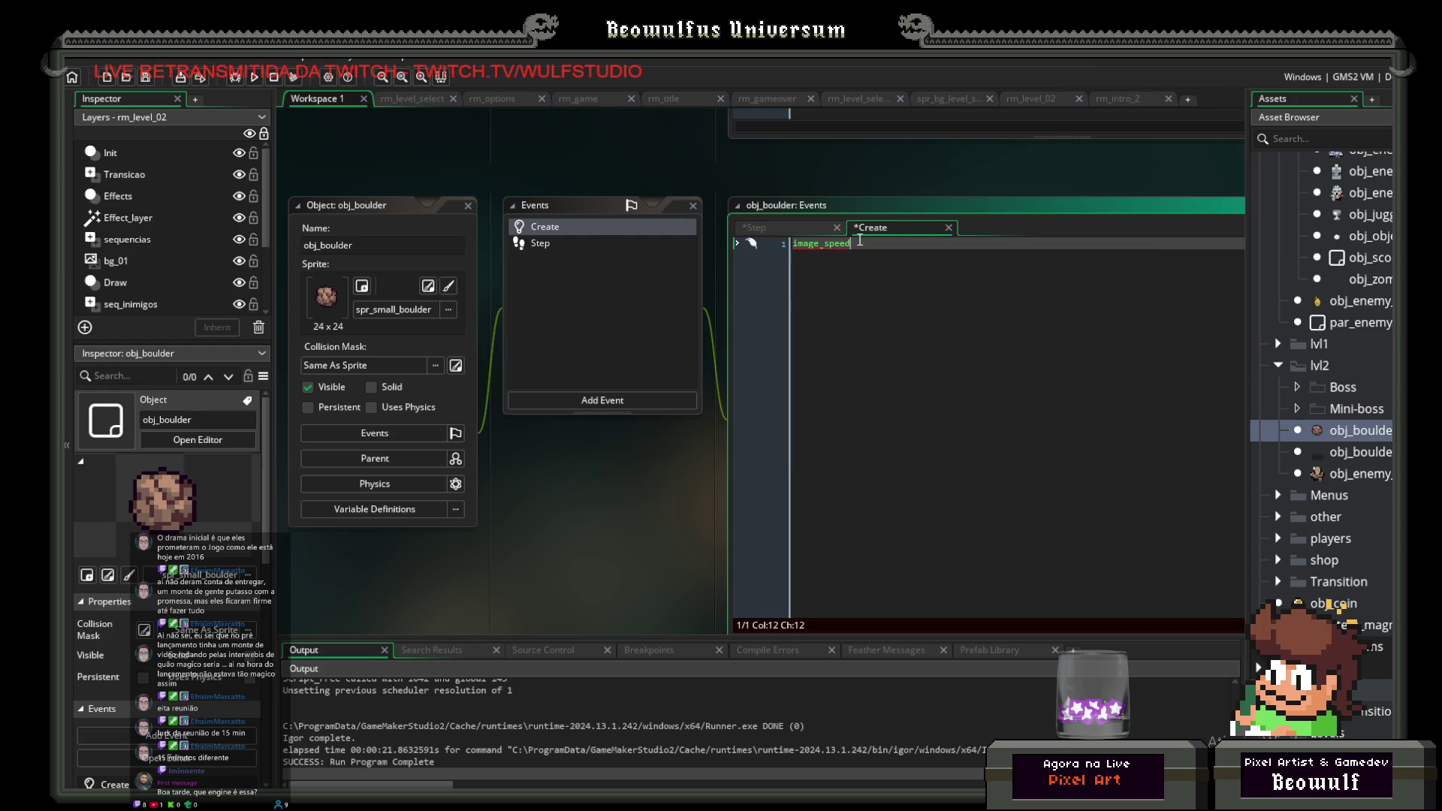
pyautogui.write('=0;')
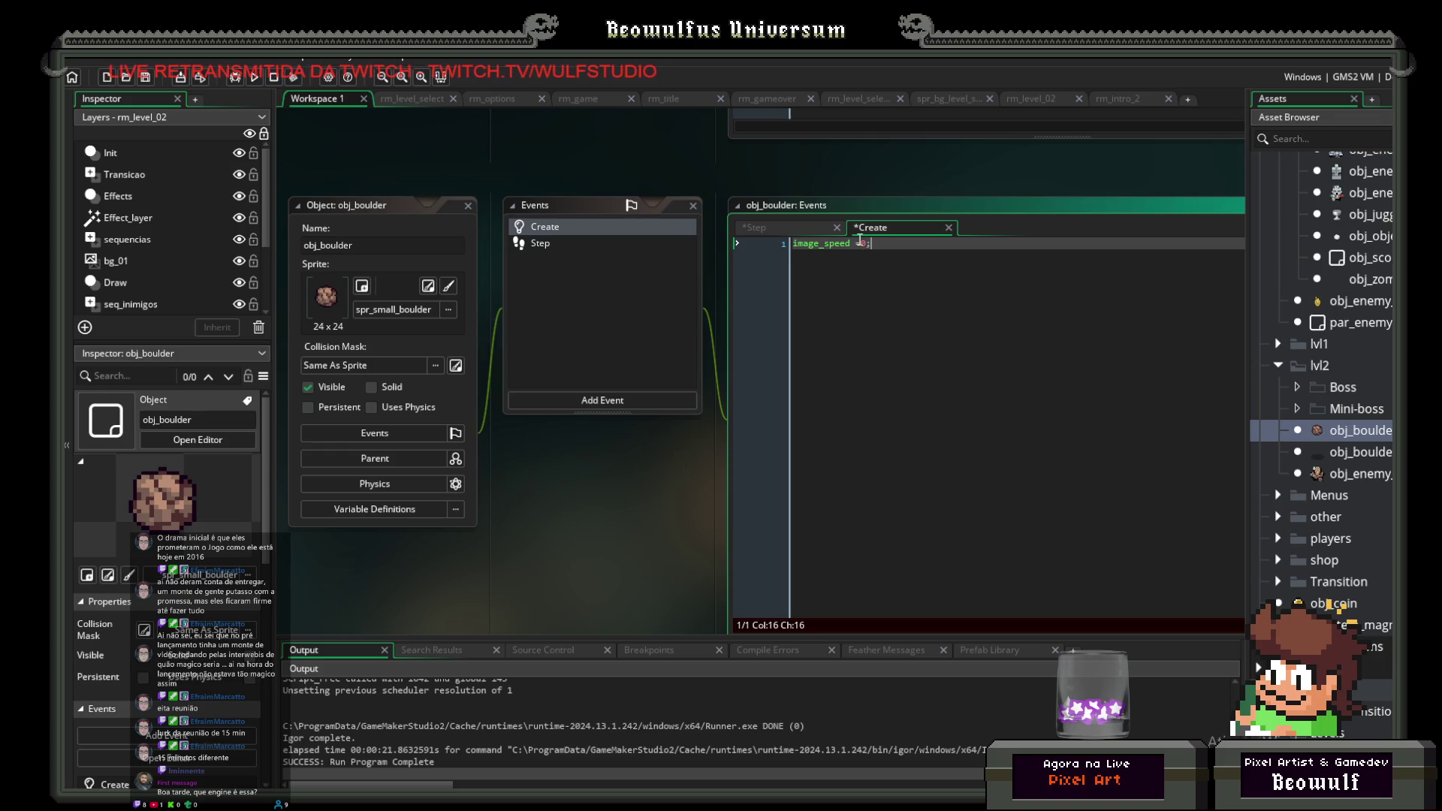
pyautogui.click(552, 241)
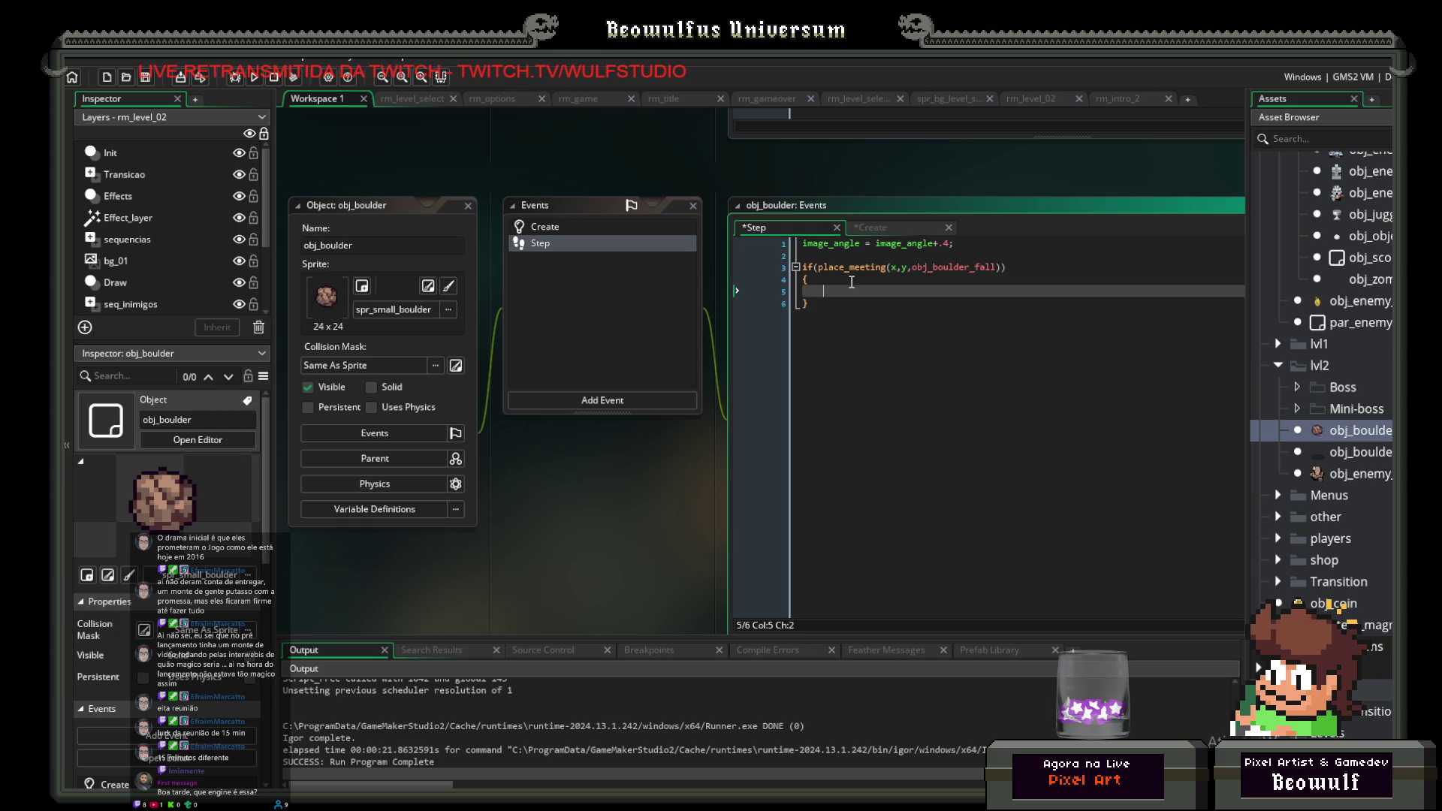
# Step: Inside the collision block, set image_speed =1;
pyautogui.write('image_')
pyautogui.press('Down')
pyautogui.press('Down')
pyautogui.press('Down')
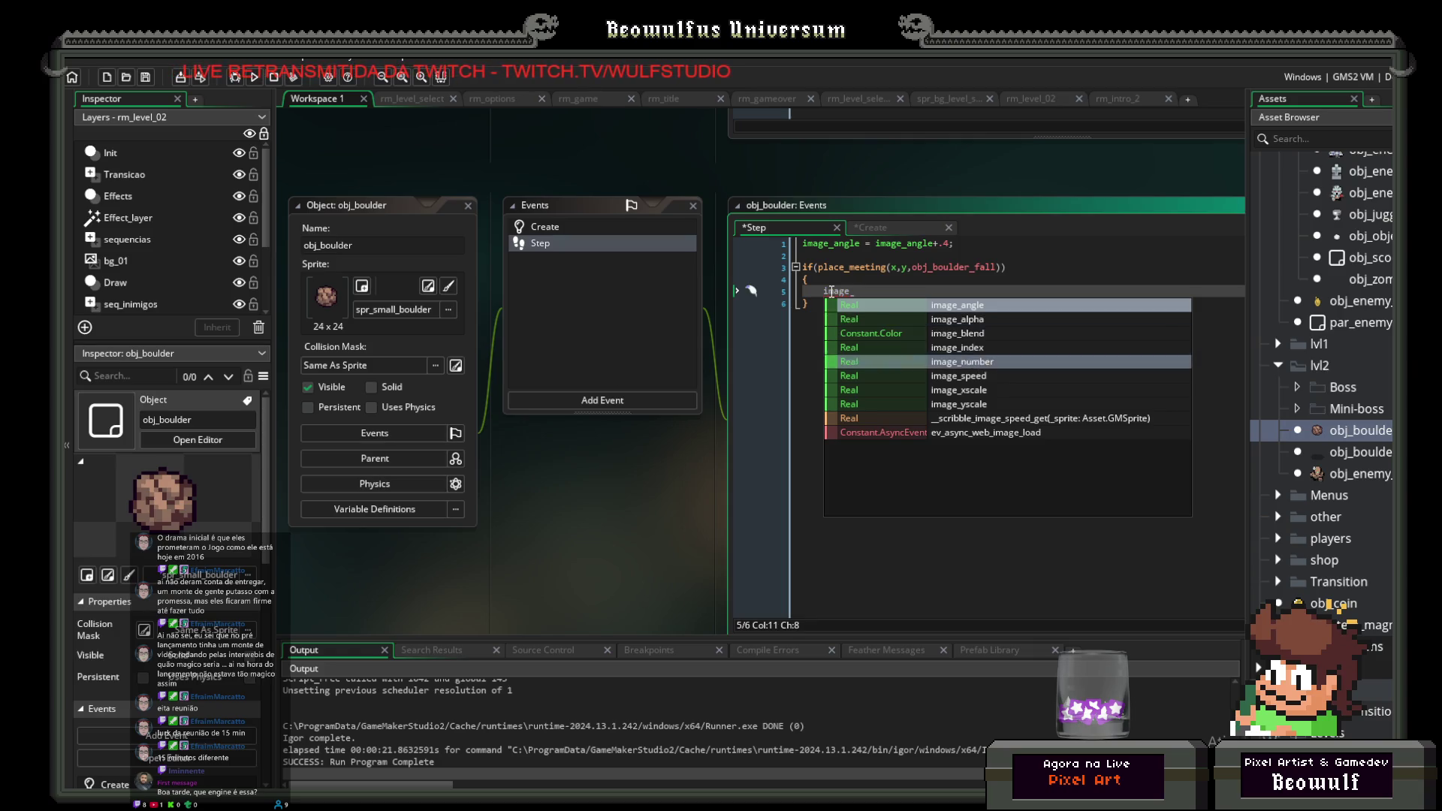
pyautogui.press('Return')
pyautogui.write('=1;')
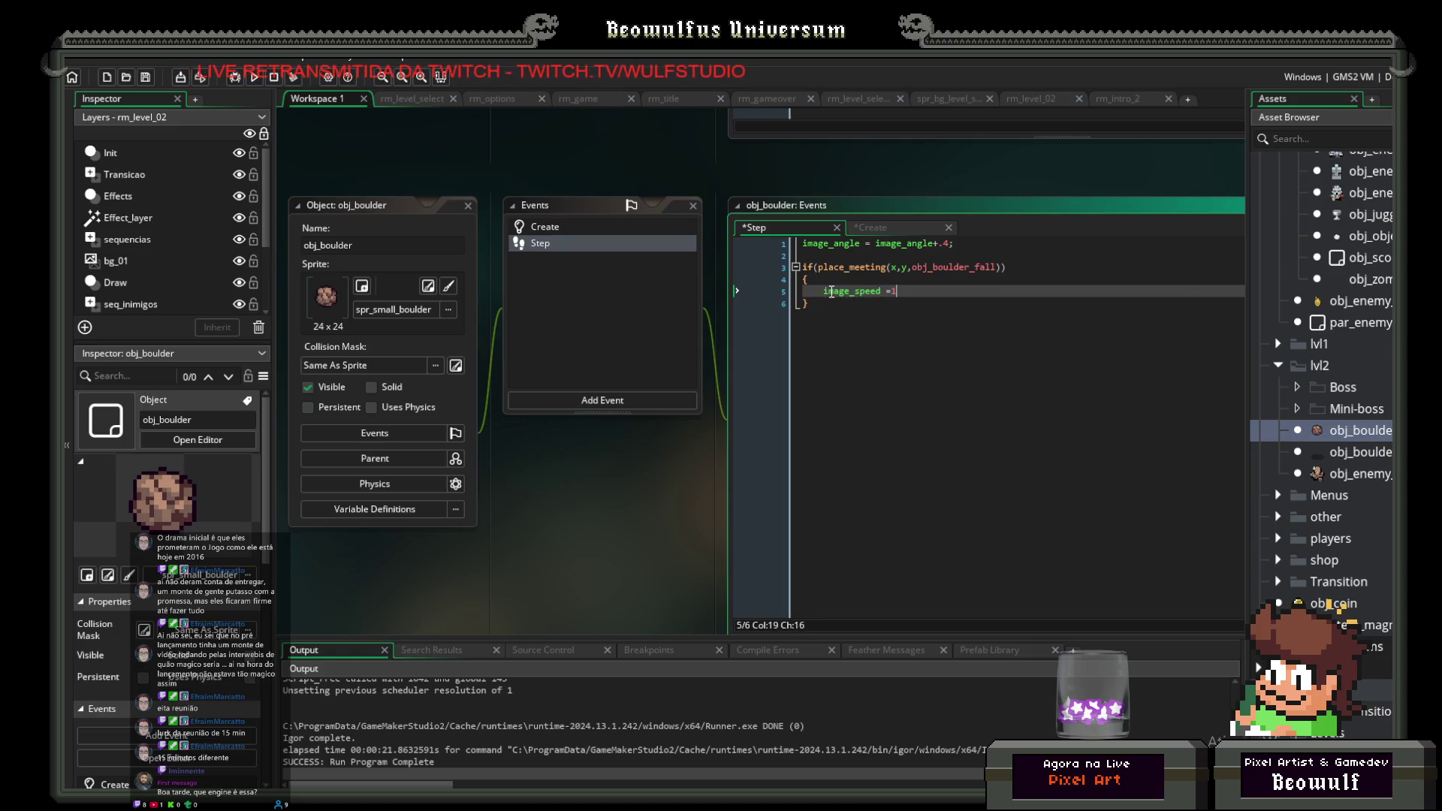
pyautogui.press('Return')
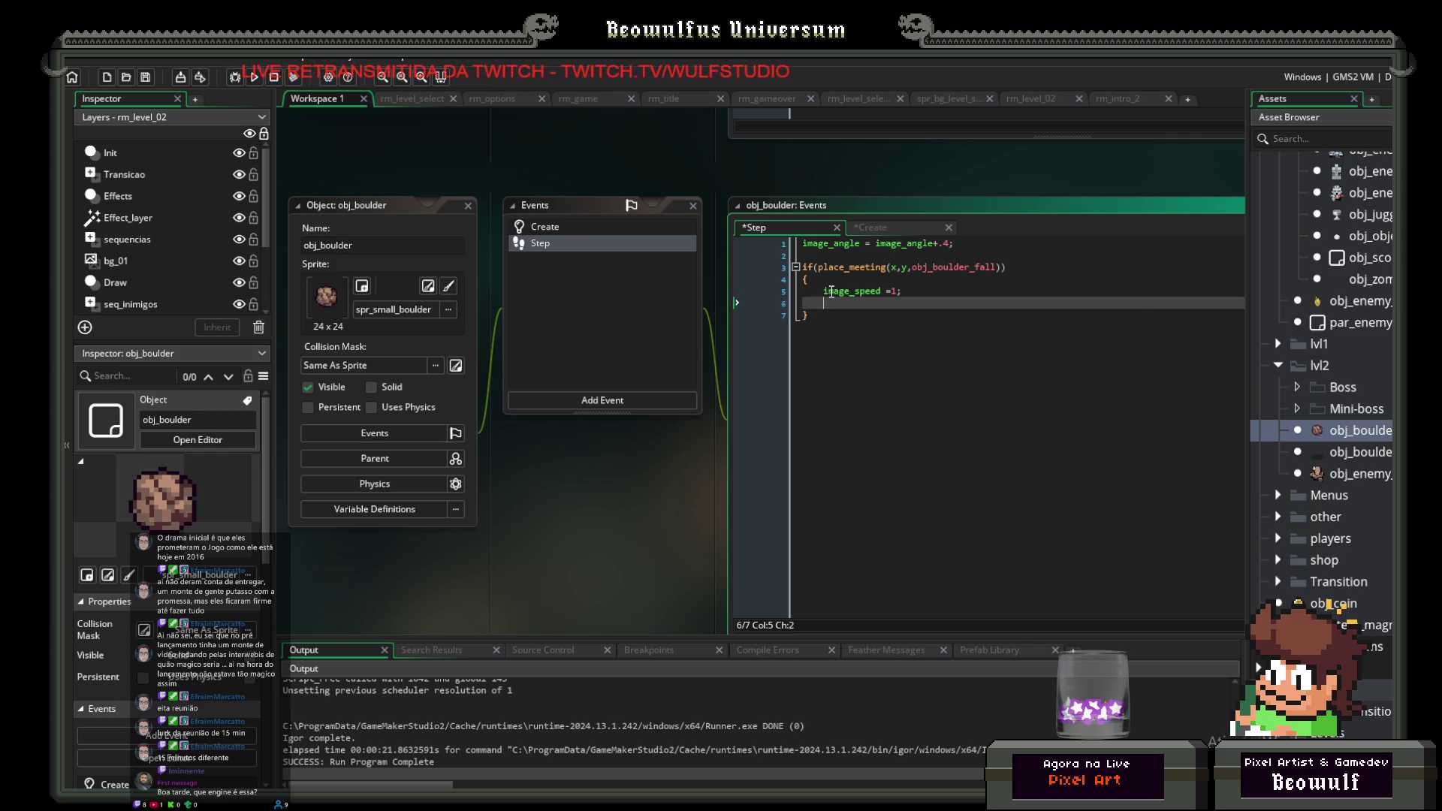
# Step: Add an if(animation_end()) block that calls instance_destroy()
pyautogui.write('f(animation')
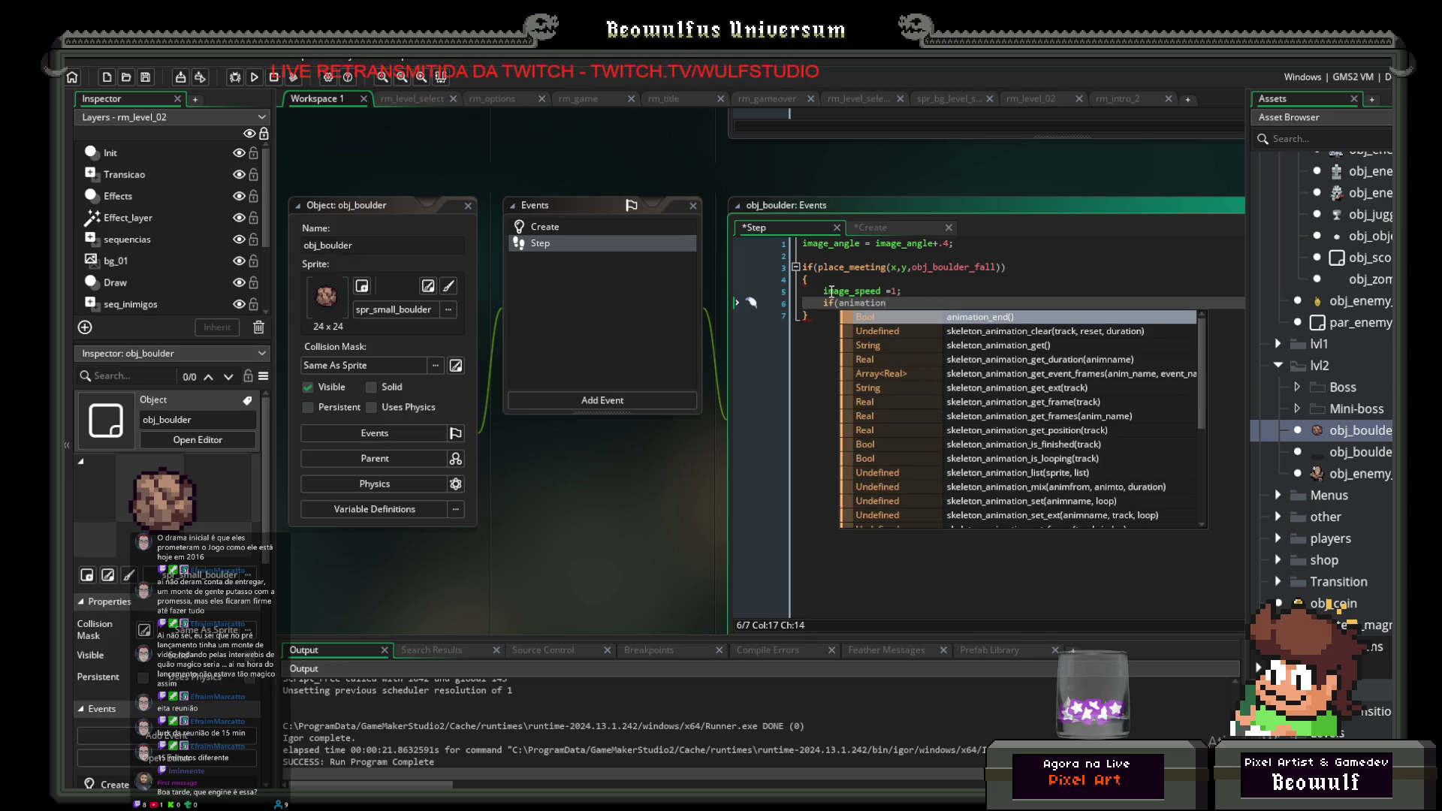
pyautogui.press('Return')
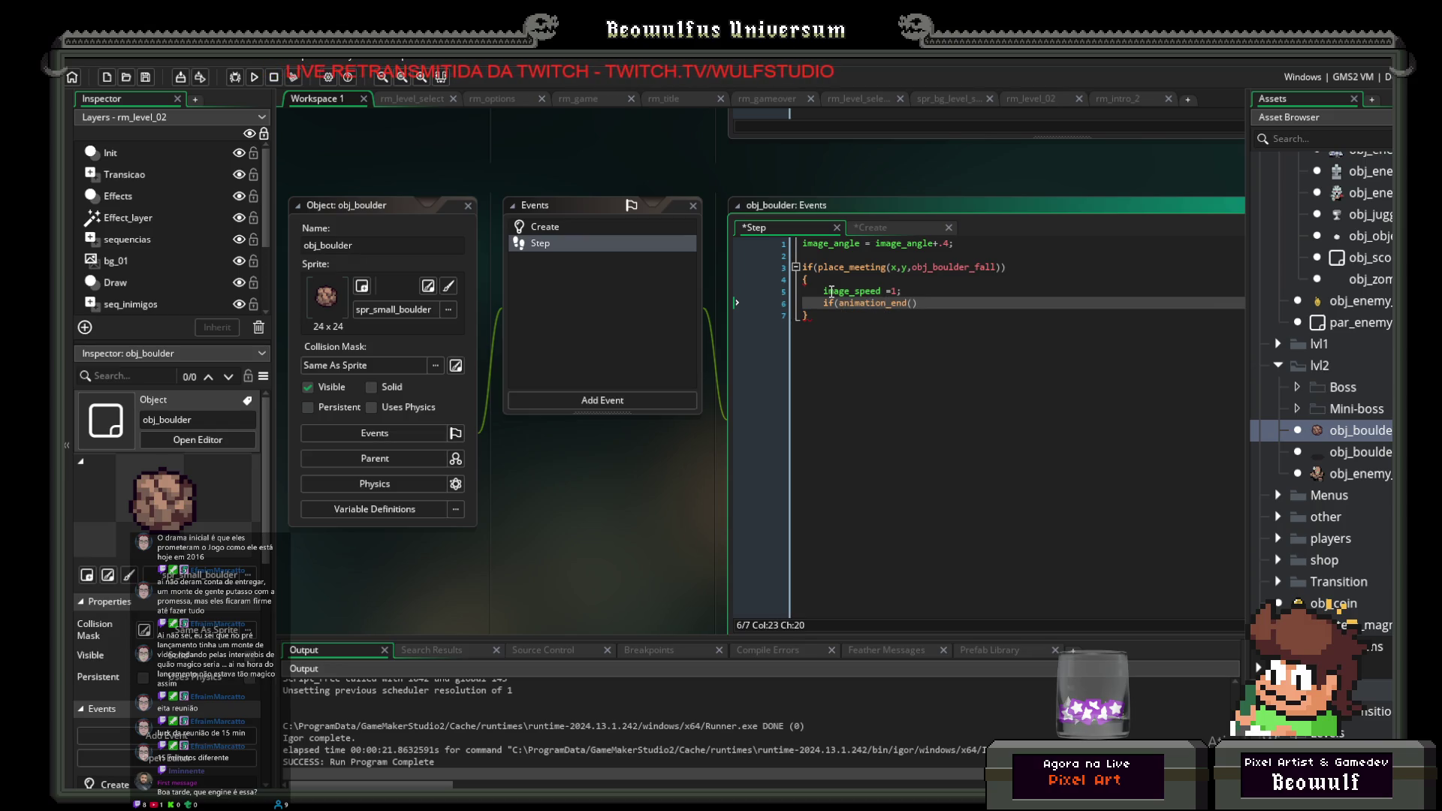
pyautogui.write(')')
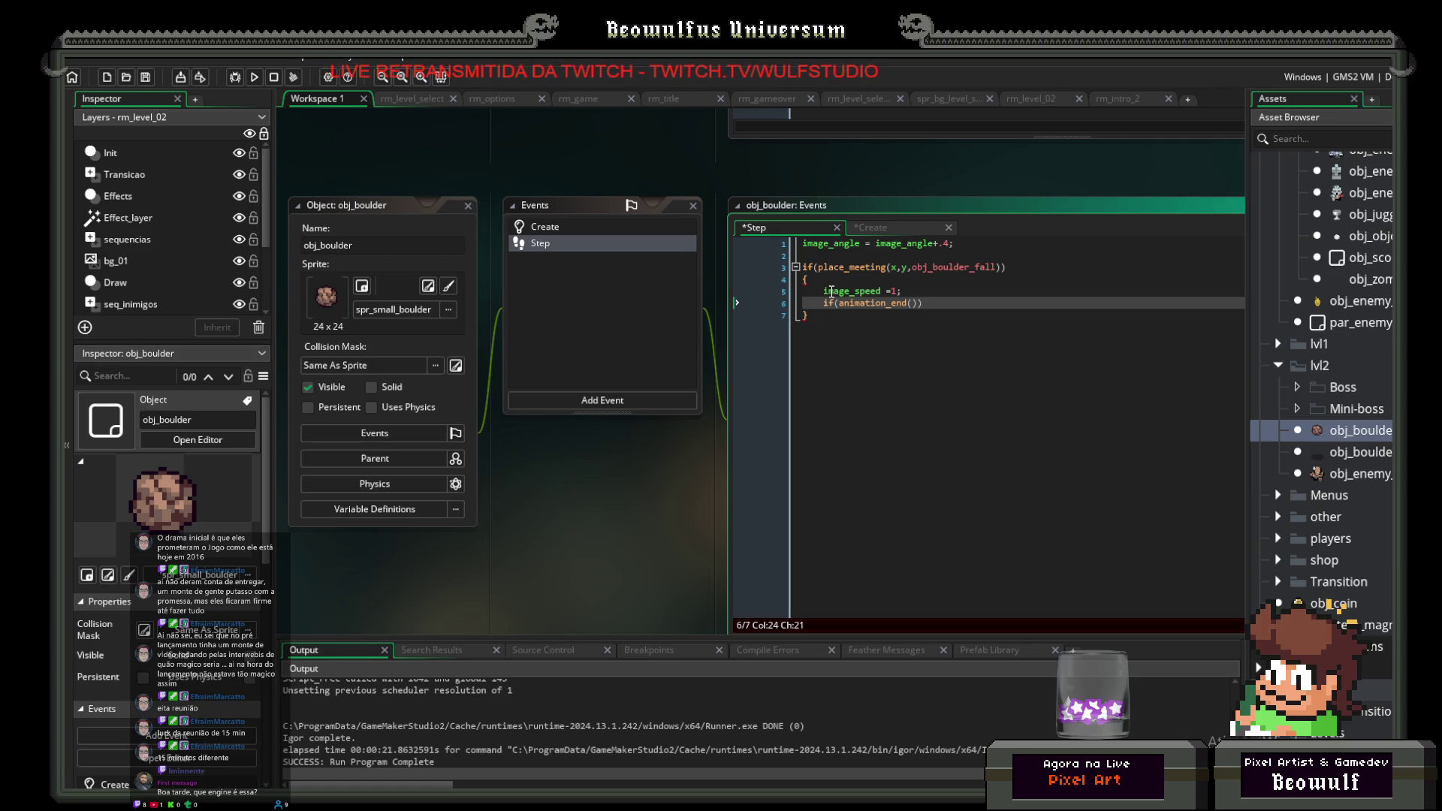
pyautogui.press('Return')
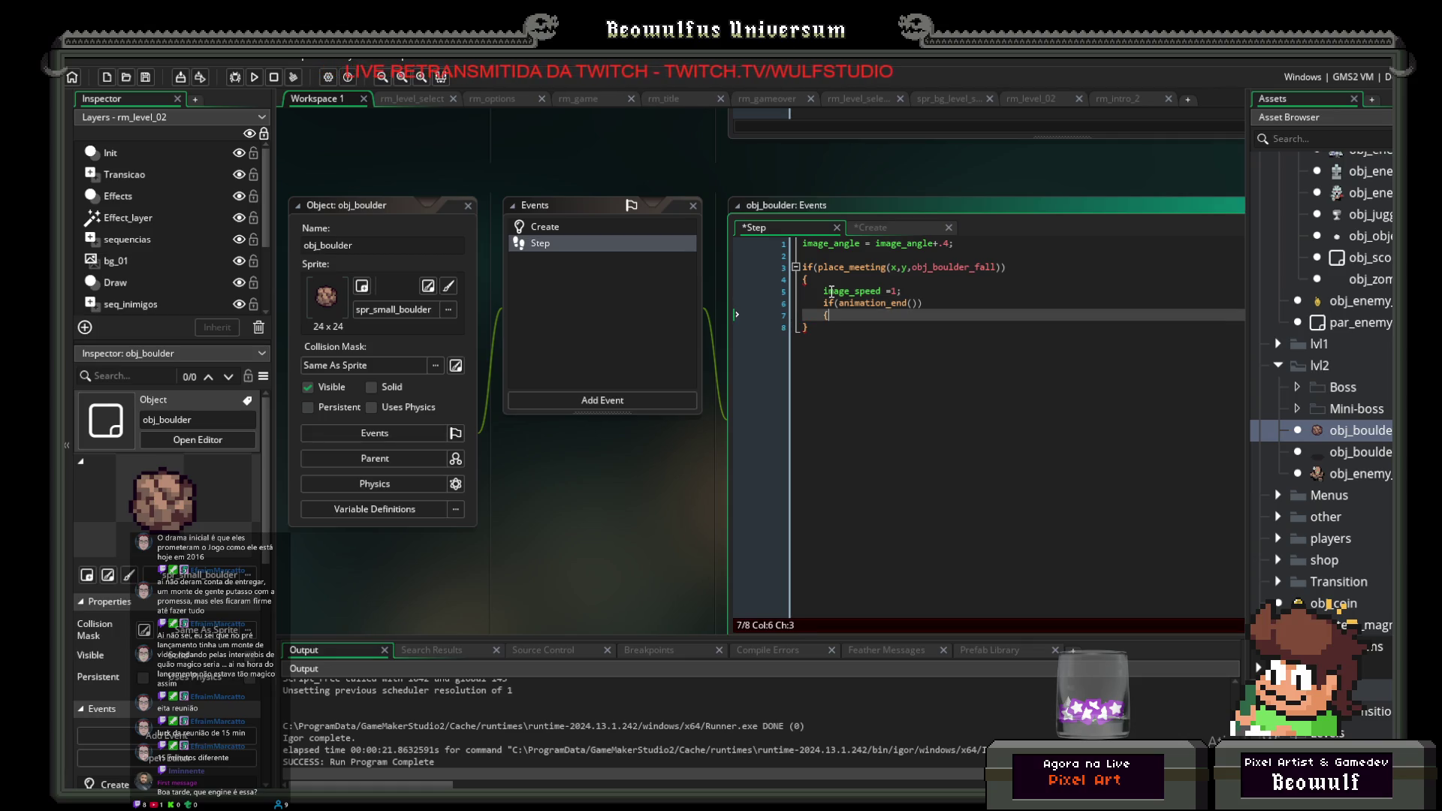
pyautogui.press('Return')
pyautogui.press('Return')
pyautogui.press('Up')
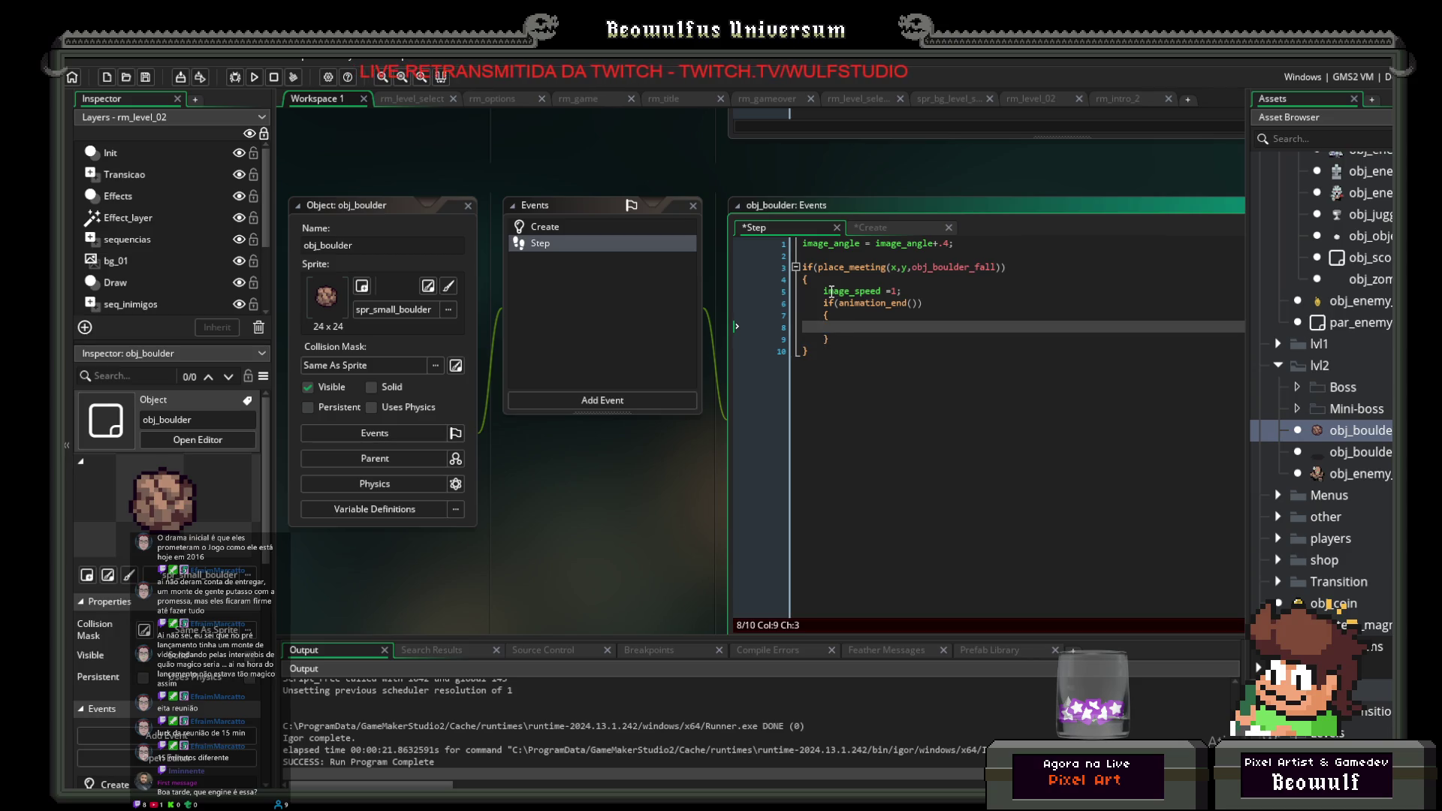
pyautogui.write('i')
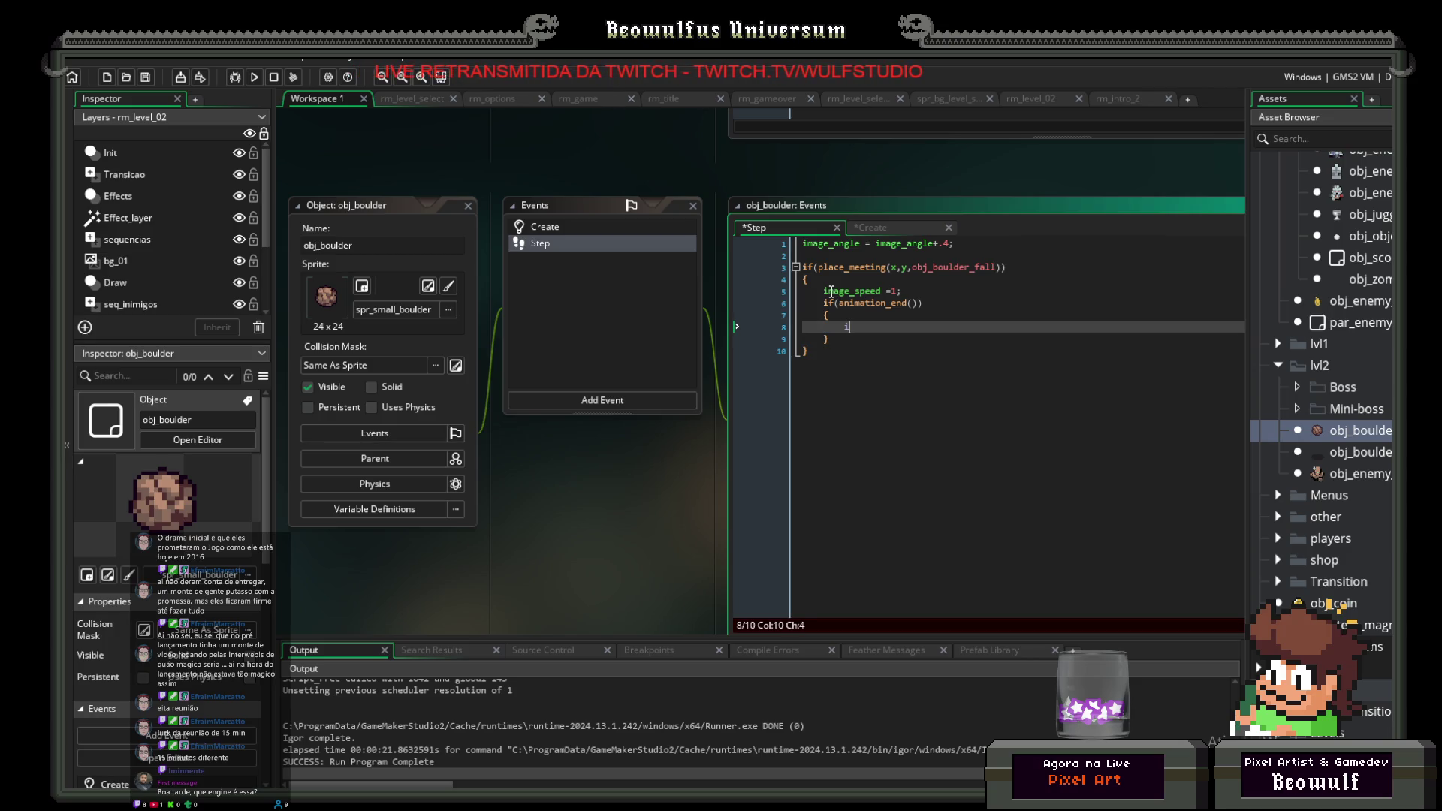
pyautogui.write('nstance_des')
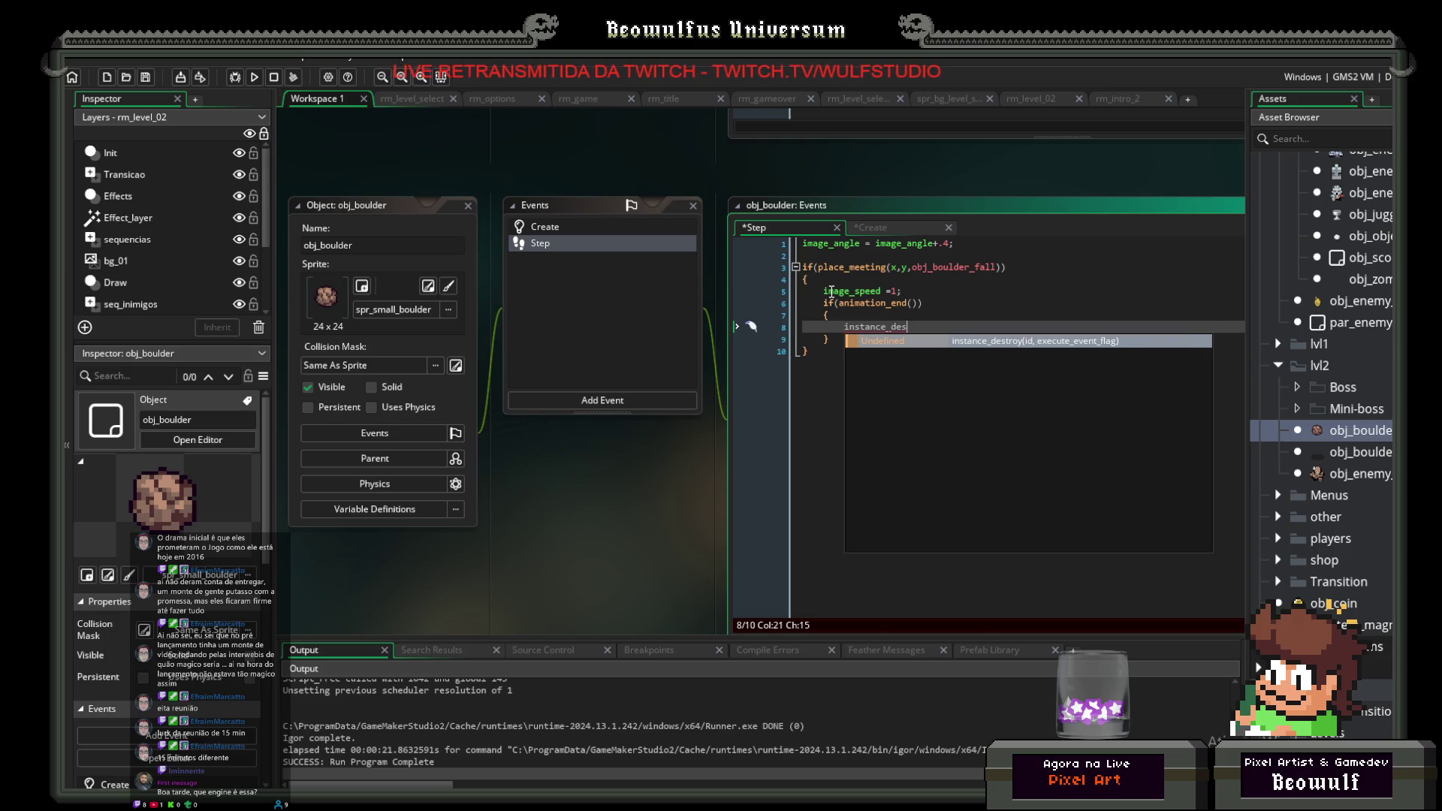
pyautogui.press('Return')
pyautogui.press('End')
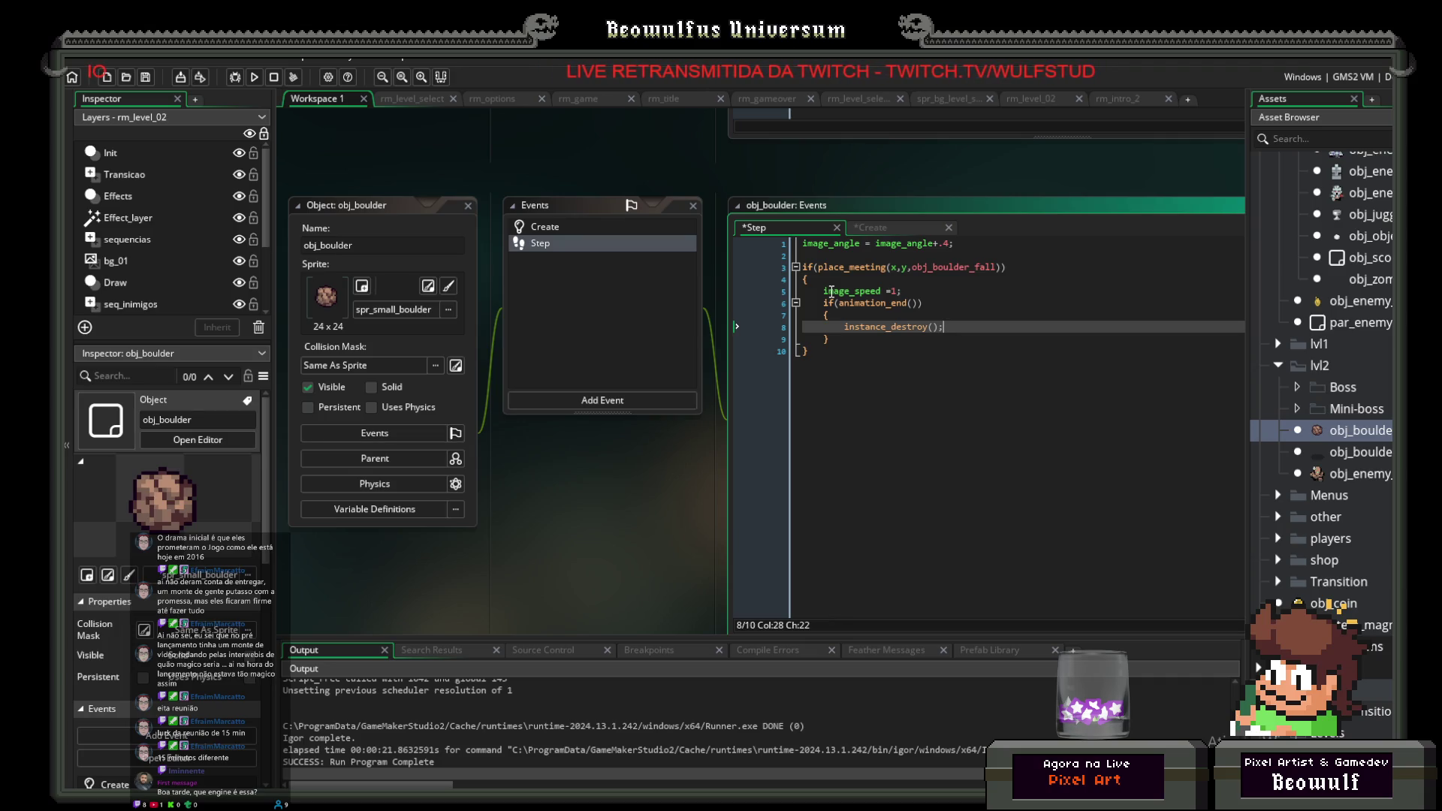
pyautogui.doubleClick(1341, 453)
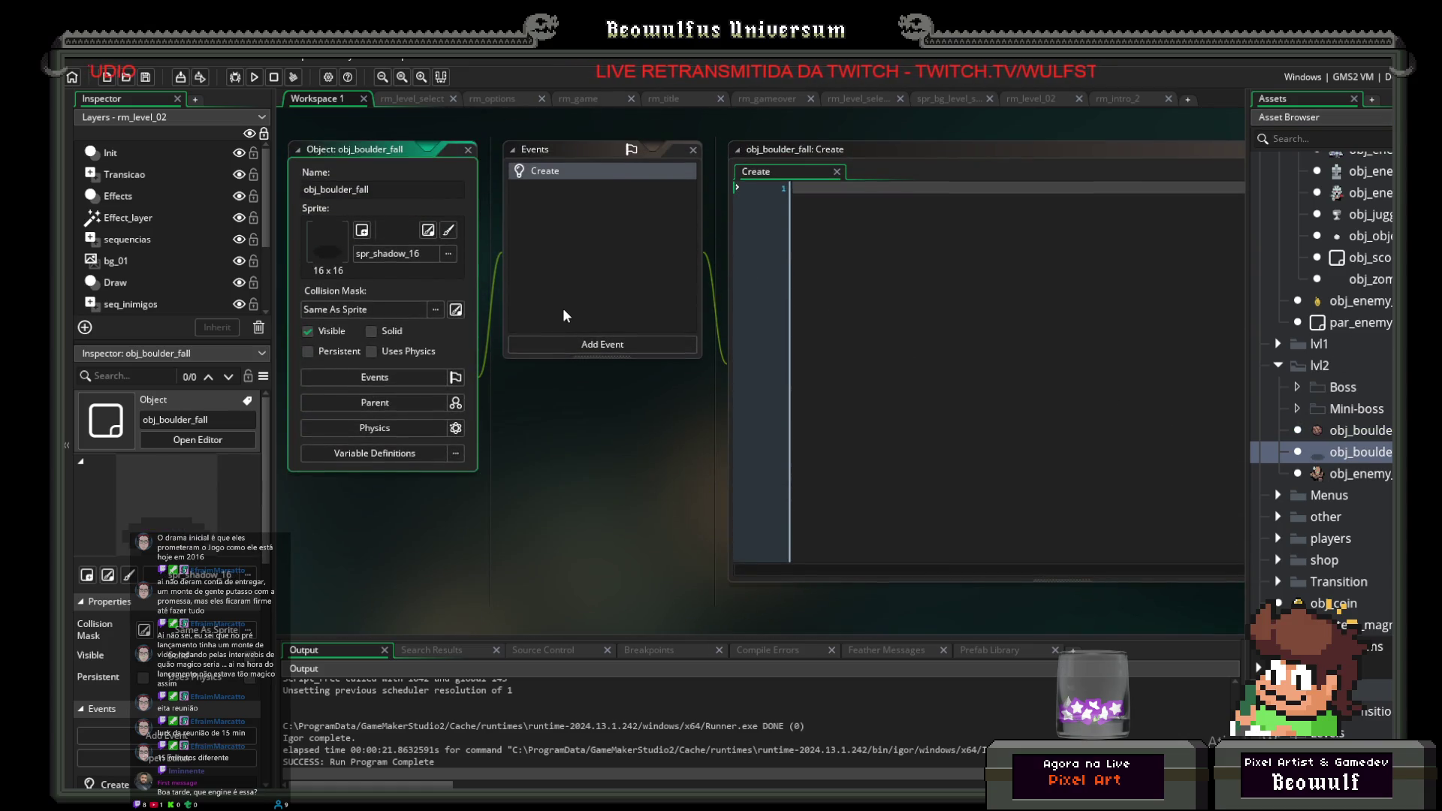
# Step: Add a Step event to obj_boulder_fall
pyautogui.click(576, 349)
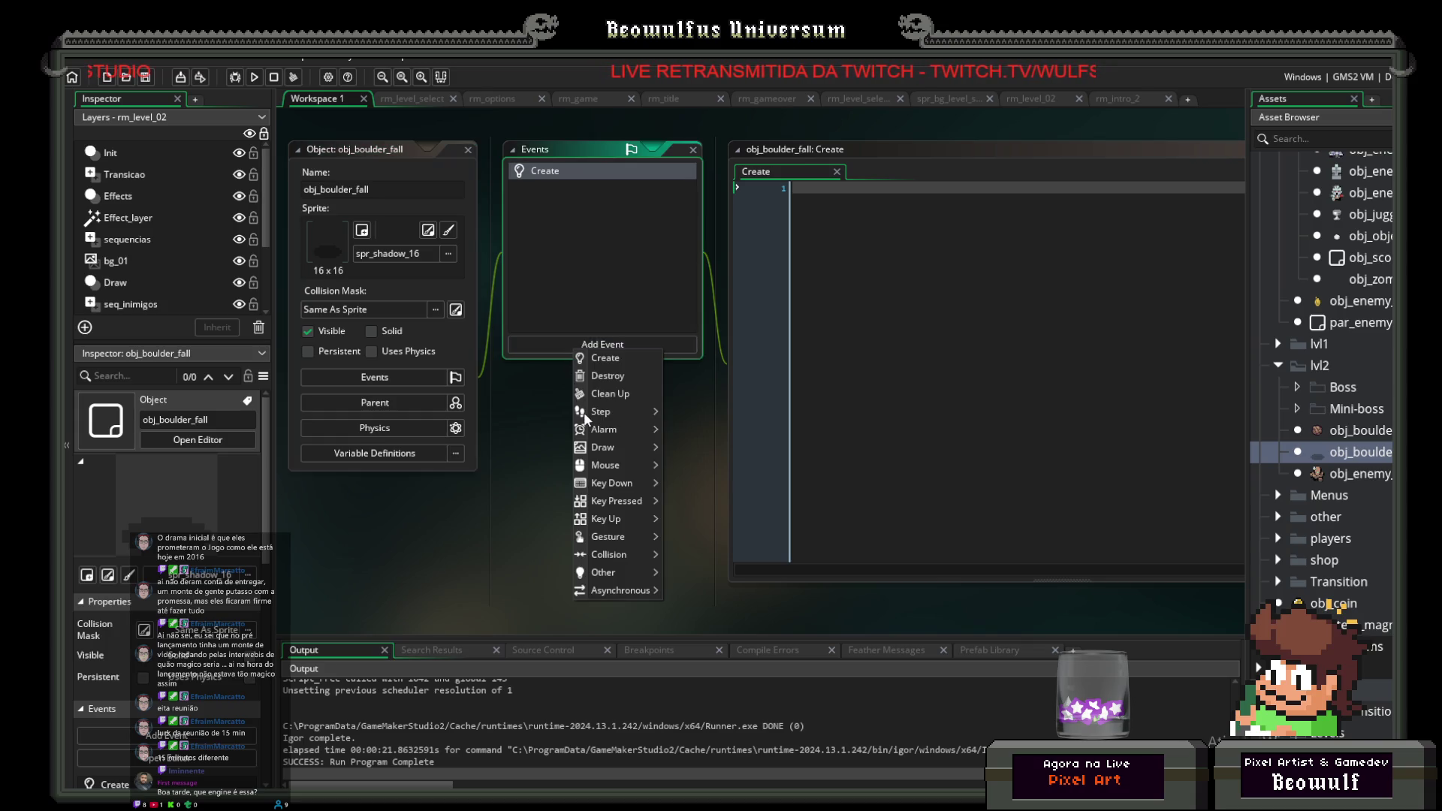
pyautogui.moveTo(601, 412)
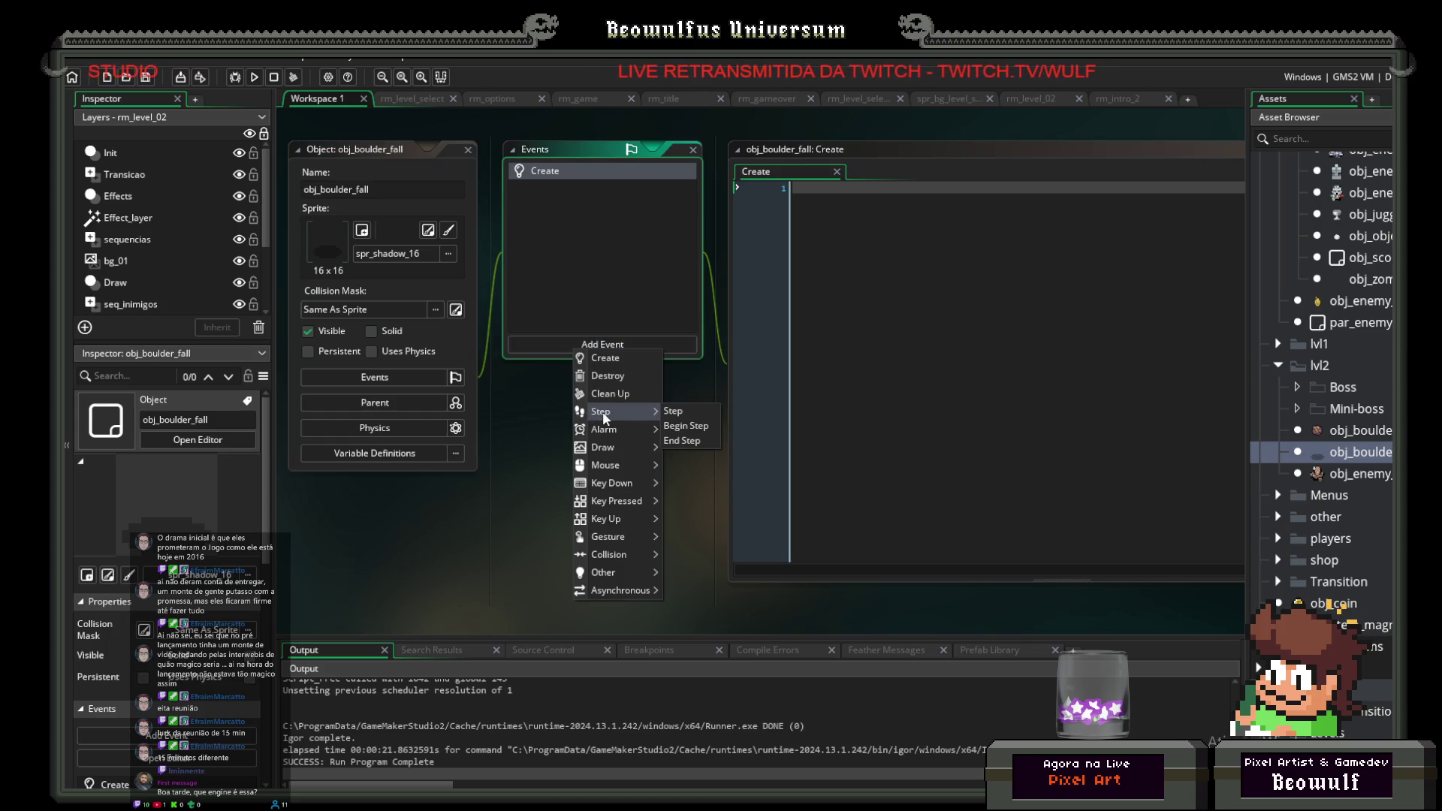
pyautogui.click(671, 411)
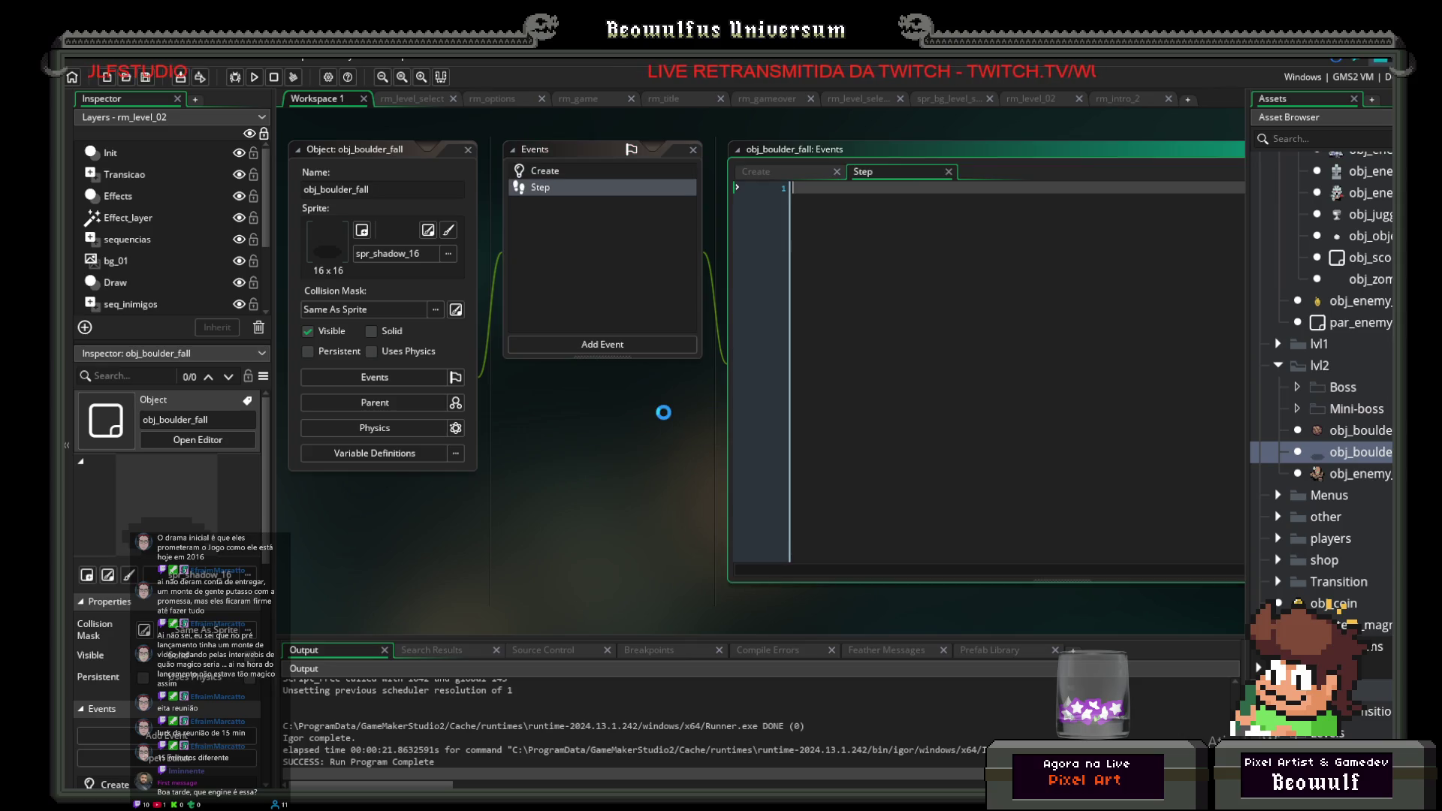
# Step: Set stone = true; in the Create event and begin the Step code with if(stone)
pyautogui.click(556, 173)
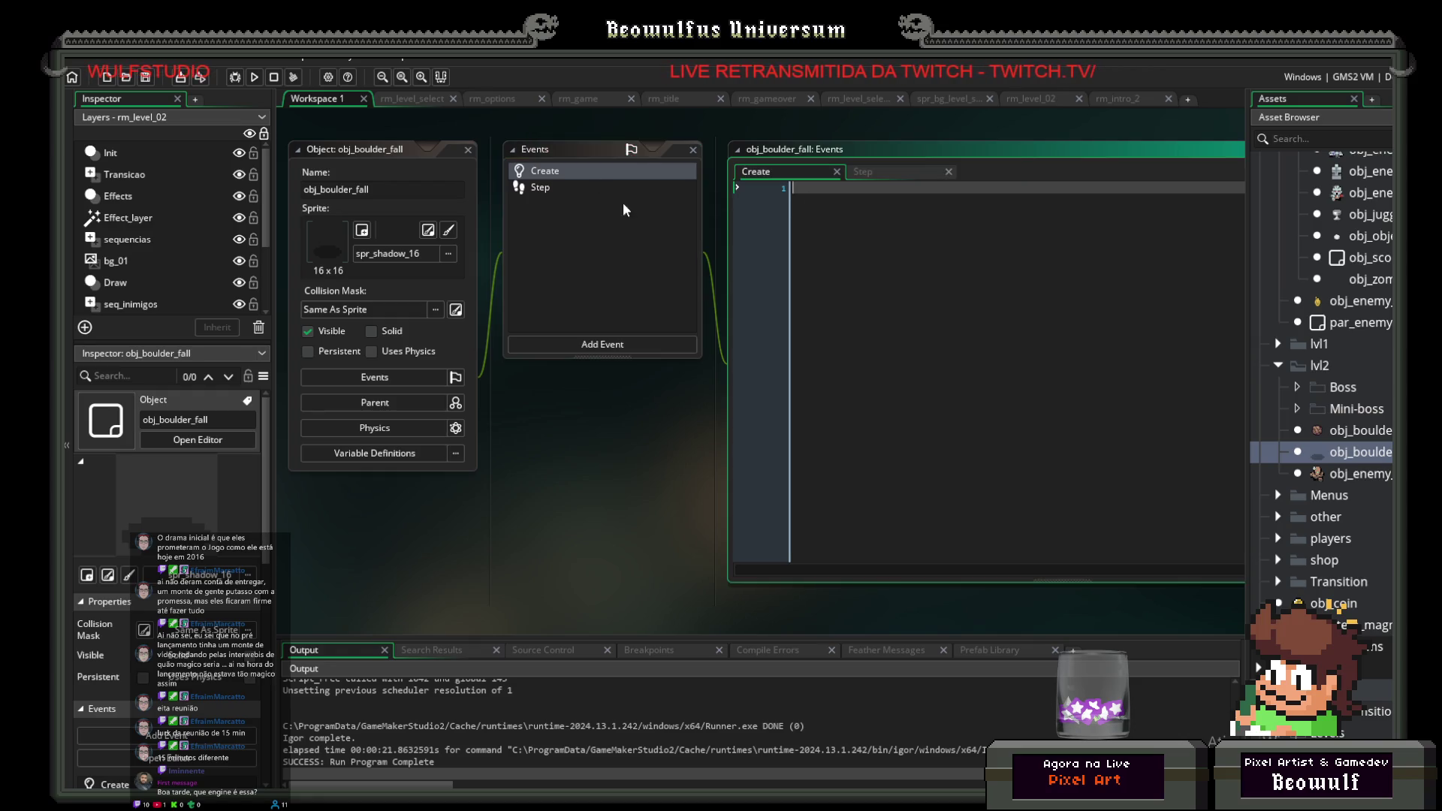
pyautogui.click(573, 190)
pyautogui.click(553, 173)
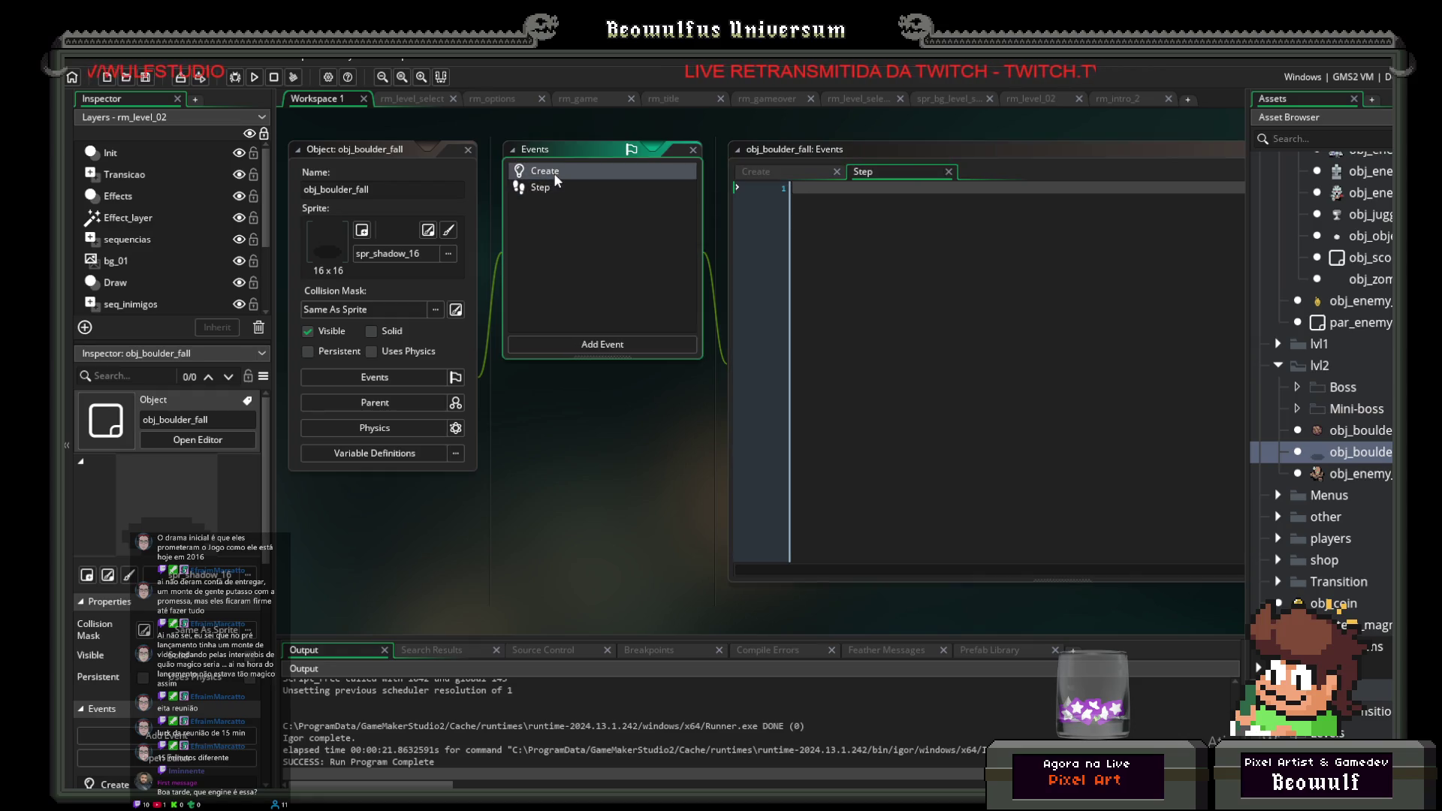
pyautogui.click(824, 232)
pyautogui.write('c')
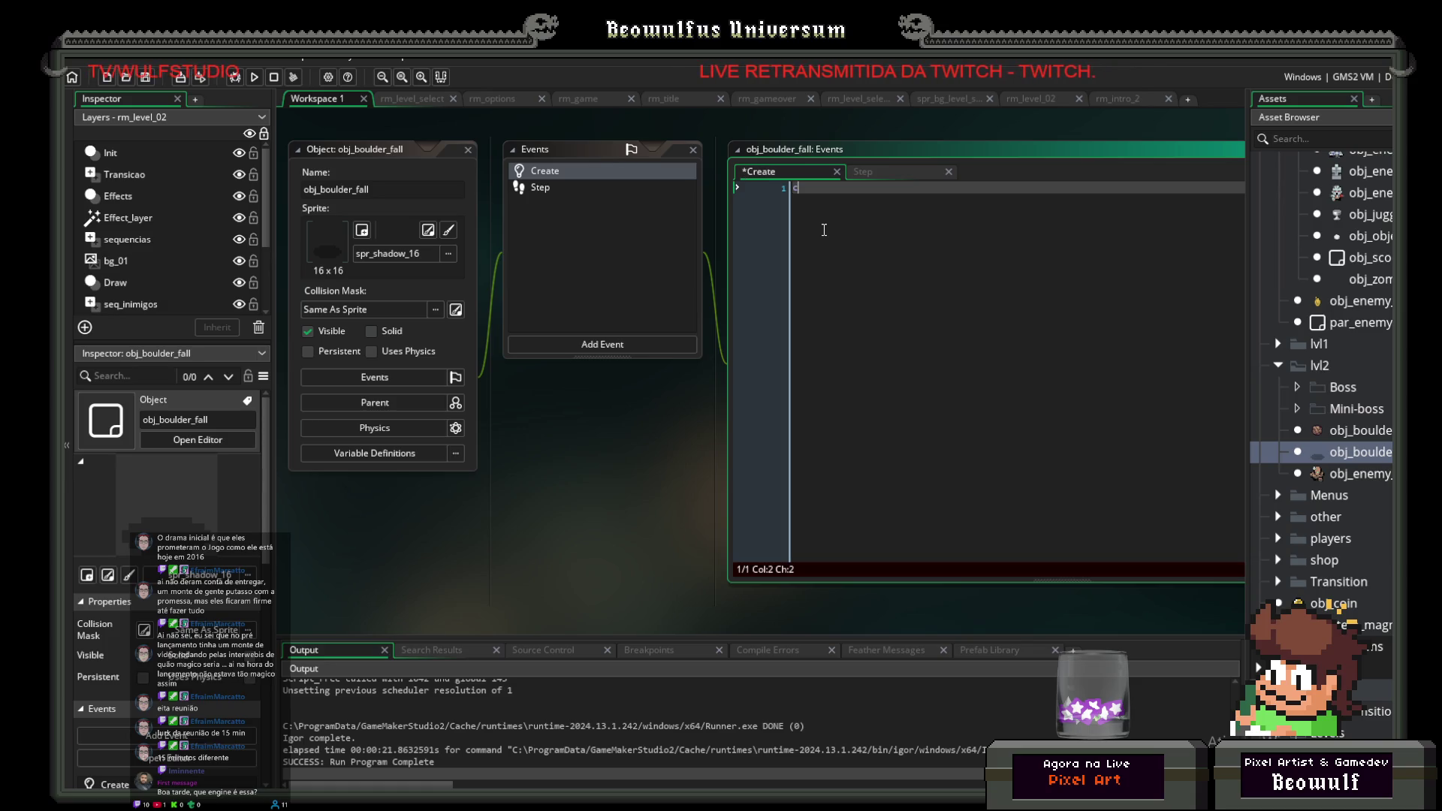
pyautogui.write('ria p')
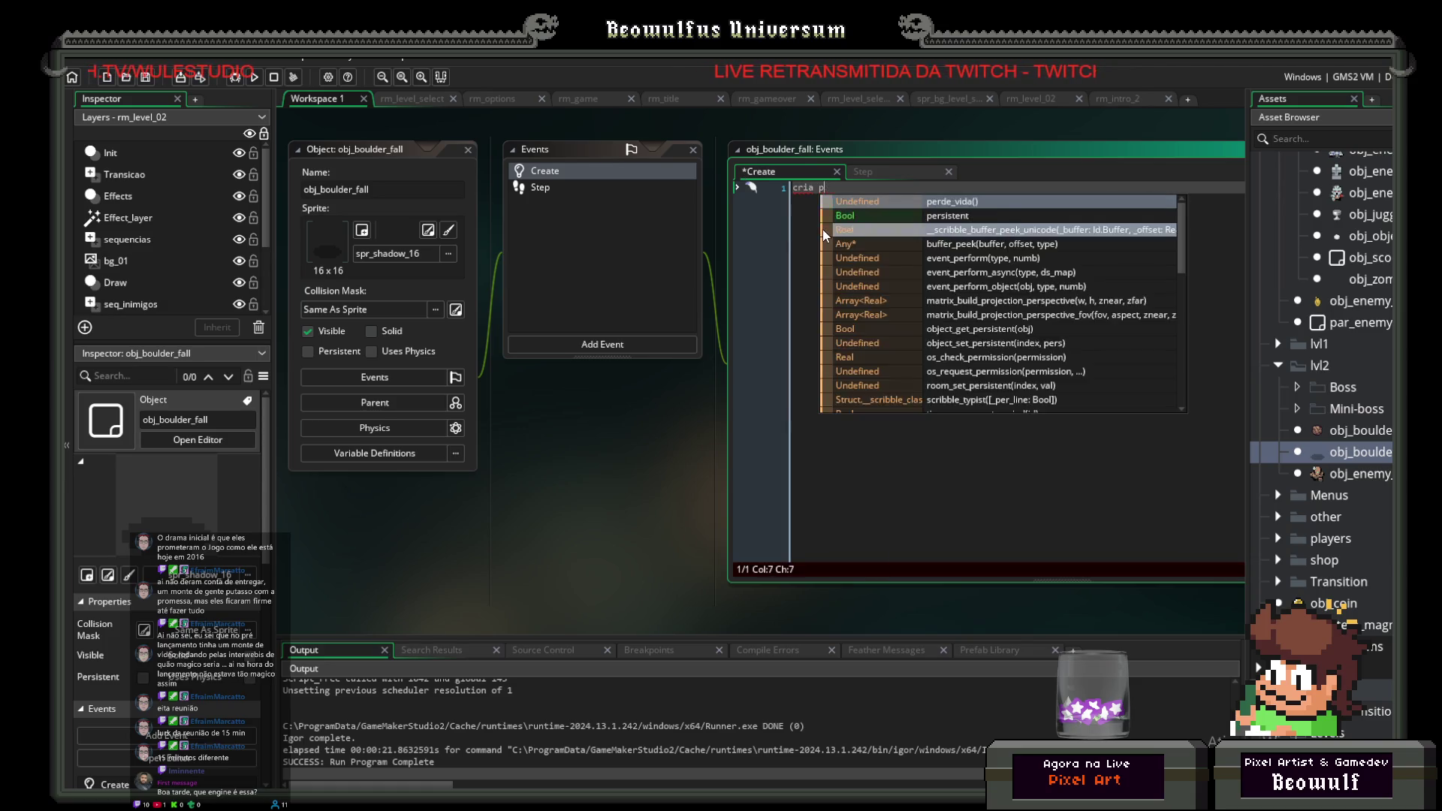
pyautogui.press('BackSpace')
pyautogui.press('BackSpace')
pyautogui.press('BackSpace')
pyautogui.write('stone')
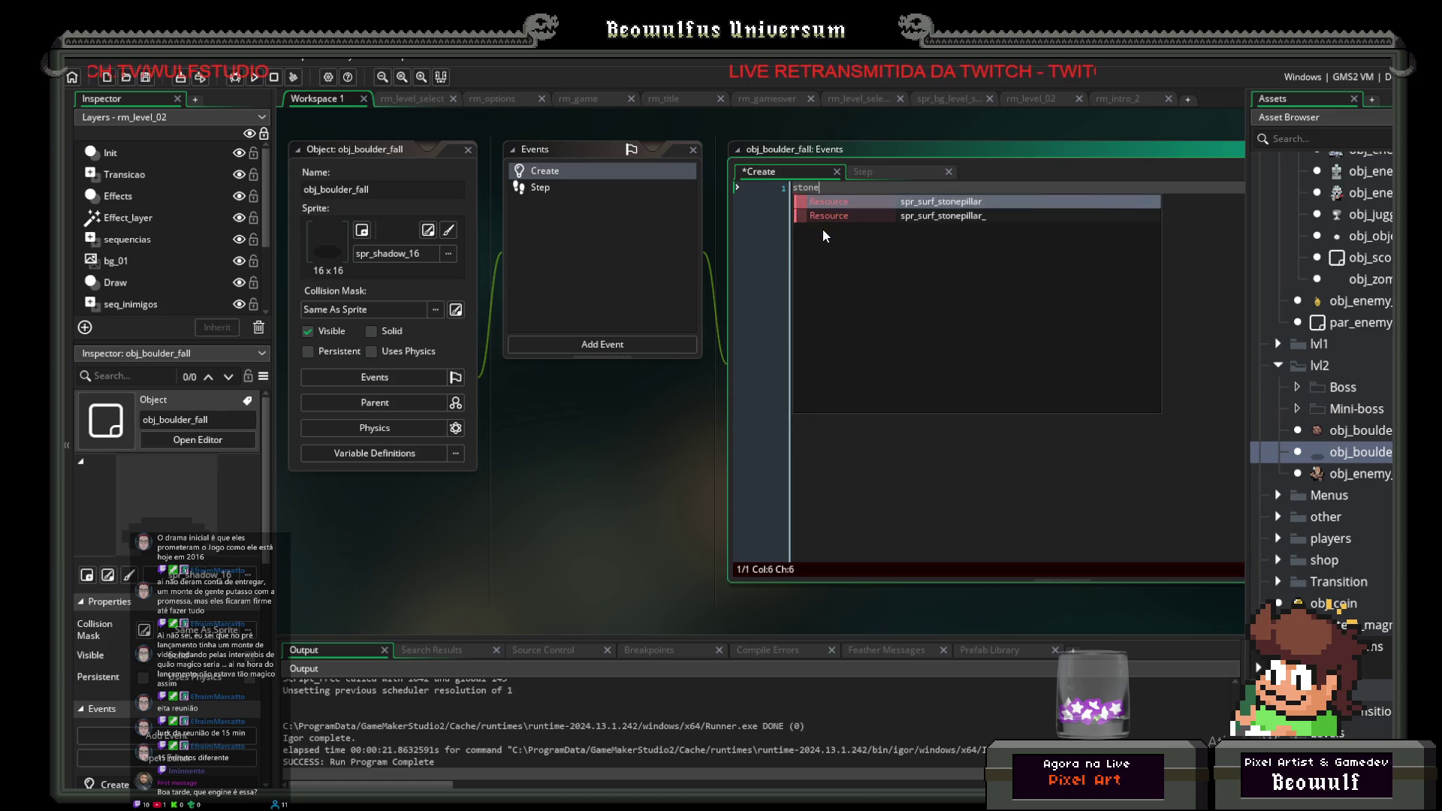
pyautogui.write(' =')
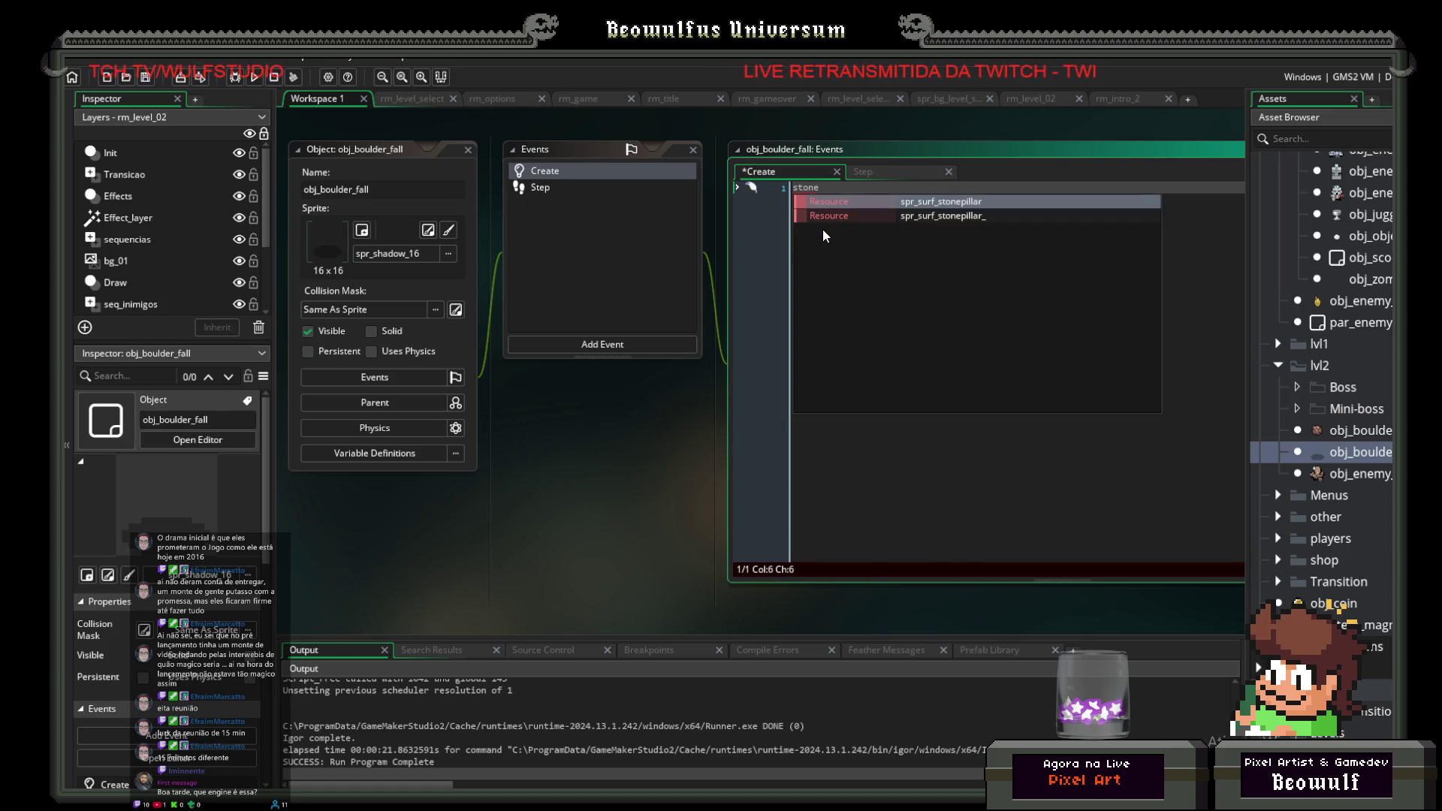
pyautogui.write(' false;')
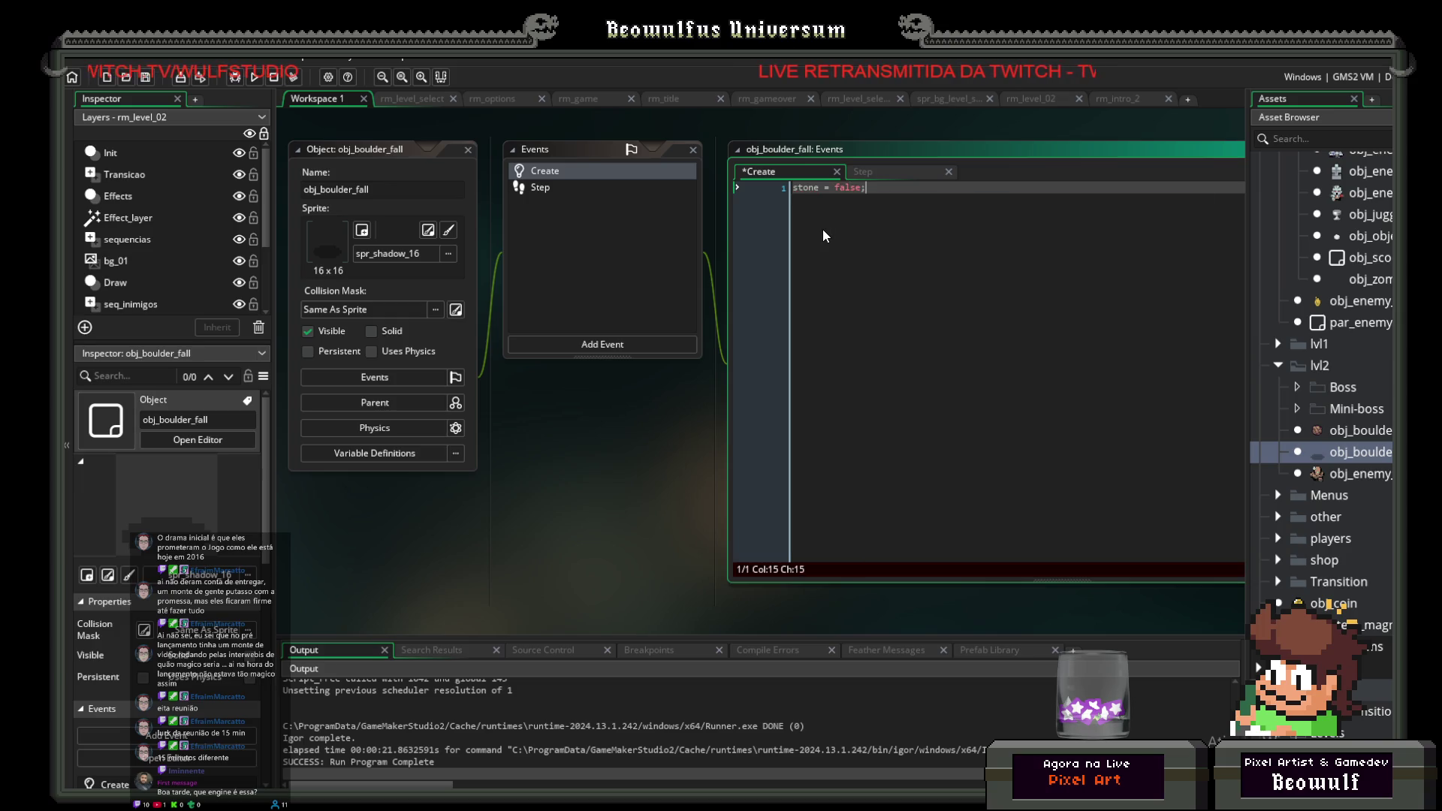
pyautogui.doubleClick(557, 187)
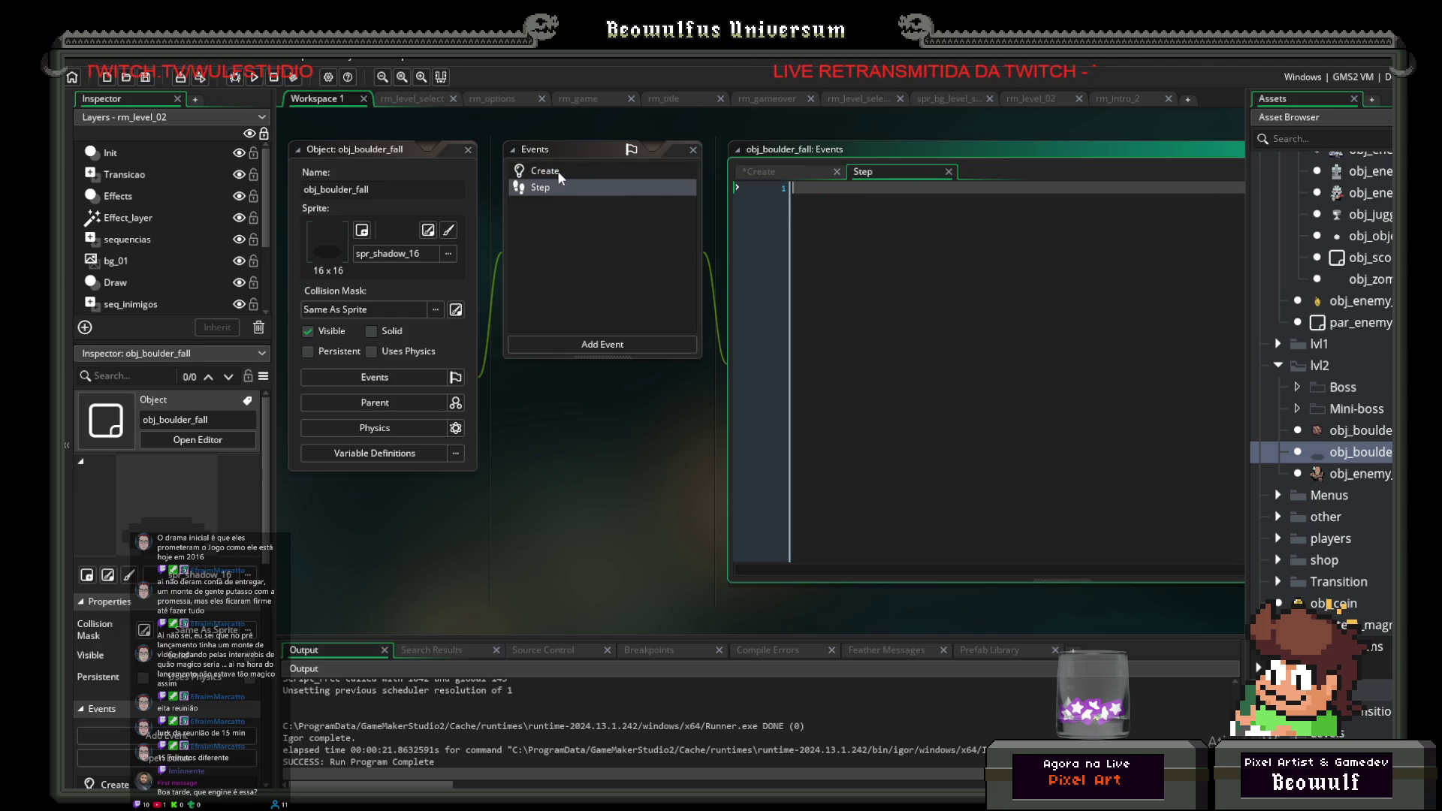
pyautogui.click(558, 170)
pyautogui.doubleClick(557, 170)
pyautogui.doubleClick(848, 189)
pyautogui.write('true')
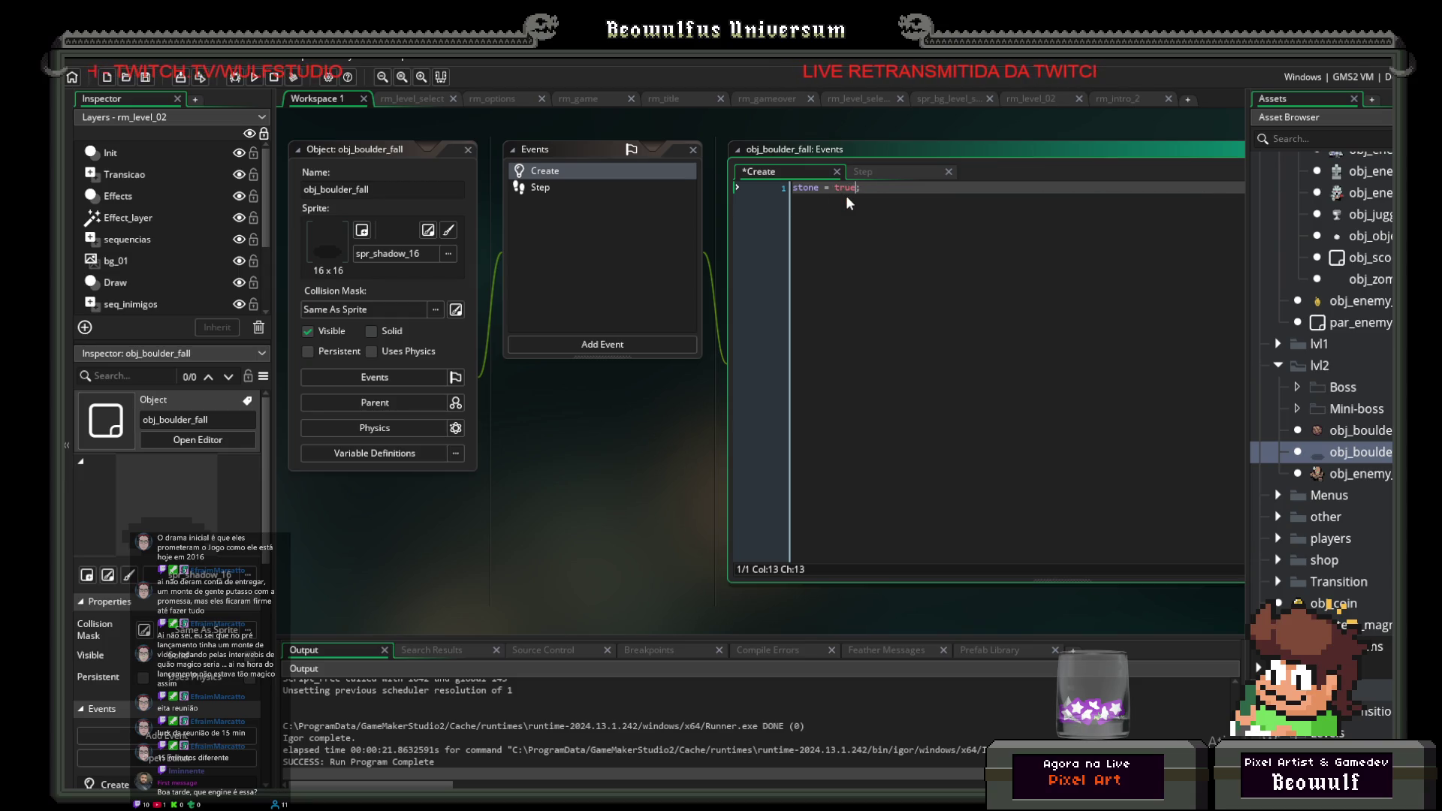
pyautogui.doubleClick(558, 187)
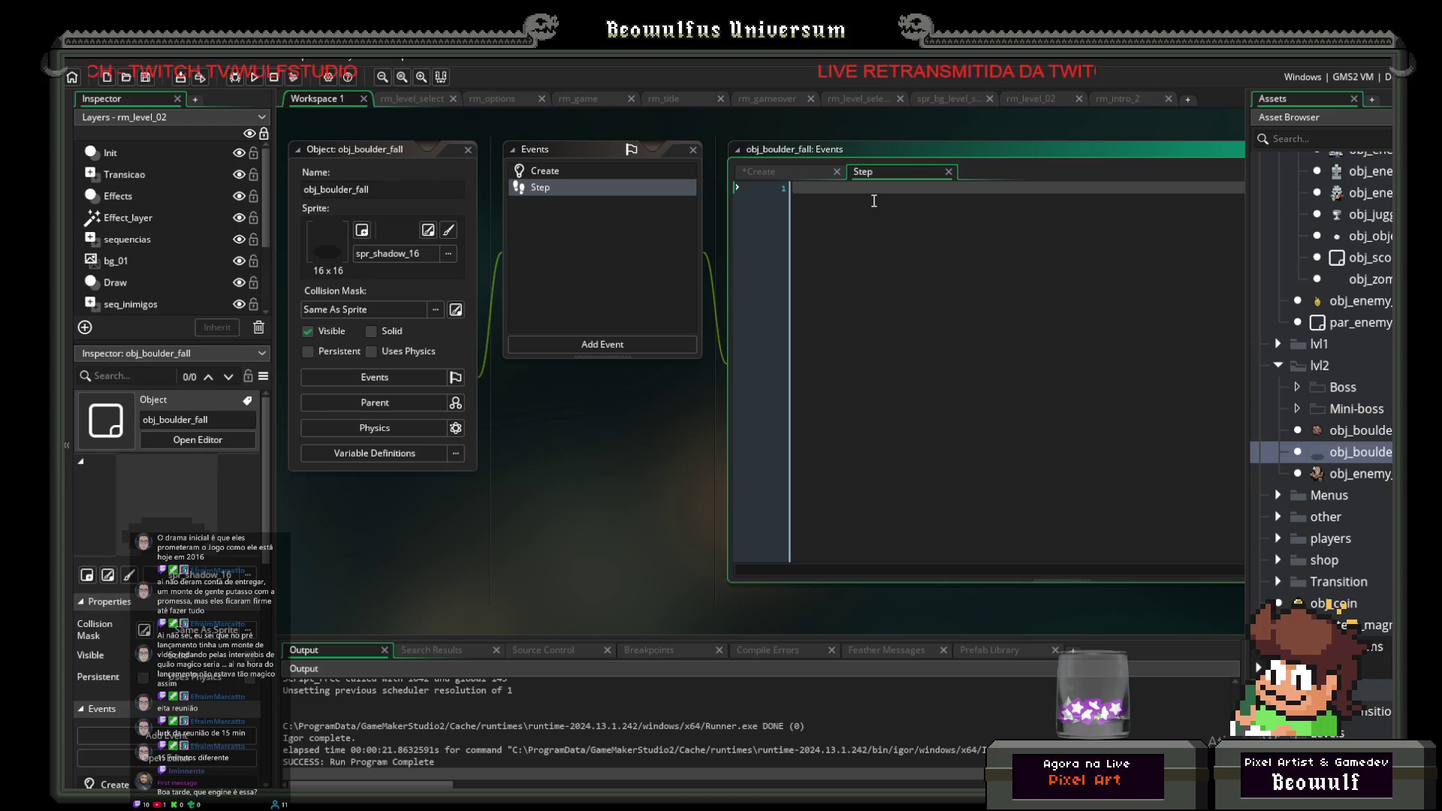
pyautogui.write('if(s')
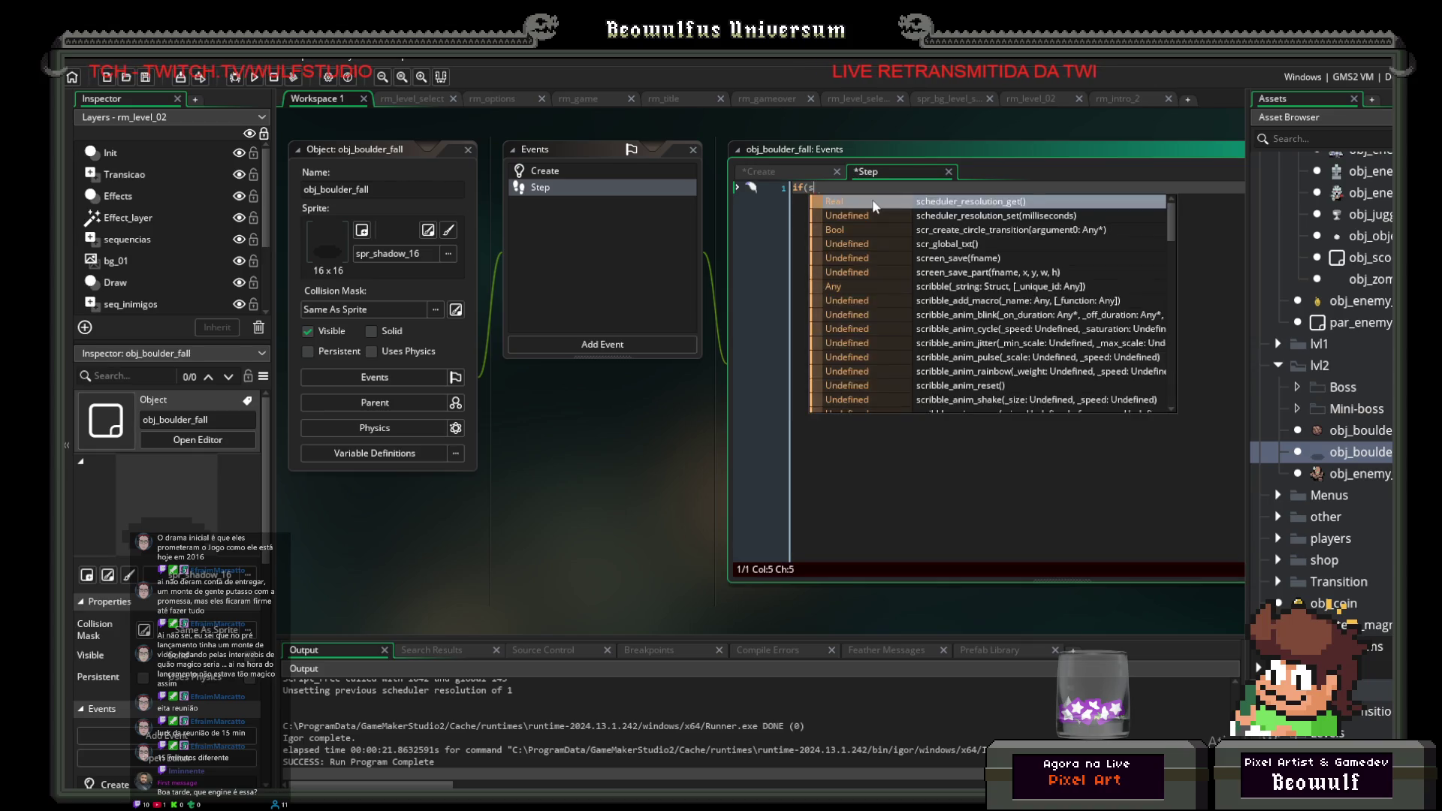
pyautogui.write('tone)')
# Step: Open a brace block under the if(stone) condition
pyautogui.press('Return')
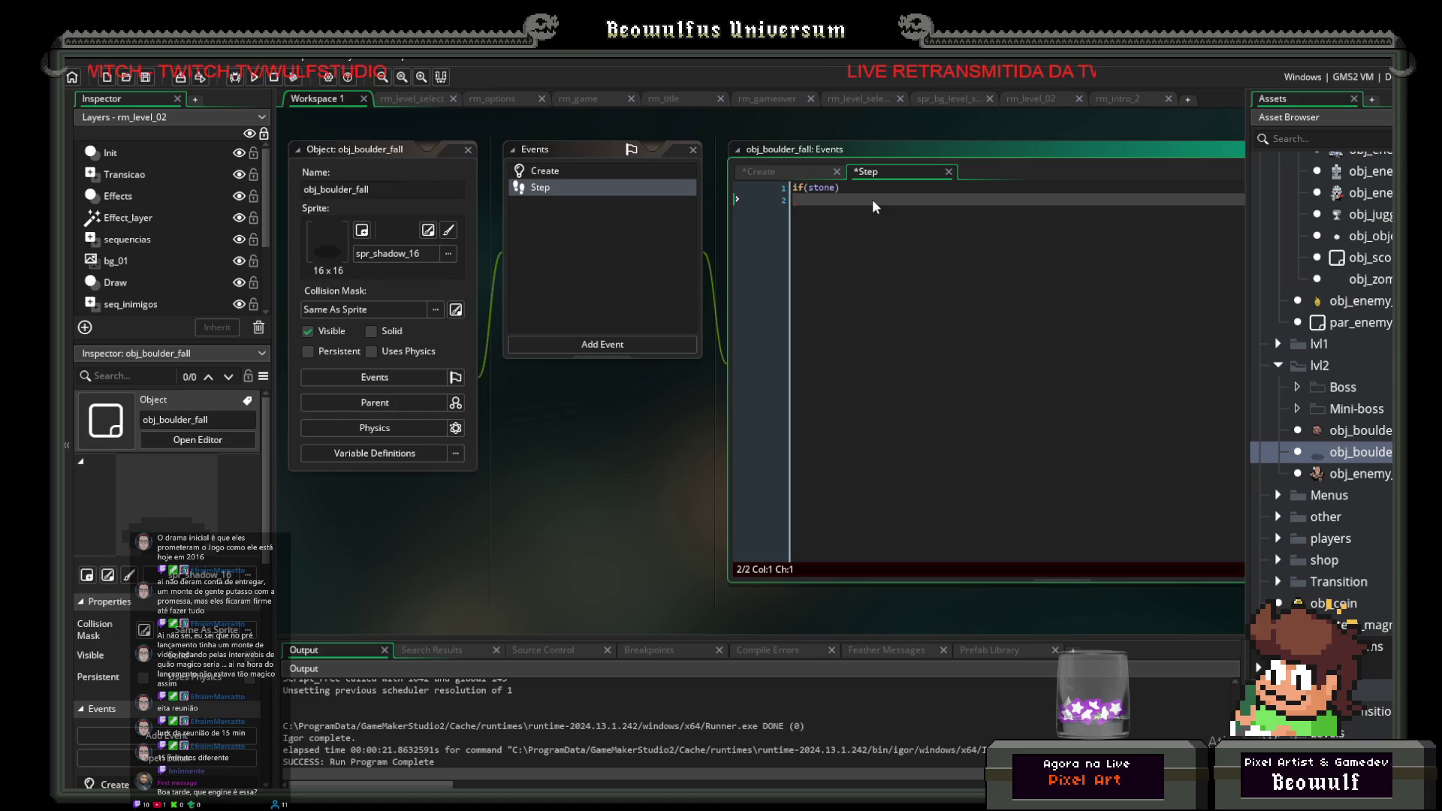
pyautogui.press('Return')
pyautogui.press('Return')
pyautogui.write('{')
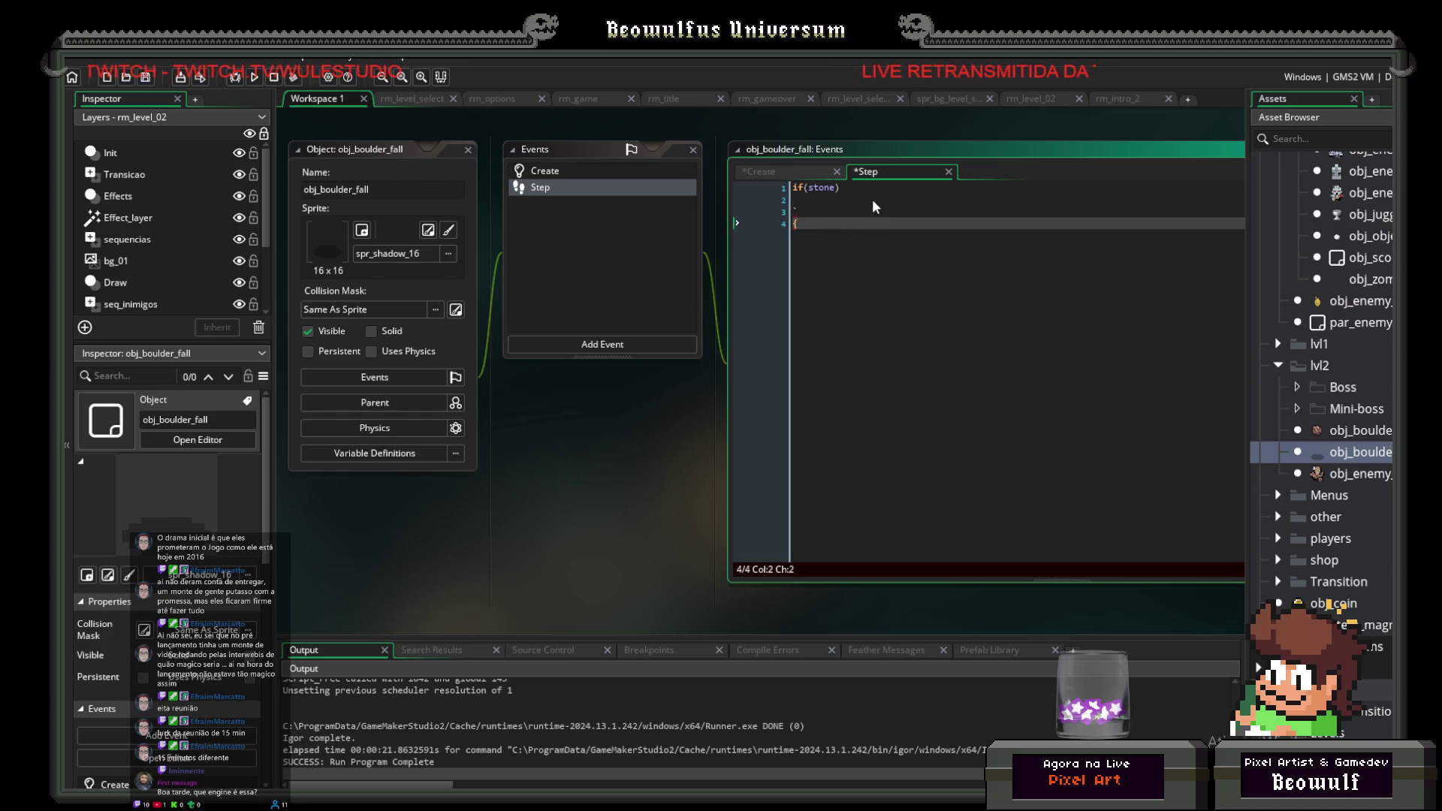
pyautogui.press('Up')
pyautogui.press('BackSpace')
pyautogui.press('Up')
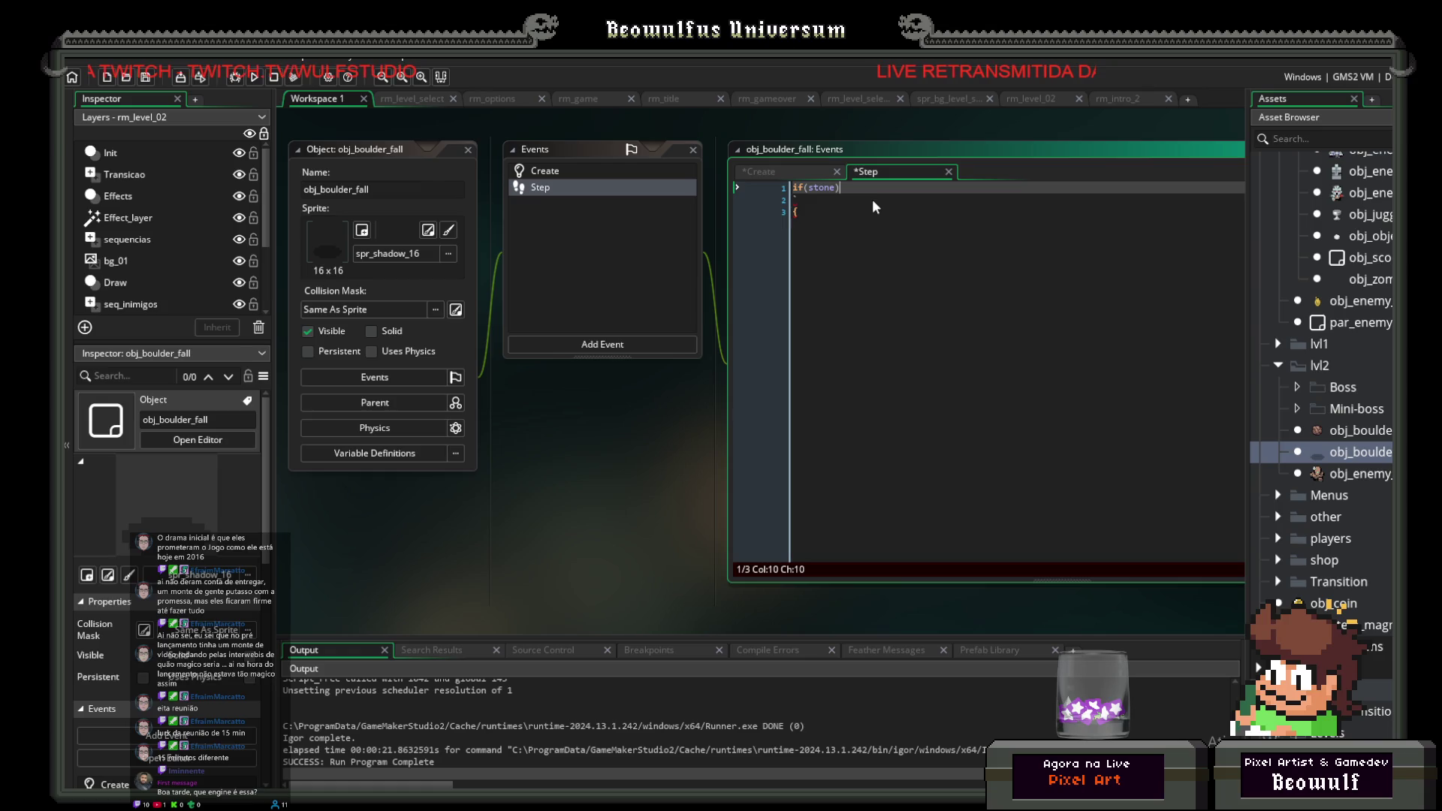
pyautogui.press('Down')
pyautogui.write('{')
pyautogui.press('Return')
# Step: Inside it, call instance_create_layer(x,-32,"Instances",obj_boulder);
pyautogui.write('inst')
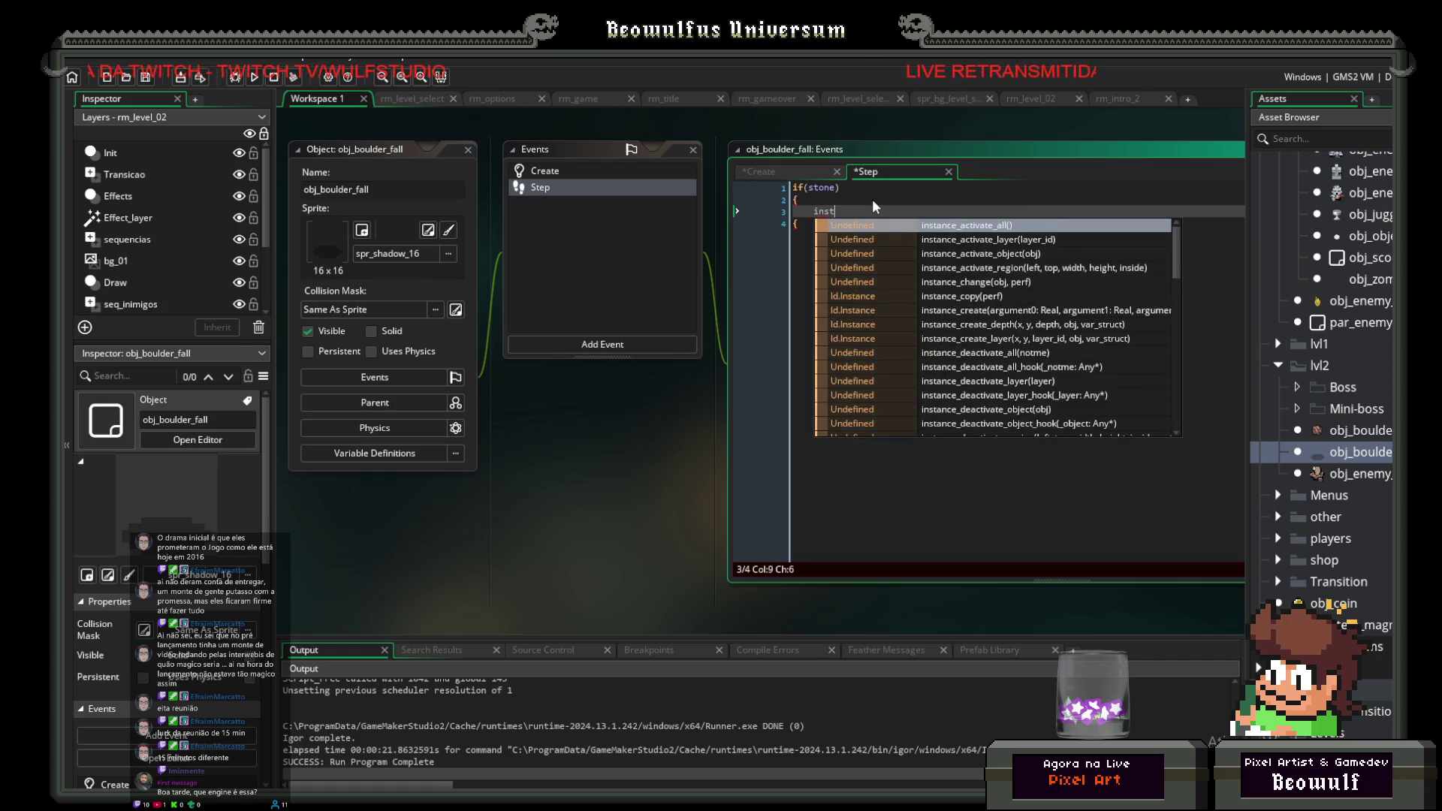
pyautogui.write('ance_create')
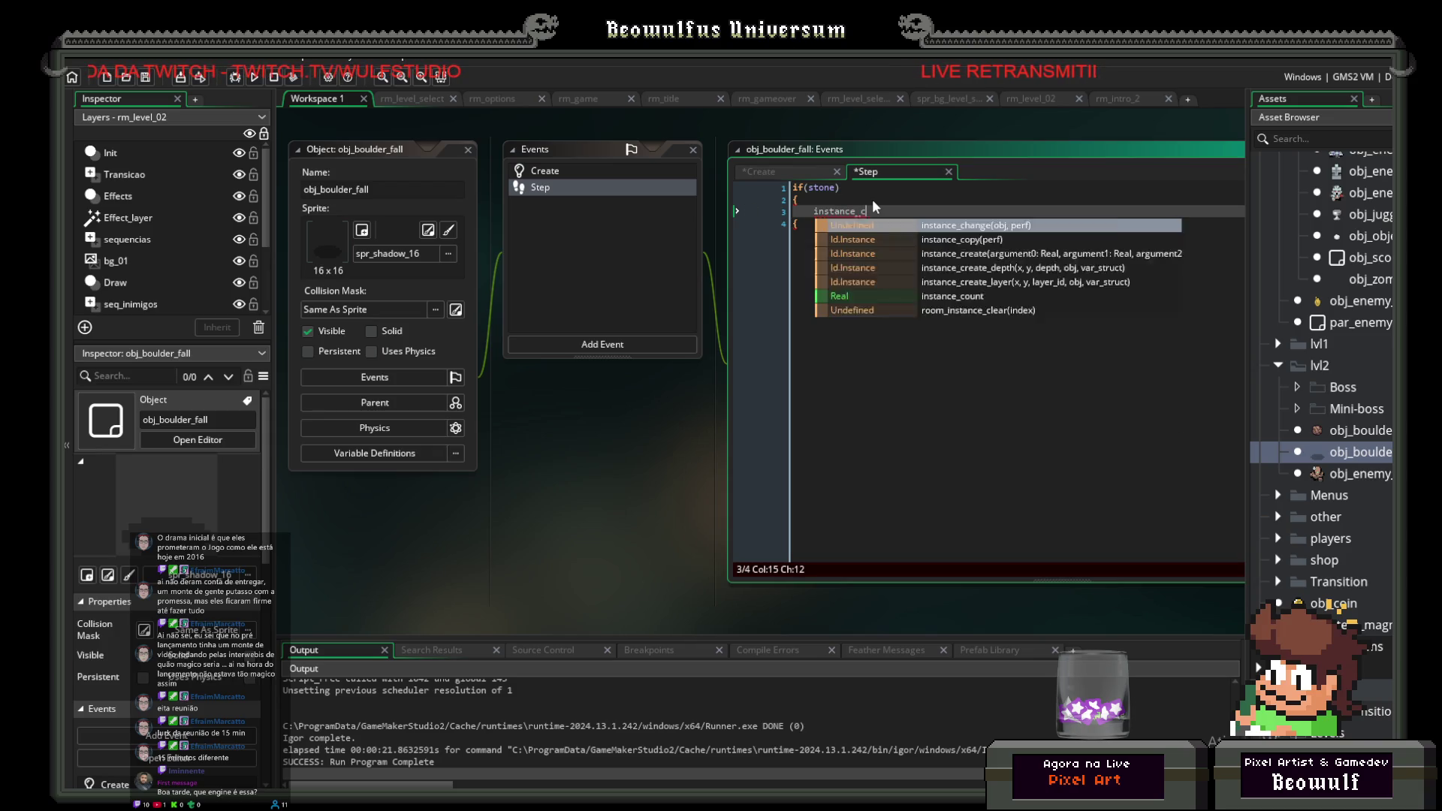
pyautogui.press('Down')
pyautogui.press('Down')
pyautogui.press('Return')
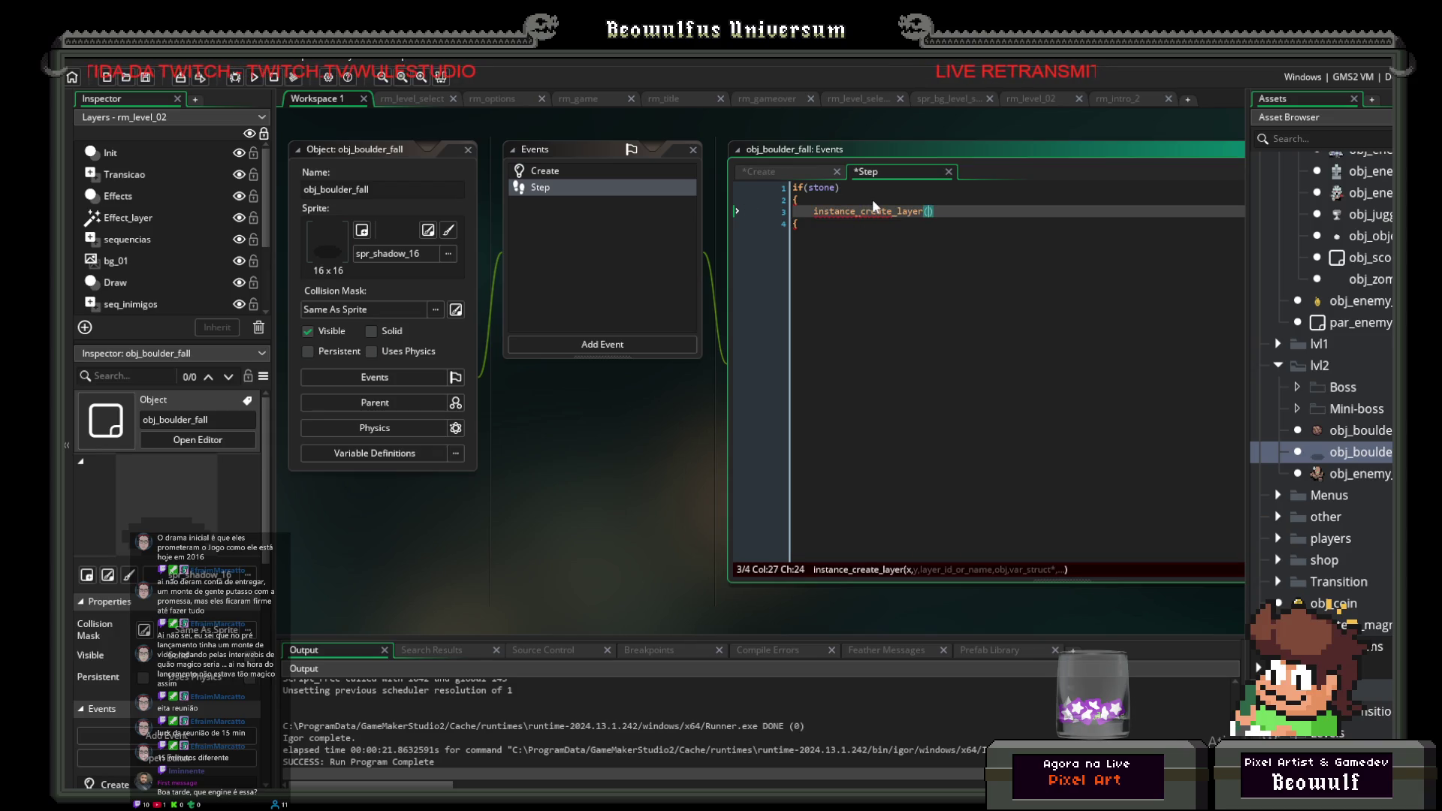
pyautogui.write('x')
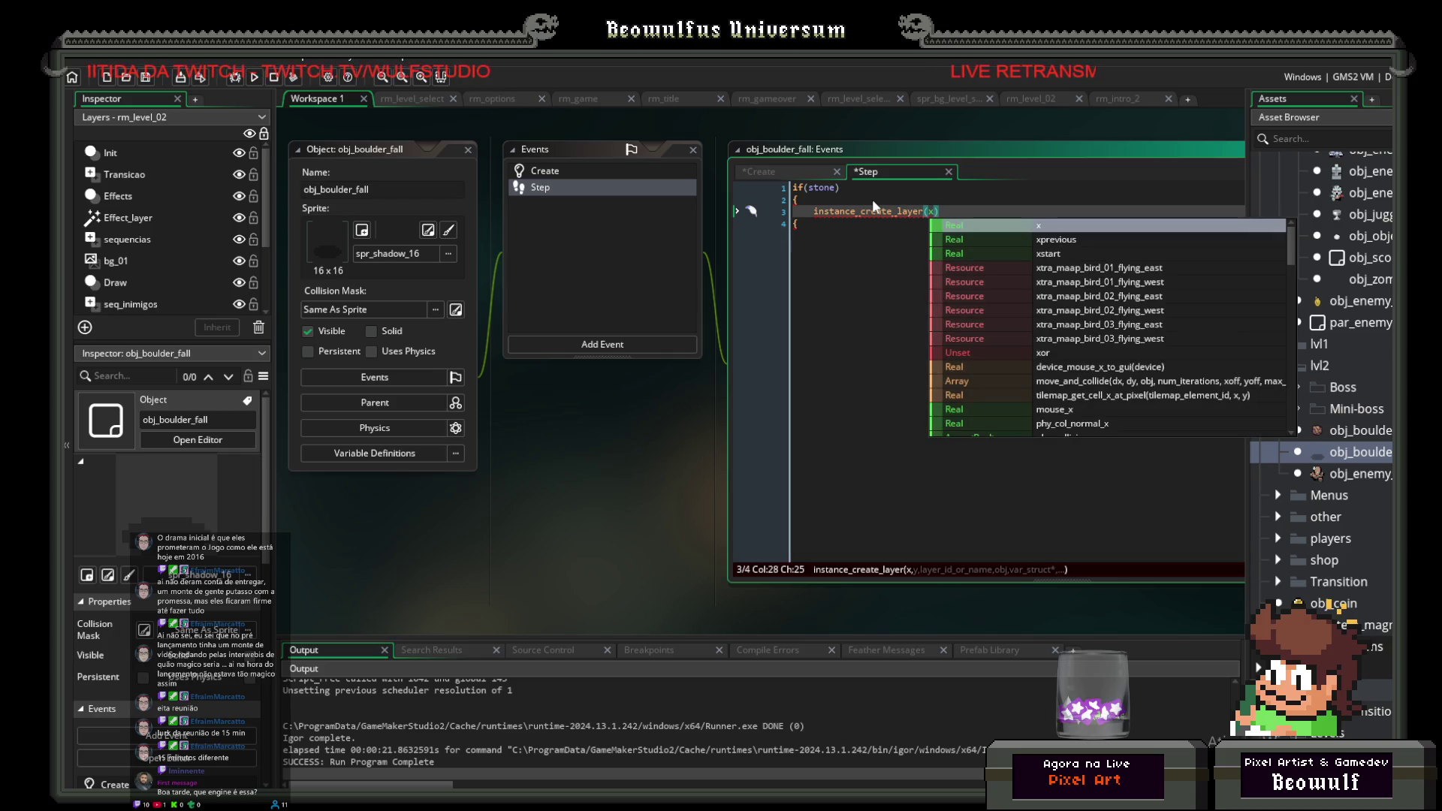
pyautogui.write(',')
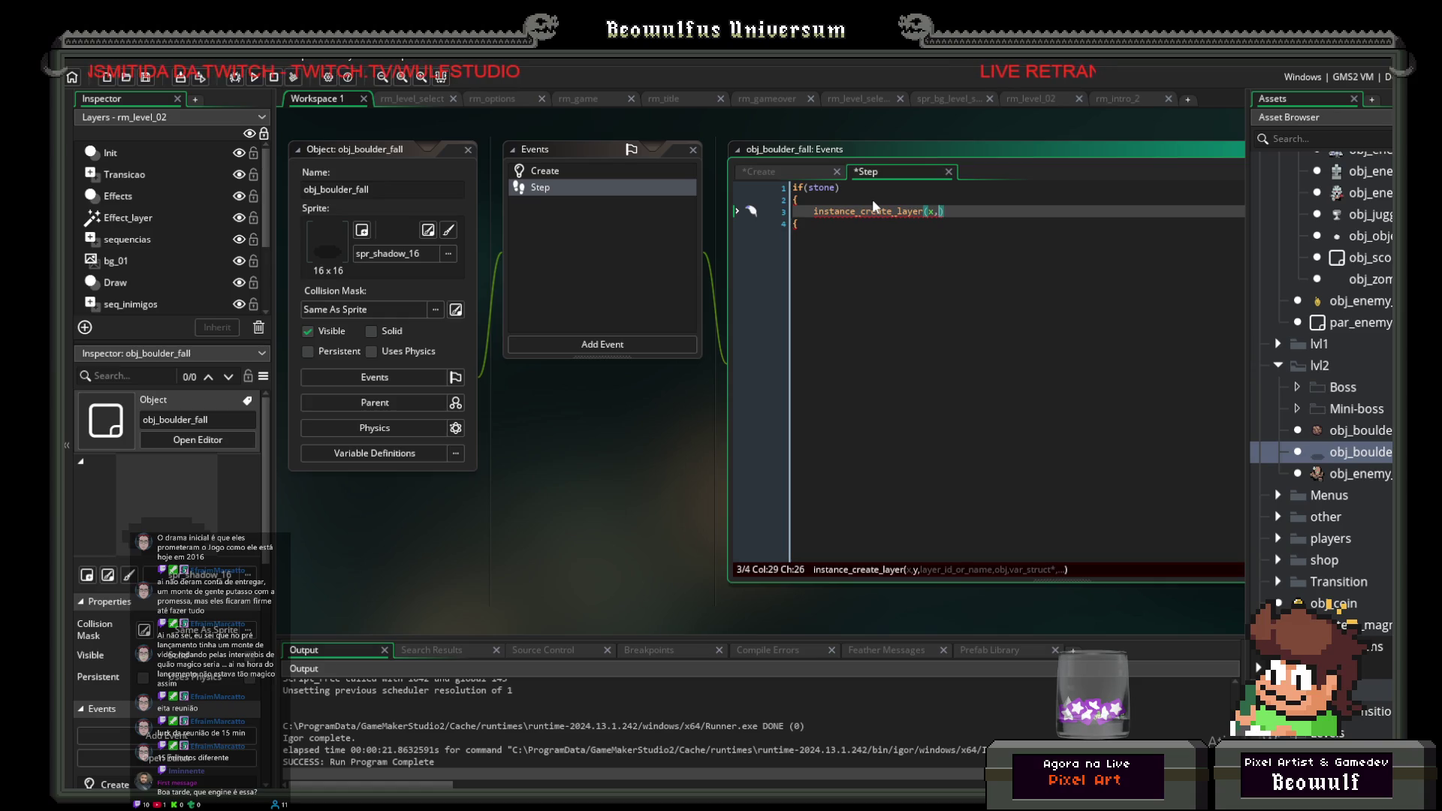
pyautogui.write('-32')
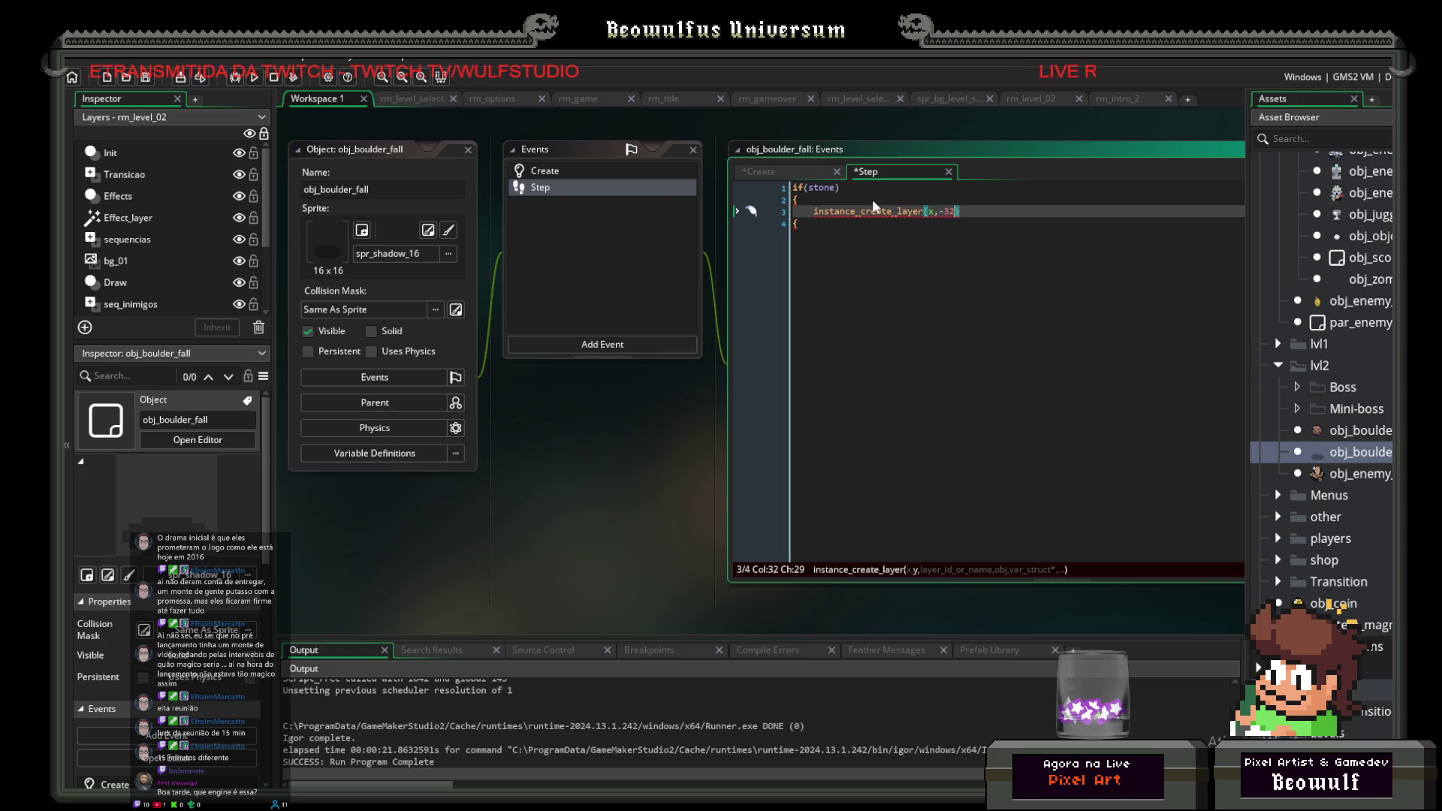
pyautogui.write(',')
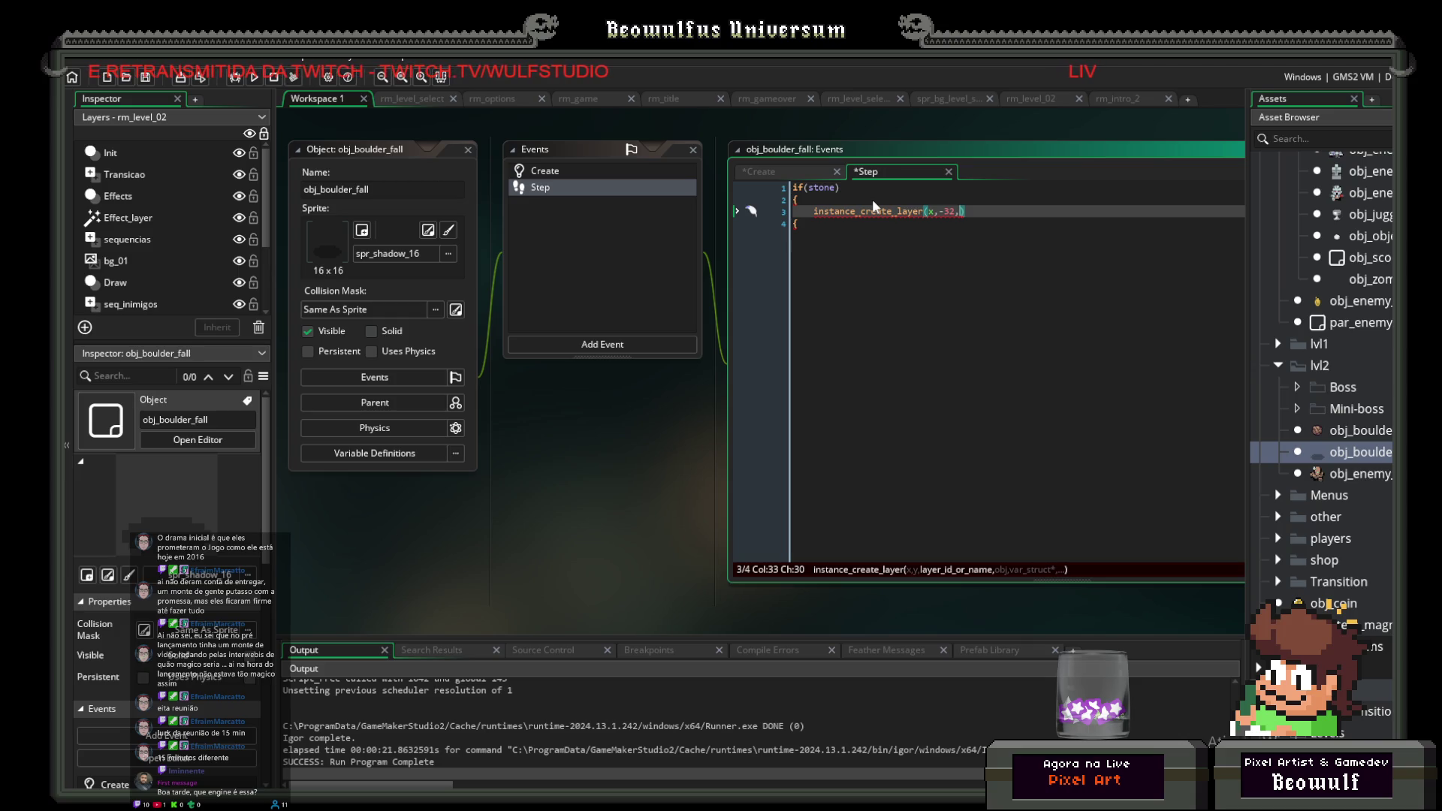
pyautogui.write('"Instances"')
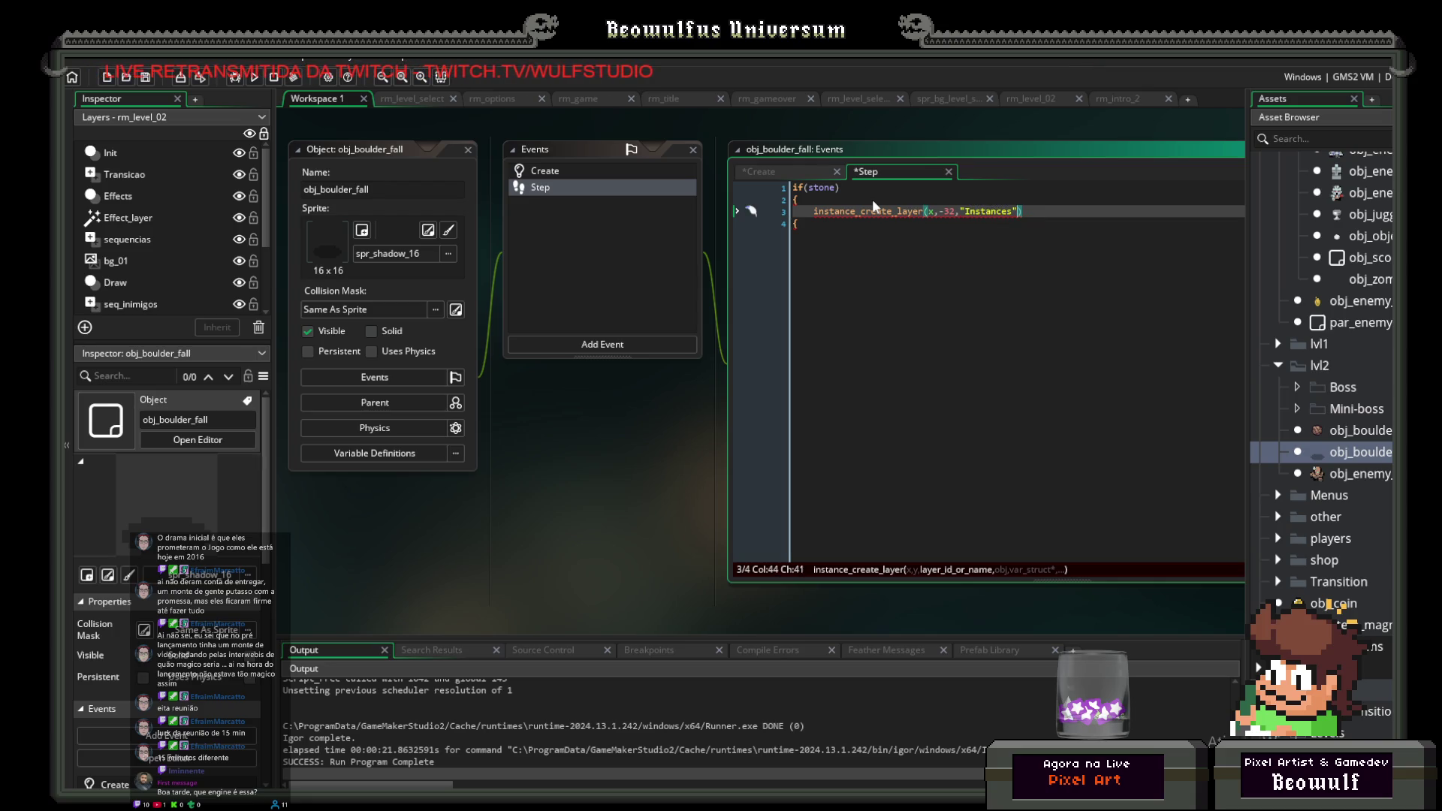
pyautogui.write(',ob')
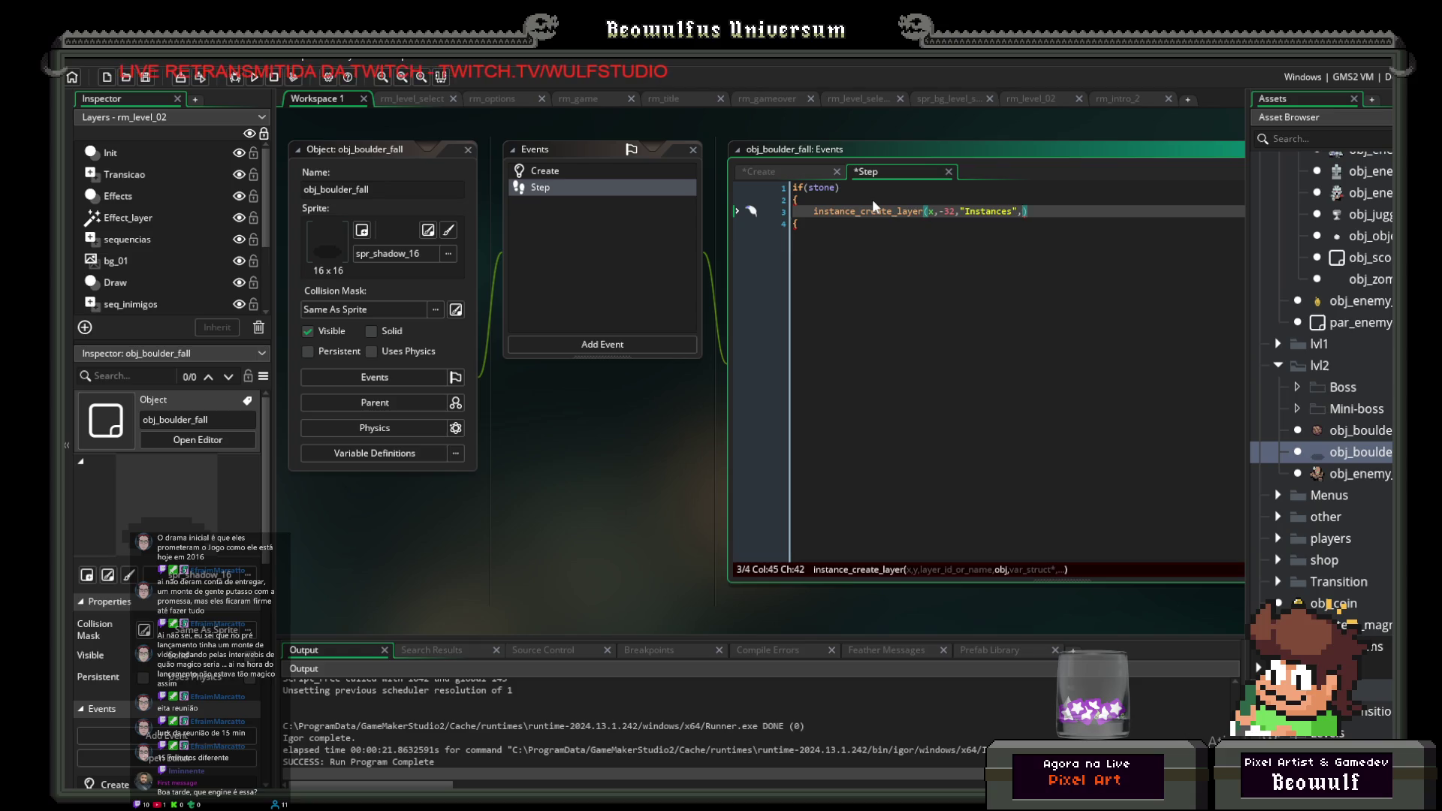
pyautogui.write('j_')
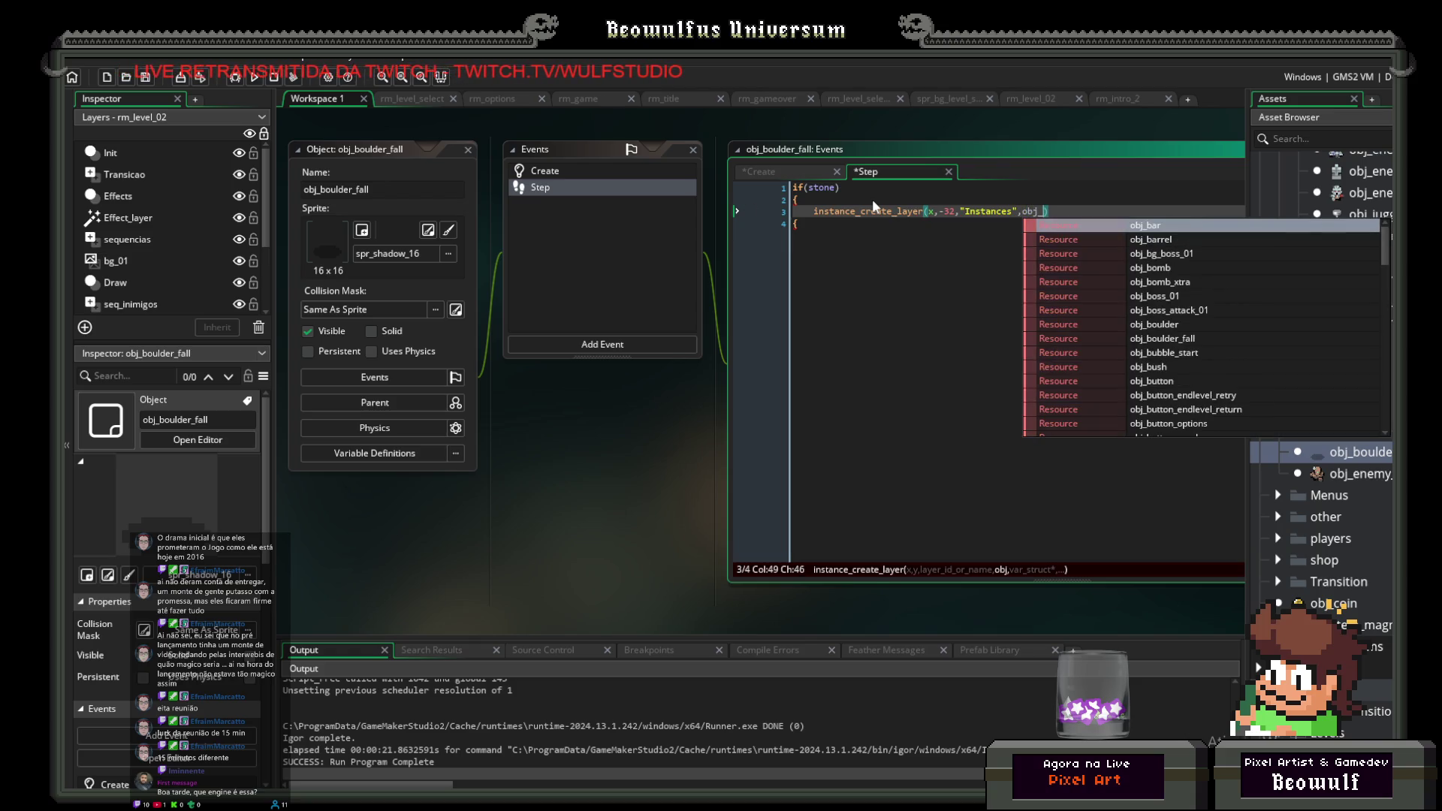
pyautogui.write('boulder')
pyautogui.press('Escape')
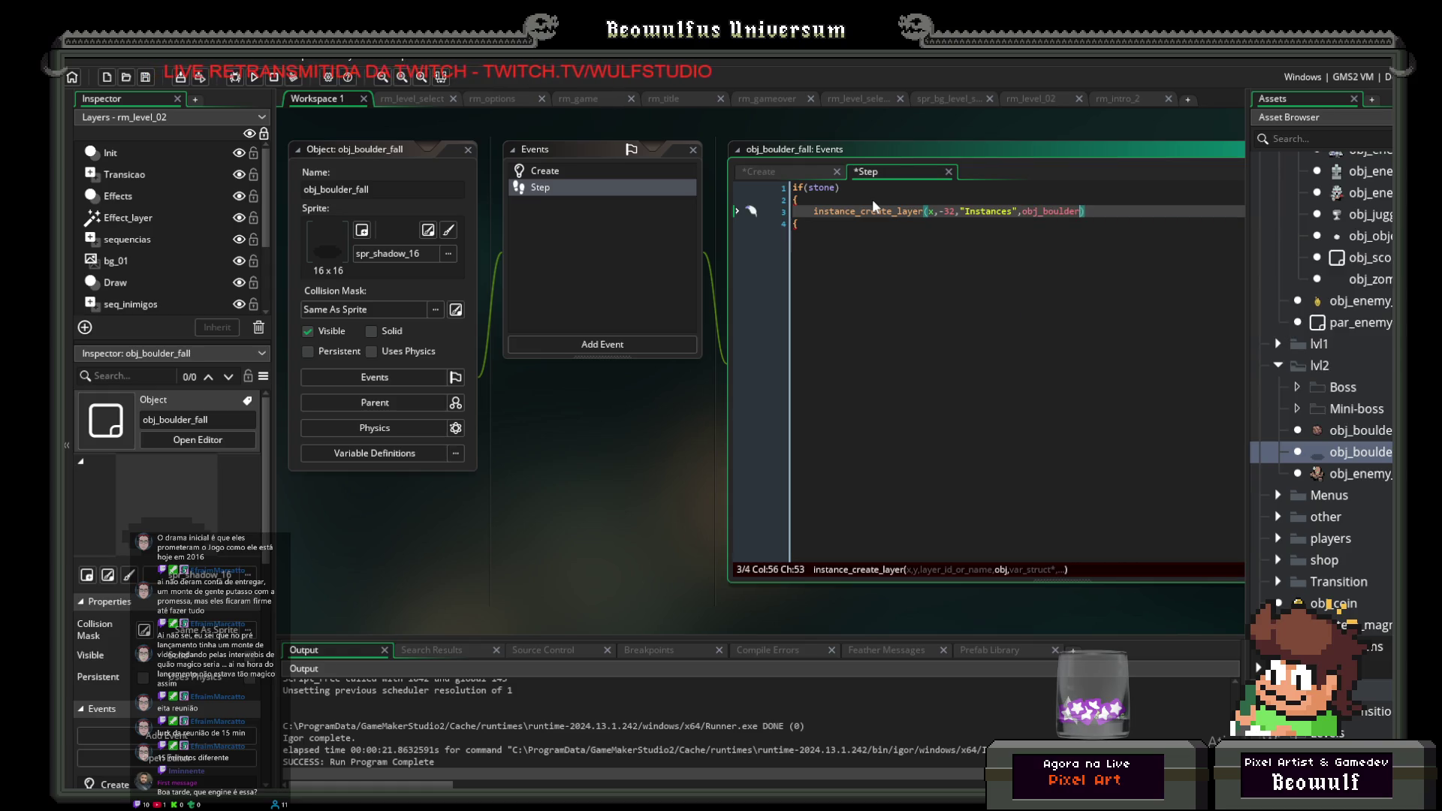
pyautogui.write(');')
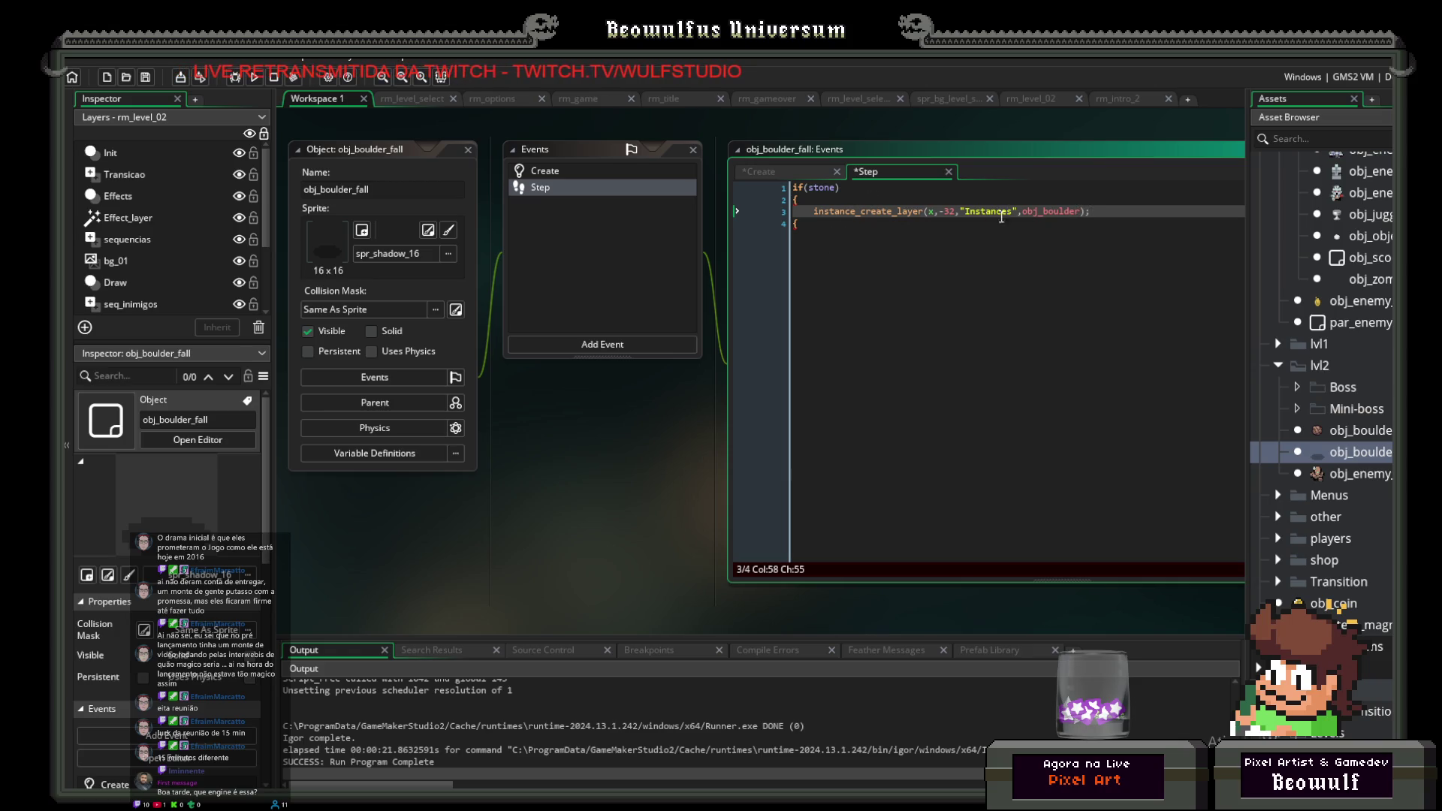
# Step: Add stone = false; on a new line inside the if block
pyautogui.click(806, 224)
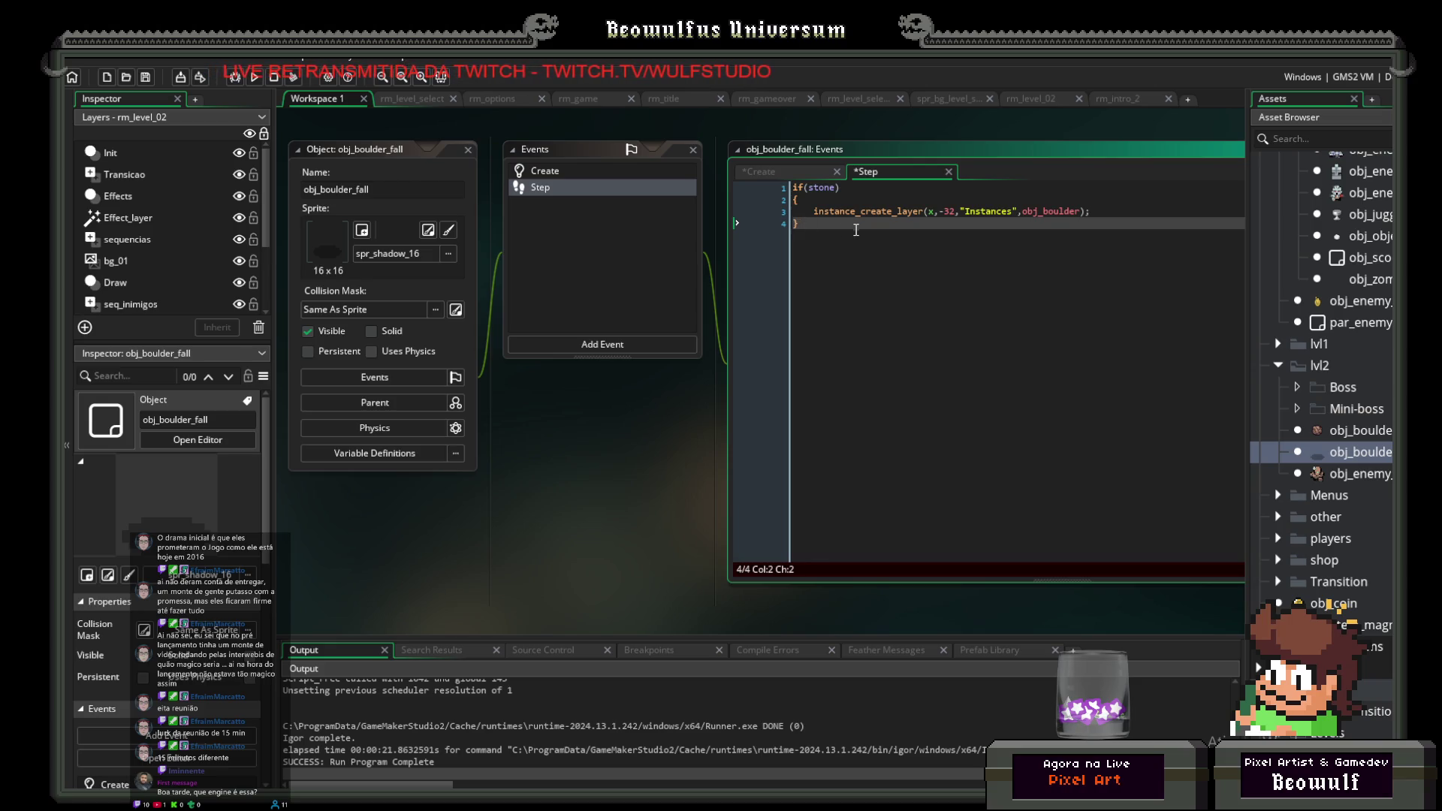
pyautogui.click(1137, 213)
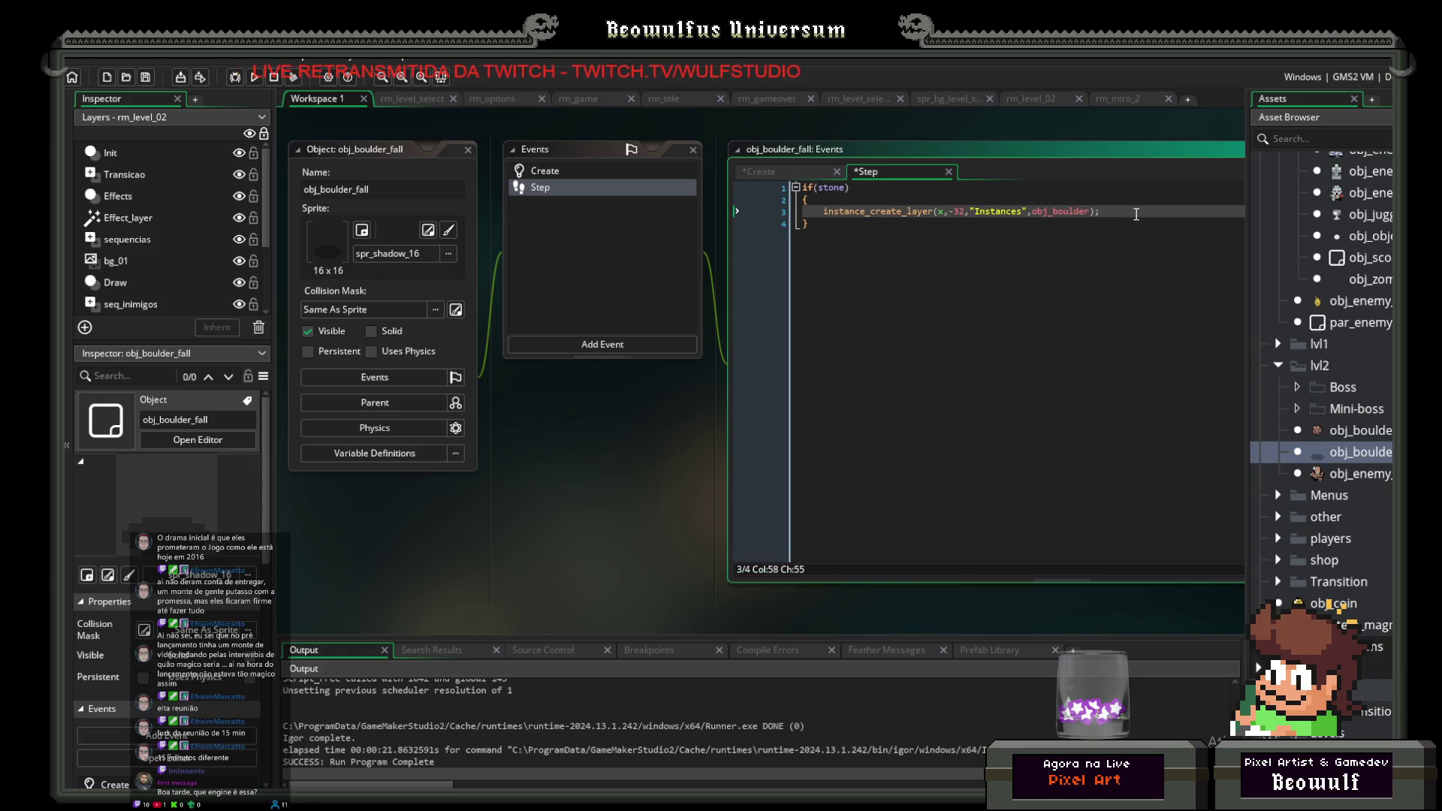
pyautogui.press('Return')
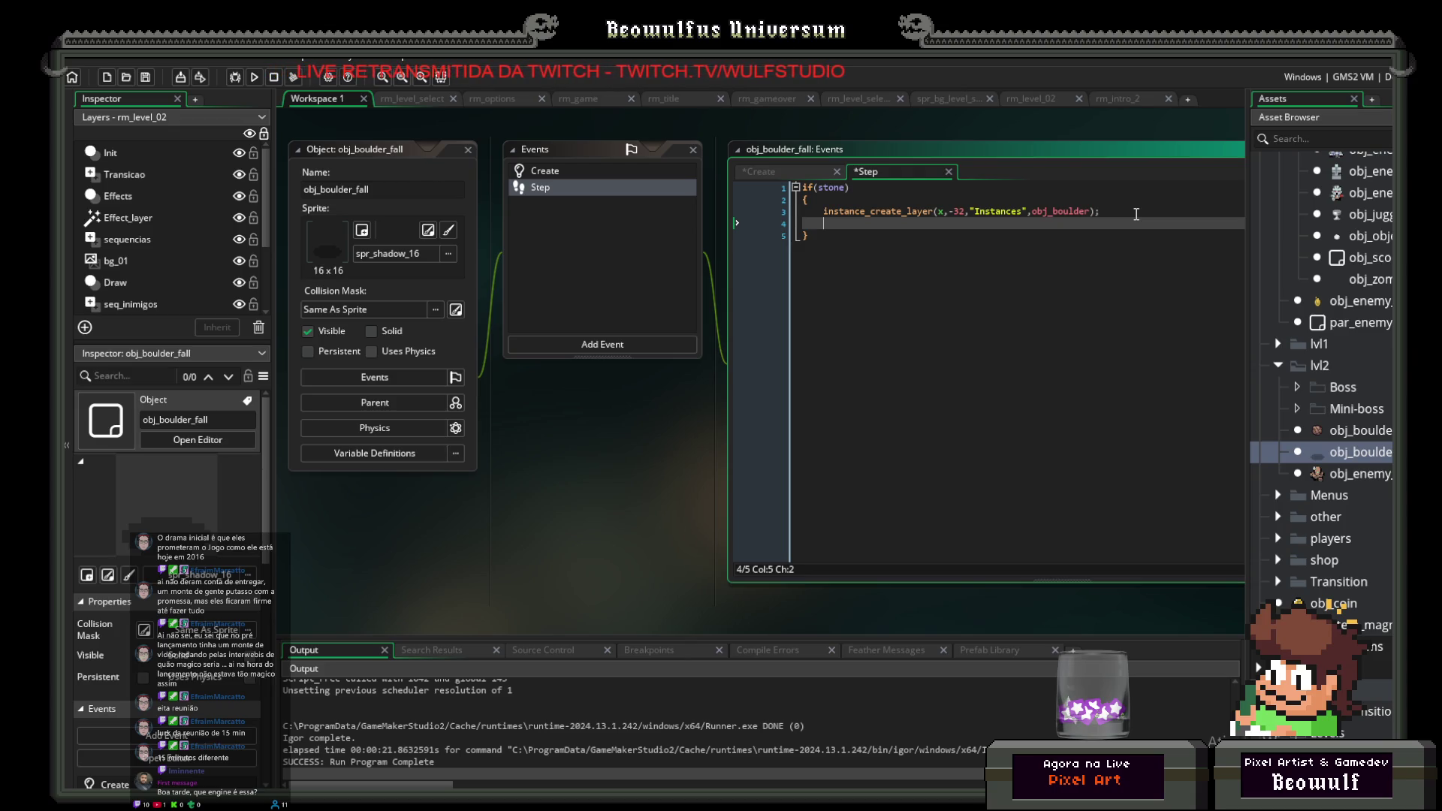
pyautogui.write('stone =')
pyautogui.write('false;')
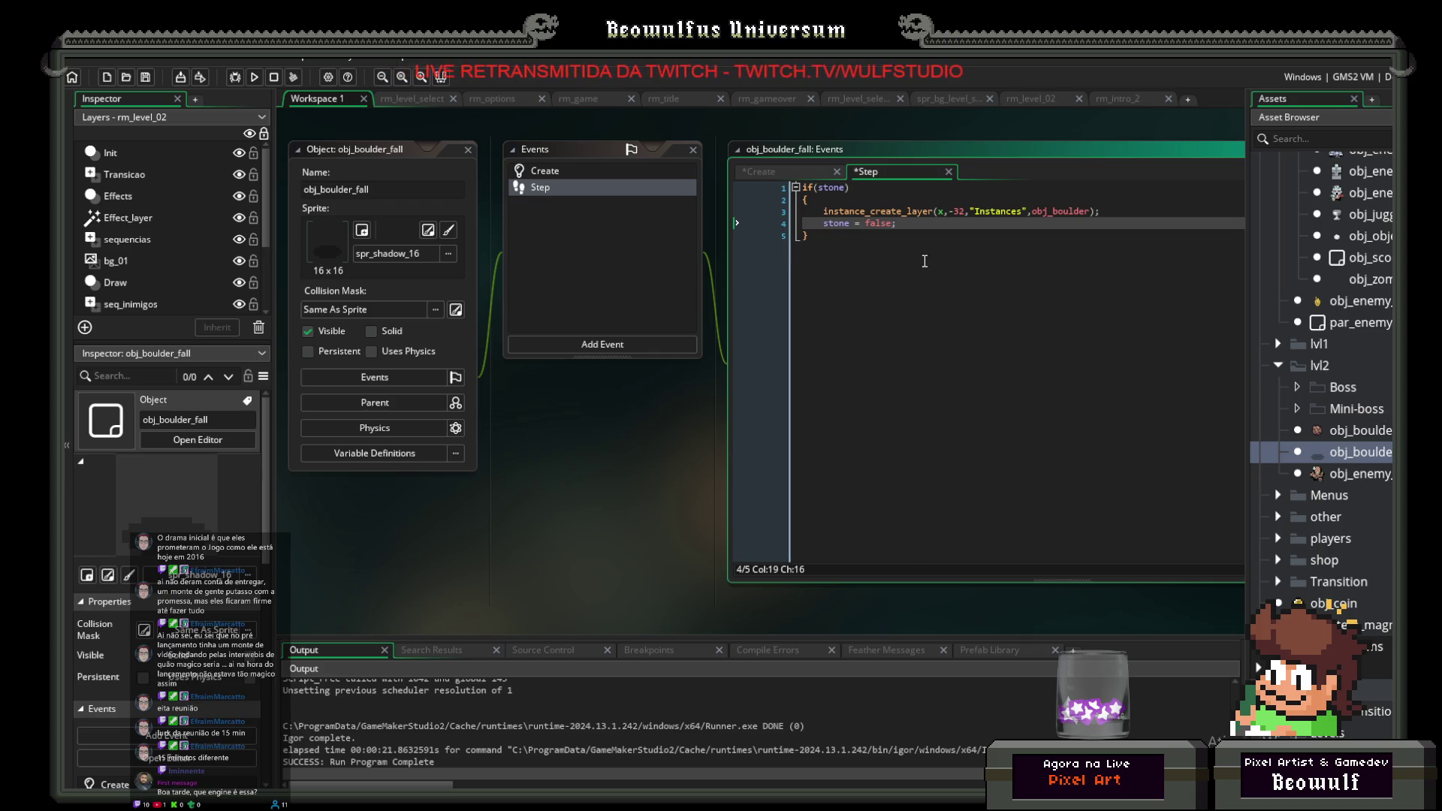
# Step: Open obj_boulder's Step code, undoing a stray blank line in the collision block
pyautogui.doubleClick(1342, 431)
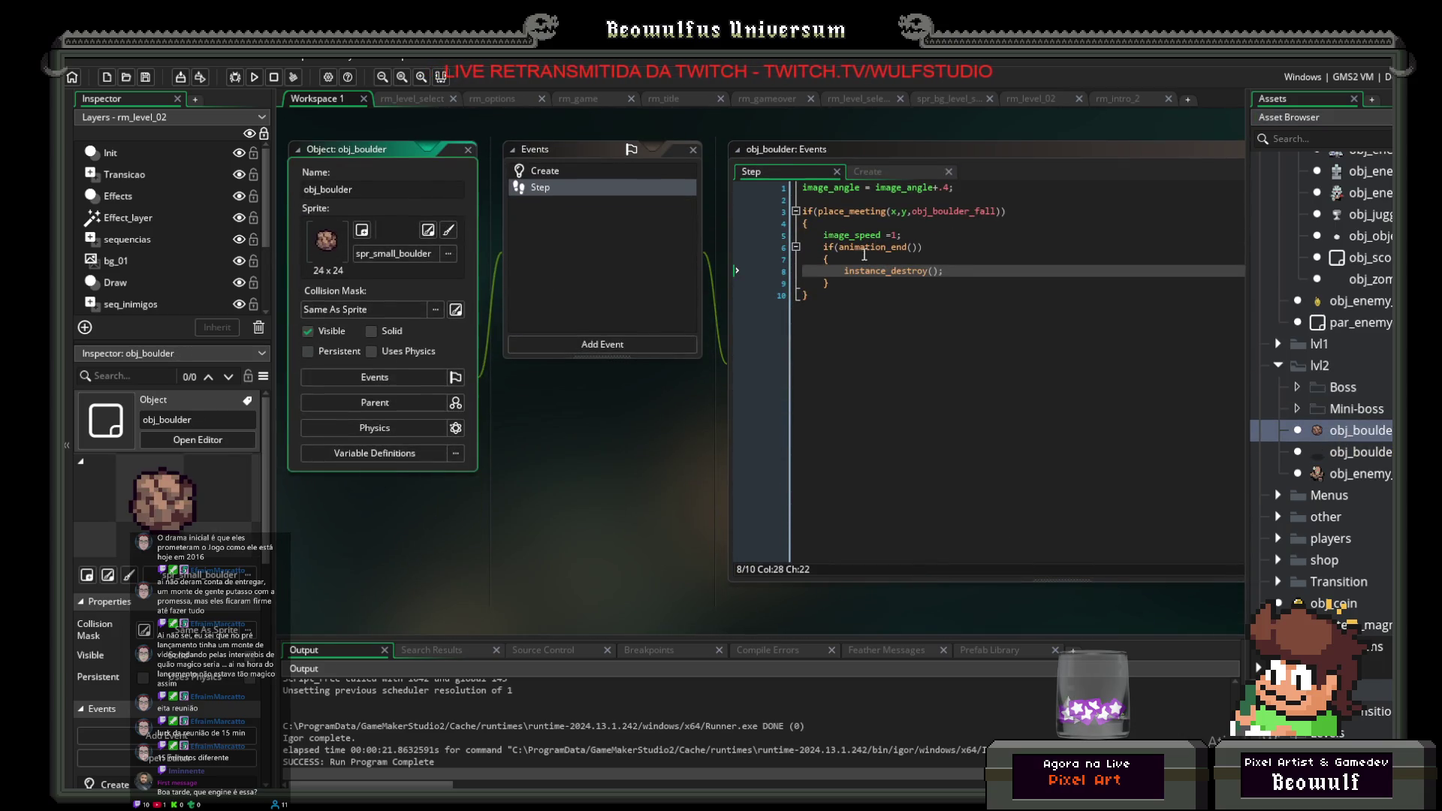
pyautogui.click(960, 281)
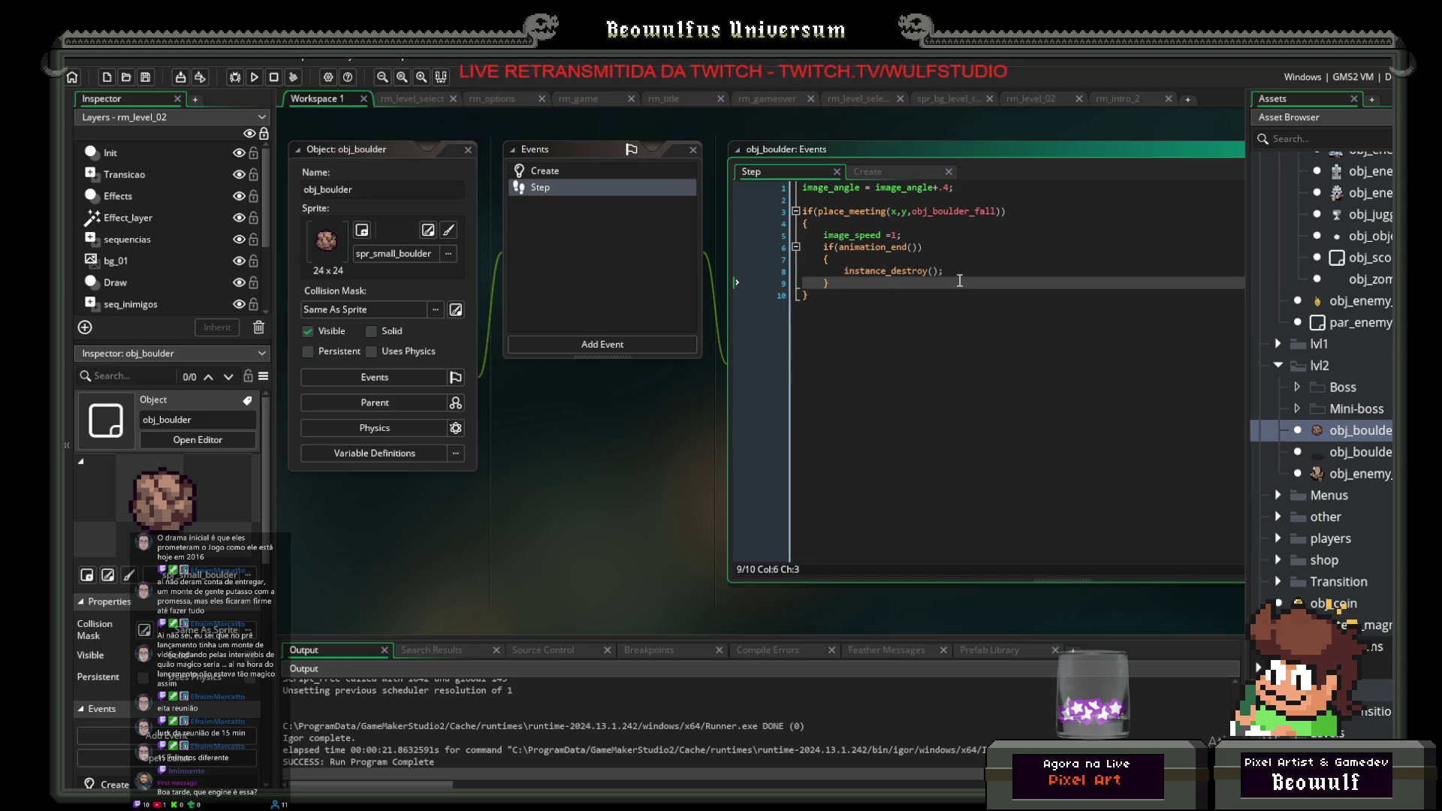
pyautogui.click(933, 219)
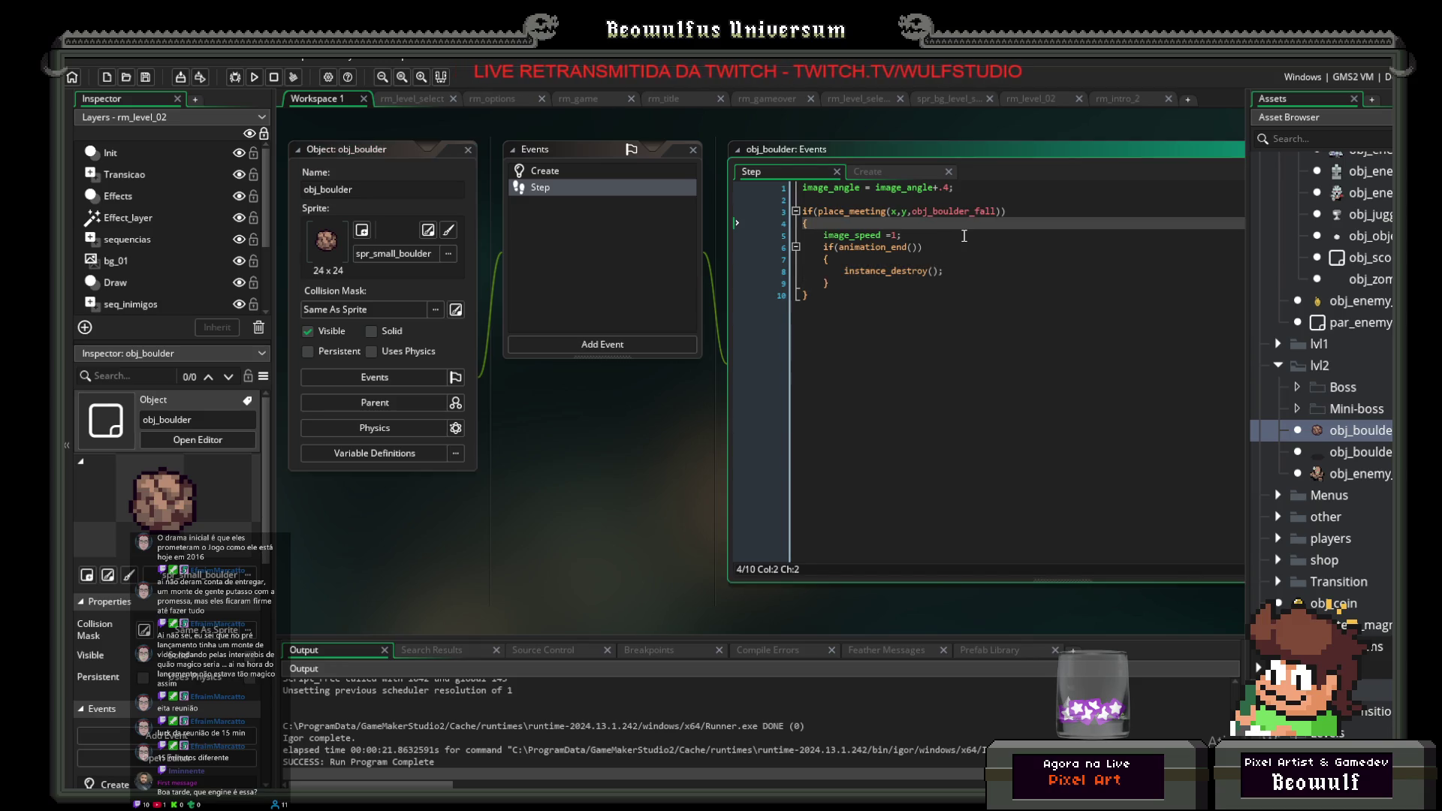
pyautogui.press('Return')
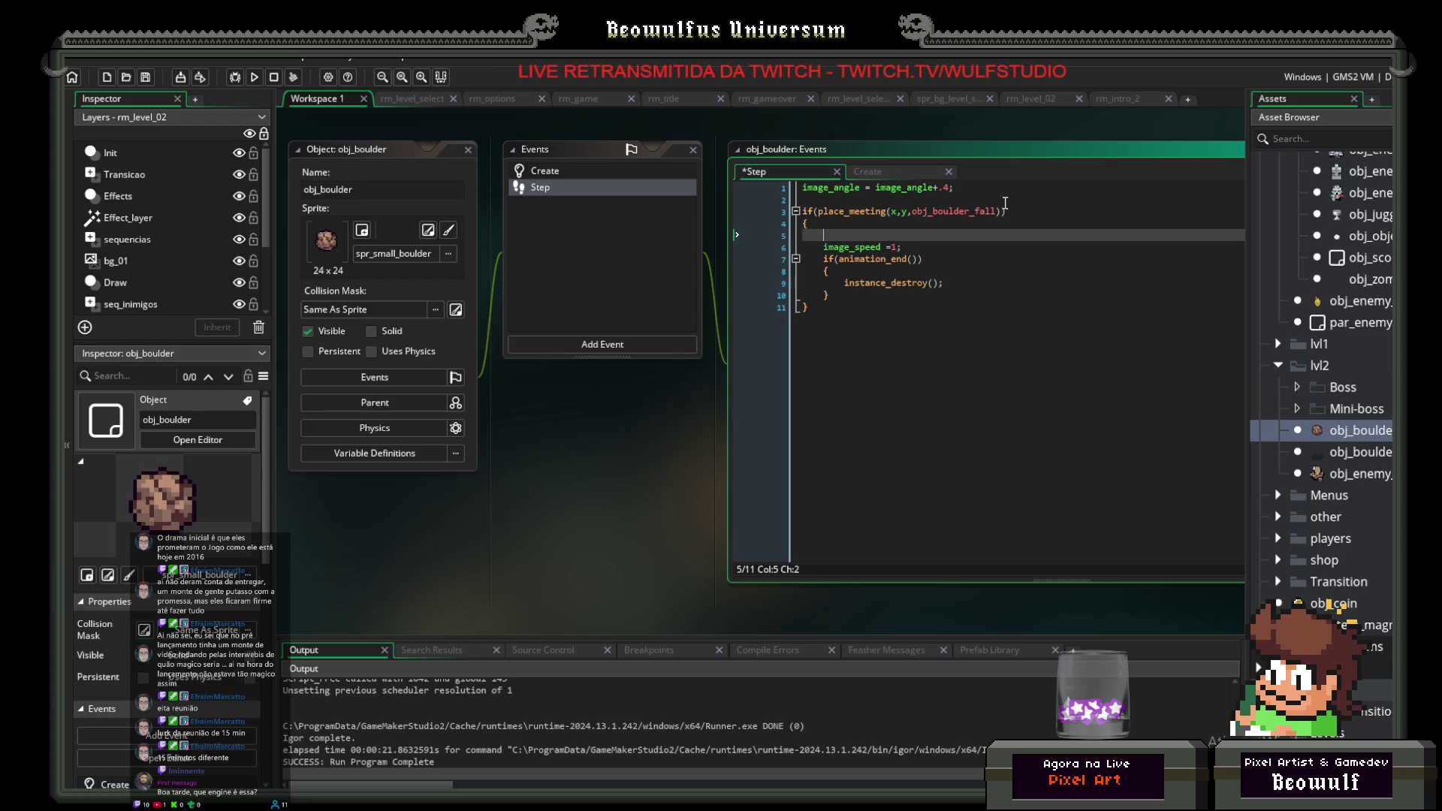
pyautogui.hotkey('ctrl', 'z')
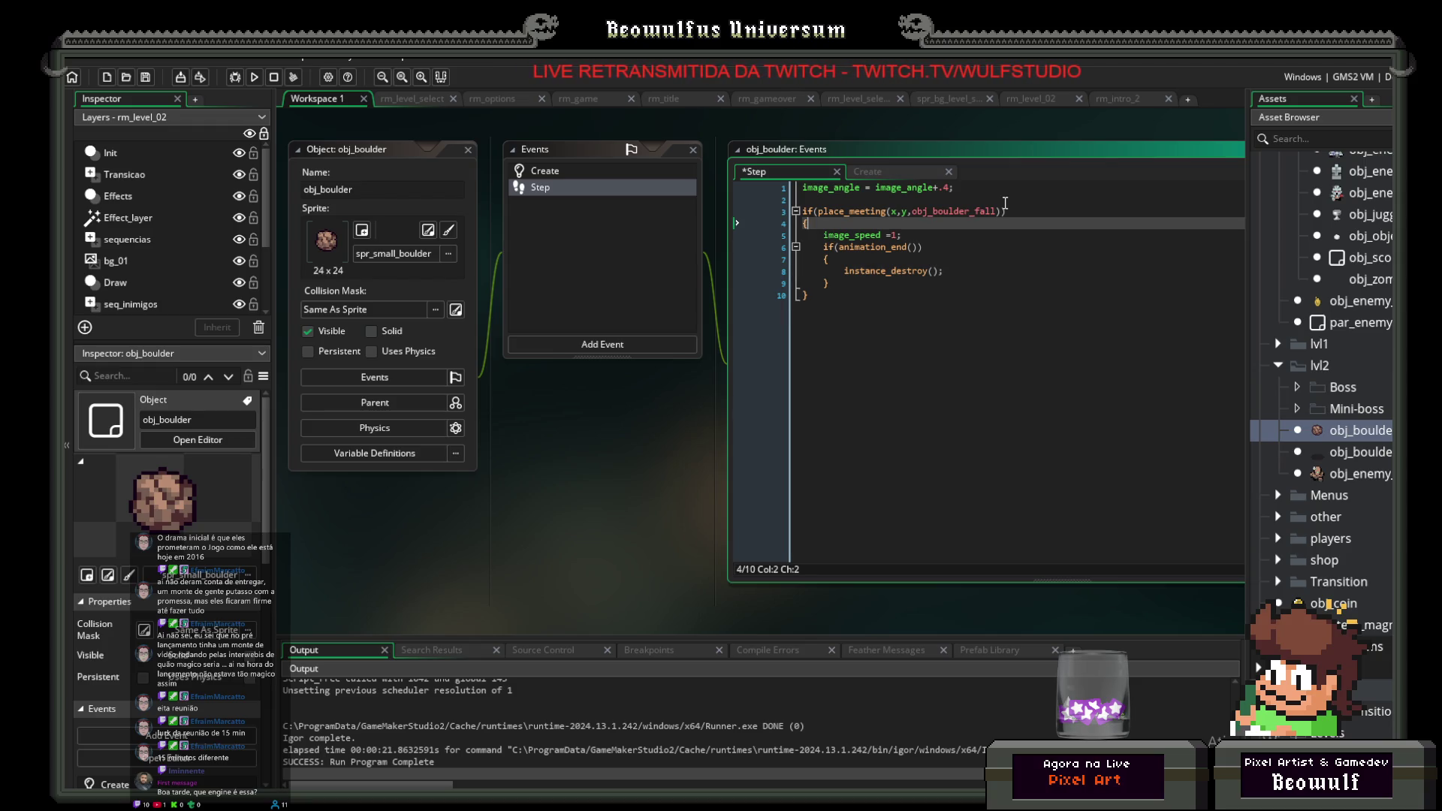
# Step: Add a Collision event with obj_boulder_fall (Objects > lvl2) to obj_boulder
pyautogui.click(611, 338)
pyautogui.moveTo(683, 544)
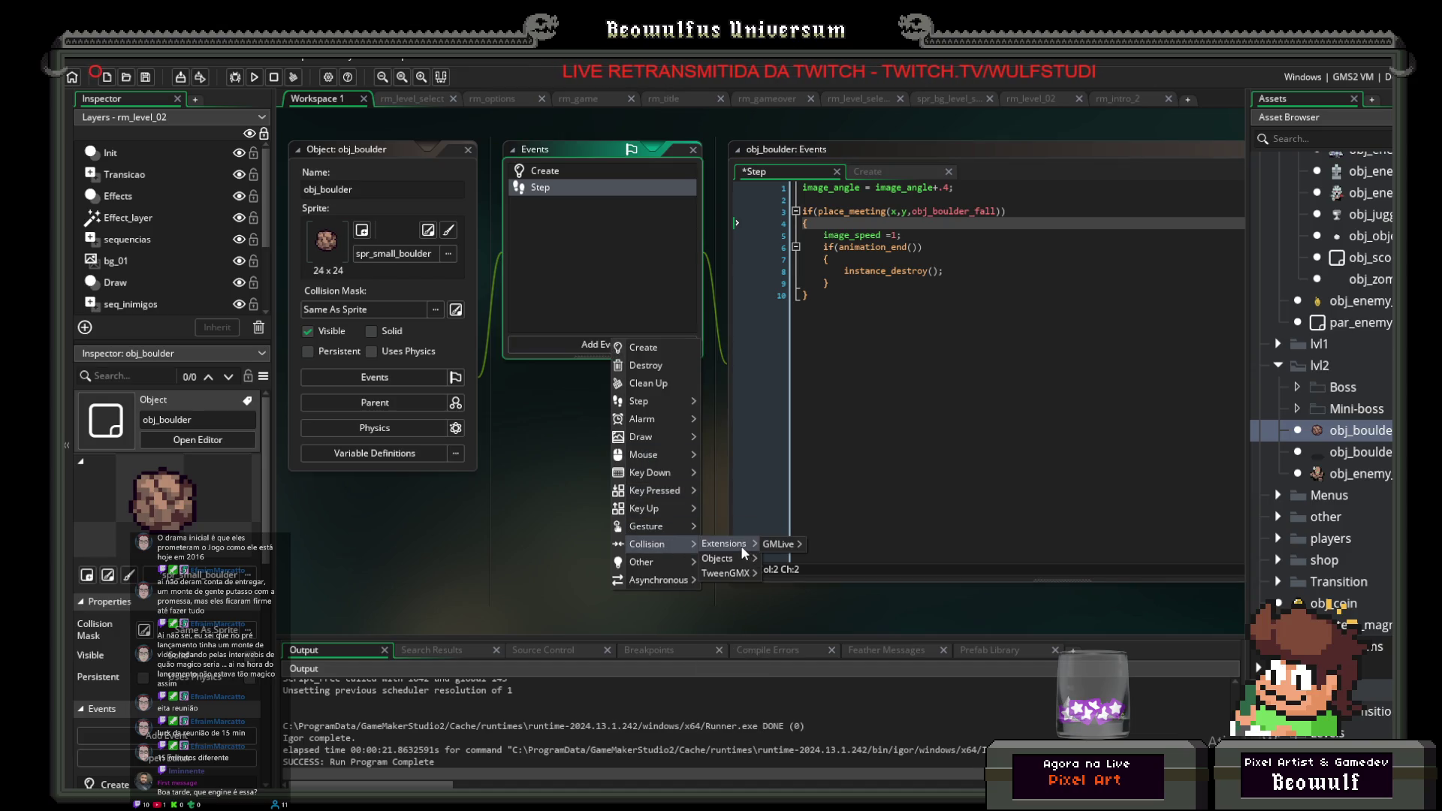
pyautogui.moveTo(741, 556)
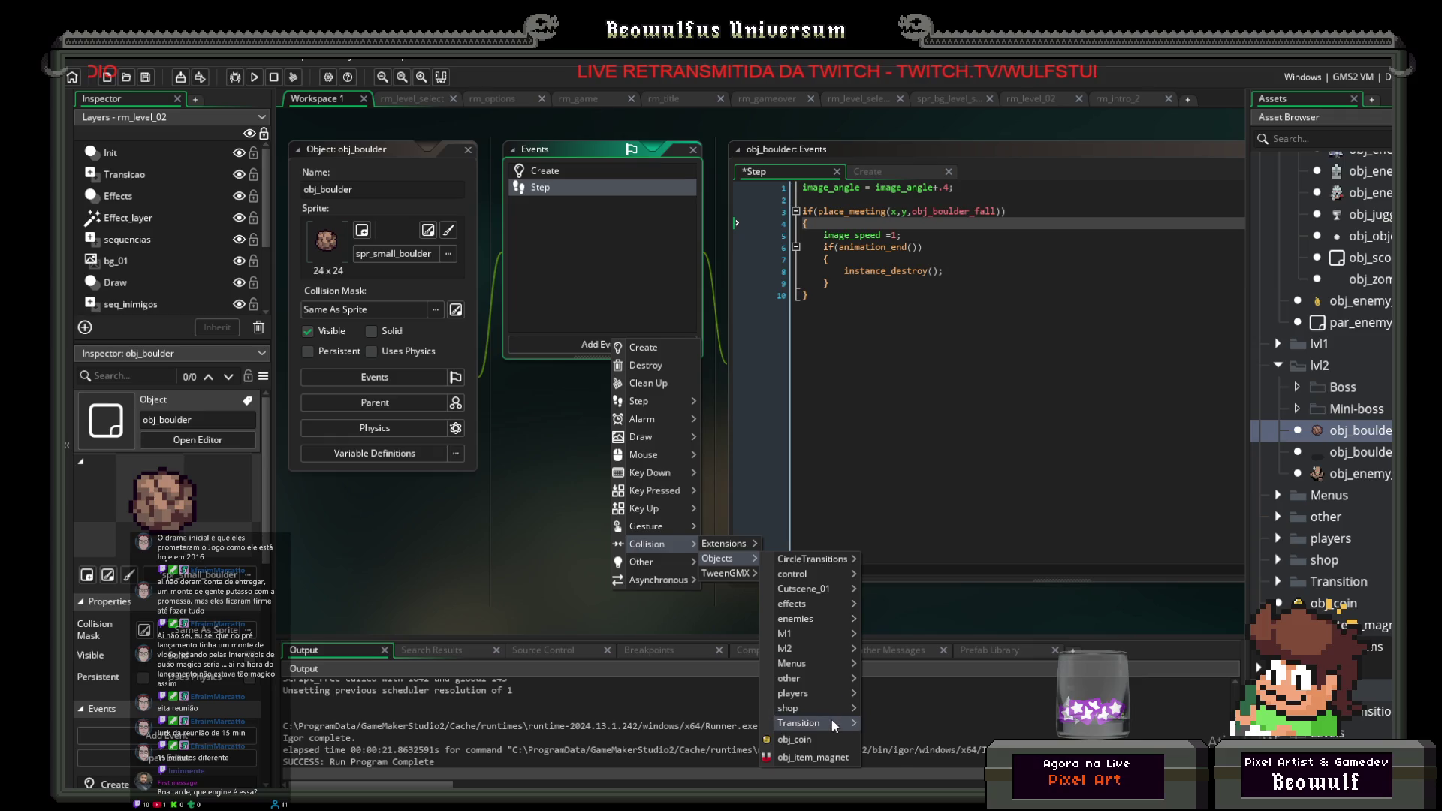
pyautogui.moveTo(822, 691)
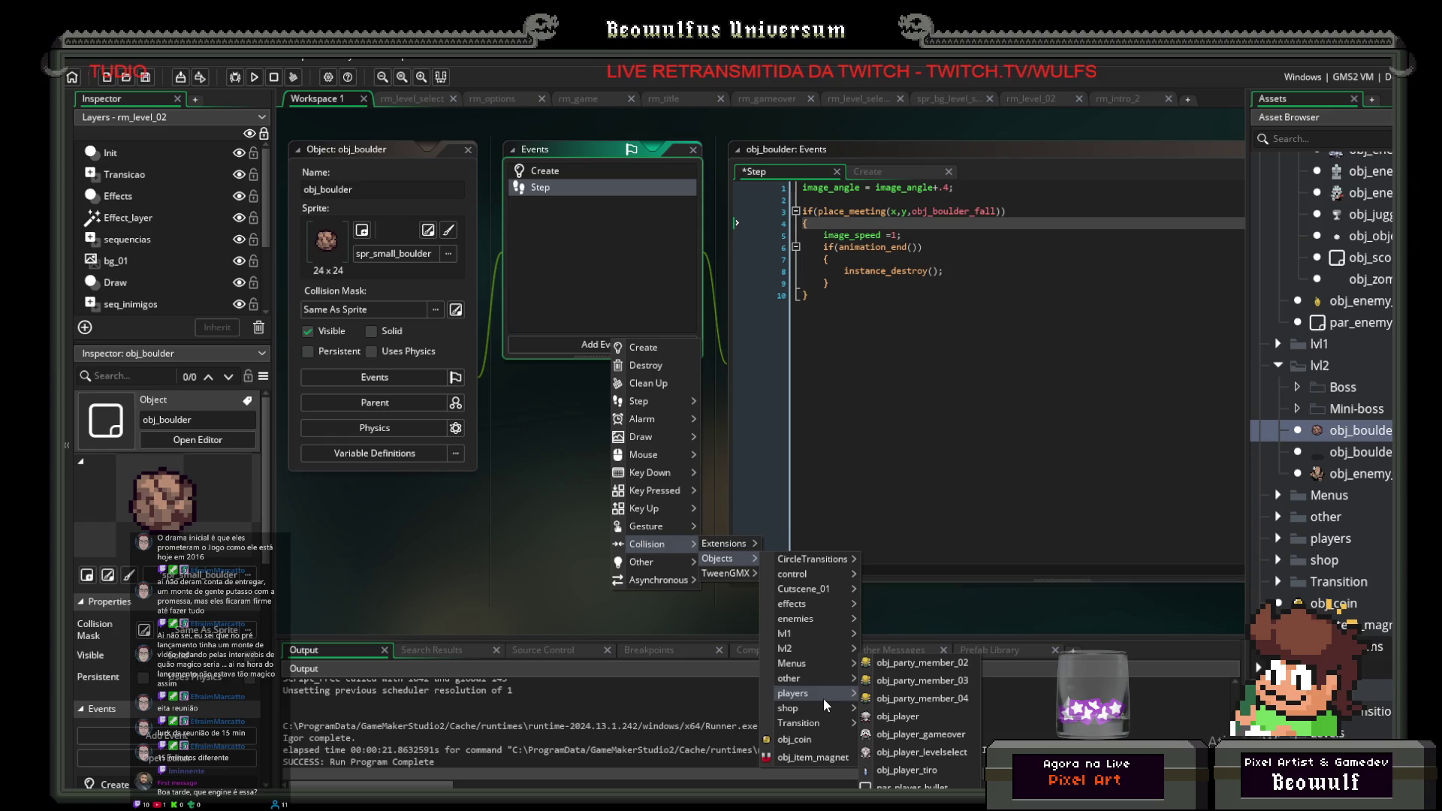
pyautogui.moveTo(814, 619)
pyautogui.moveTo(880, 620)
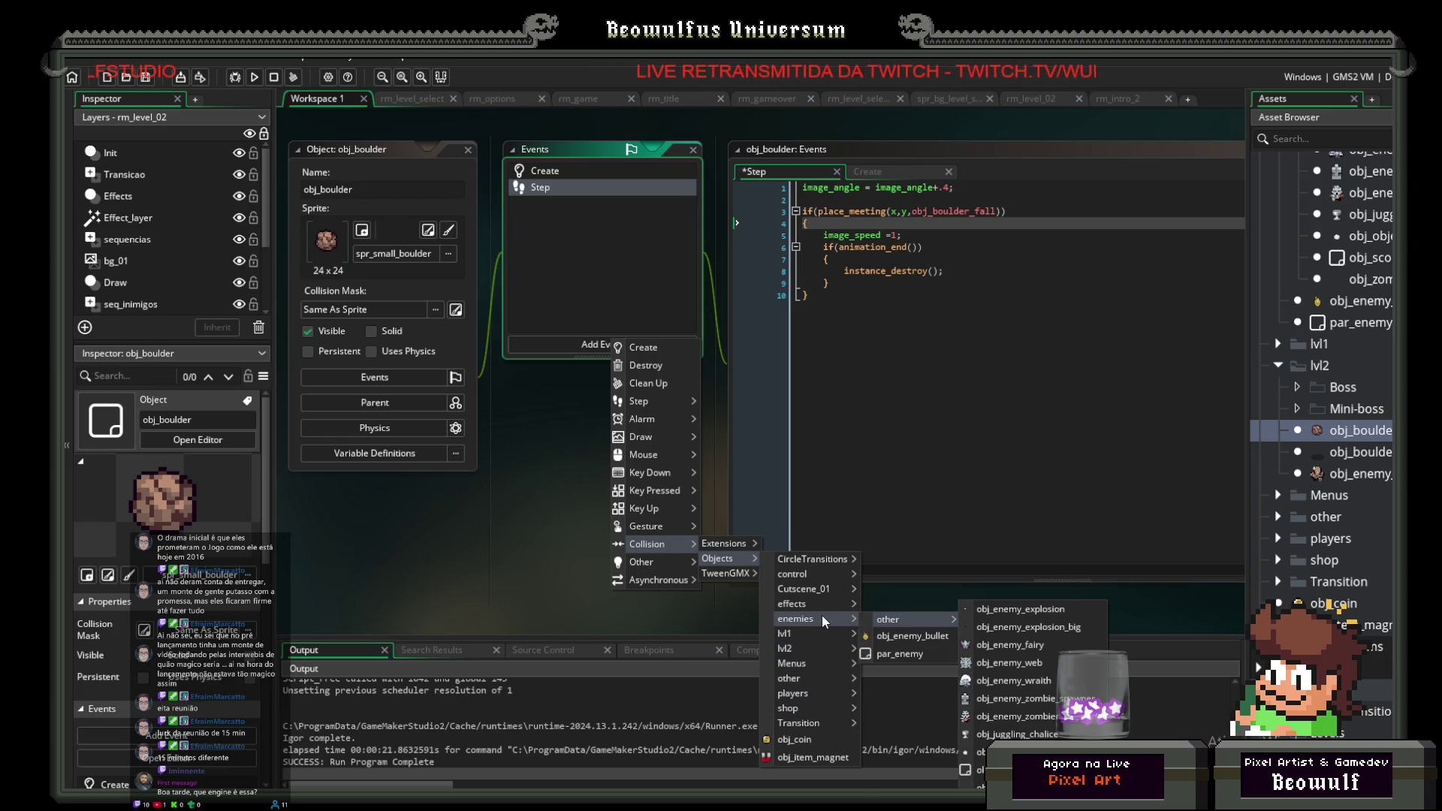
pyautogui.moveTo(804, 647)
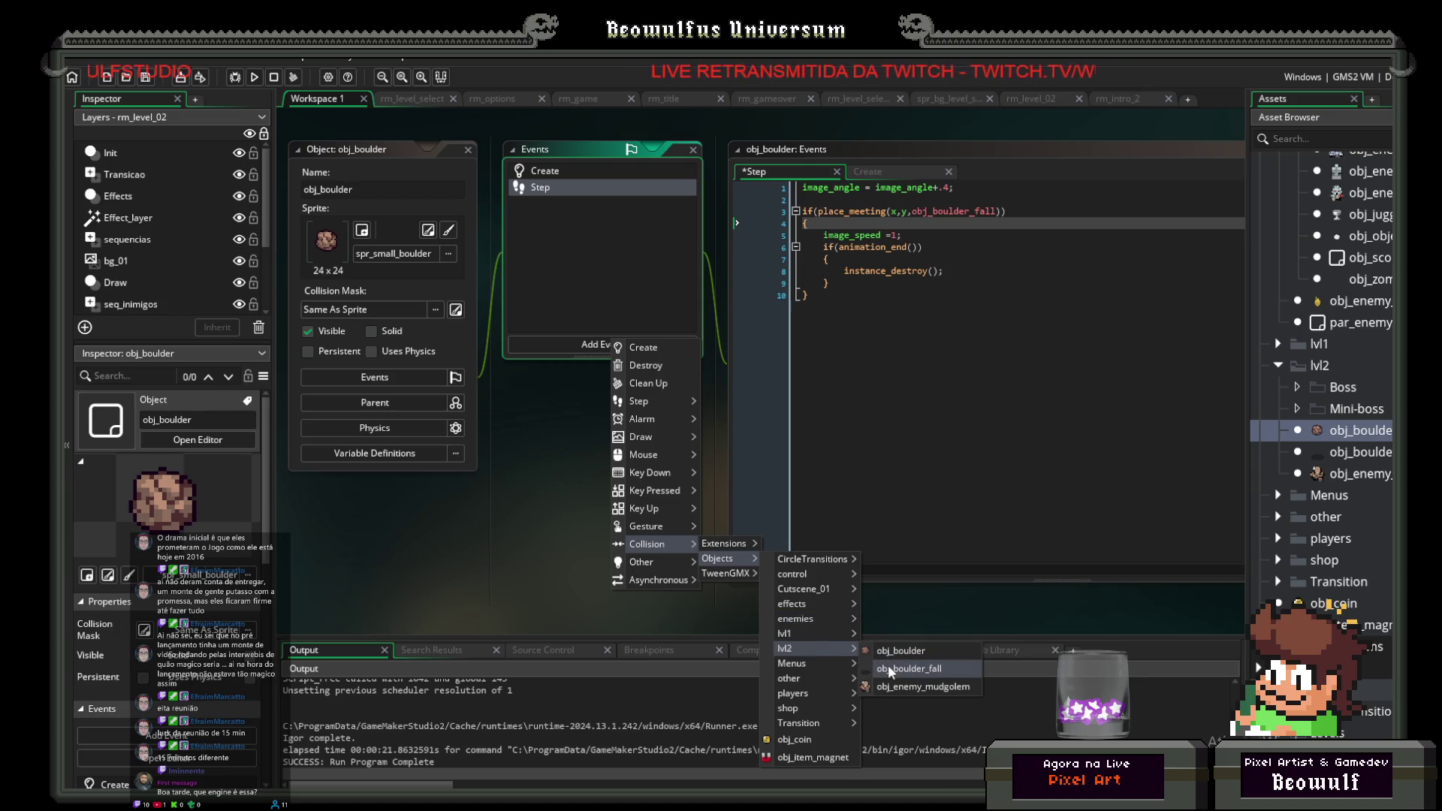
pyautogui.click(888, 668)
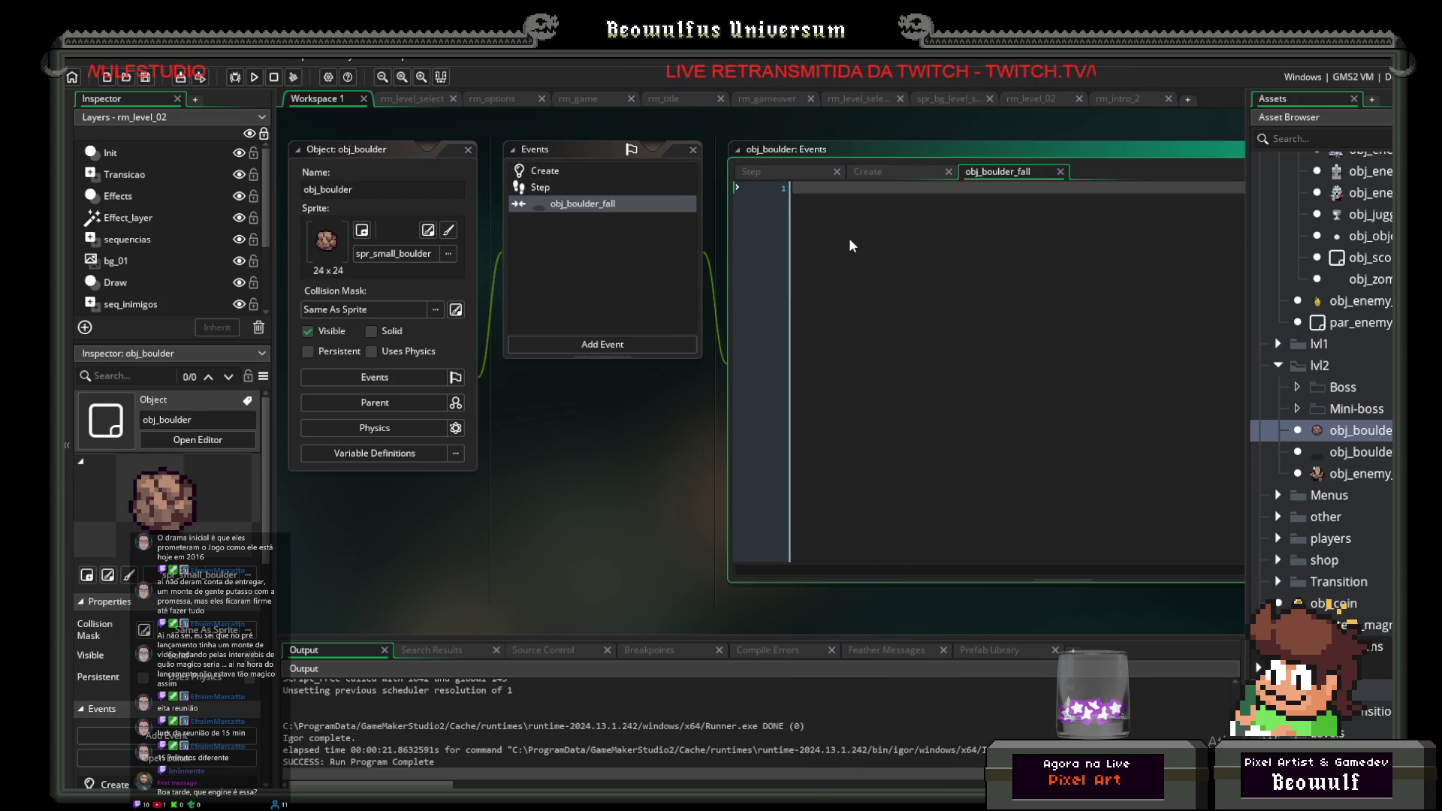
# Step: Make the collision event call instance_destroy(other); to destroy the touched obj_boulder_fall instance
pyautogui.write('i')
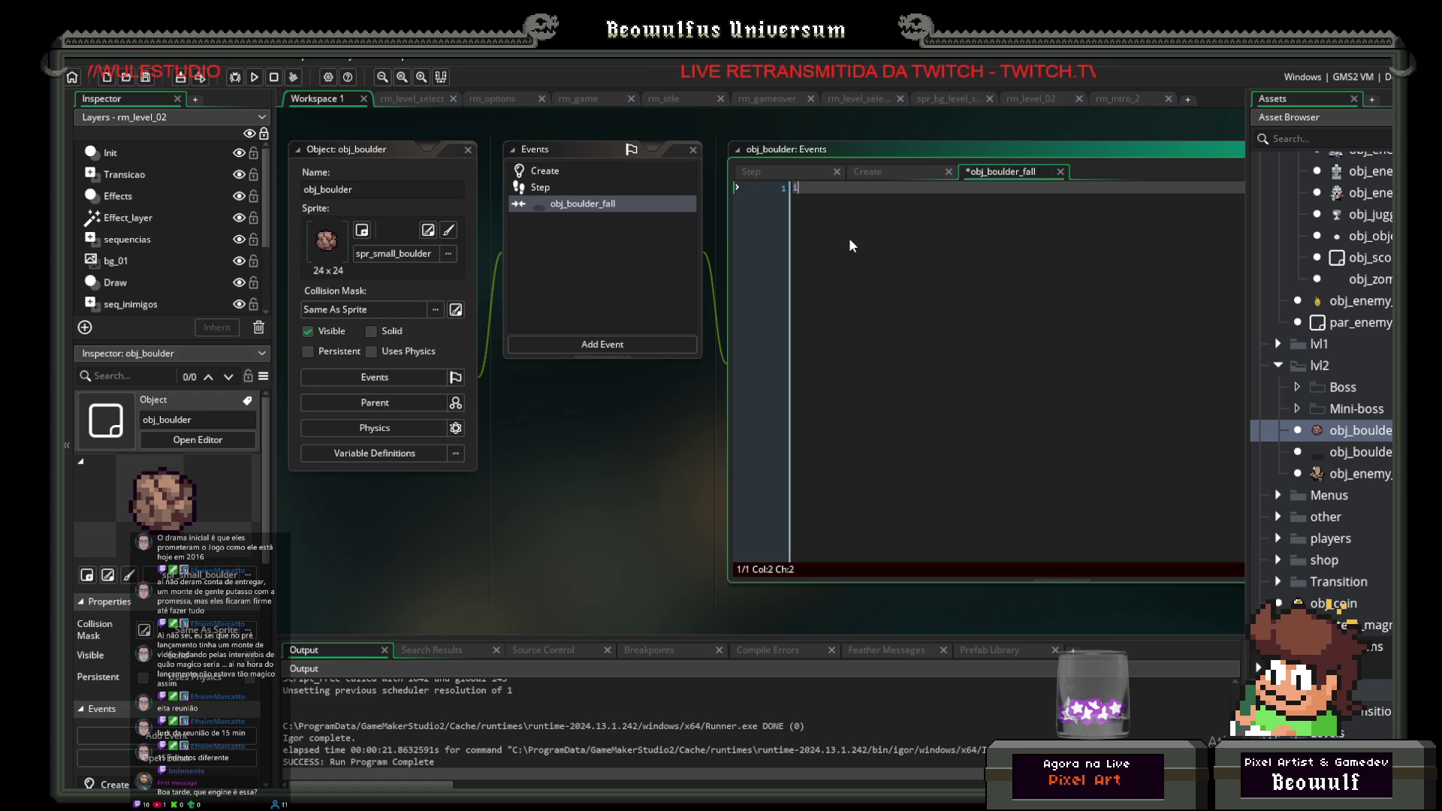
pyautogui.write('nstance_')
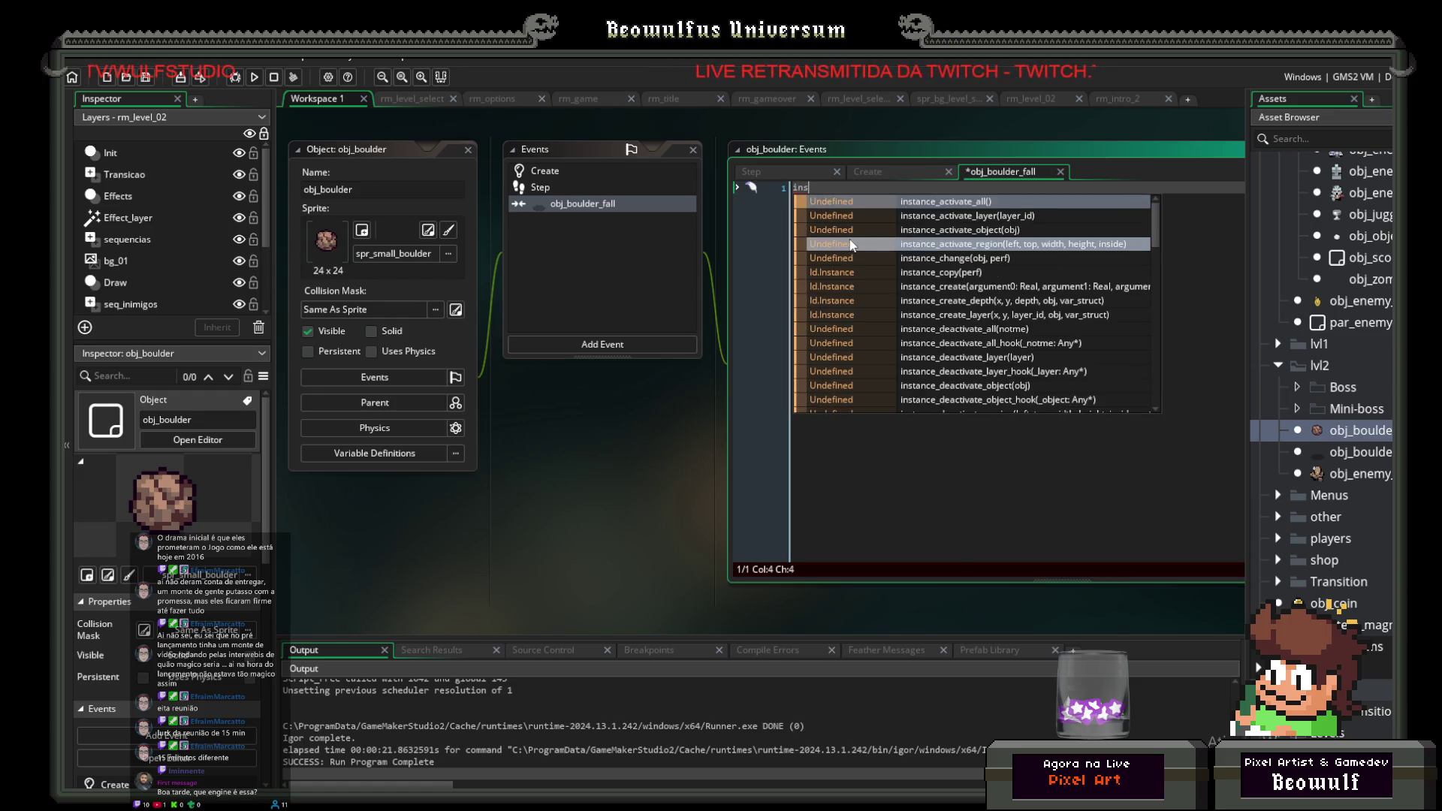
pyautogui.write('dest')
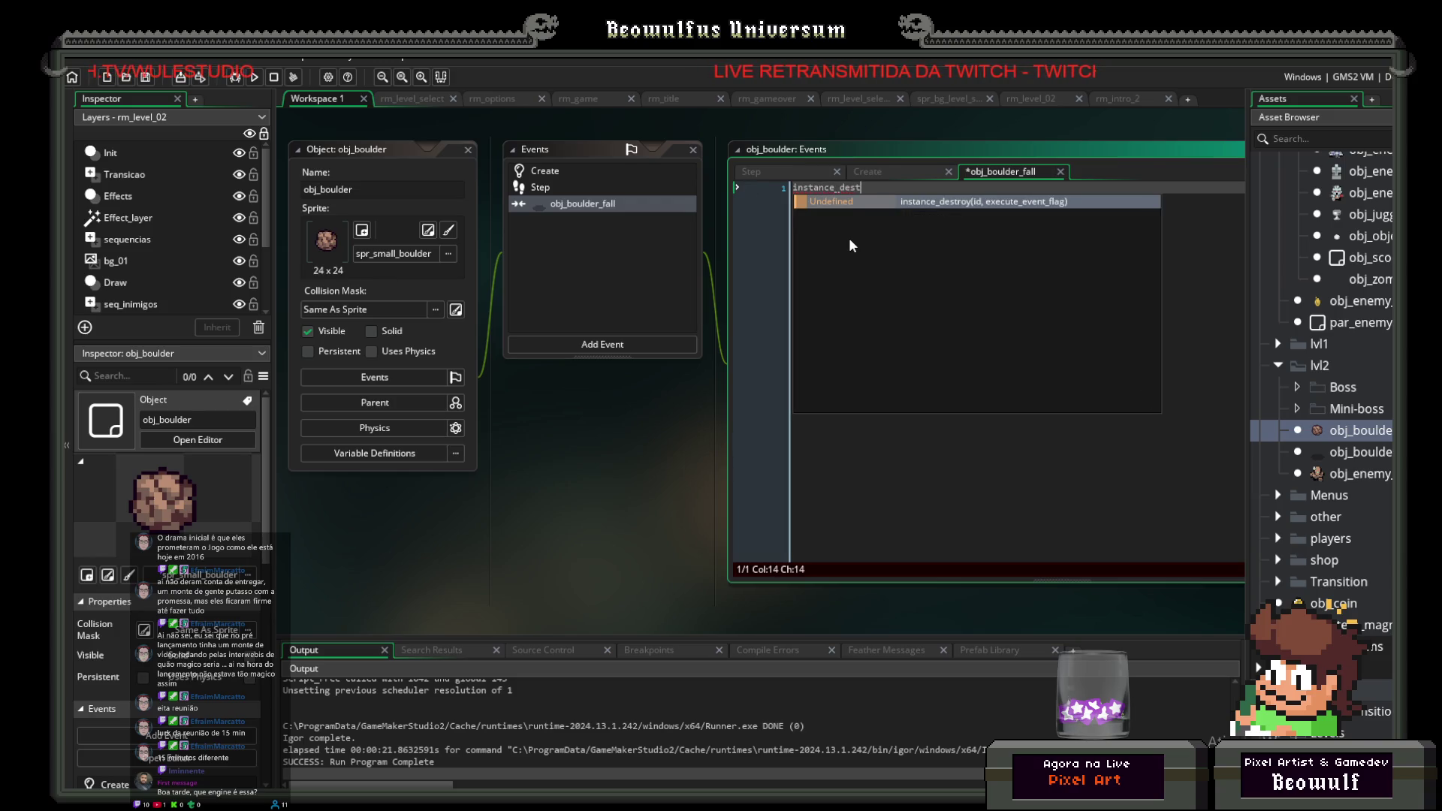
pyautogui.press('Return')
pyautogui.write('other')
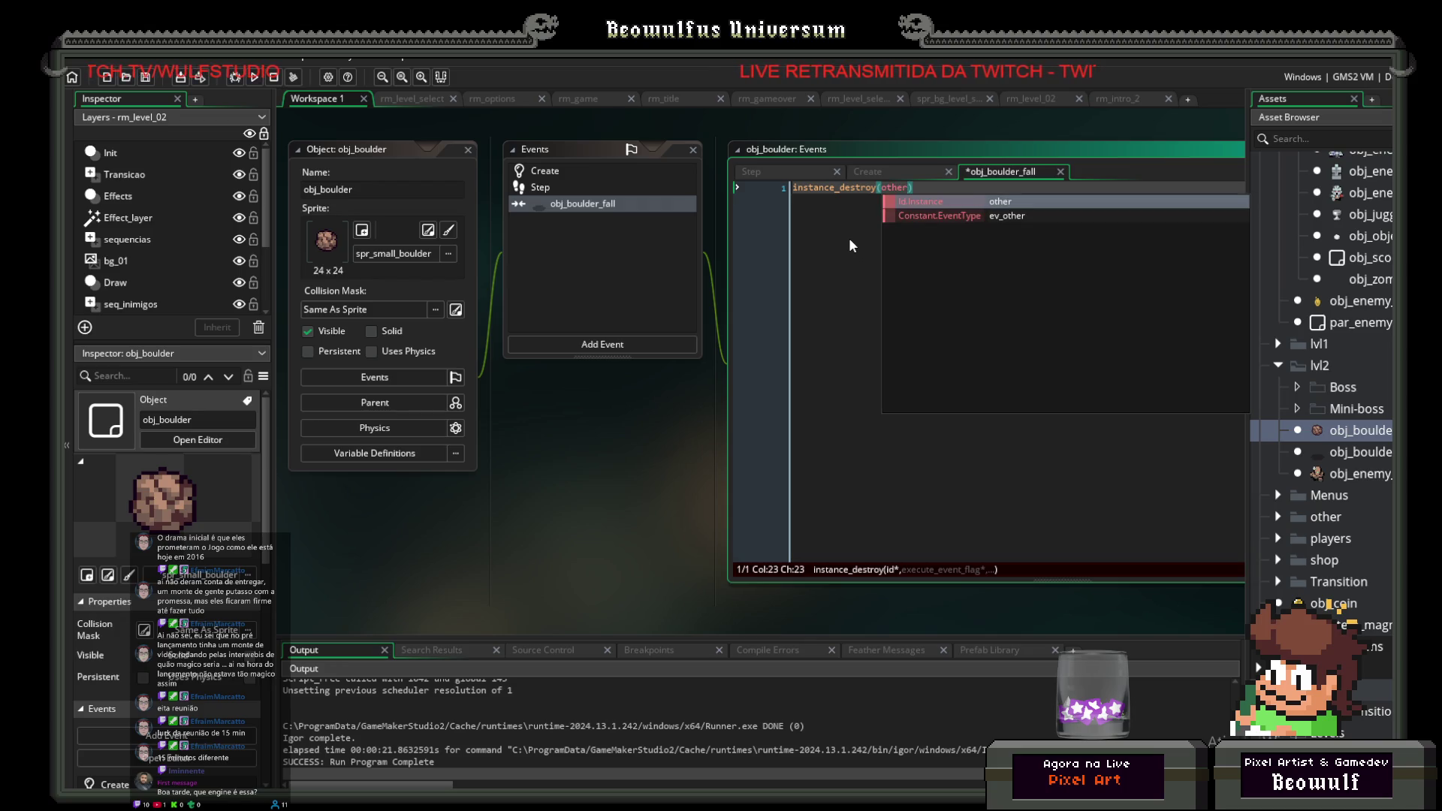
pyautogui.write(');')
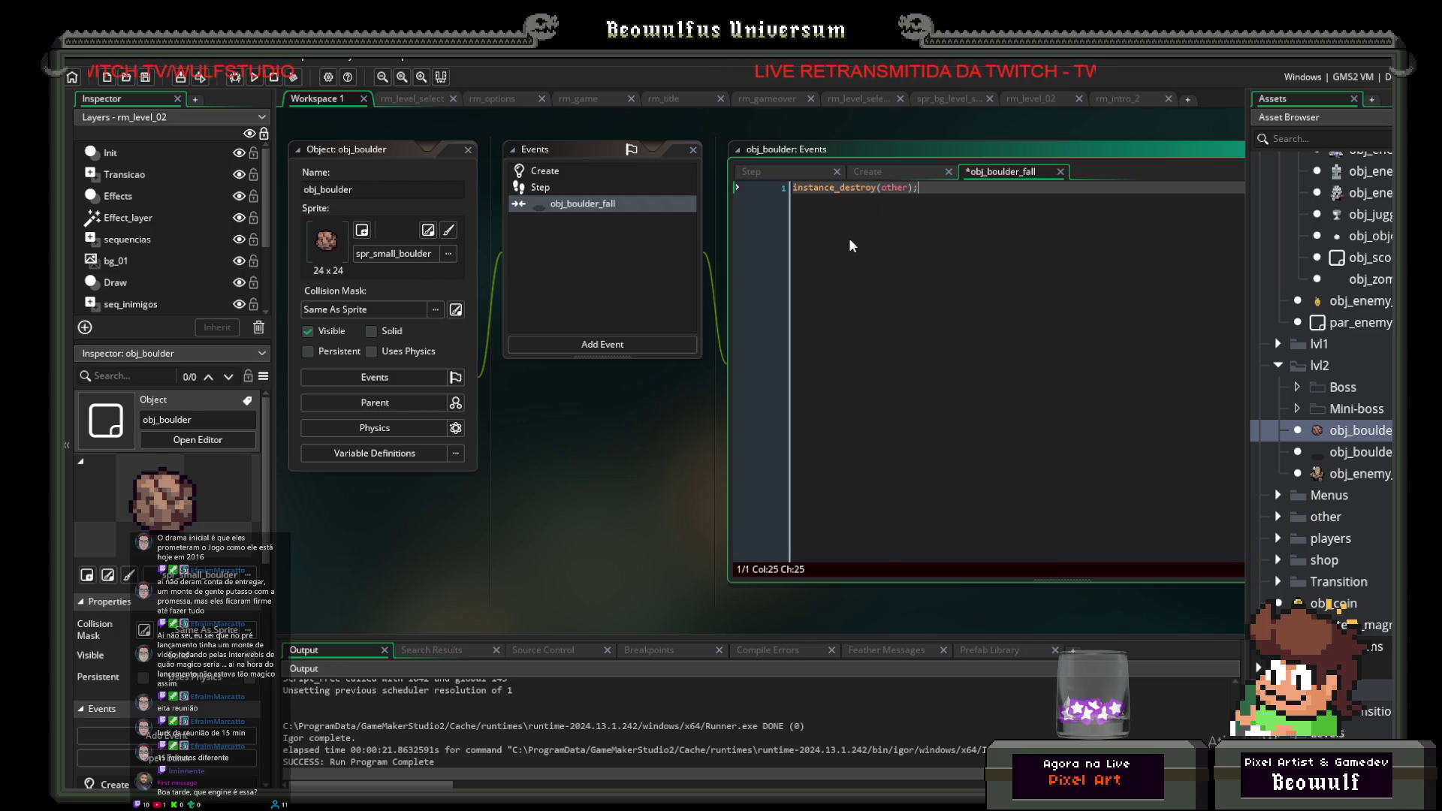
pyautogui.click(593, 189)
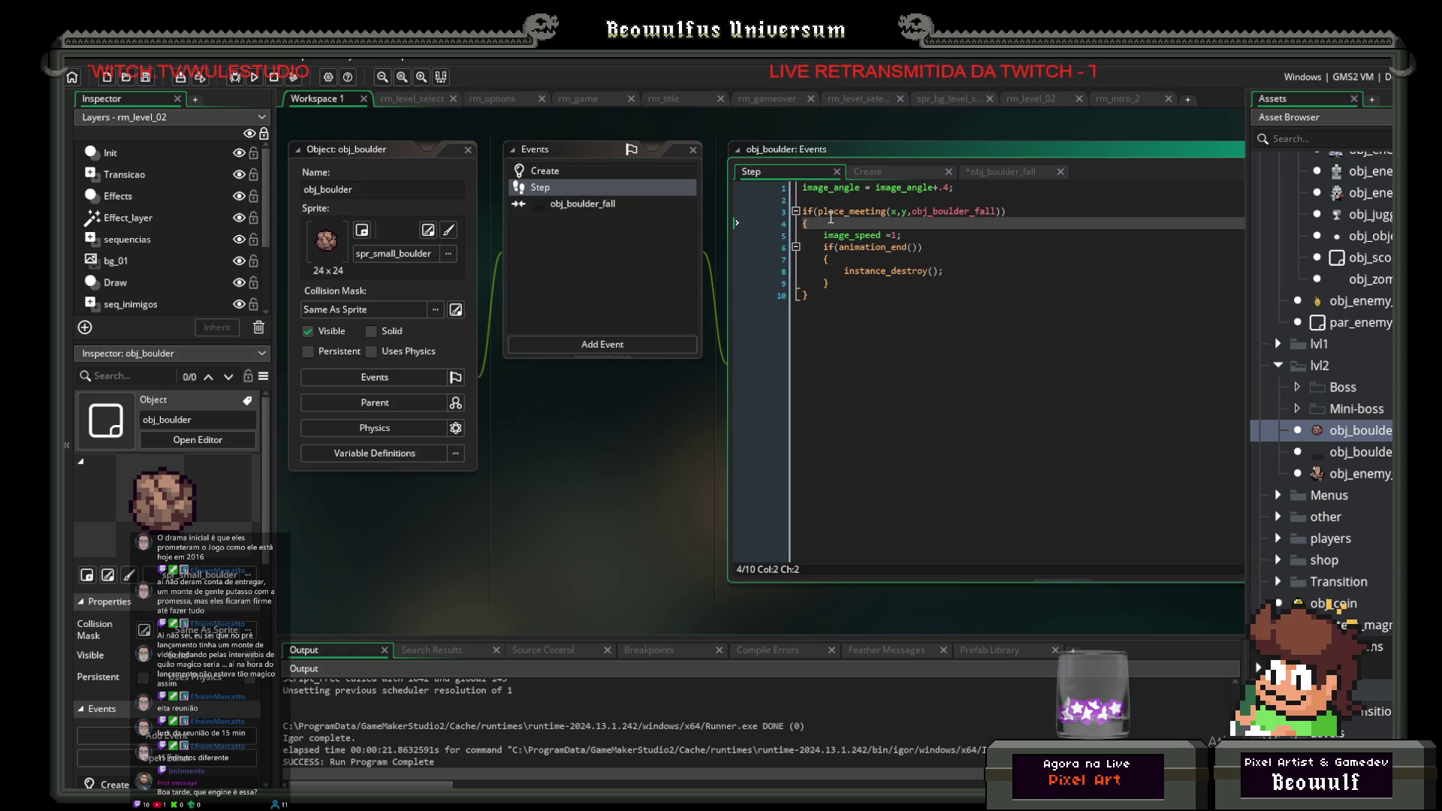
# Step: Add a blank line after the image_angle line in Step, then after image_speed =0; in Create
pyautogui.click(962, 189)
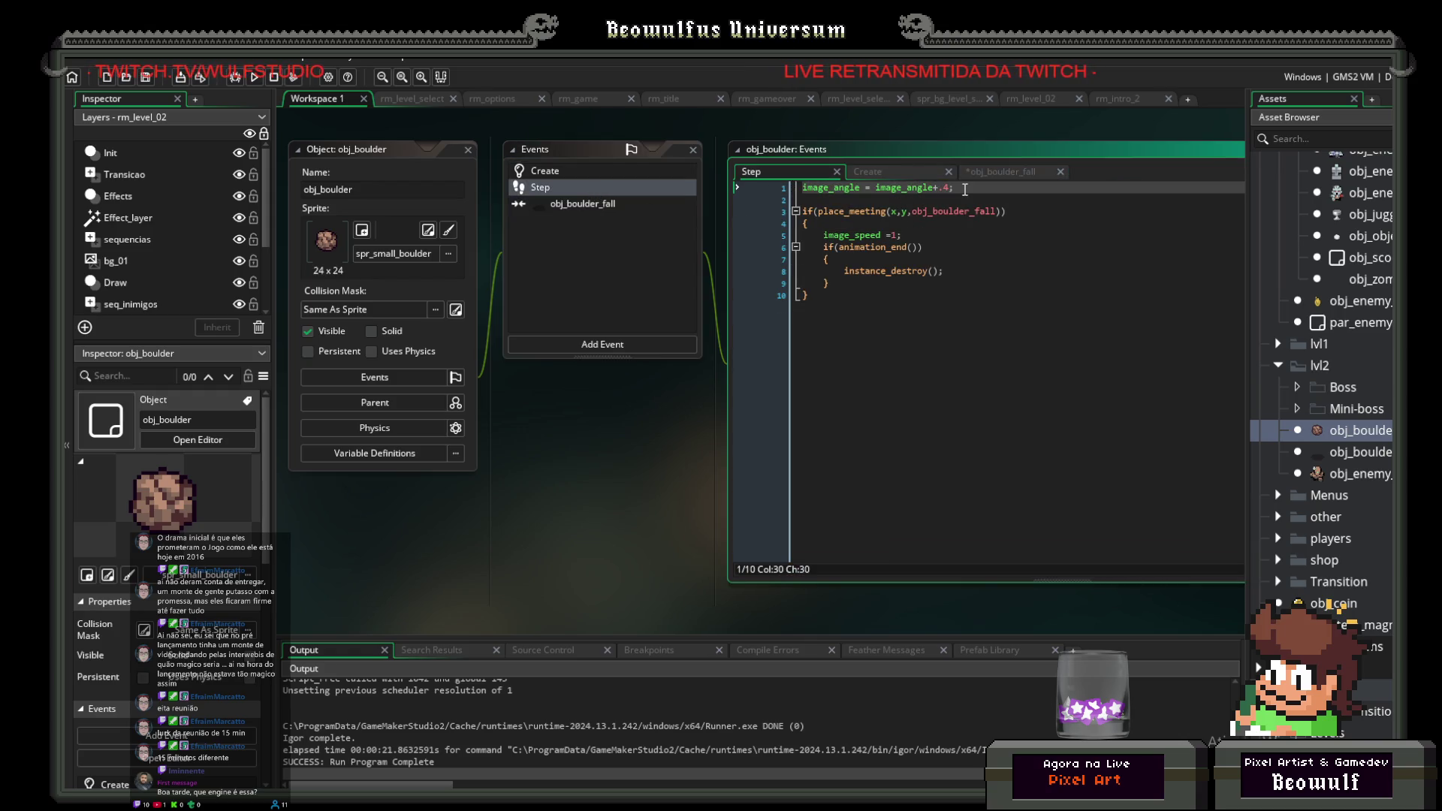
pyautogui.press('Return')
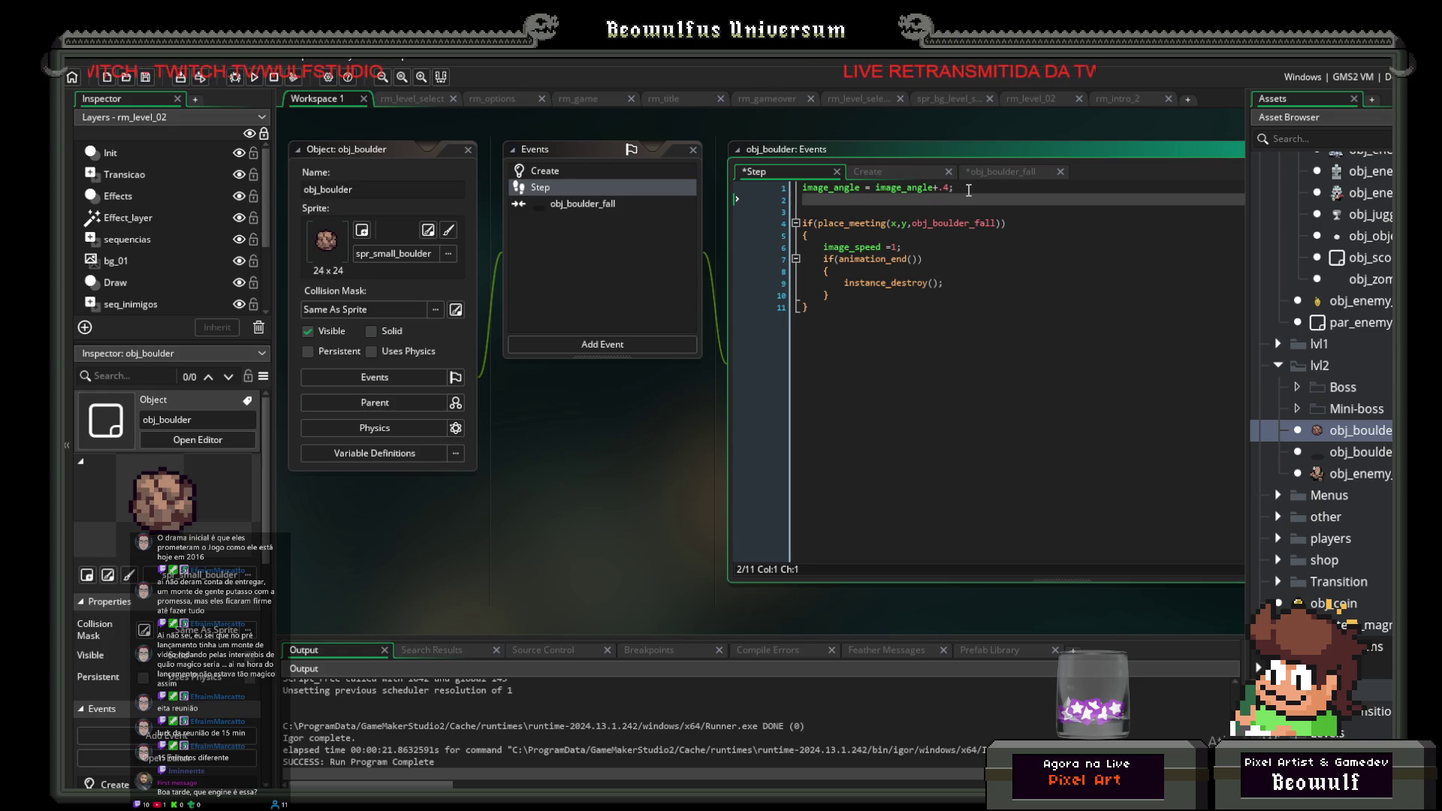
pyautogui.click(539, 174)
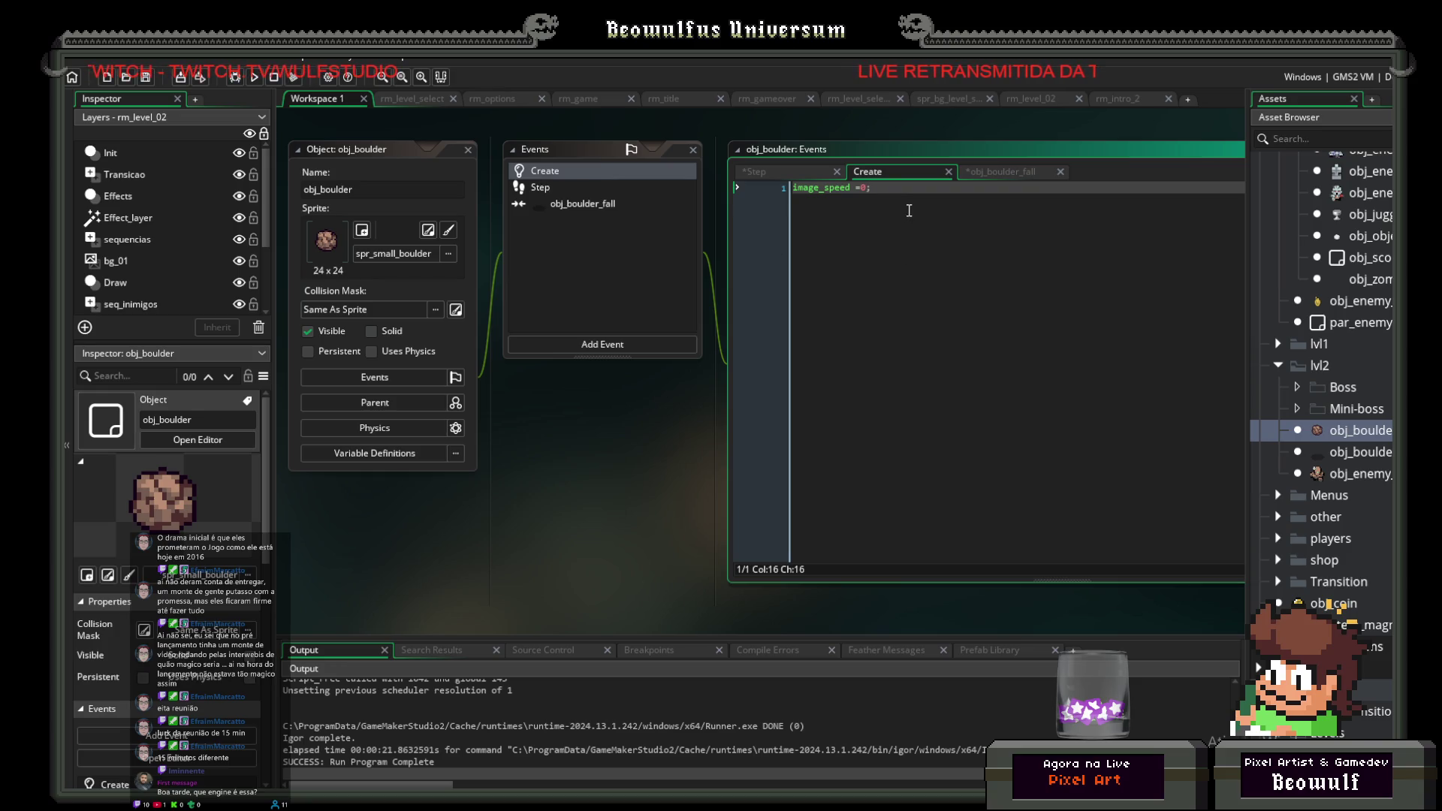
pyautogui.click(909, 211)
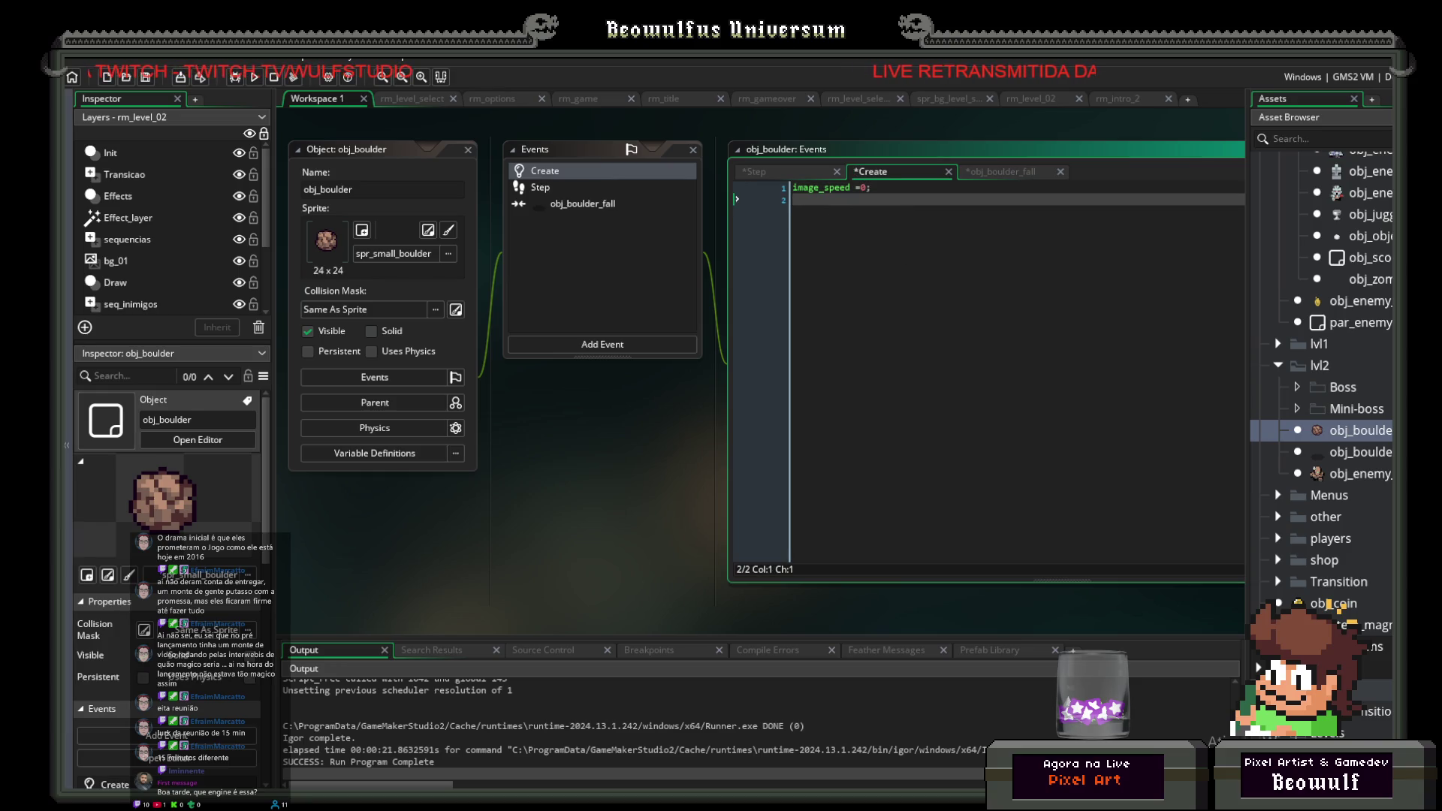
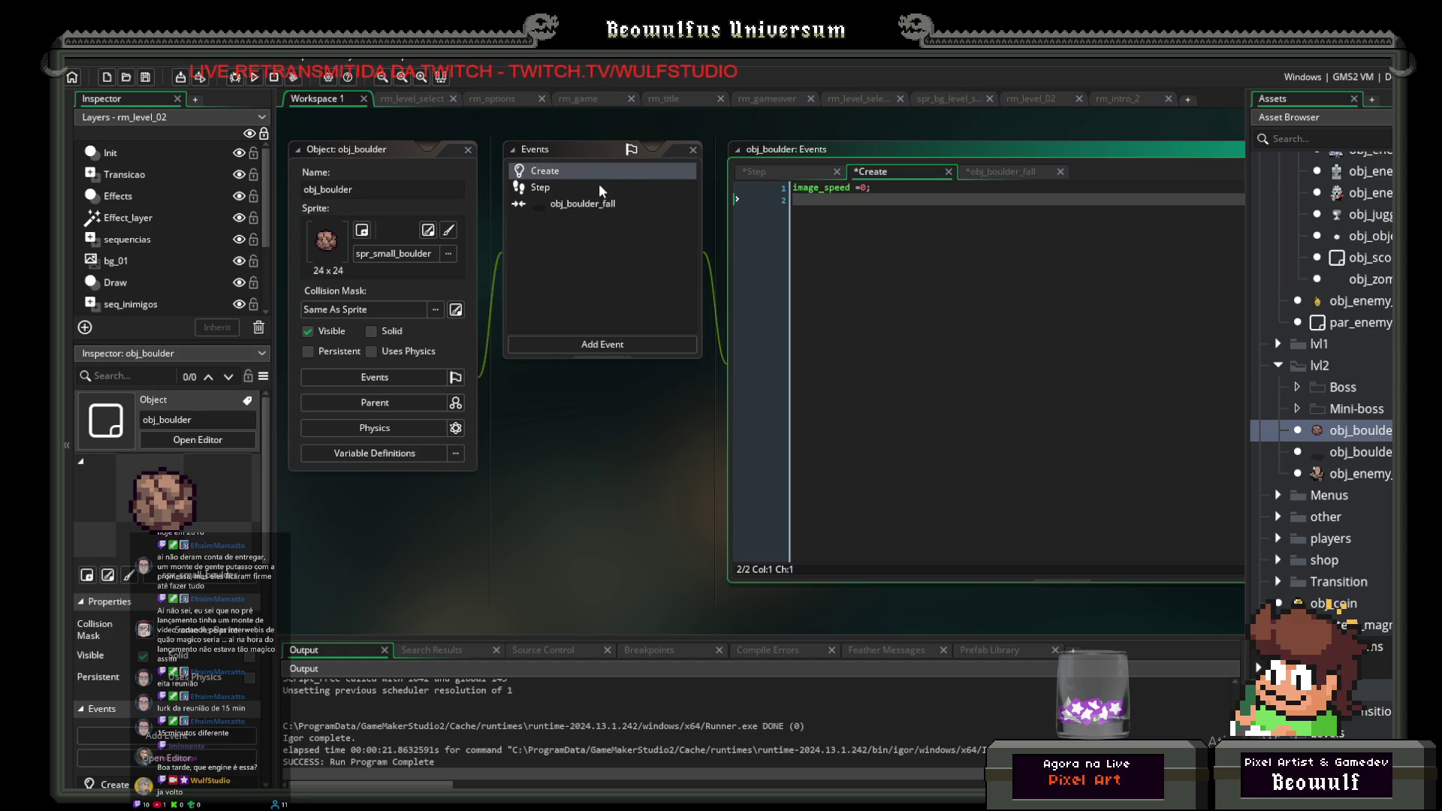
# Step: Add 'vel = 1;' to obj_boulder's Create event
pyautogui.click(562, 186)
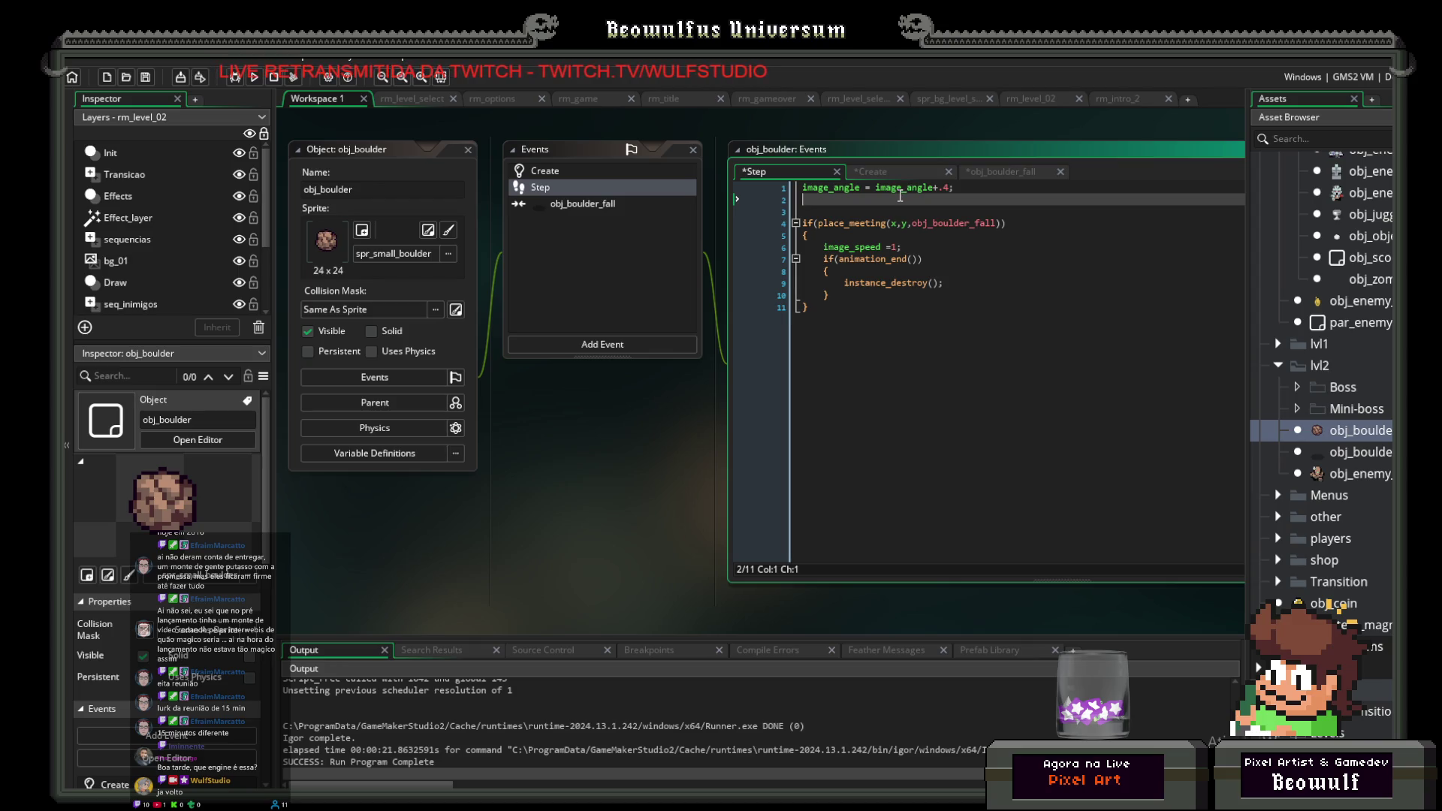
pyautogui.click(558, 171)
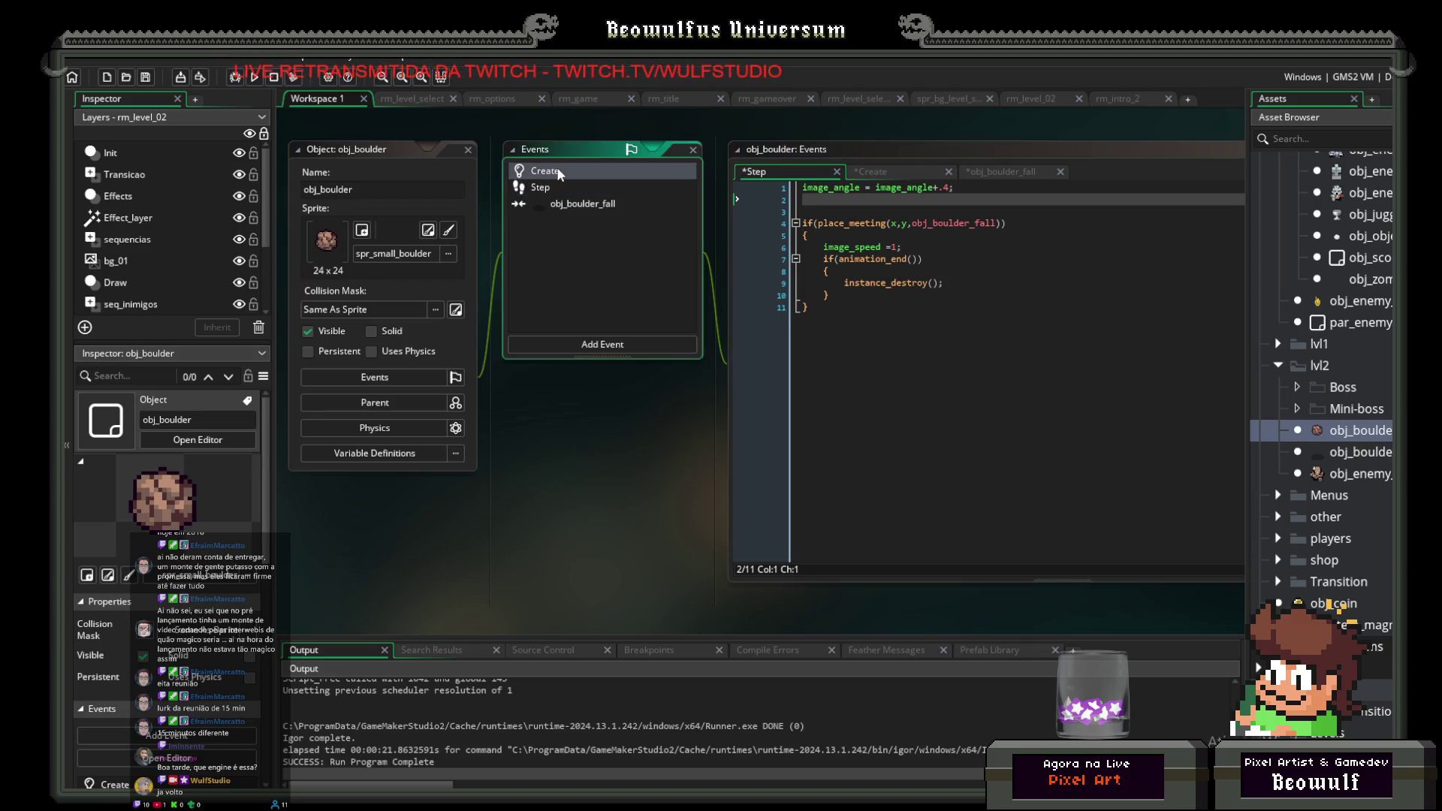
pyautogui.click(875, 210)
pyautogui.write('vel =')
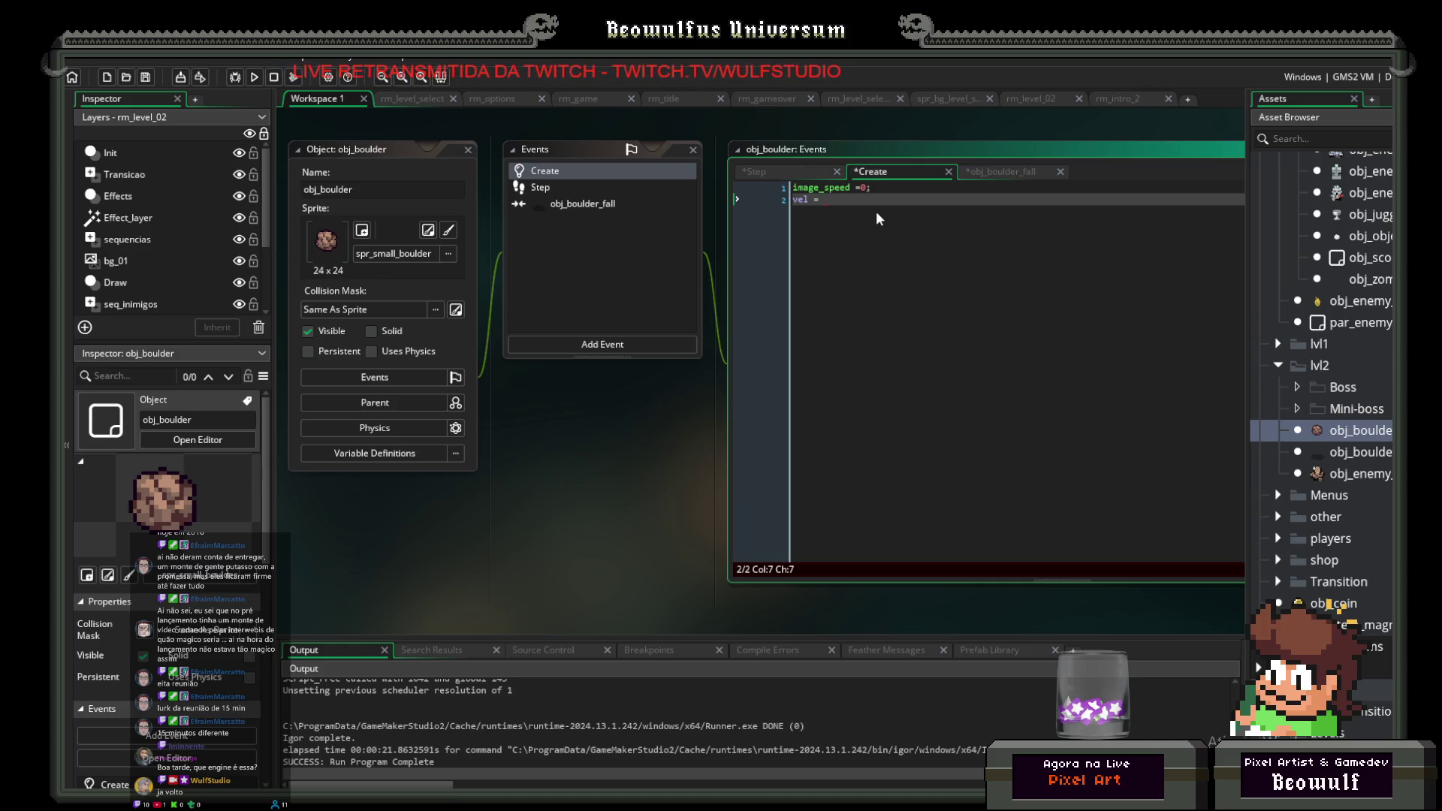
pyautogui.write('1;')
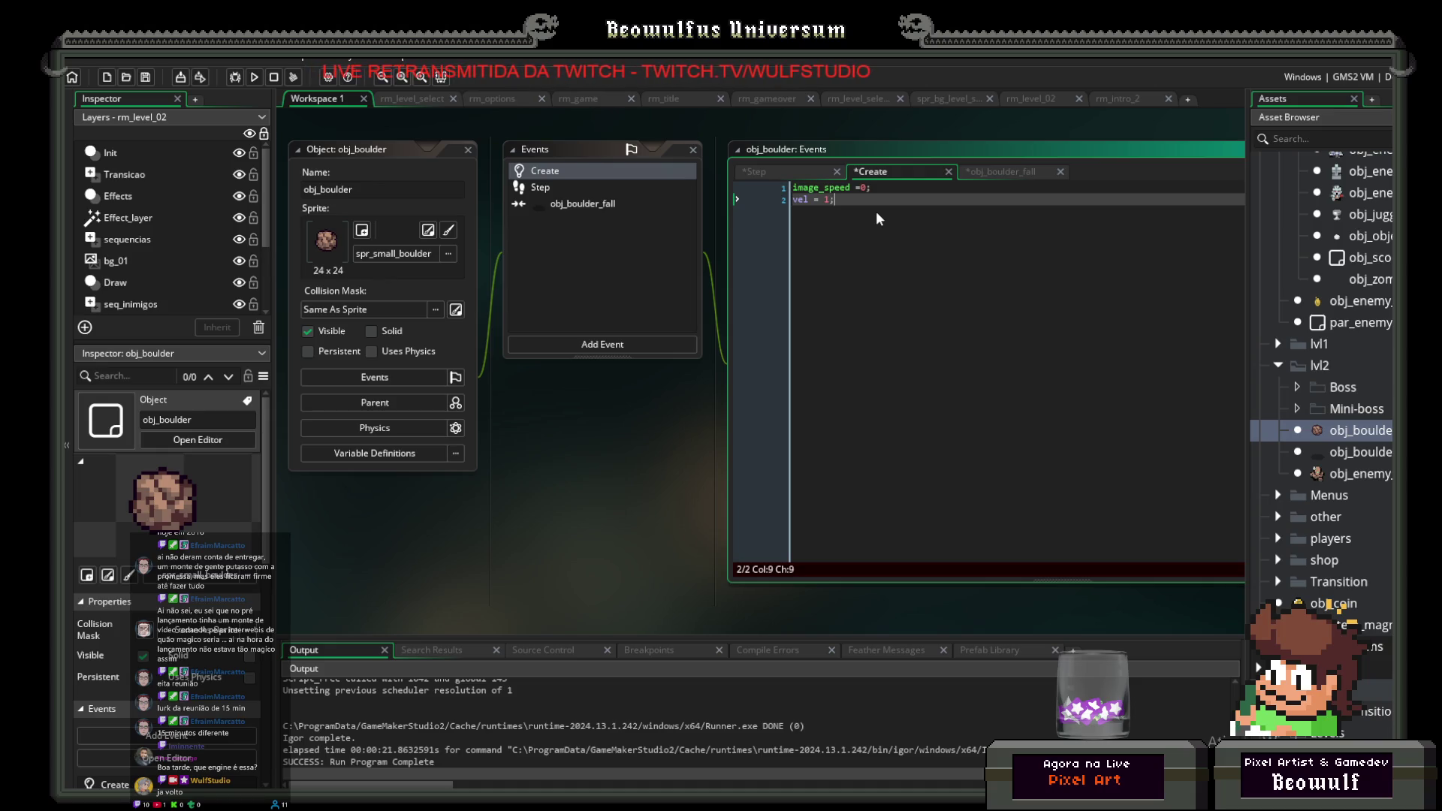
# Step: Add 'y=y+vel;' to obj_boulder's Step event so the boulder falls, then open obj_boulder_fall
pyautogui.click(557, 184)
pyautogui.write('y')
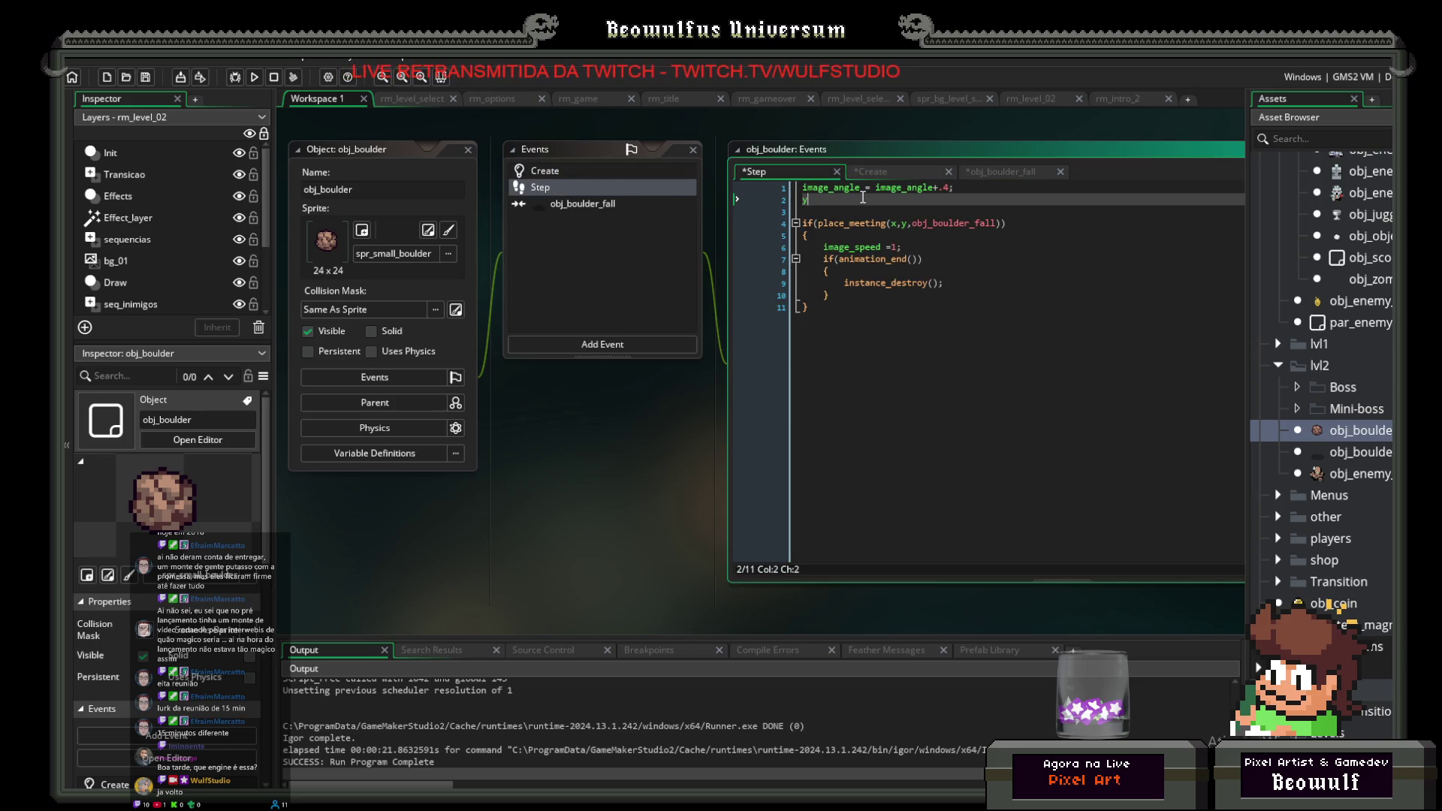
pyautogui.write('=y')
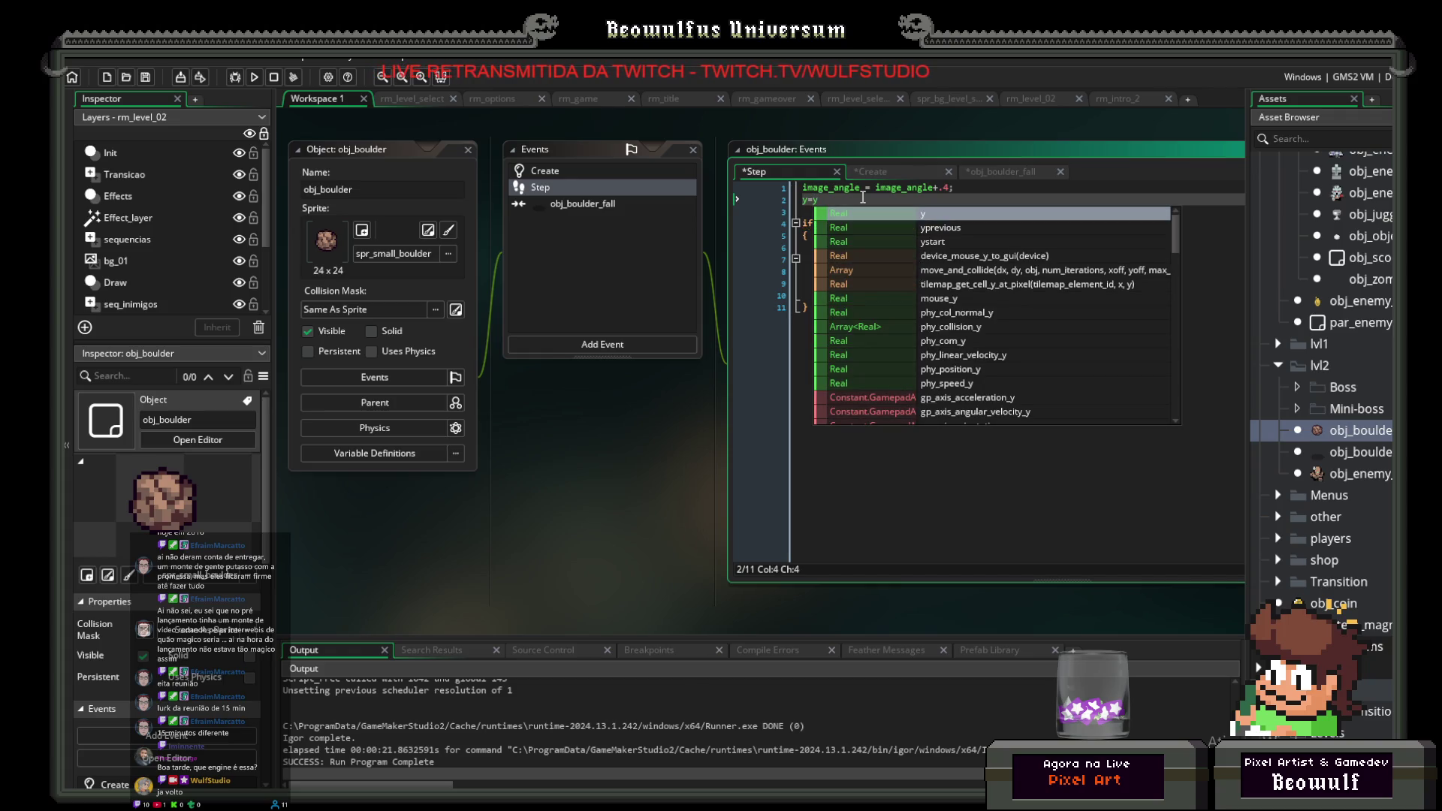
pyautogui.write('+vel;')
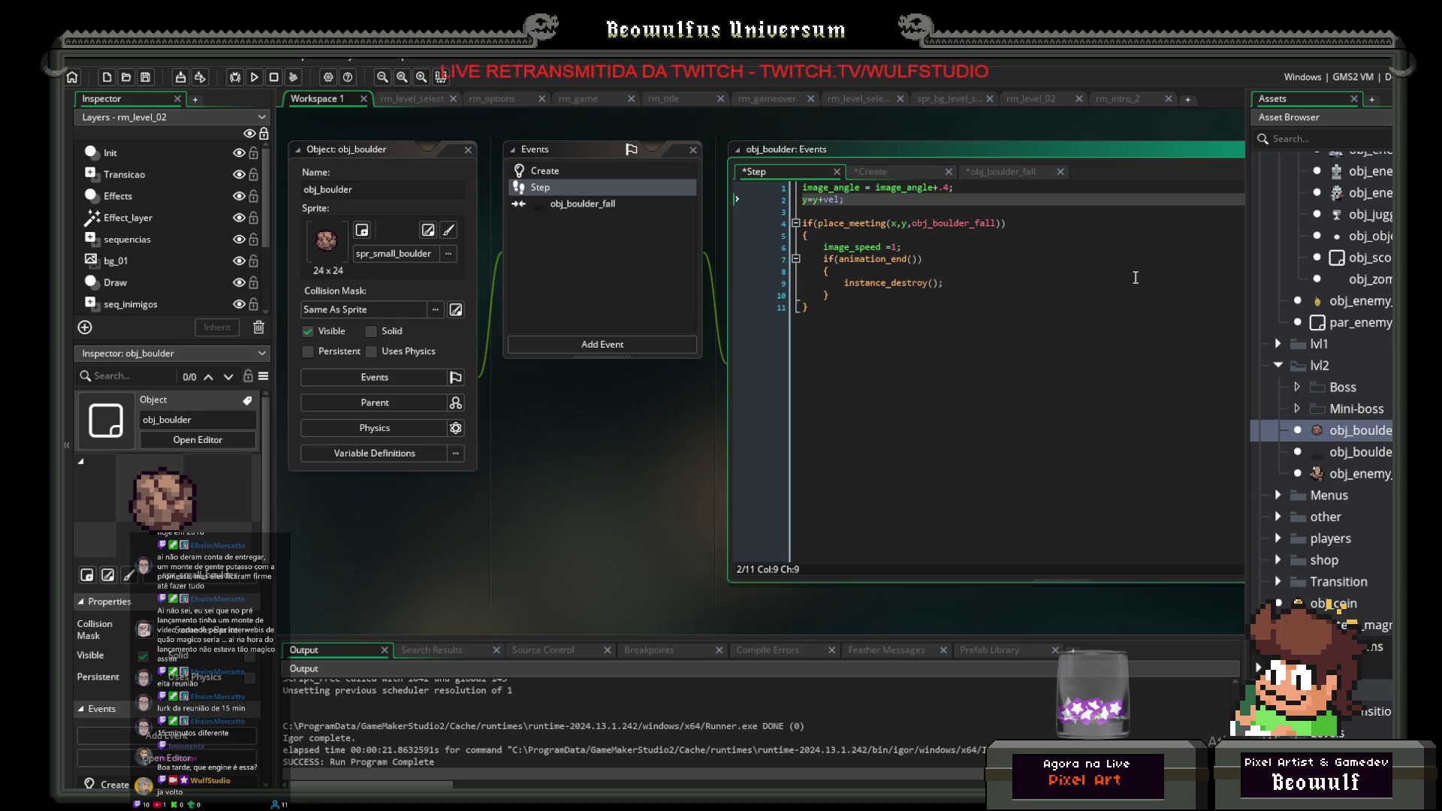
pyautogui.middleClick(969, 224)
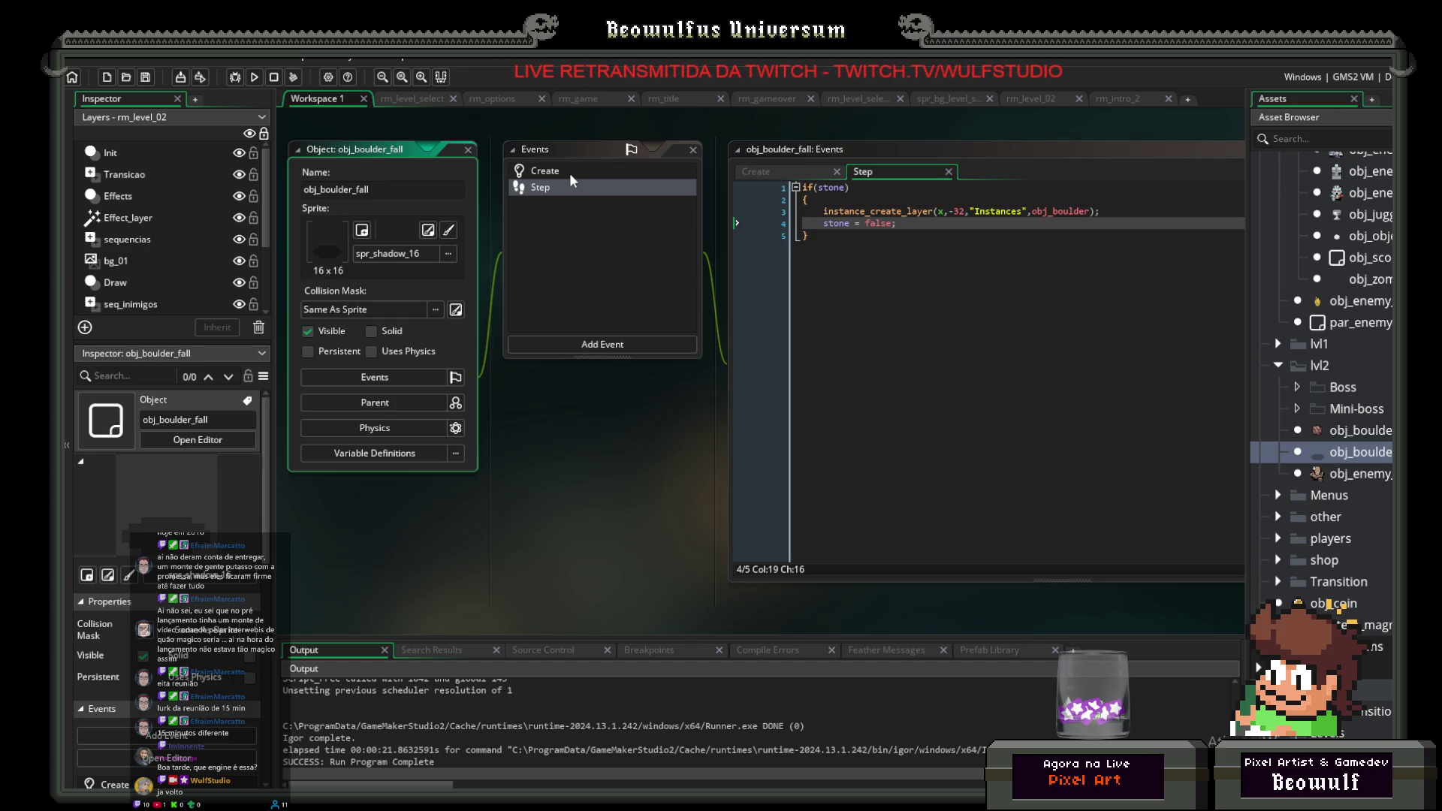
# Step: Open obj_enemy_mudgolem and show its Alarm 0 event code
pyautogui.doubleClick(1376, 474)
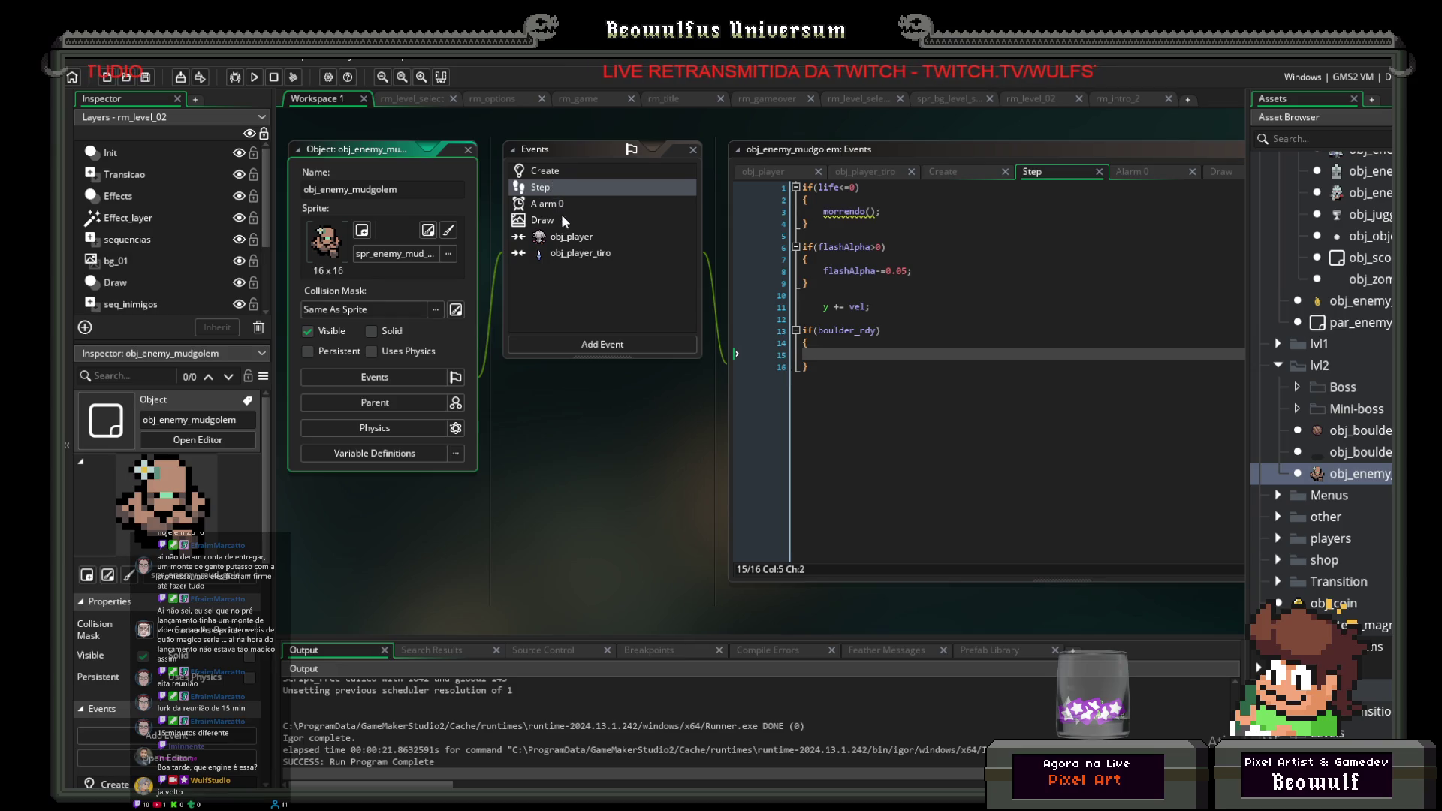
pyautogui.click(558, 201)
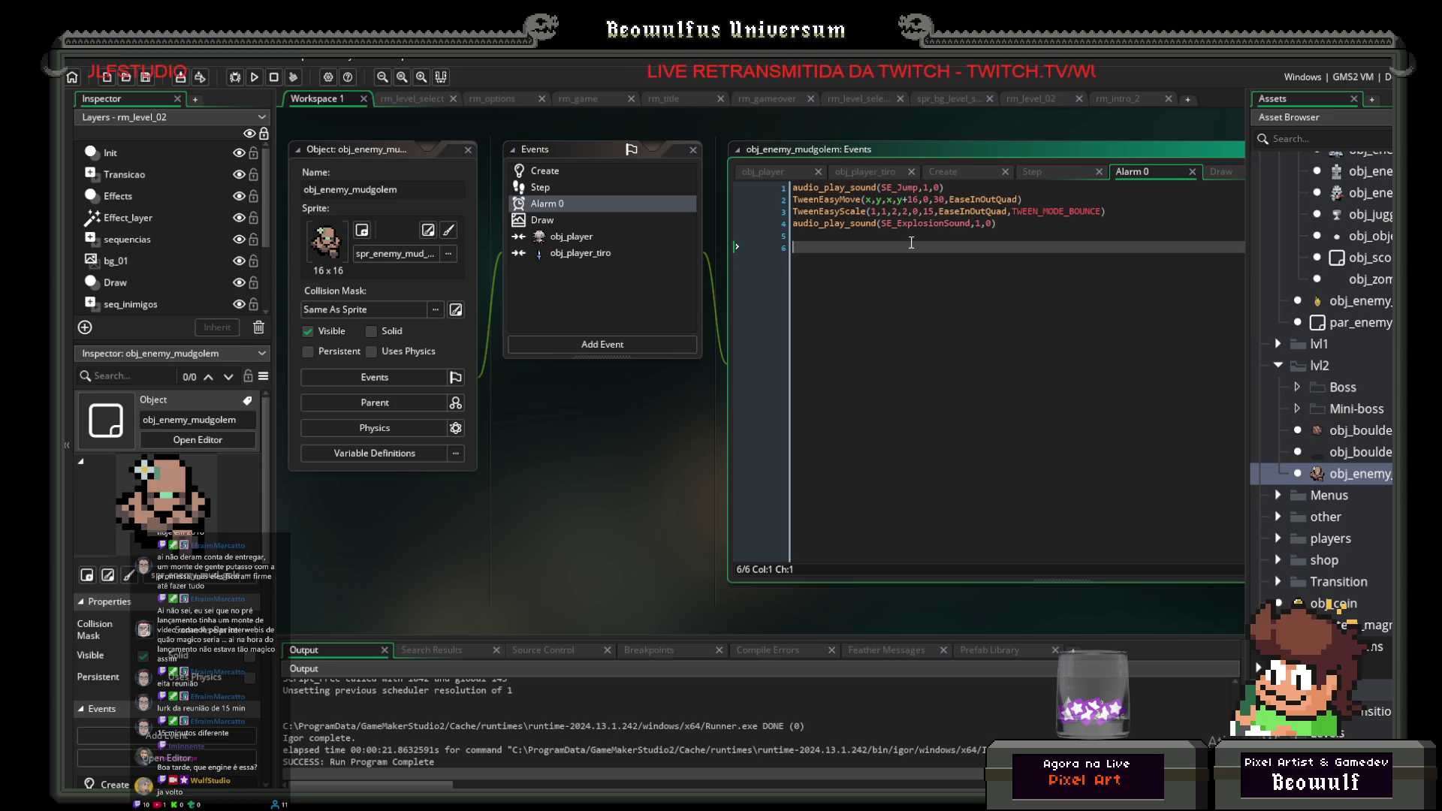
# Step: Add an empty instance_create_layer() call on line 6 of the mudgolem's Alarm 0 event
pyautogui.write('inst')
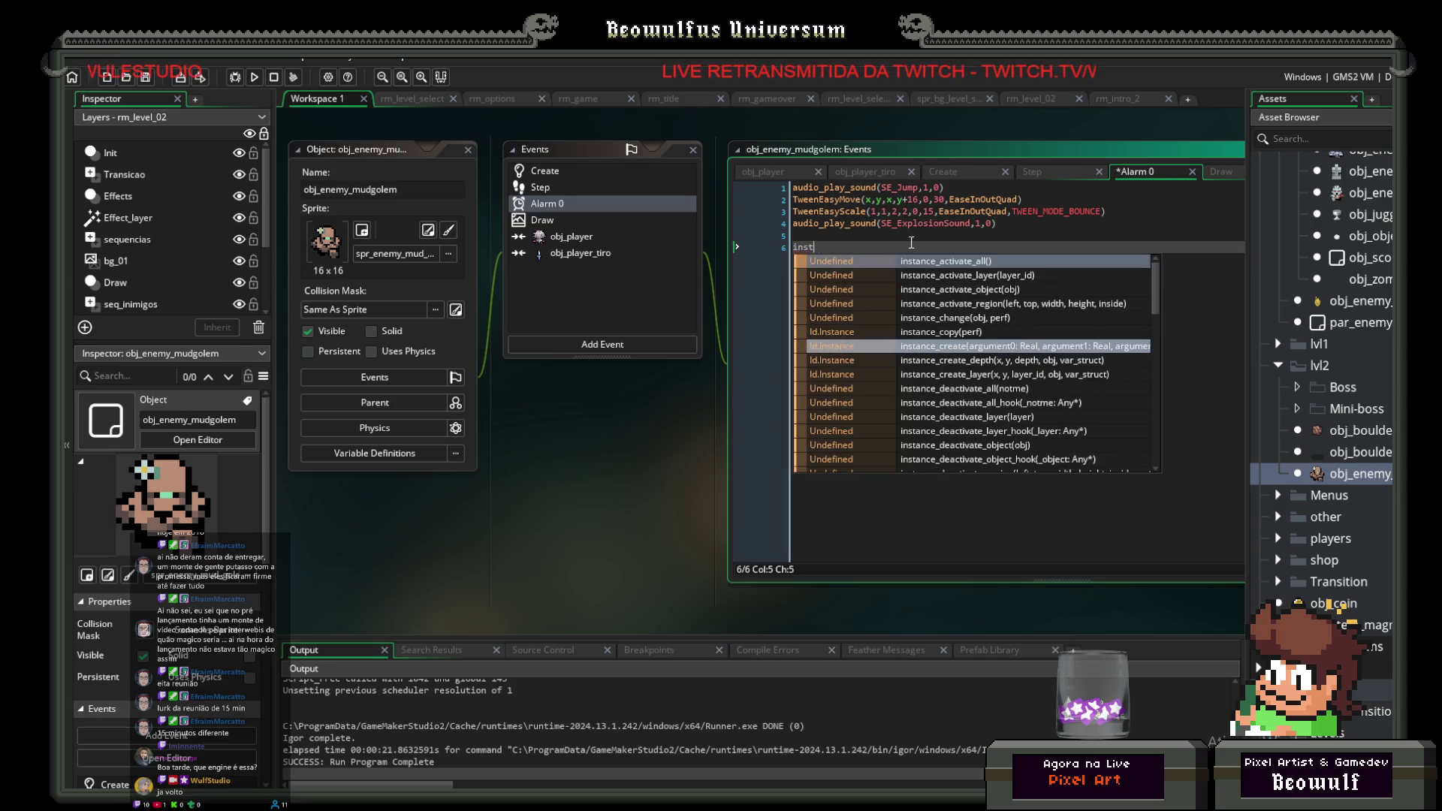
pyautogui.write('ance_create')
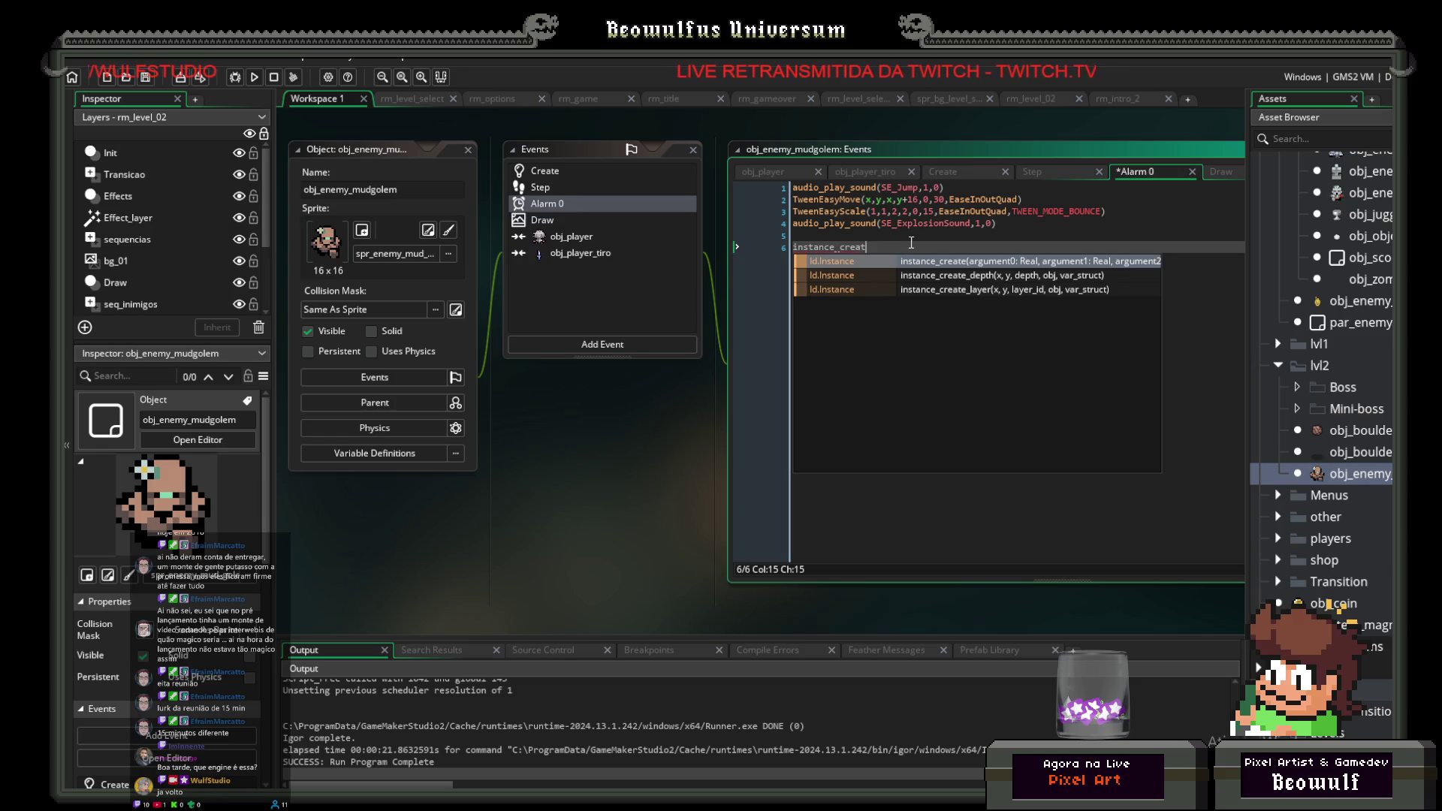
pyautogui.press('Down')
pyautogui.press('Down')
pyautogui.press('Return')
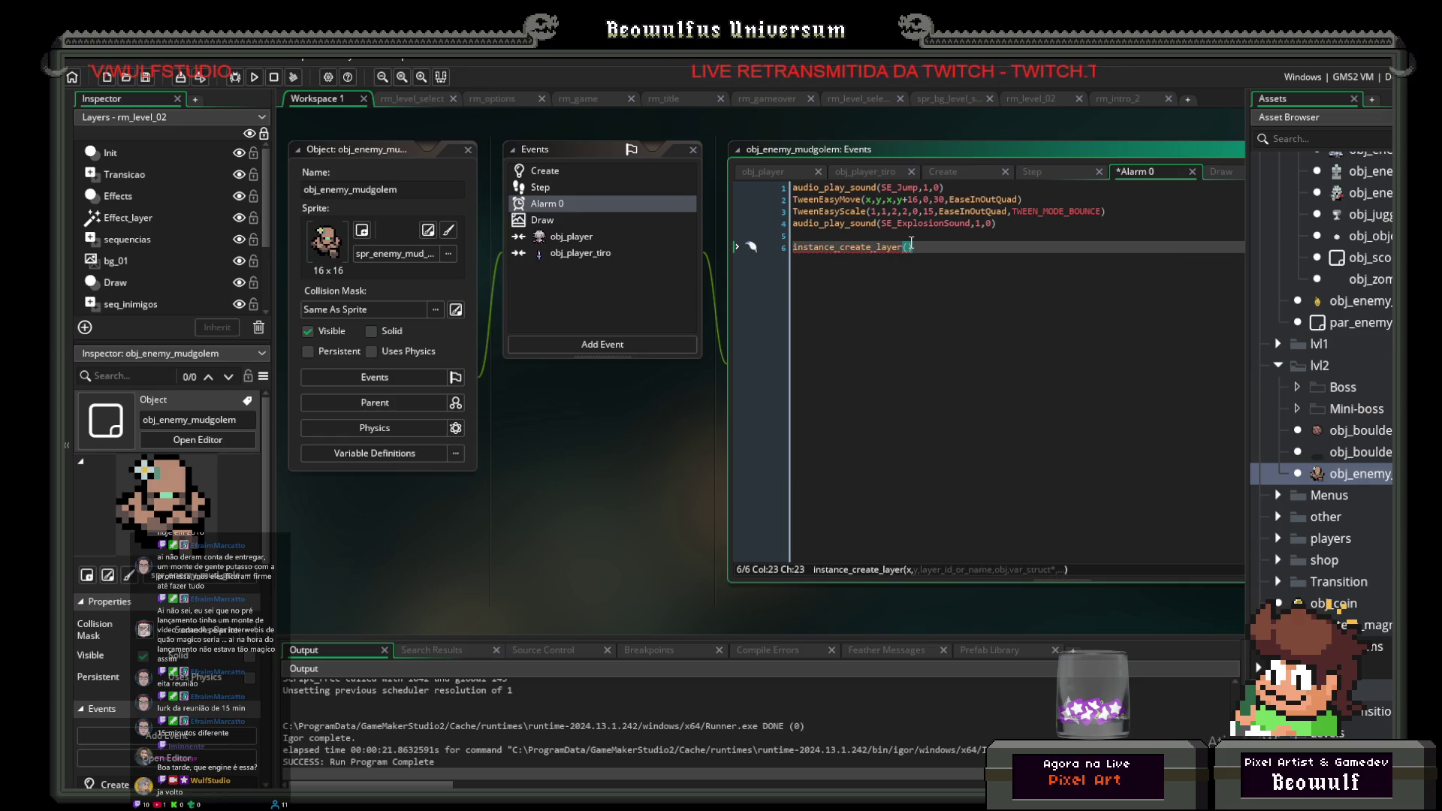
pyautogui.write('x')
pyautogui.press('Escape')
pyautogui.press('BackSpace')
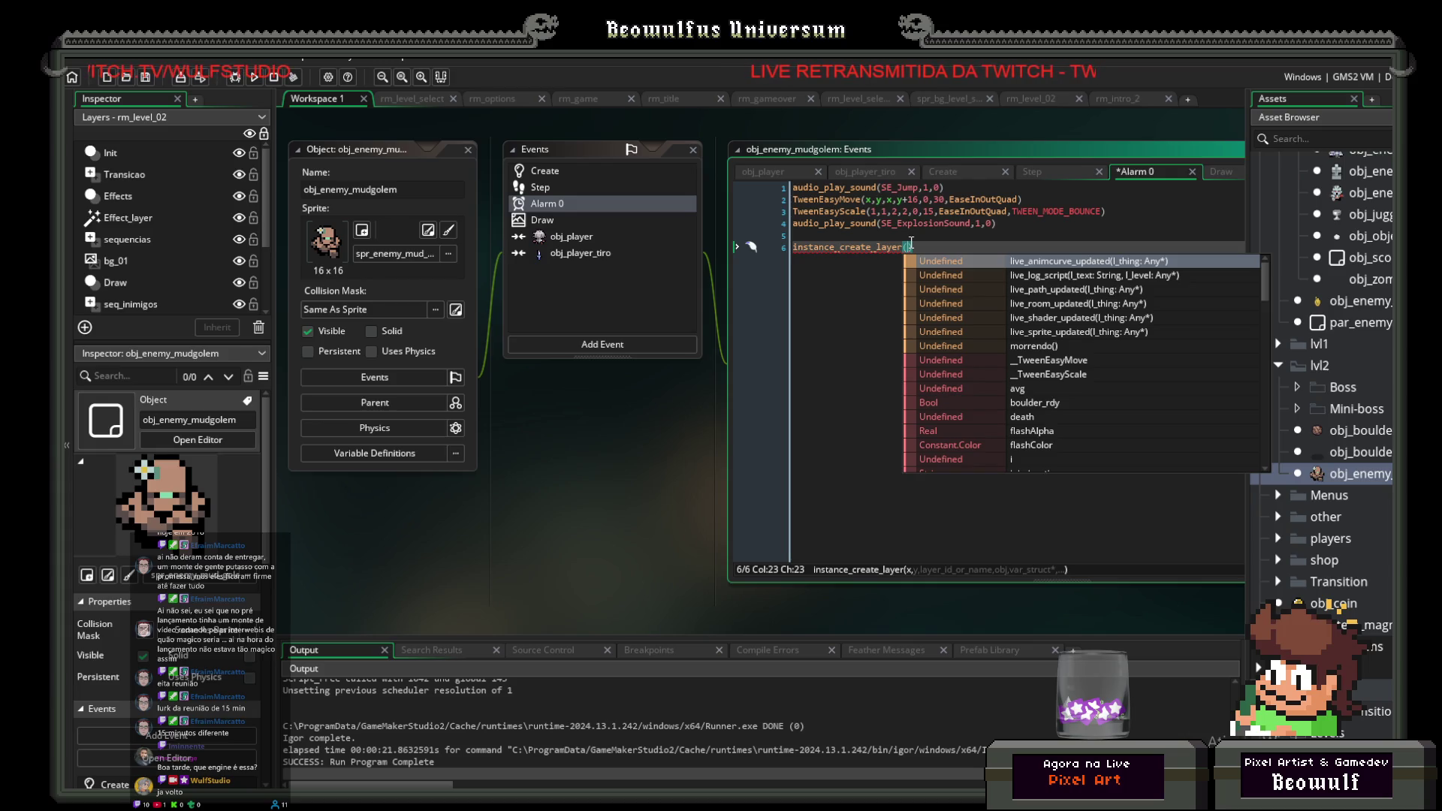
pyautogui.click(871, 248)
pyautogui.click(925, 253)
pyautogui.press('Left')
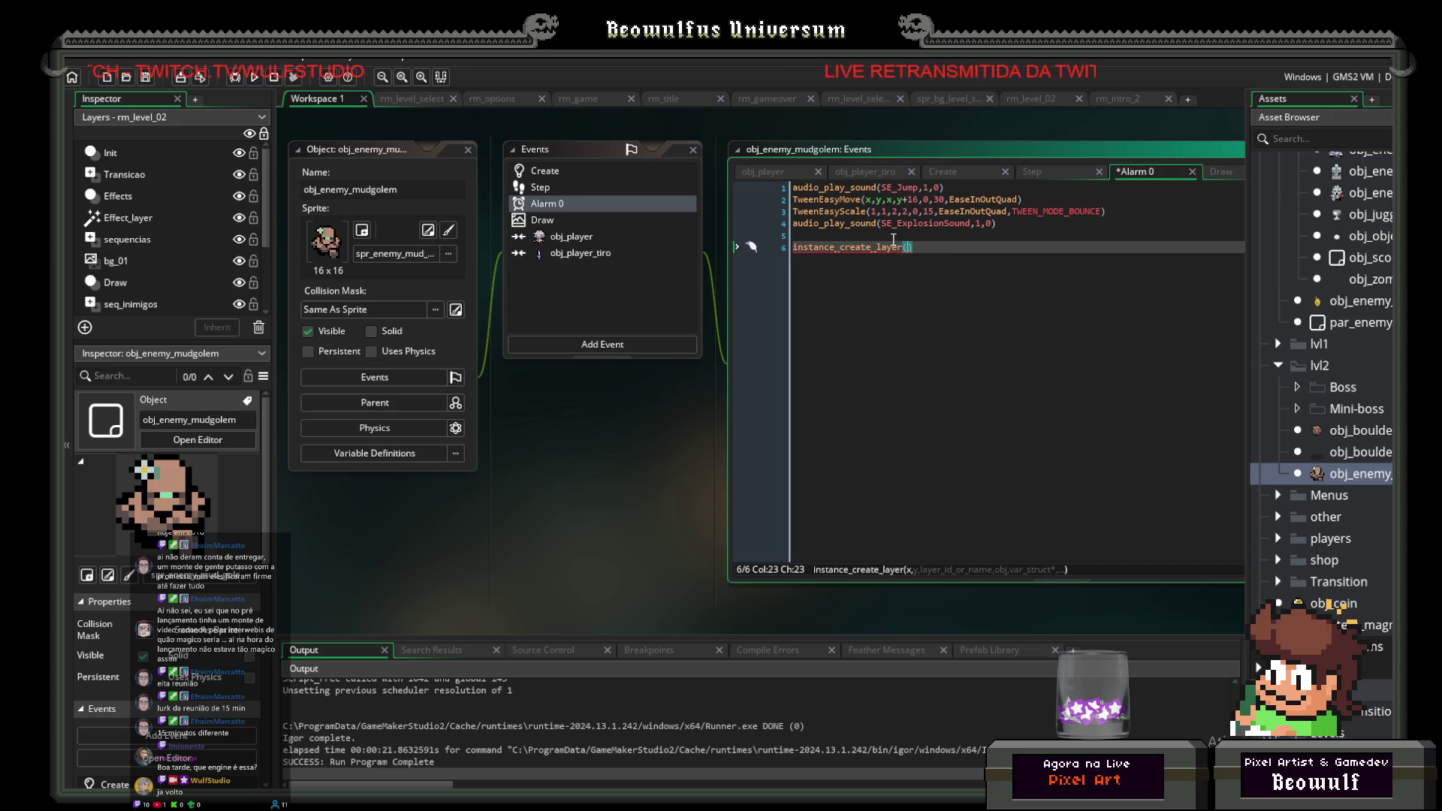
pyautogui.moveTo(911, 244)
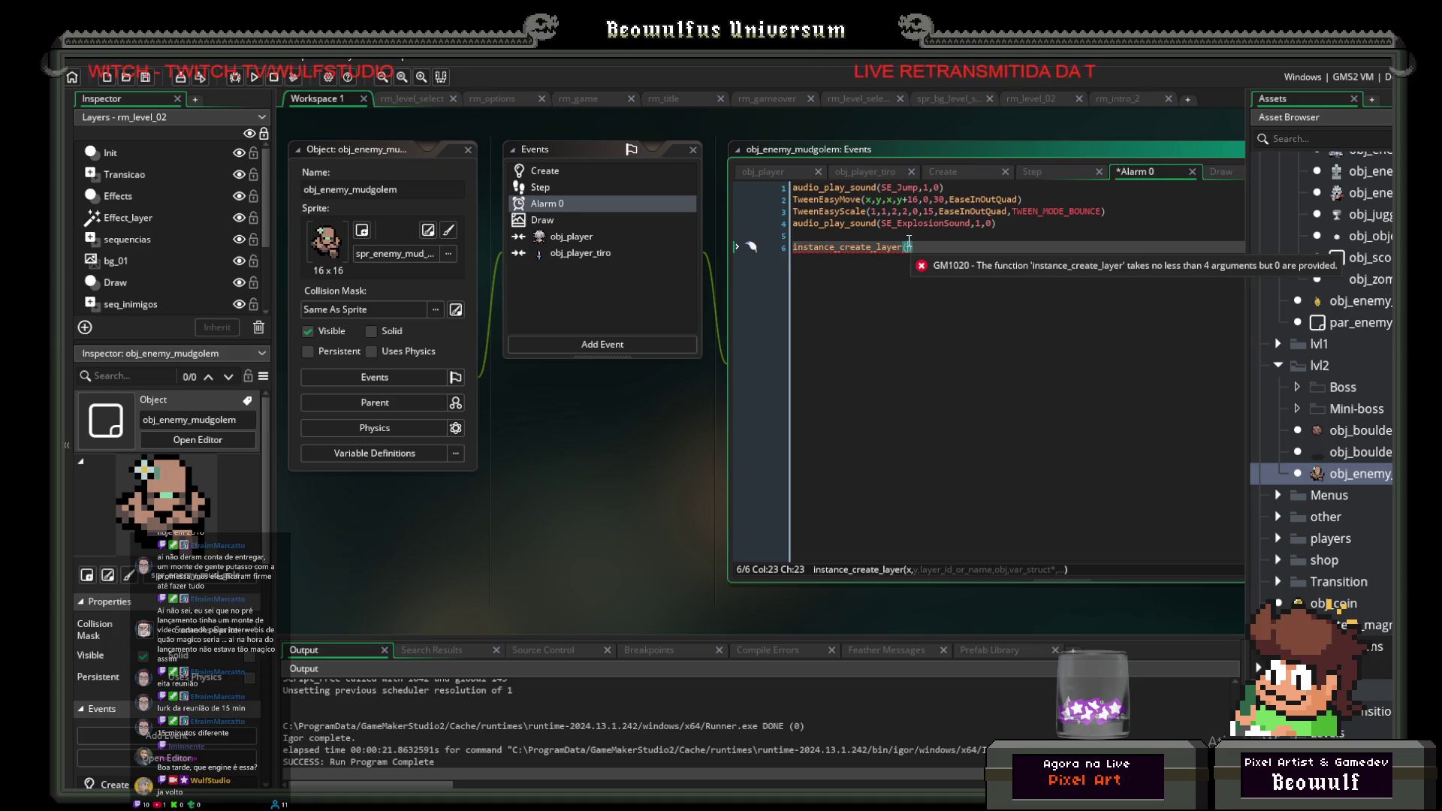
pyautogui.click(538, 173)
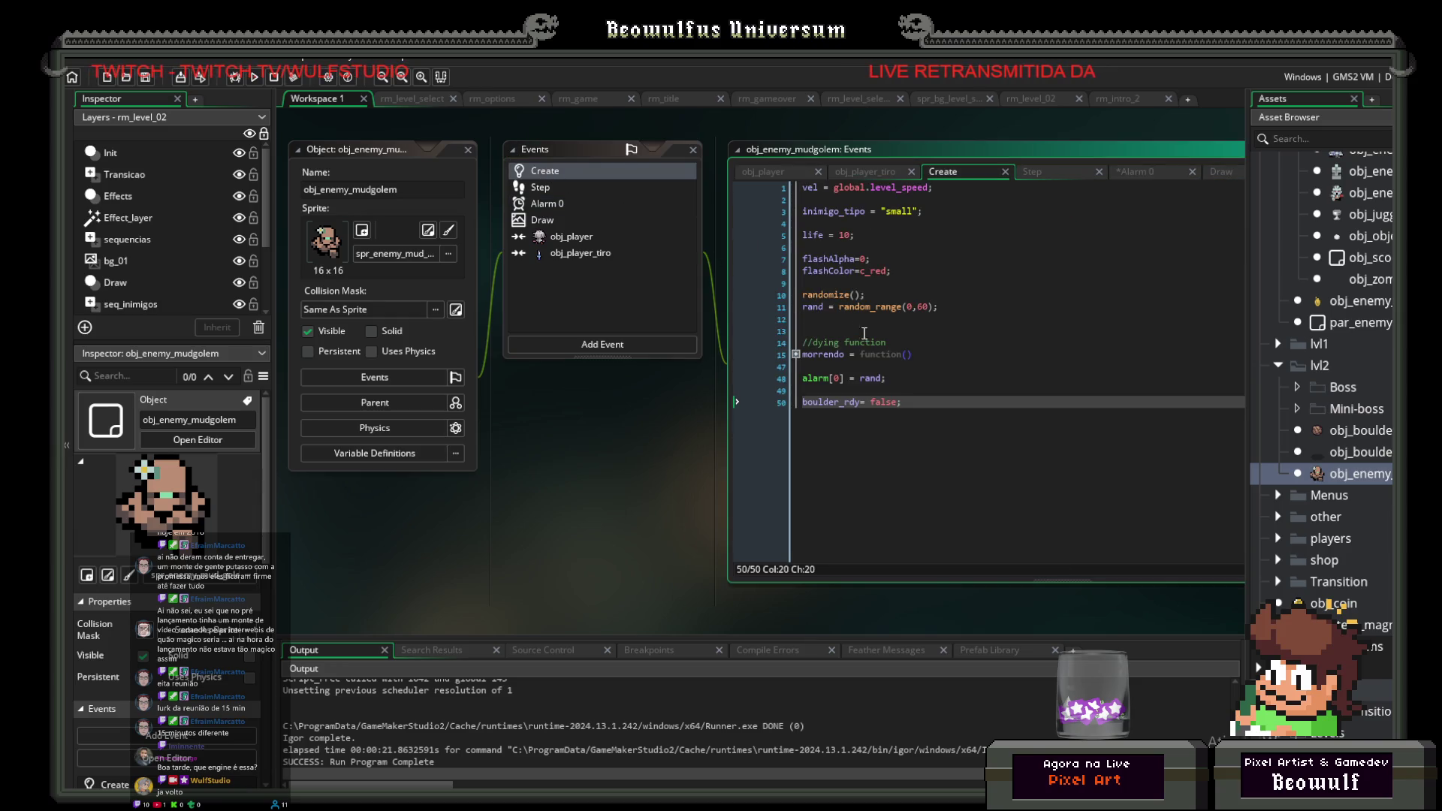
# Step: Add randx = random_range(0,room_width-32) and a new randy = line after line 11
pyautogui.click(945, 308)
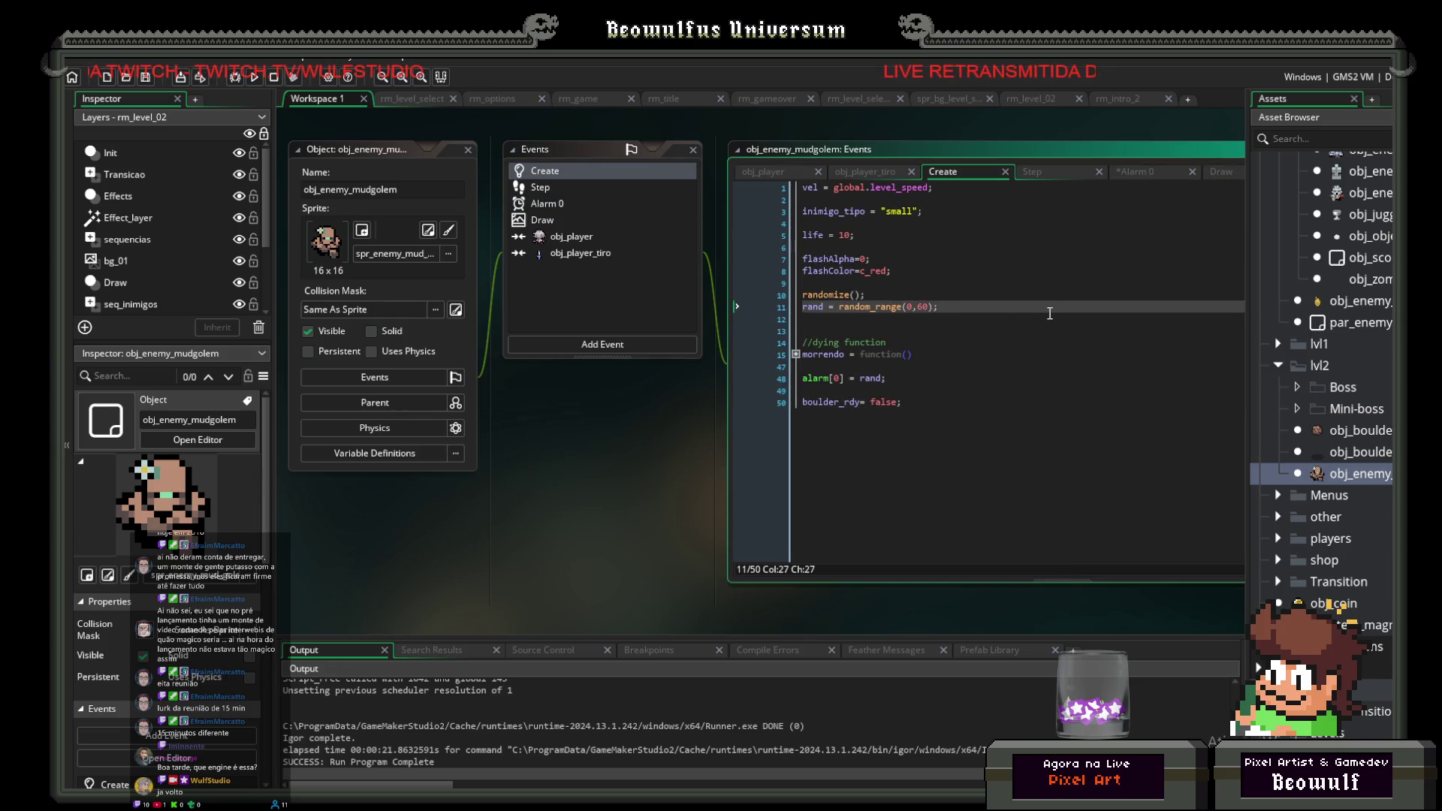
pyautogui.press('Return')
pyautogui.write('randx')
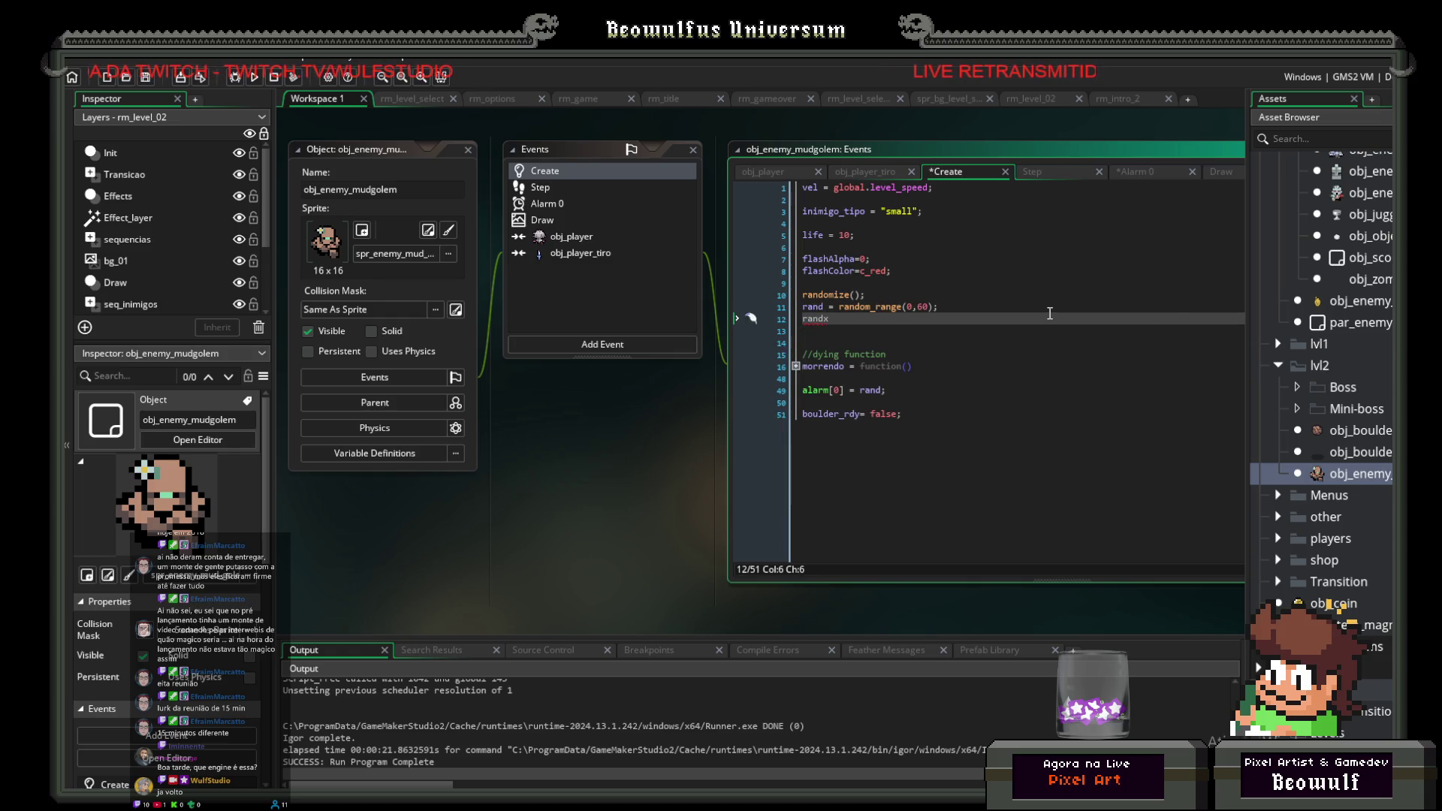
pyautogui.press('Return')
pyautogui.write('randy')
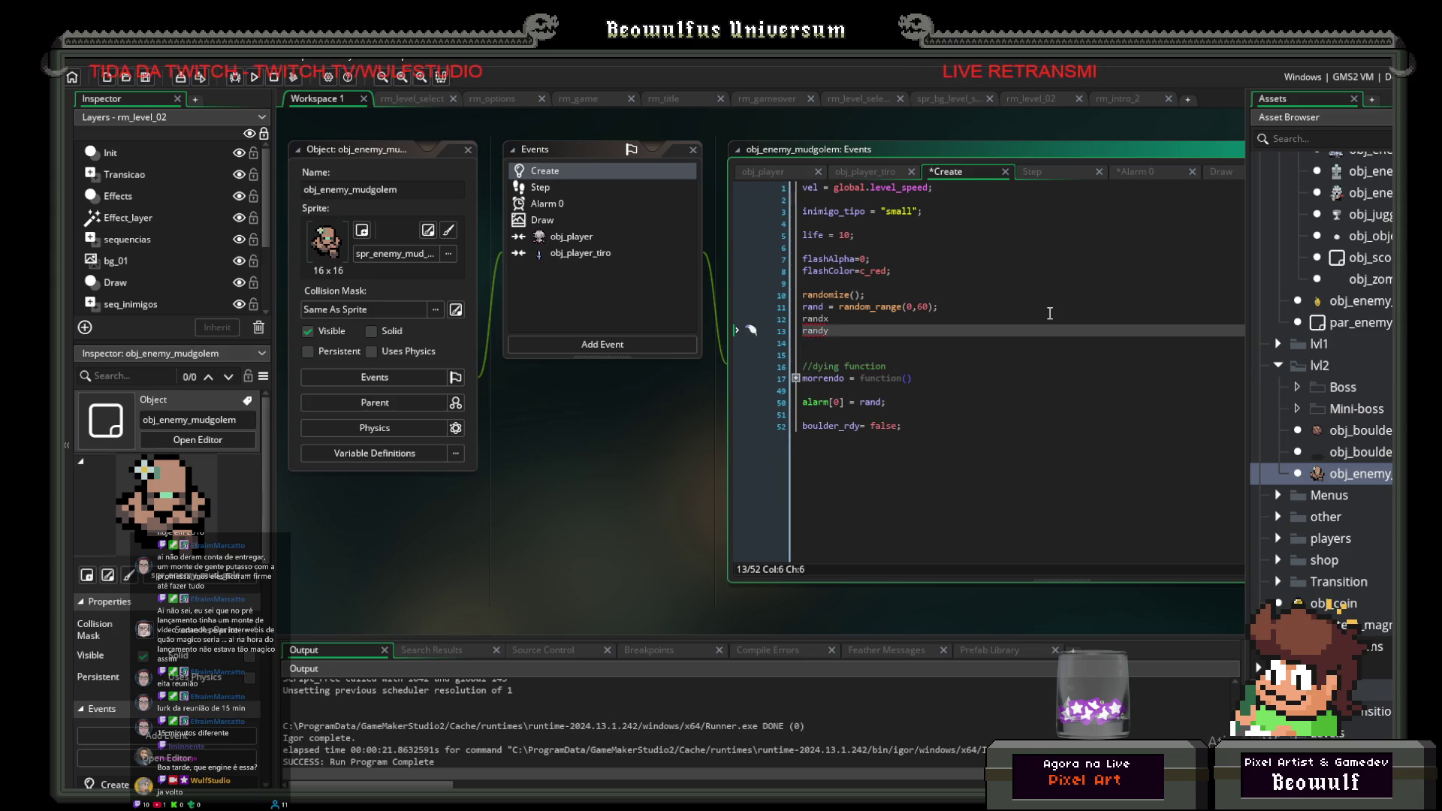
pyautogui.write(' =')
pyautogui.press('Up')
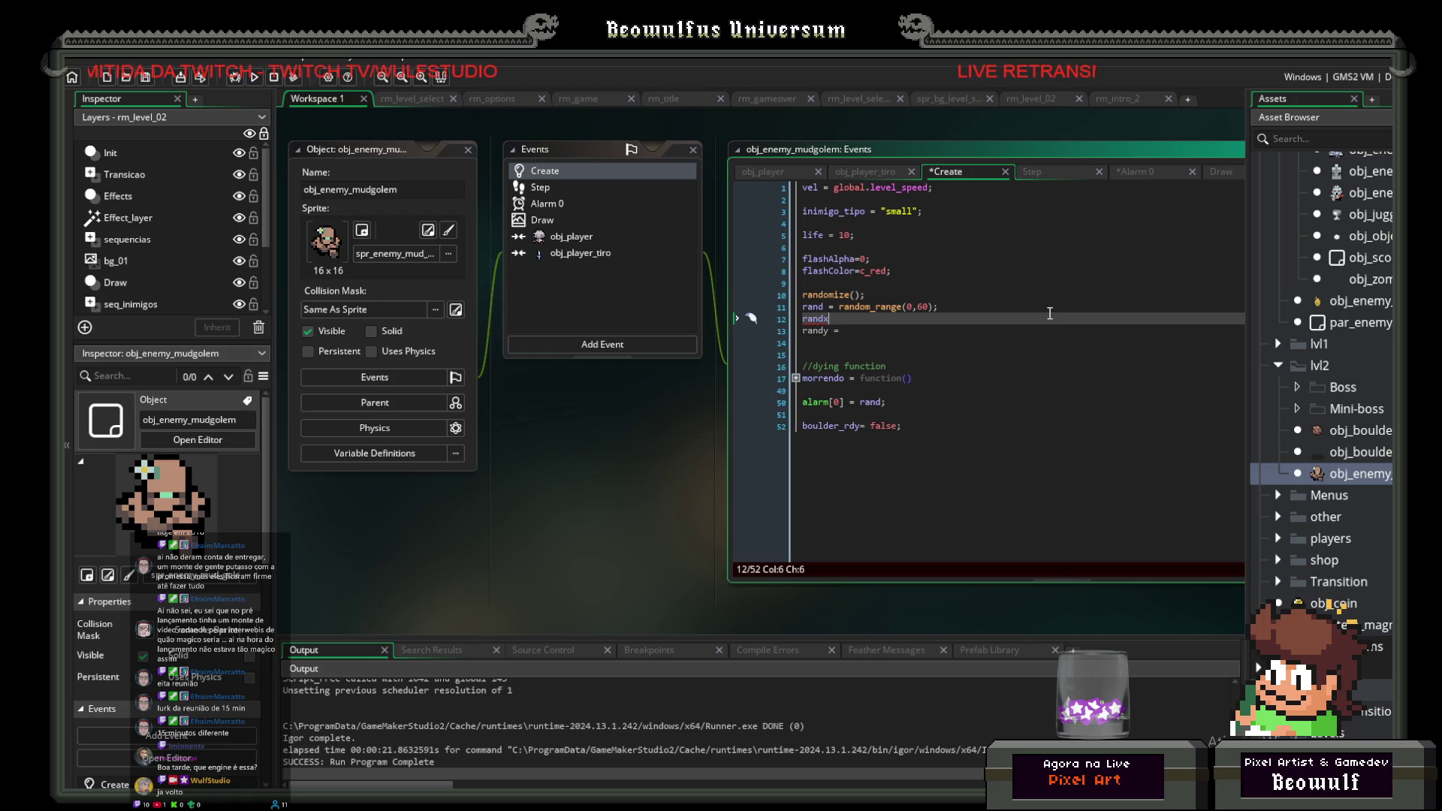
pyautogui.write('= ')
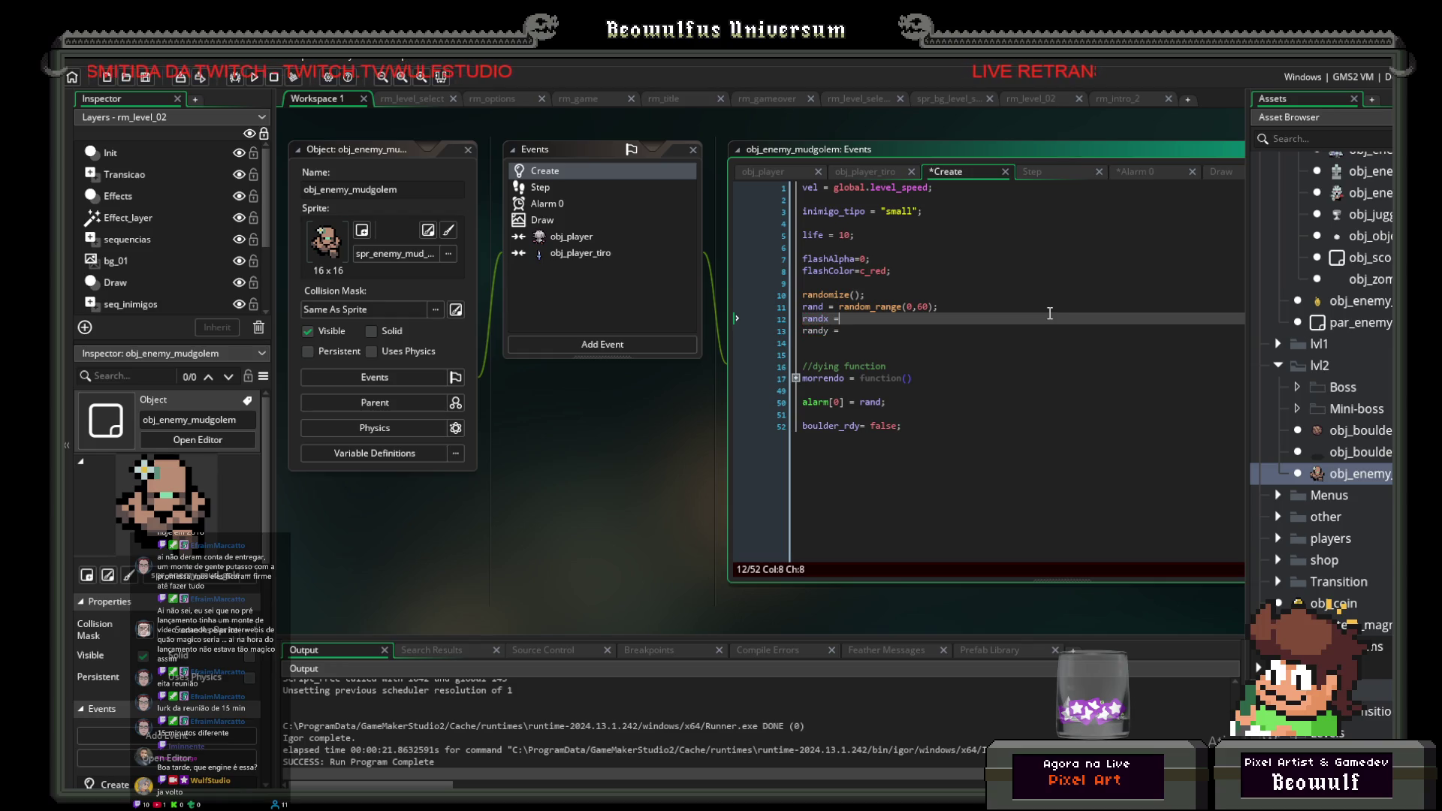
pyautogui.write('ran')
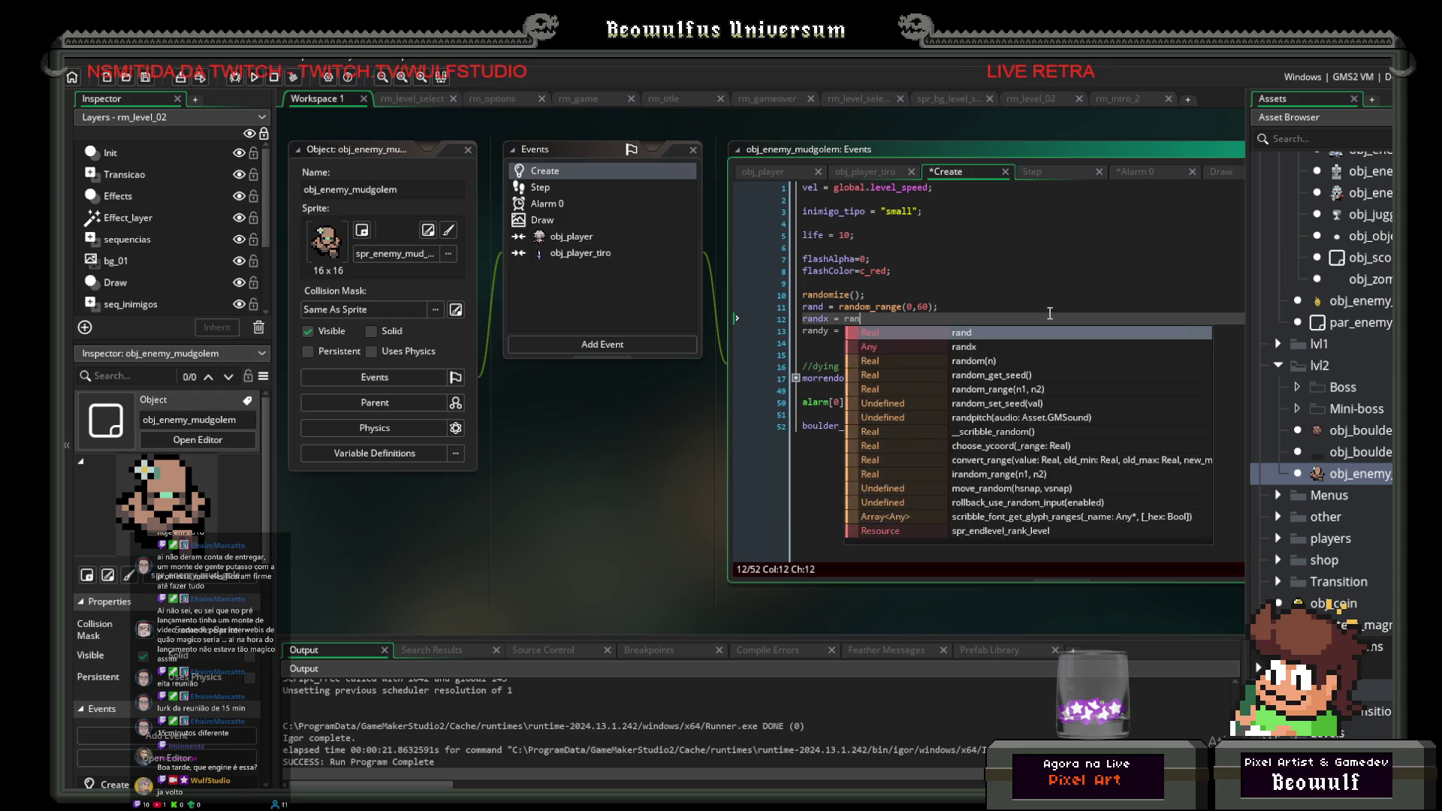
pyautogui.write('dom_')
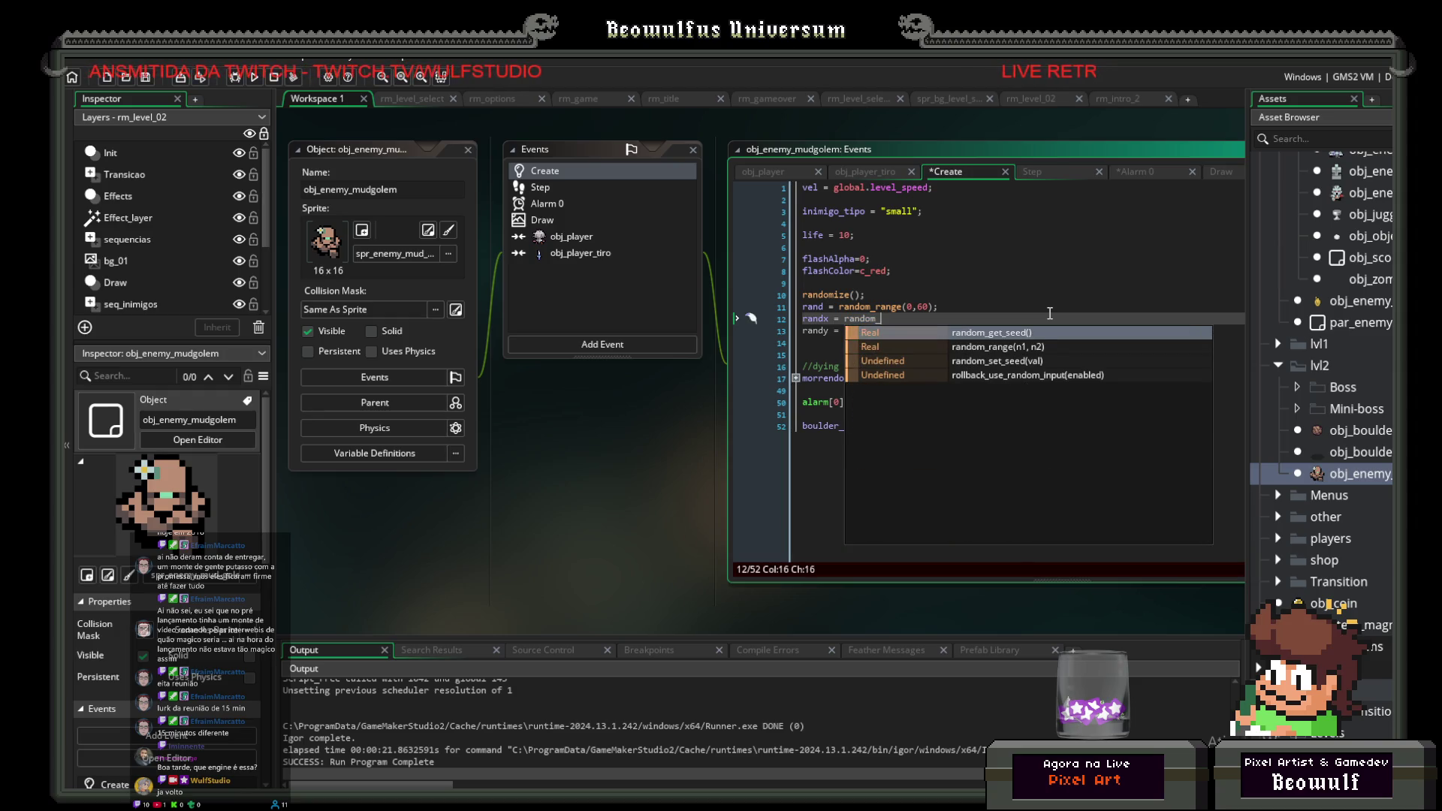
pyautogui.press('Down')
pyautogui.press('Return')
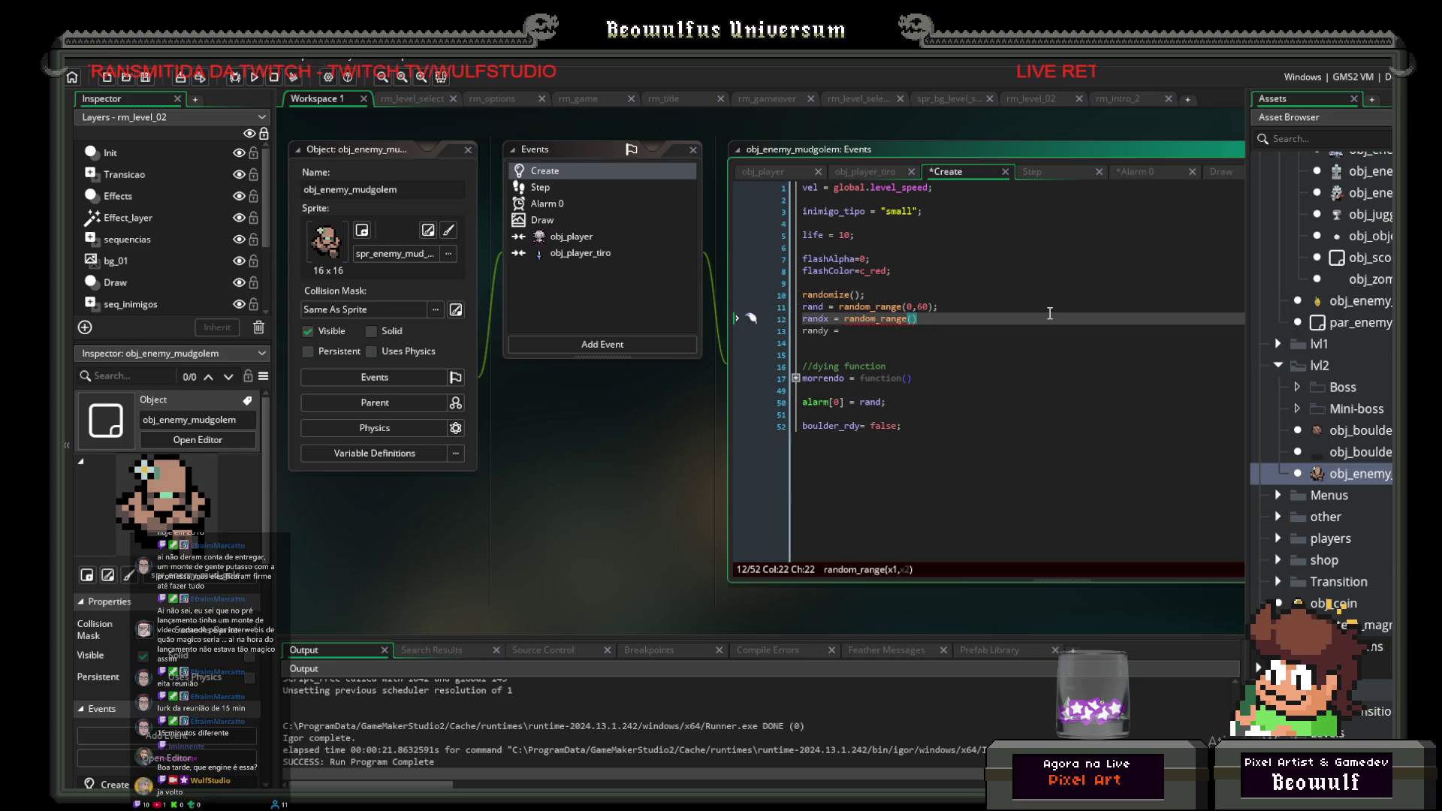
pyautogui.write('0')
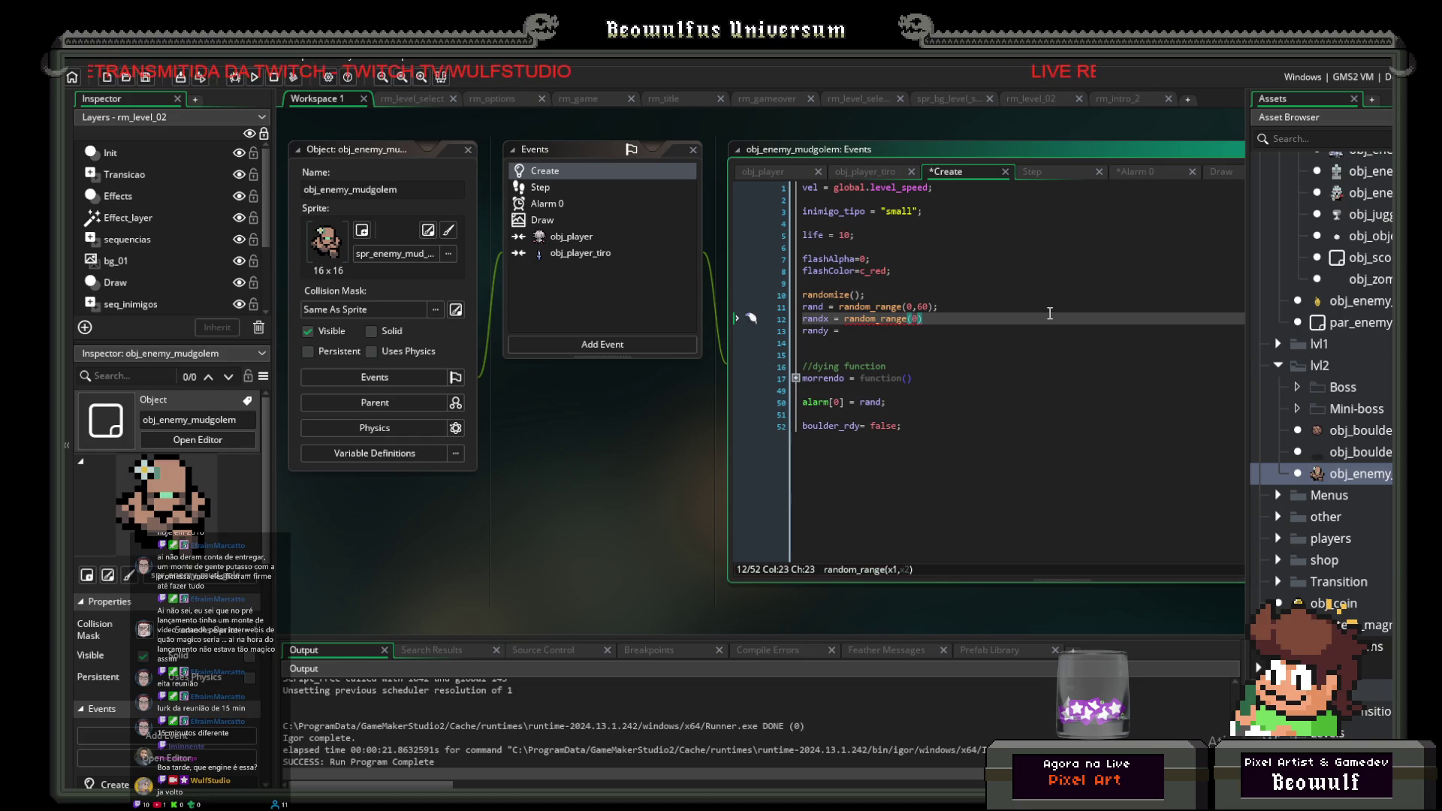
pyautogui.write(',room_')
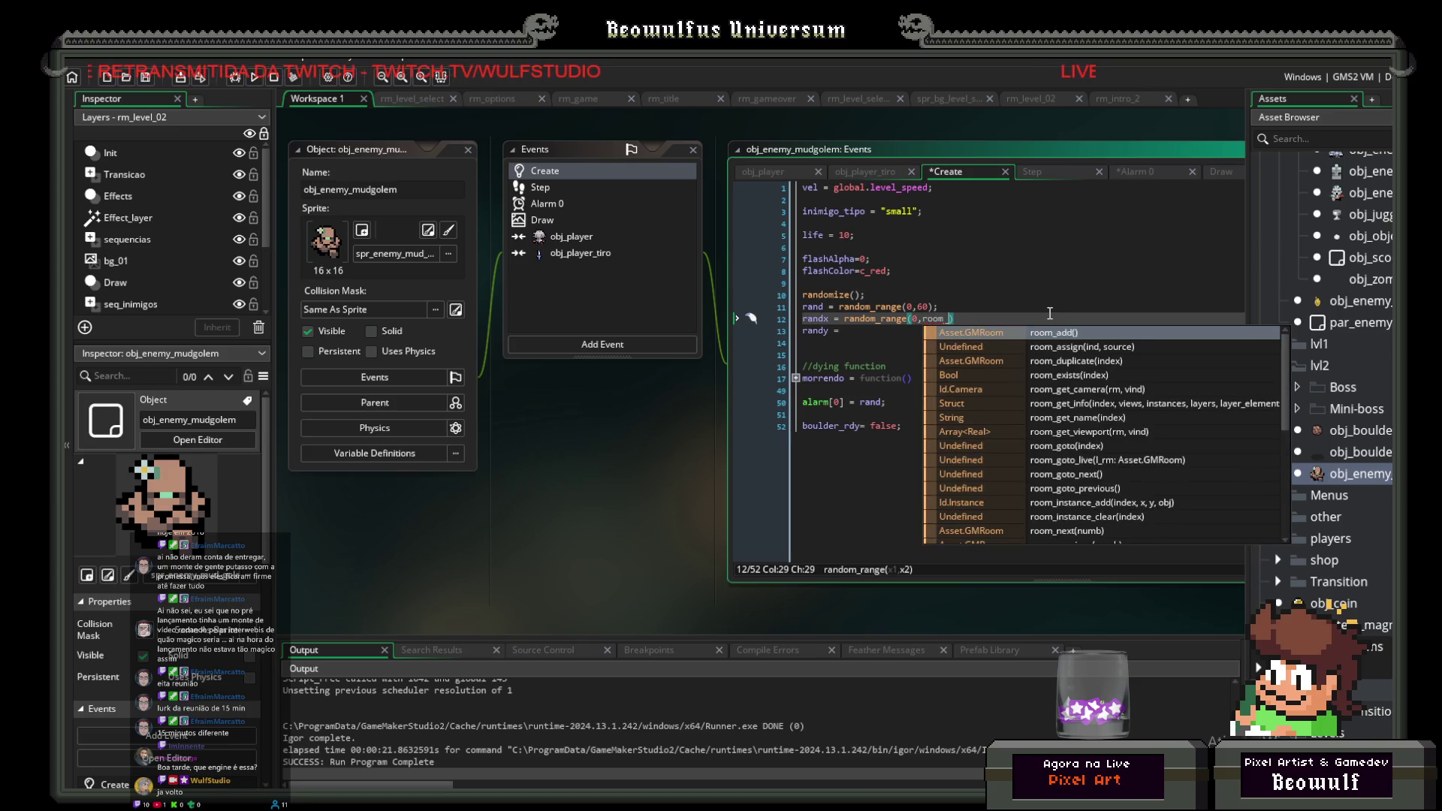
pyautogui.write('widt')
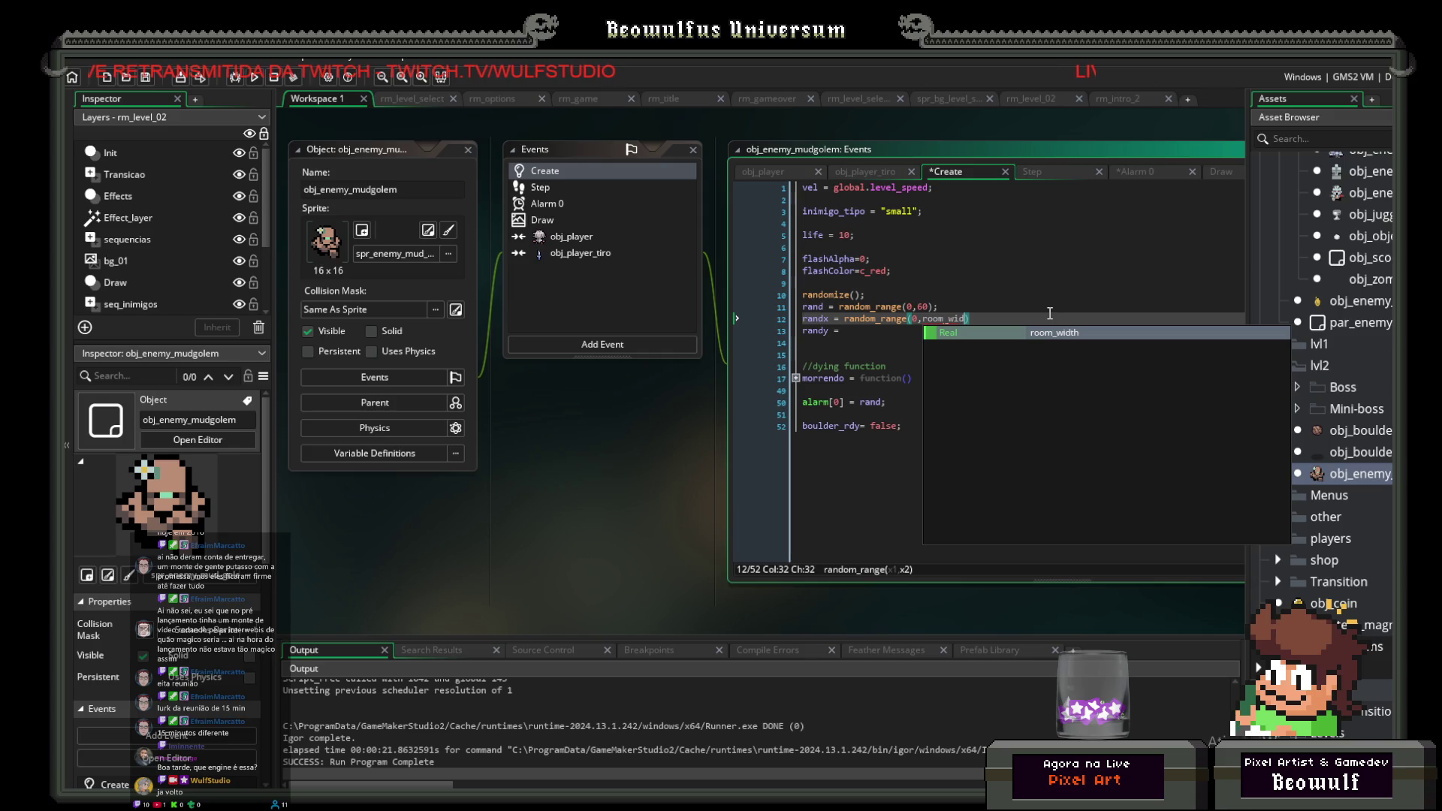
pyautogui.write('h-')
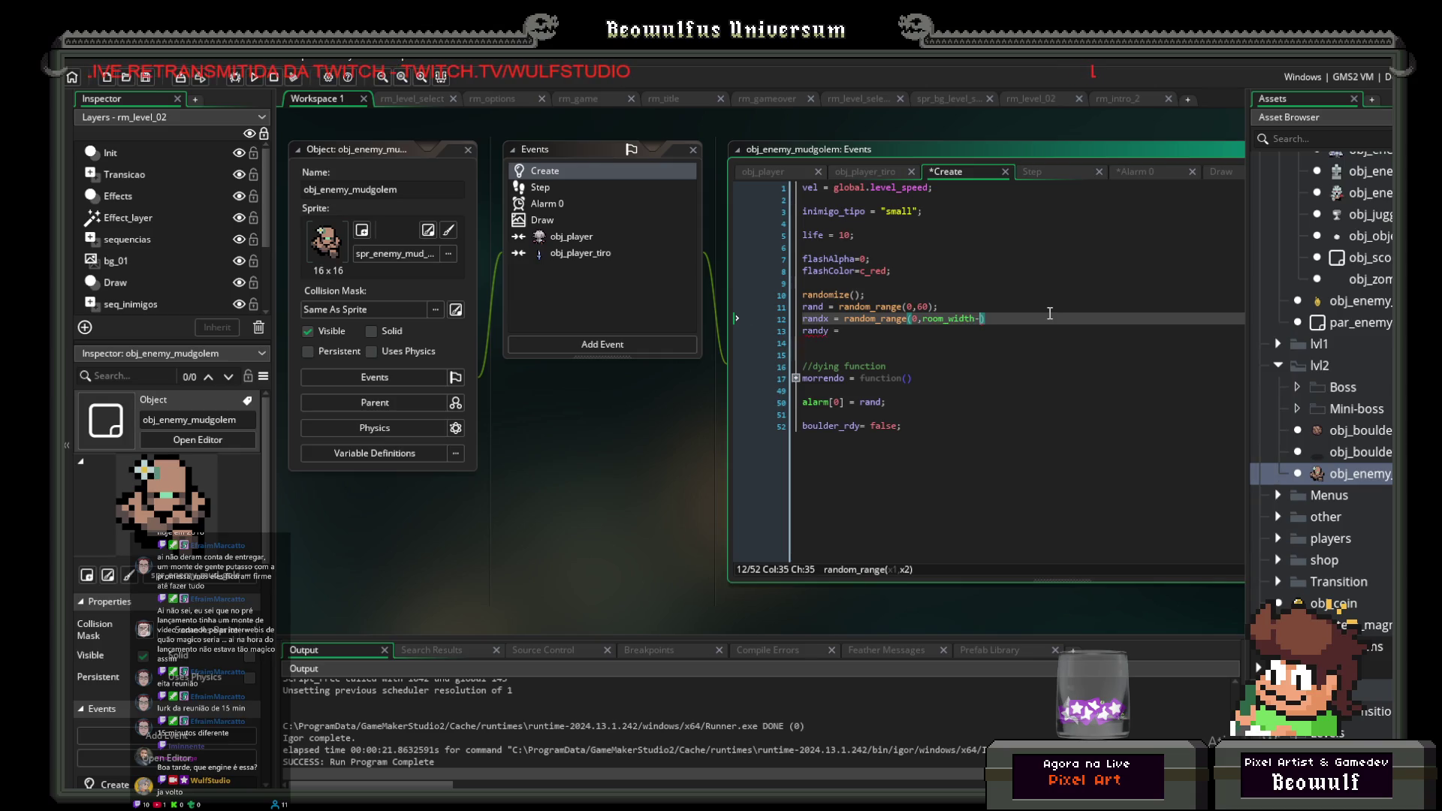
pyautogui.write('32')
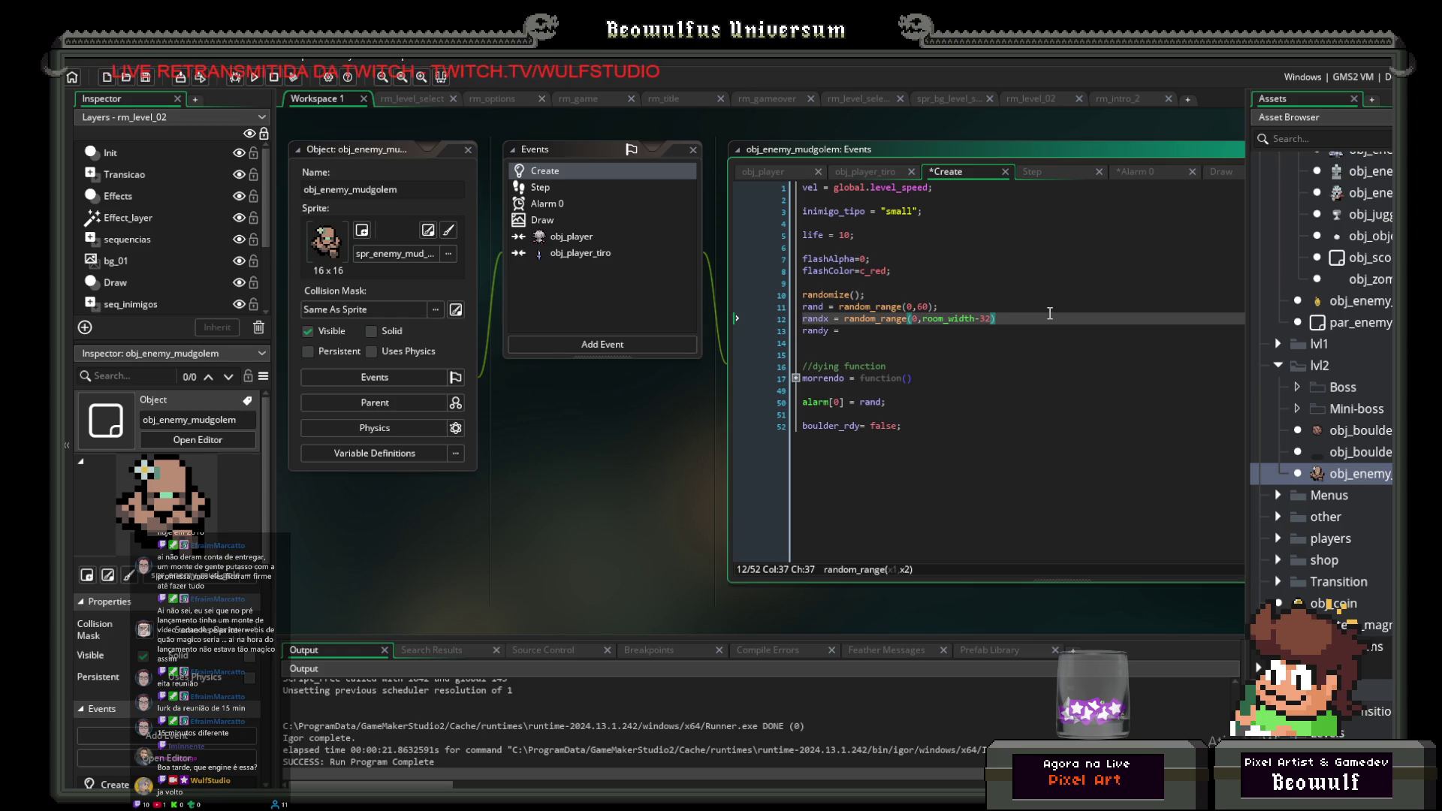
# Step: Change randx's lower bound from 0 to 32
pyautogui.press('Down')
pyautogui.press('Up')
pyautogui.press('Left')
pyautogui.press('Left')
pyautogui.press('Left')
pyautogui.press('Left')
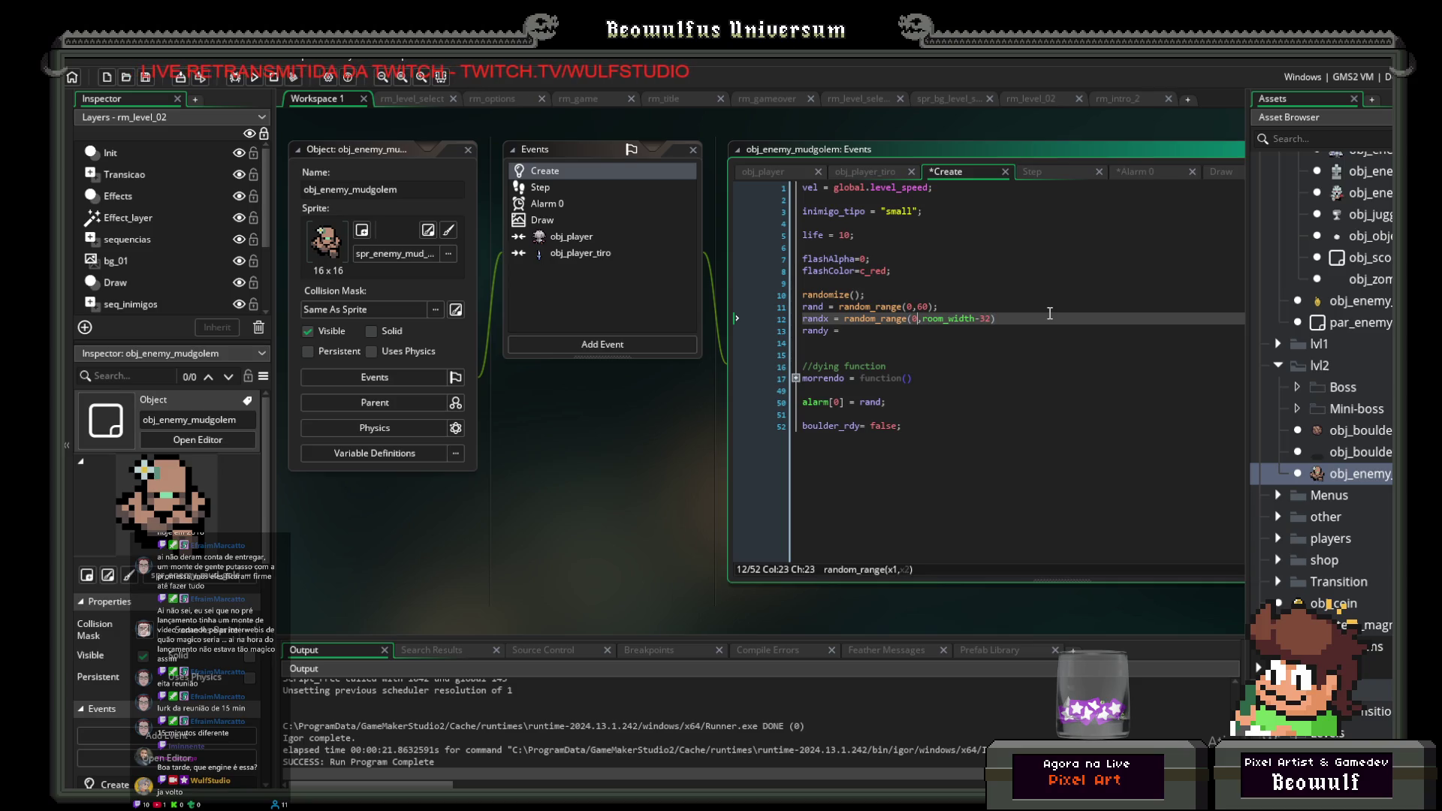
pyautogui.press('Delete')
pyautogui.write('32')
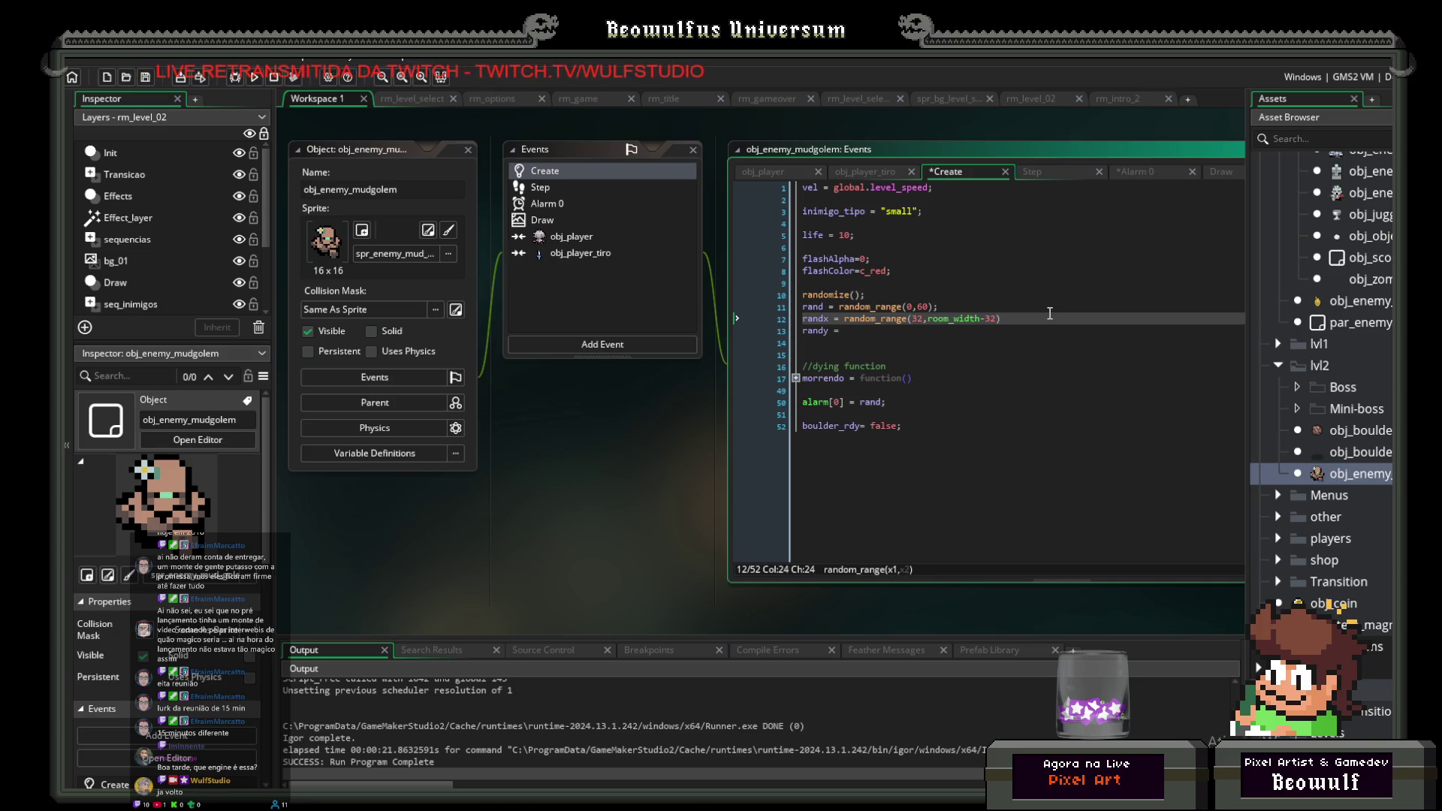
pyautogui.press('Down')
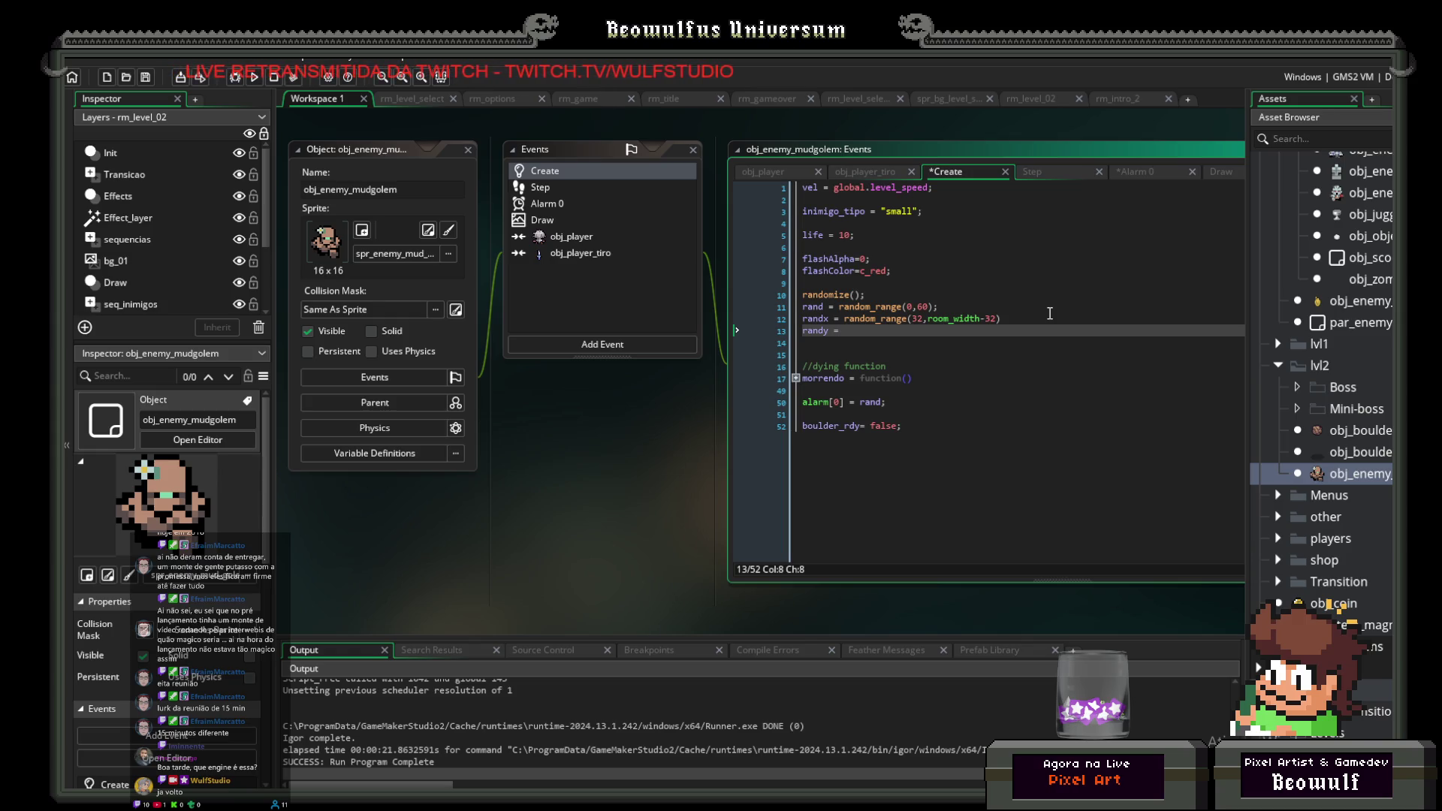
# Step: Remove the blank line below randy and start it as randy = random_range()
pyautogui.press('Down')
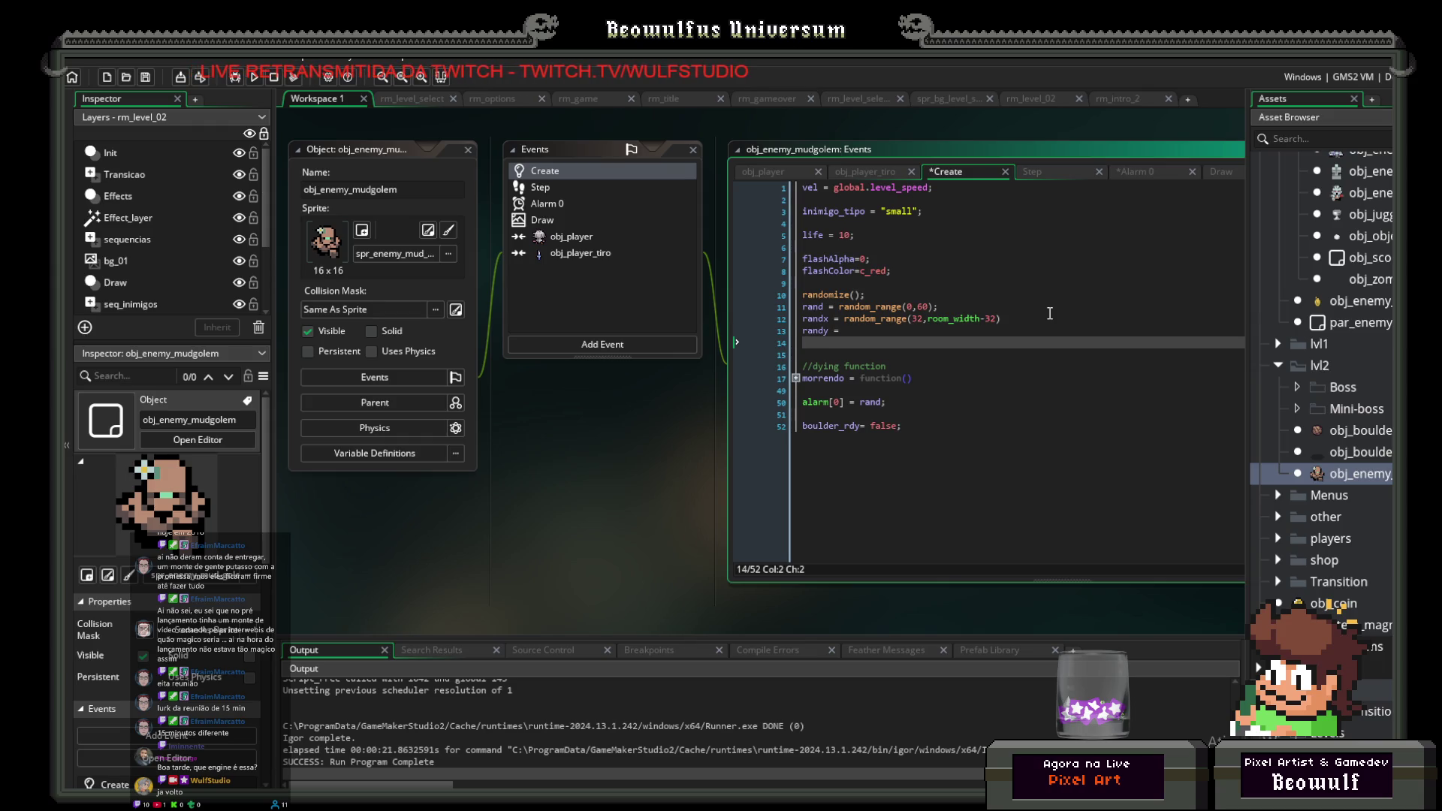
pyautogui.press('BackSpace')
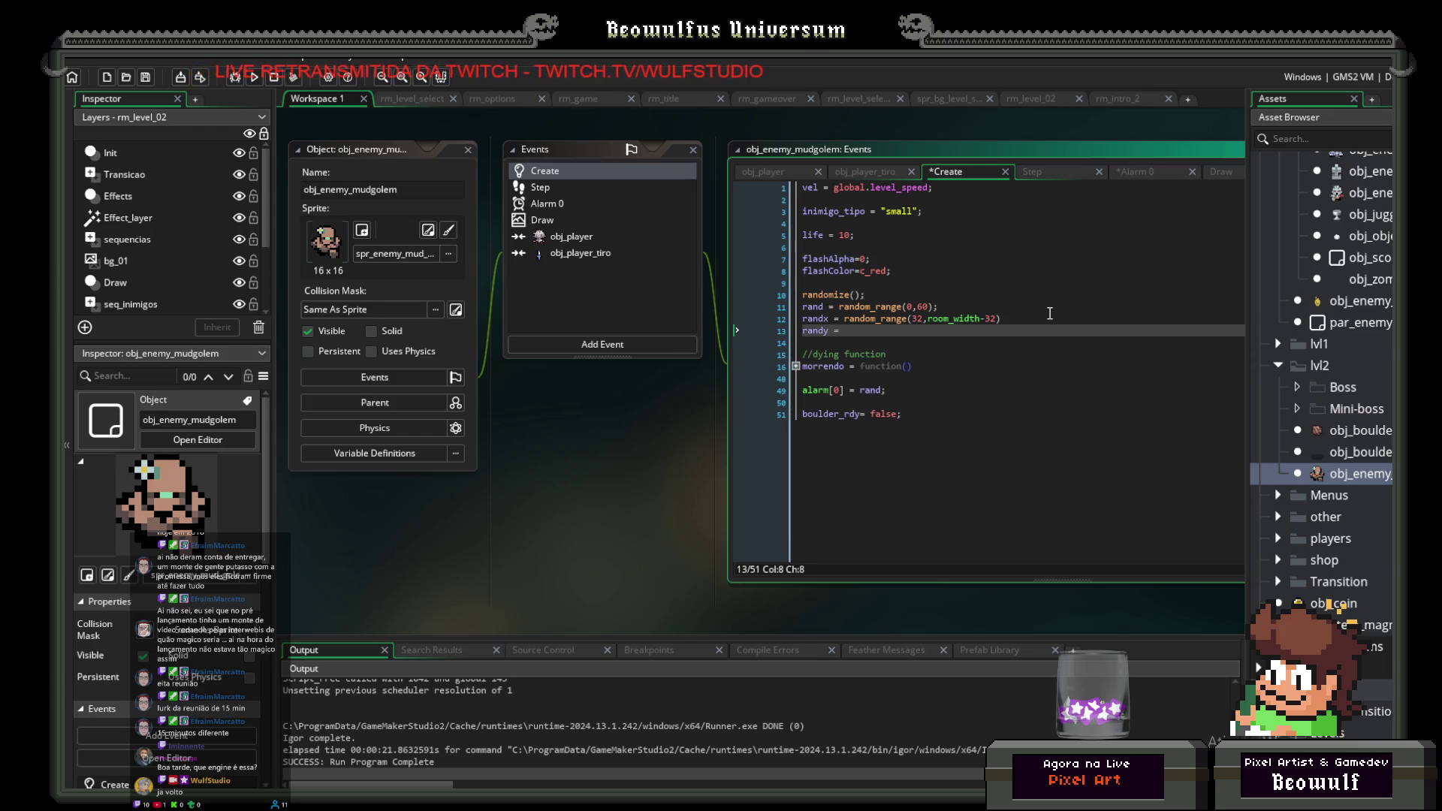
pyautogui.write(' random_')
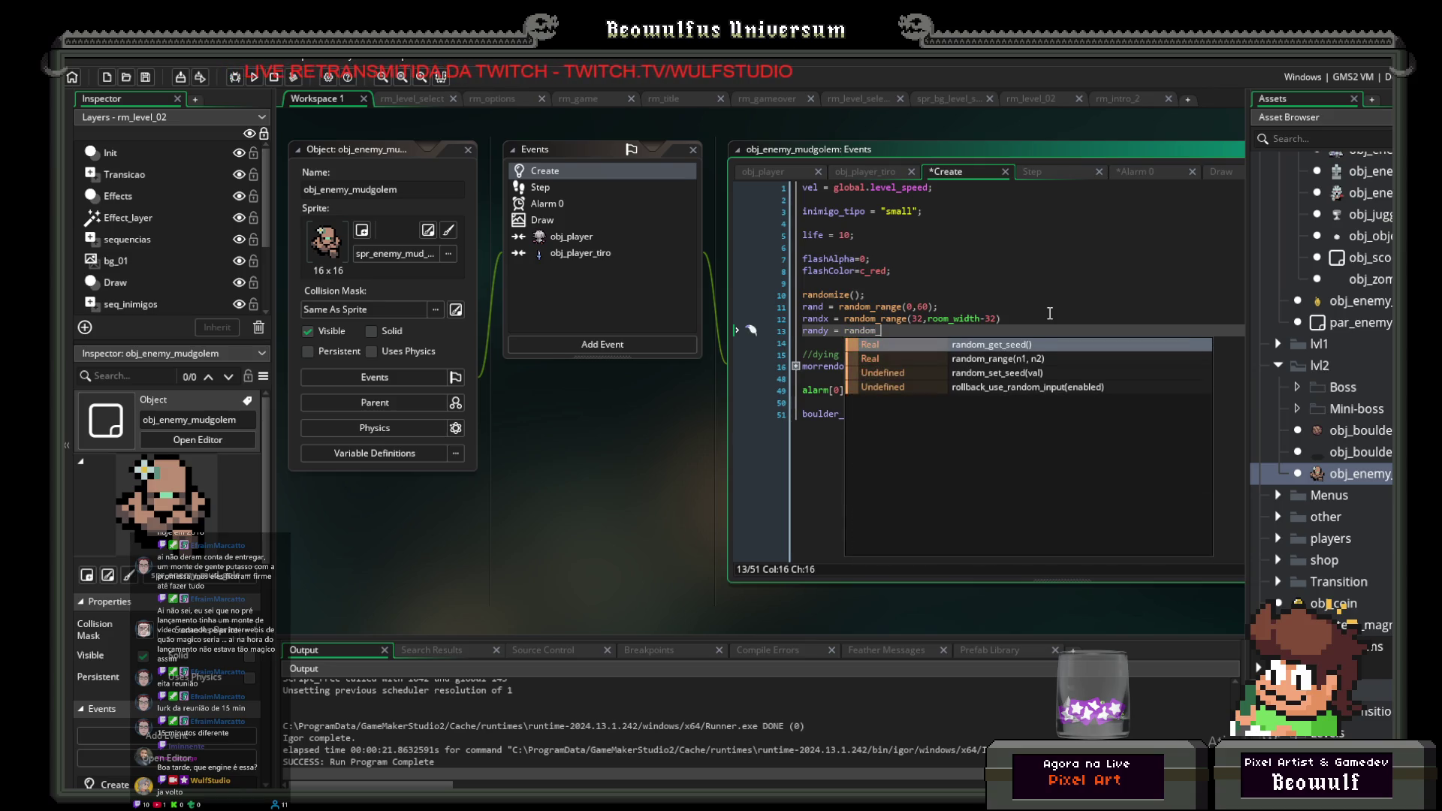
pyautogui.write('range')
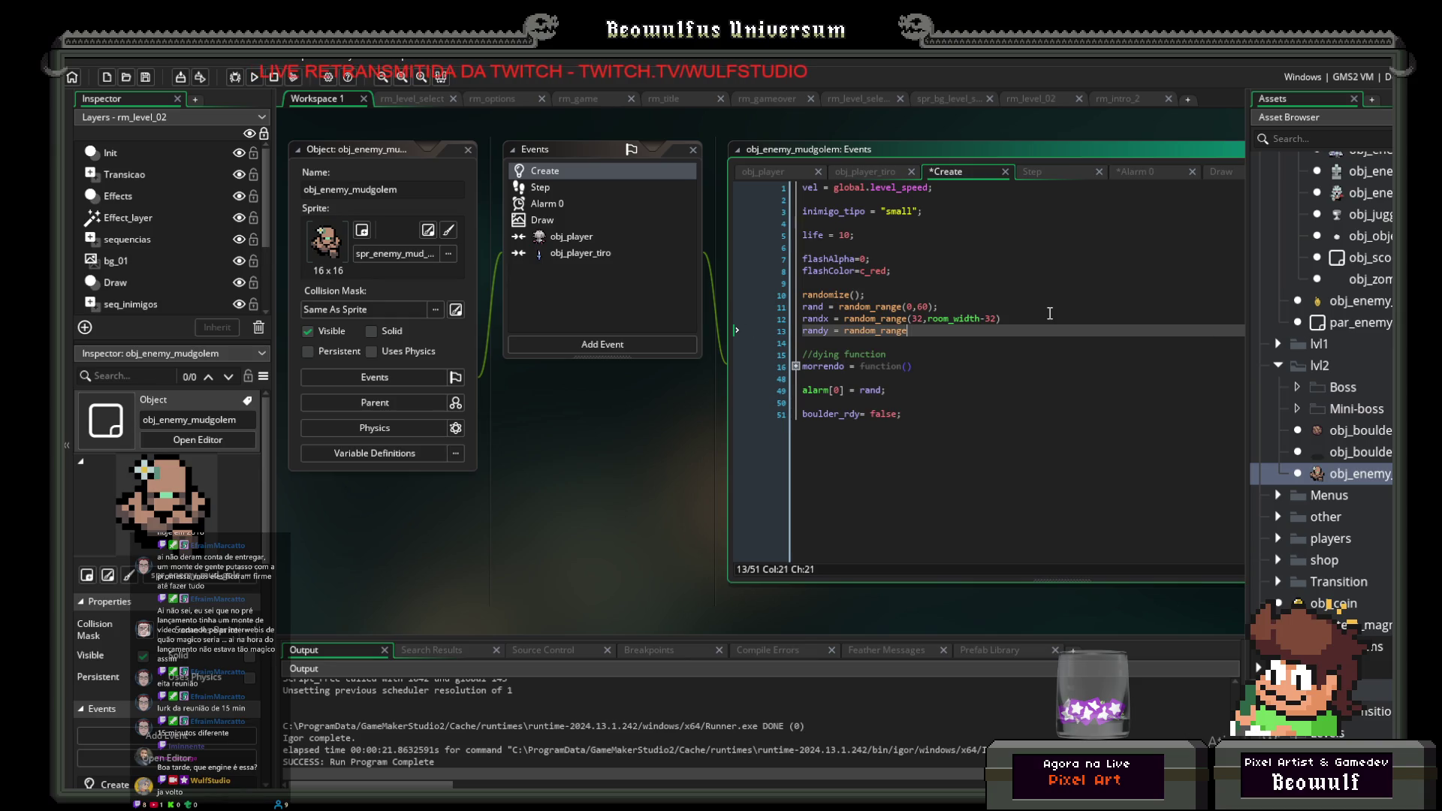
pyautogui.write('(')
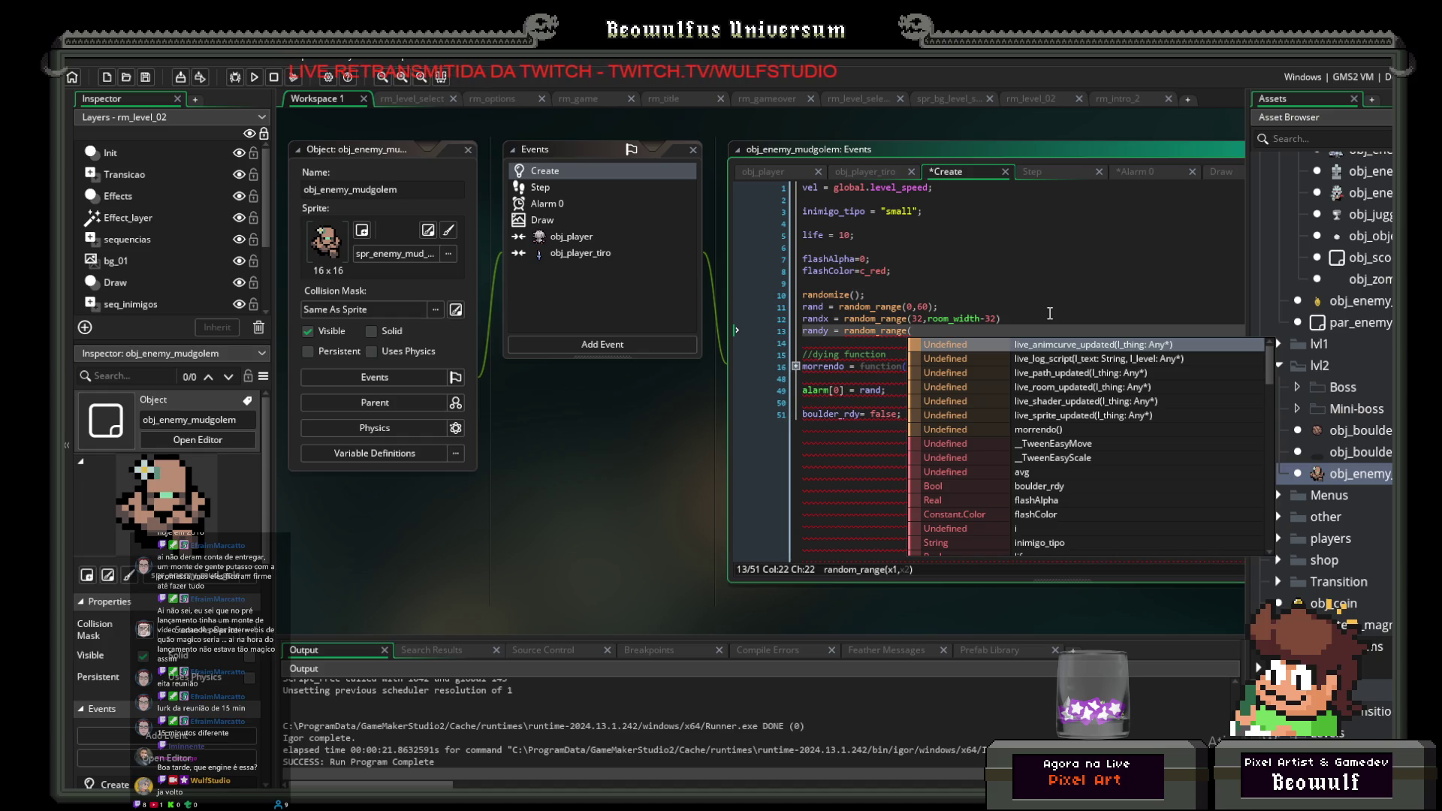
pyautogui.press('Left')
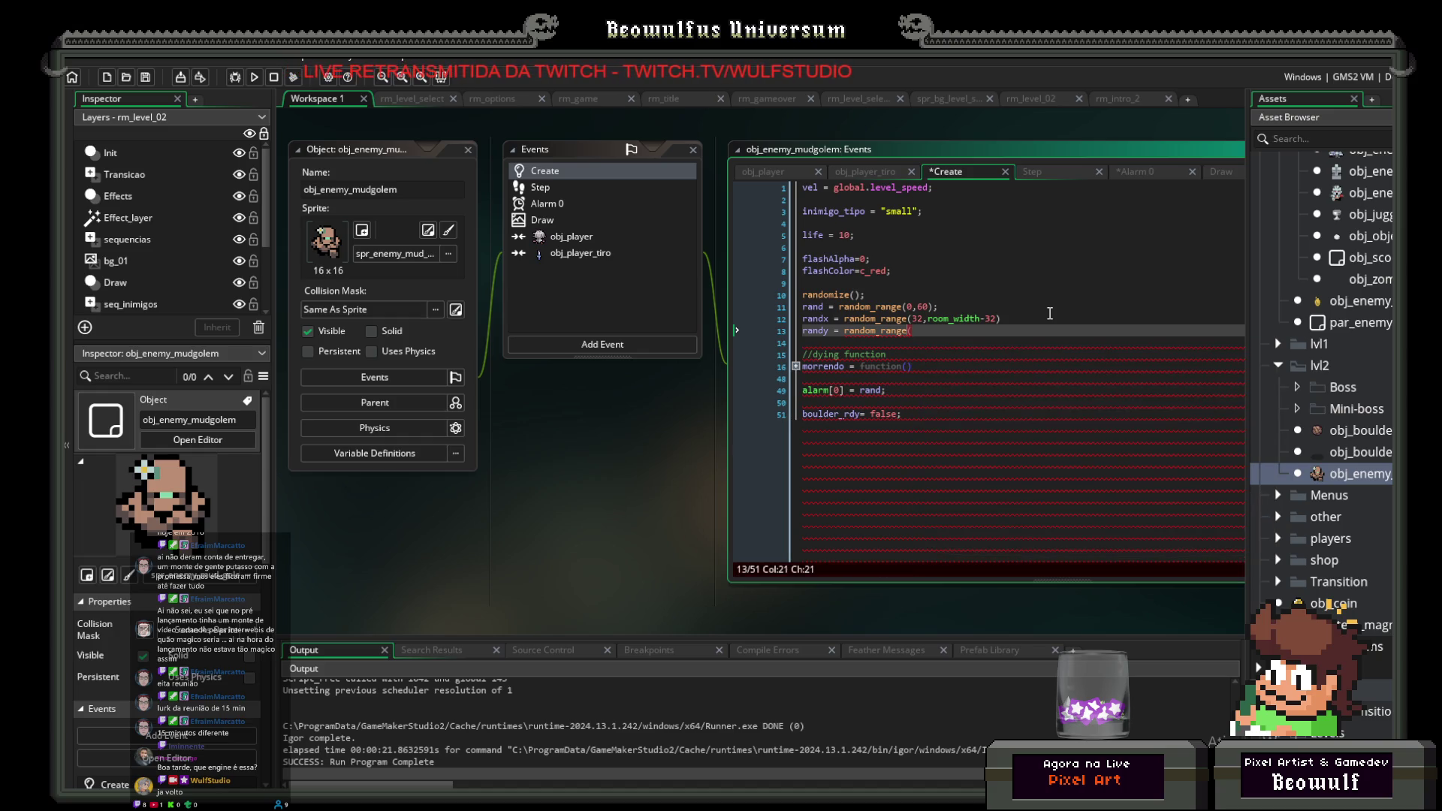
pyautogui.press('Right')
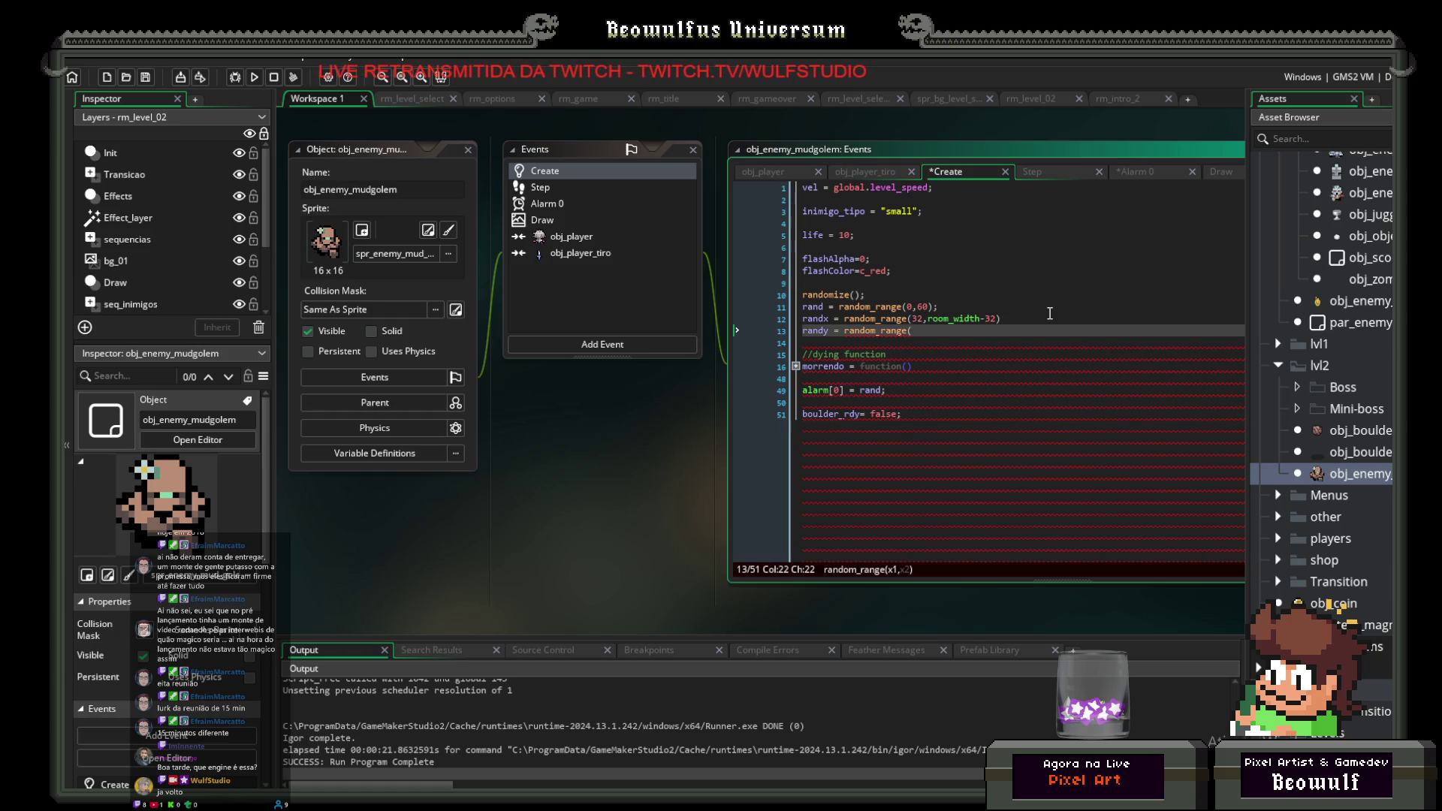
pyautogui.write(')')
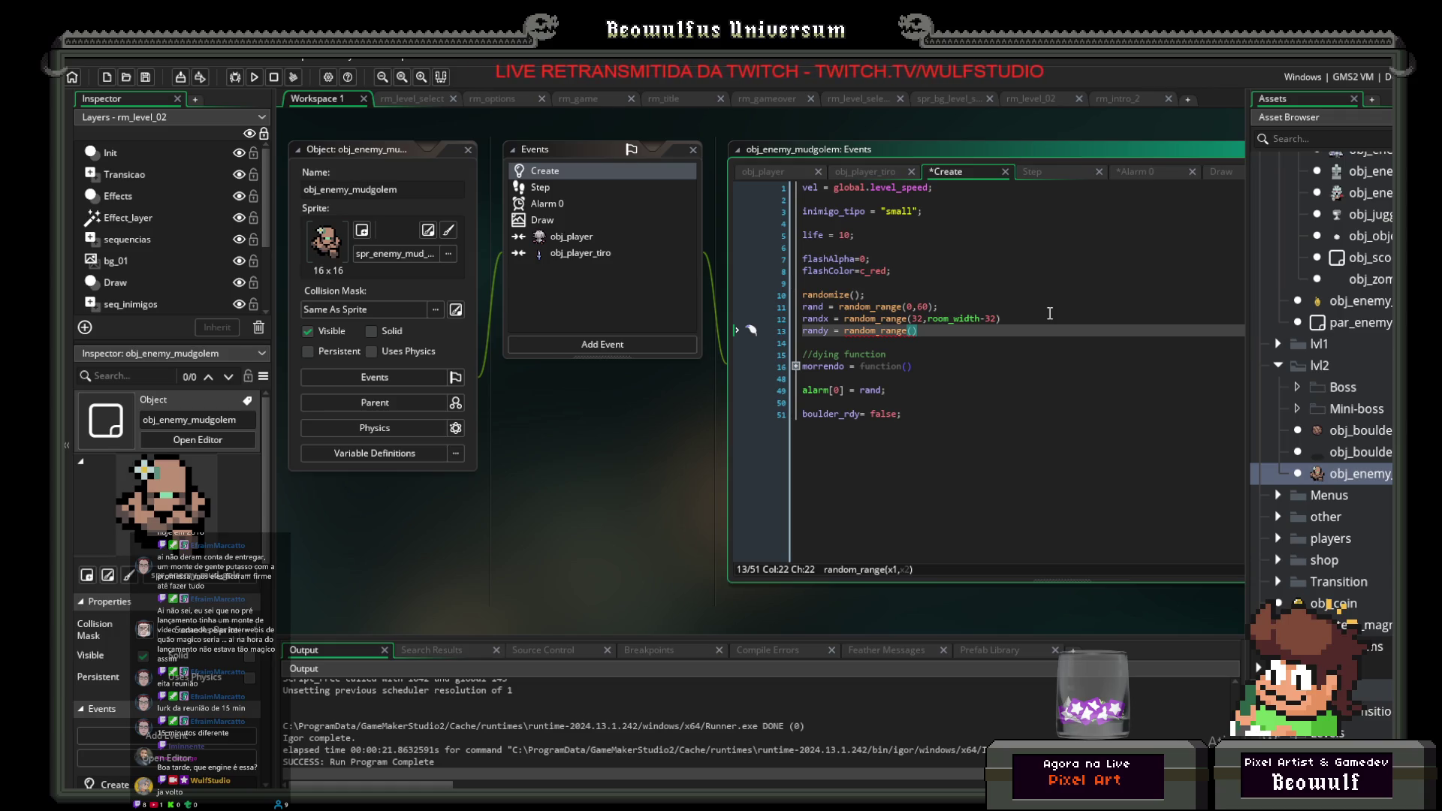
pyautogui.press('Right')
pyautogui.hotkey('shift', 'Home')
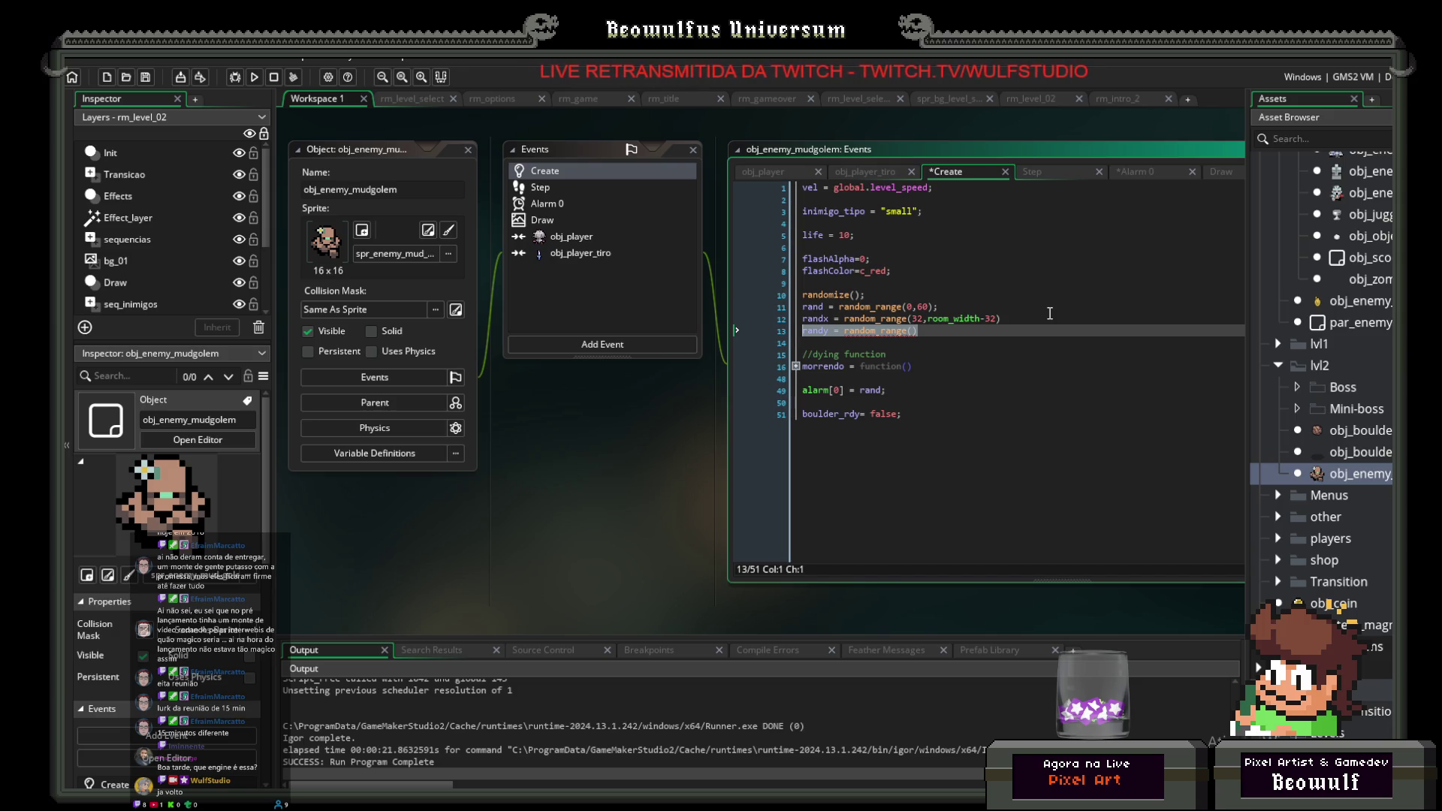
pyautogui.press('End')
pyautogui.press('Left')
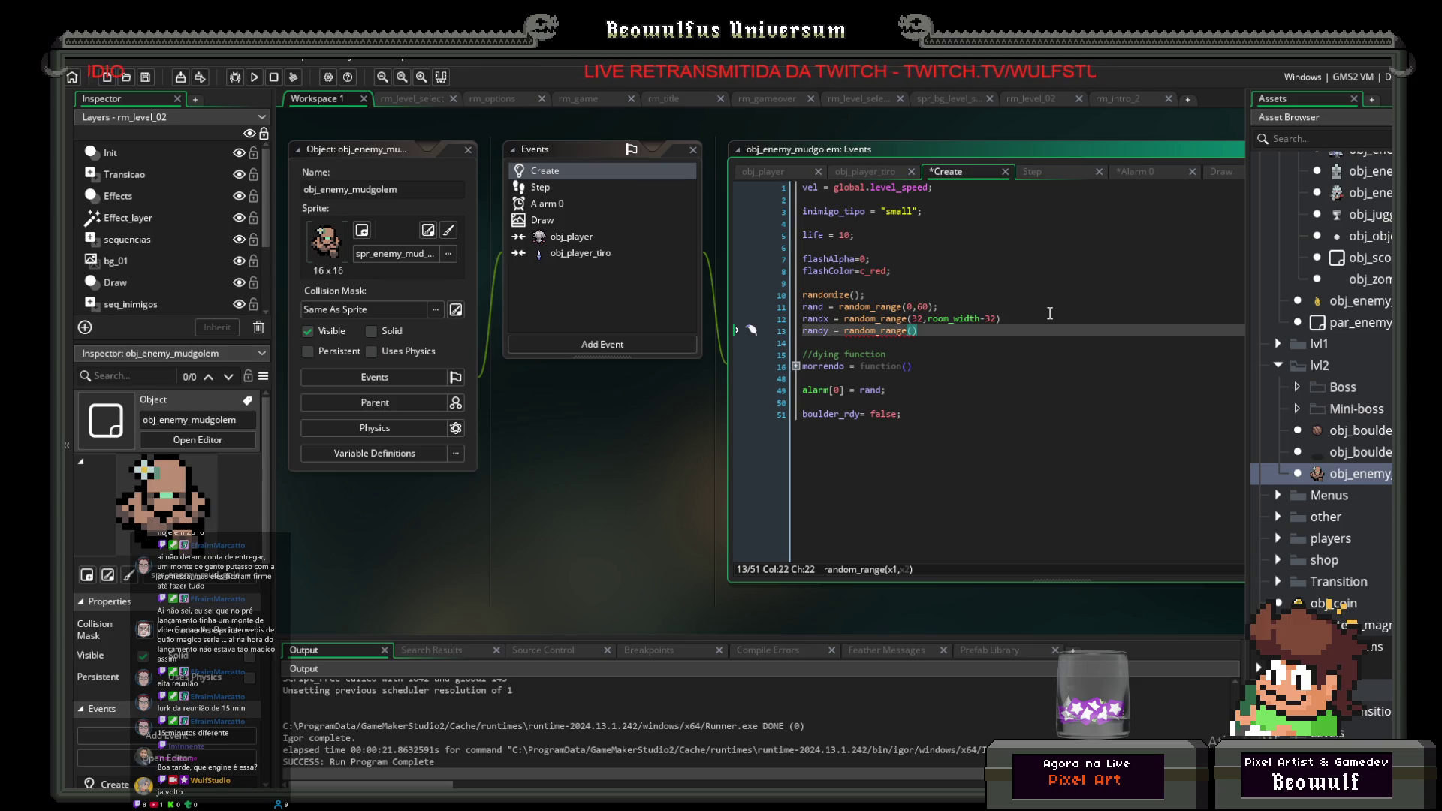
# Step: Fill in randy's range as random_range(48,room_height-32)
pyautogui.write('48')
pyautogui.write(',')
pyautogui.write('room_')
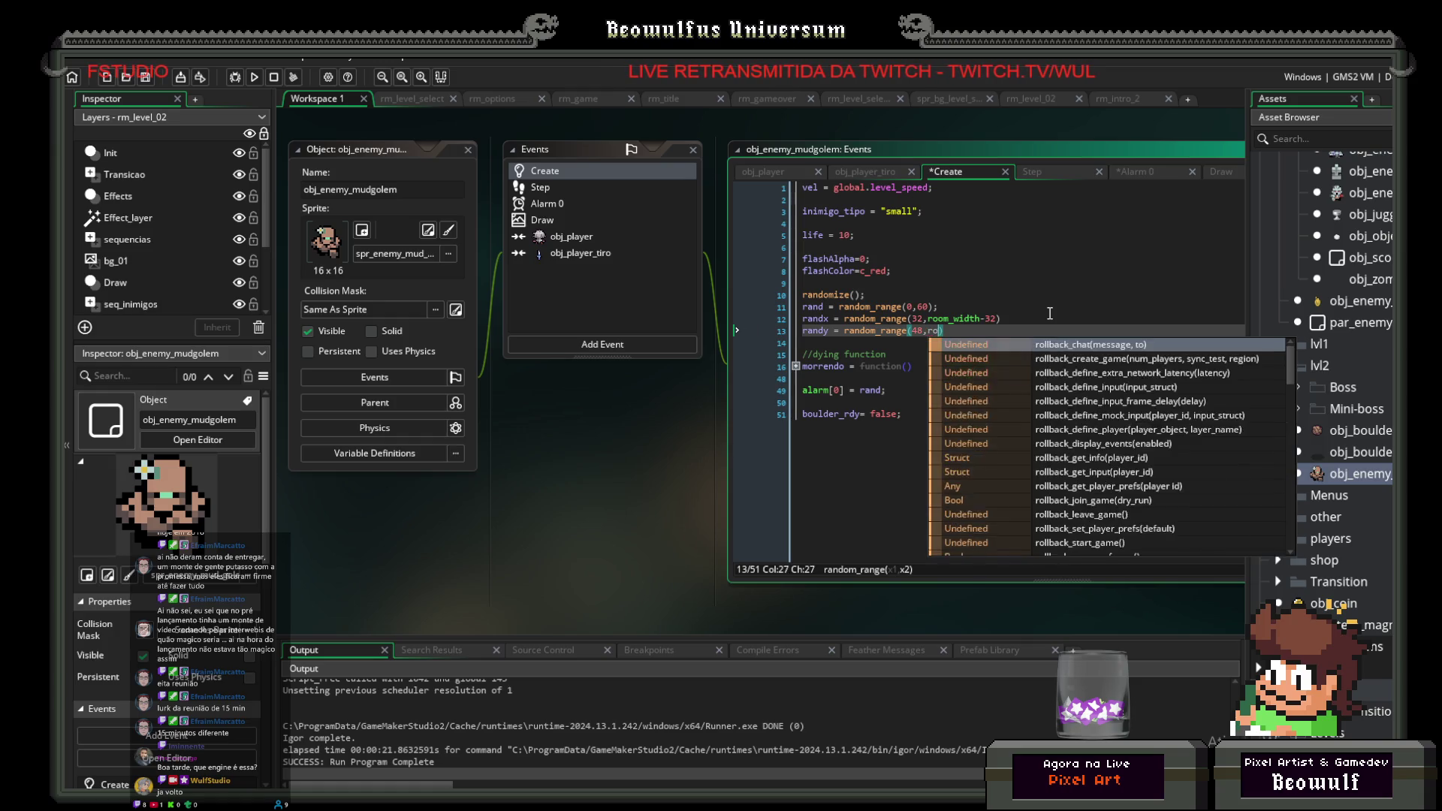
pyautogui.write('hei')
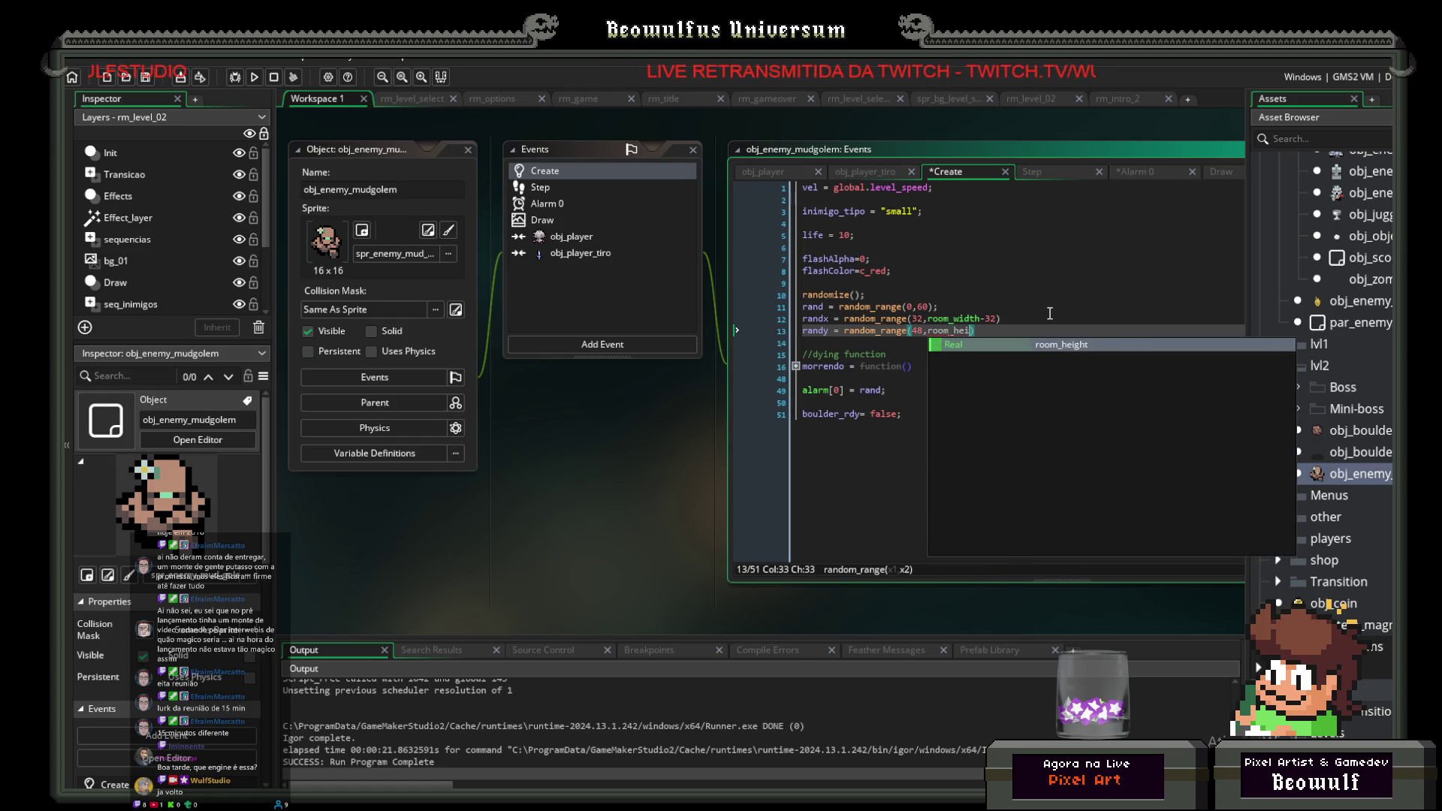
pyautogui.press('Return')
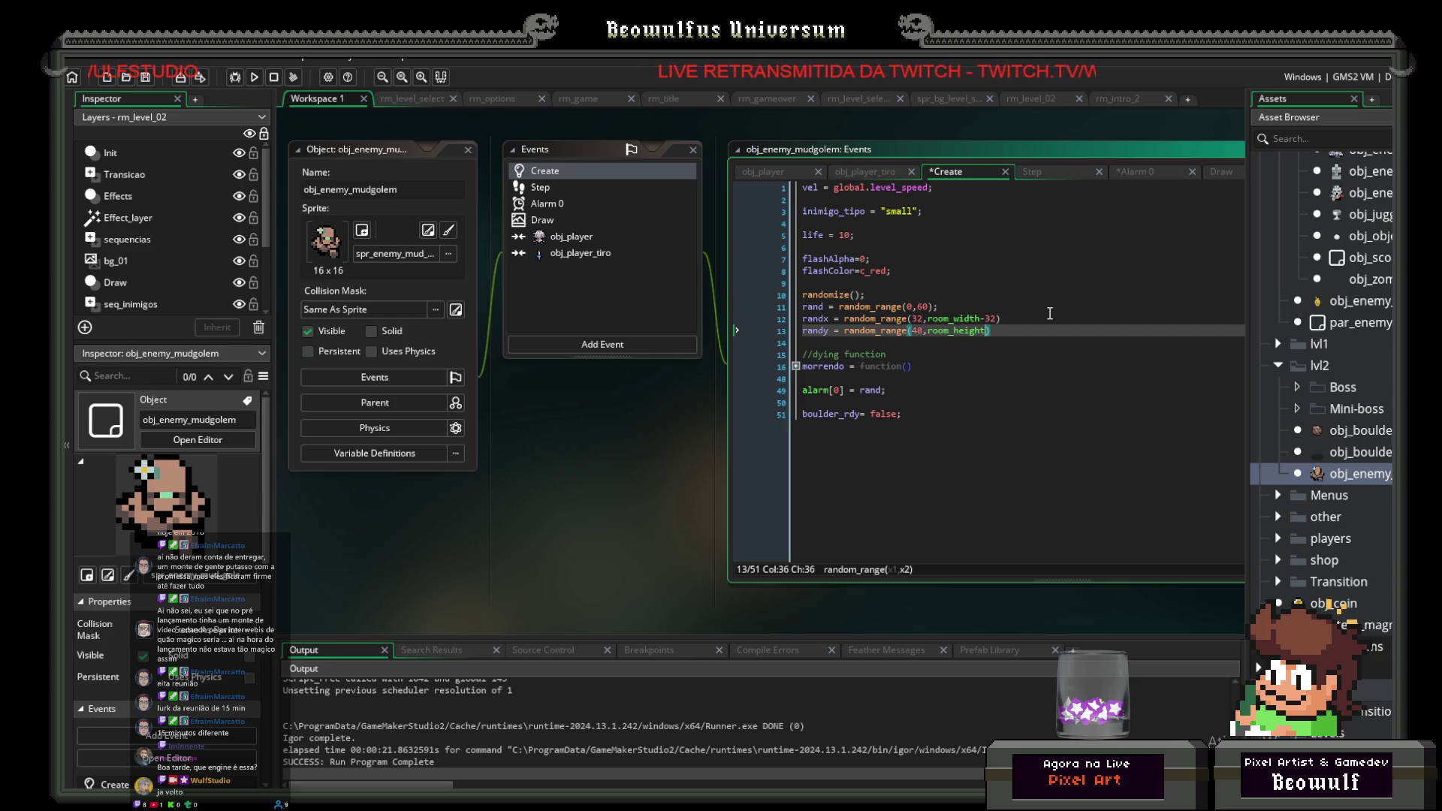
pyautogui.write('-32)')
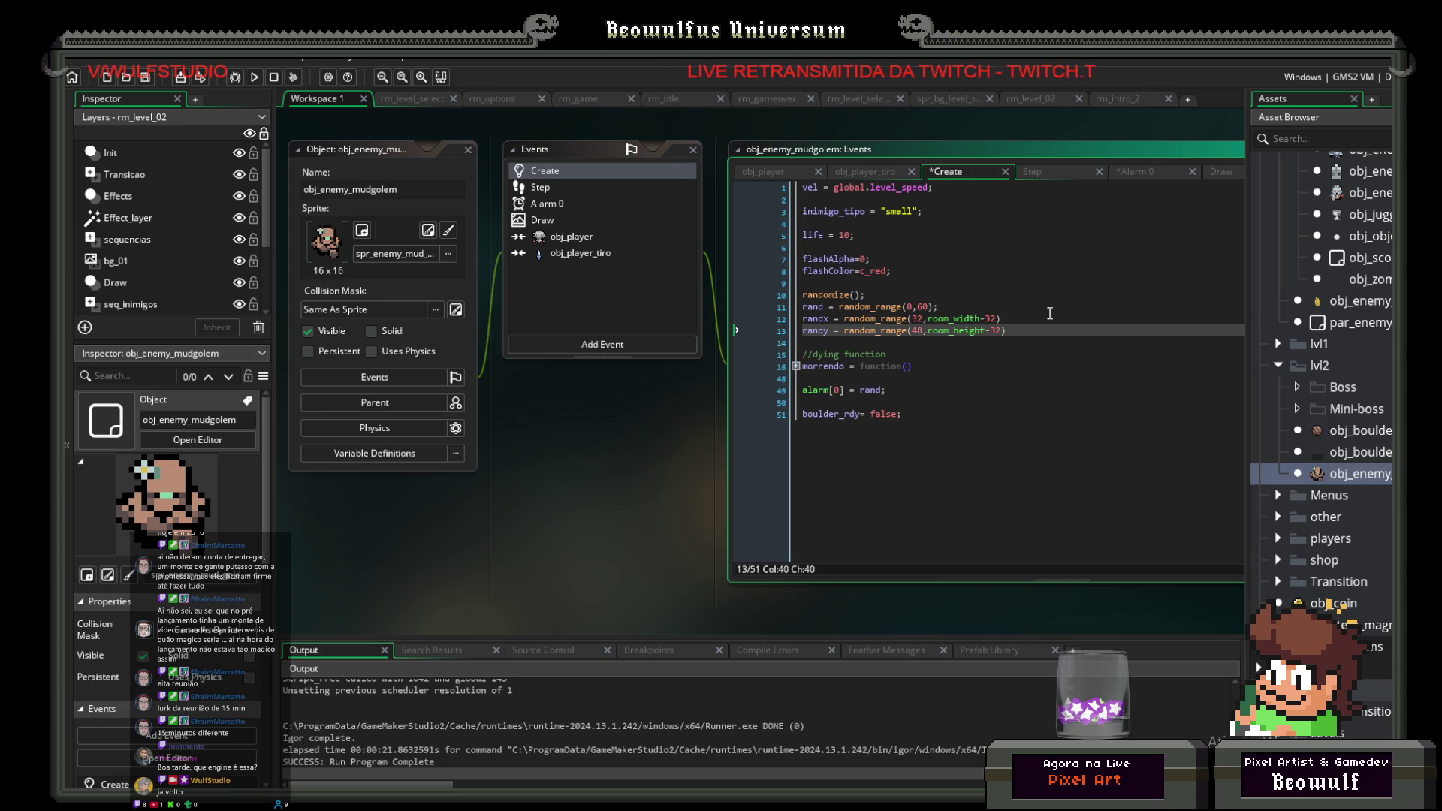
pyautogui.tripleClick(814, 331)
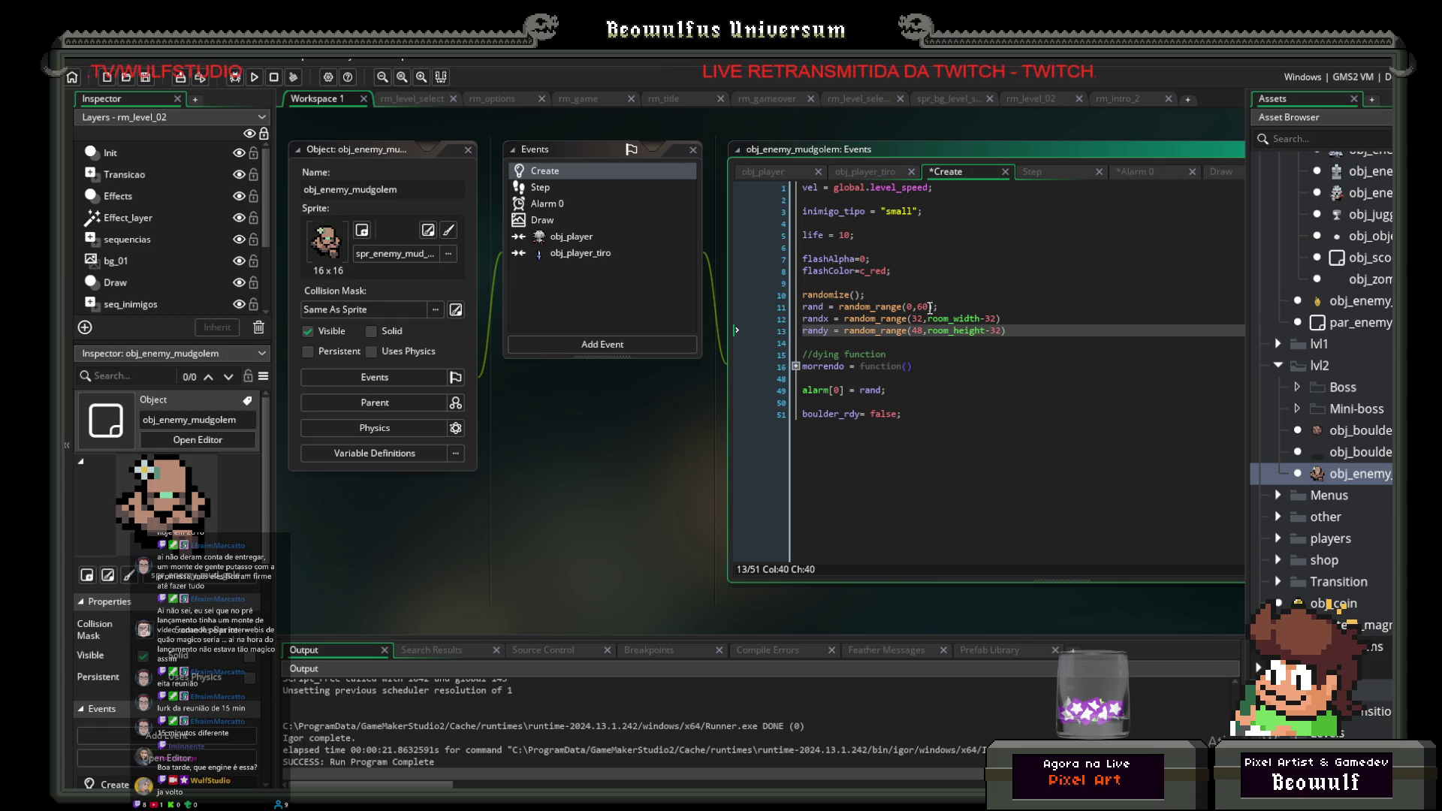
pyautogui.click(808, 319)
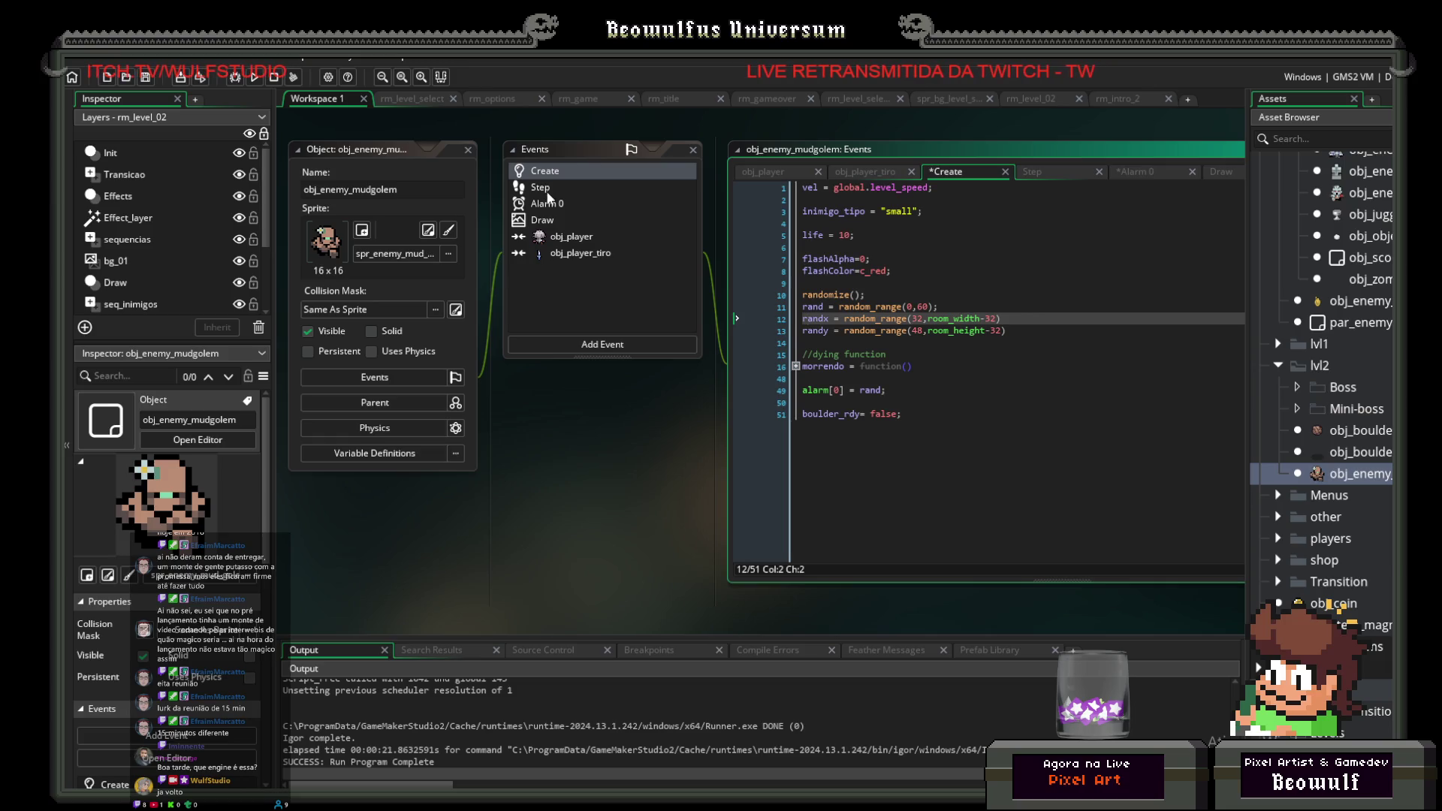
pyautogui.click(550, 221)
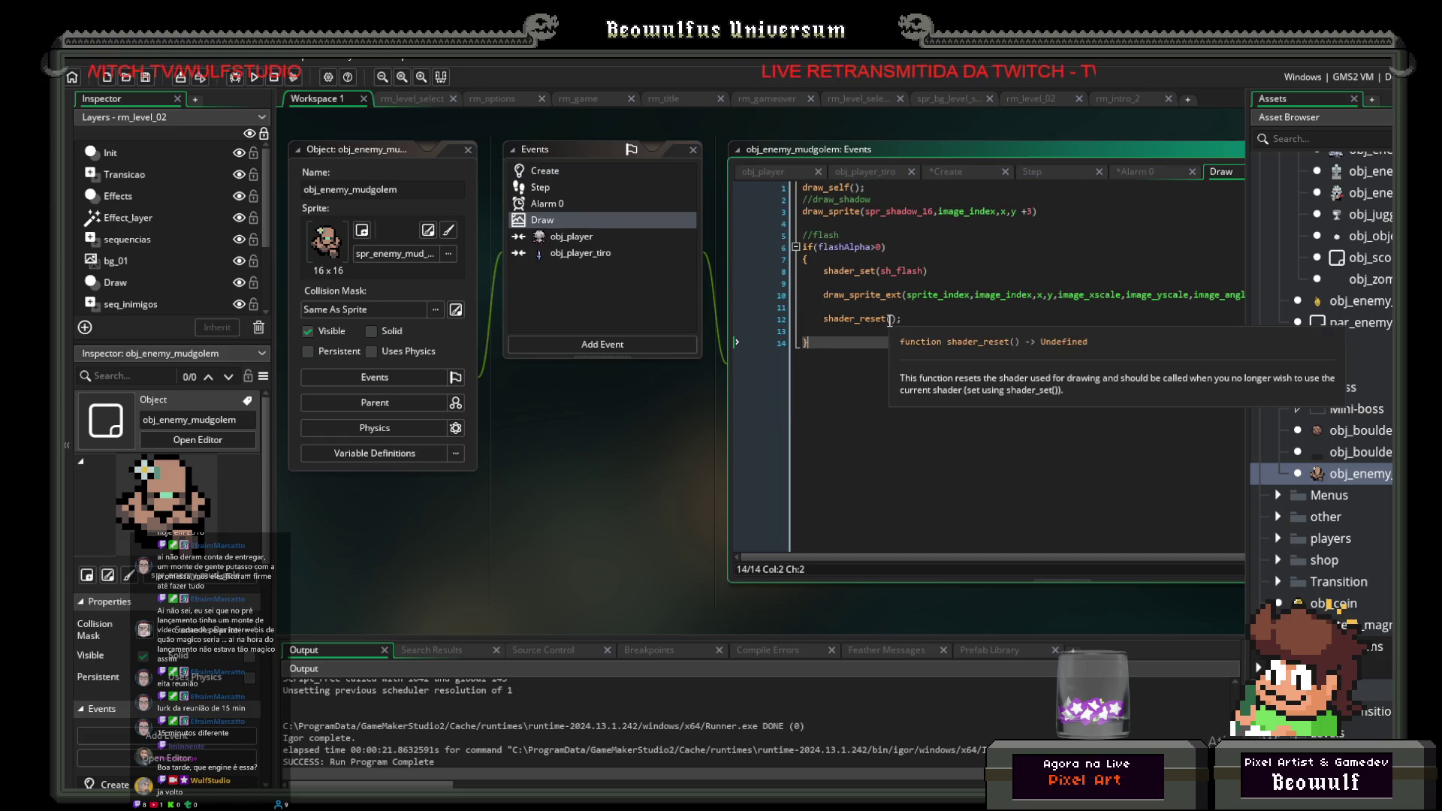
# Step: Complete Alarm 0's call as instance_create_layer(randx,randy,"Instances",obj_boulder_fall); and save the project
pyautogui.click(535, 201)
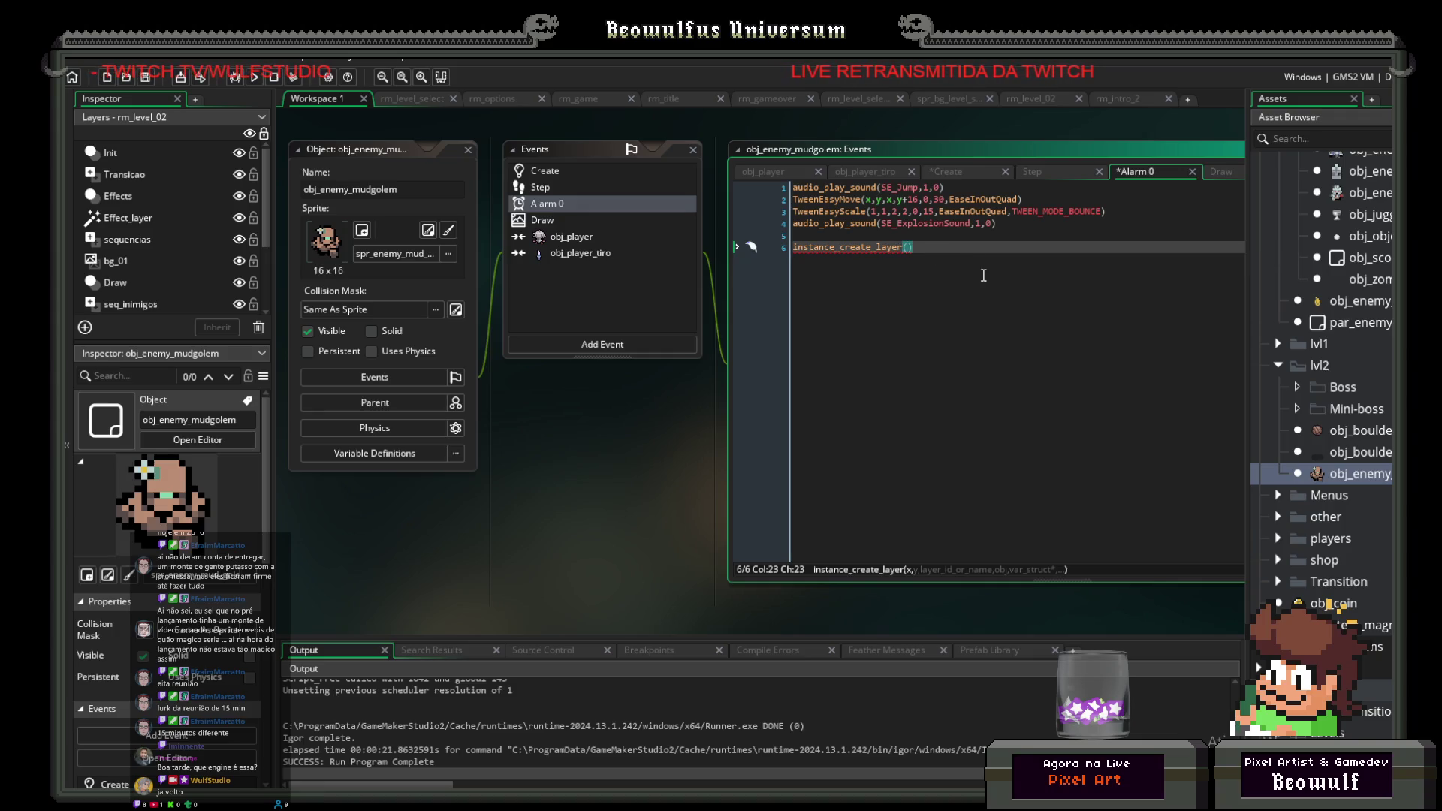
pyautogui.write('randx,')
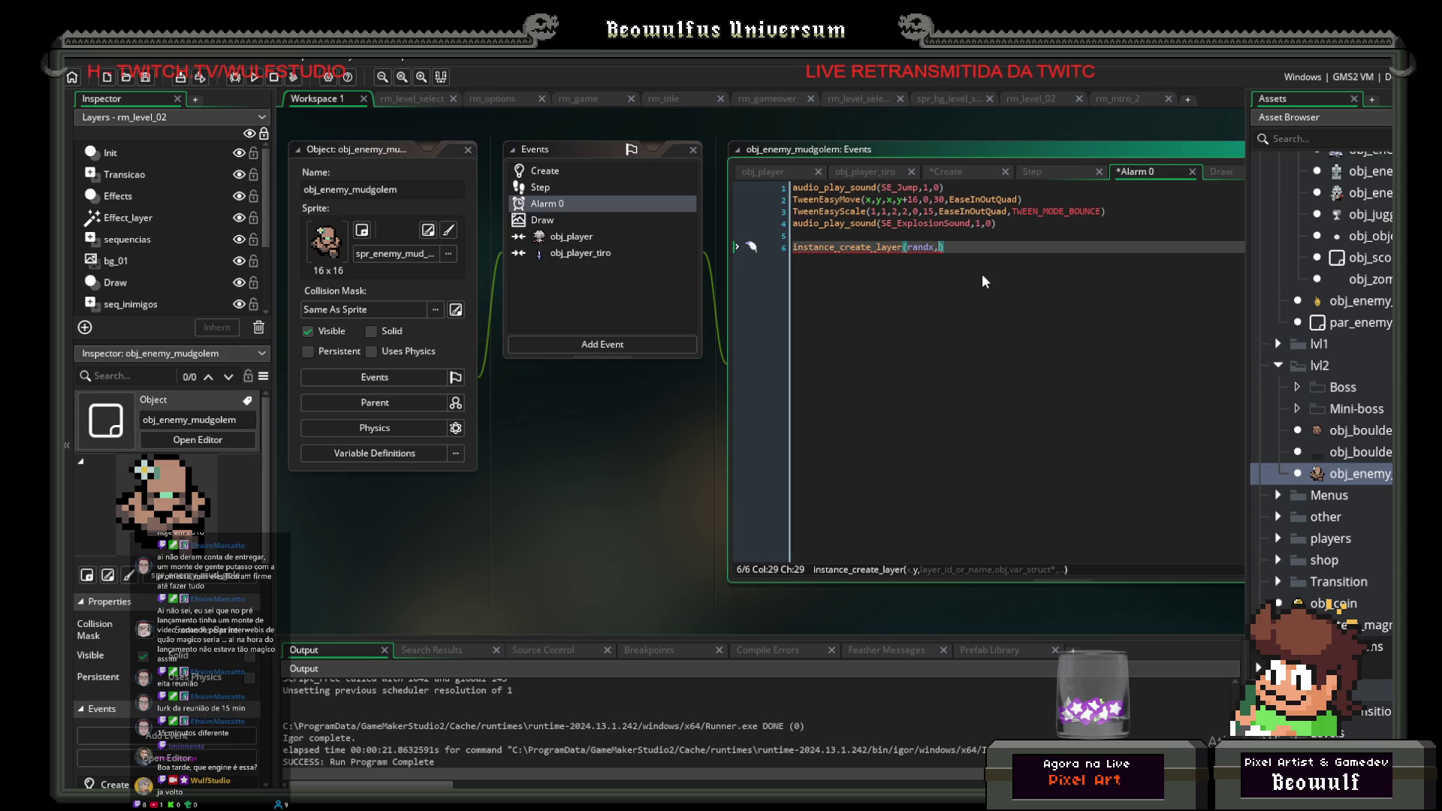
pyautogui.write('randy')
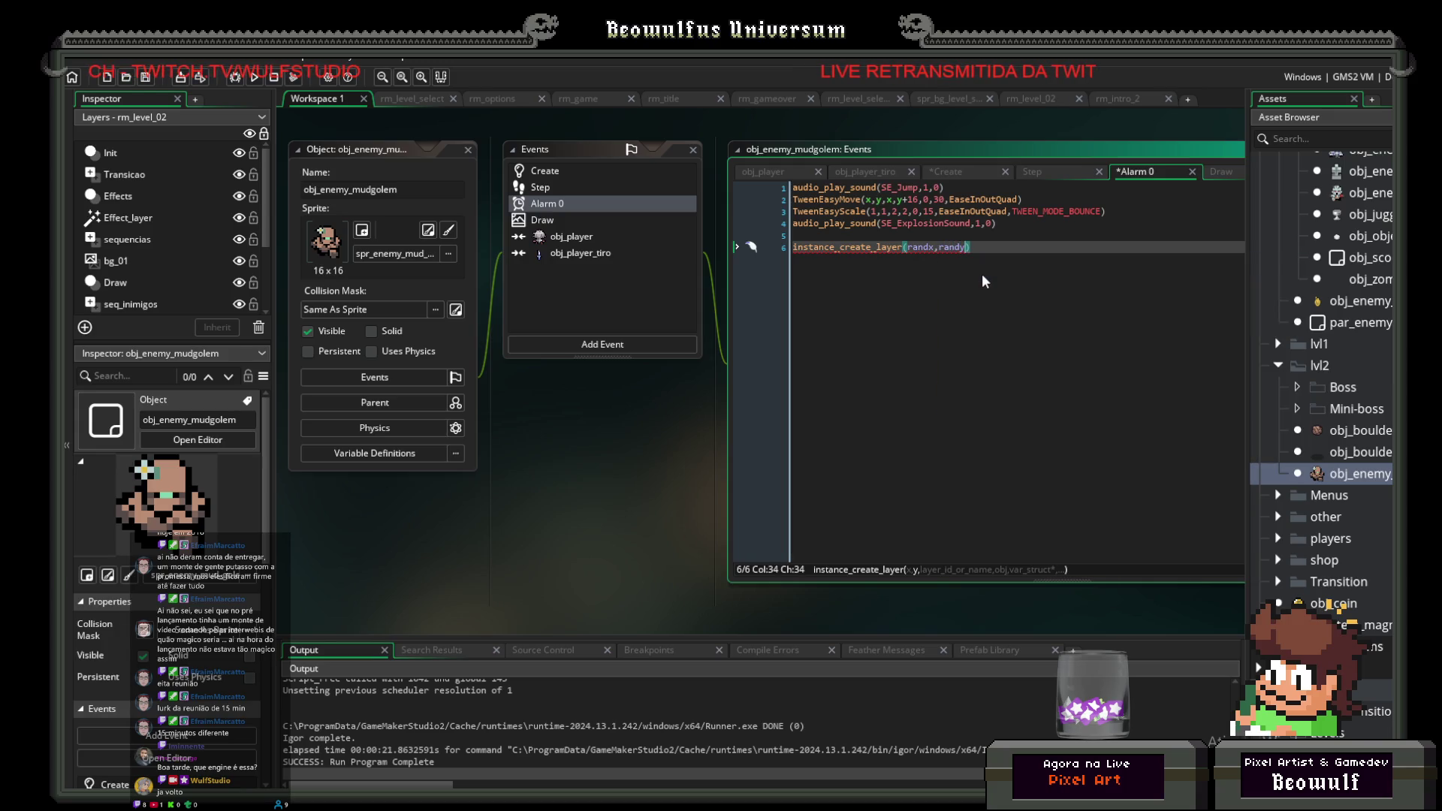
pyautogui.write(',"')
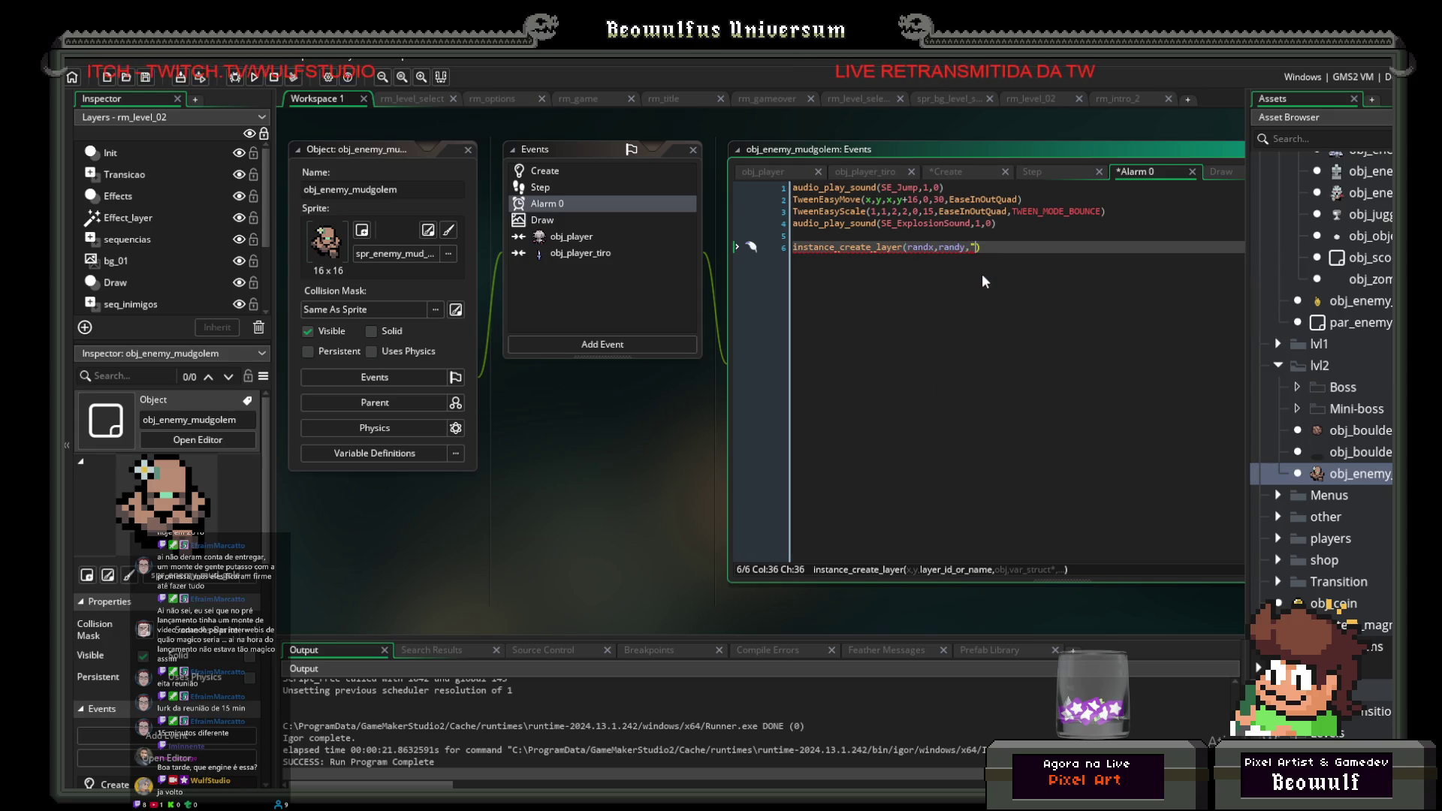
pyautogui.write('Instances')
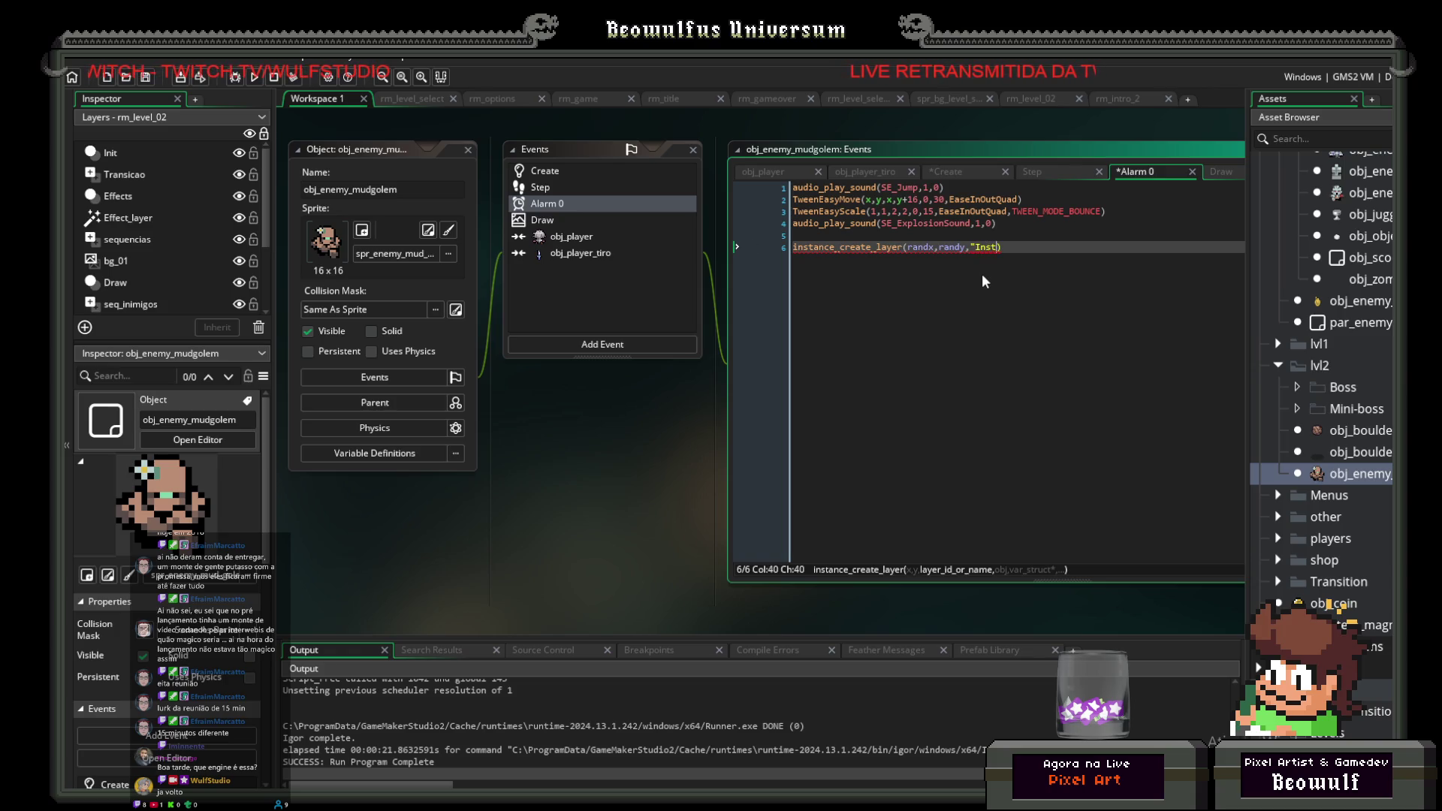
pyautogui.write('"')
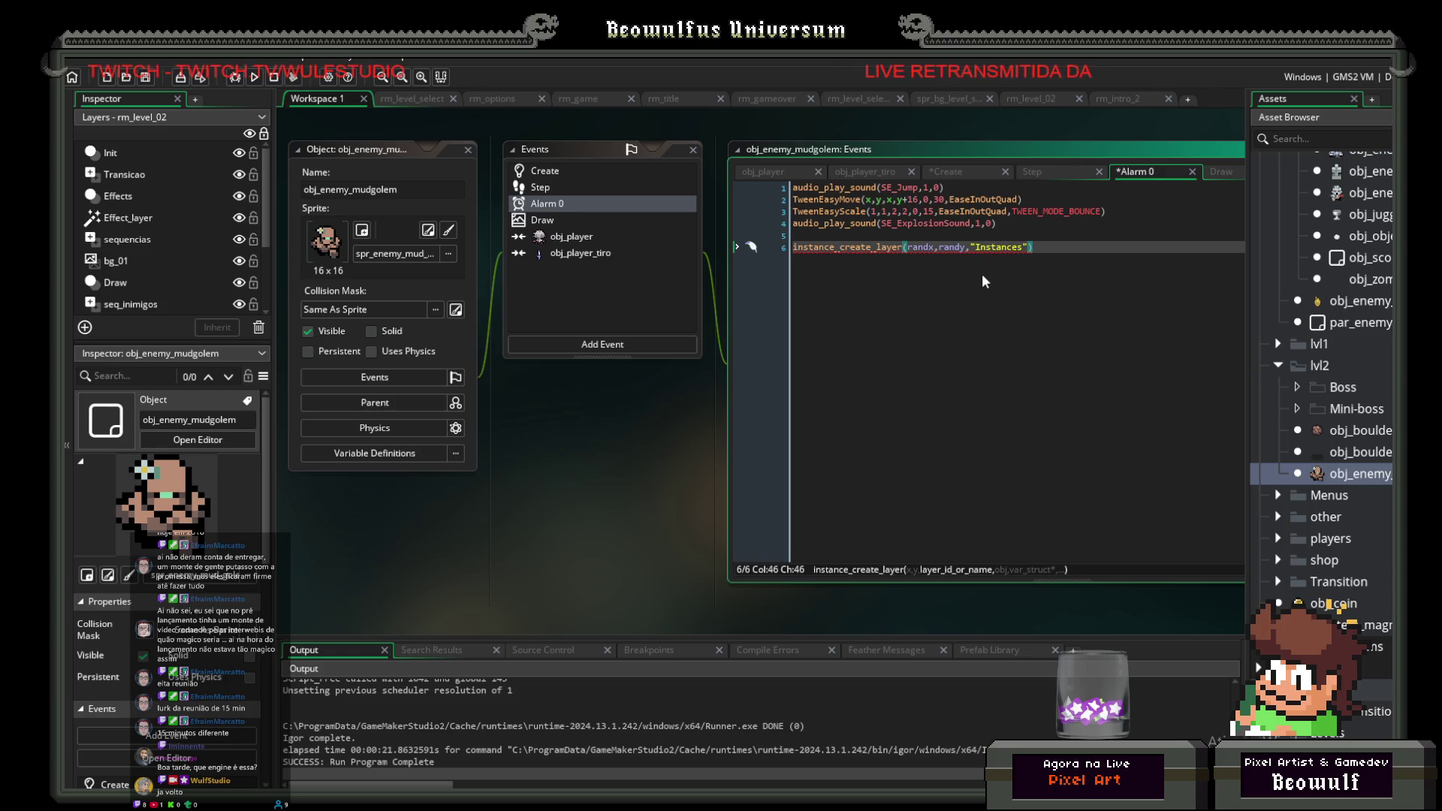
pyautogui.write(',')
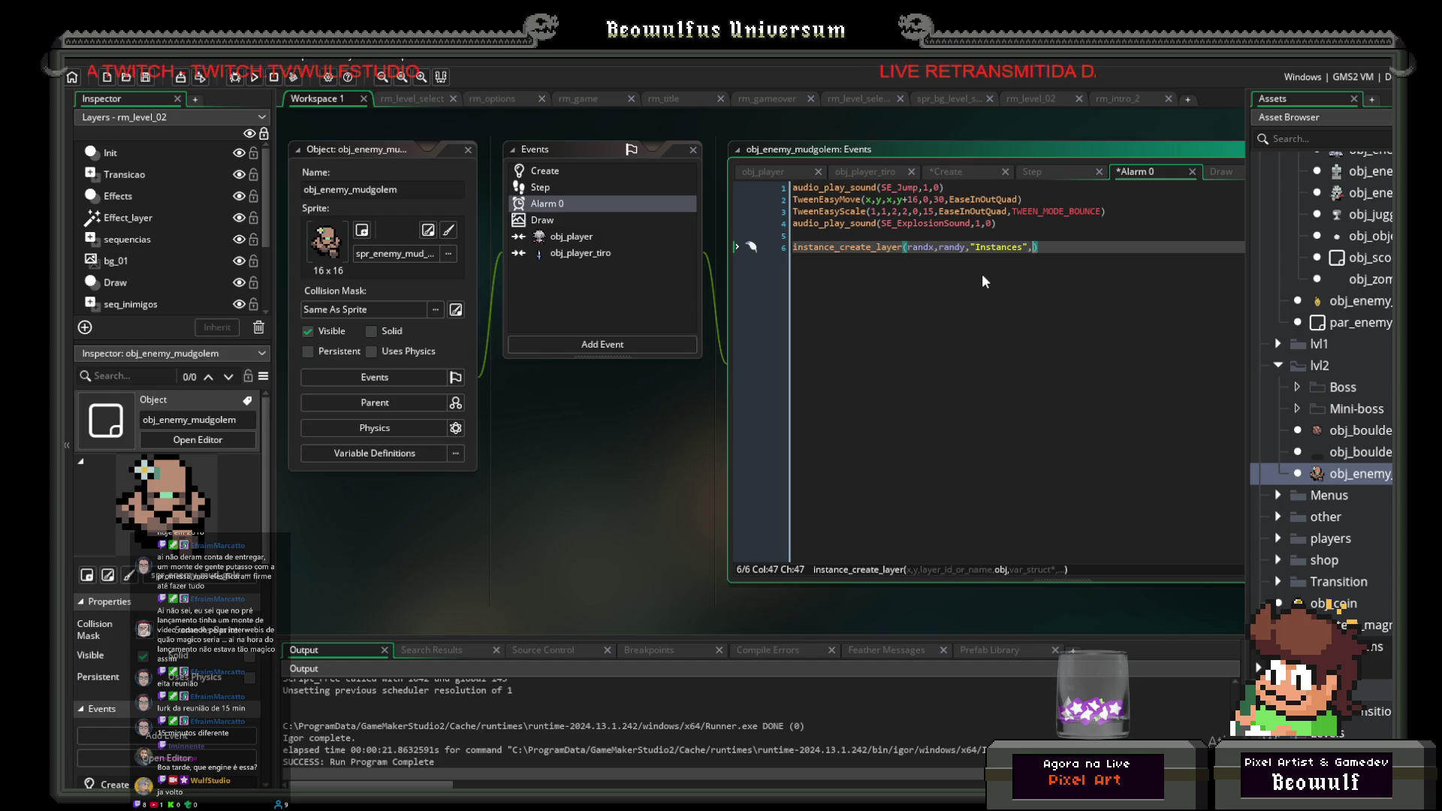
pyautogui.write('obj_)')
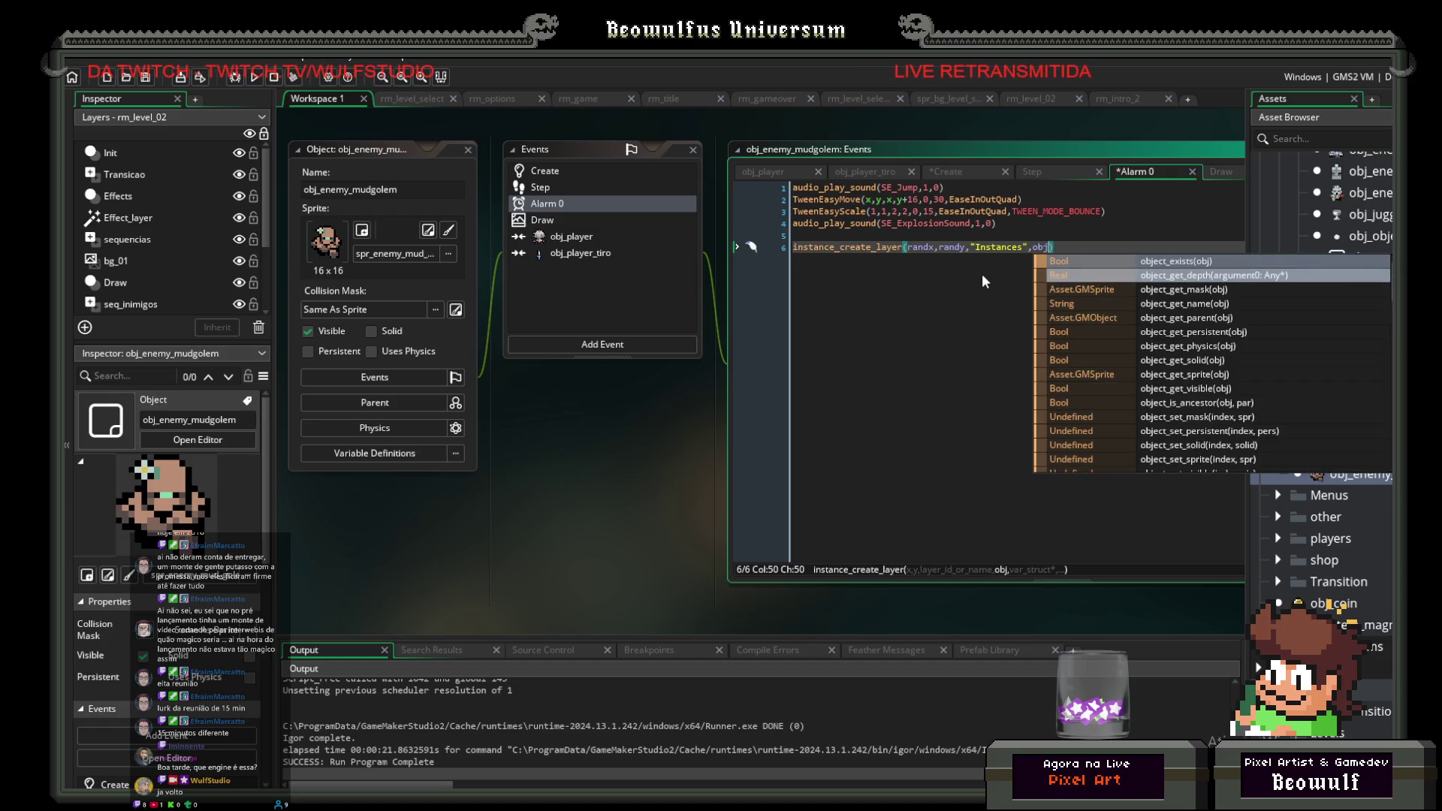
pyautogui.press('BackSpace')
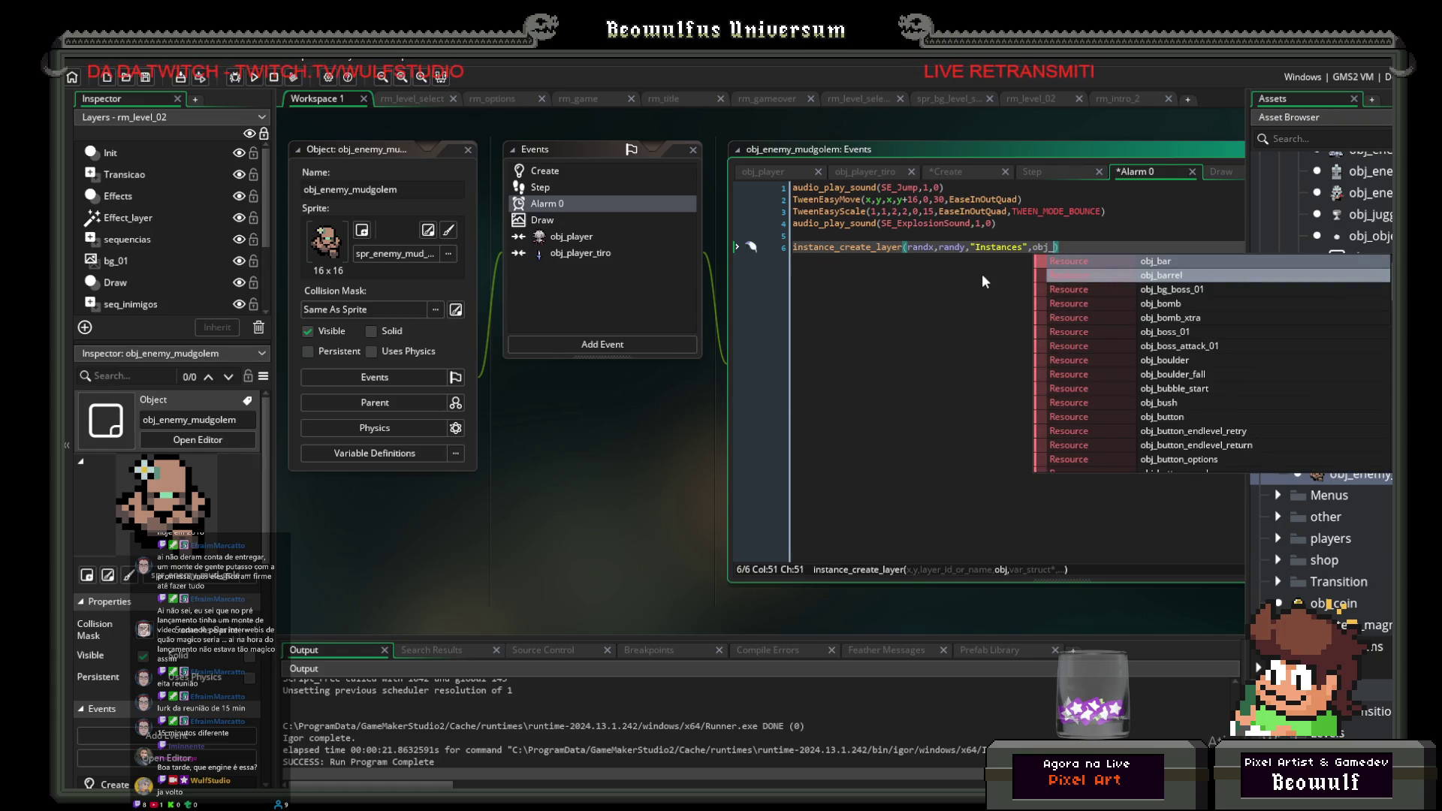
pyautogui.write('boul')
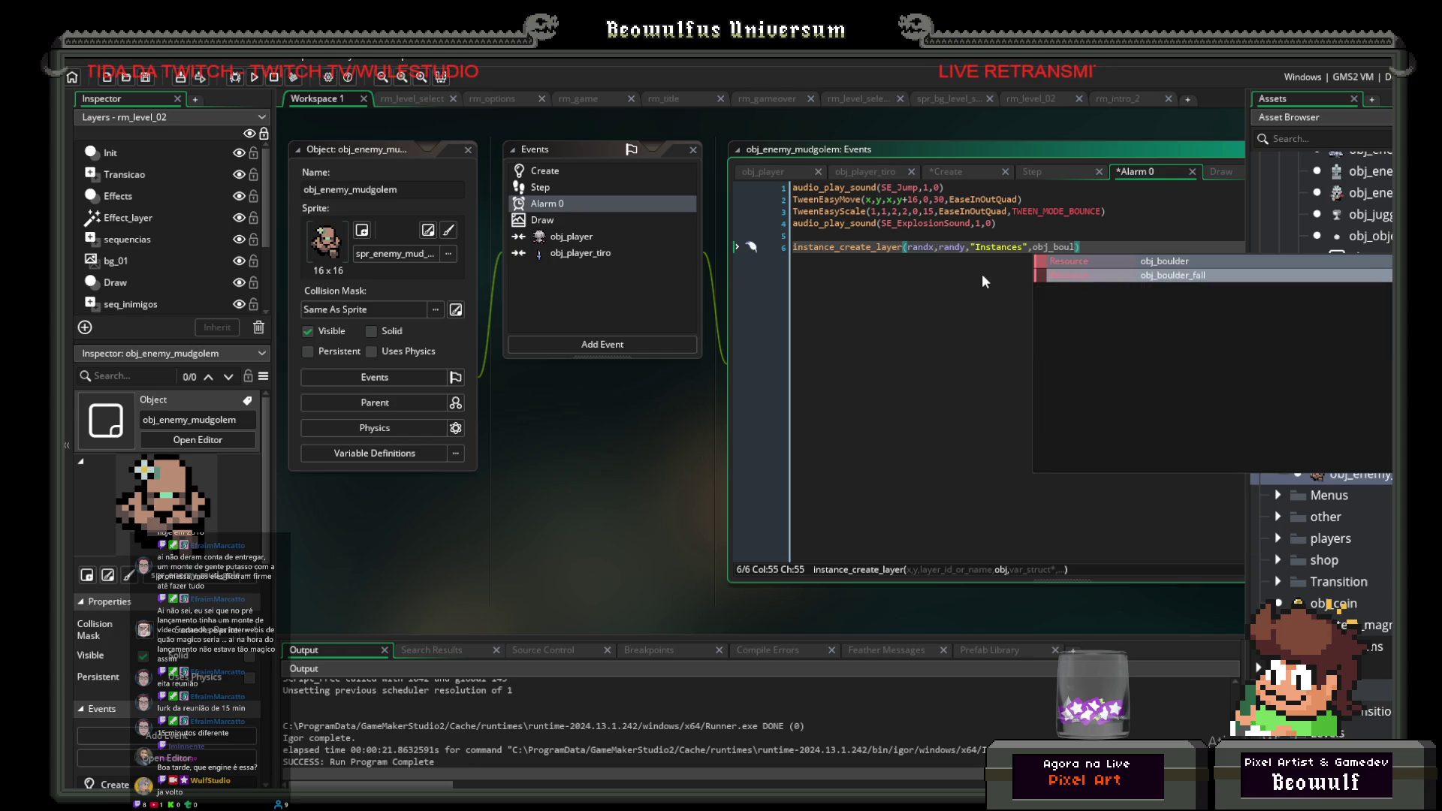
pyautogui.click(1072, 276)
pyautogui.press('End')
pyautogui.write(';')
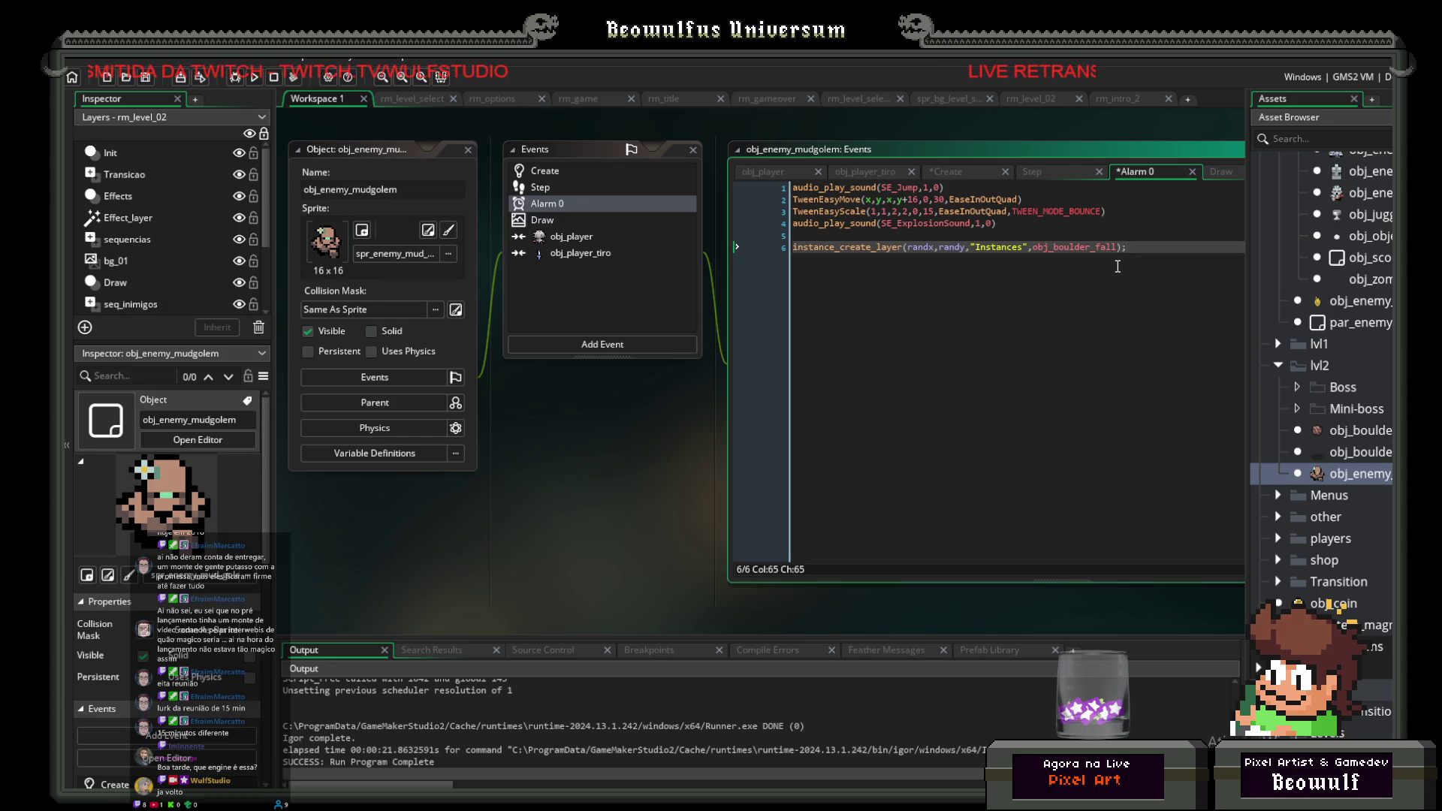
pyautogui.click(146, 75)
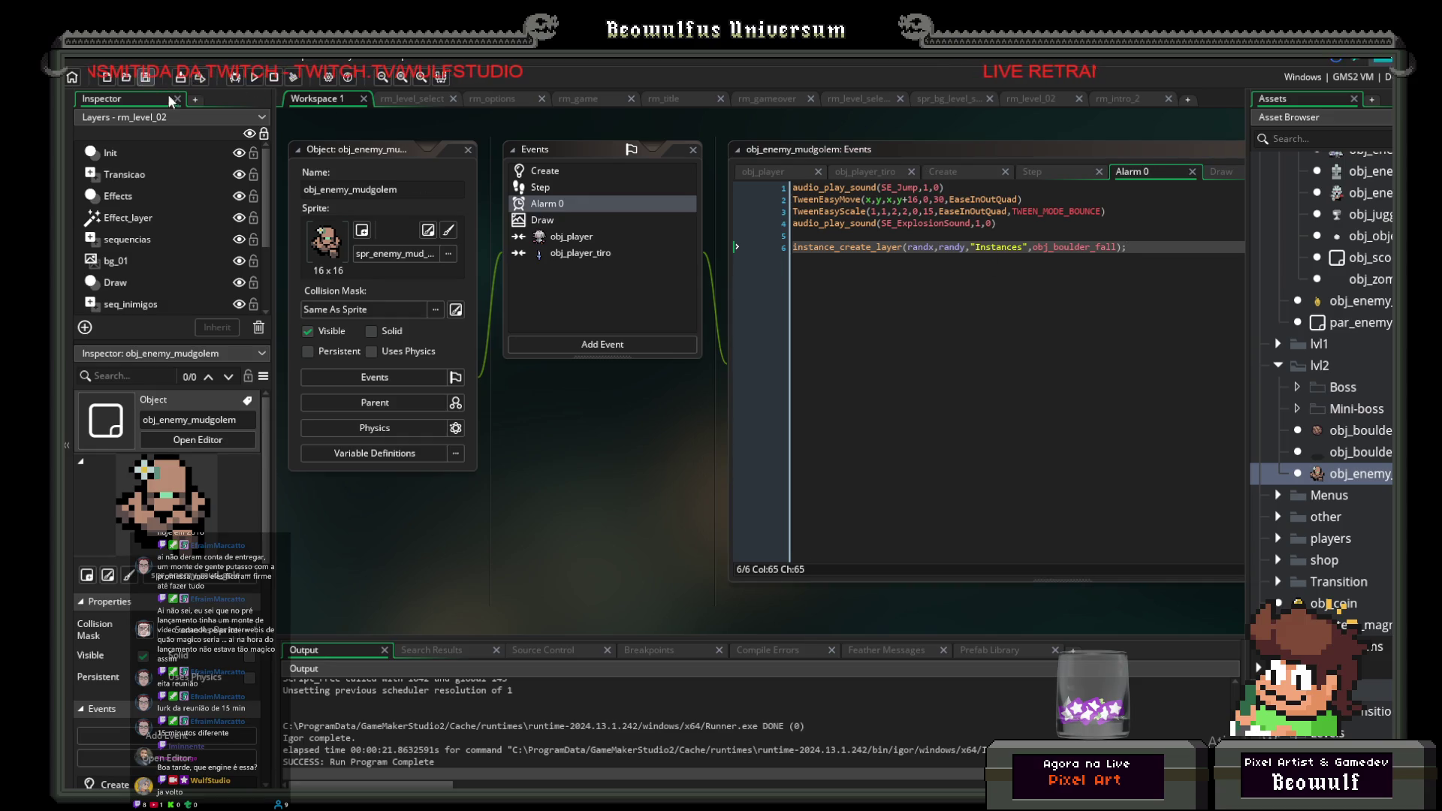
pyautogui.click(260, 75)
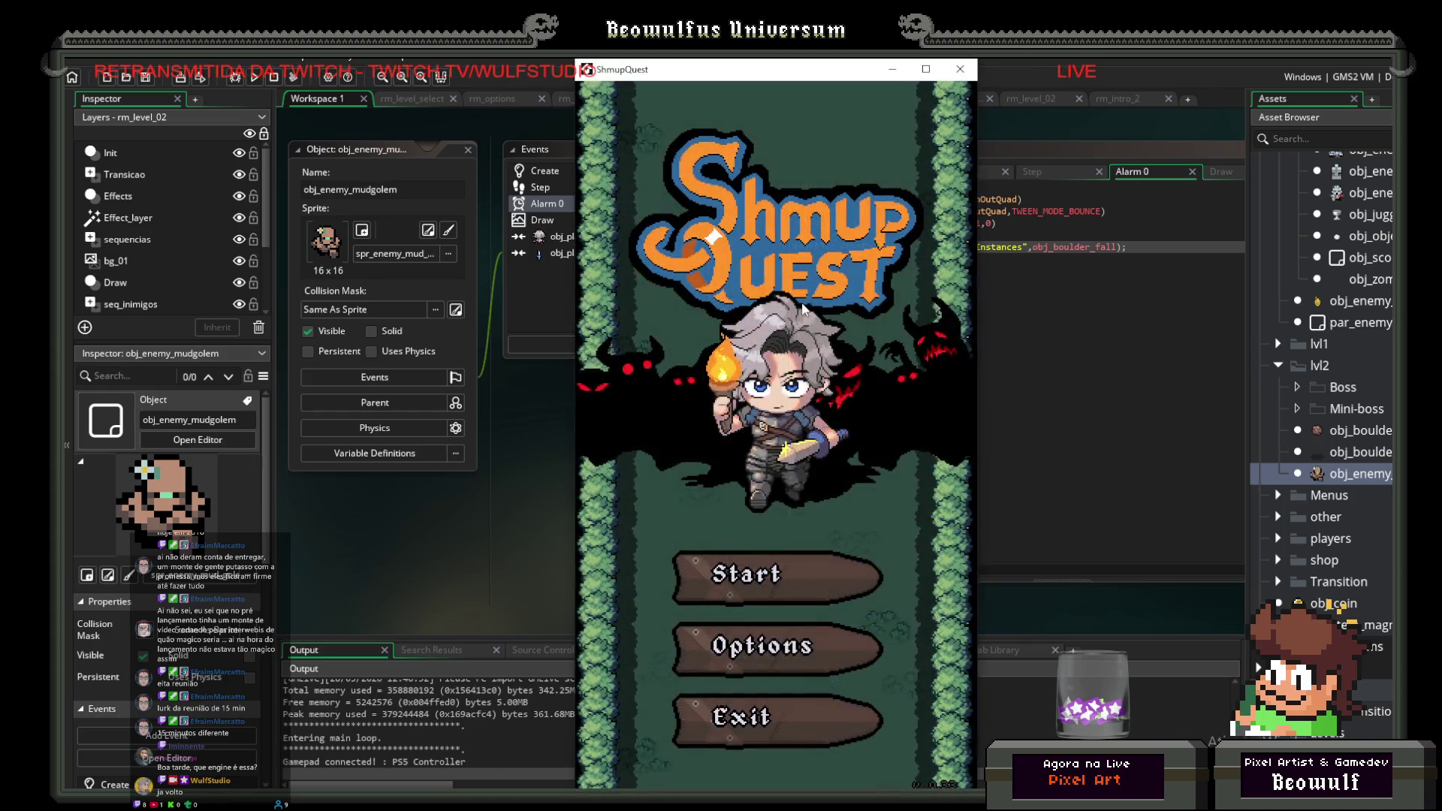
pyautogui.click(799, 597)
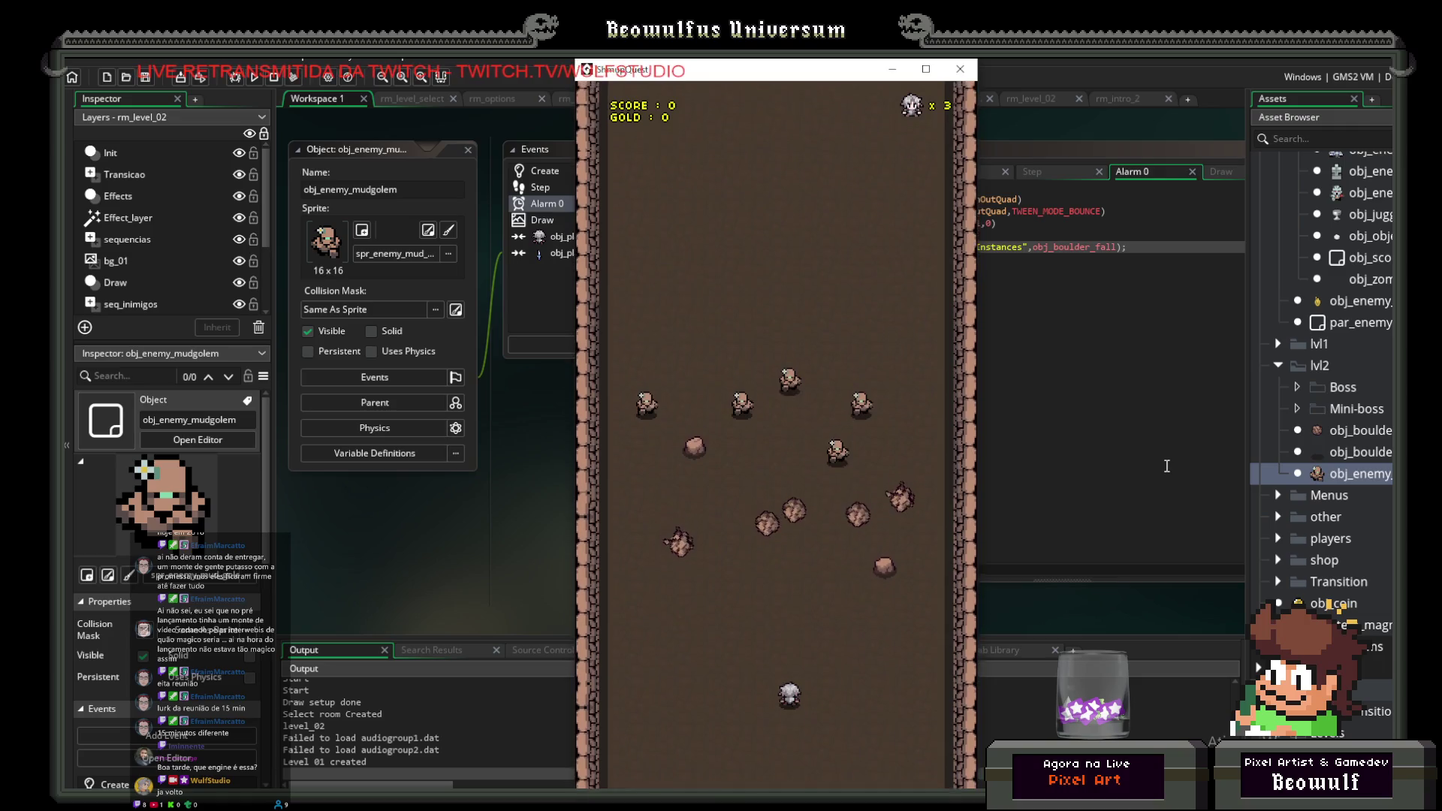
pyautogui.press('Left')
pyautogui.press('Left')
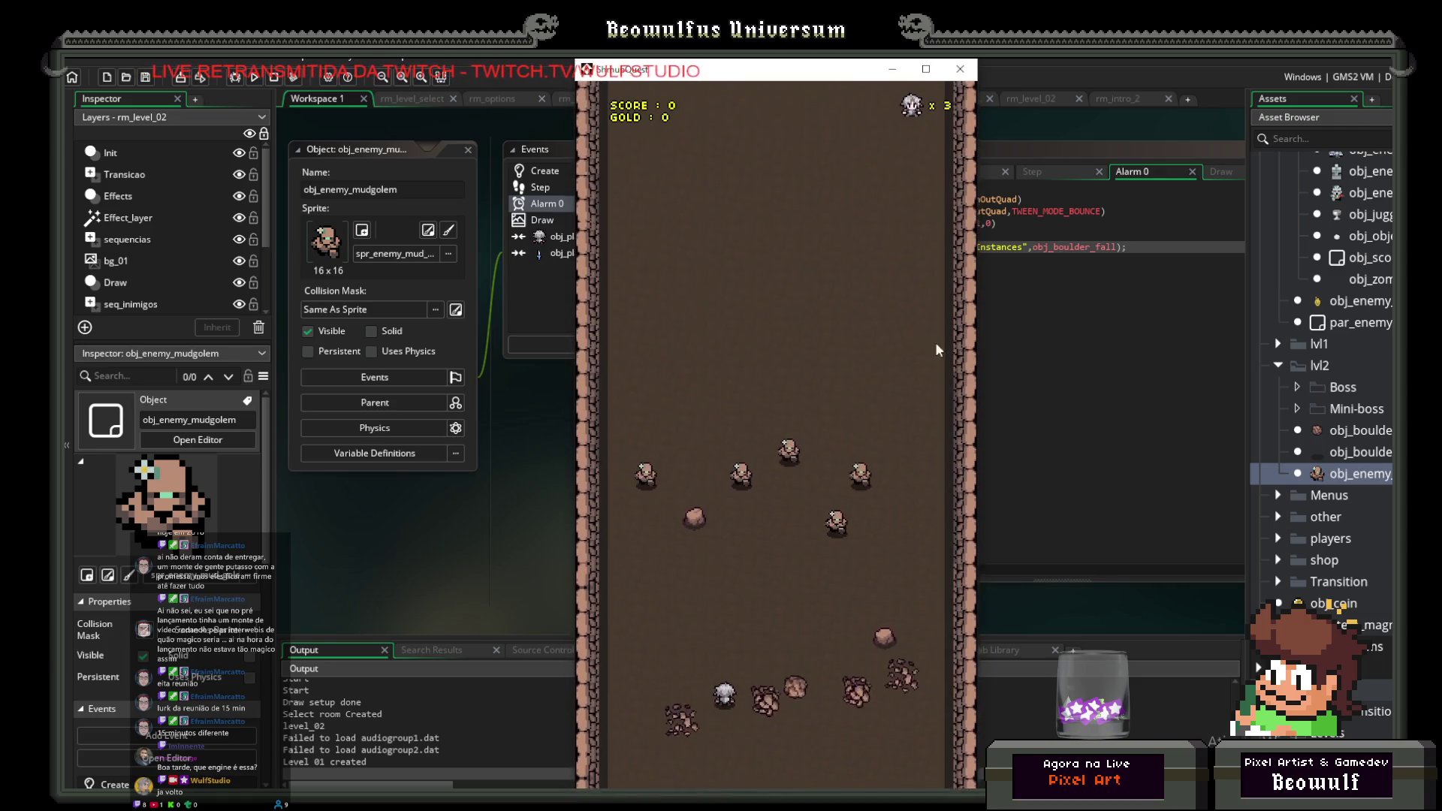
pyautogui.click(961, 69)
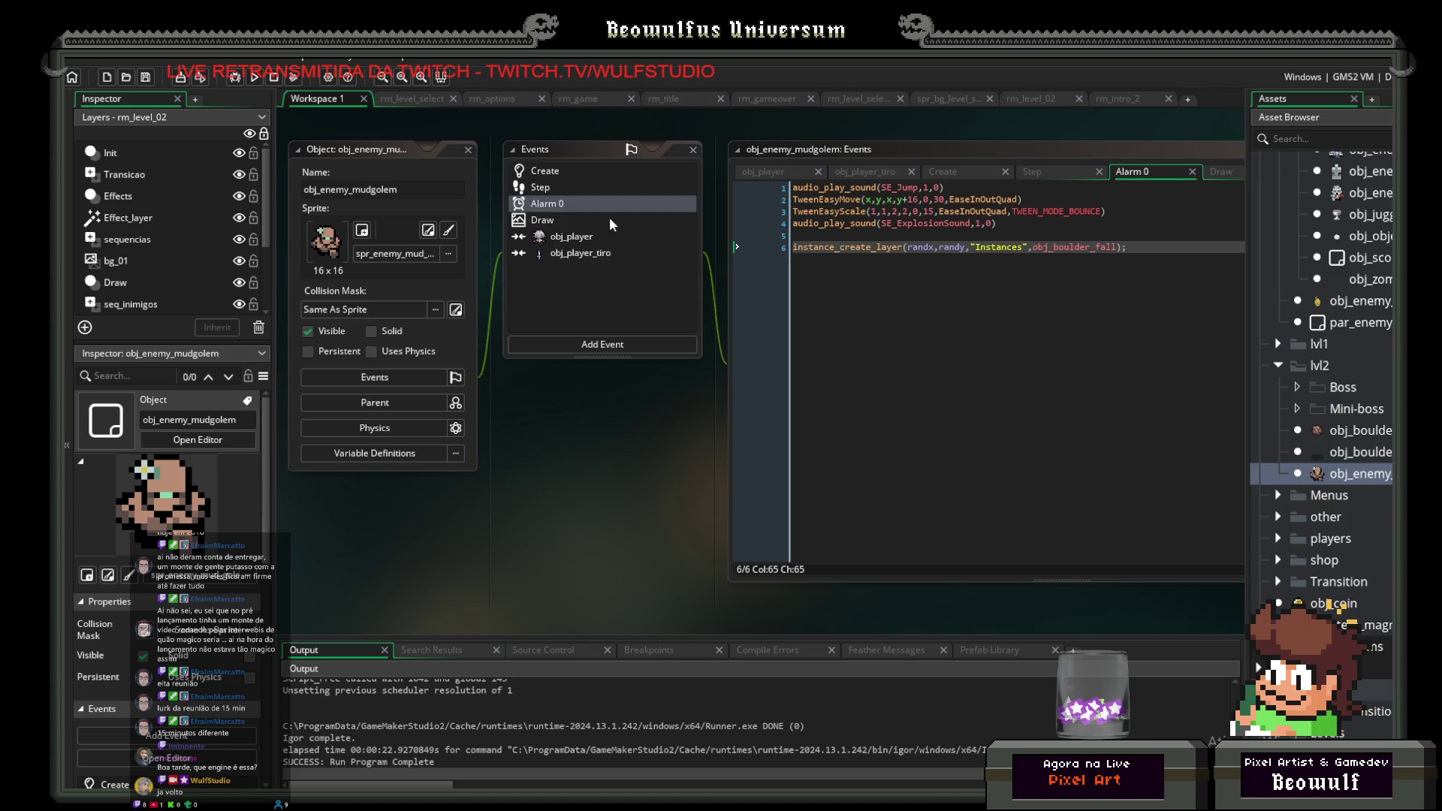
# Step: Change obj_boulder's starting velocity in Create to vel = 2
pyautogui.doubleClick(1352, 431)
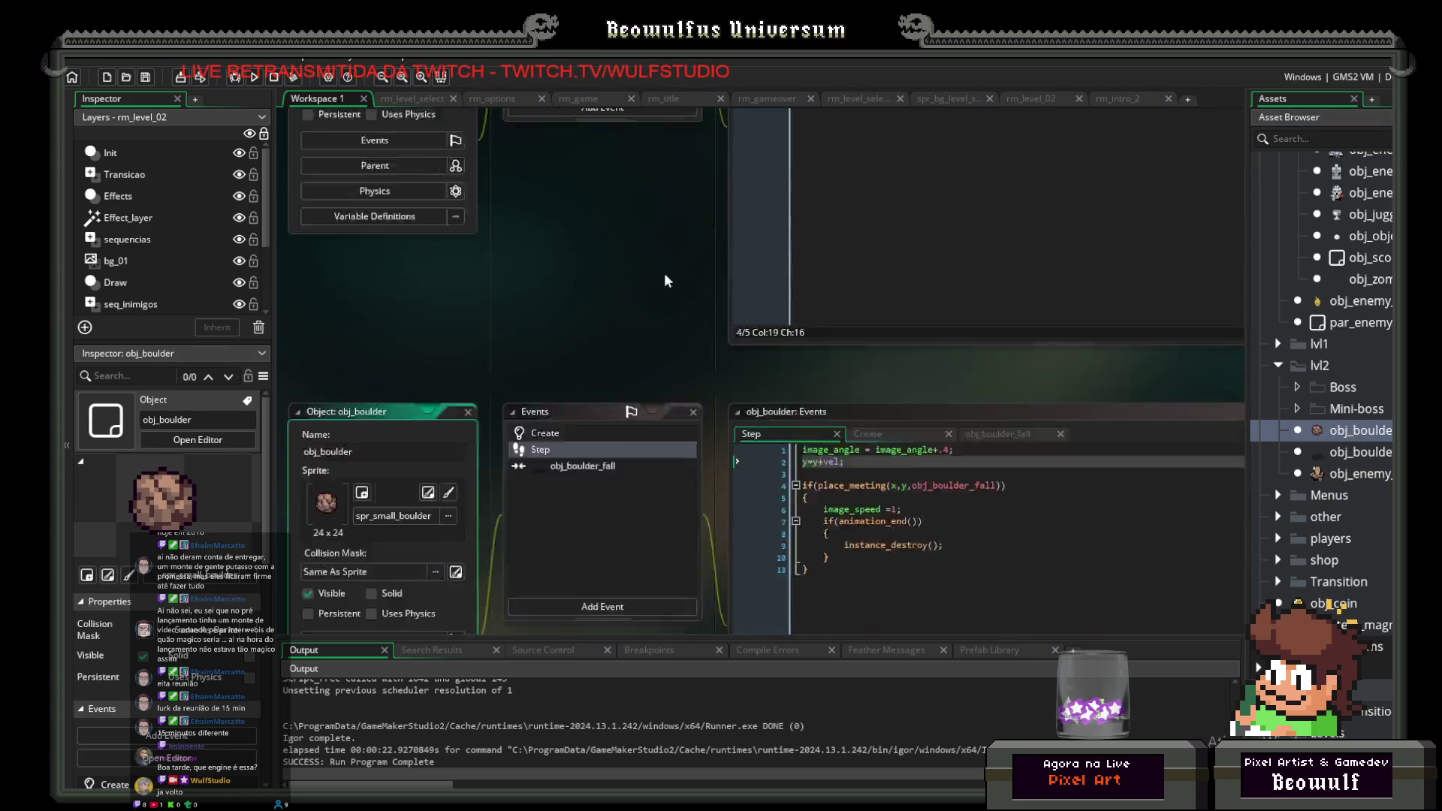
pyautogui.click(556, 174)
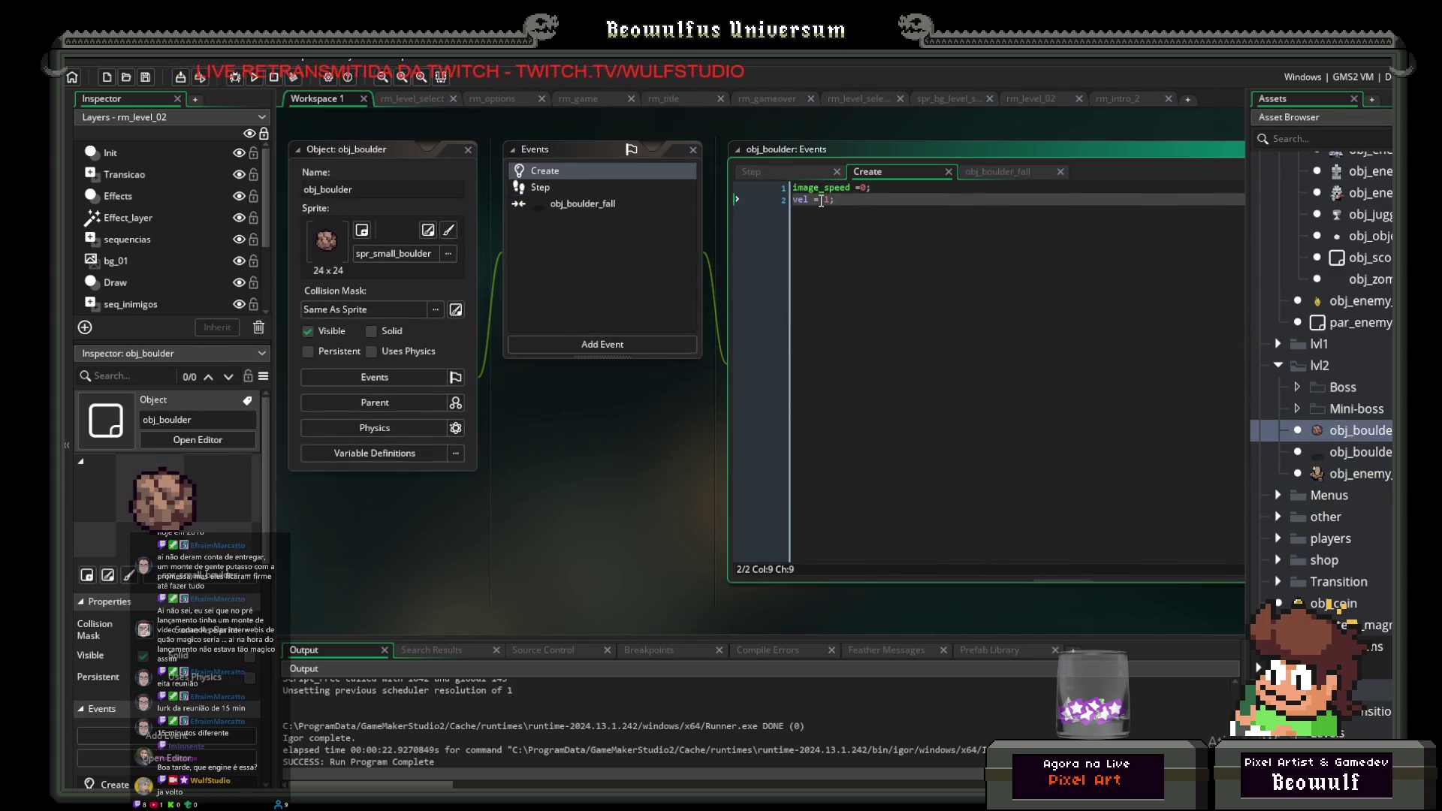
pyautogui.doubleClick(827, 200)
pyautogui.write('2')
# Step: Move the if(animation_end()) block out of the place_meeting check to just below it
pyautogui.click(541, 187)
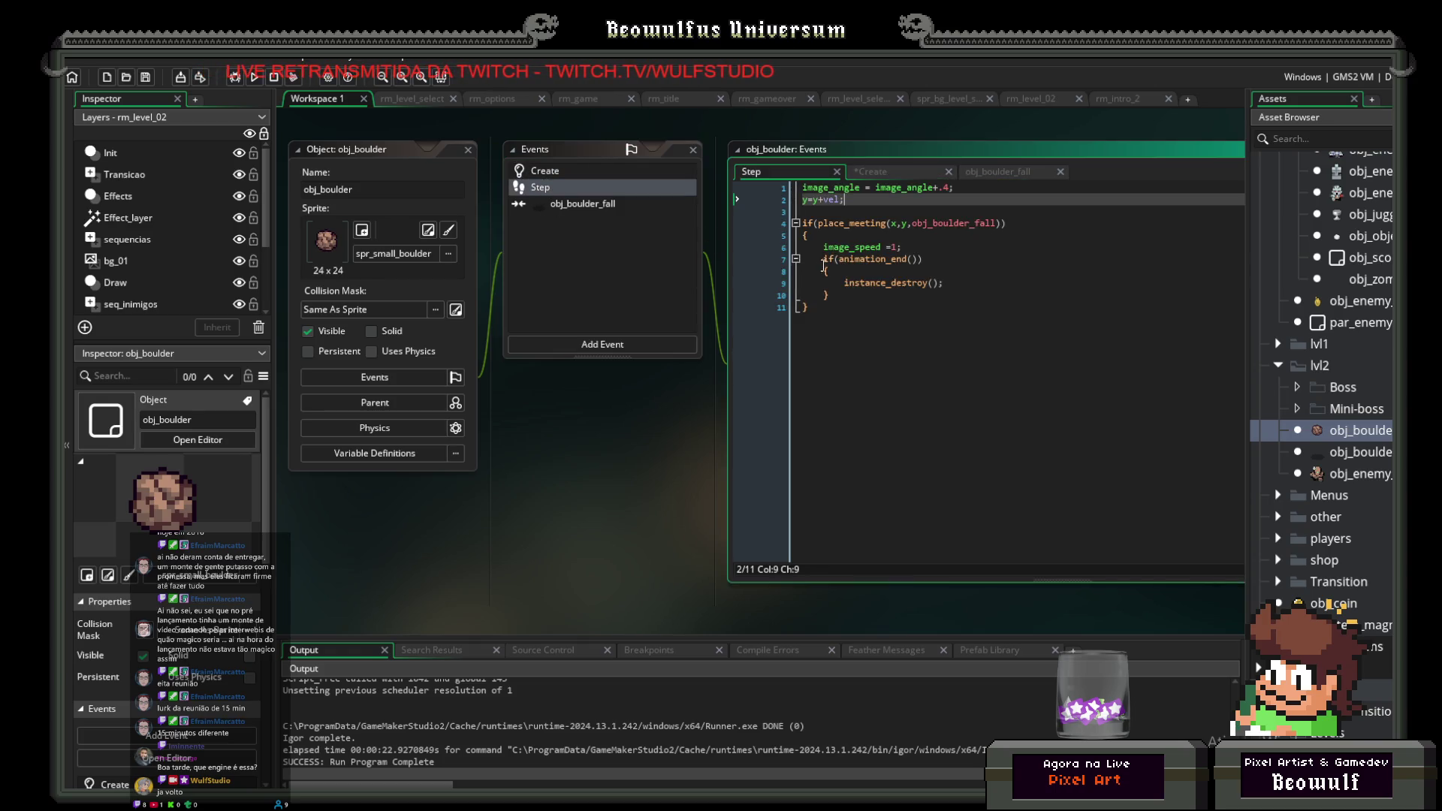
pyautogui.click(907, 270)
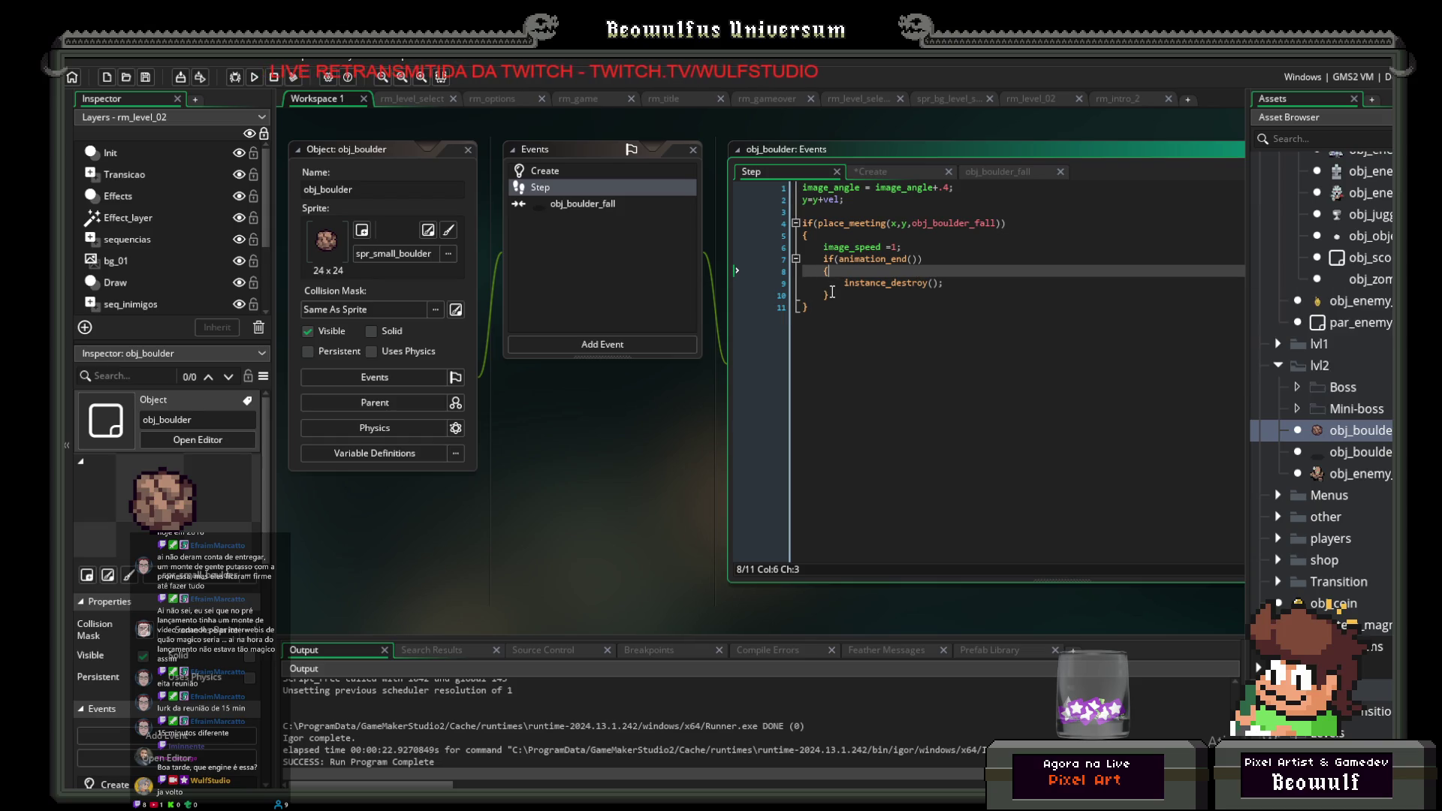
pyautogui.moveTo(838, 295); pyautogui.dragTo(784, 265)
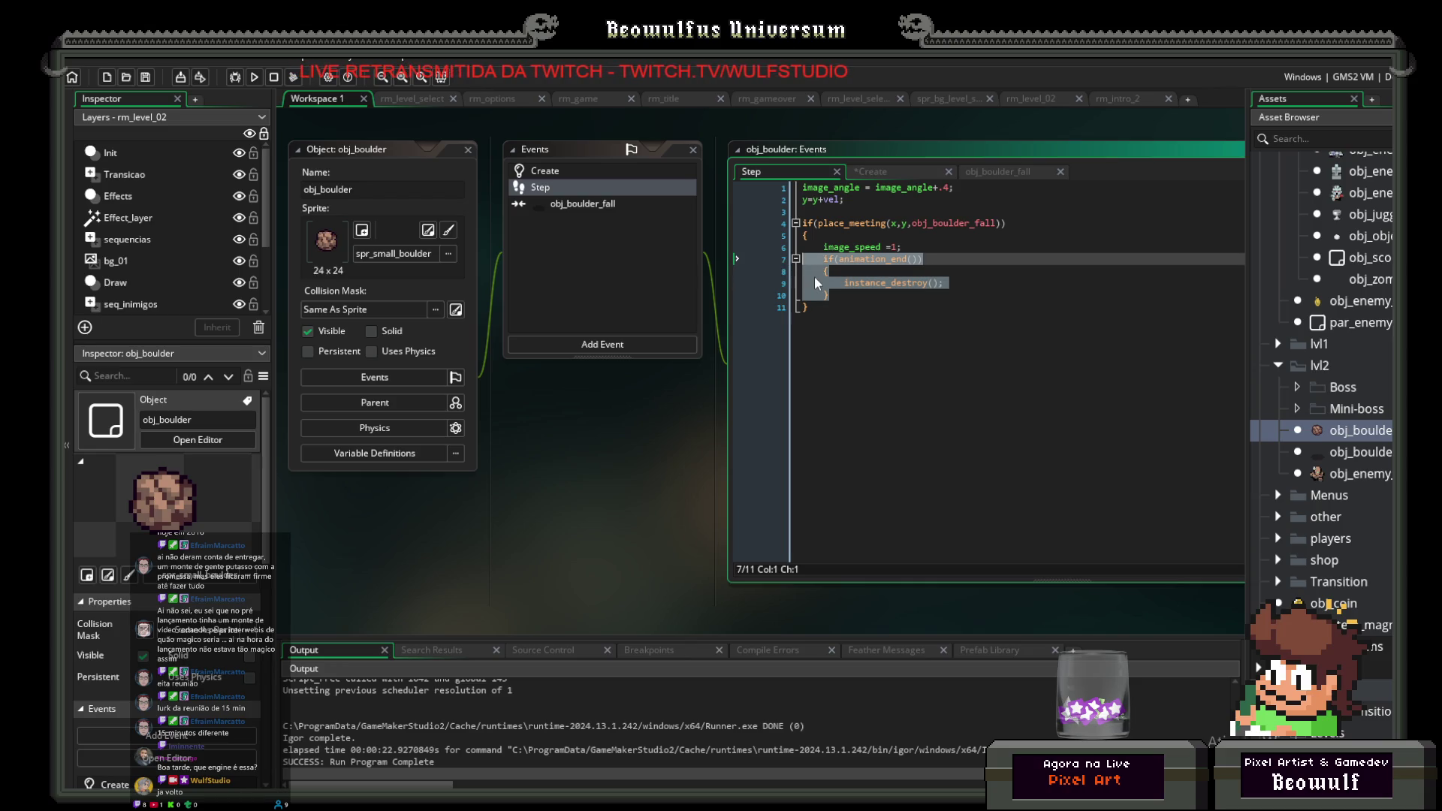
pyautogui.press('BackSpace')
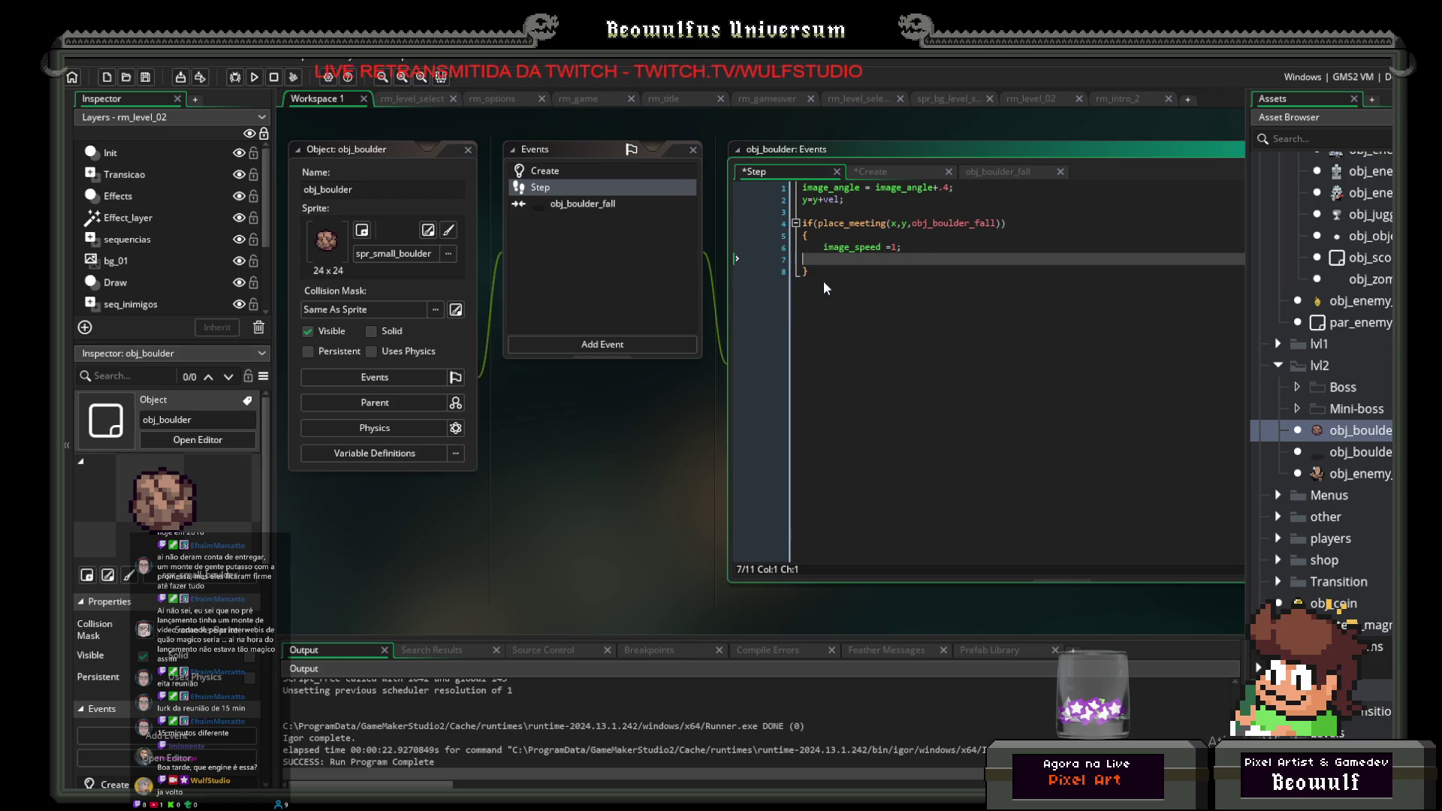
pyautogui.press('BackSpace')
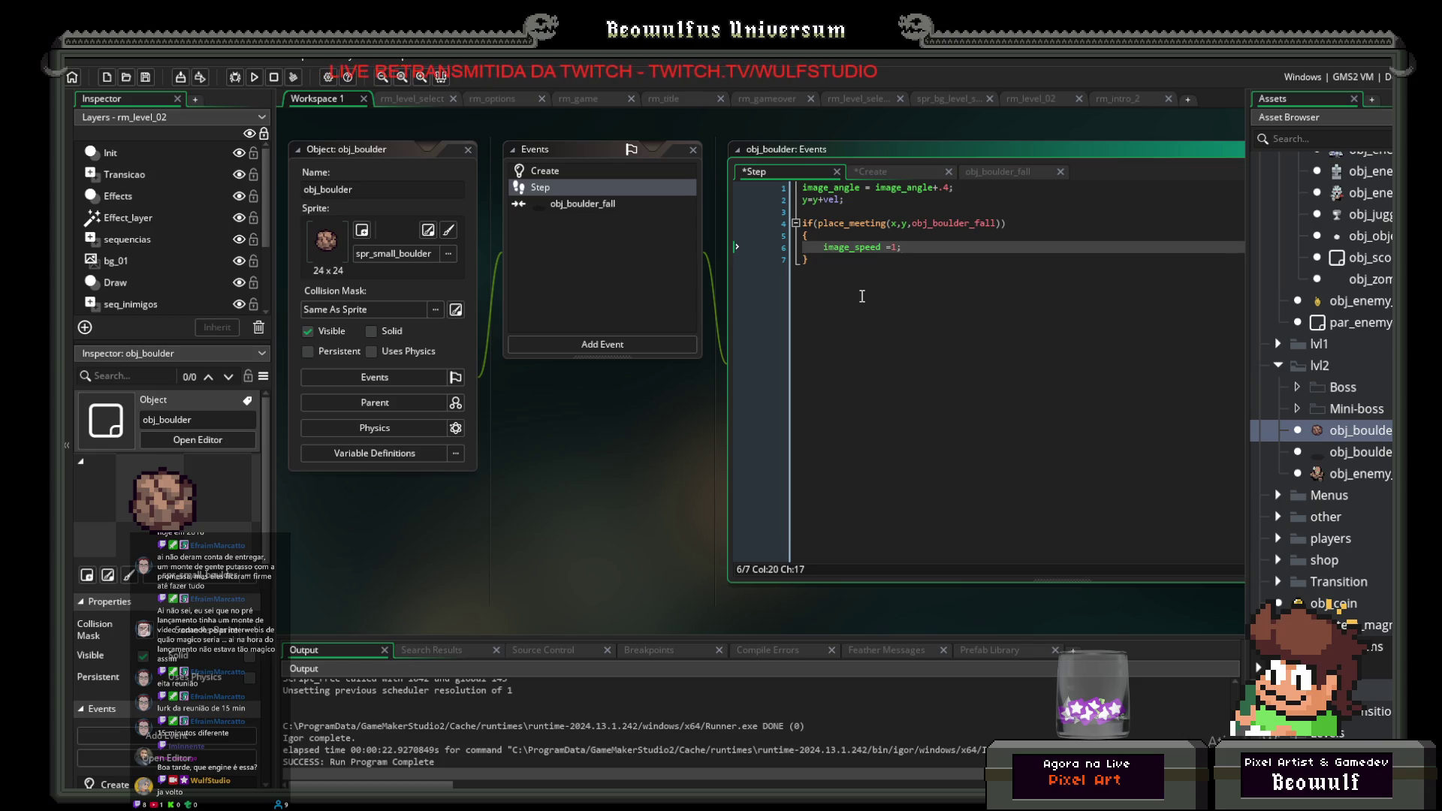
pyautogui.press('Down')
pyautogui.press('Return')
pyautogui.press('Return')
pyautogui.write('if(animation_end()) \t{ \t\tinstance_destroy(); \t}')
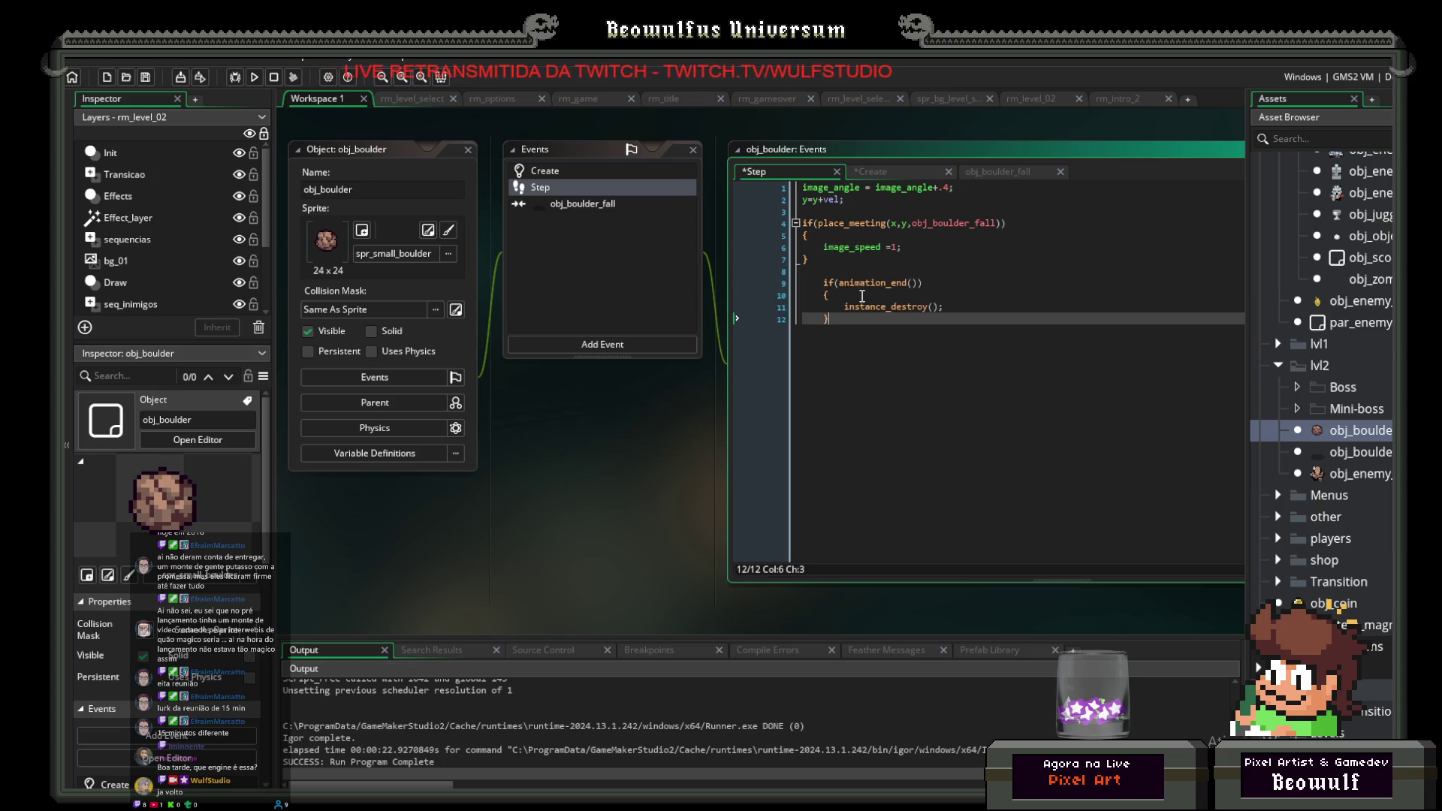
# Step: Unindent the moved block and make its condition image_speed=1 && animation_end()
pyautogui.hotkey('shift', 'Up')
pyautogui.hotkey('shift', 'Up')
pyautogui.hotkey('shift', 'Up')
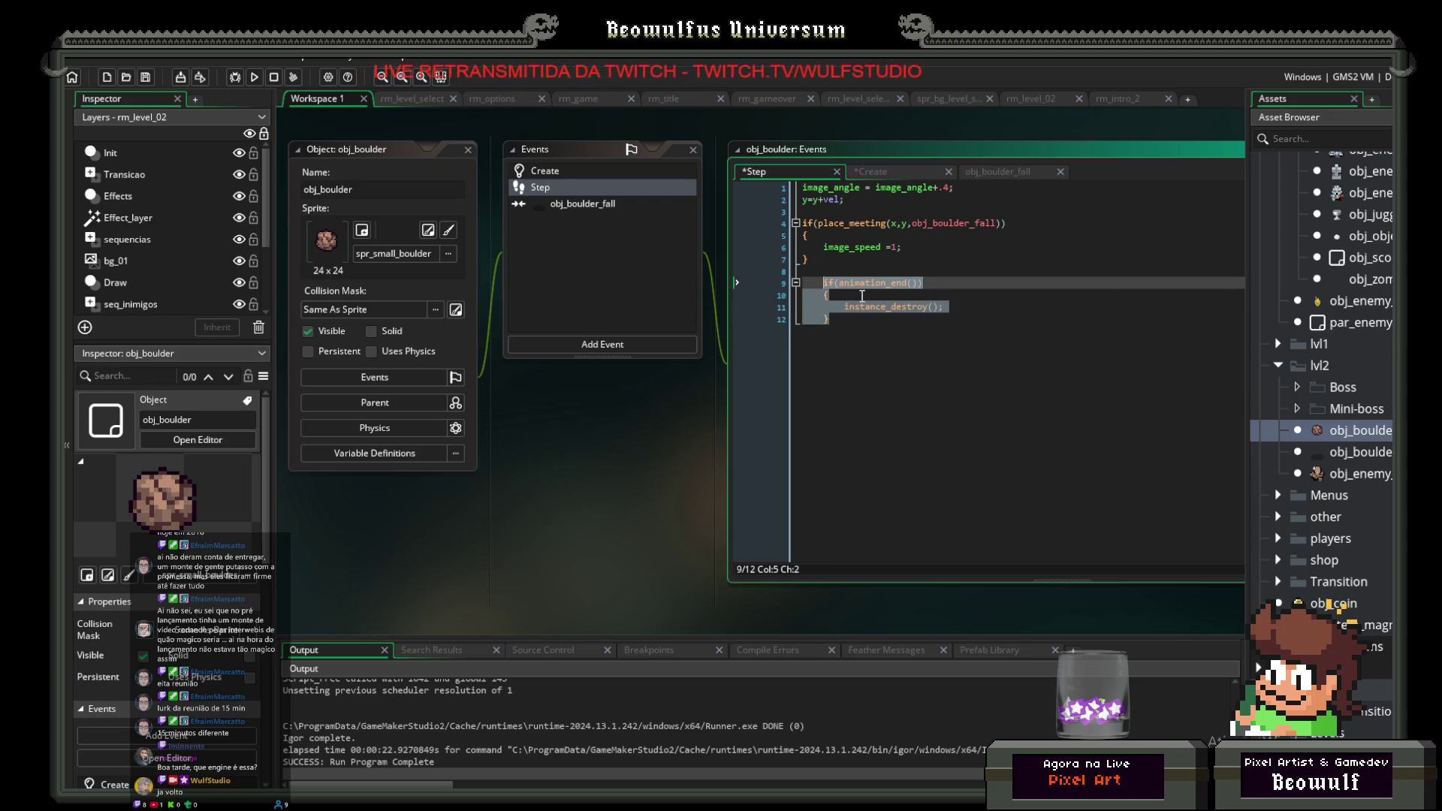
pyautogui.hotkey('shift', 'Tab')
pyautogui.press('Right')
pyautogui.press('Right')
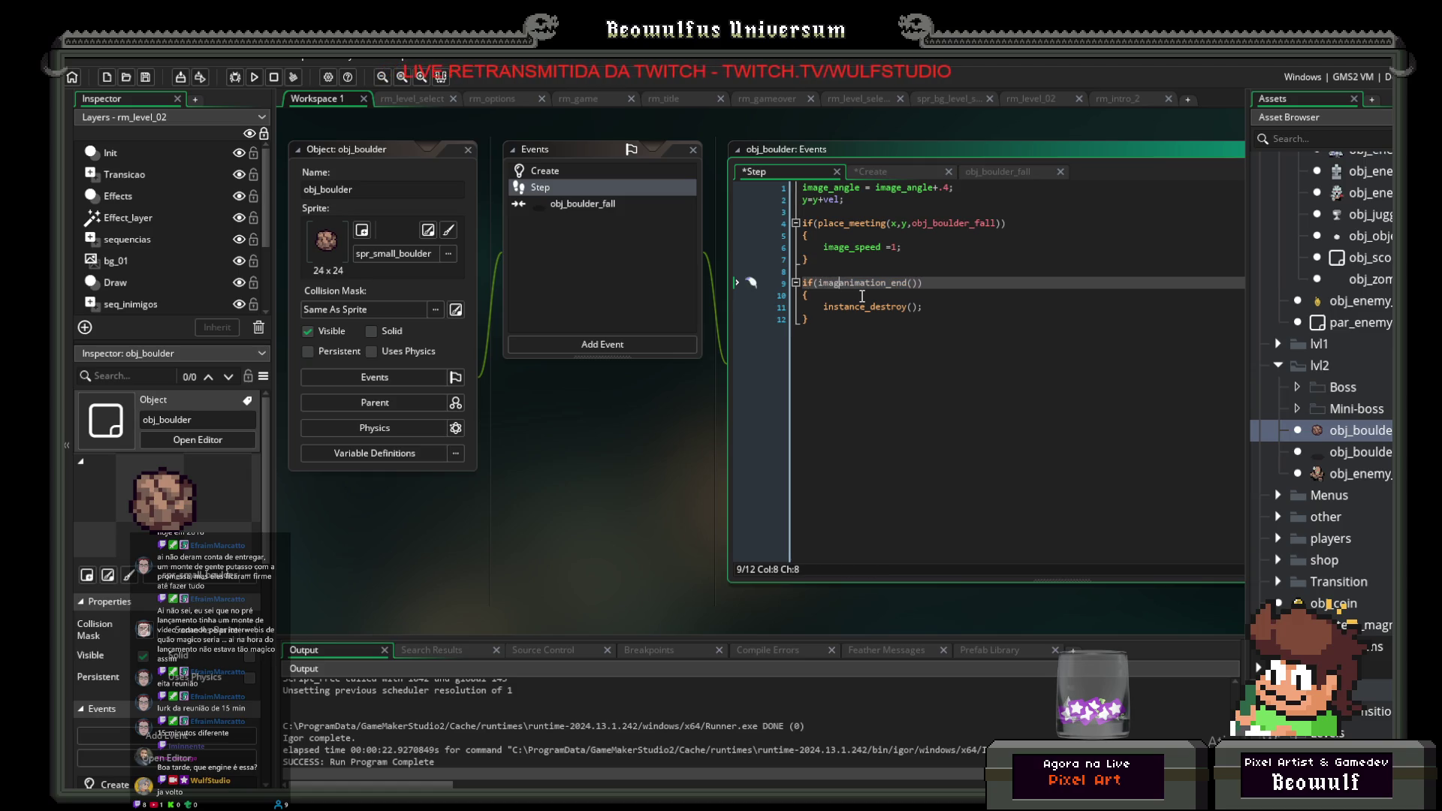
pyautogui.write('_-')
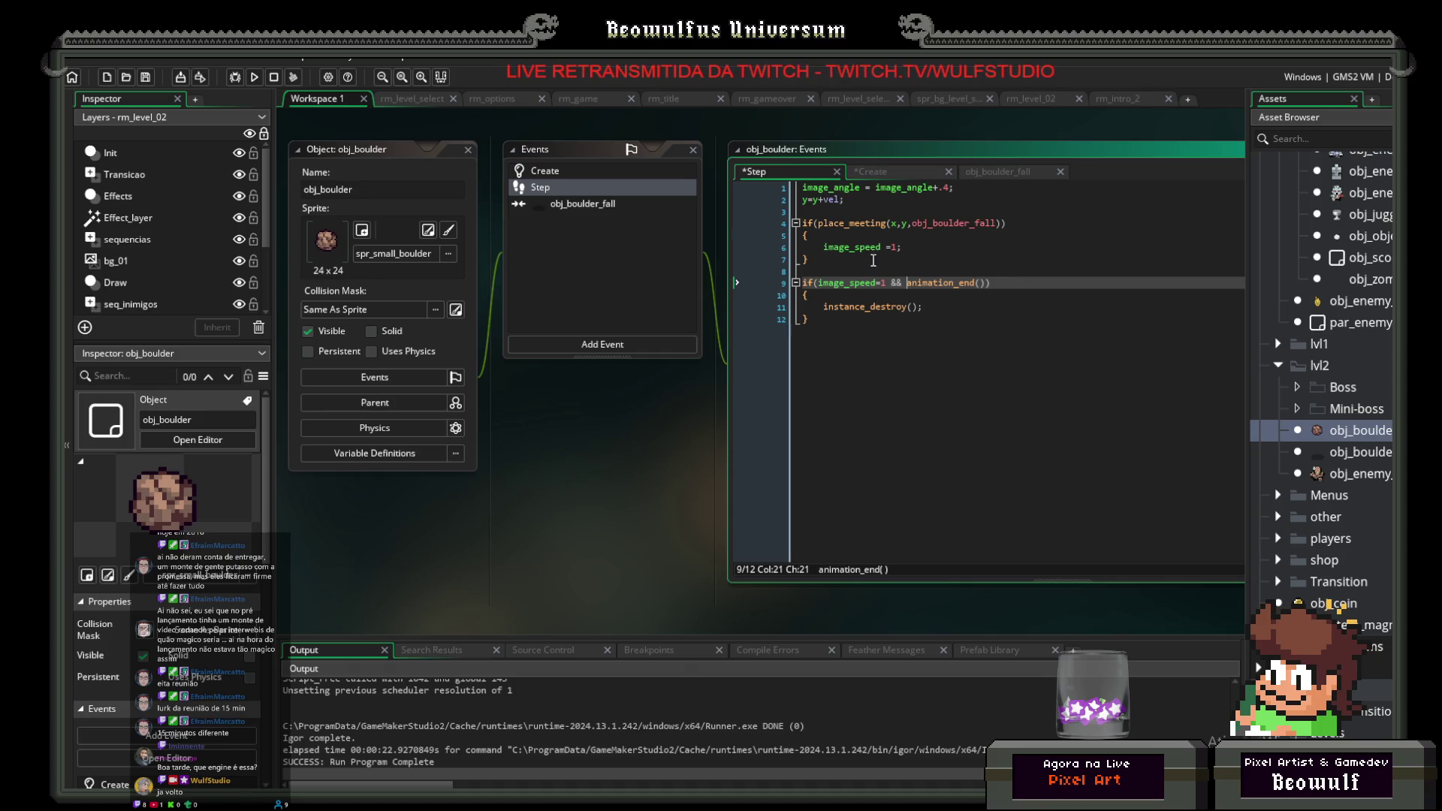
pyautogui.click(1004, 300)
# Step: Add audio_play_sound(SE_ExplosionSound2,1,0) before instance_destroy(), then save and run the game
pyautogui.press('Return')
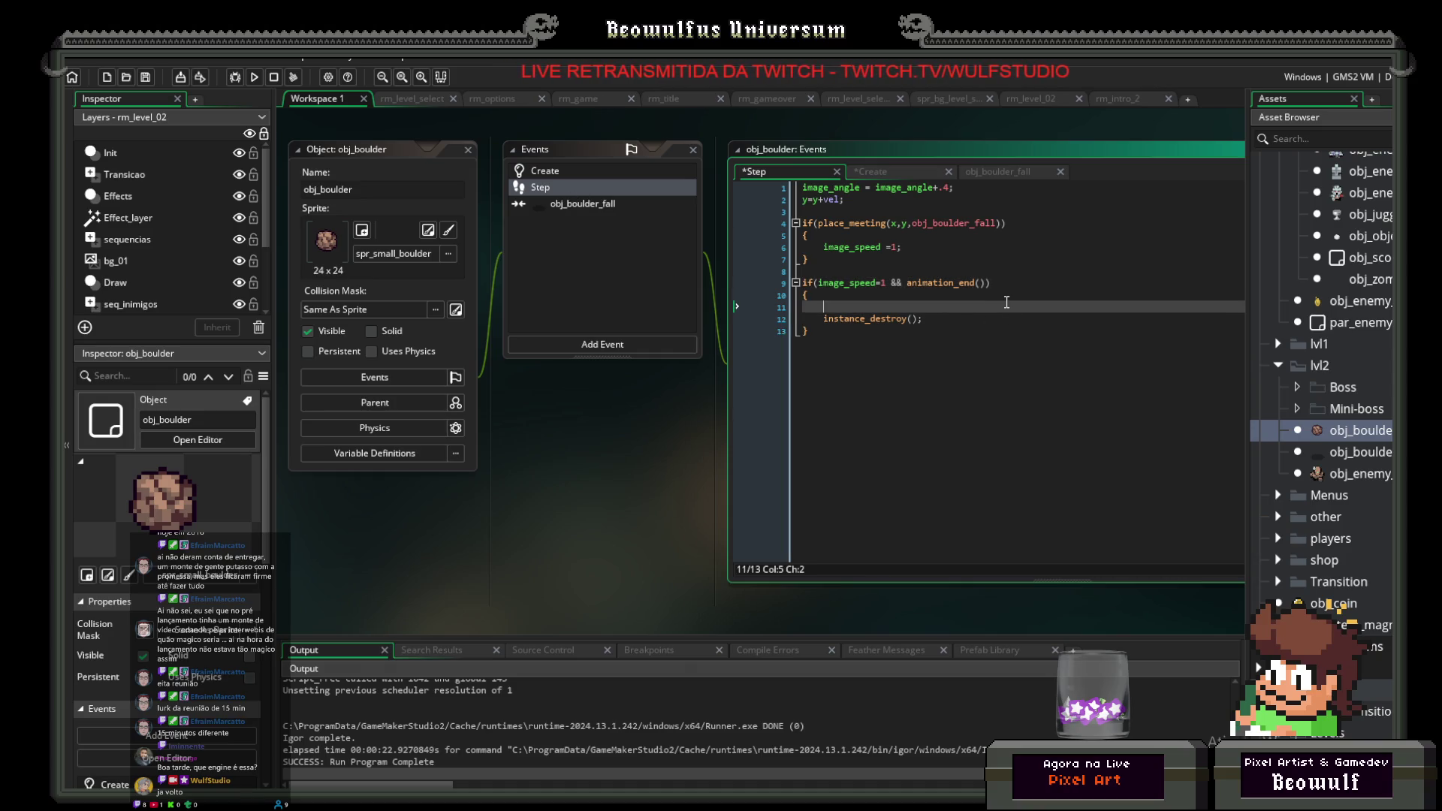
pyautogui.write('play_')
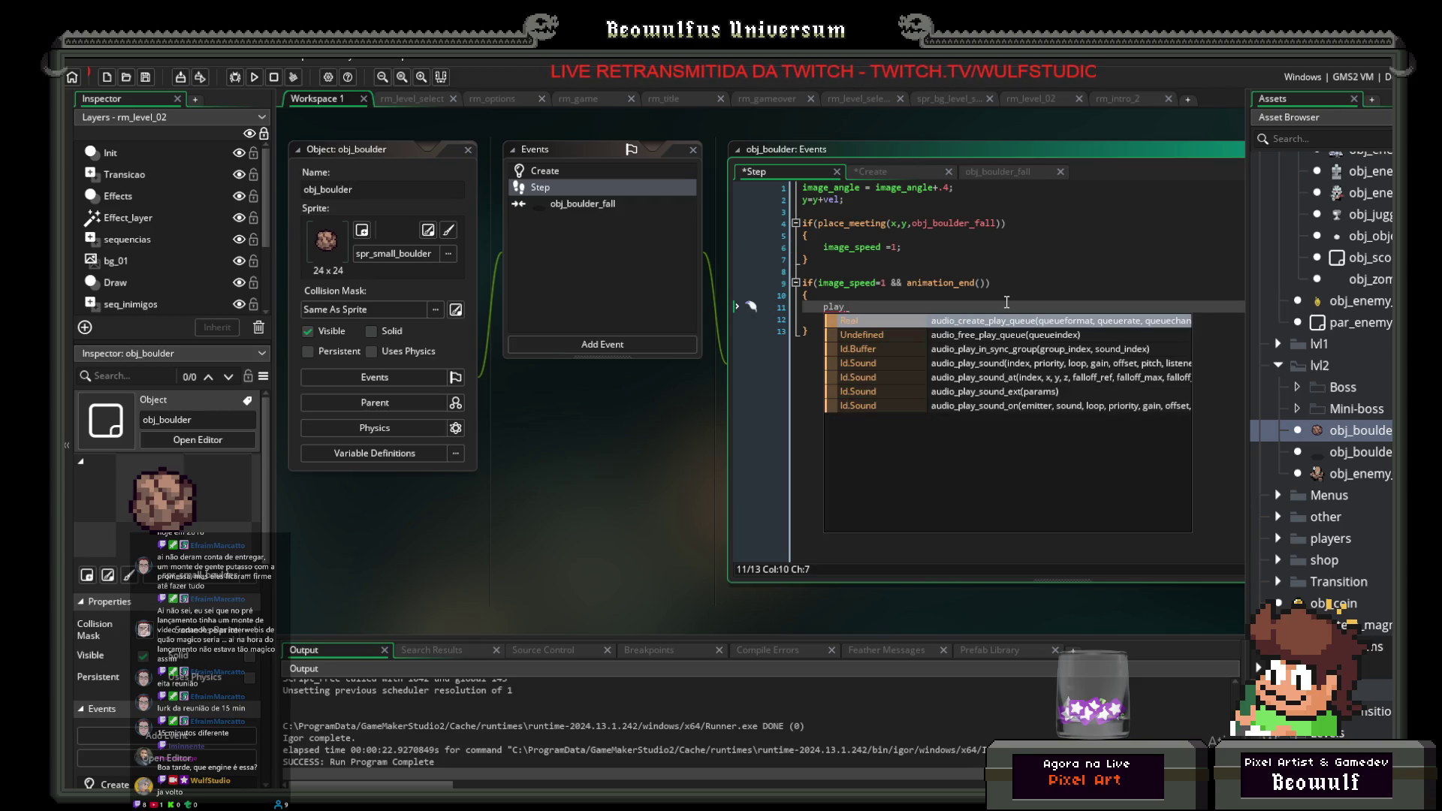
pyautogui.press('Down')
pyautogui.press('Down')
pyautogui.press('Down')
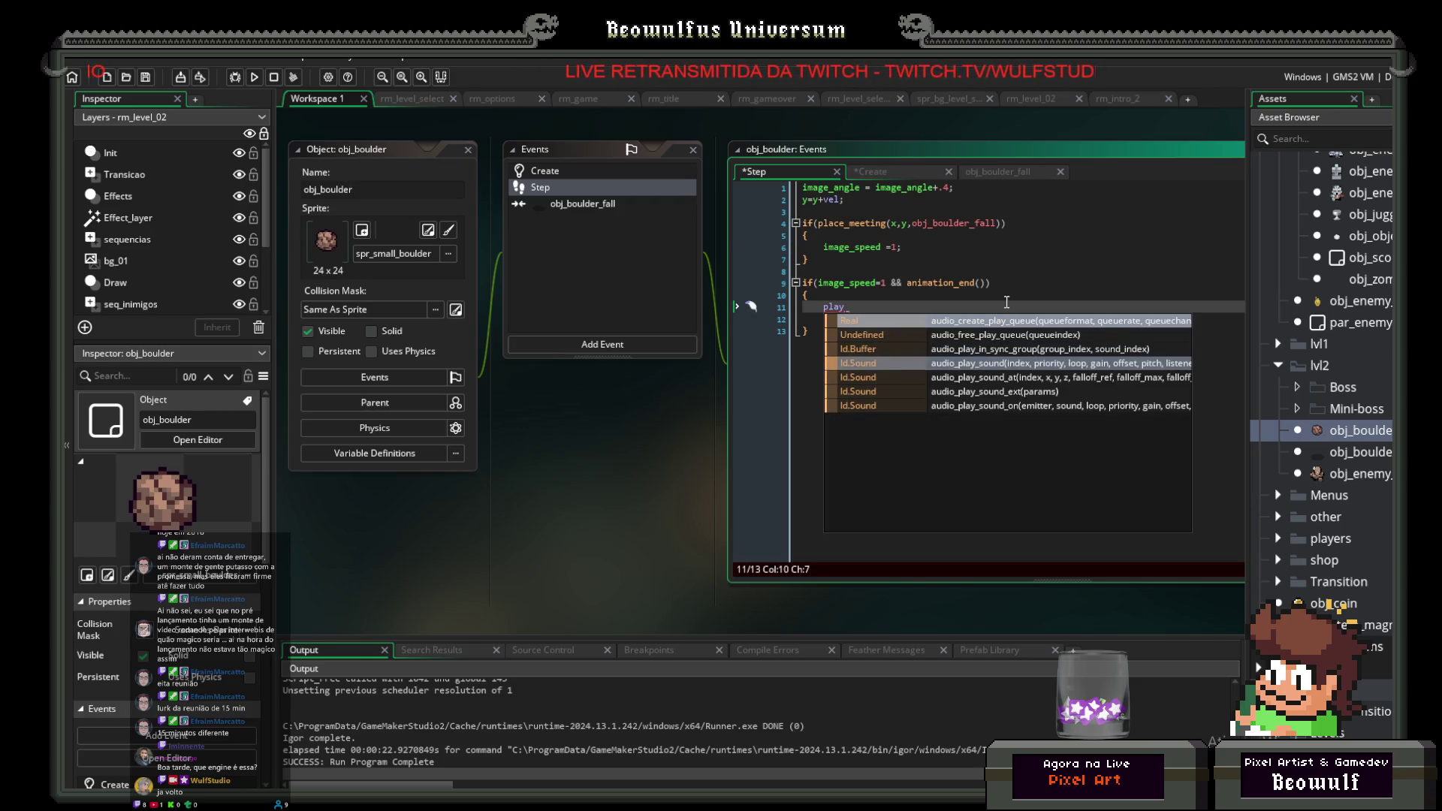
pyautogui.press('Return')
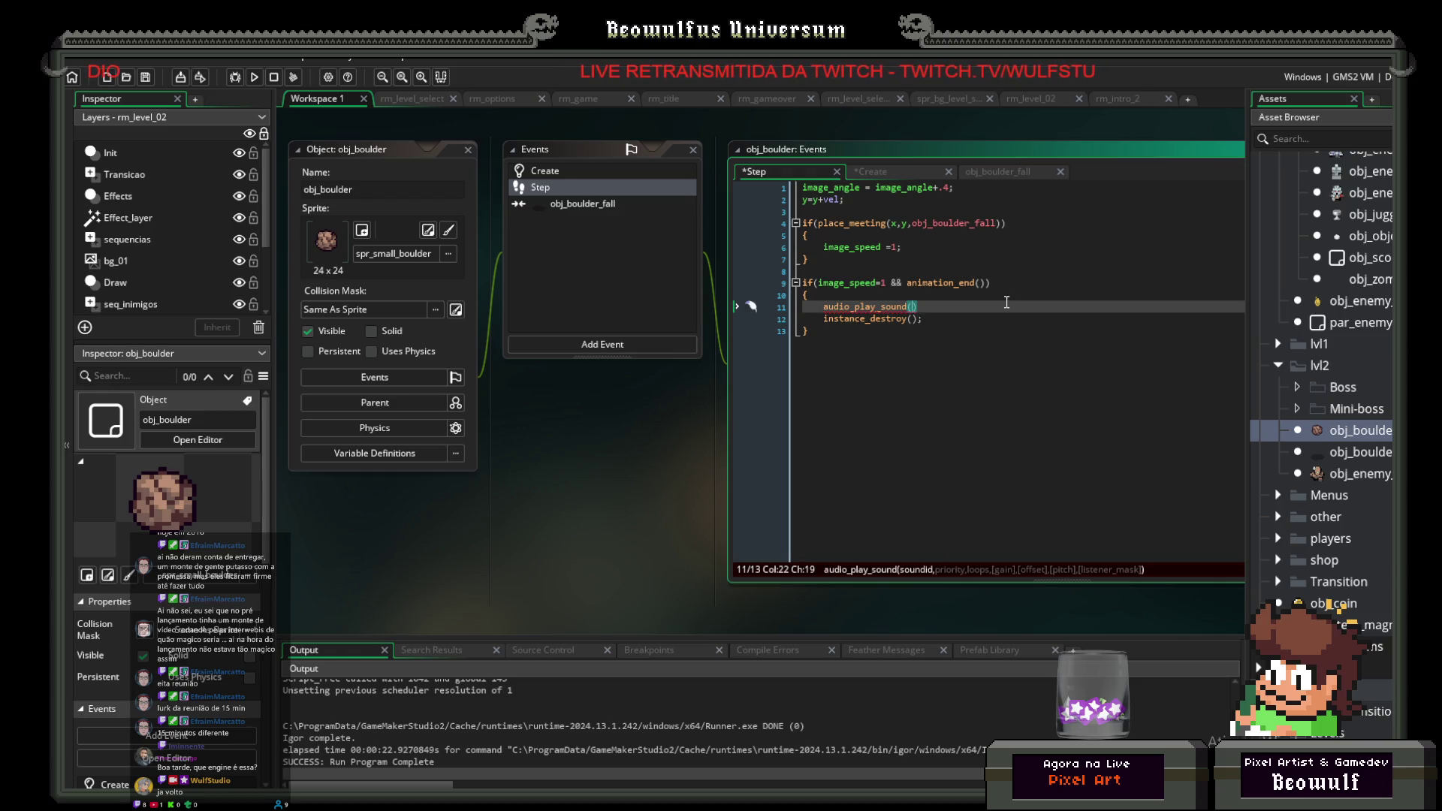
pyautogui.write('SE')
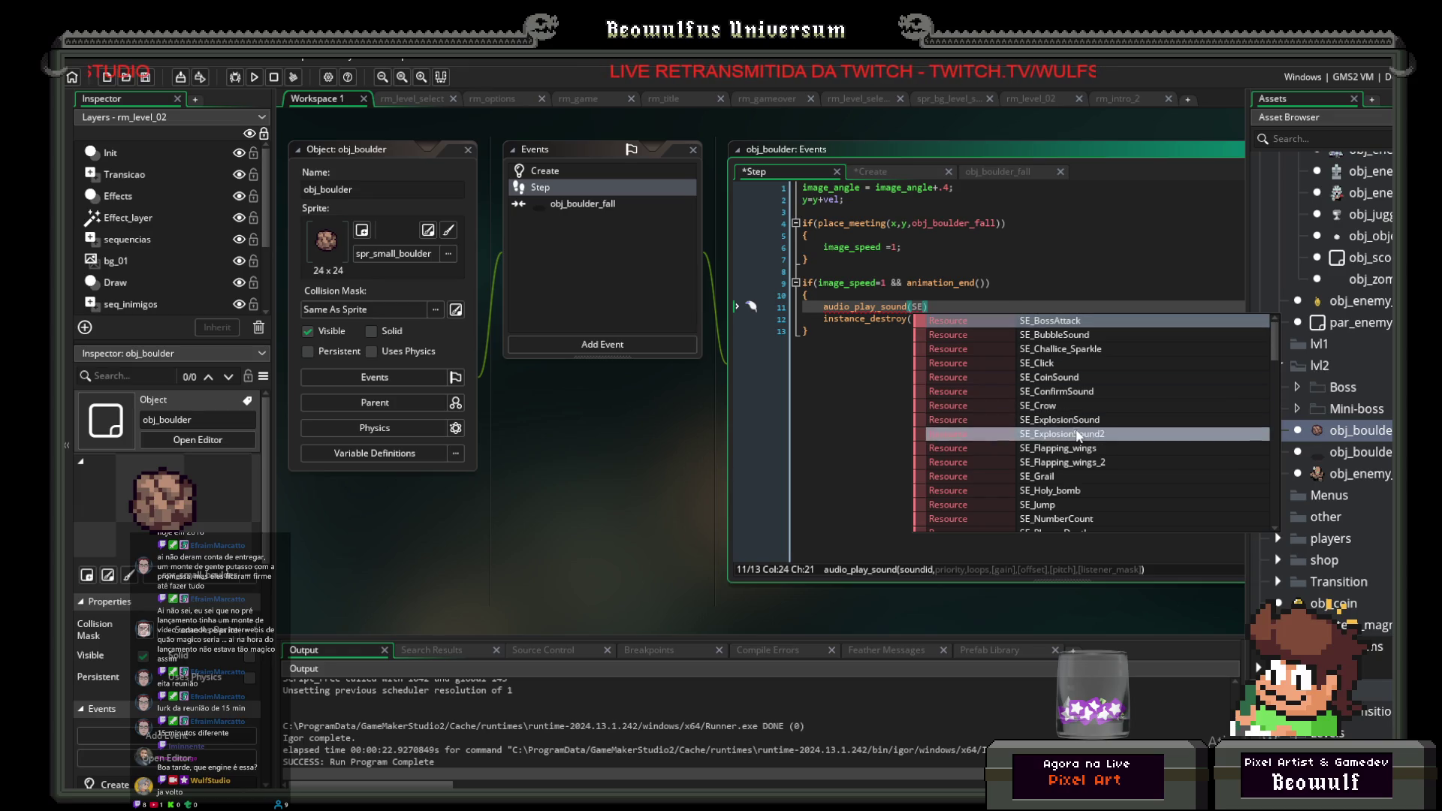
pyautogui.click(1063, 434)
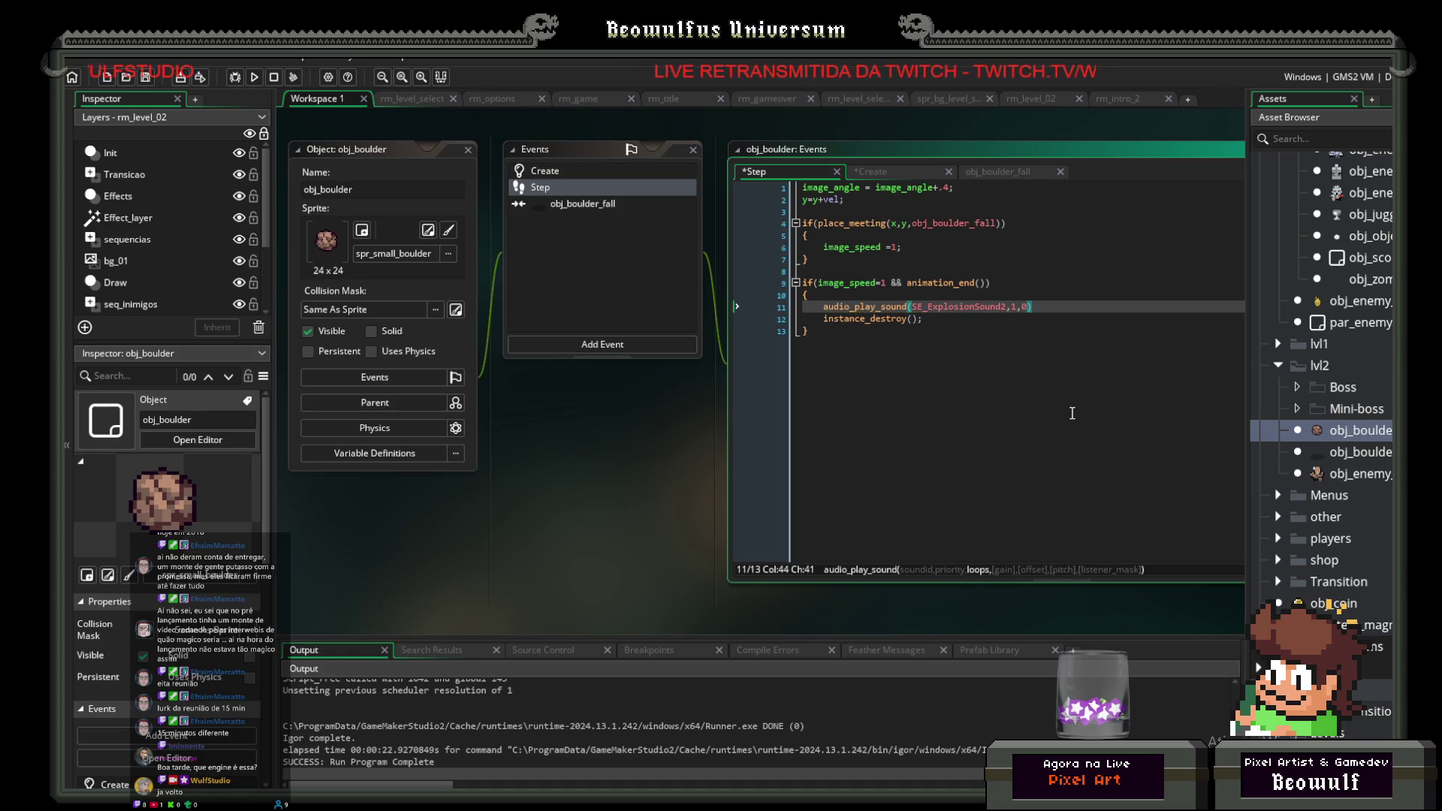
pyautogui.click(150, 75)
pyautogui.click(256, 78)
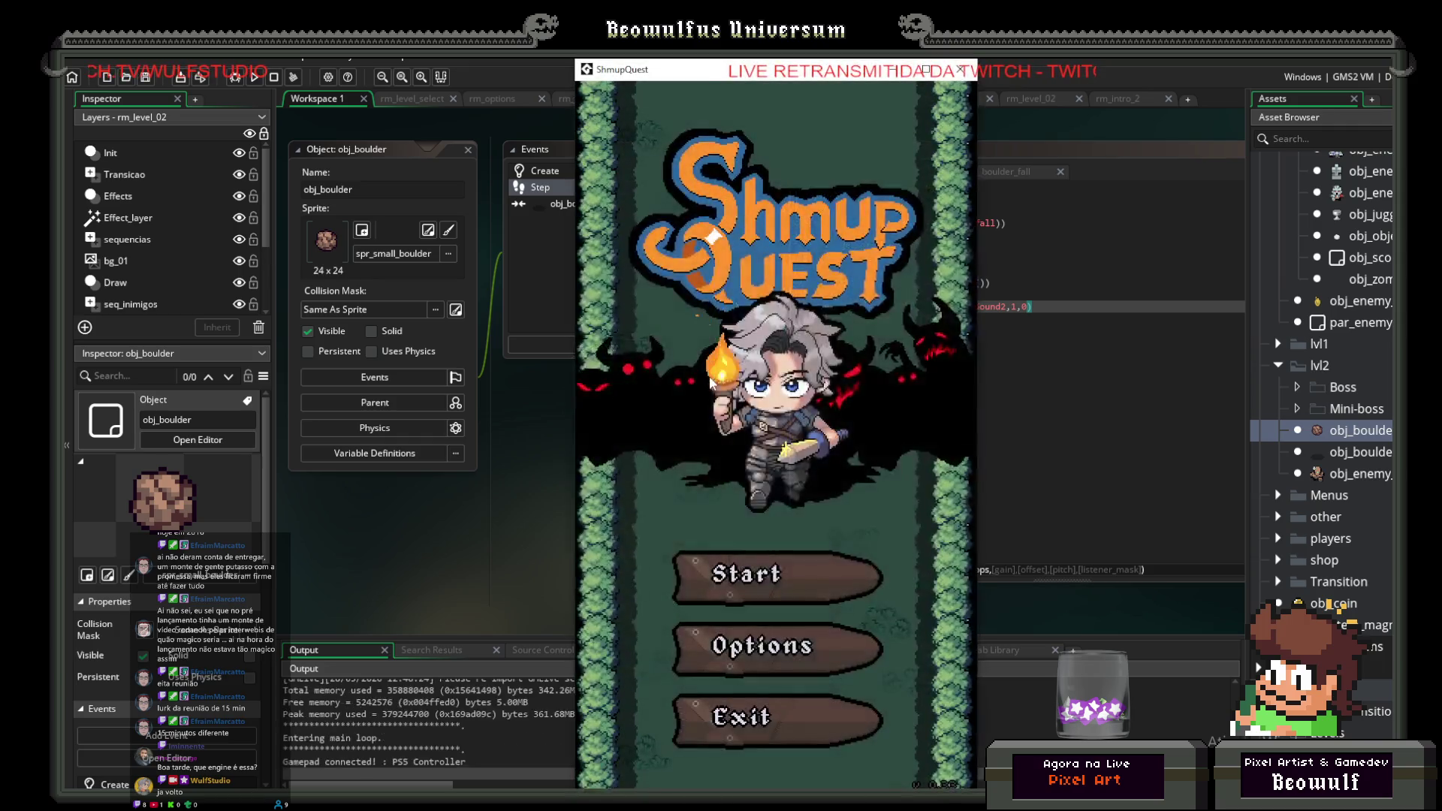
pyautogui.click(819, 560)
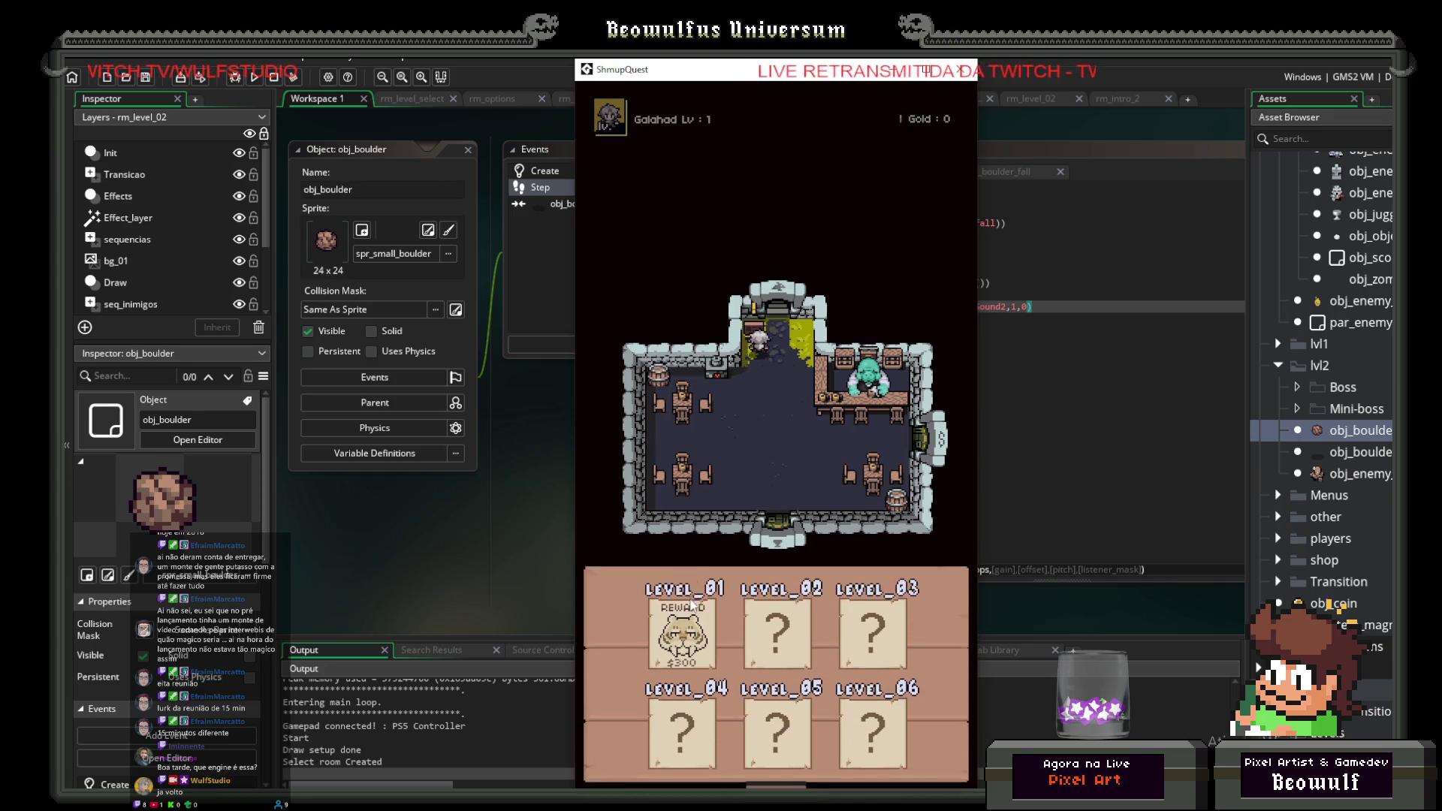
pyautogui.click(692, 605)
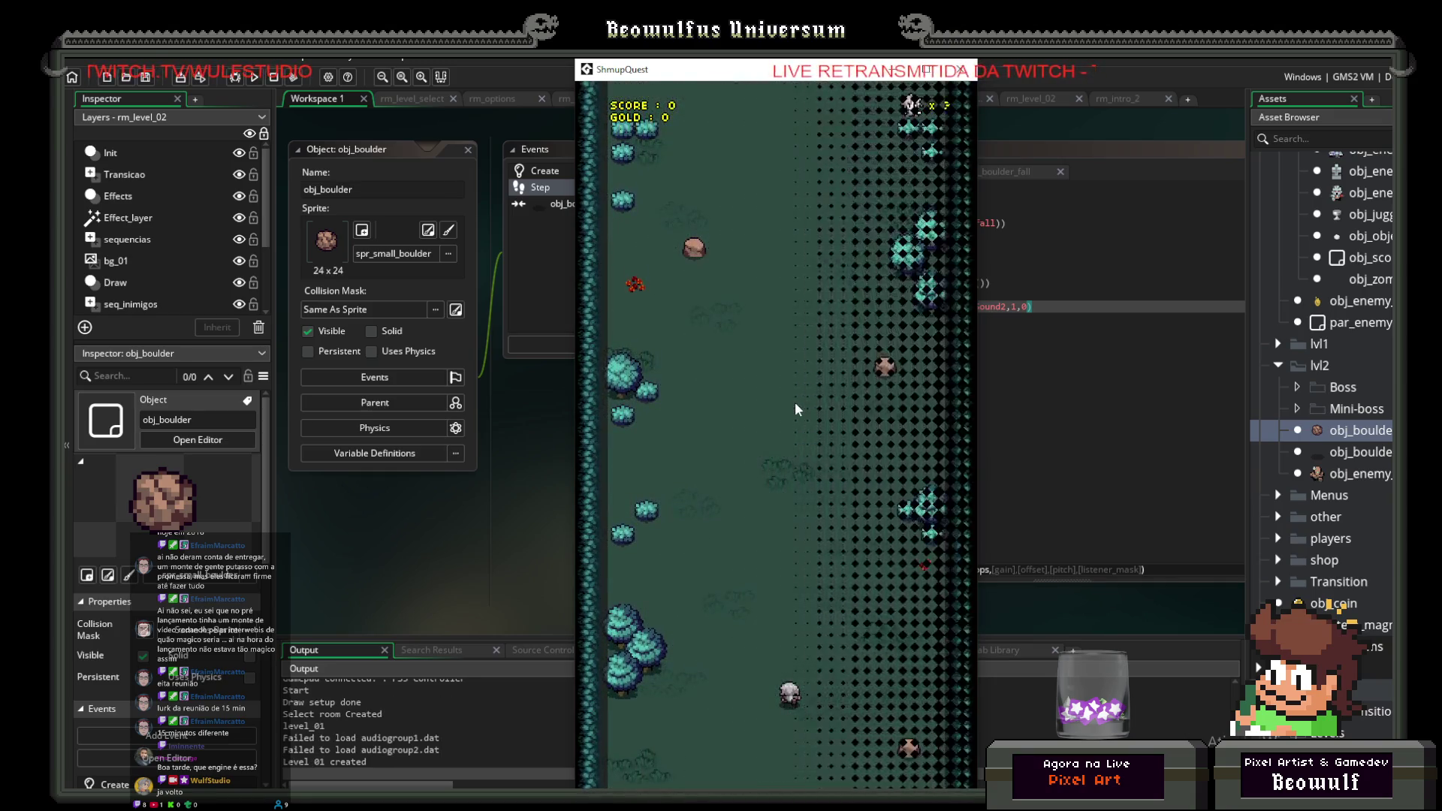
pyautogui.press('Escape')
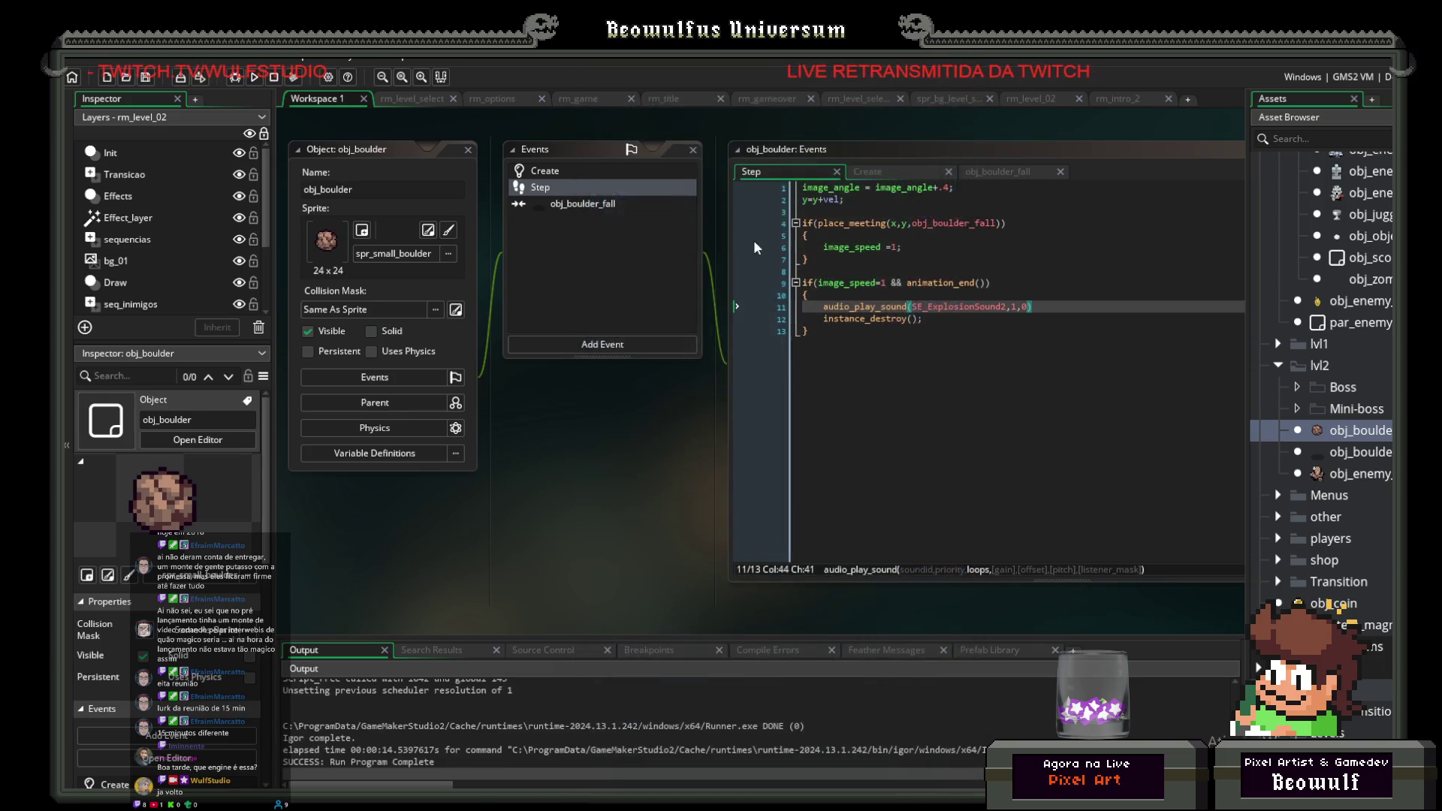
pyautogui.click(254, 77)
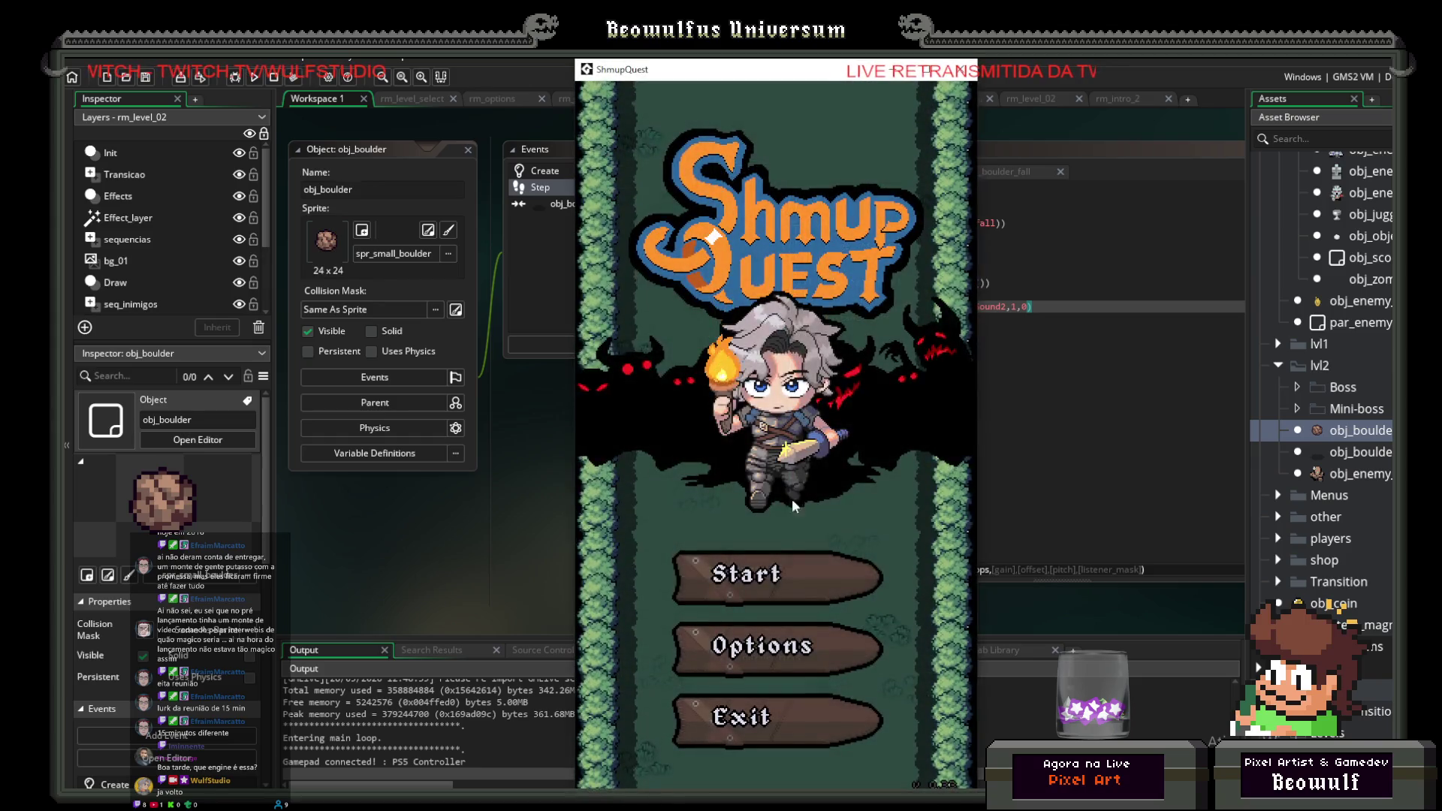
pyautogui.click(848, 574)
pyautogui.press('Up')
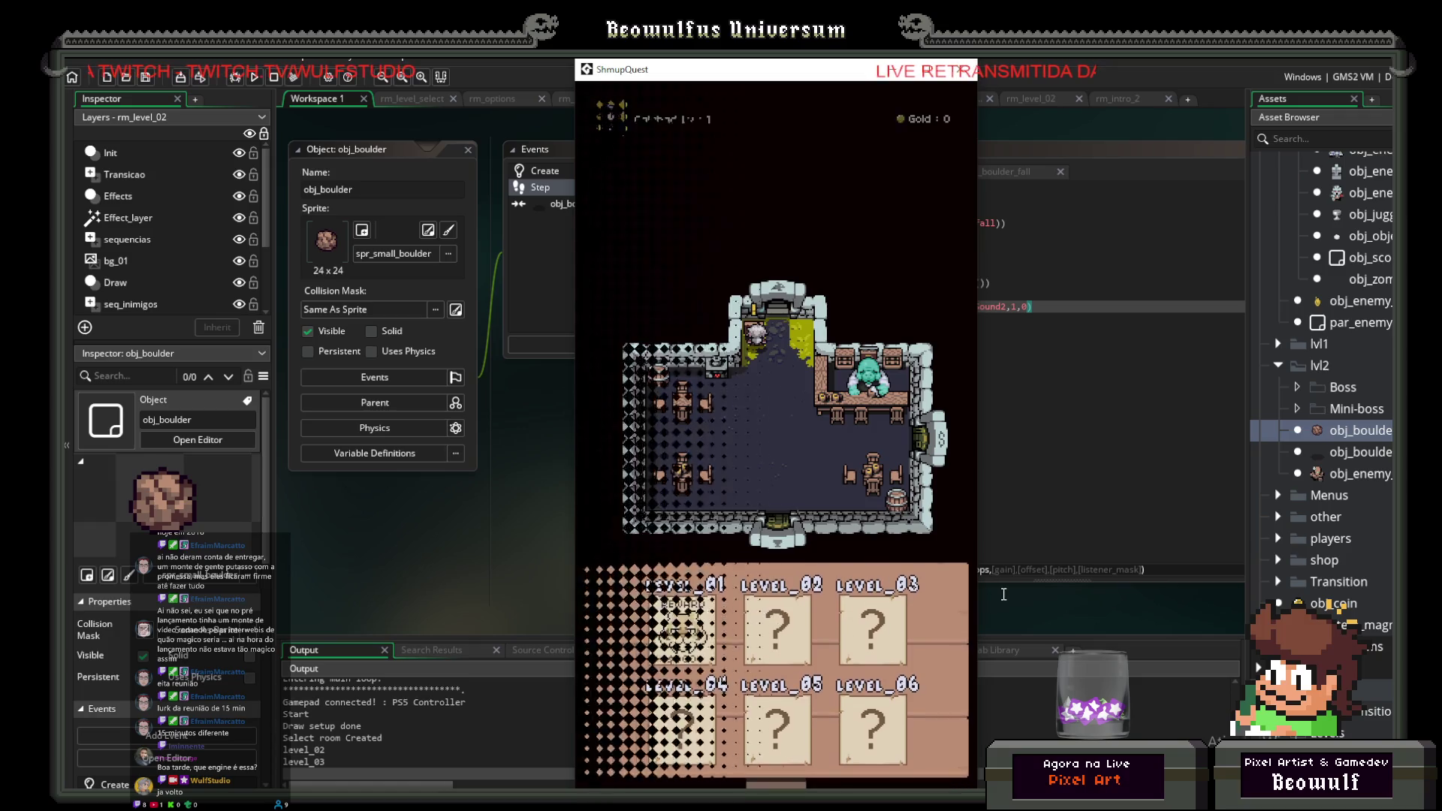
pyautogui.press('Return')
pyautogui.press('Left')
pyautogui.press('Up')
pyautogui.press('Right')
pyautogui.press('Up')
pyautogui.press('Left')
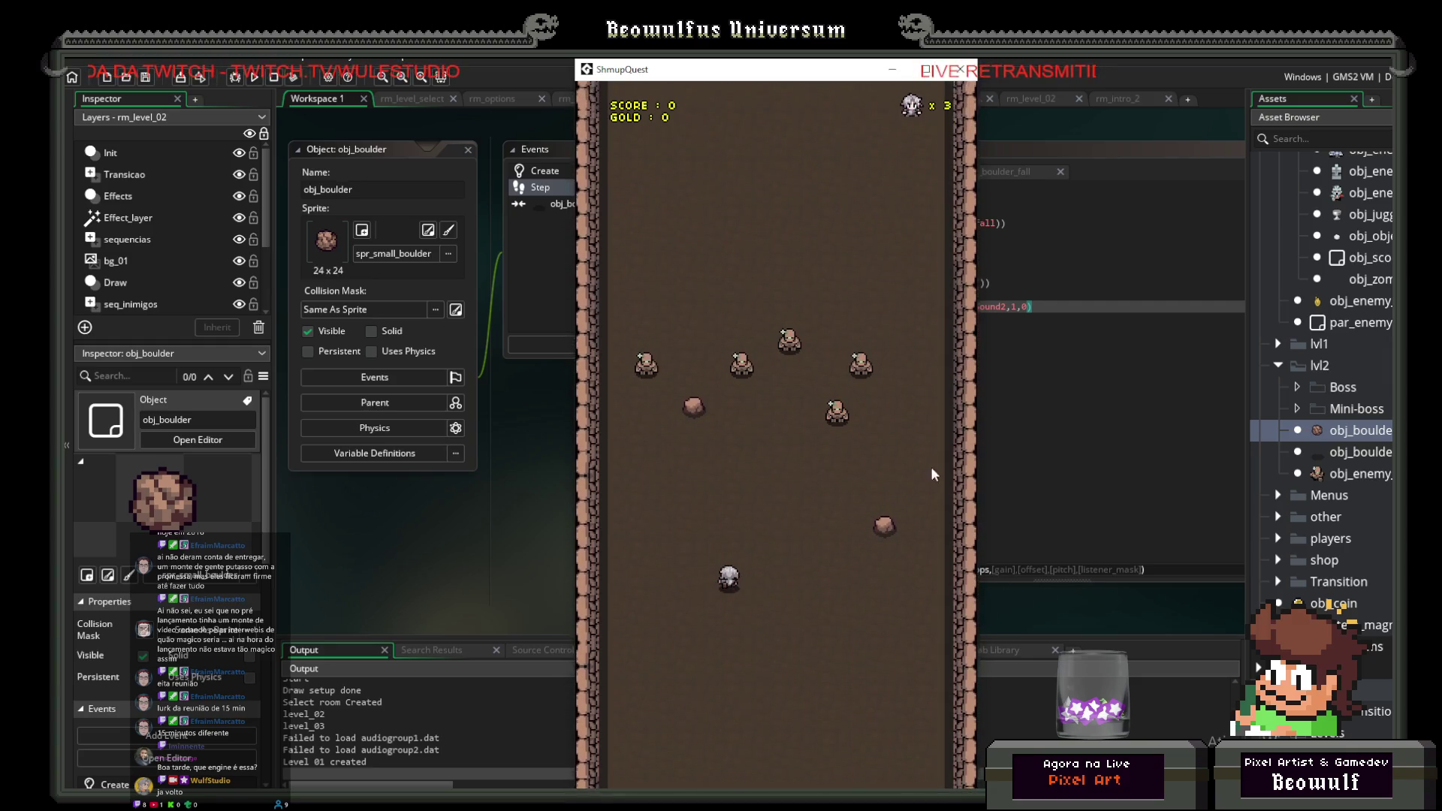
pyautogui.press('Right')
pyautogui.press('Down')
pyautogui.press('Up')
pyautogui.press('Left')
pyautogui.press('Down')
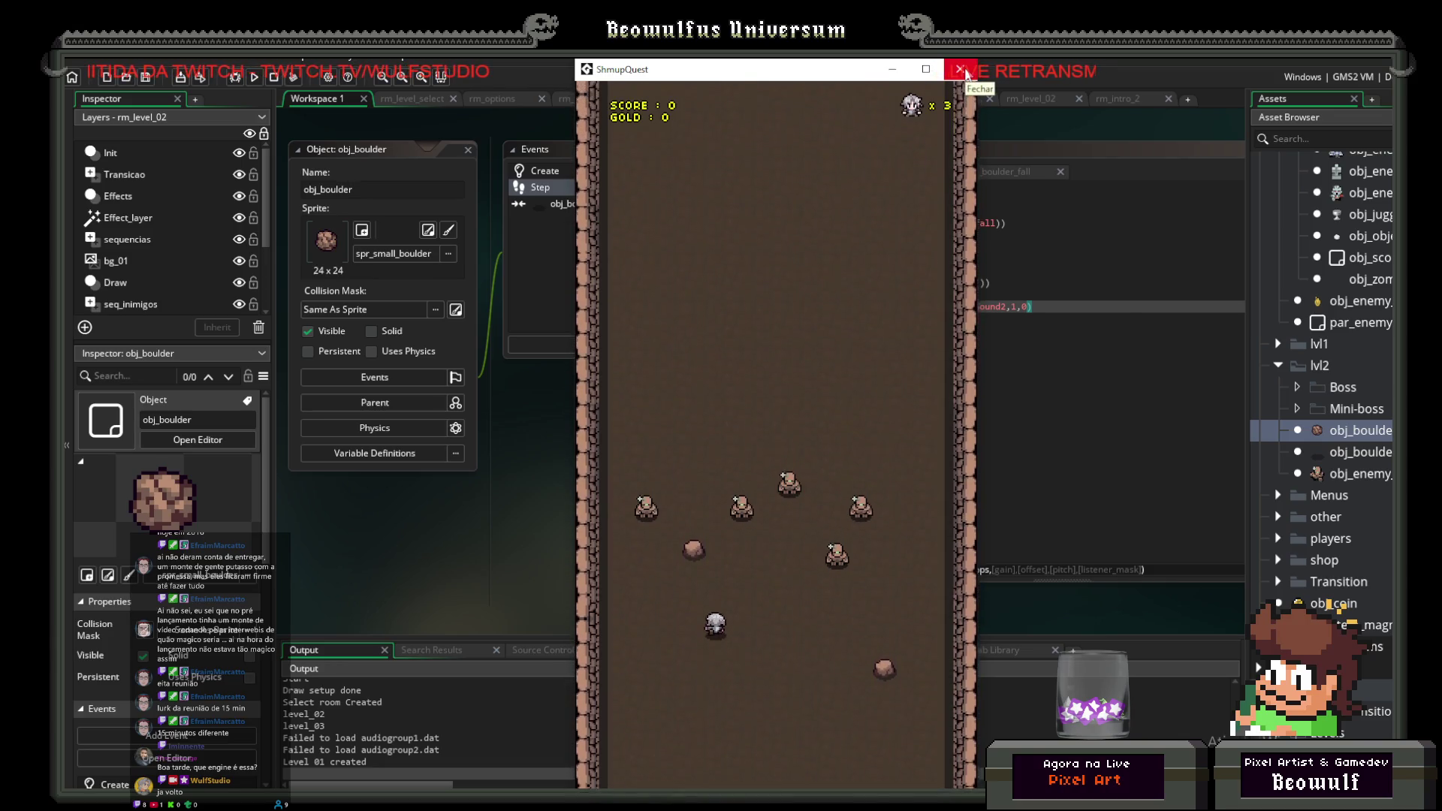
pyautogui.press('Down')
pyautogui.press('Left')
pyautogui.press('Up')
pyautogui.press('Right')
pyautogui.press('Right')
pyautogui.press('Down')
pyautogui.press('Left')
pyautogui.press('Right')
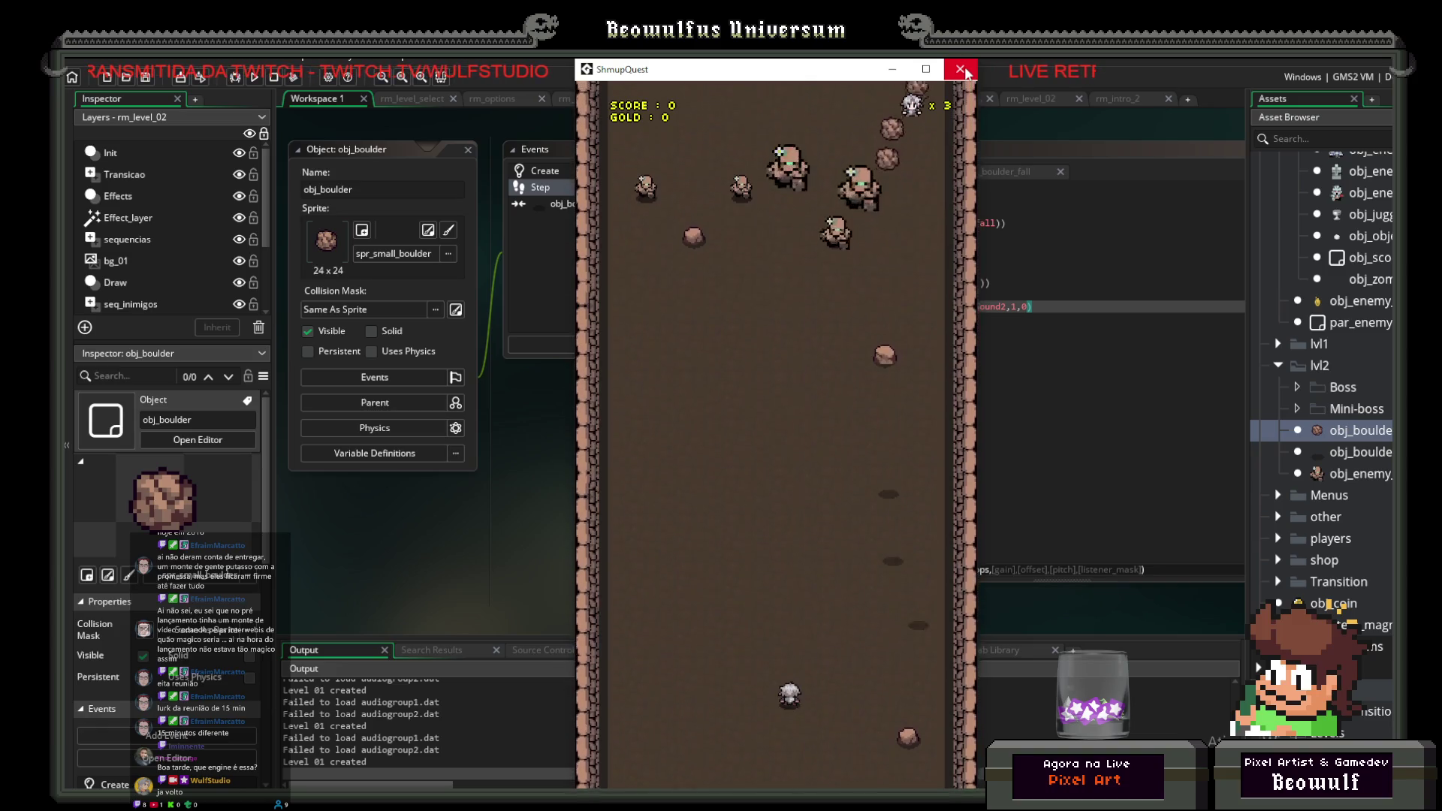
pyautogui.press('Left')
pyautogui.press('Right')
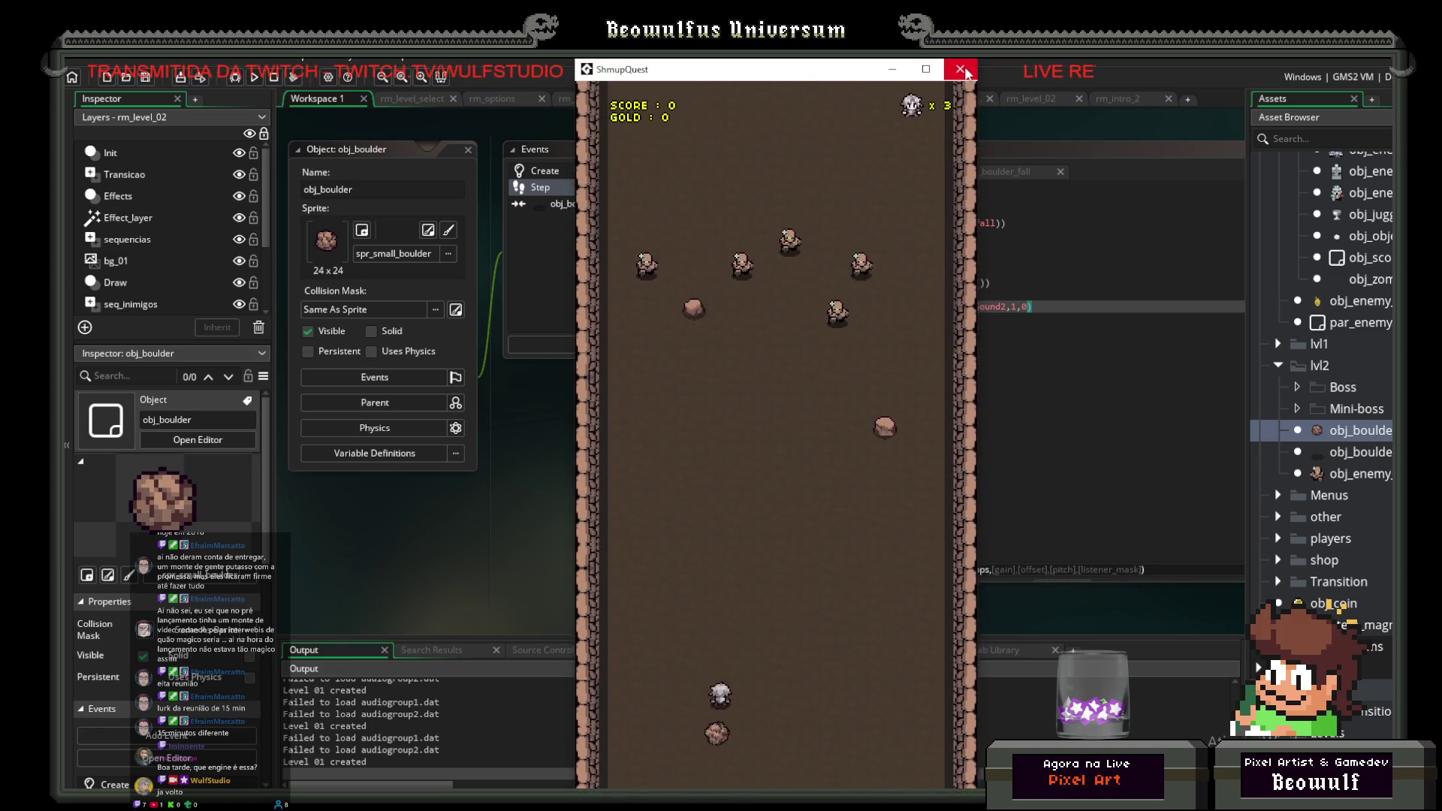
pyautogui.click(963, 69)
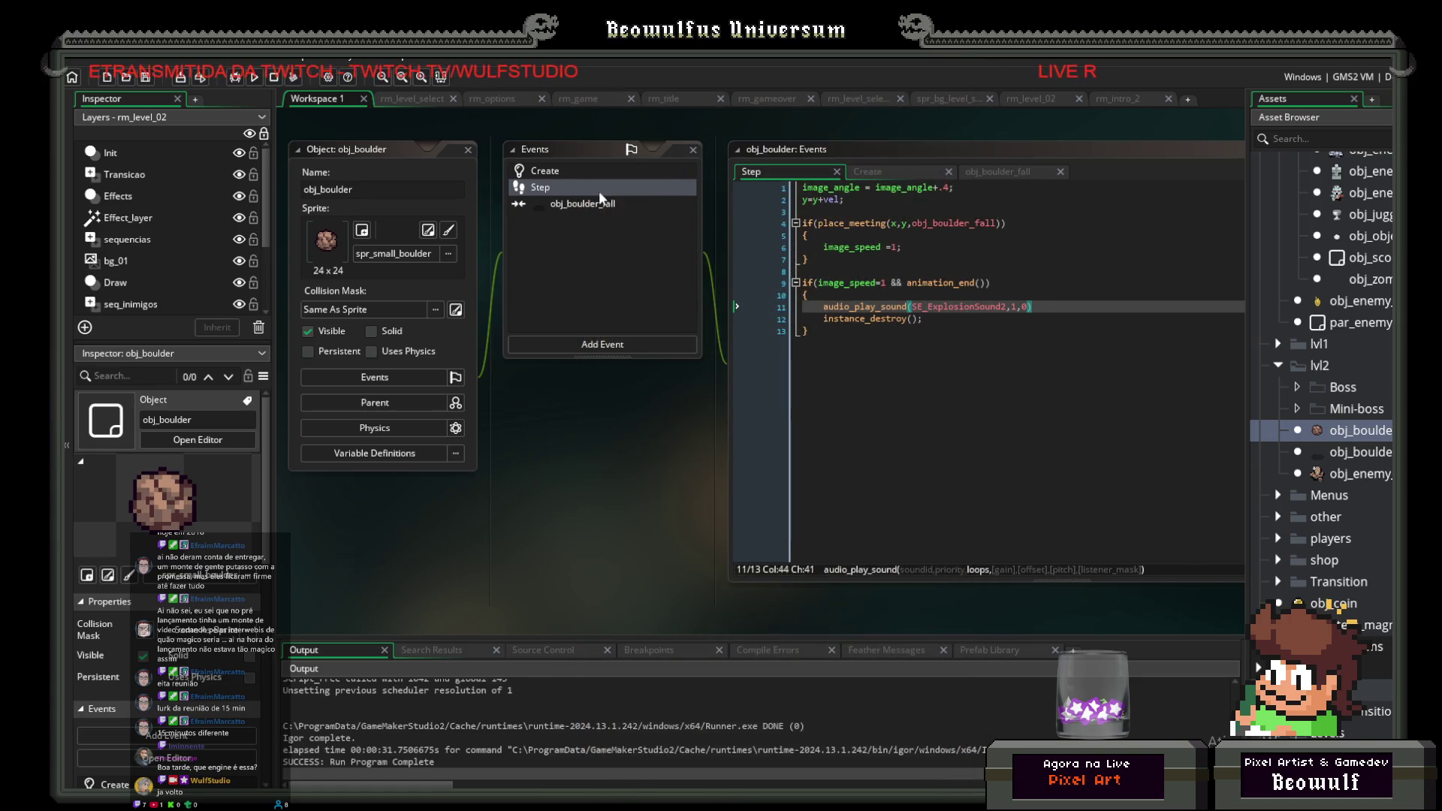
# Step: Review obj_boulder's Create, obj_boulder_fall collision and Step event code
pyautogui.click(554, 172)
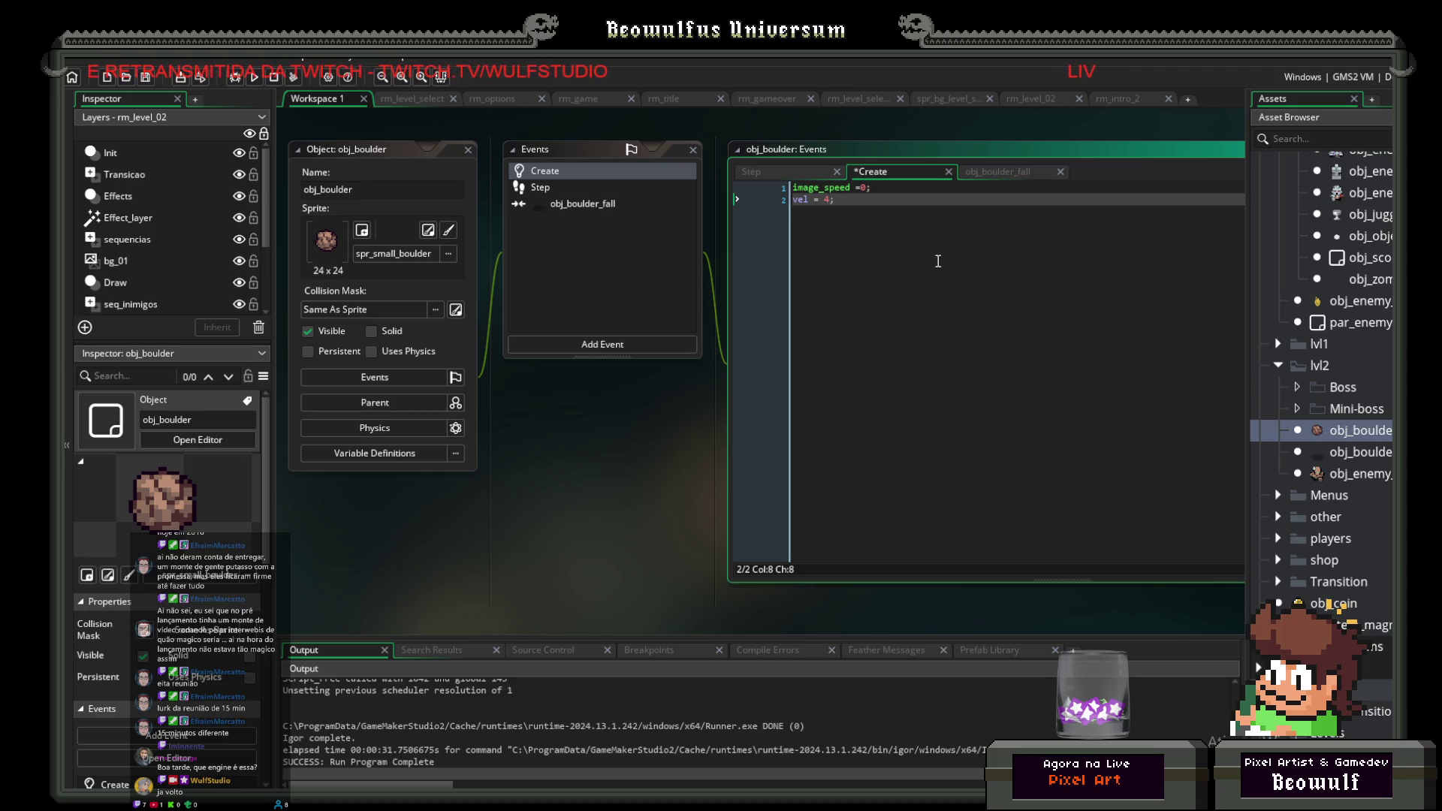
pyautogui.click(571, 204)
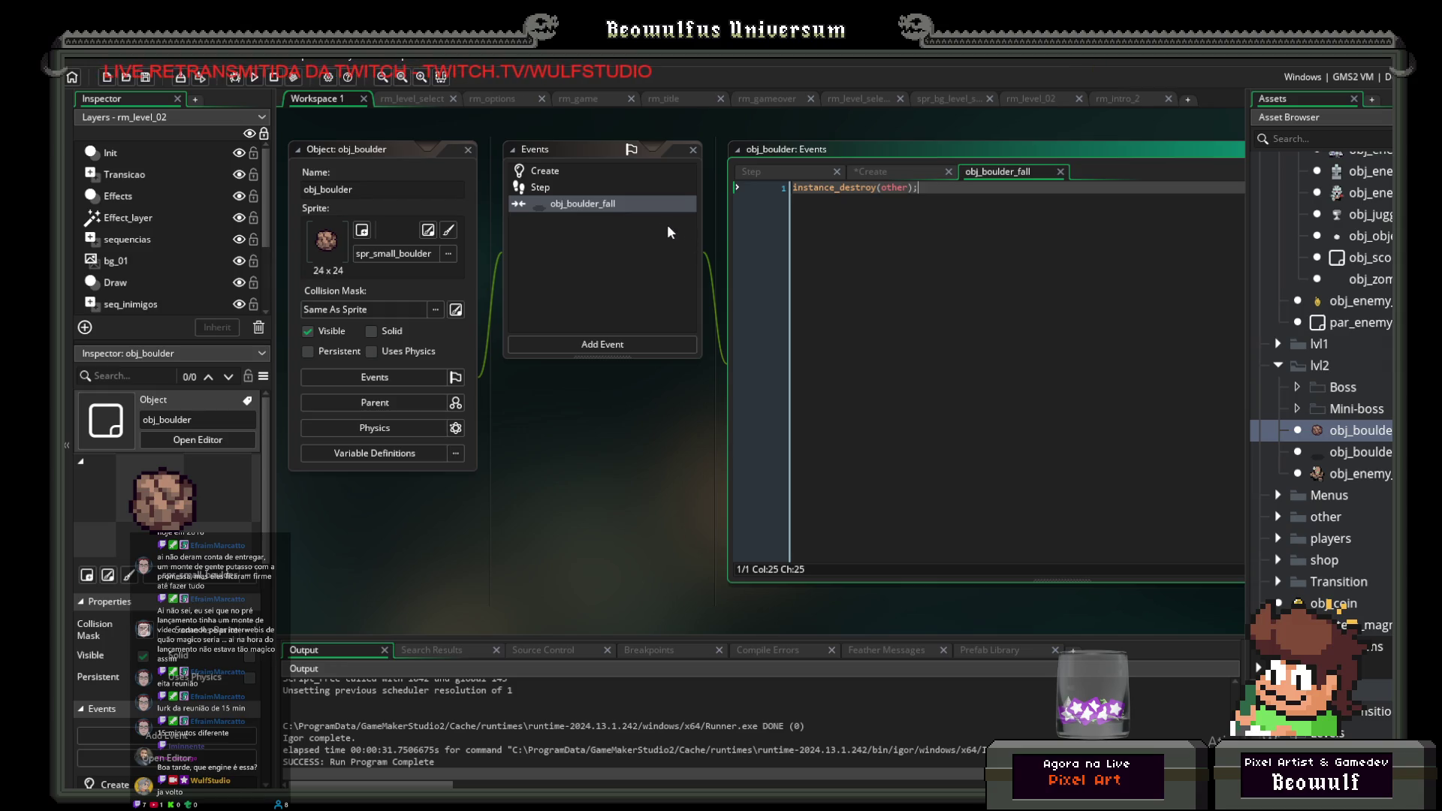
pyautogui.click(556, 186)
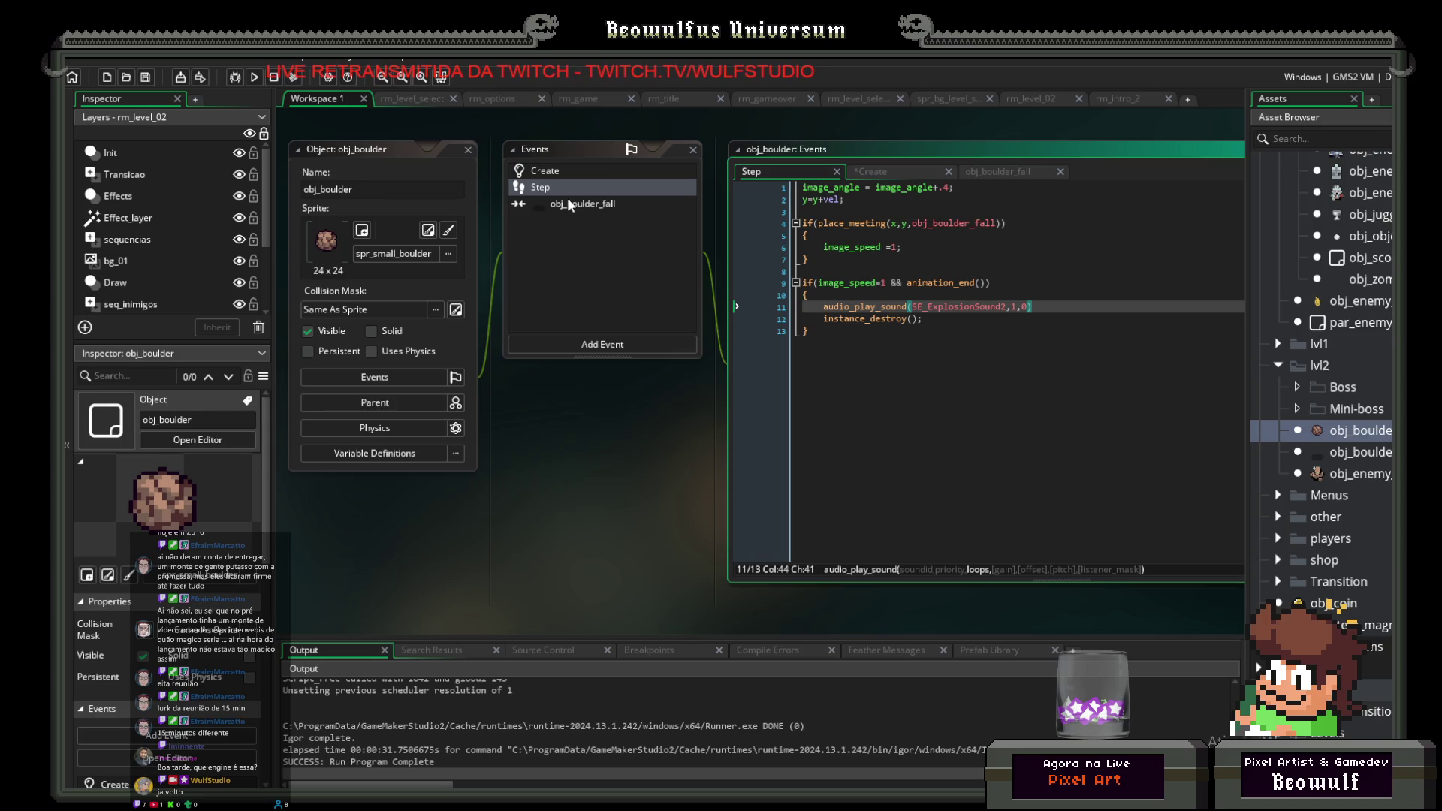
# Step: Speed up the boulder's spin to image_angle = image_angle+3 and run the game
pyautogui.doubleClick(945, 187)
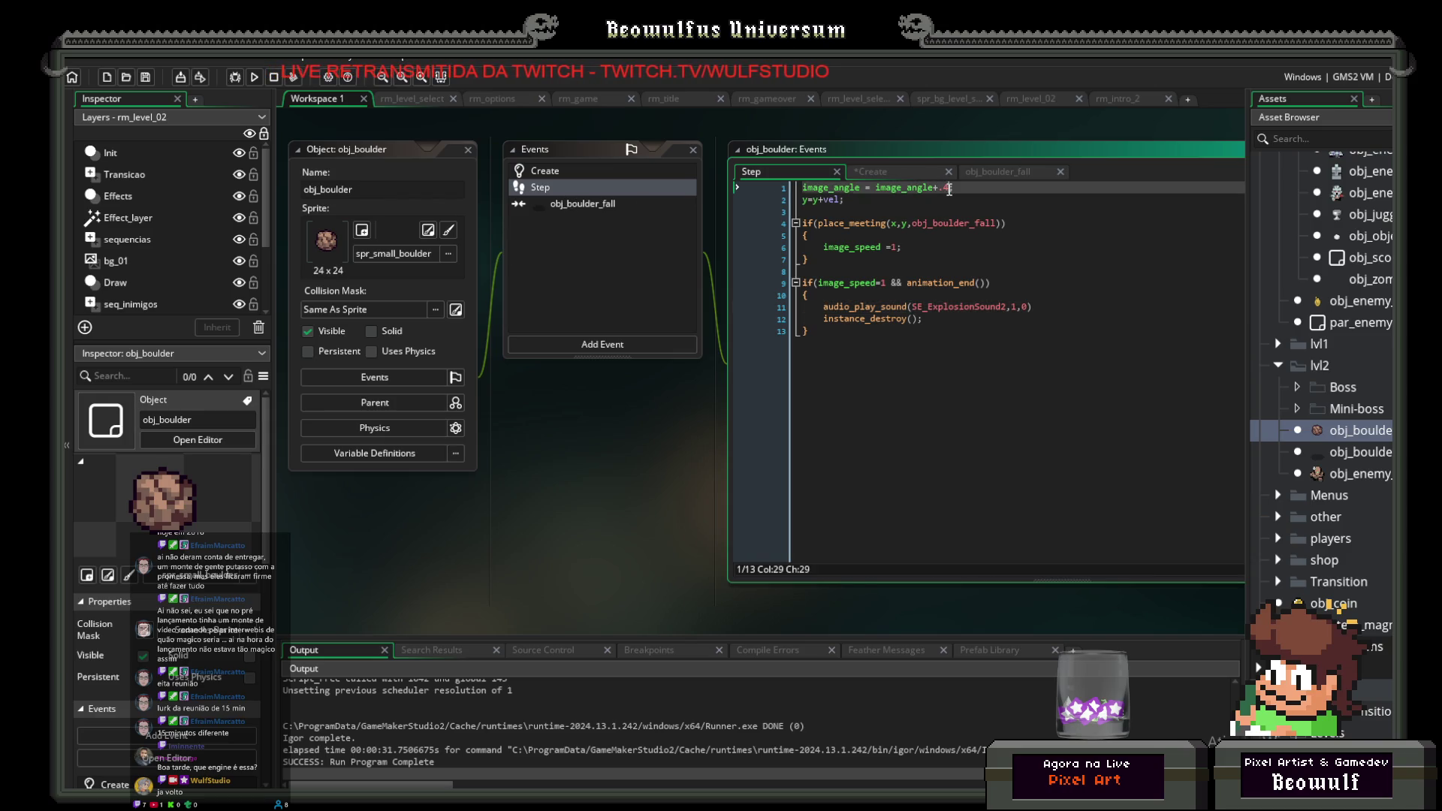
pyautogui.write('3')
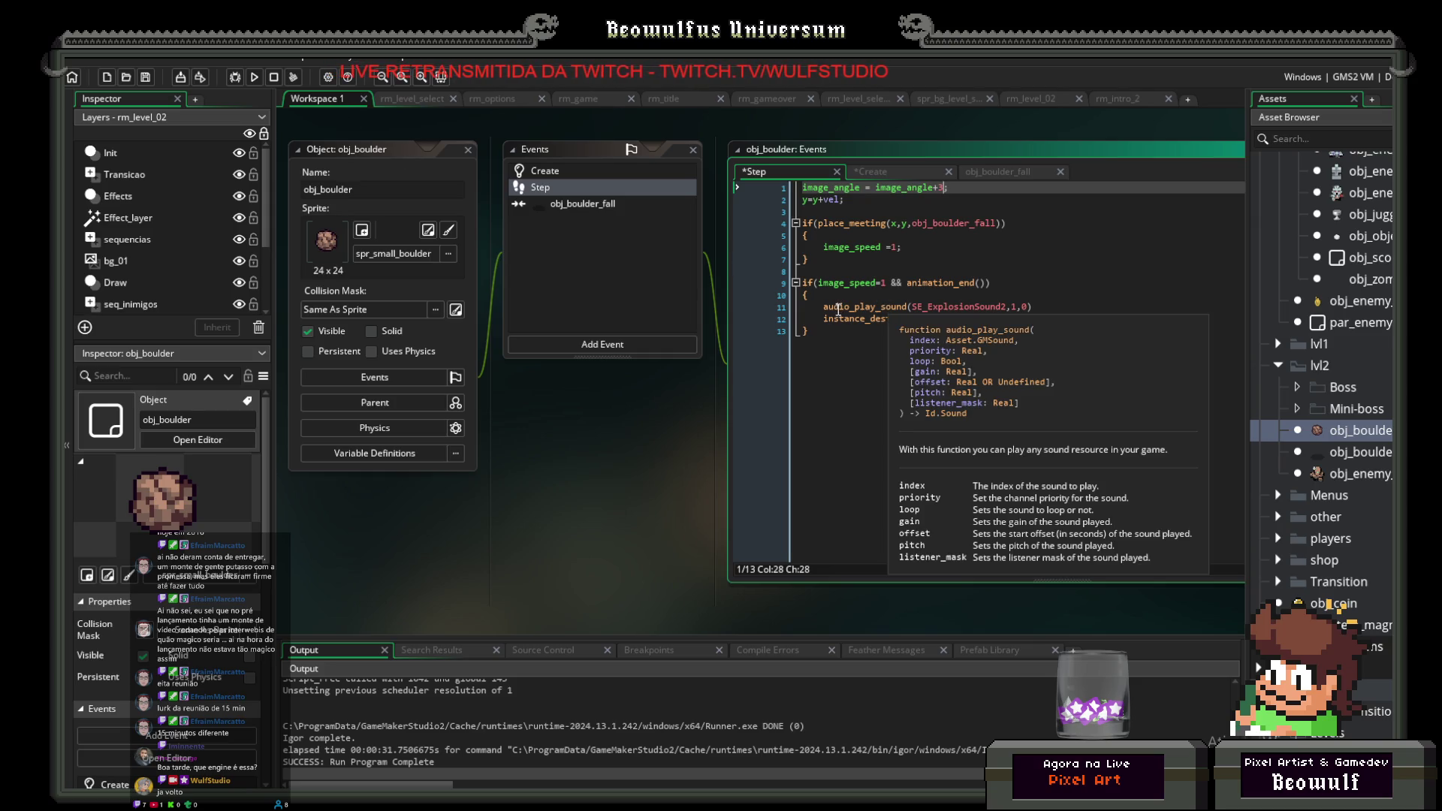
pyautogui.moveTo(837, 321)
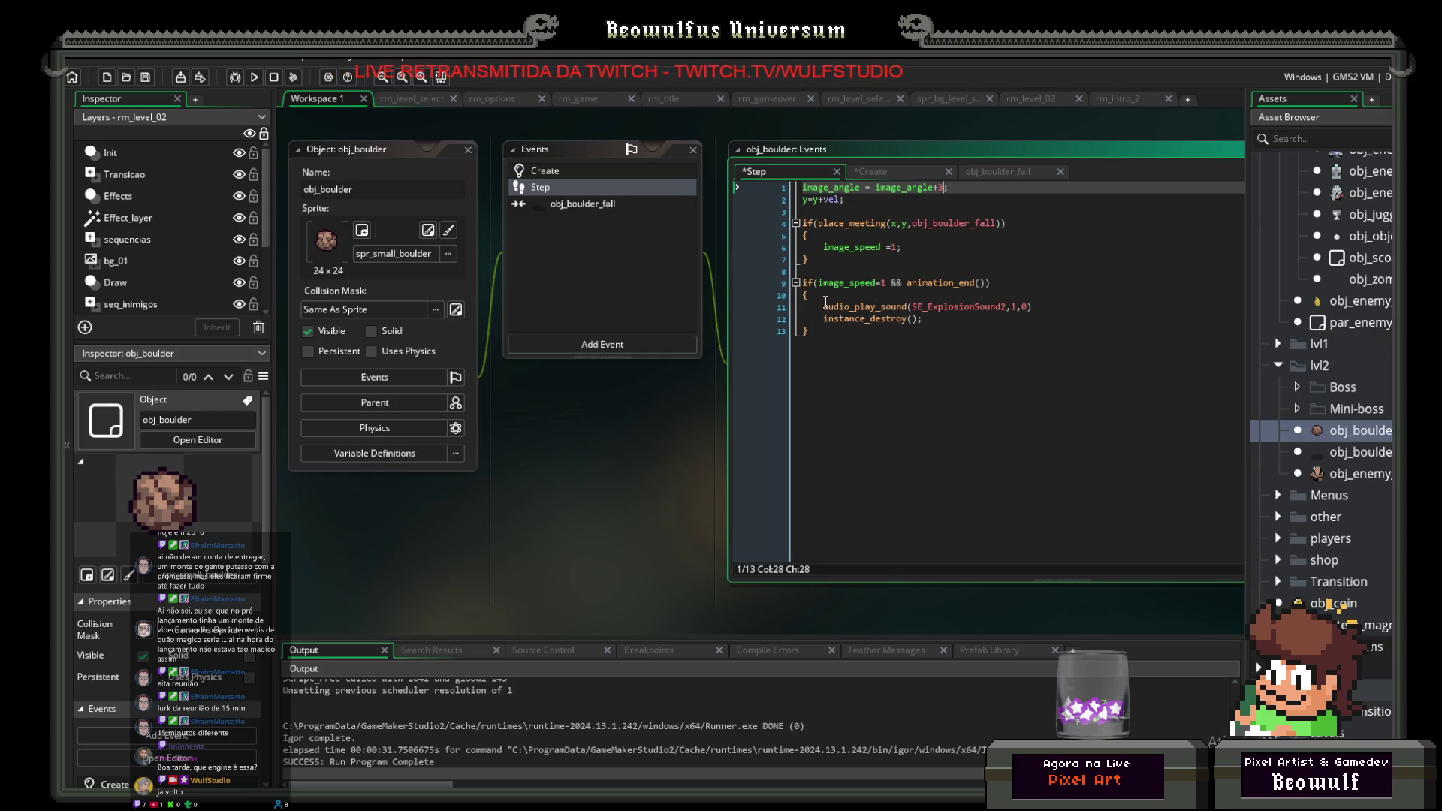
pyautogui.click(826, 302)
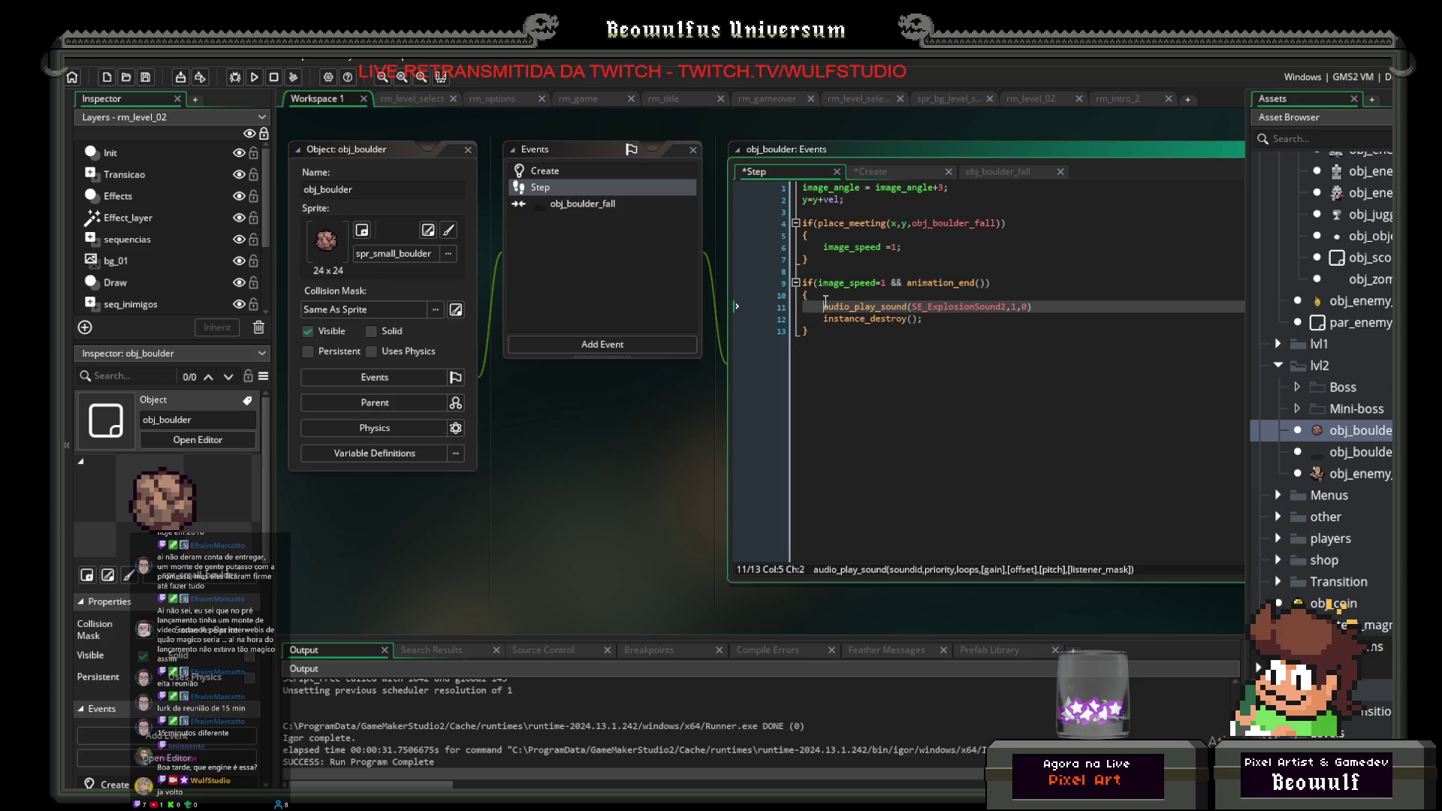
pyautogui.click(253, 78)
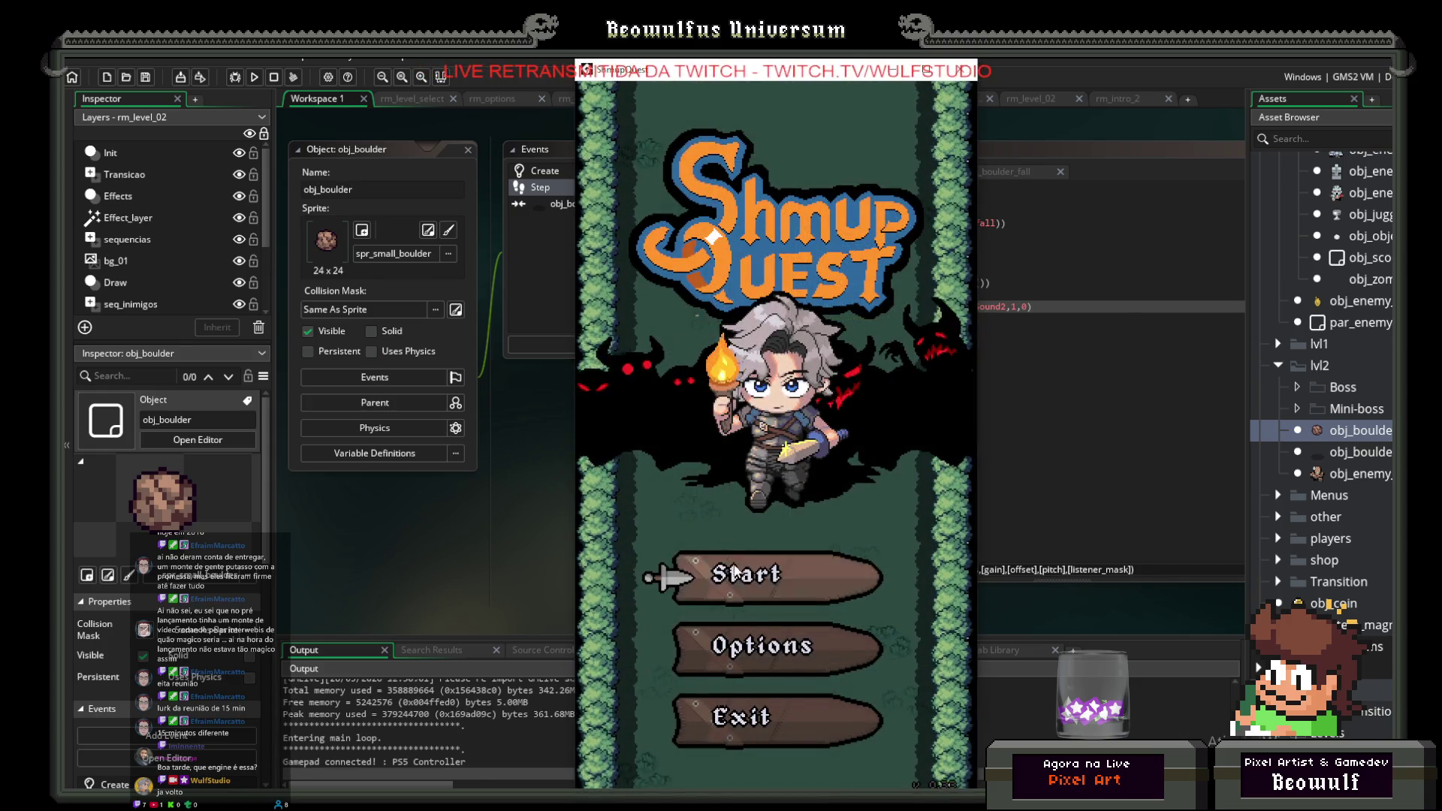
# Step: Start ShmupQuest, enter the falling-boulder level, move left briefly, then quit the test game
pyautogui.click(760, 545)
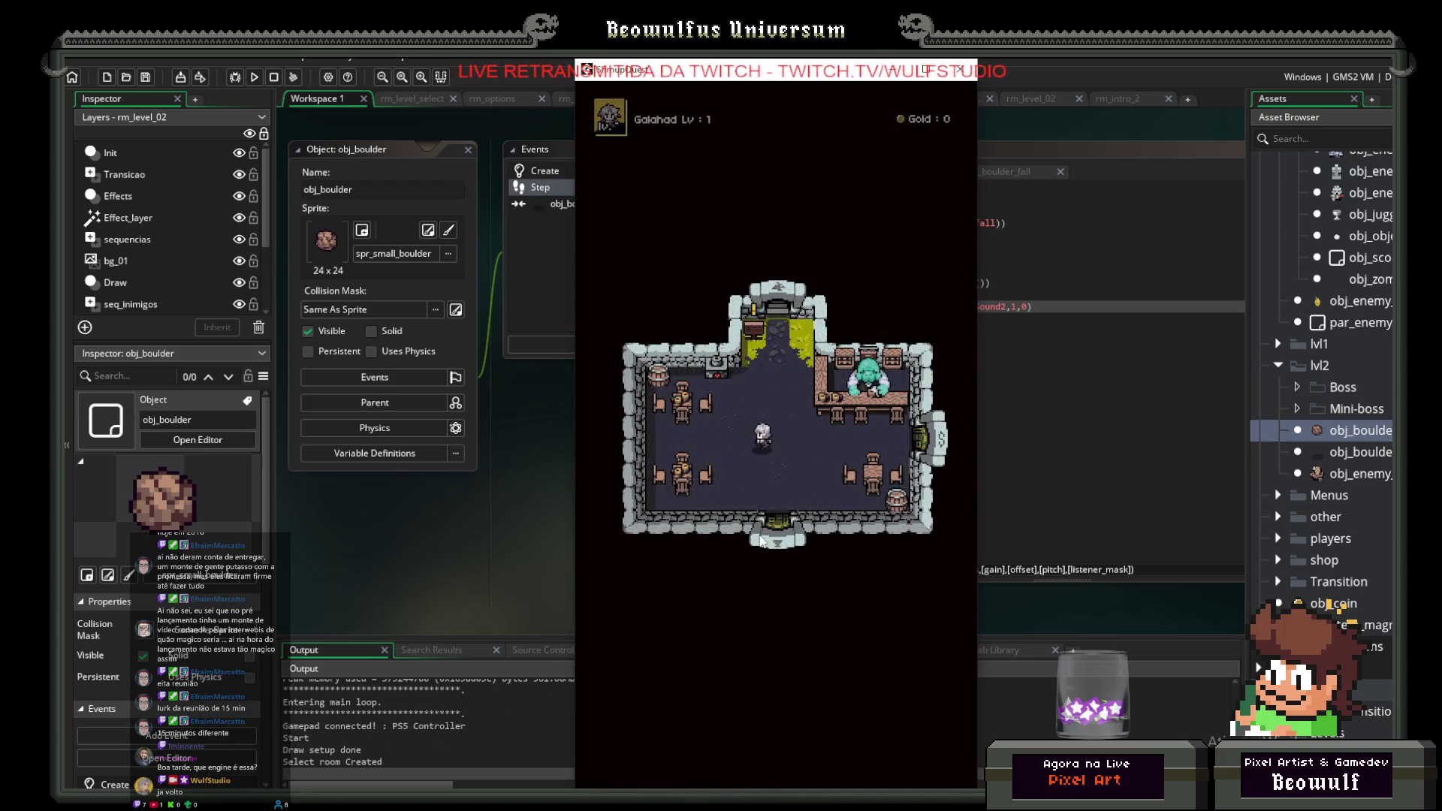
pyautogui.press('Up')
pyautogui.click(850, 625)
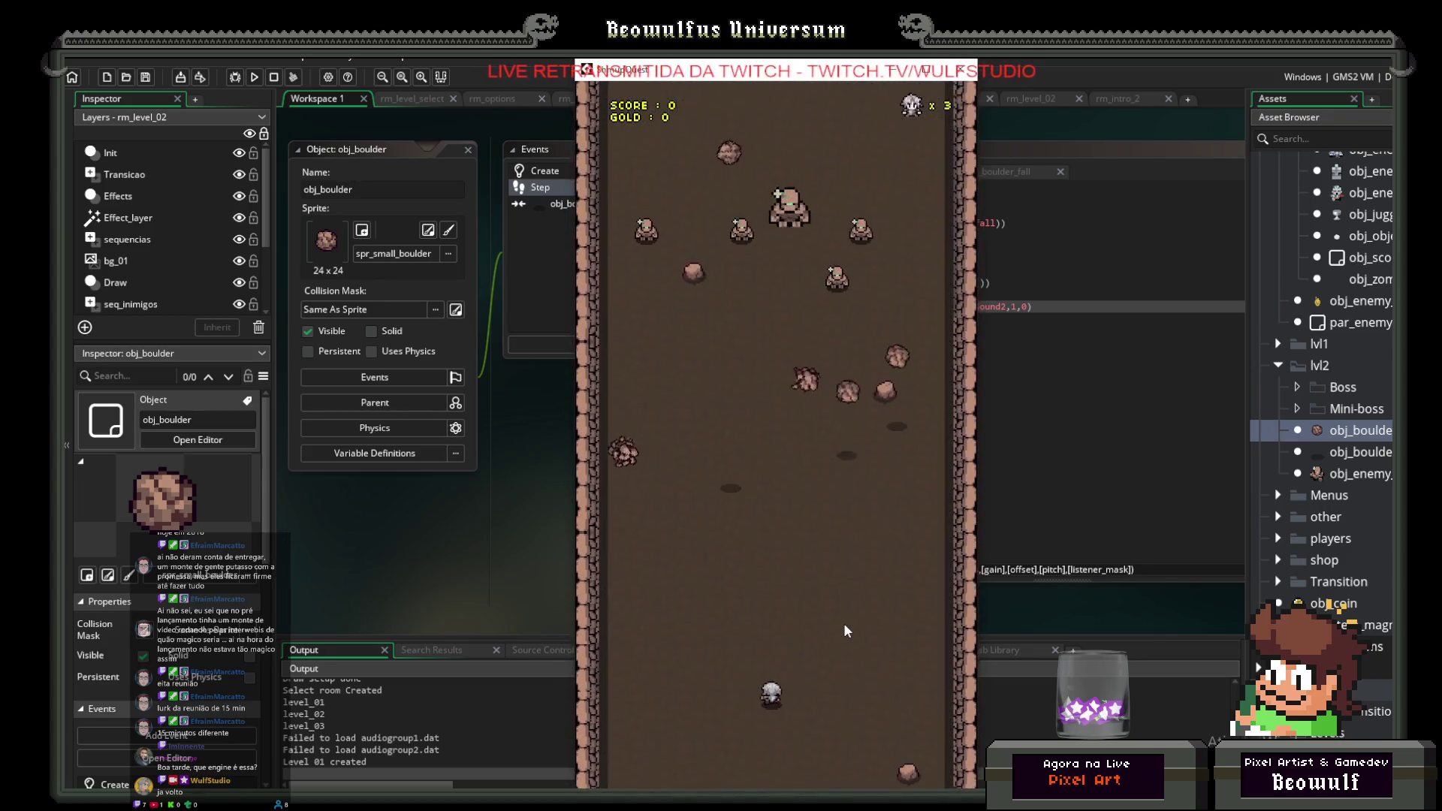
pyautogui.press('Left')
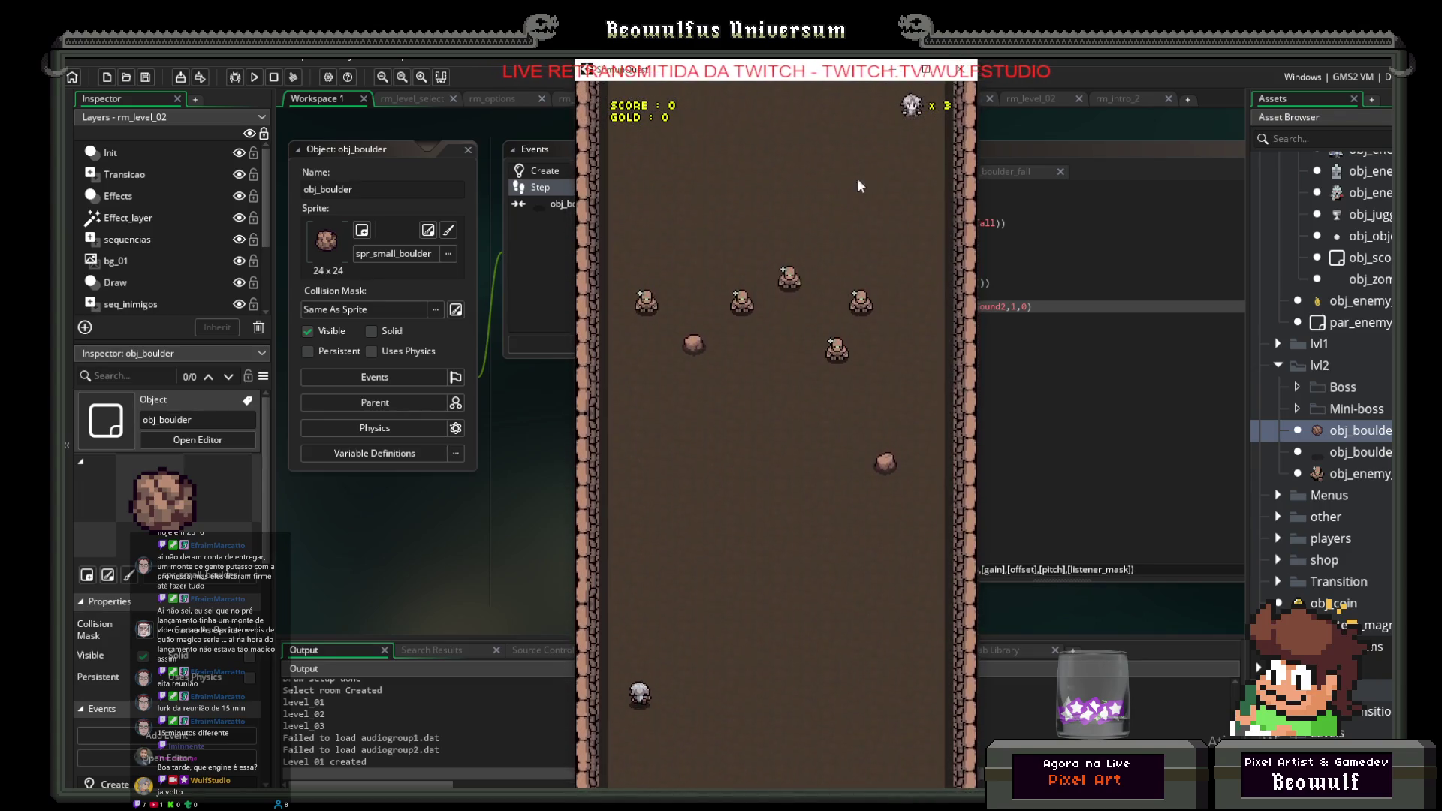
pyautogui.press('Escape')
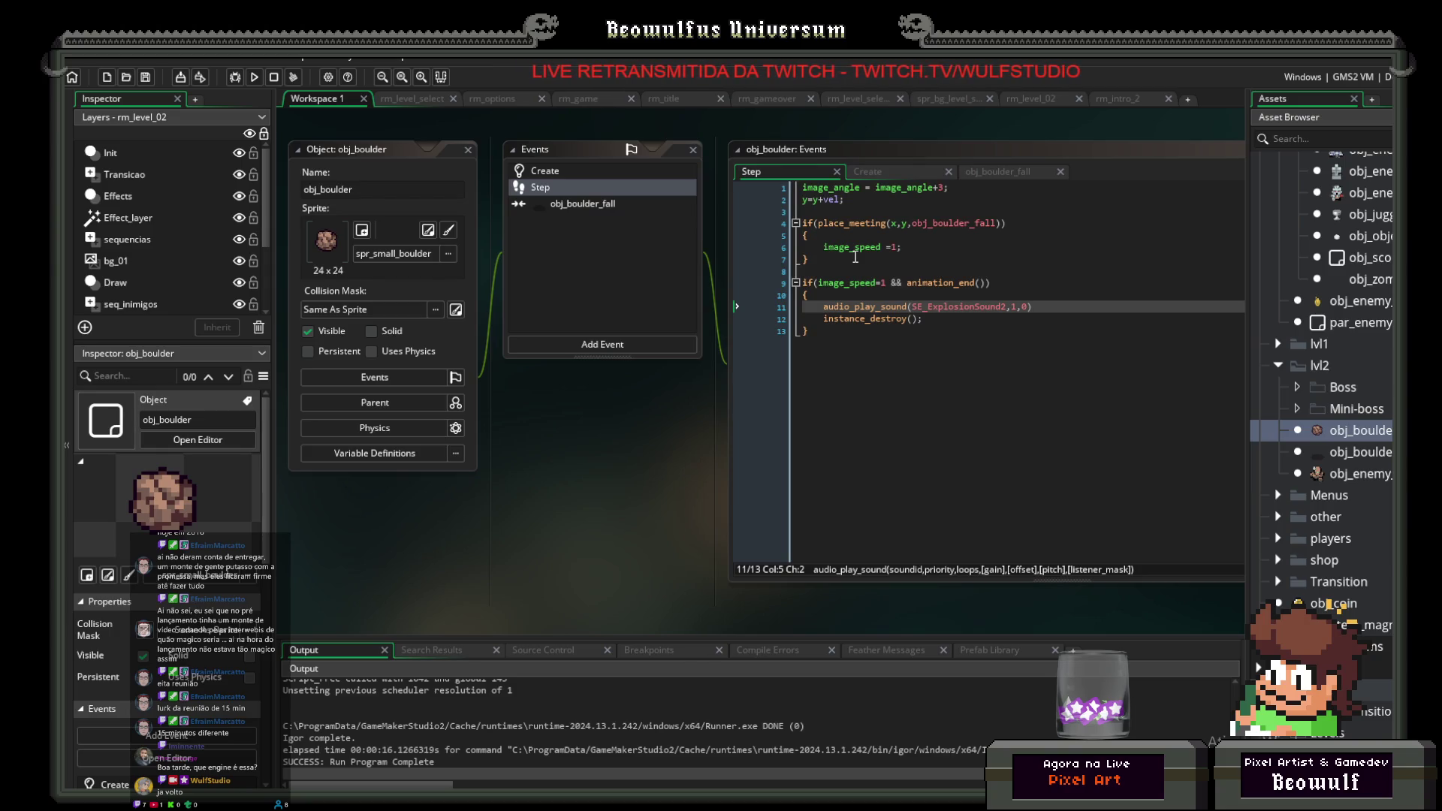
# Step: Collapse the Sounds and Game_Over folders and expand the loja_porqui sprite folder
pyautogui.scroll(-20, 1345, 403)
pyautogui.scroll(-10, 1348, 457)
pyautogui.scroll(-4, 1341, 436)
pyautogui.scroll(-5, 1343, 456)
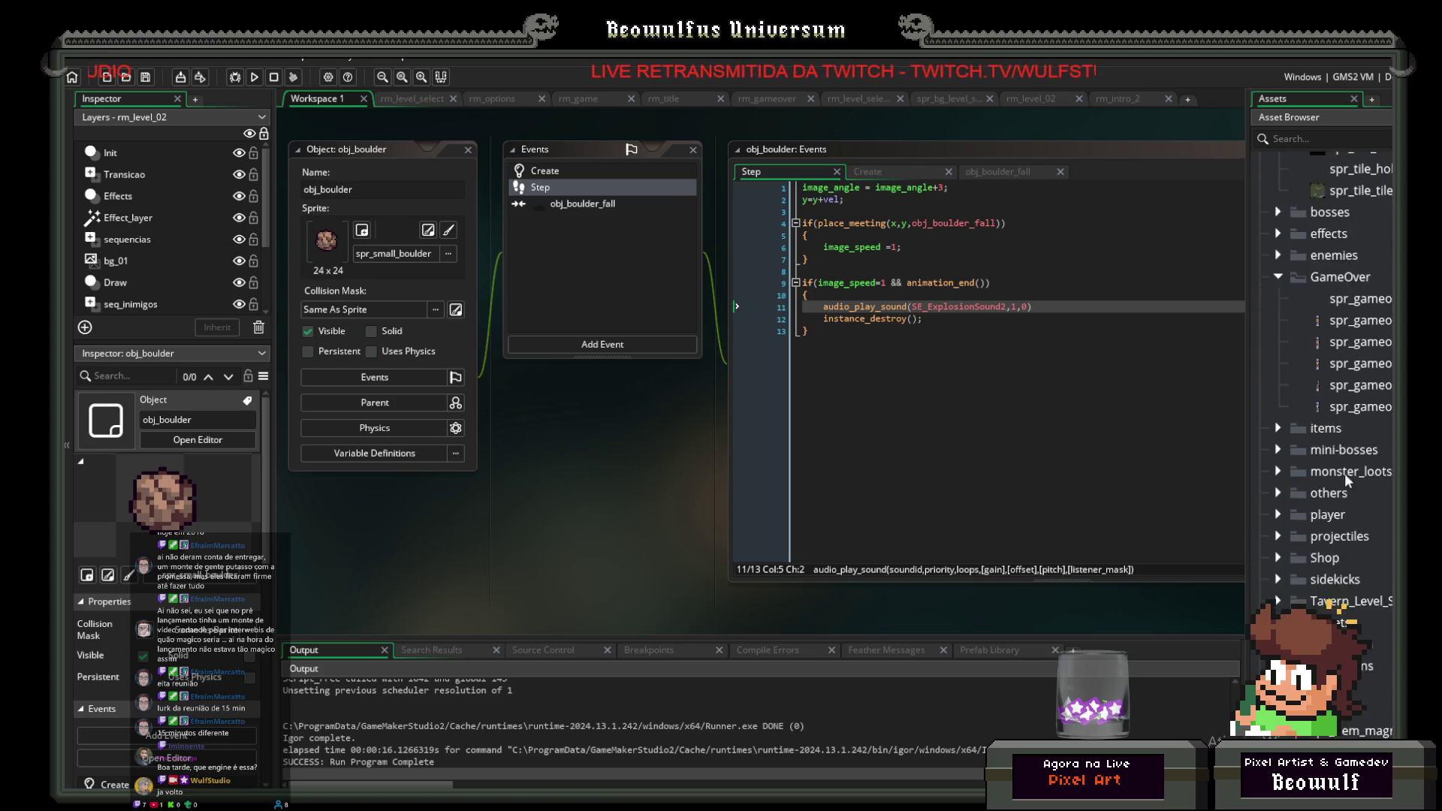
pyautogui.scroll(6, 1341, 482)
pyautogui.scroll(15, 1361, 535)
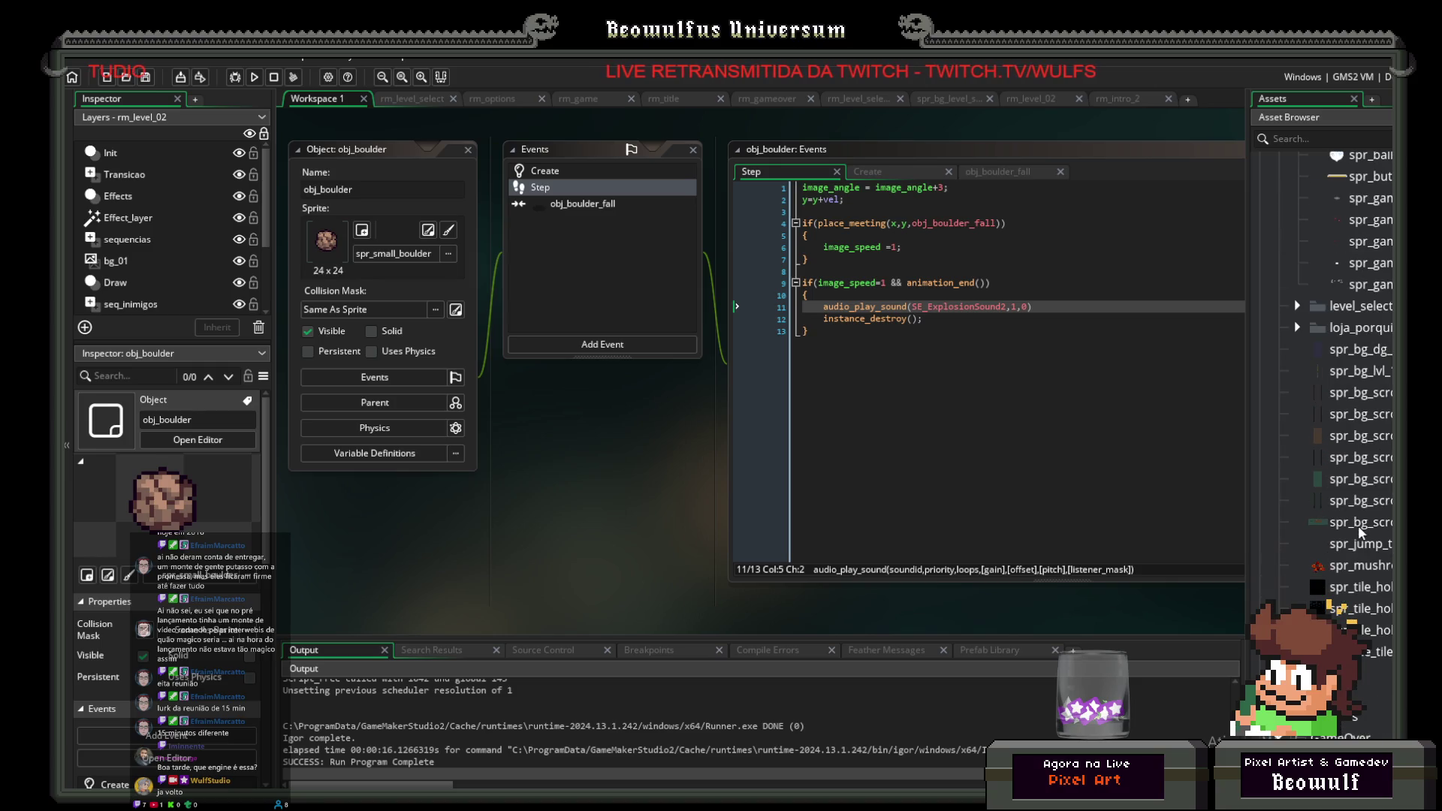
pyautogui.scroll(20, 1355, 517)
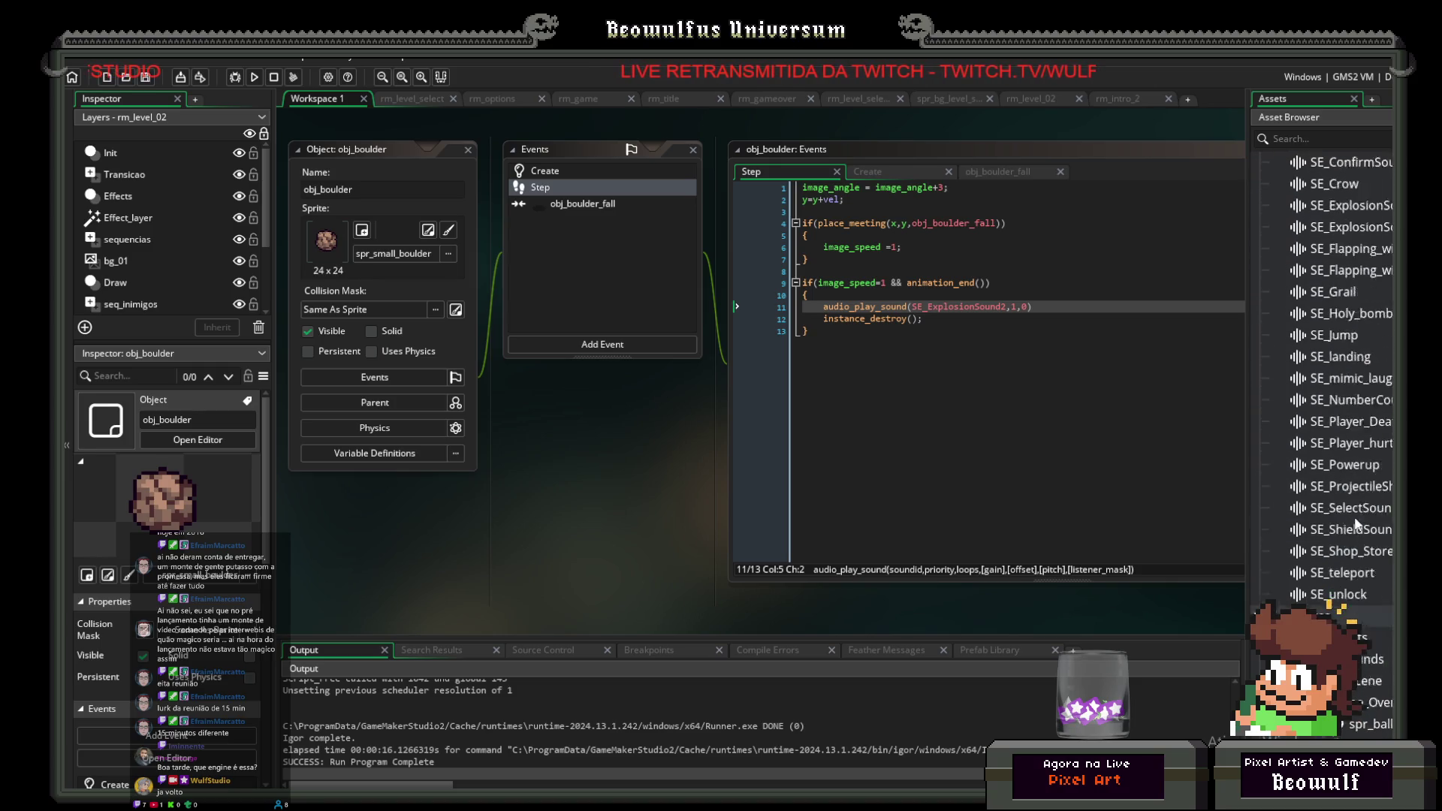
pyautogui.scroll(10, 1350, 511)
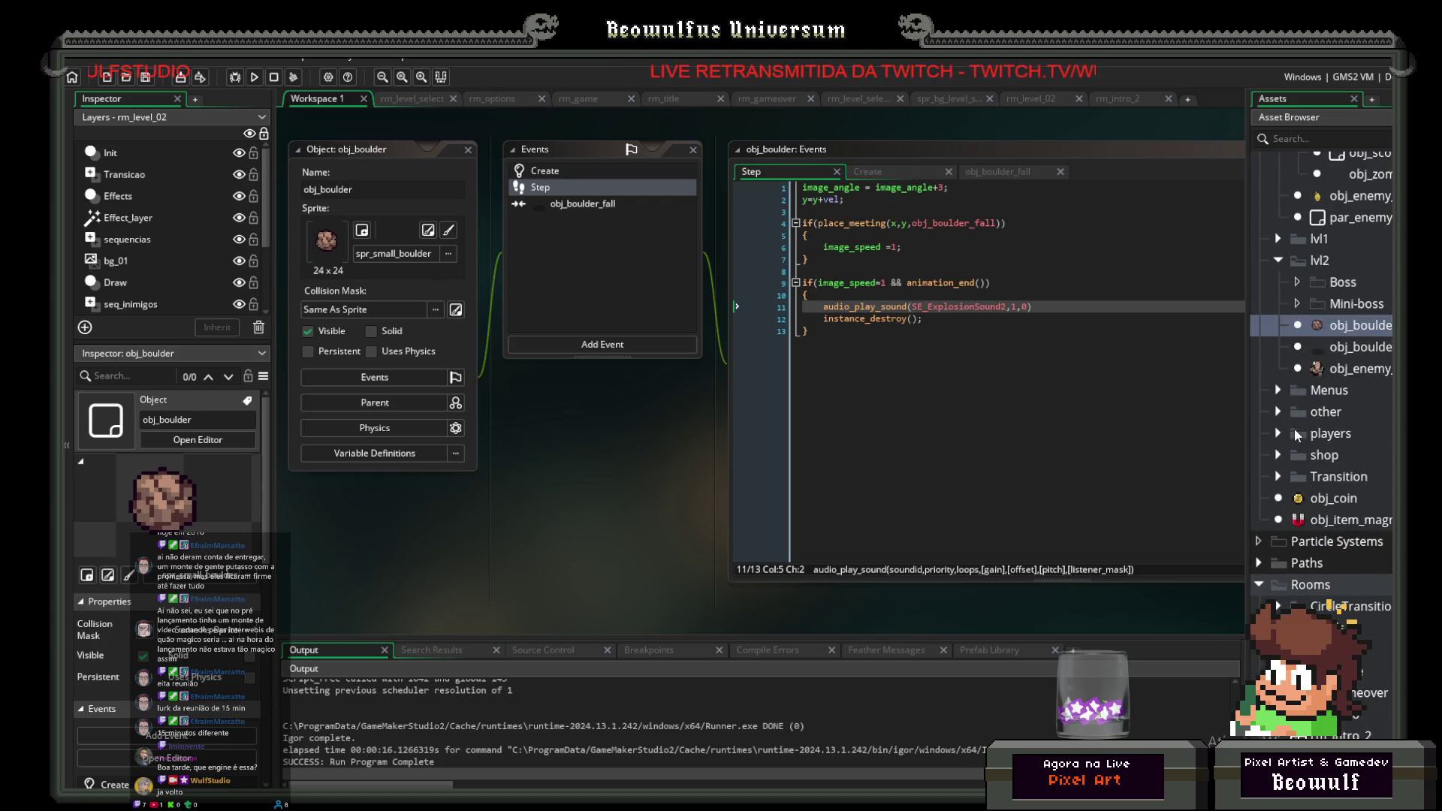
pyautogui.scroll(-10, 1293, 467)
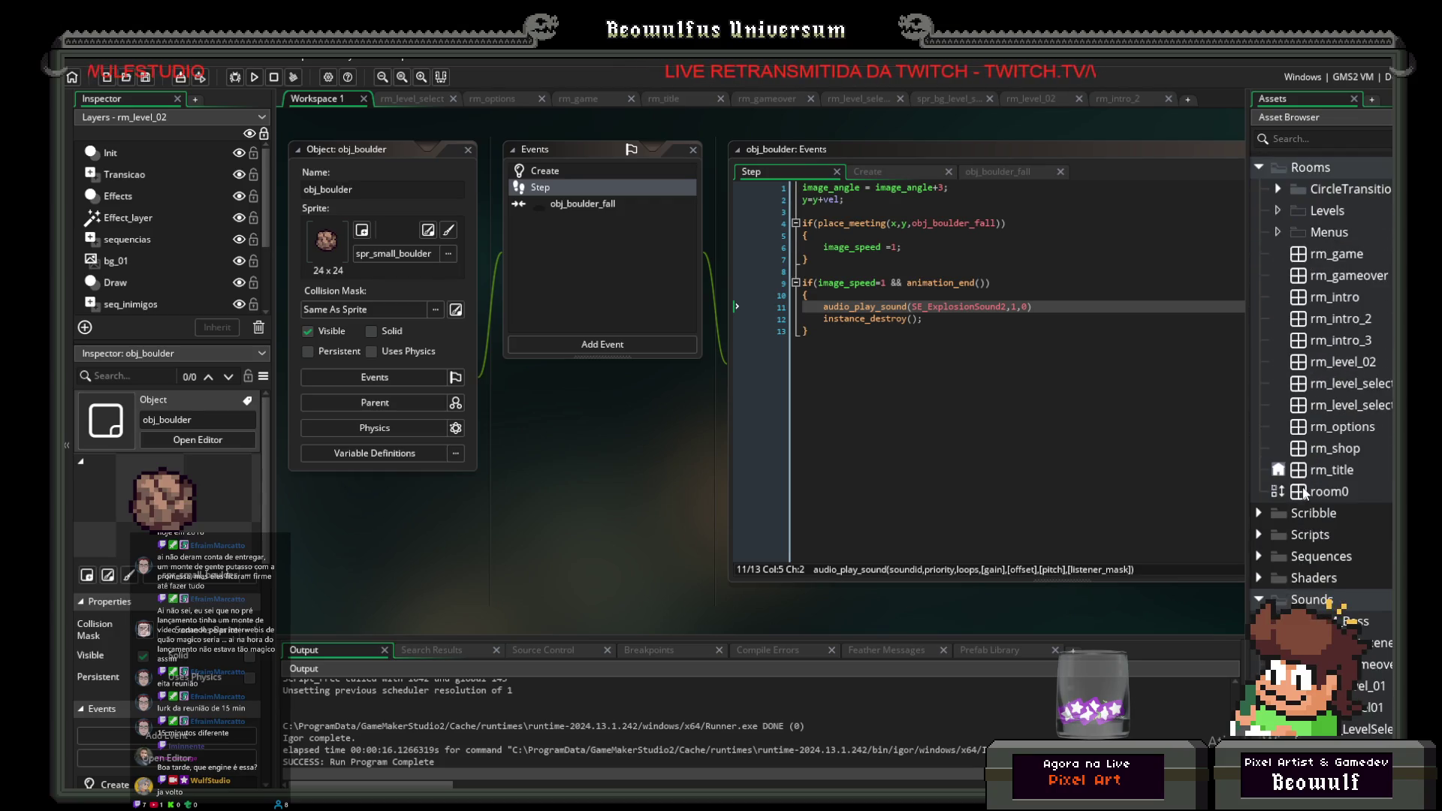
pyautogui.scroll(-5, 1302, 487)
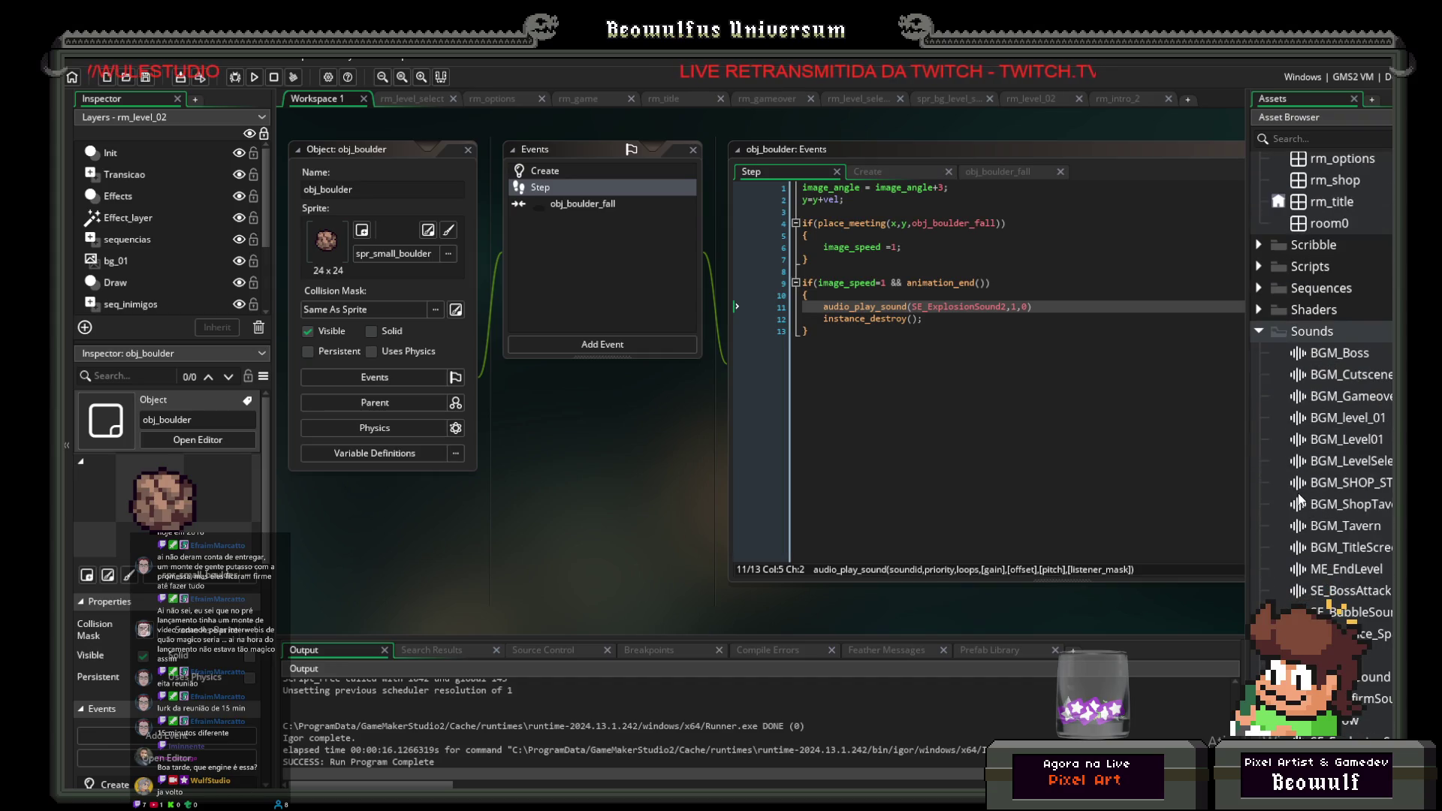
pyautogui.scroll(-6, 1301, 501)
pyautogui.scroll(6, 1288, 429)
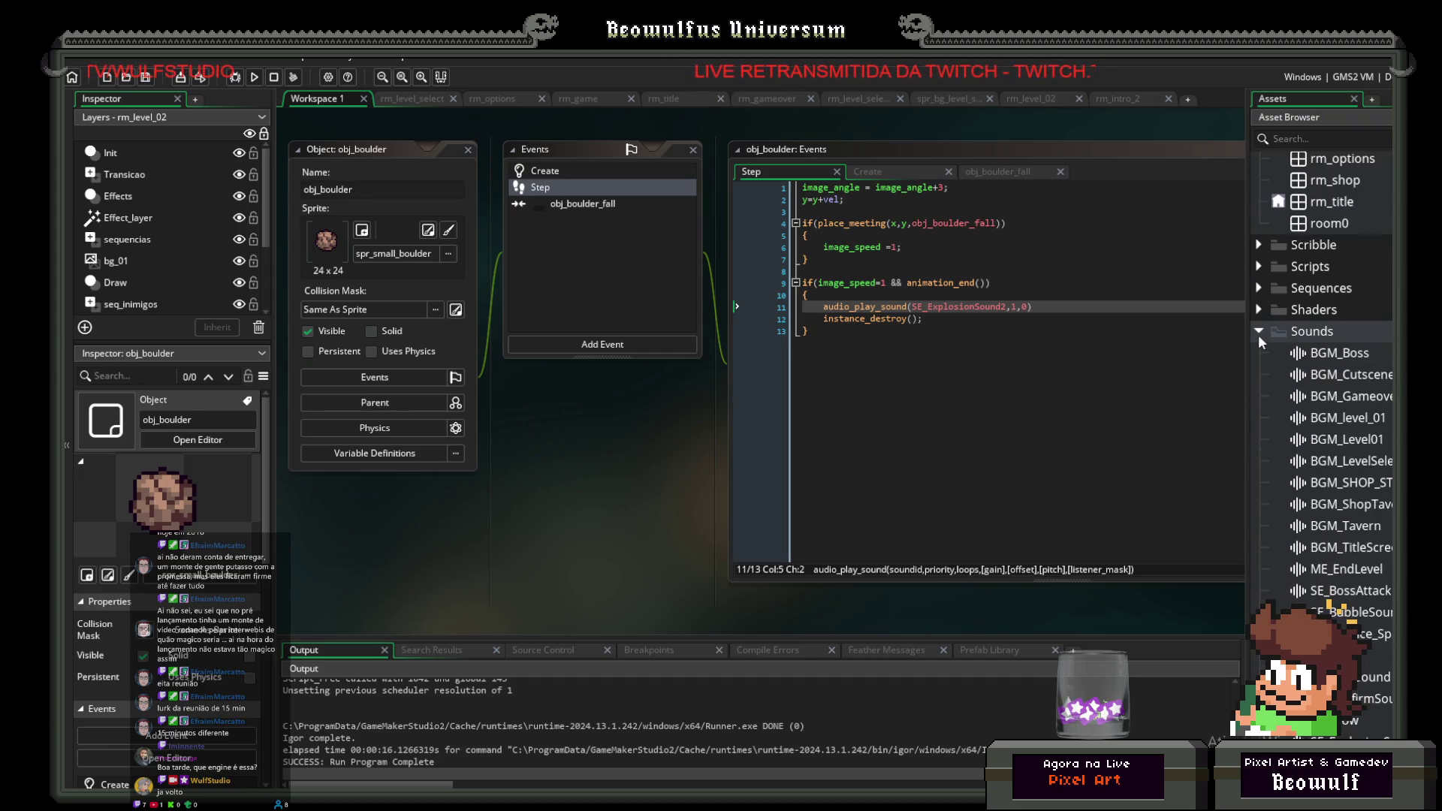
pyautogui.click(1260, 333)
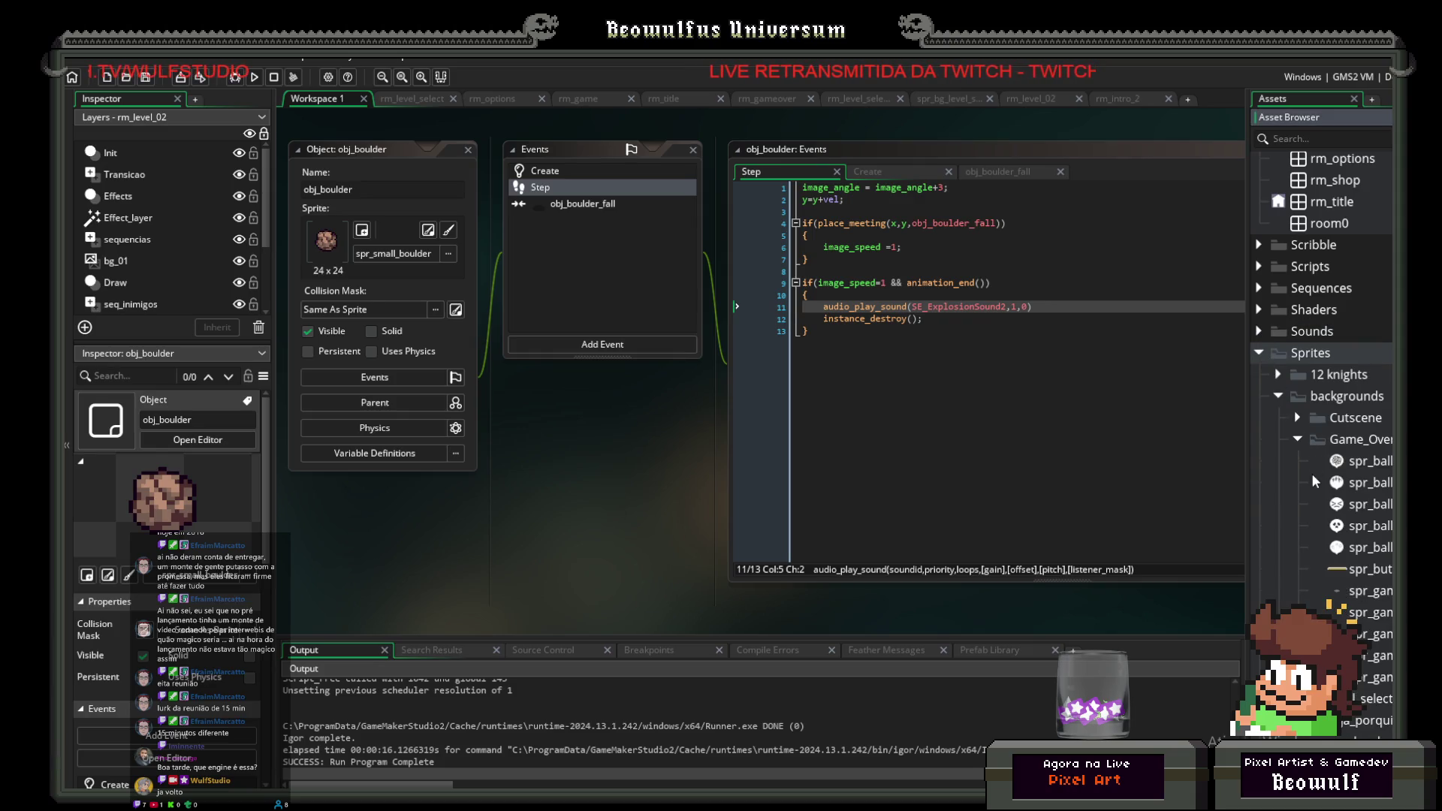
pyautogui.click(1299, 440)
pyautogui.click(1298, 484)
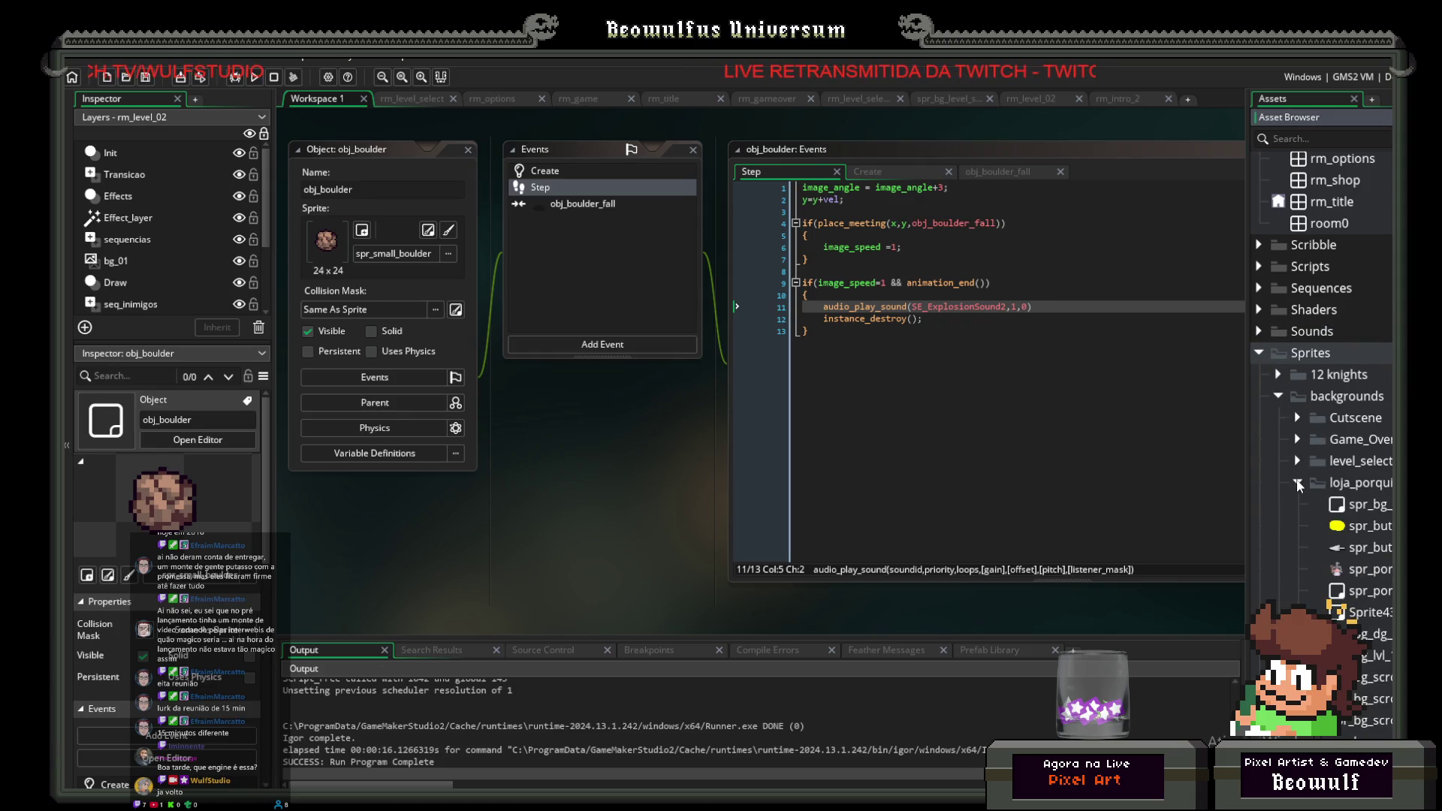
# Step: Expand the projectiles folder and open spr_small_boulder in the sprite editor
pyautogui.scroll(-3, 1293, 502)
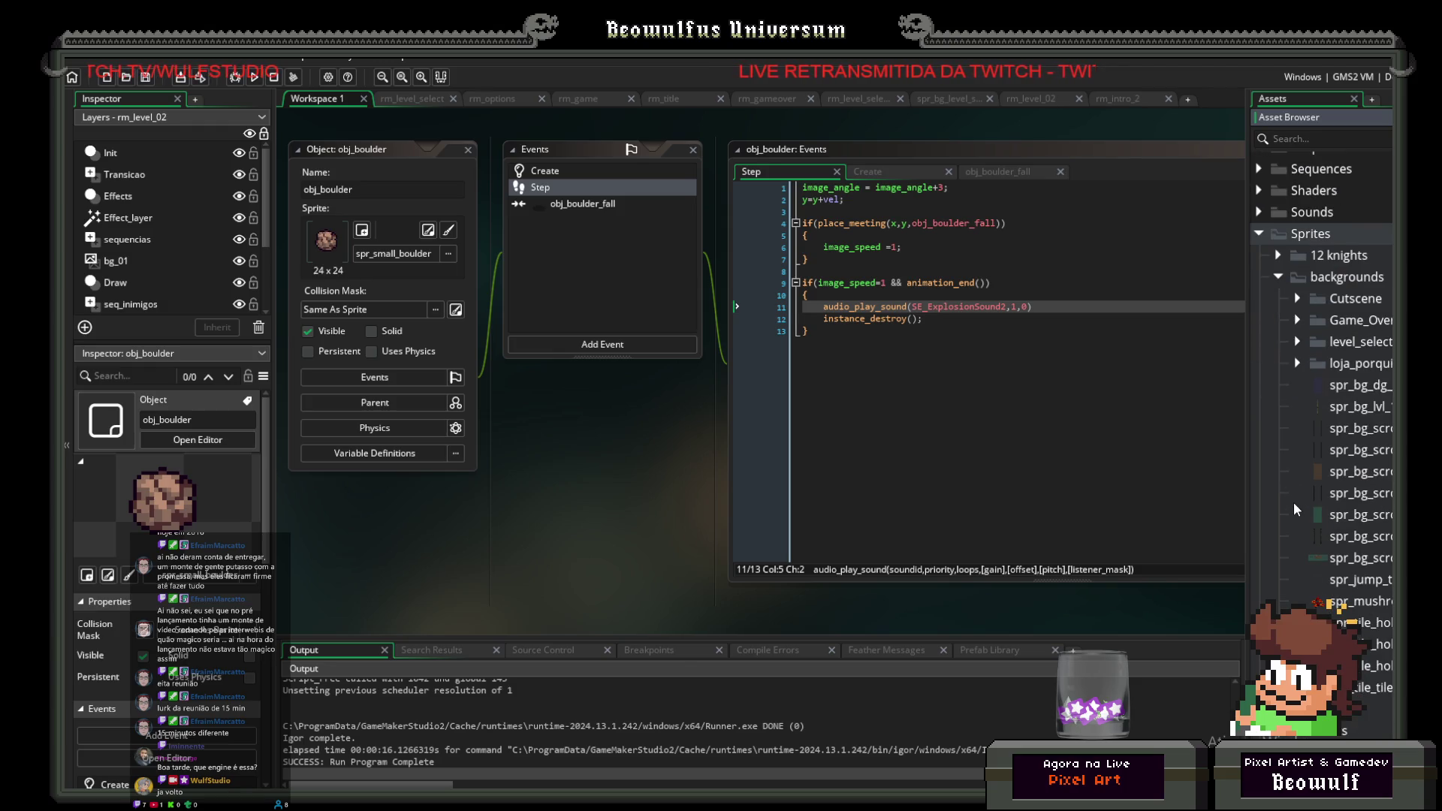
pyautogui.scroll(-2, 1294, 503)
pyautogui.scroll(2, 1297, 522)
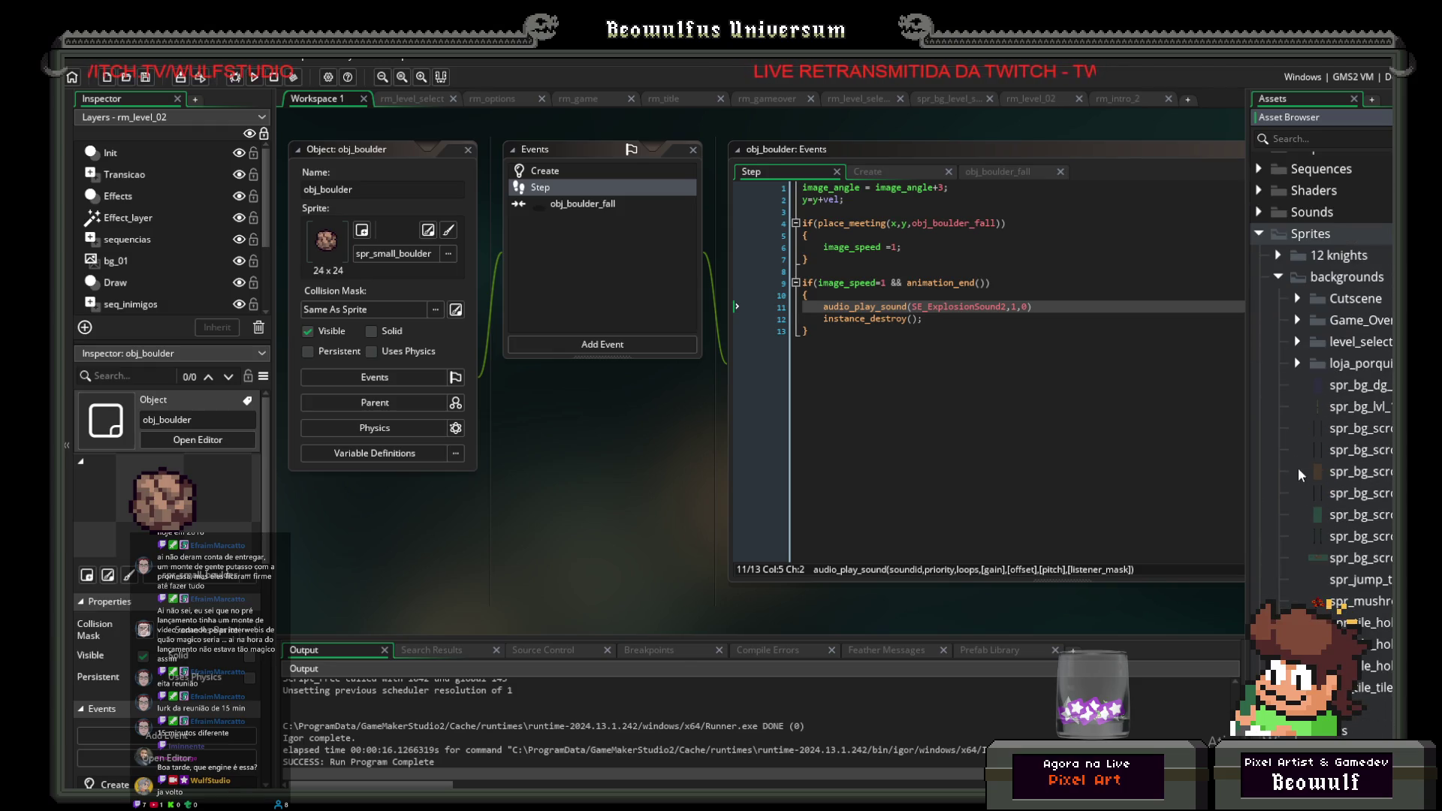
pyautogui.scroll(-11, 1301, 408)
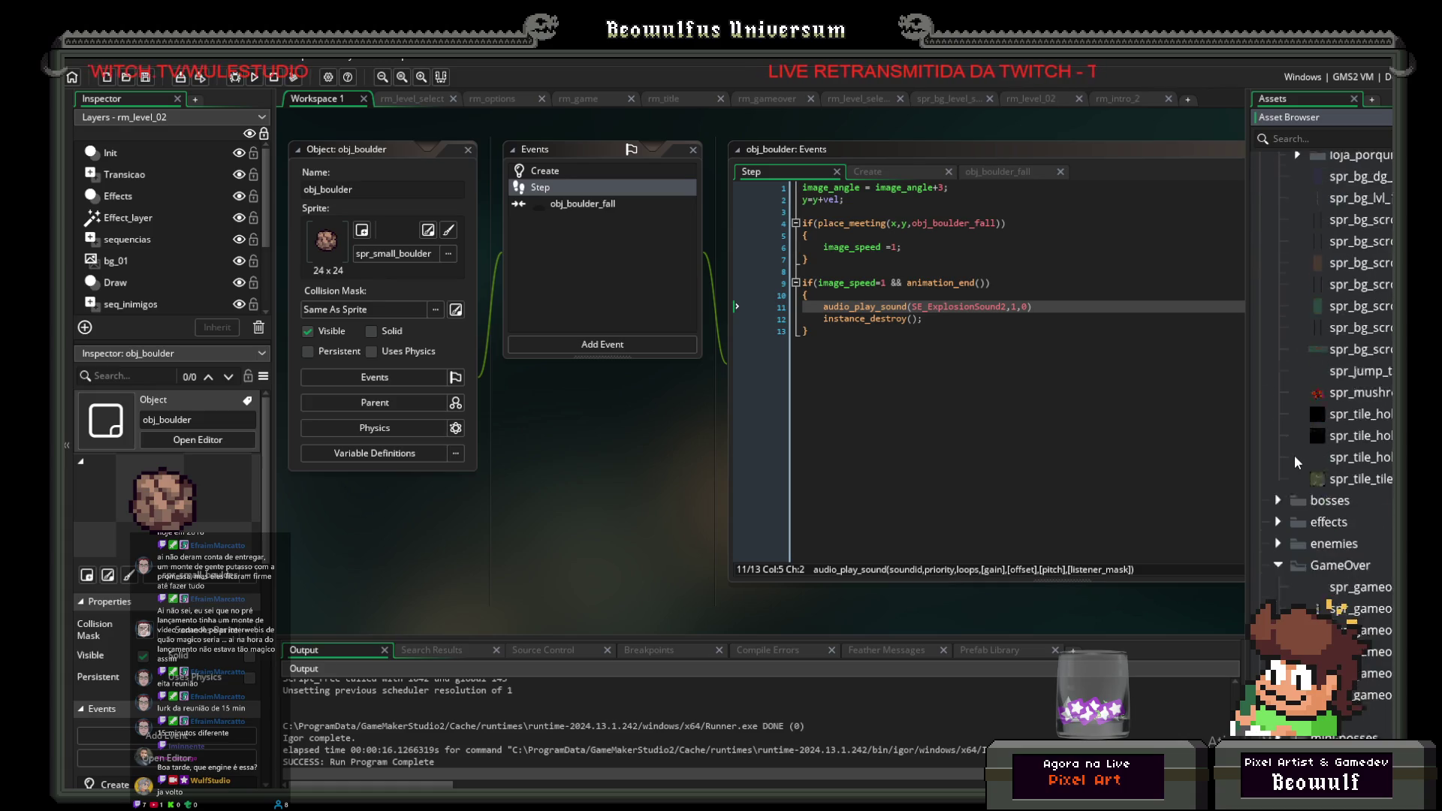
pyautogui.scroll(-2, 1293, 483)
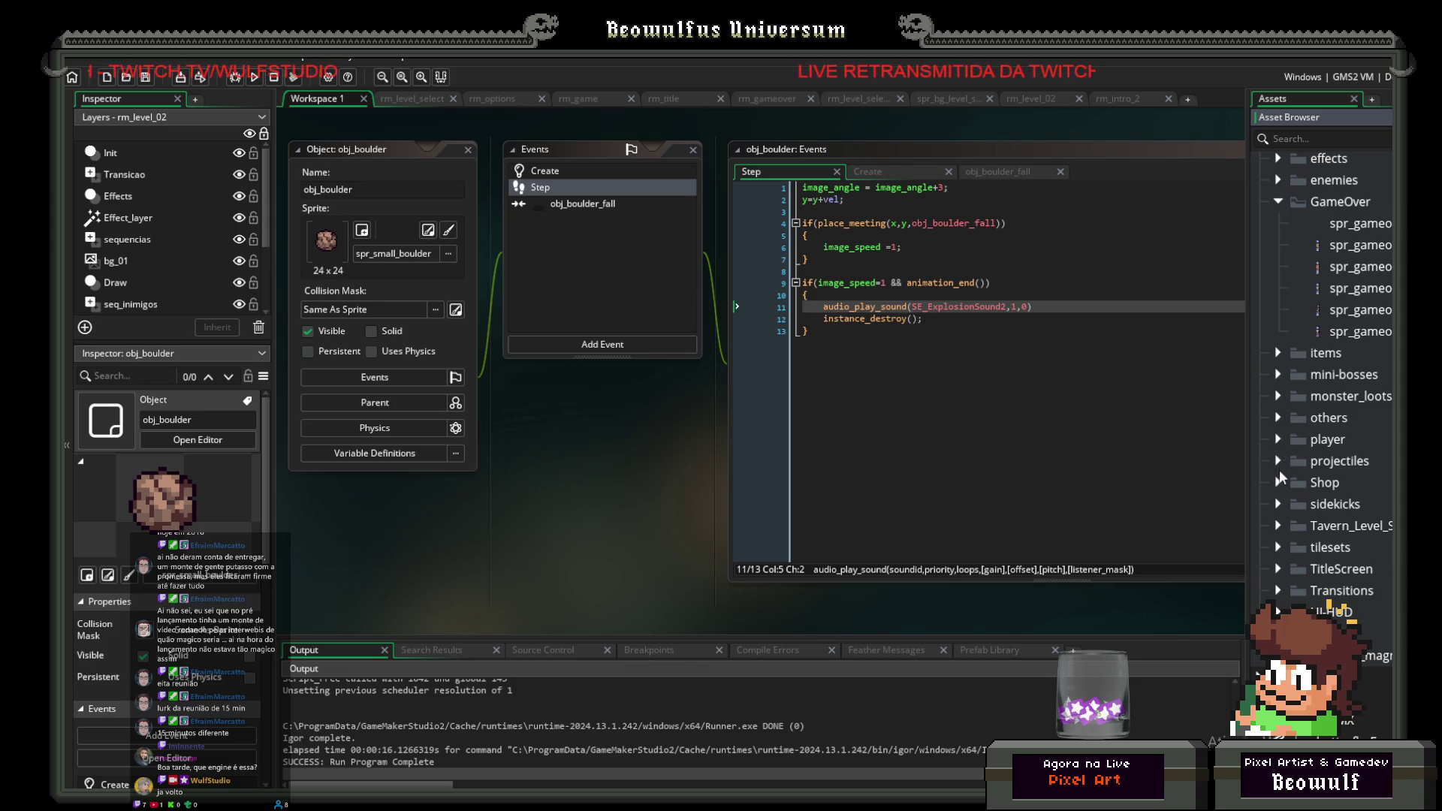
pyautogui.click(1279, 462)
pyautogui.doubleClick(1364, 677)
pyautogui.click(954, 484)
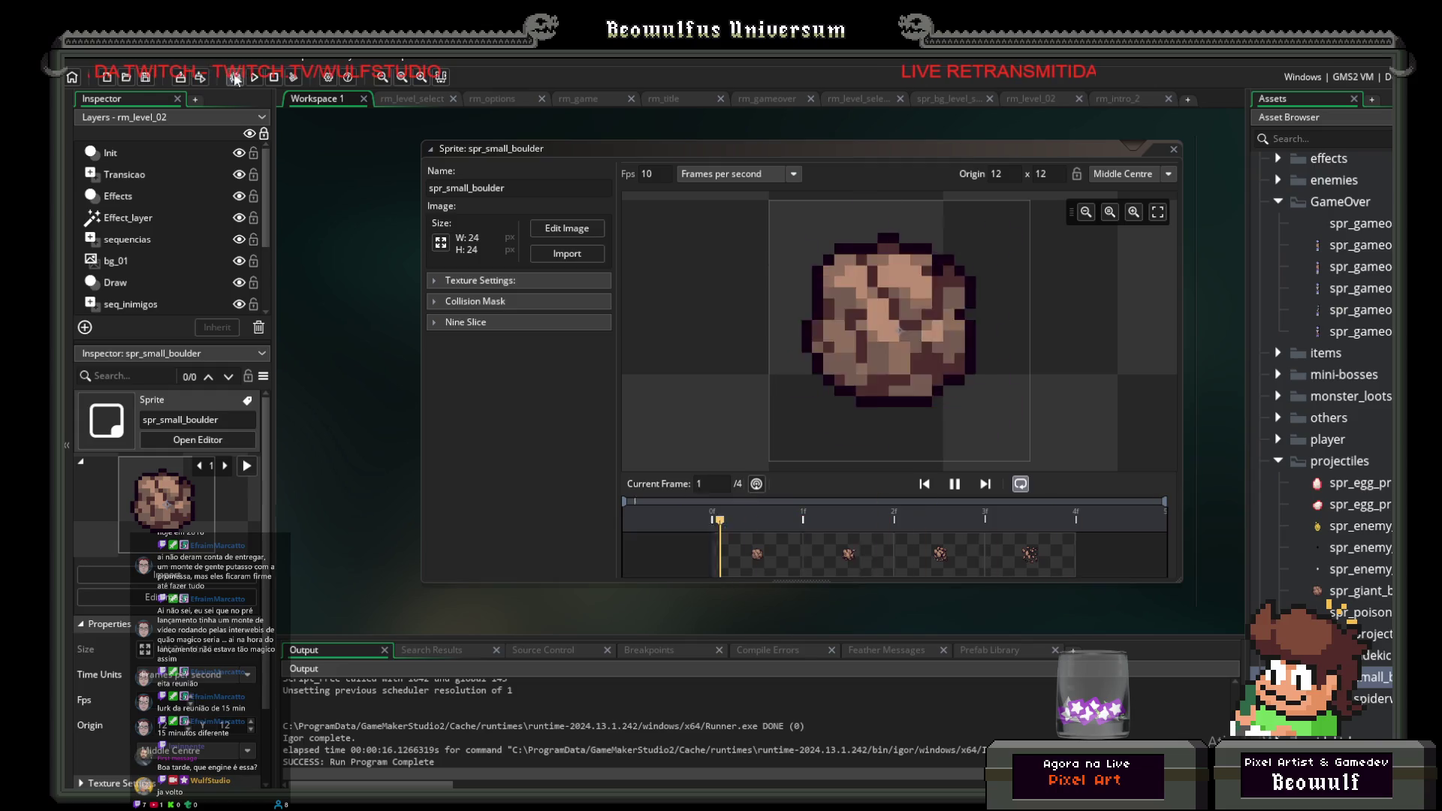
# Step: Build and launch ShmupQuest with F5, then start a new game from the title screen
pyautogui.press('F5')
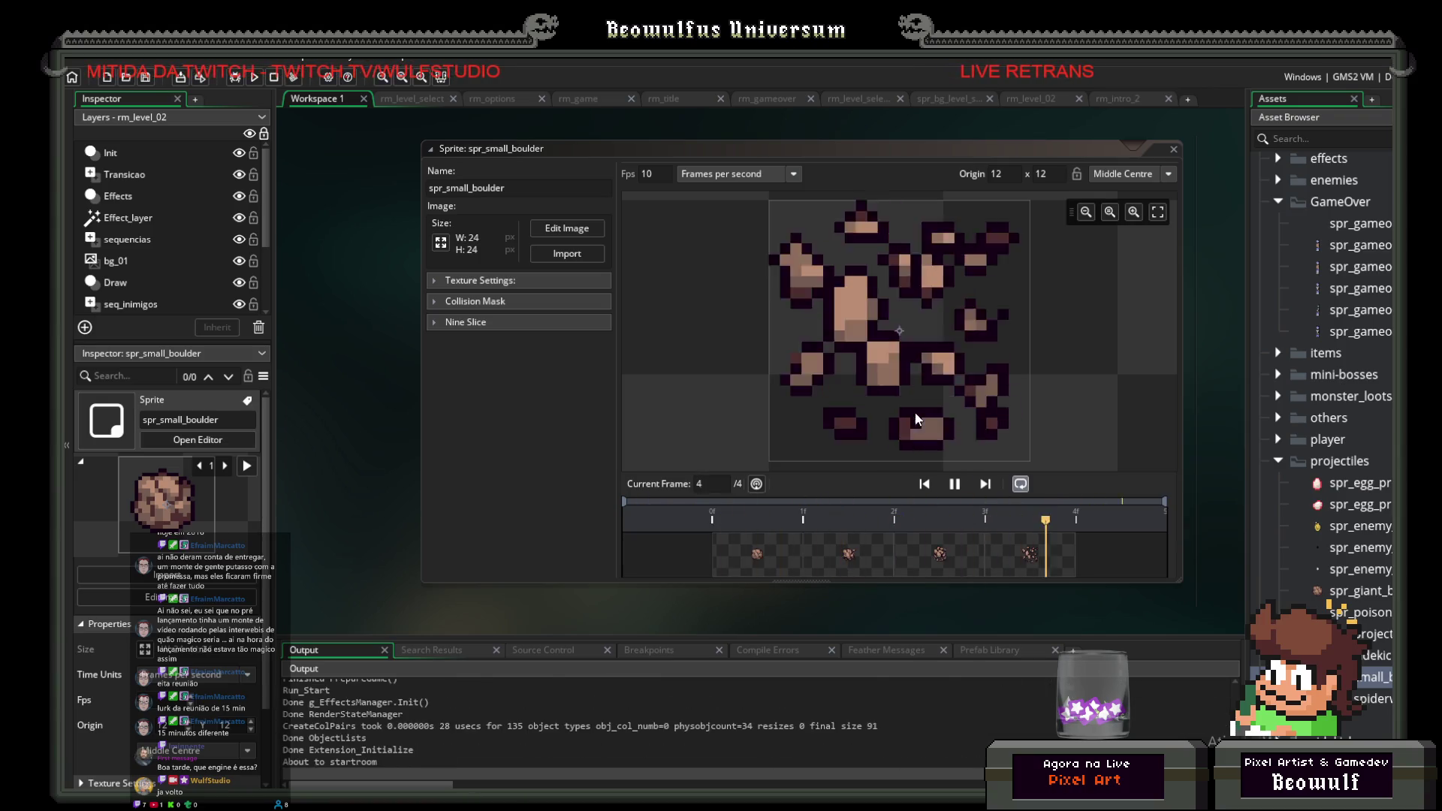
pyautogui.click(812, 565)
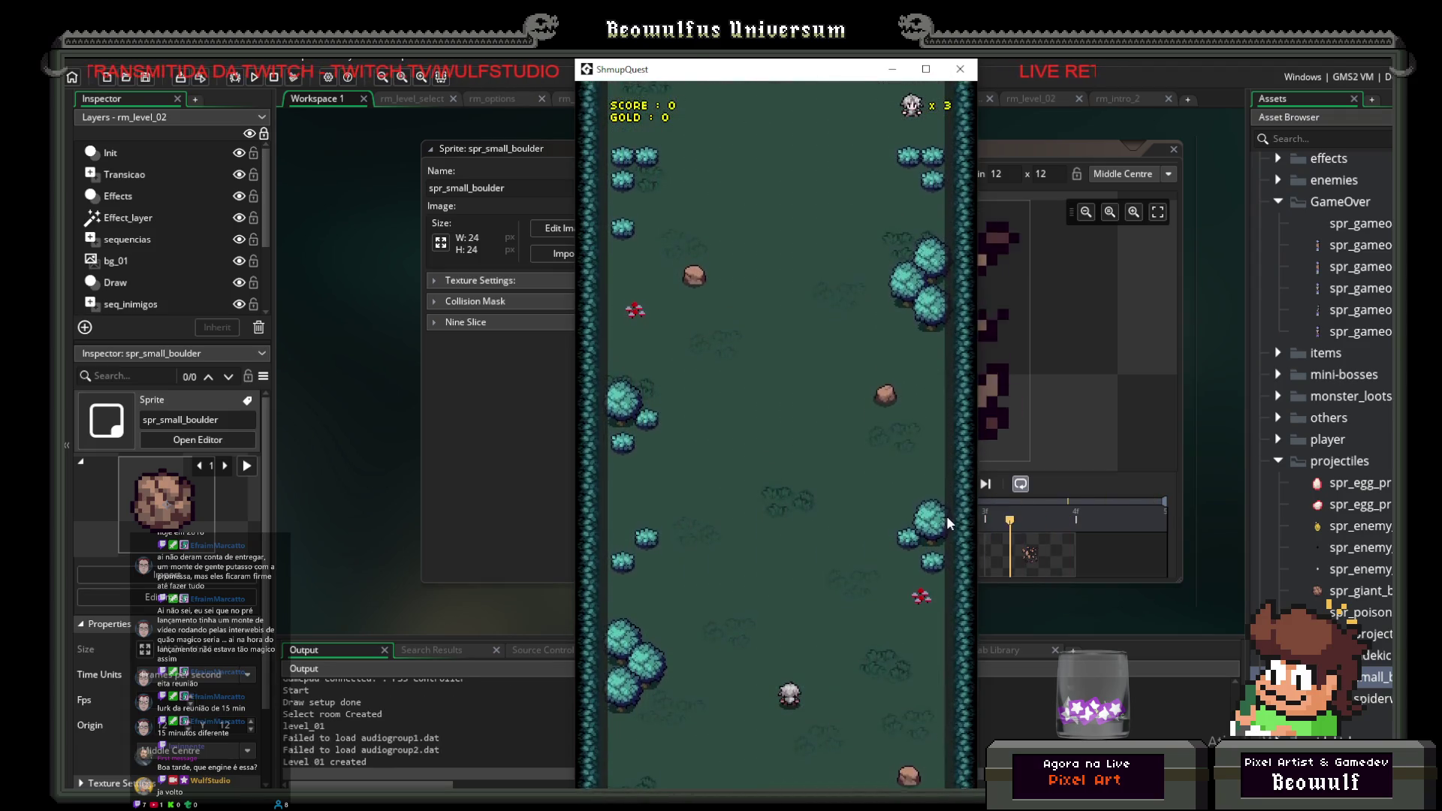
# Step: Relaunch the game, walk the hero through the top door into a level, then close it
pyautogui.press('F5')
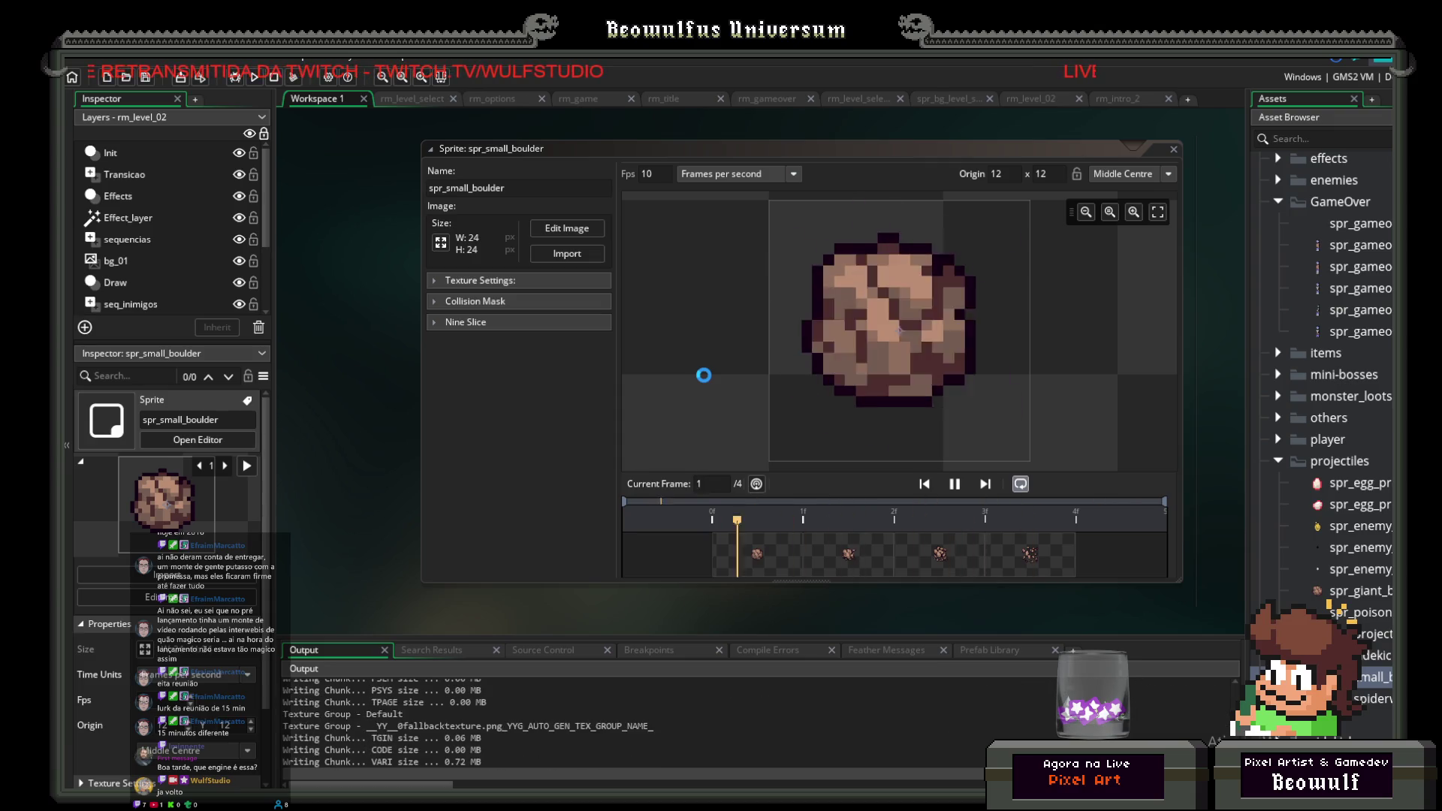
pyautogui.press('Return')
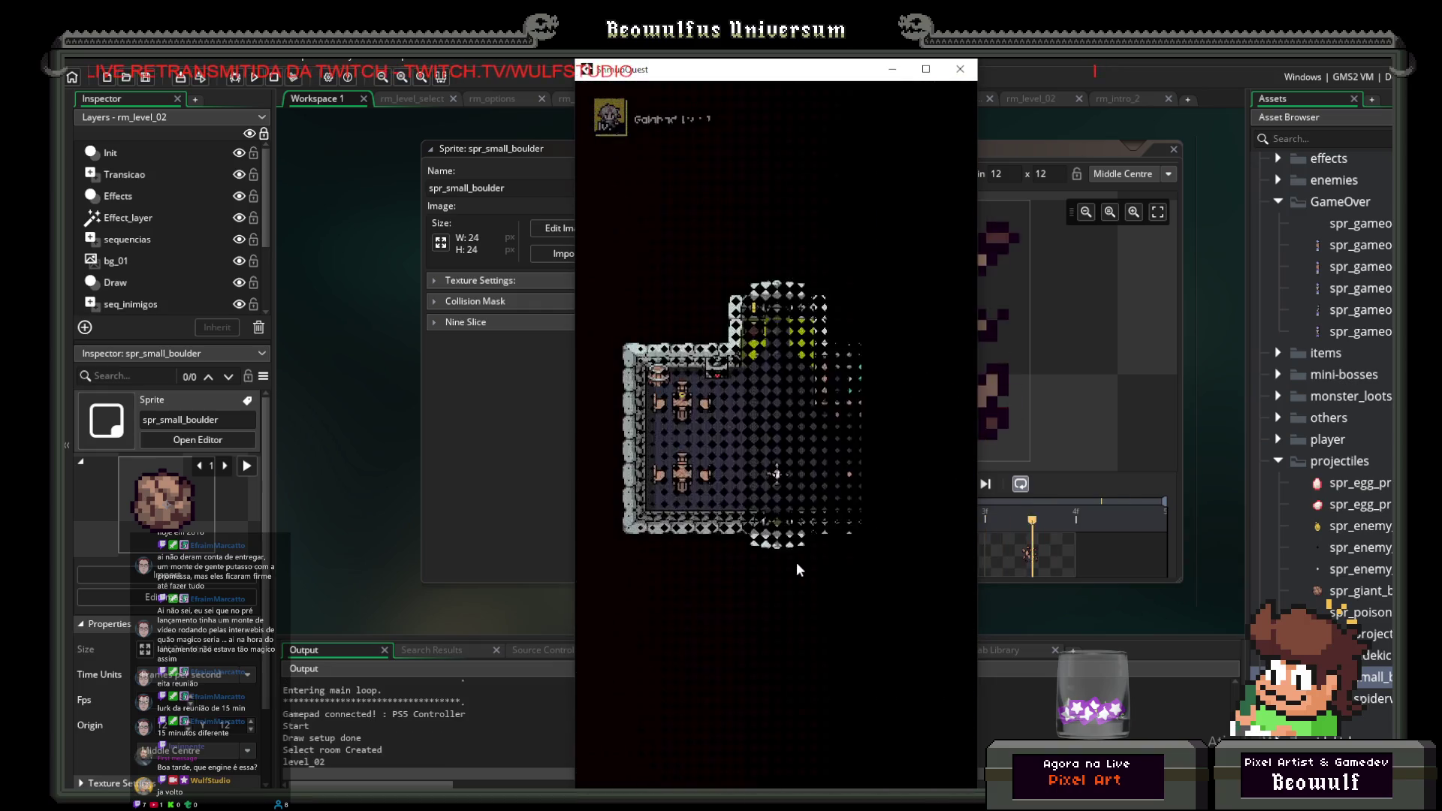
pyautogui.press('Up')
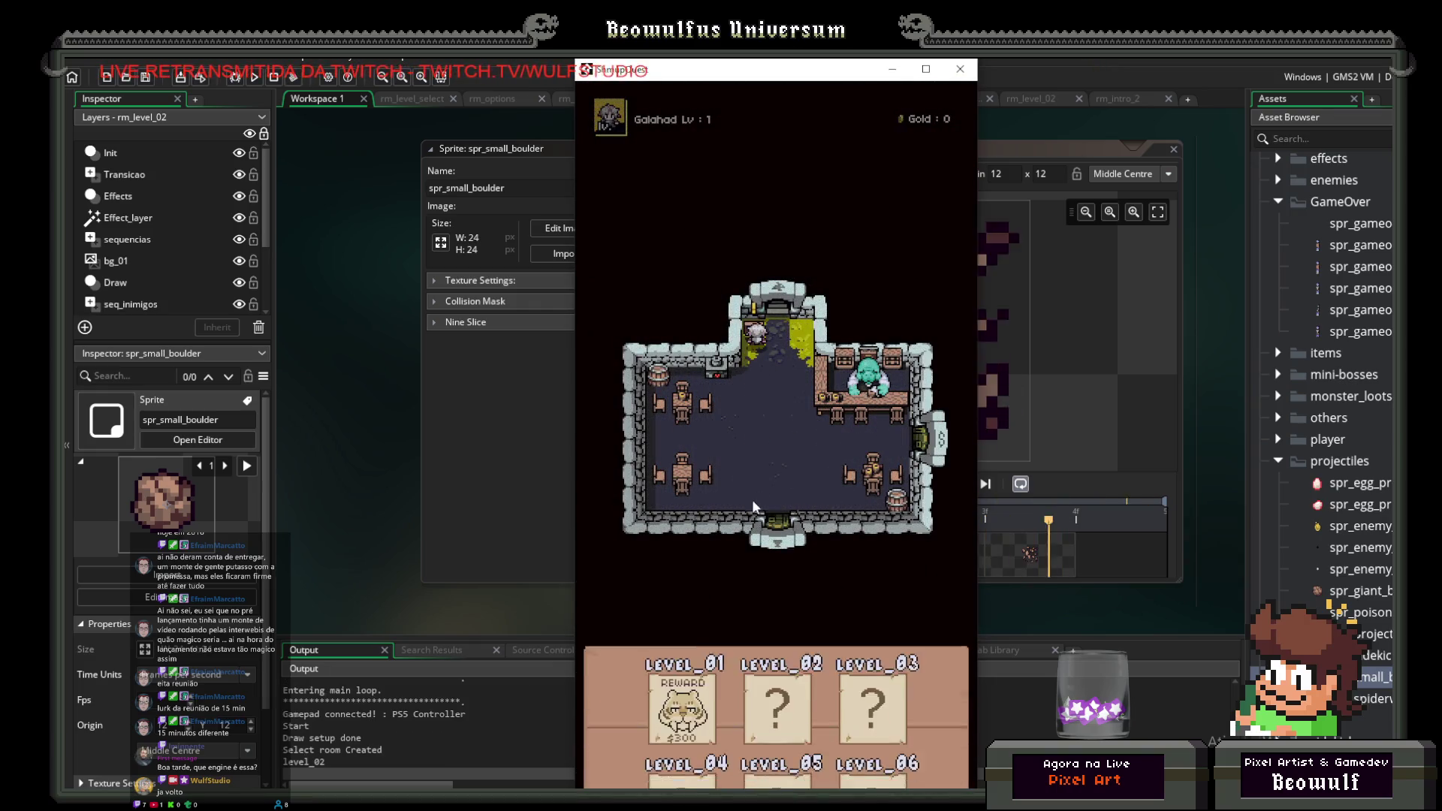
pyautogui.press('Return')
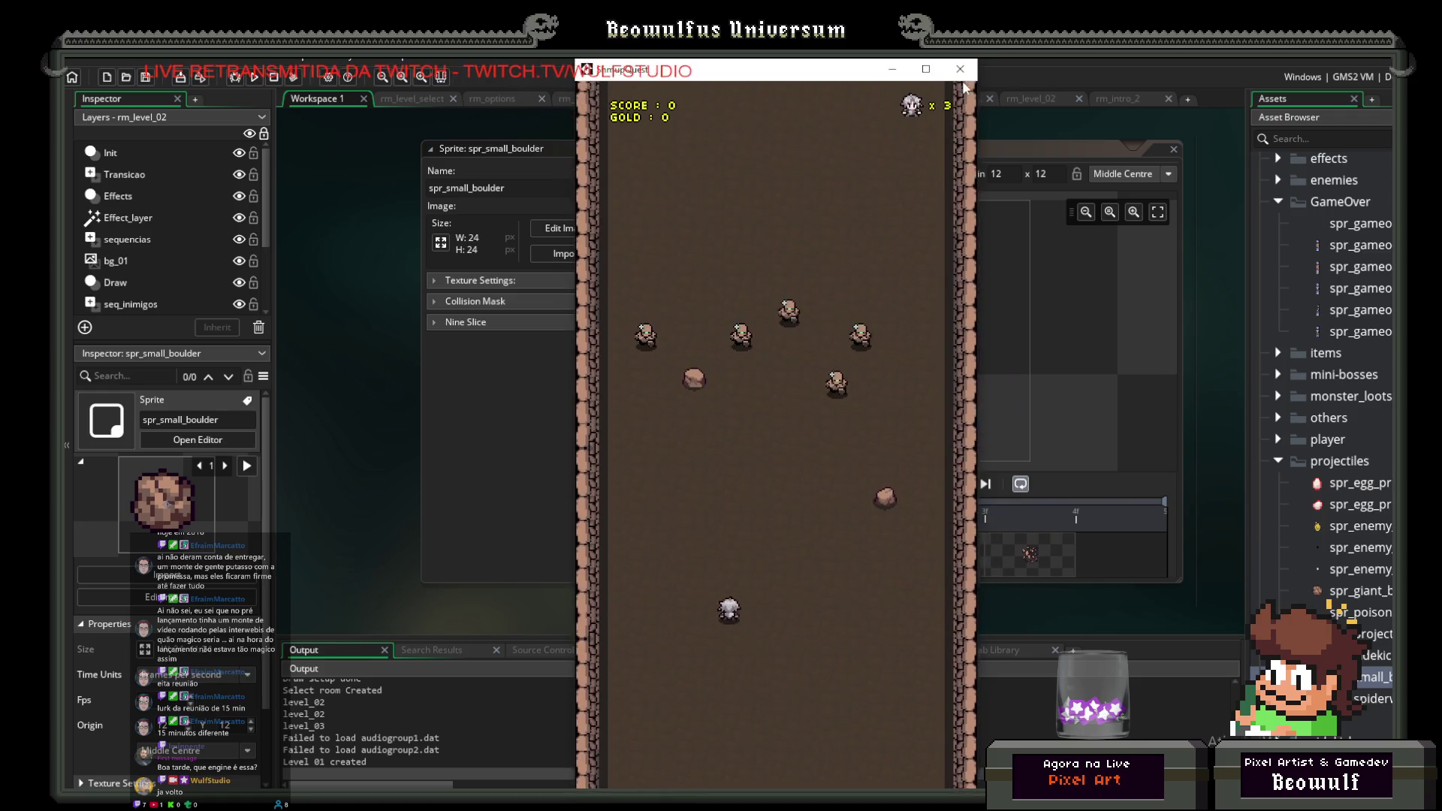
pyautogui.press('Escape')
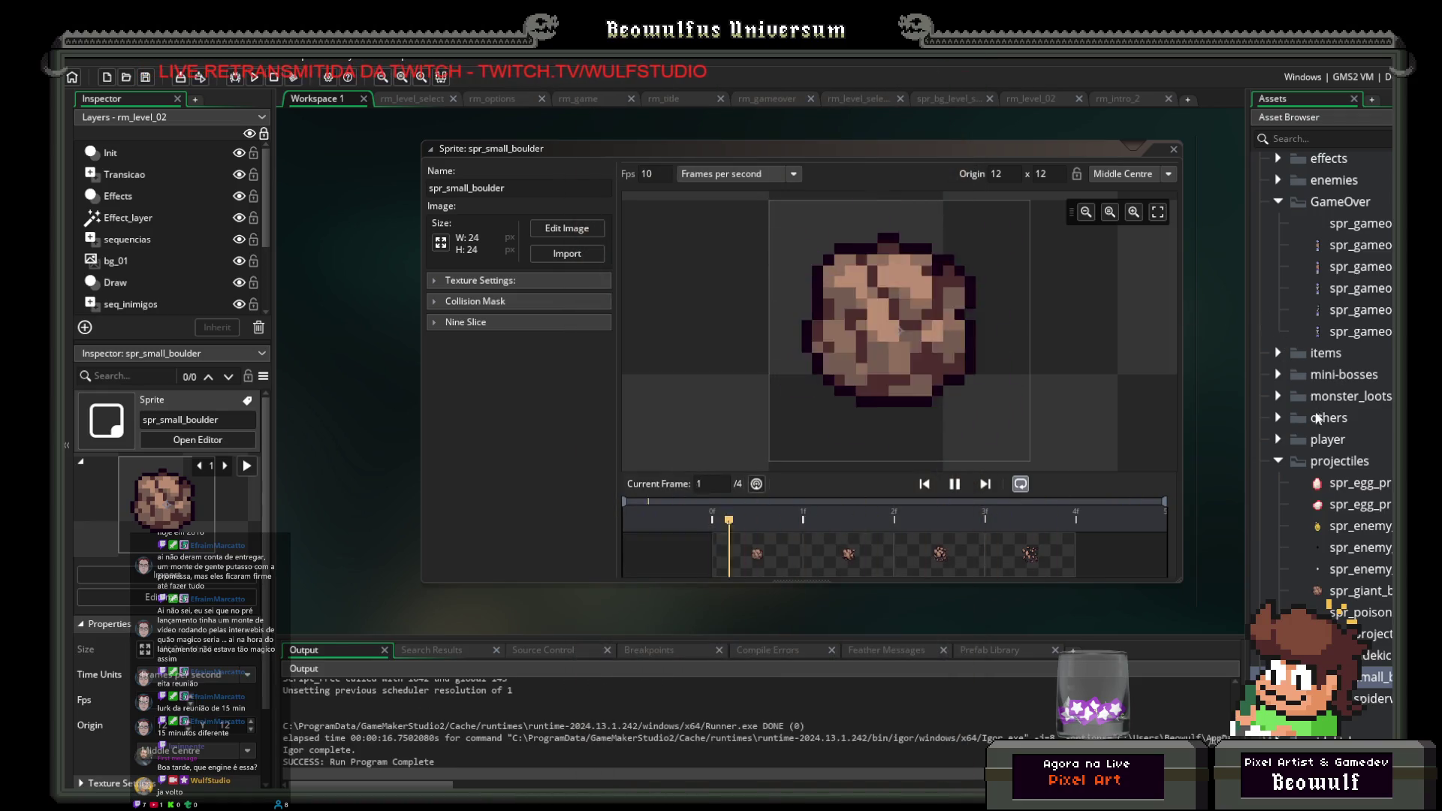
# Step: Add vel=0 after image_speed =1 in obj_boulder's Step event, then save and test-run
pyautogui.scroll(10, 1297, 336)
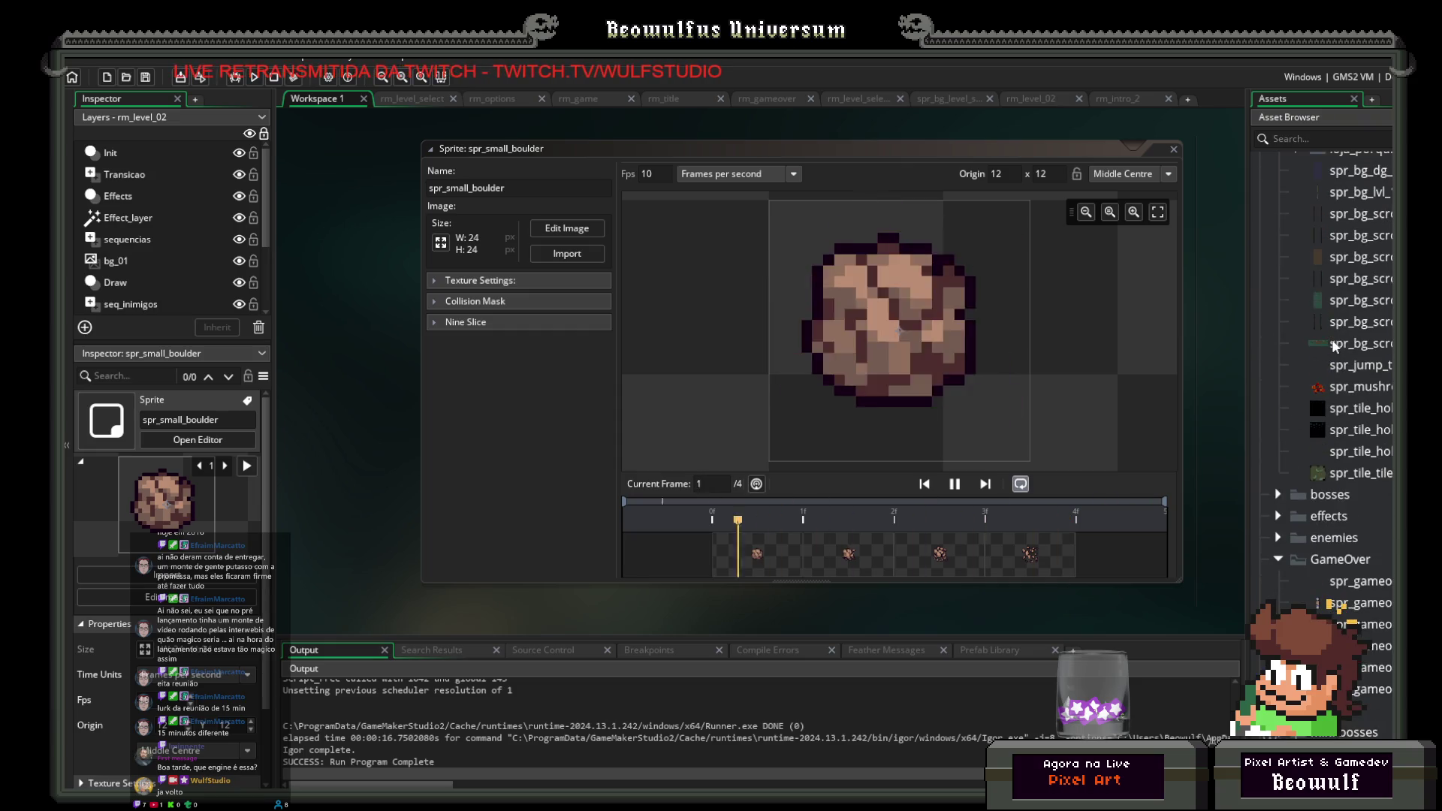
pyautogui.scroll(8, 1328, 355)
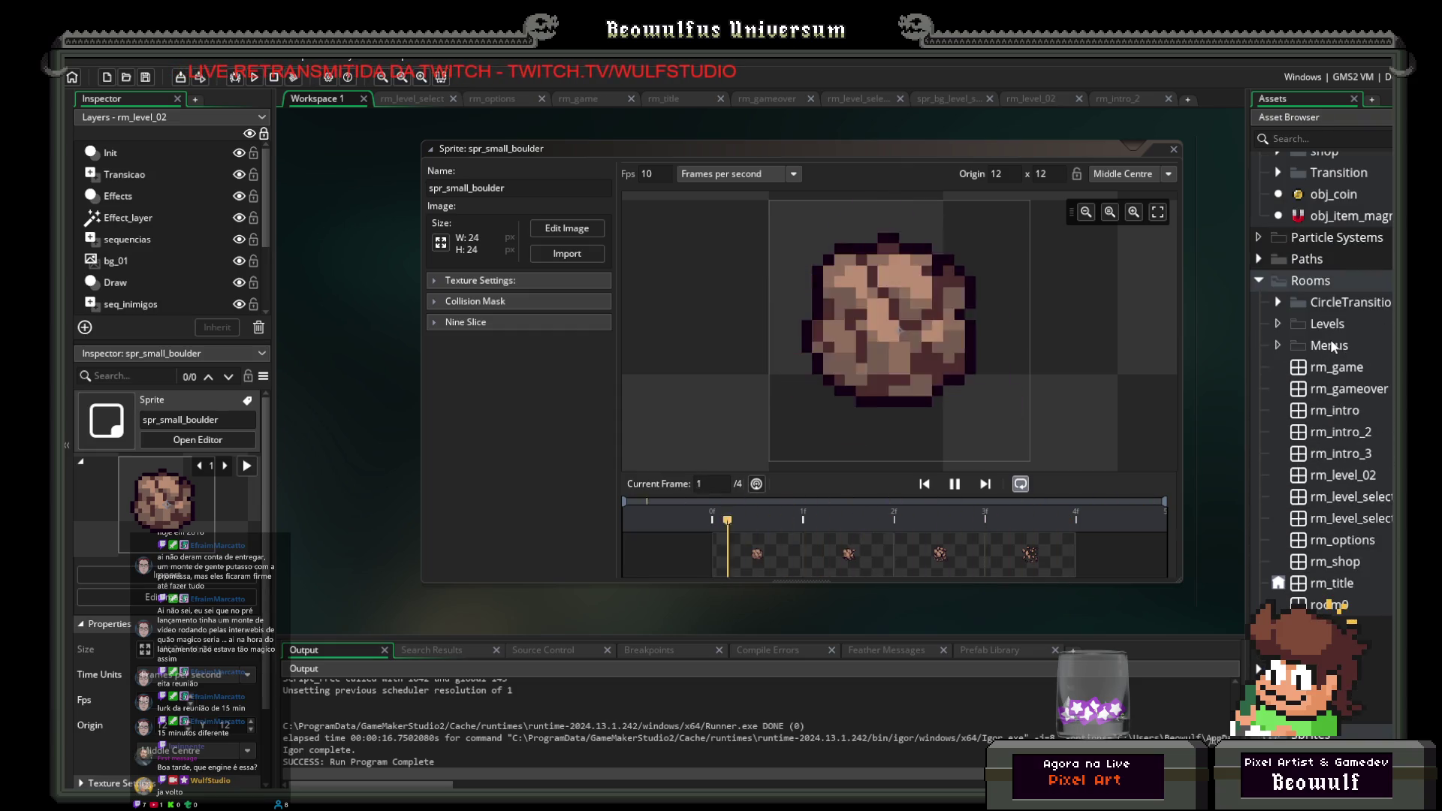
pyautogui.doubleClick(1356, 201)
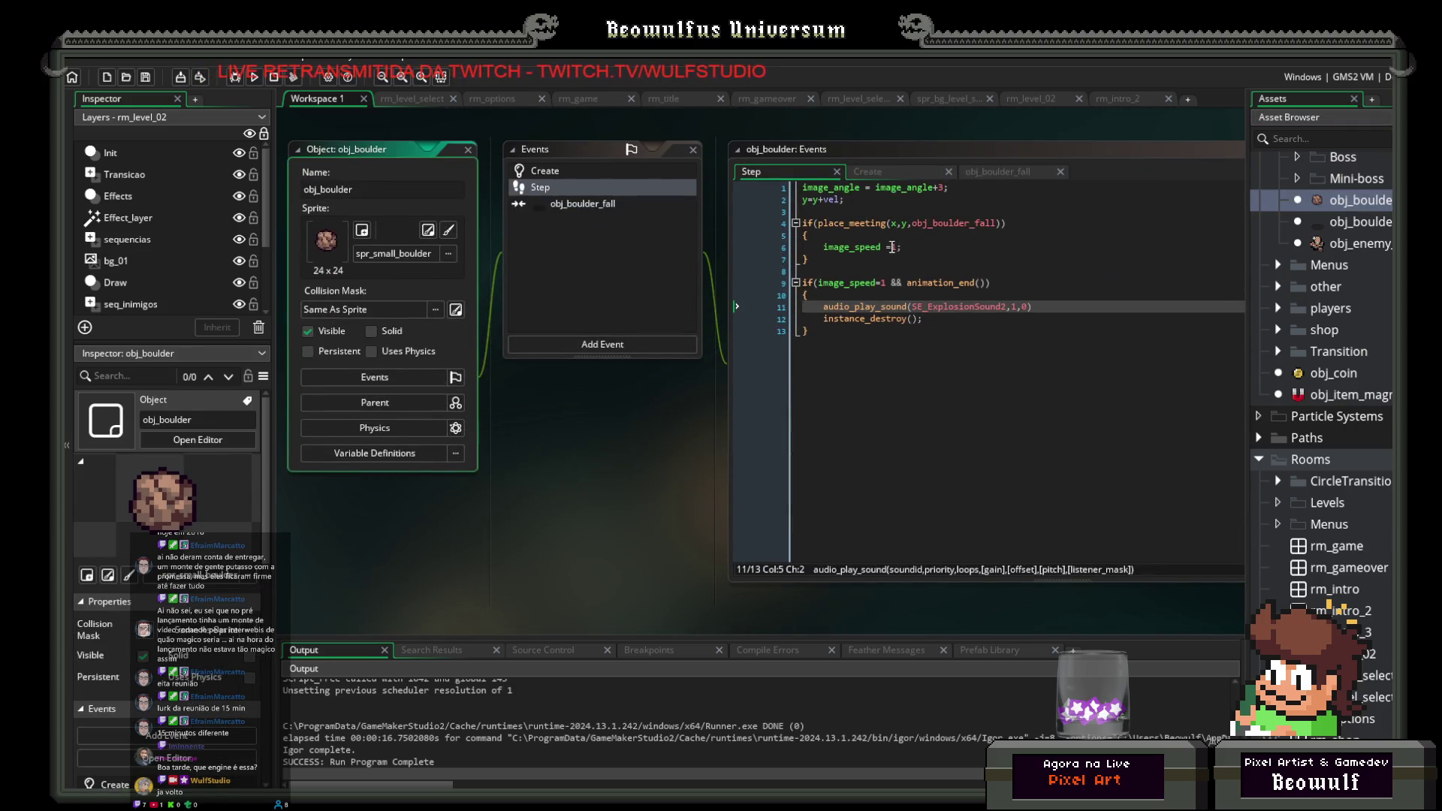
pyautogui.click(901, 246)
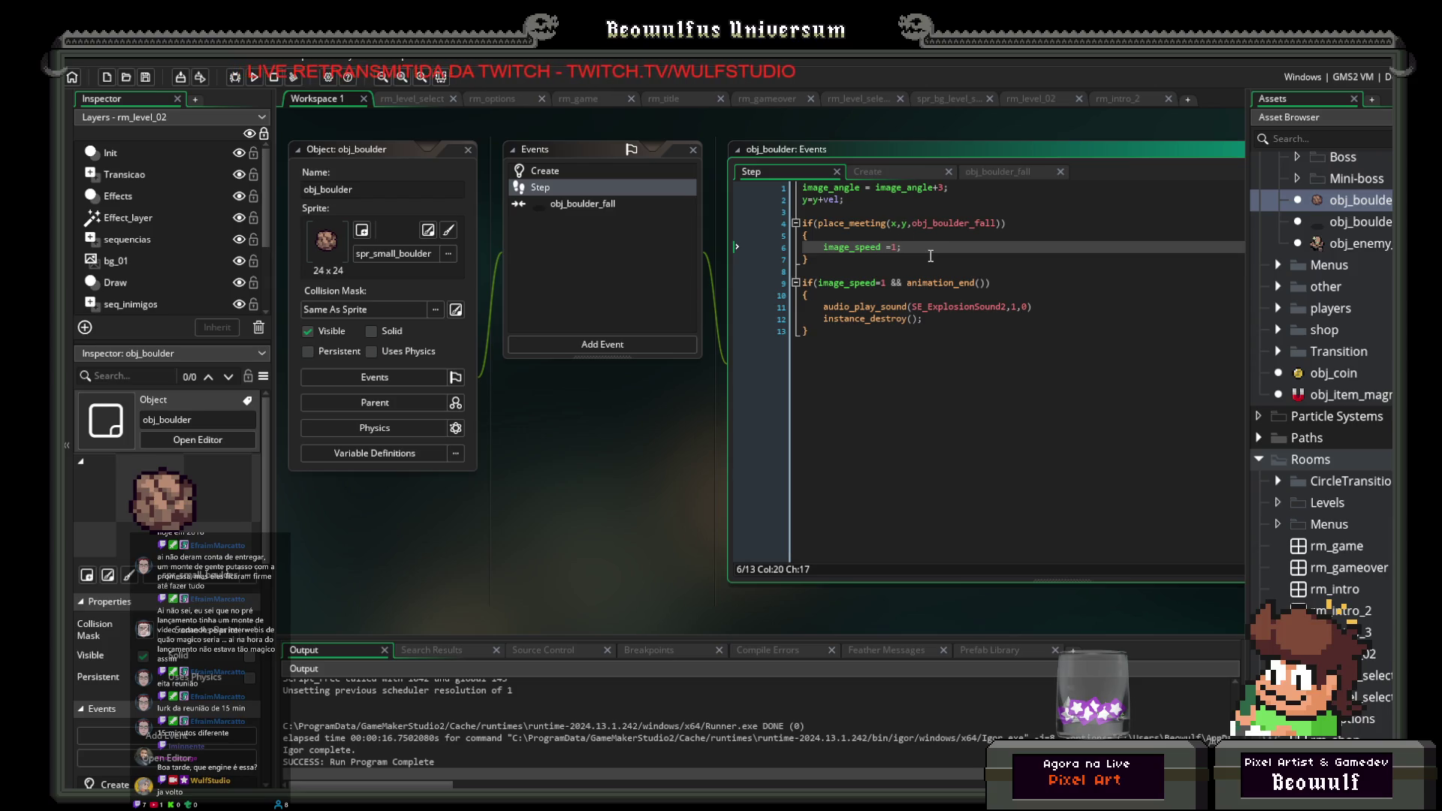
pyautogui.press('Return')
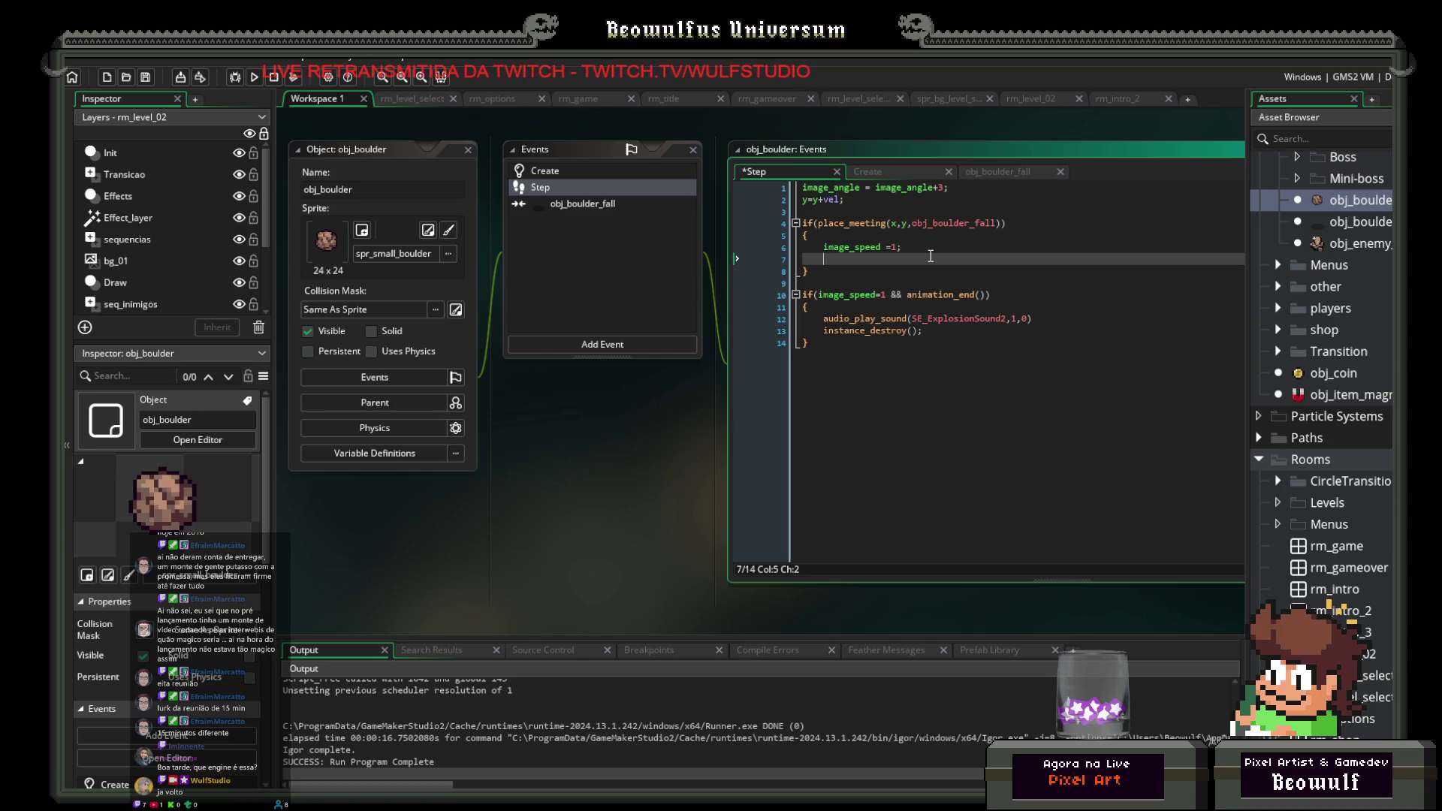
pyautogui.write('vel')
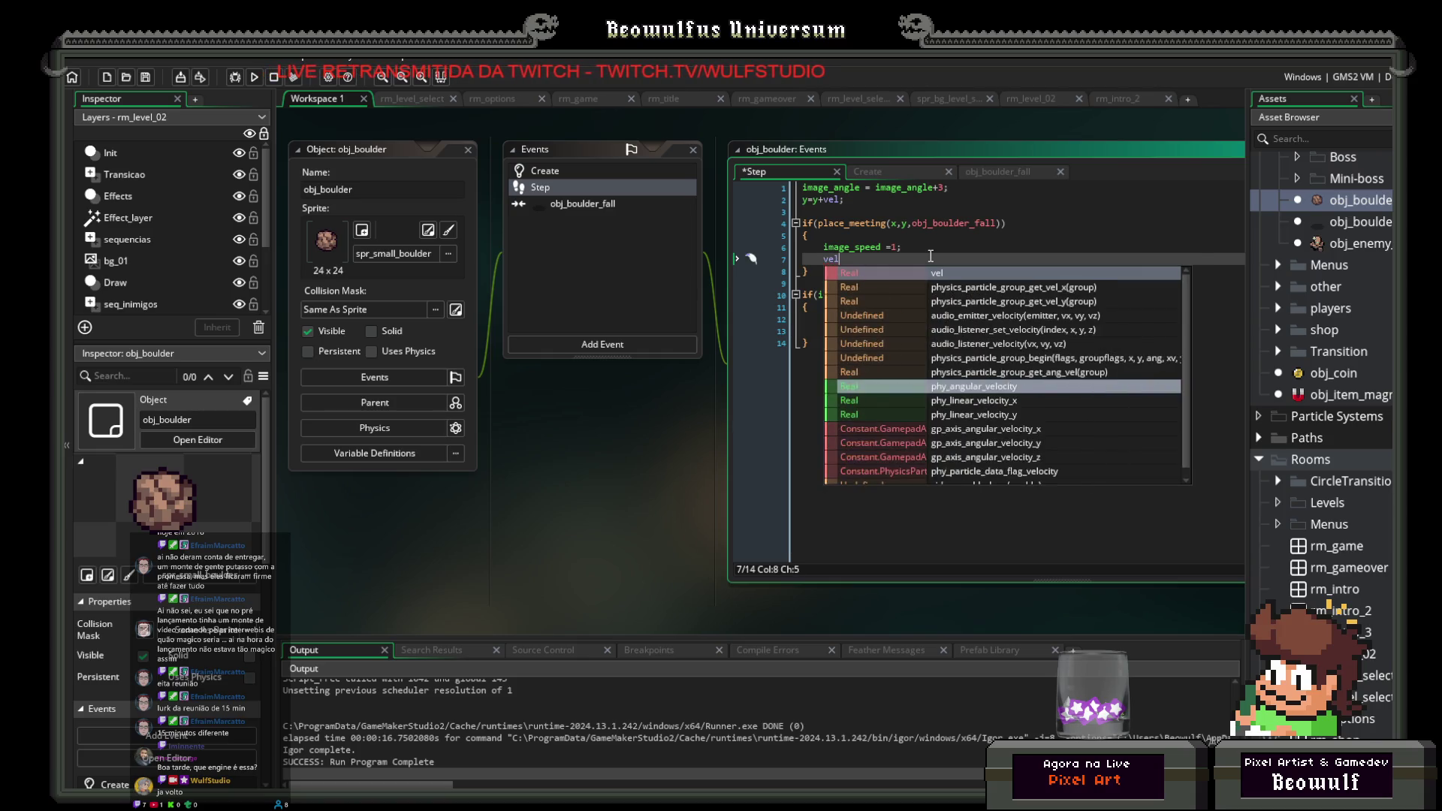
pyautogui.write('=0;')
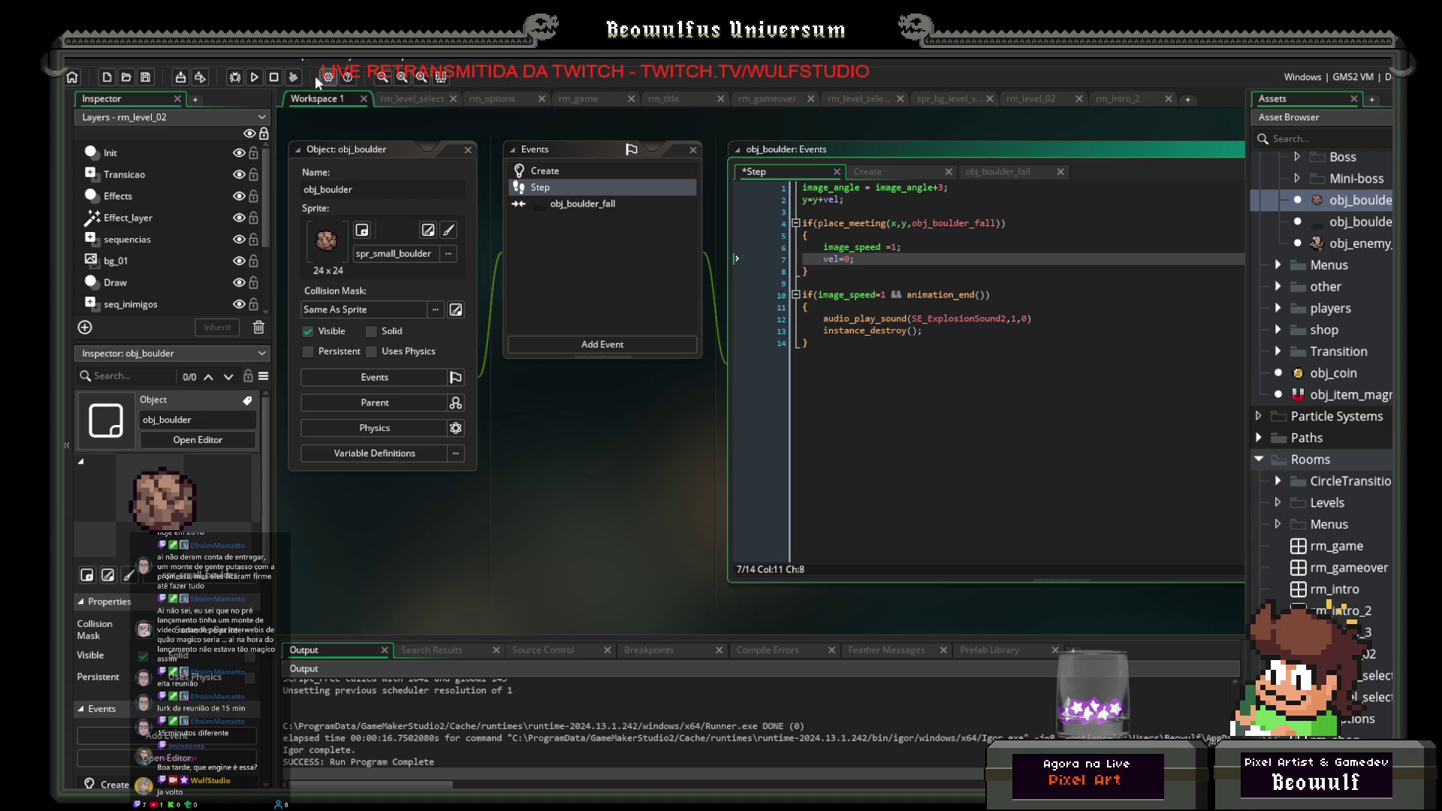
pyautogui.click(255, 76)
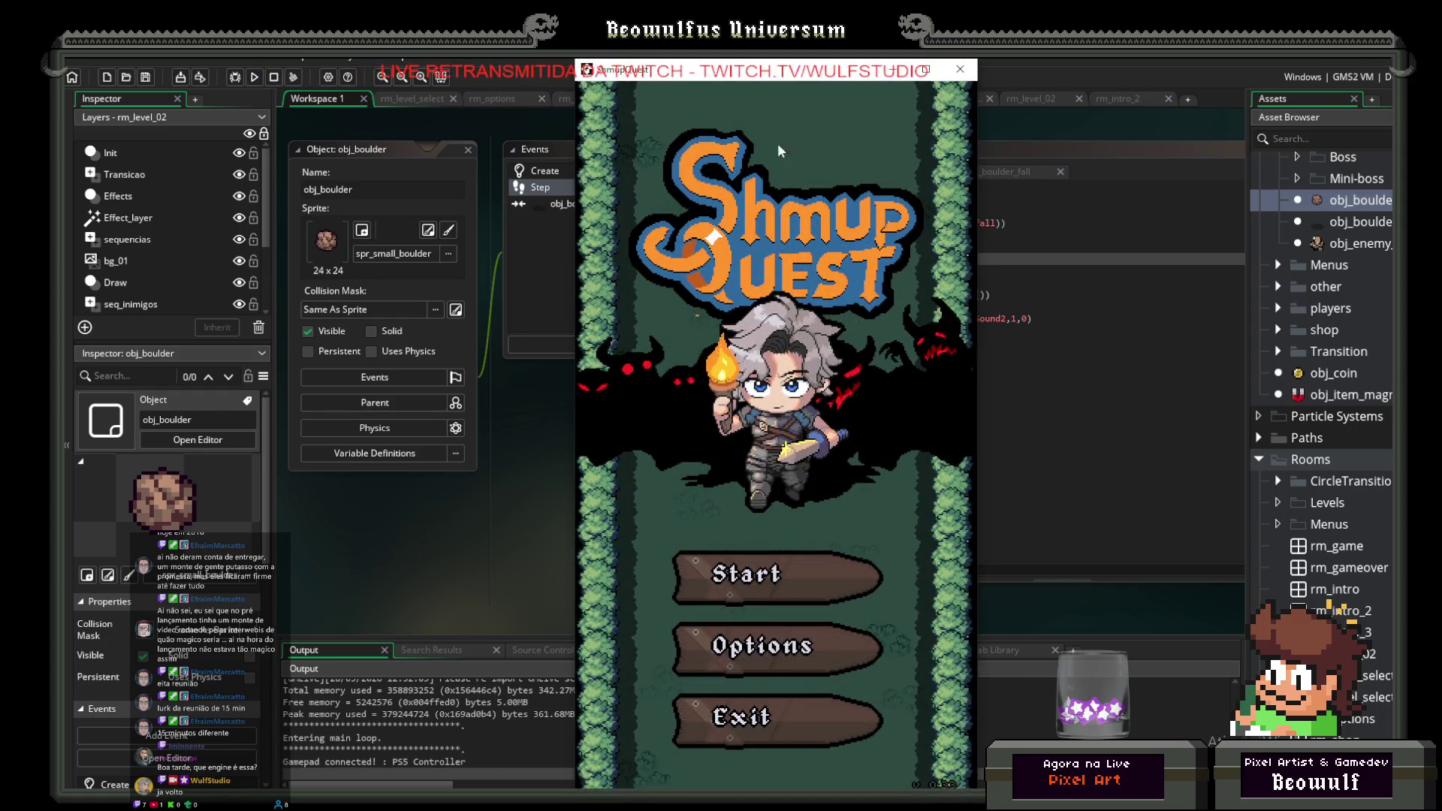
pyautogui.press('Escape')
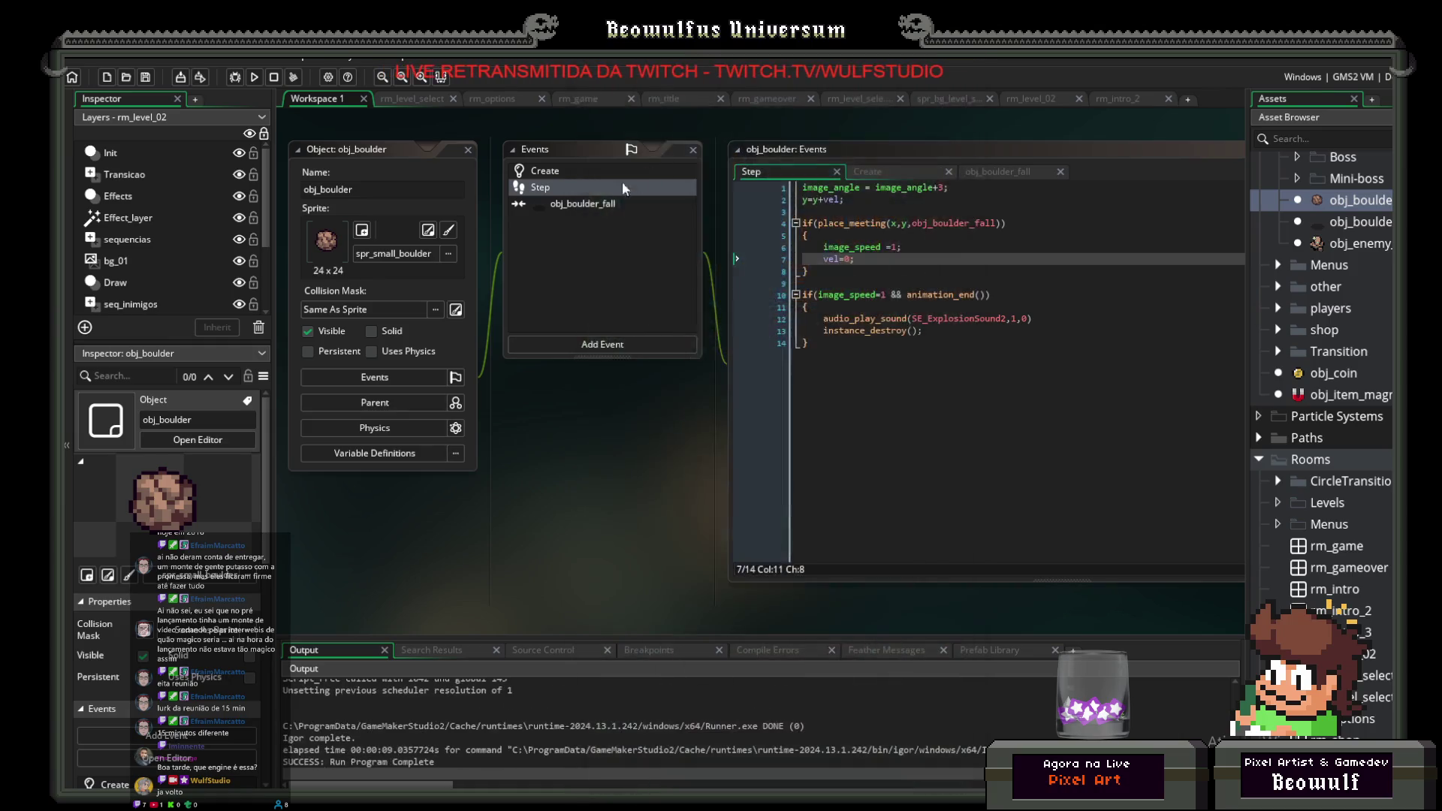
# Step: Copy the animation-end explosion block from Step into the obj_boulder_fall collision event
pyautogui.click(577, 200)
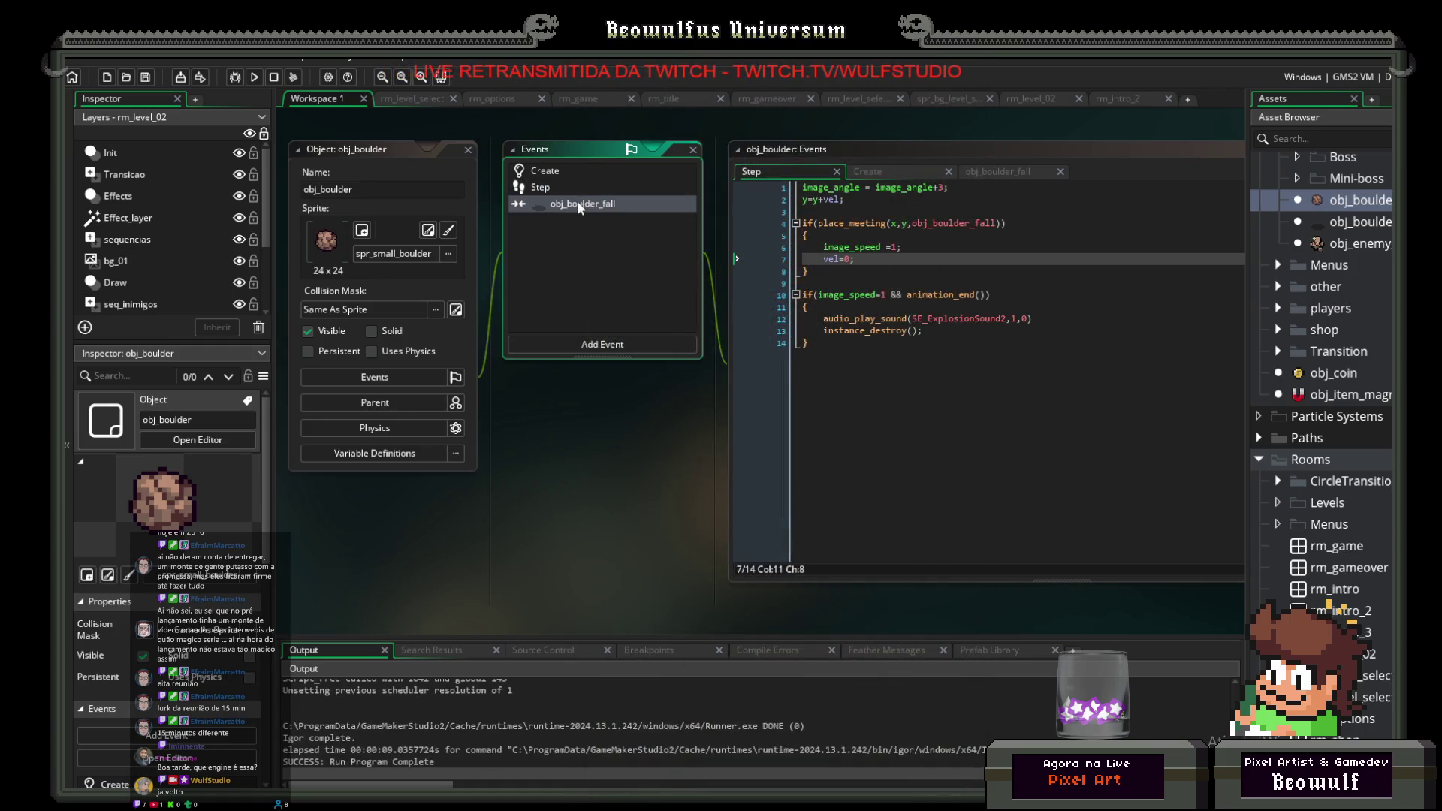
pyautogui.click(540, 187)
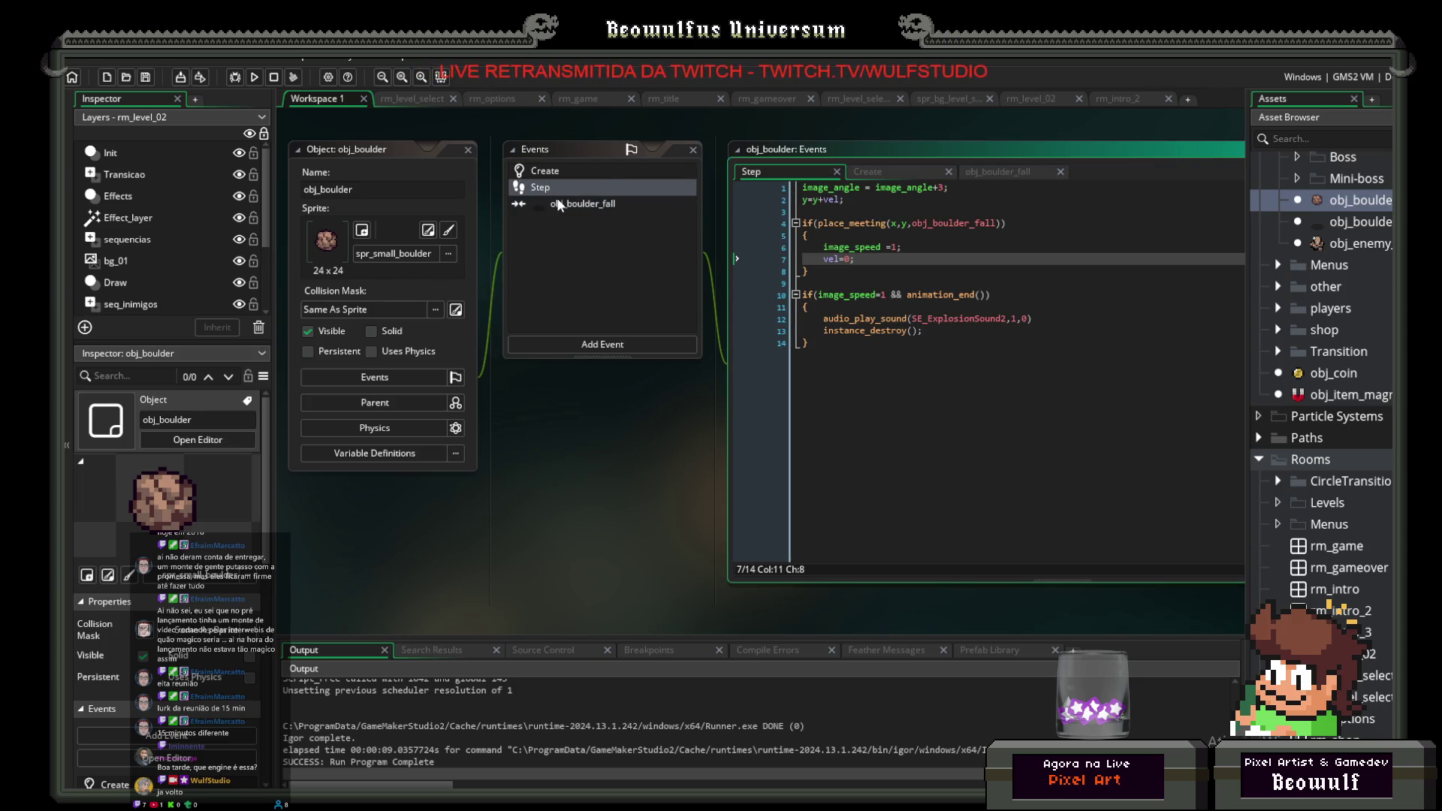
pyautogui.click(559, 205)
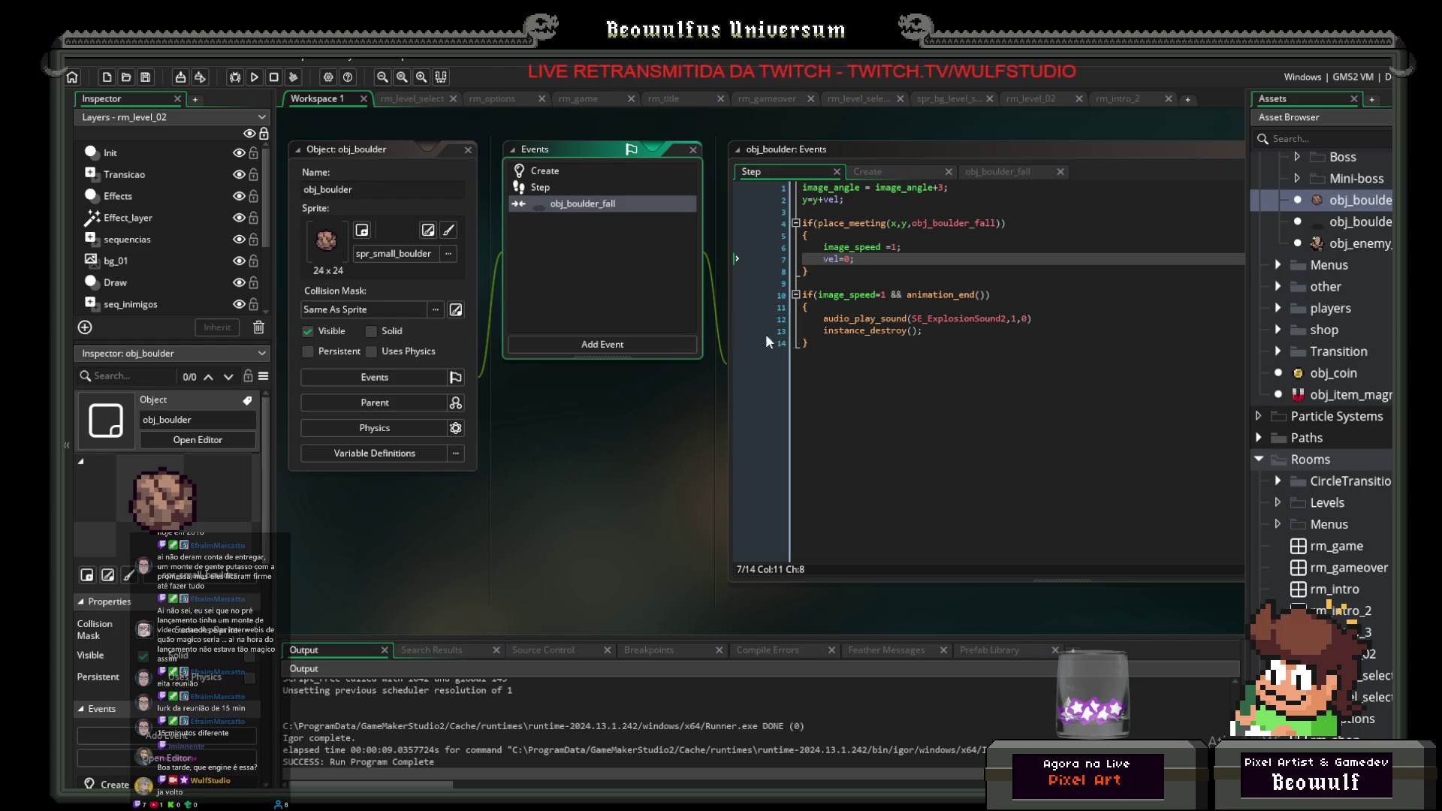
pyautogui.moveTo(815, 342); pyautogui.dragTo(793, 300)
pyautogui.hotkey('ctrl', 'c')
pyautogui.doubleClick(566, 204)
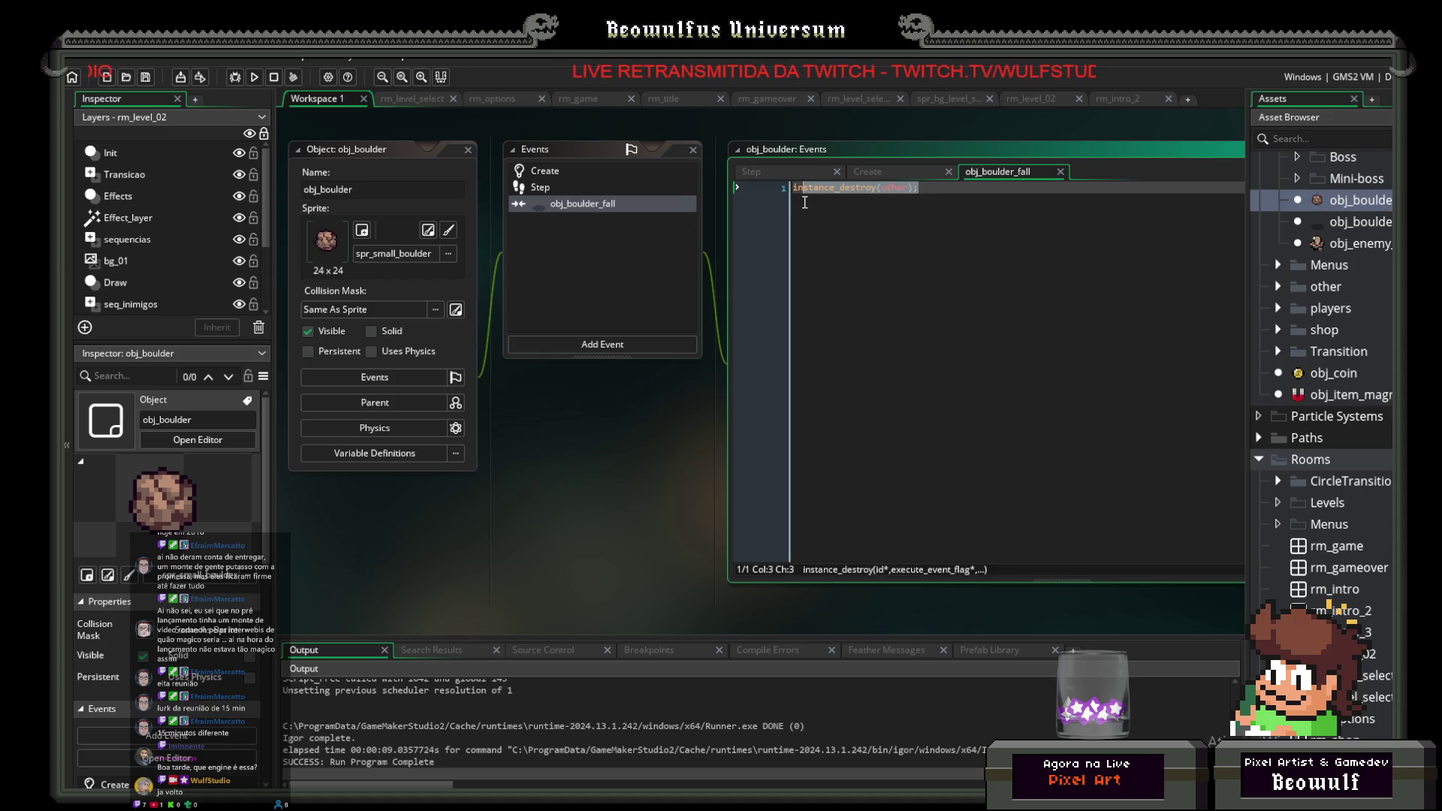
pyautogui.hotkey('ctrl', 'v')
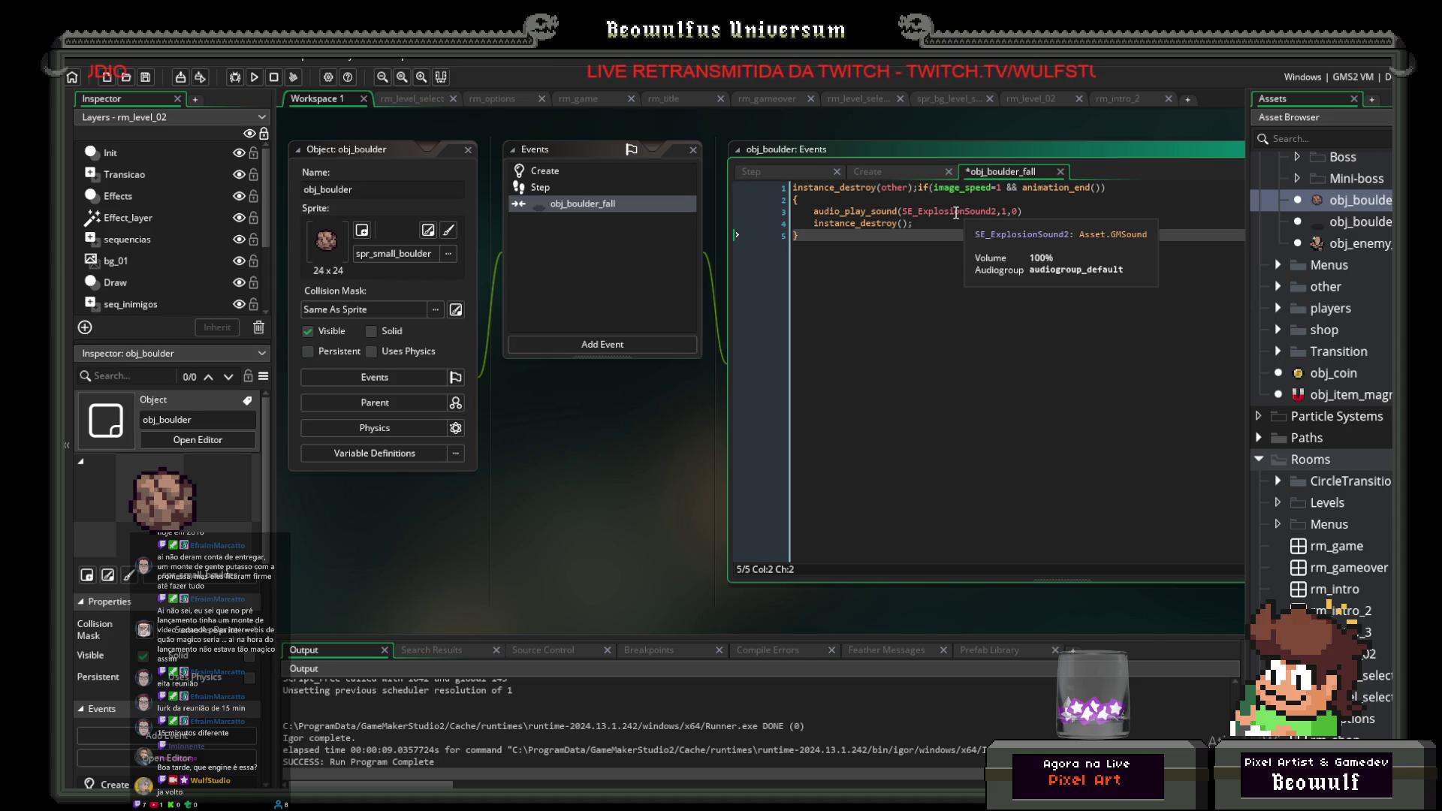
pyautogui.hotkey('ctrl', 'z')
pyautogui.hotkey('ctrl', 'v')
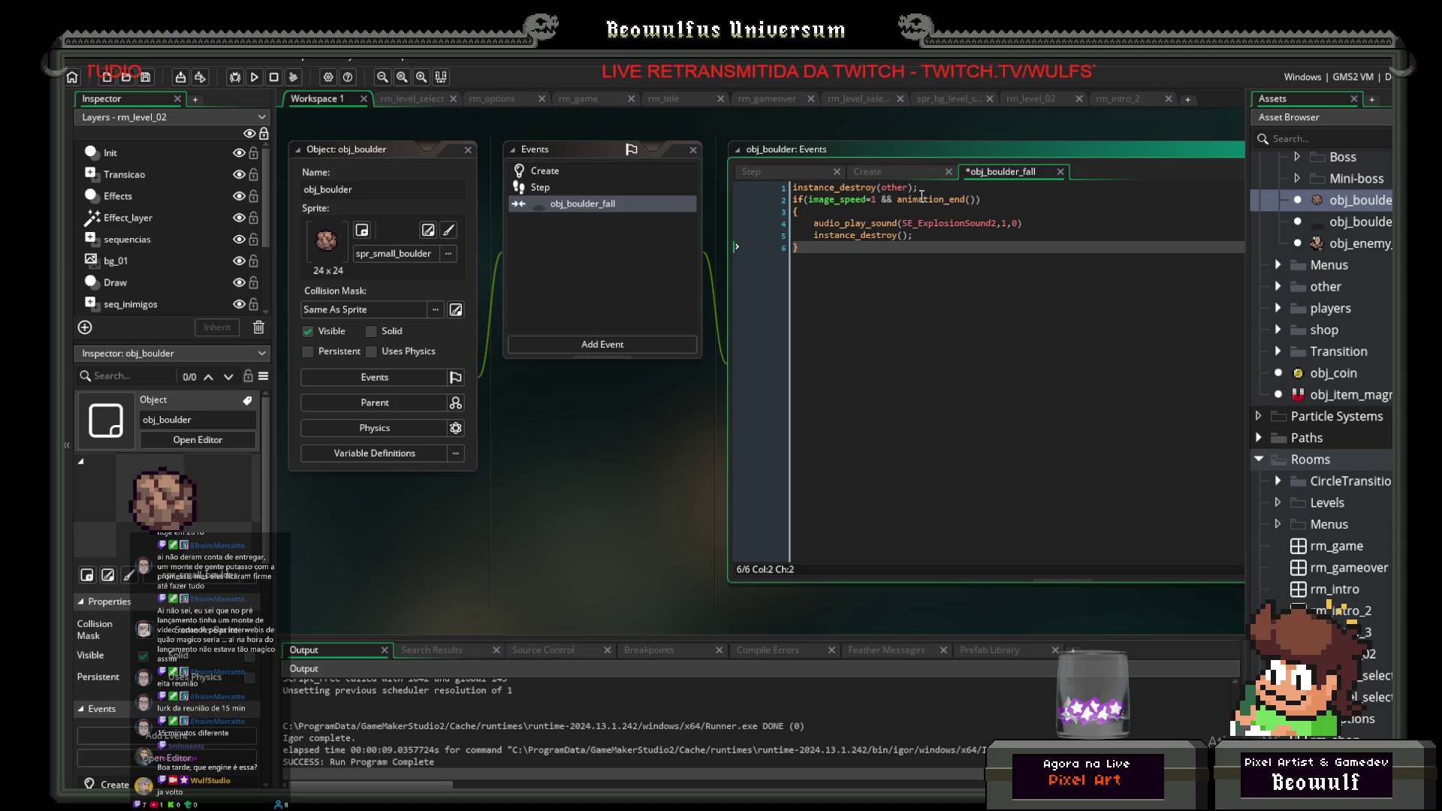
# Step: Trim the pasted block down to just instance_destroy(other), then save and run
pyautogui.click(906, 188)
pyautogui.moveTo(977, 234); pyautogui.dragTo(757, 229)
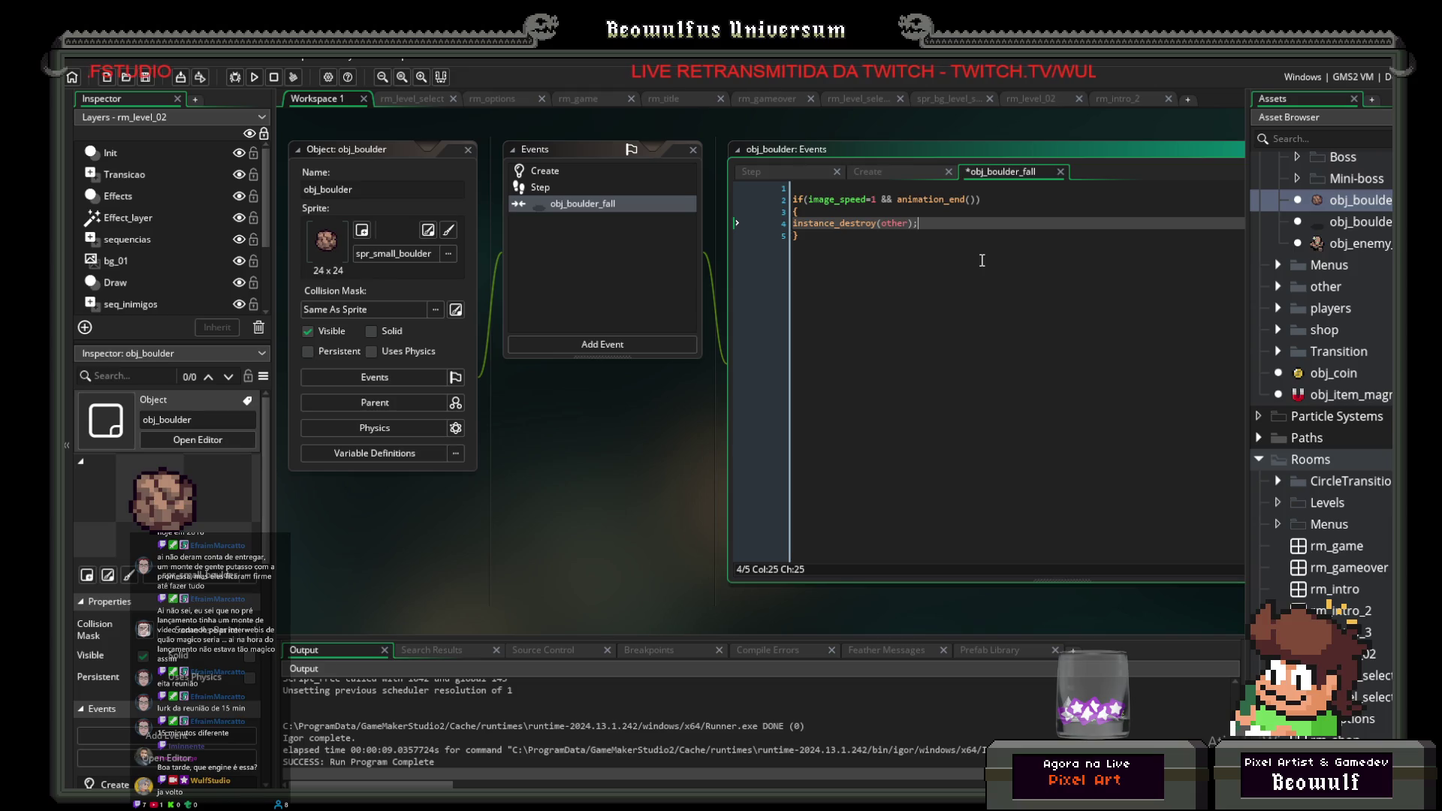
pyautogui.hotkey('ctrl', 'Home')
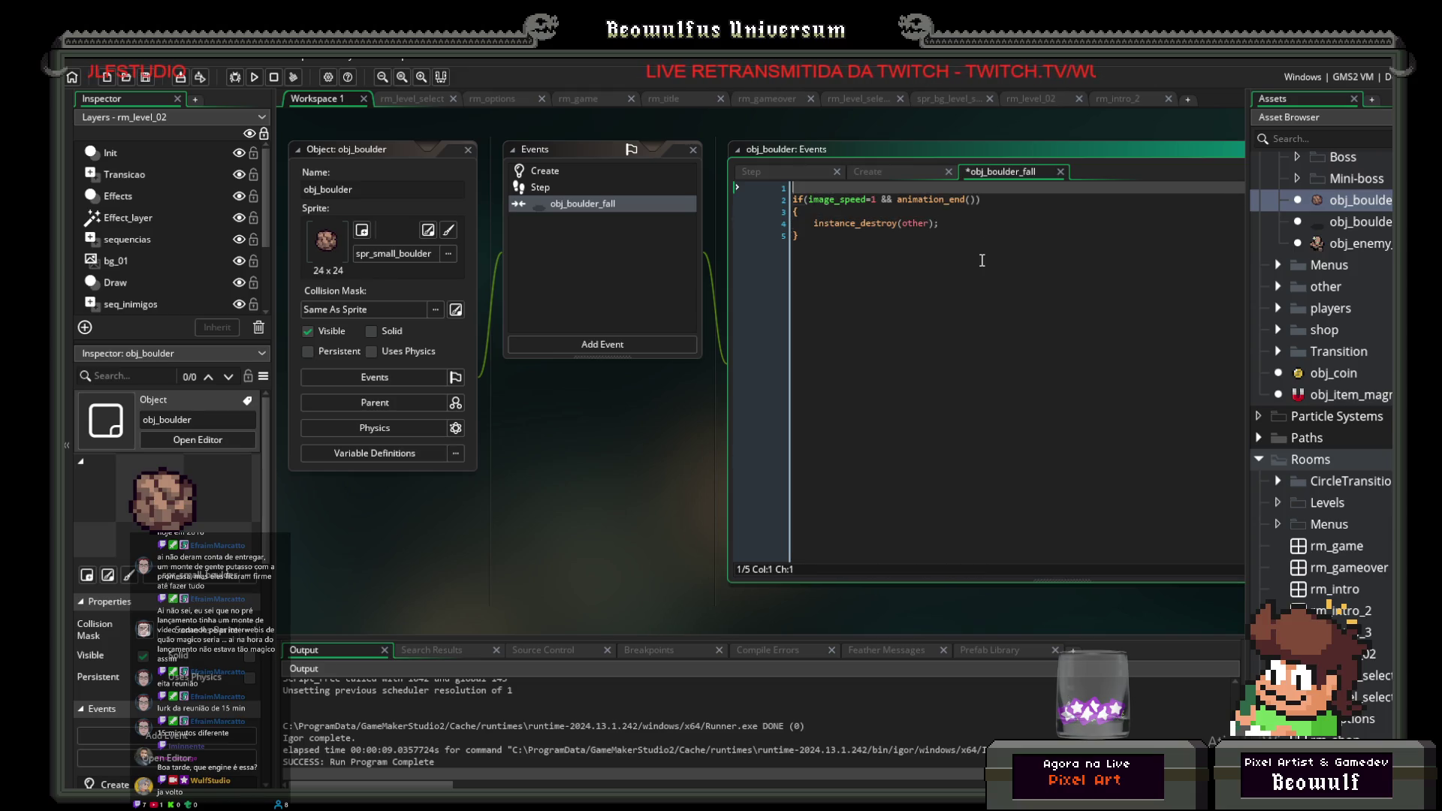
pyautogui.click(254, 78)
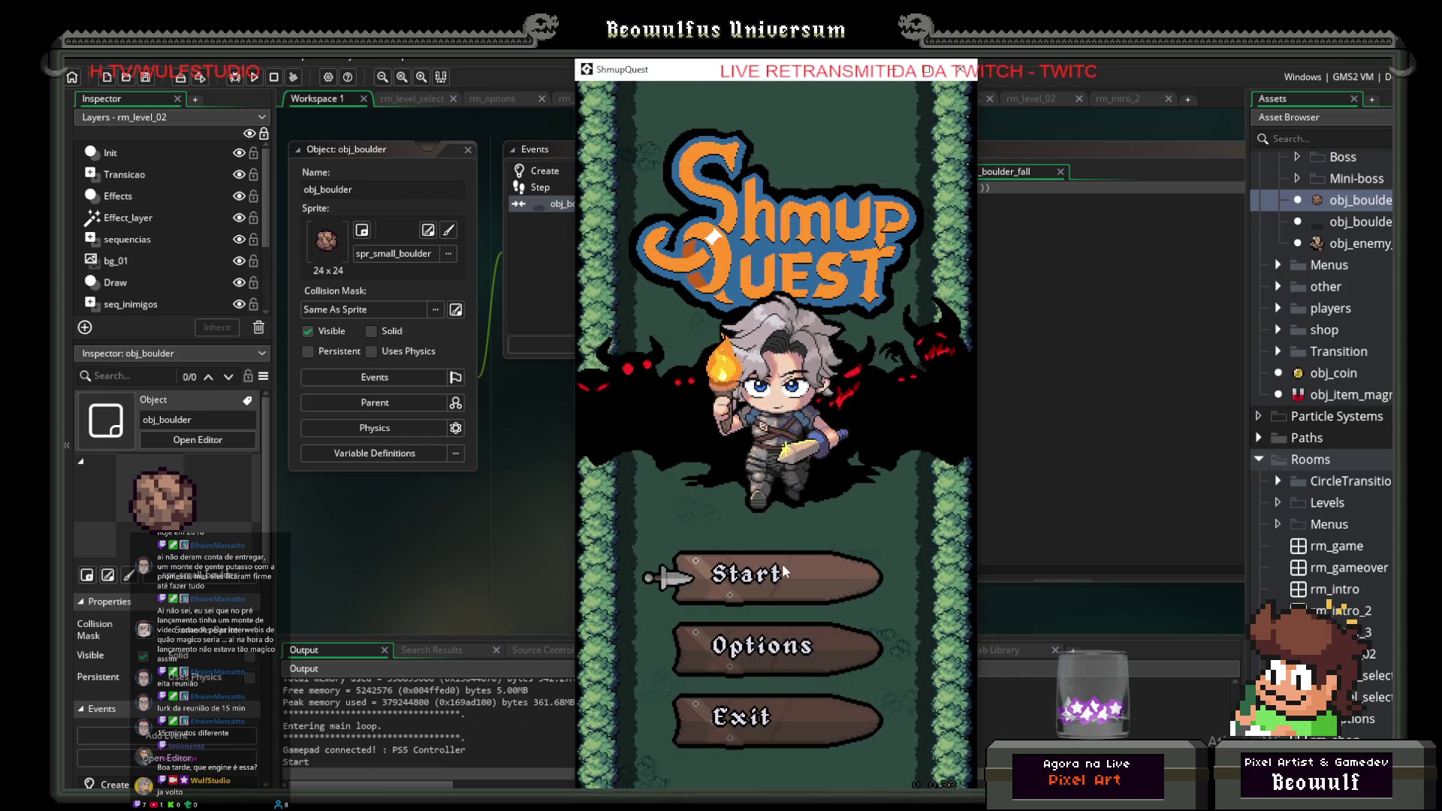
pyautogui.click(782, 567)
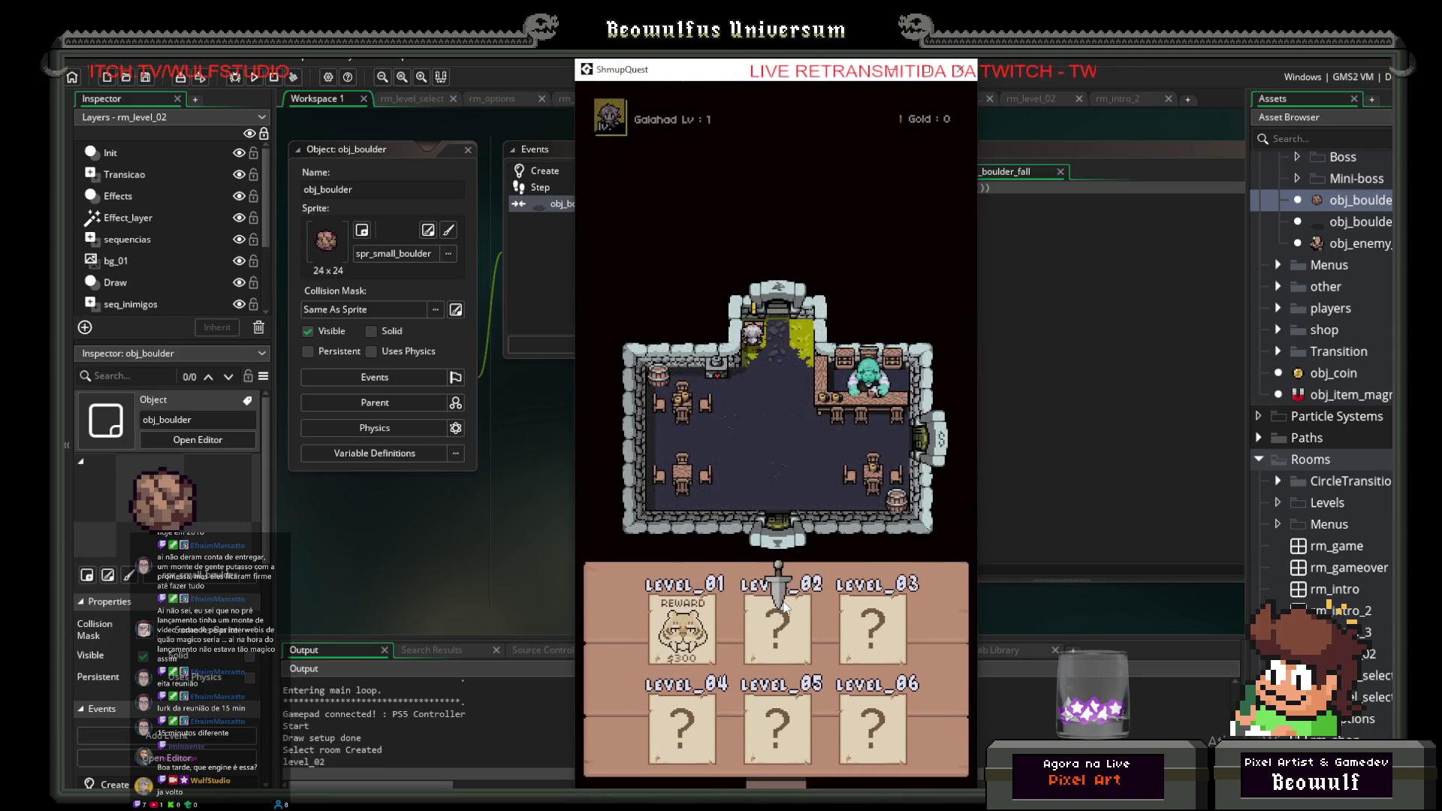
pyautogui.click(783, 605)
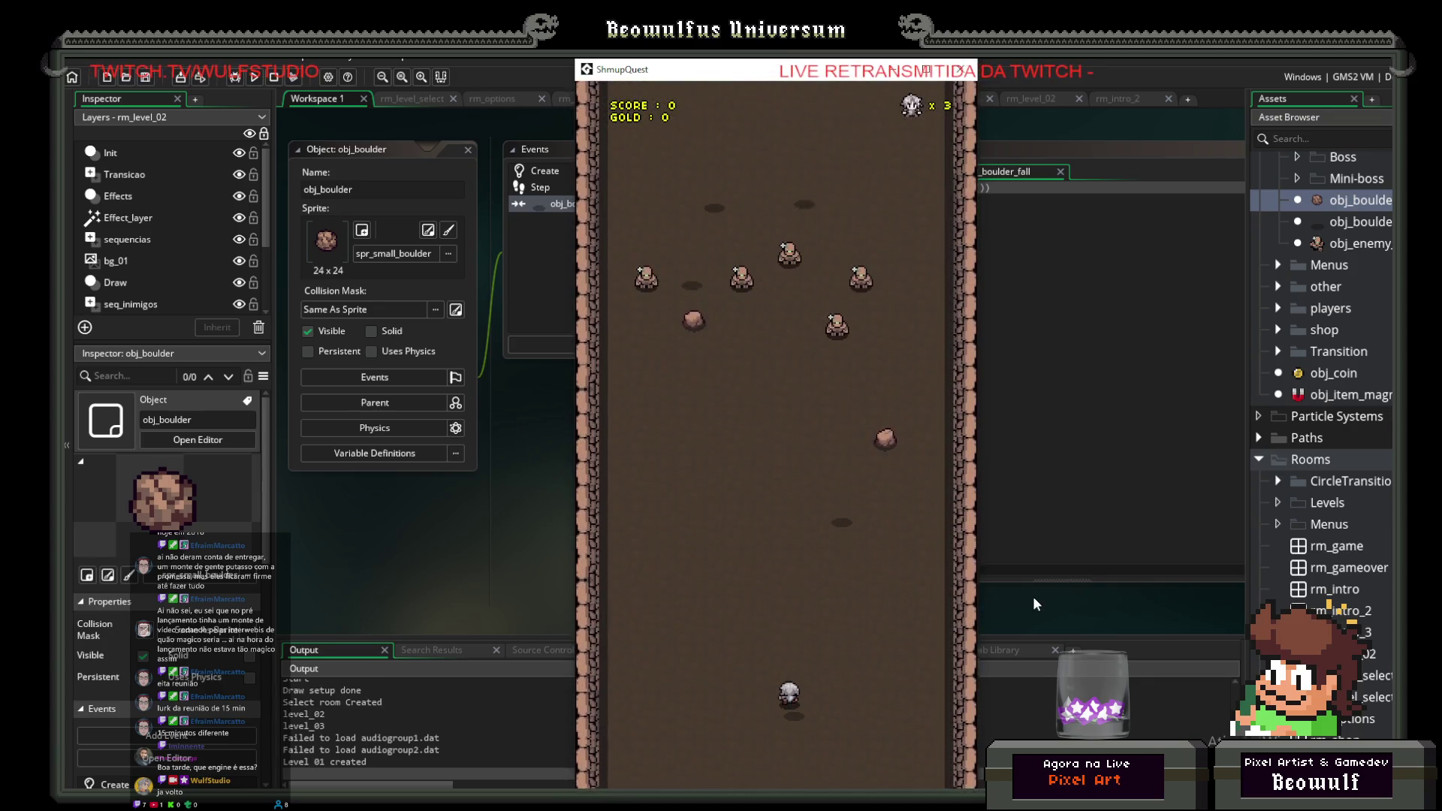
pyautogui.press('Escape')
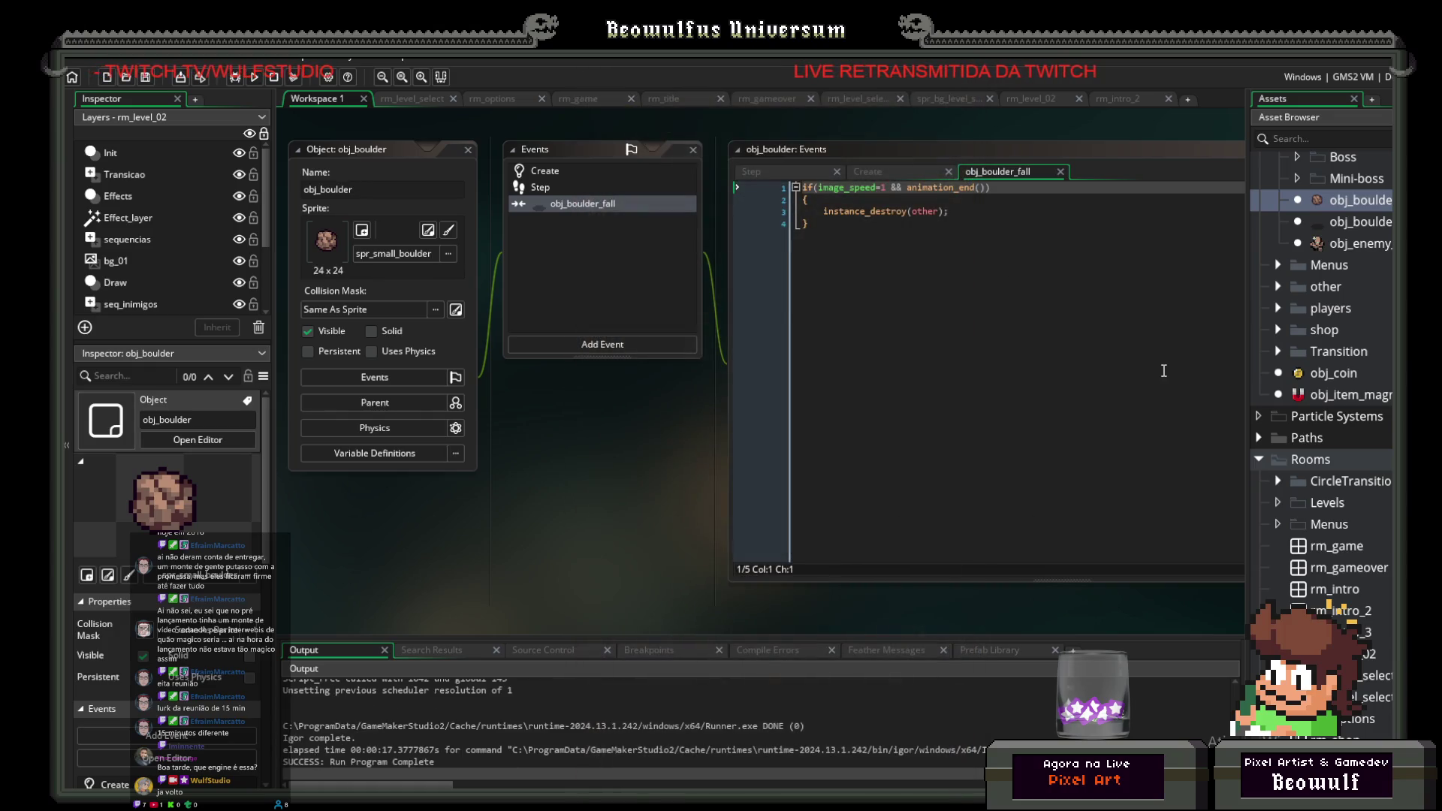
# Step: Change the Step check to place_meeting(x,y+8,obj_boulder_fall), then save, run, and start the game
pyautogui.scroll(-15, 1322, 375)
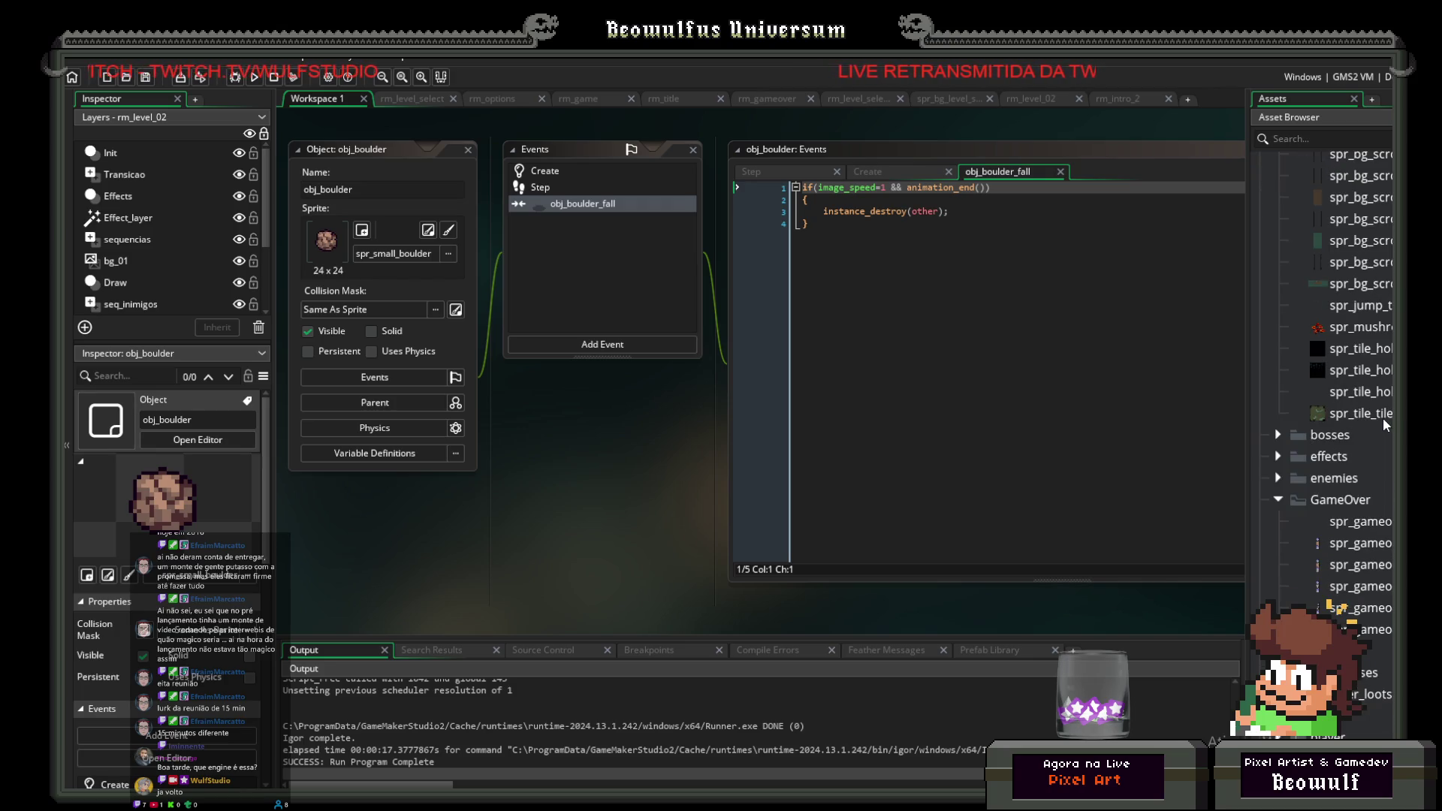
pyautogui.scroll(10, 1357, 377)
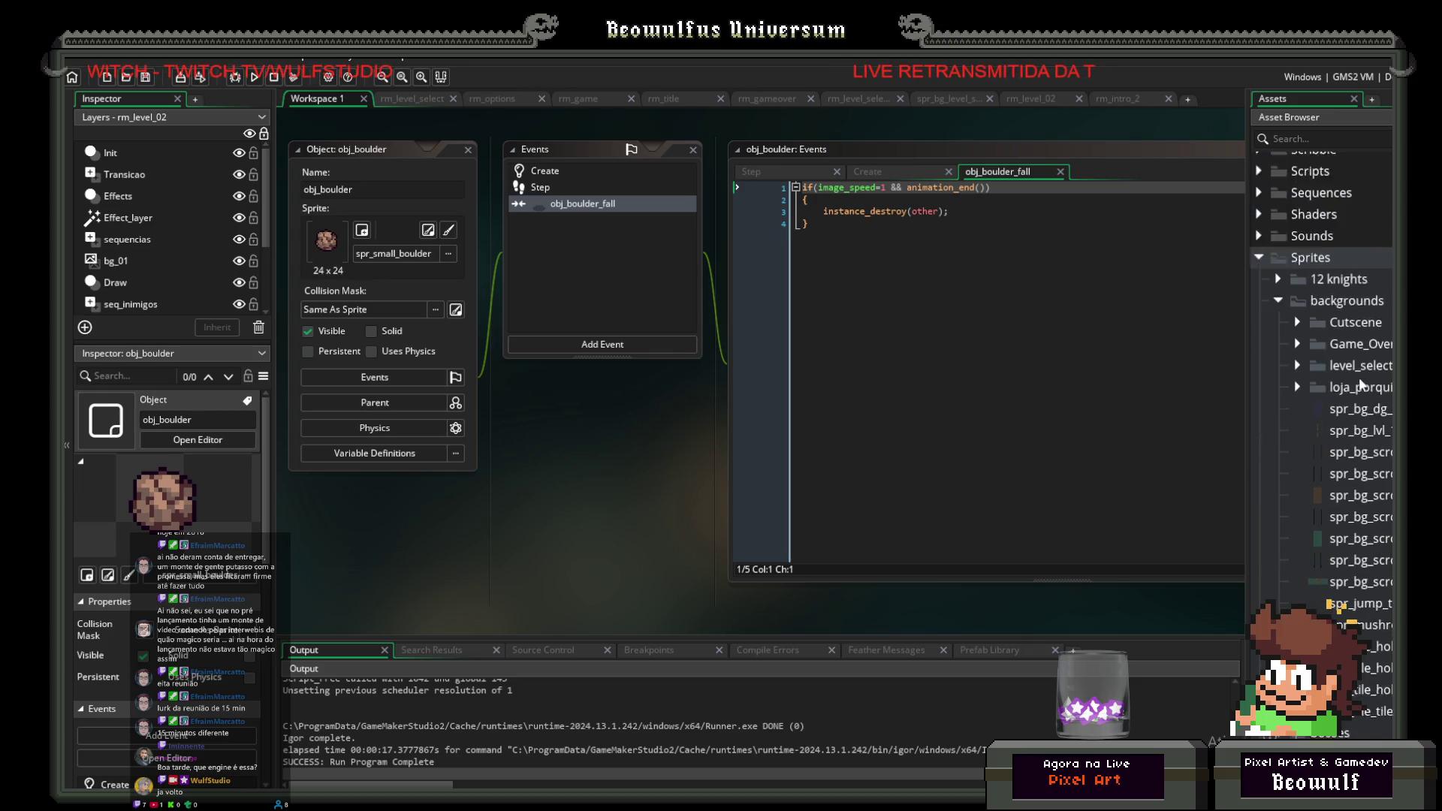
pyautogui.scroll(6, 1355, 377)
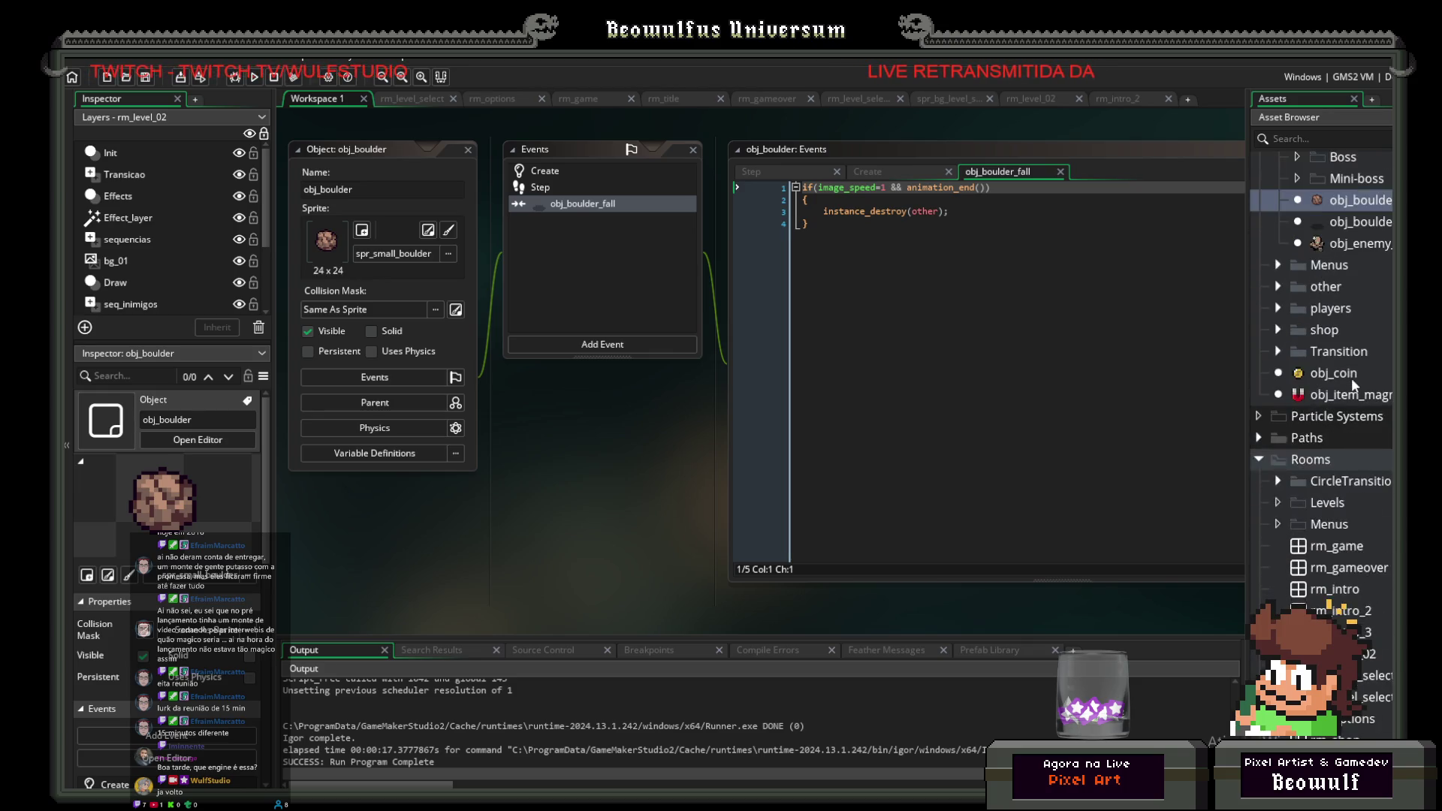
pyautogui.click(549, 188)
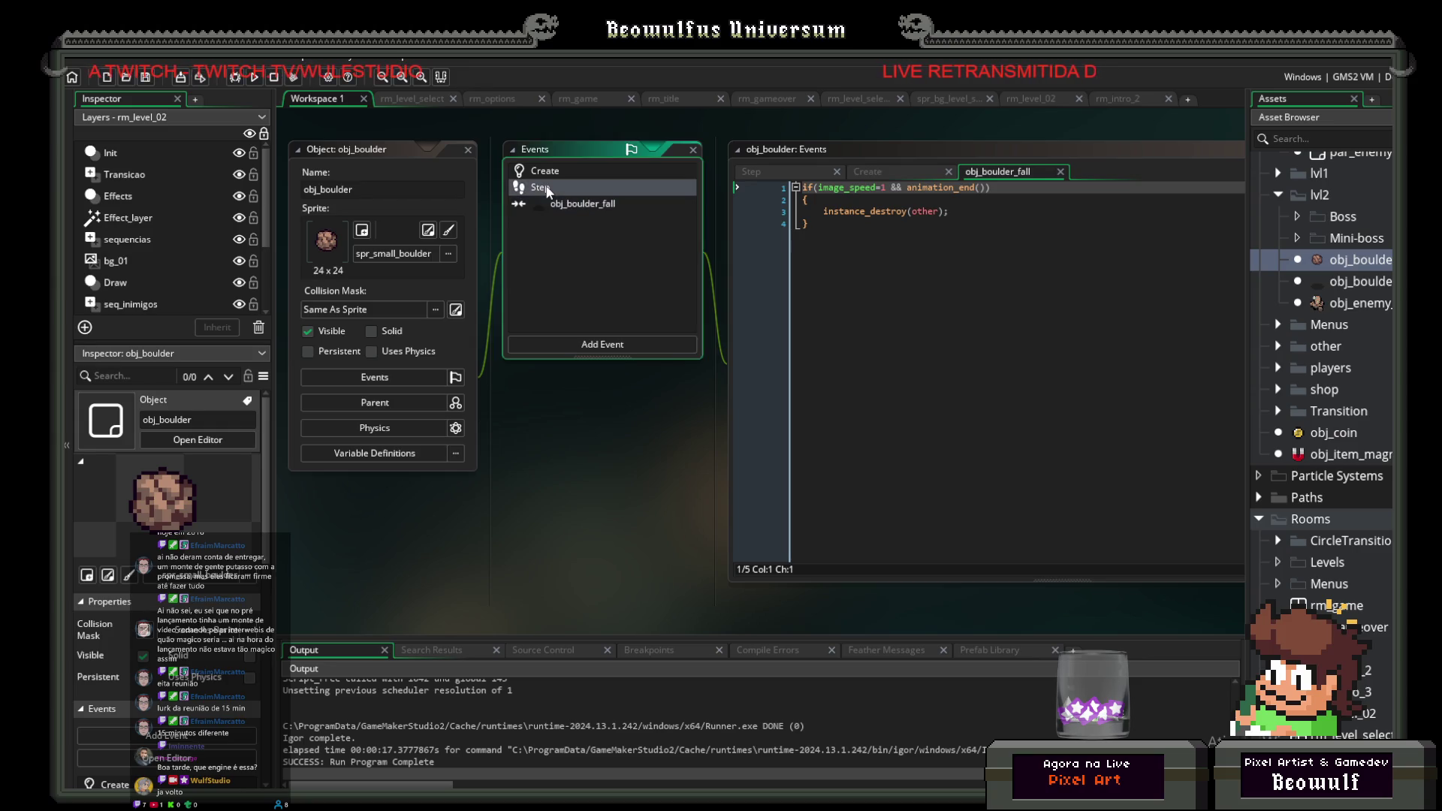
pyautogui.click(936, 256)
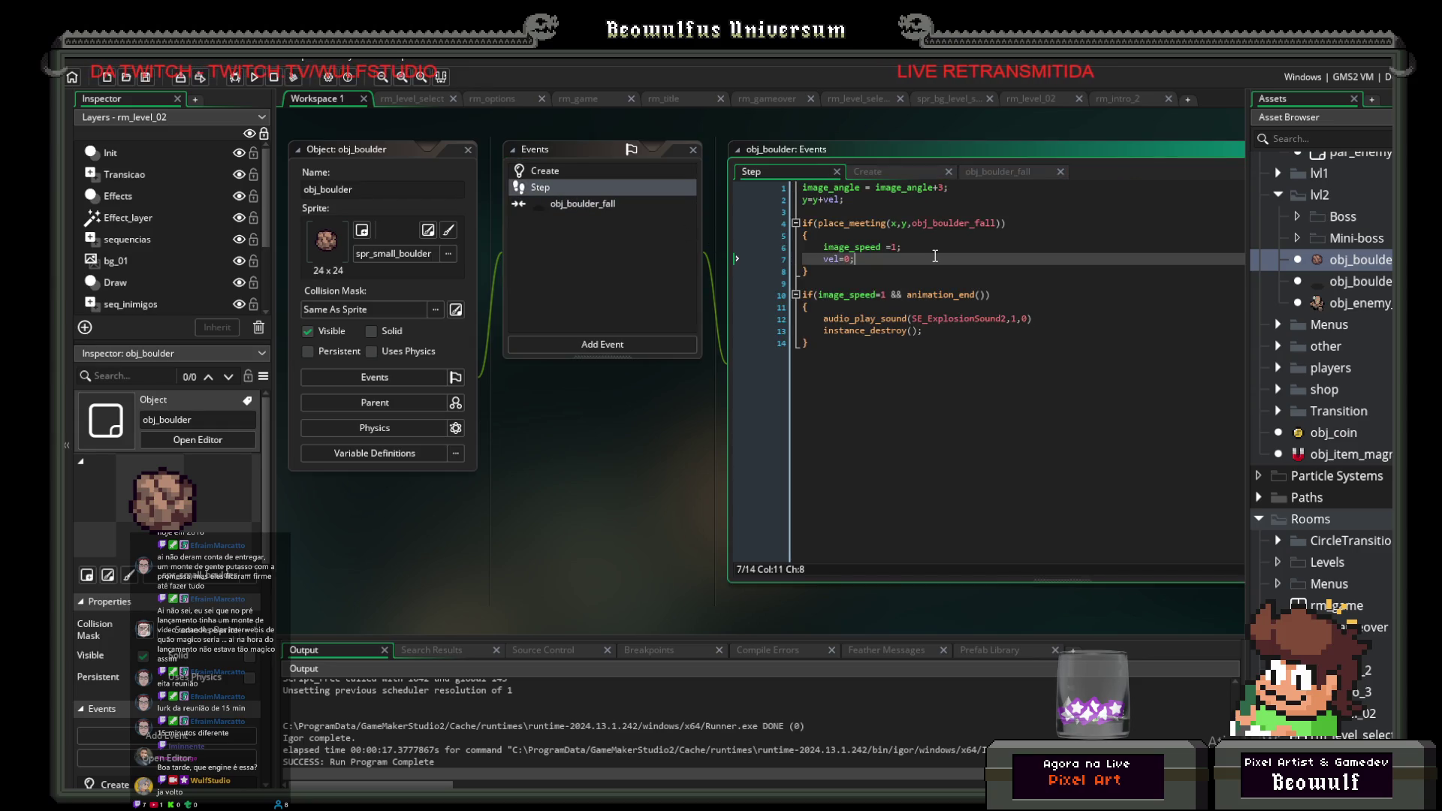
pyautogui.click(906, 223)
pyautogui.write('+8')
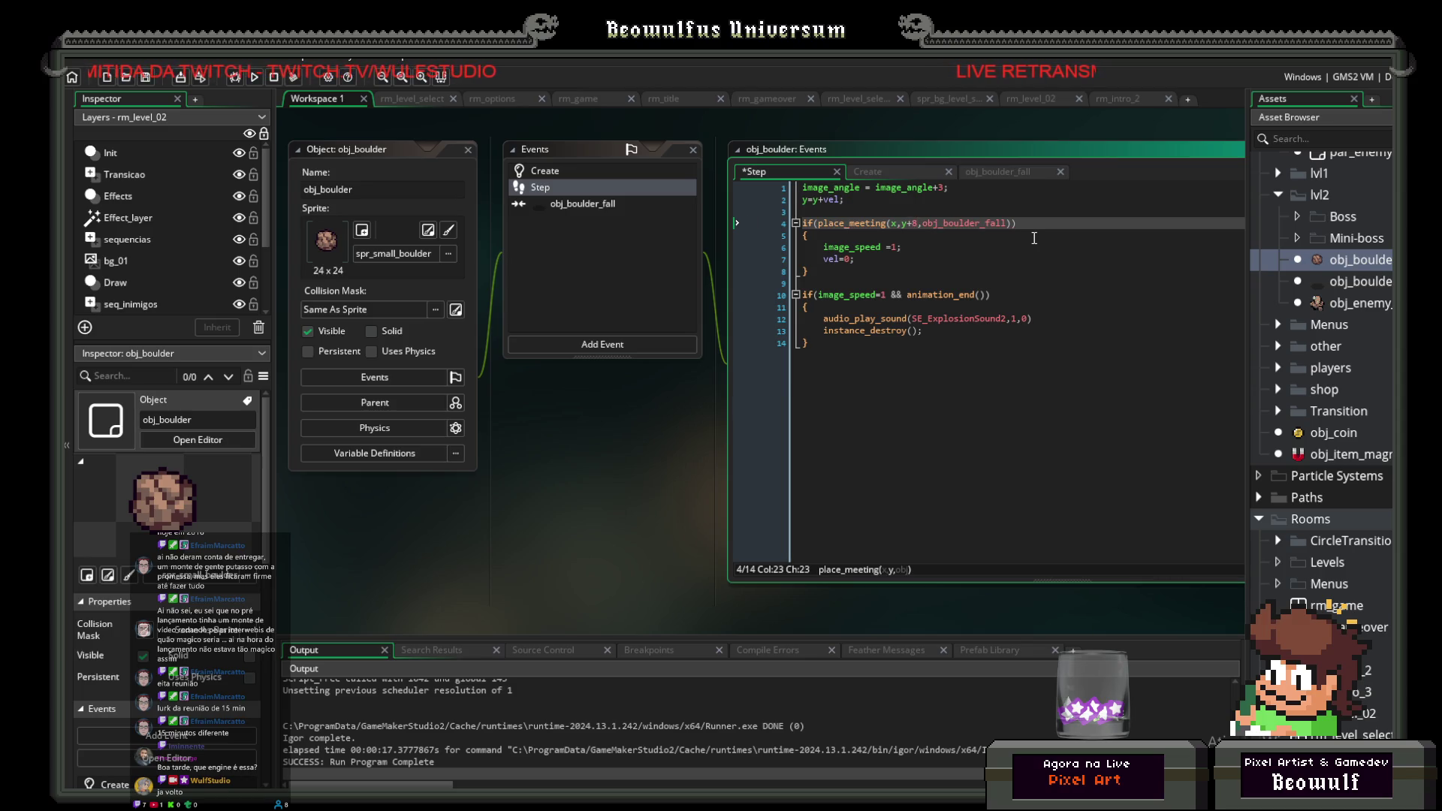
pyautogui.press('F5')
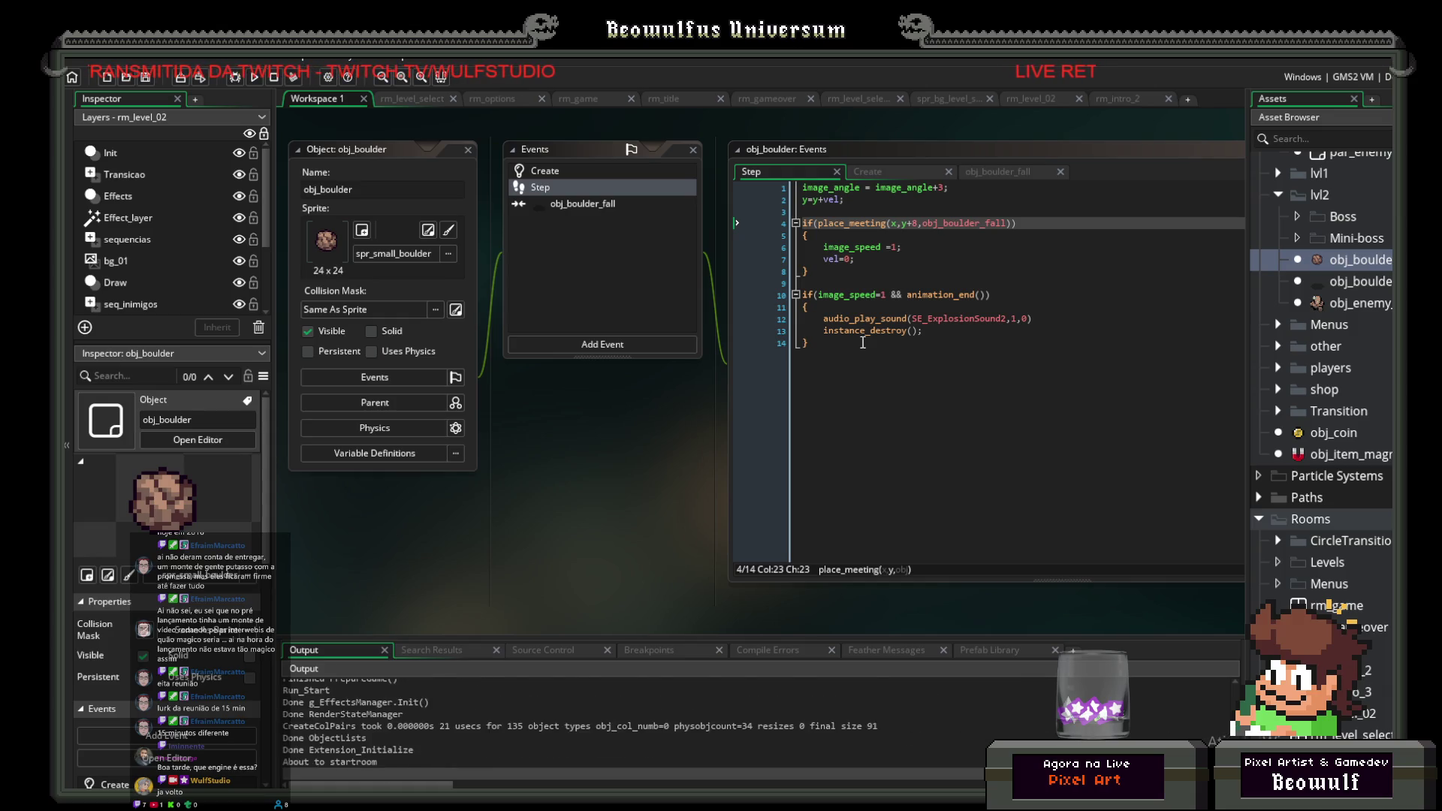
pyautogui.click(789, 557)
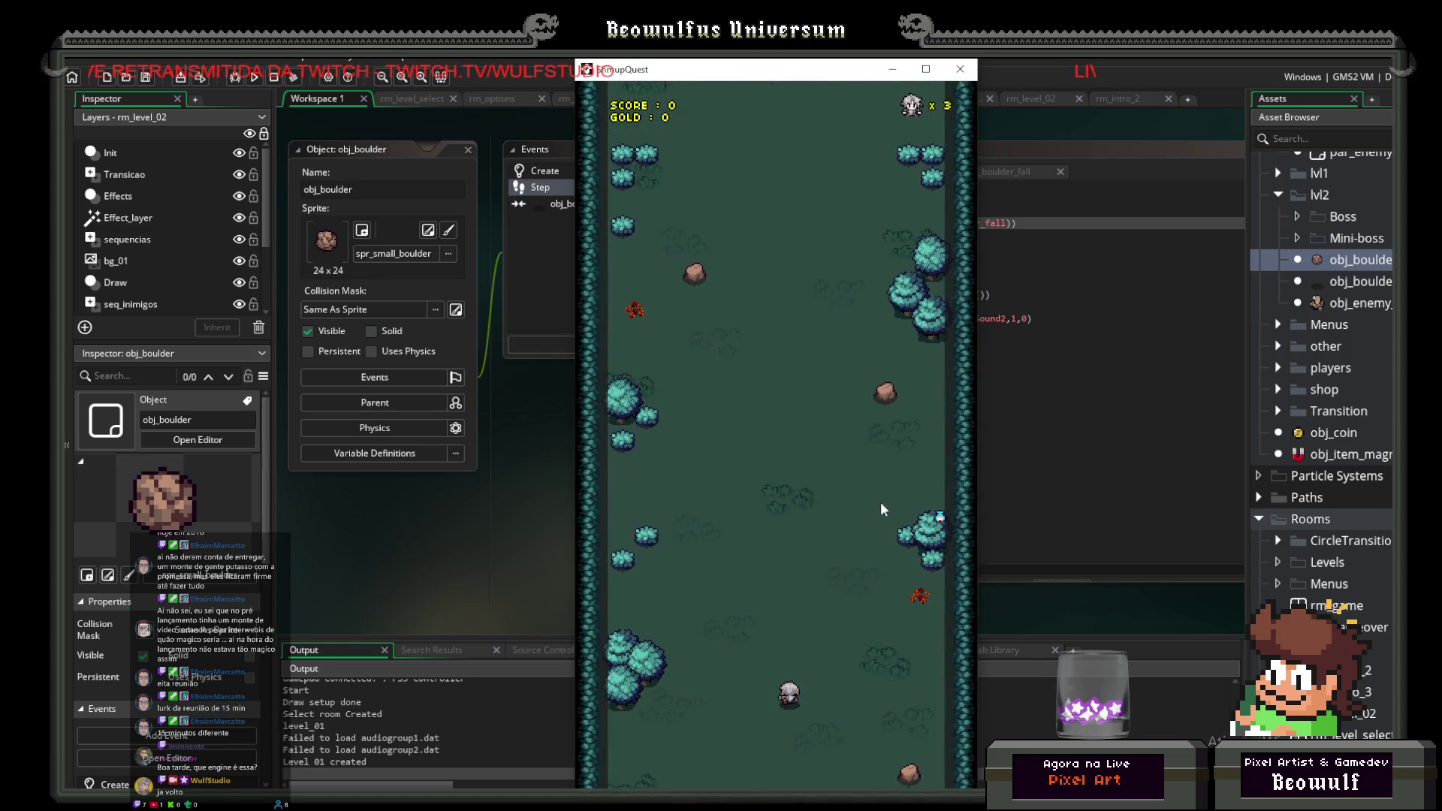
# Step: Close the game, rerun it, play the level_03 card, then close the window again
pyautogui.click(960, 68)
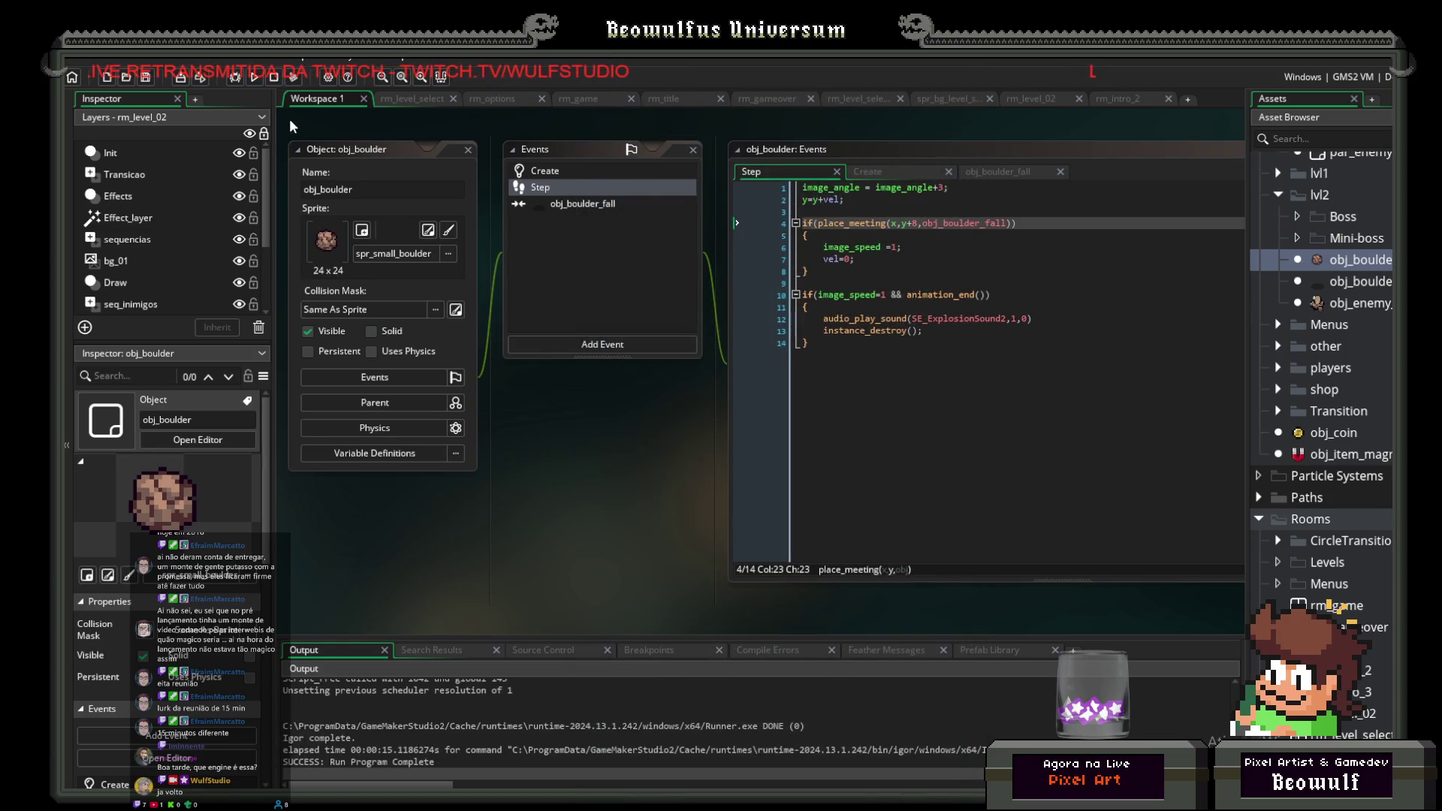
pyautogui.click(254, 79)
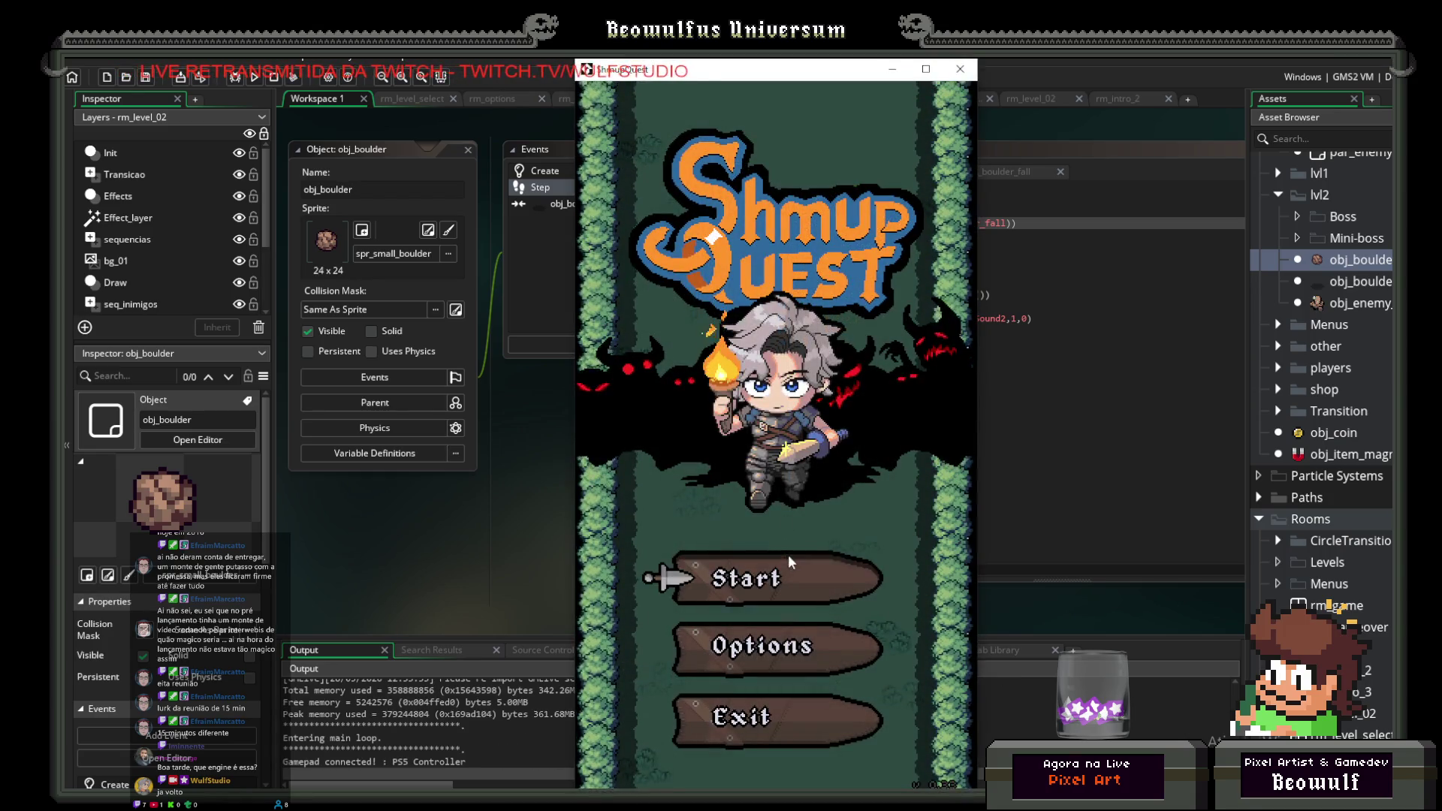
pyautogui.click(784, 562)
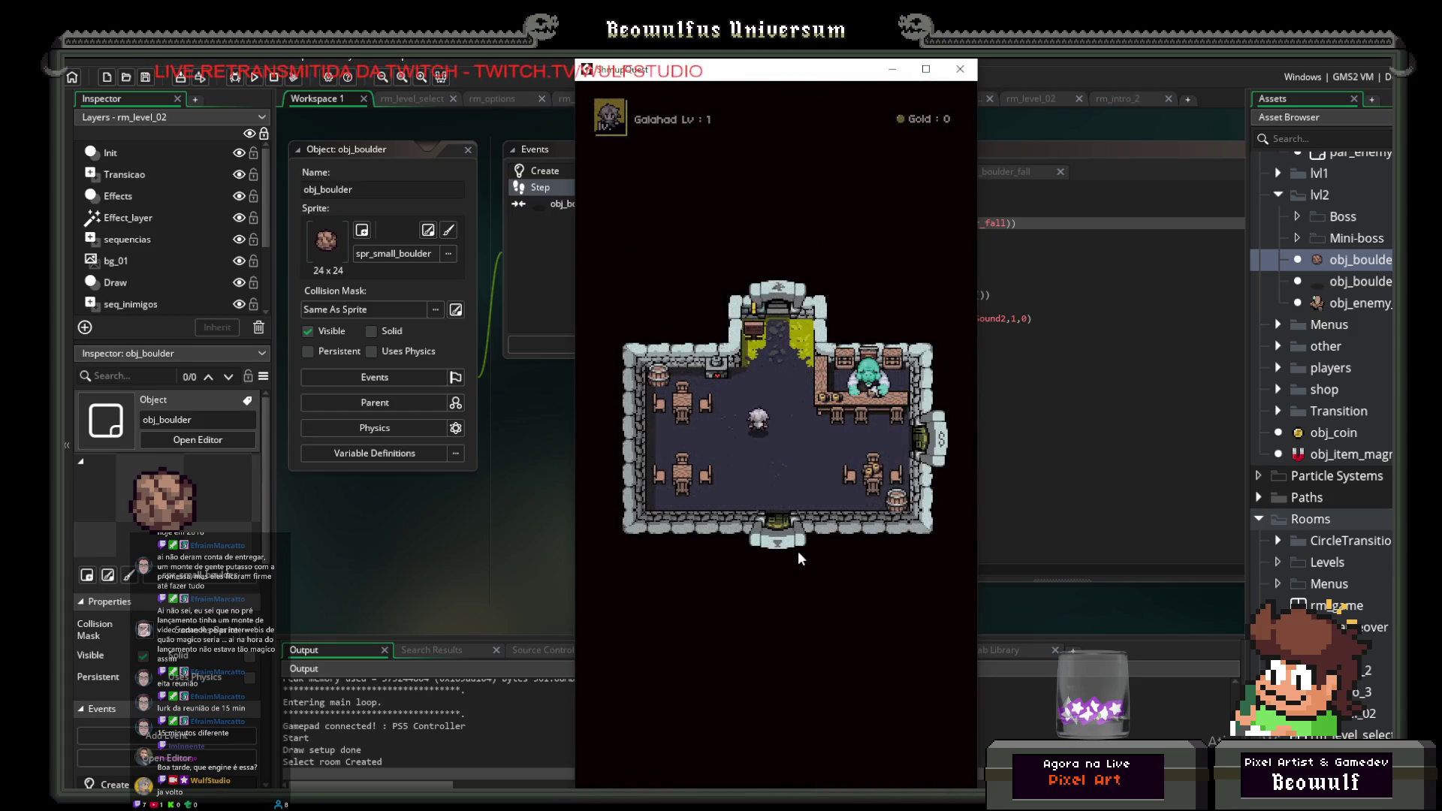
pyautogui.click(920, 644)
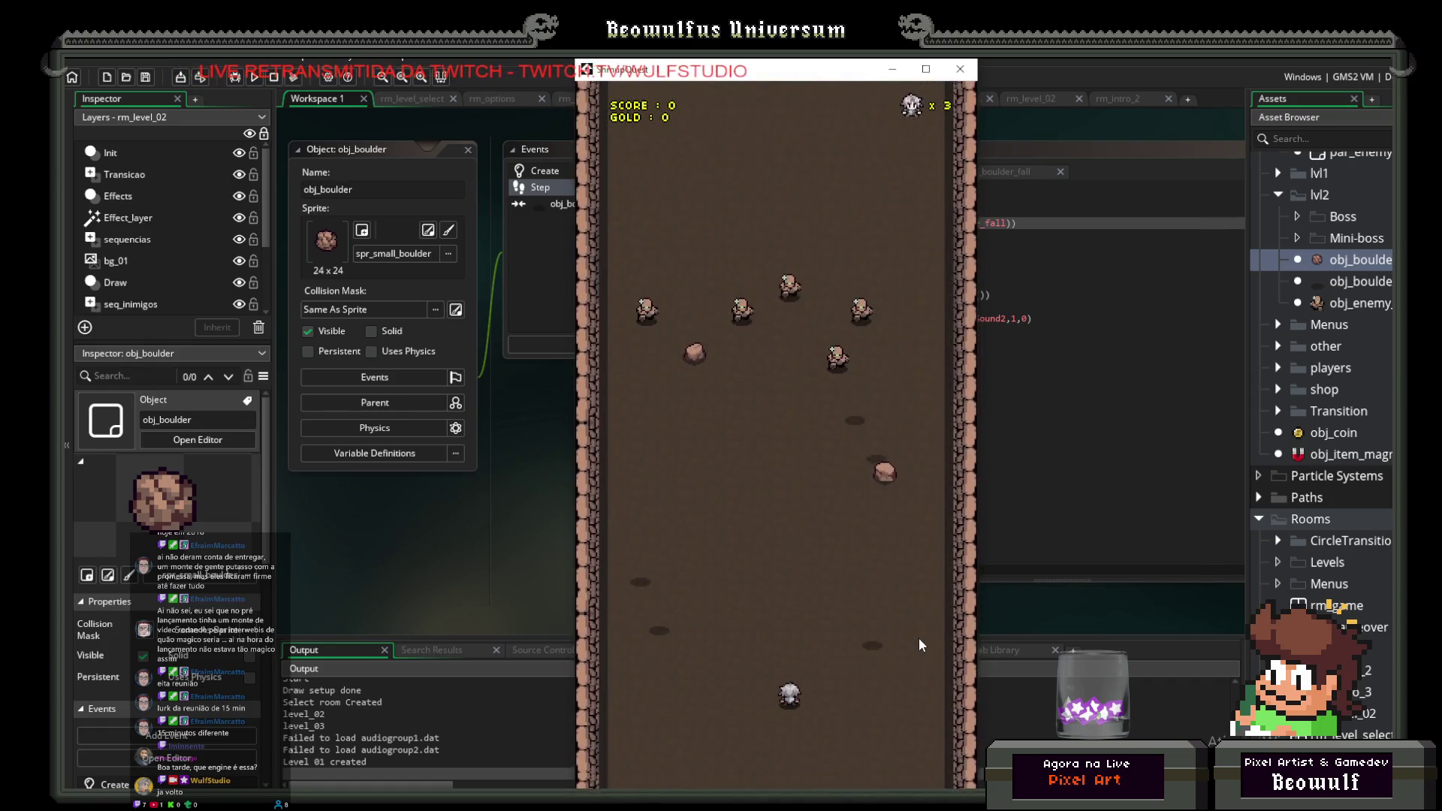
pyautogui.click(959, 70)
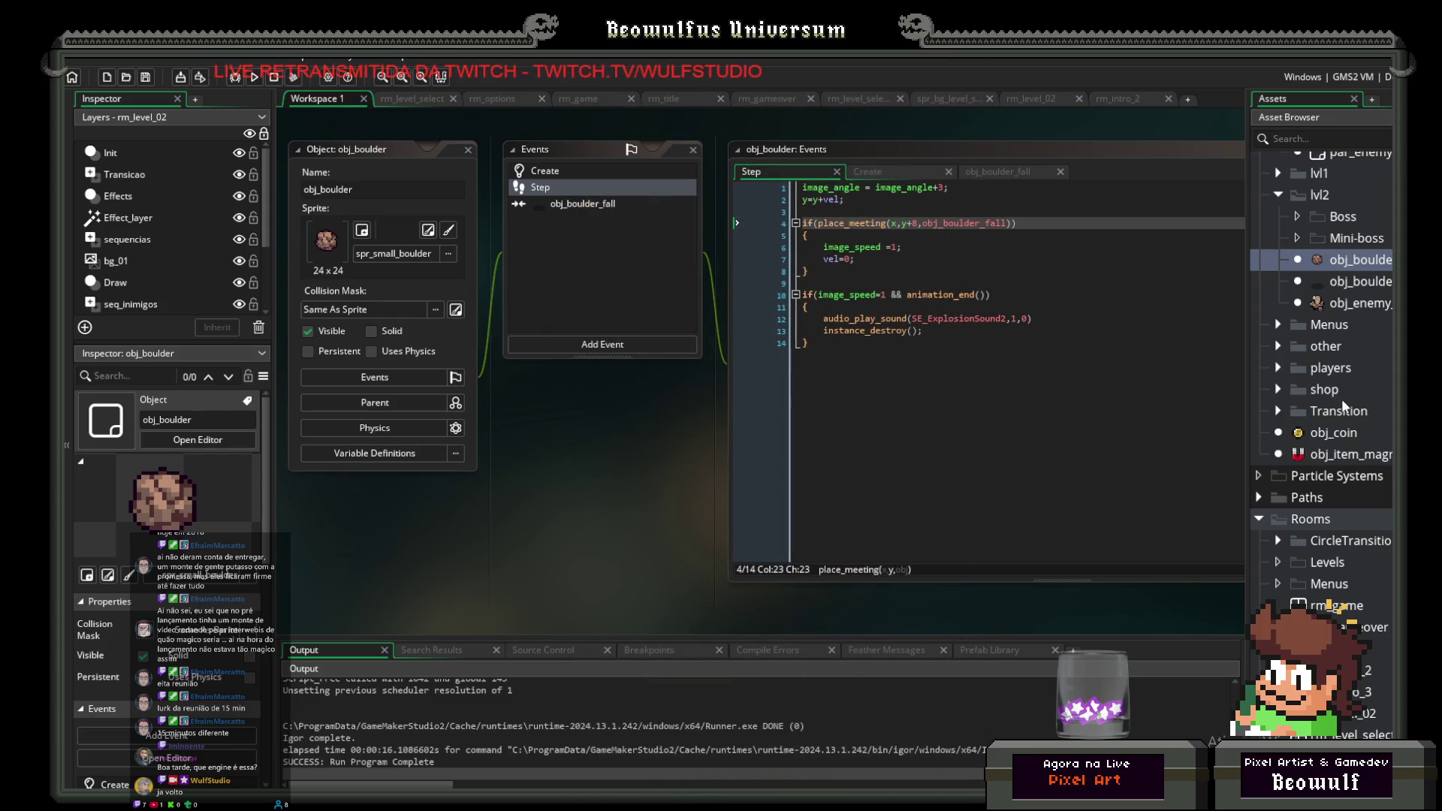
pyautogui.scroll(-15, 1352, 413)
# Step: Open spr_shadow_16 and inspect its collision mask settings
pyautogui.scroll(-10, 1359, 450)
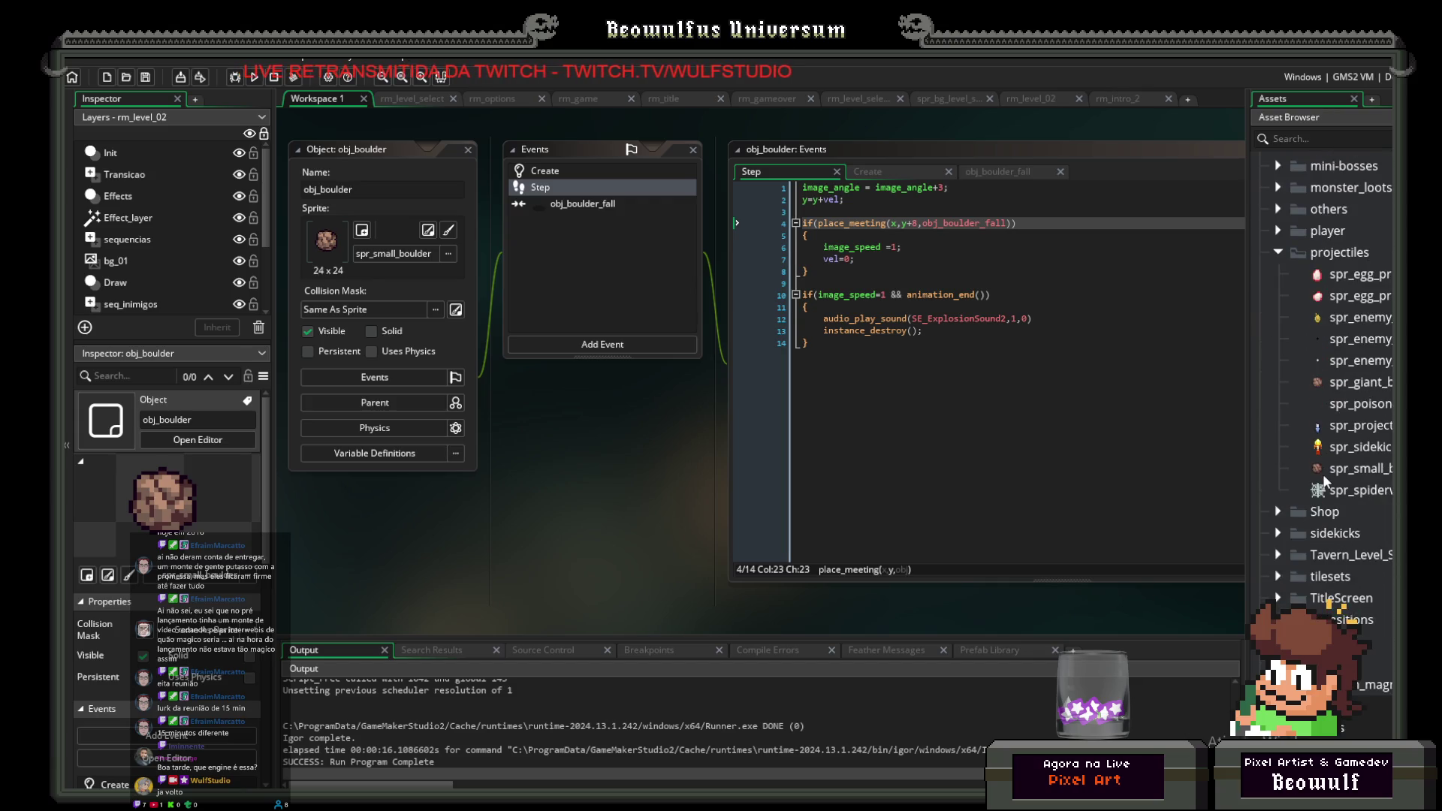
pyautogui.scroll(-1, 1325, 480)
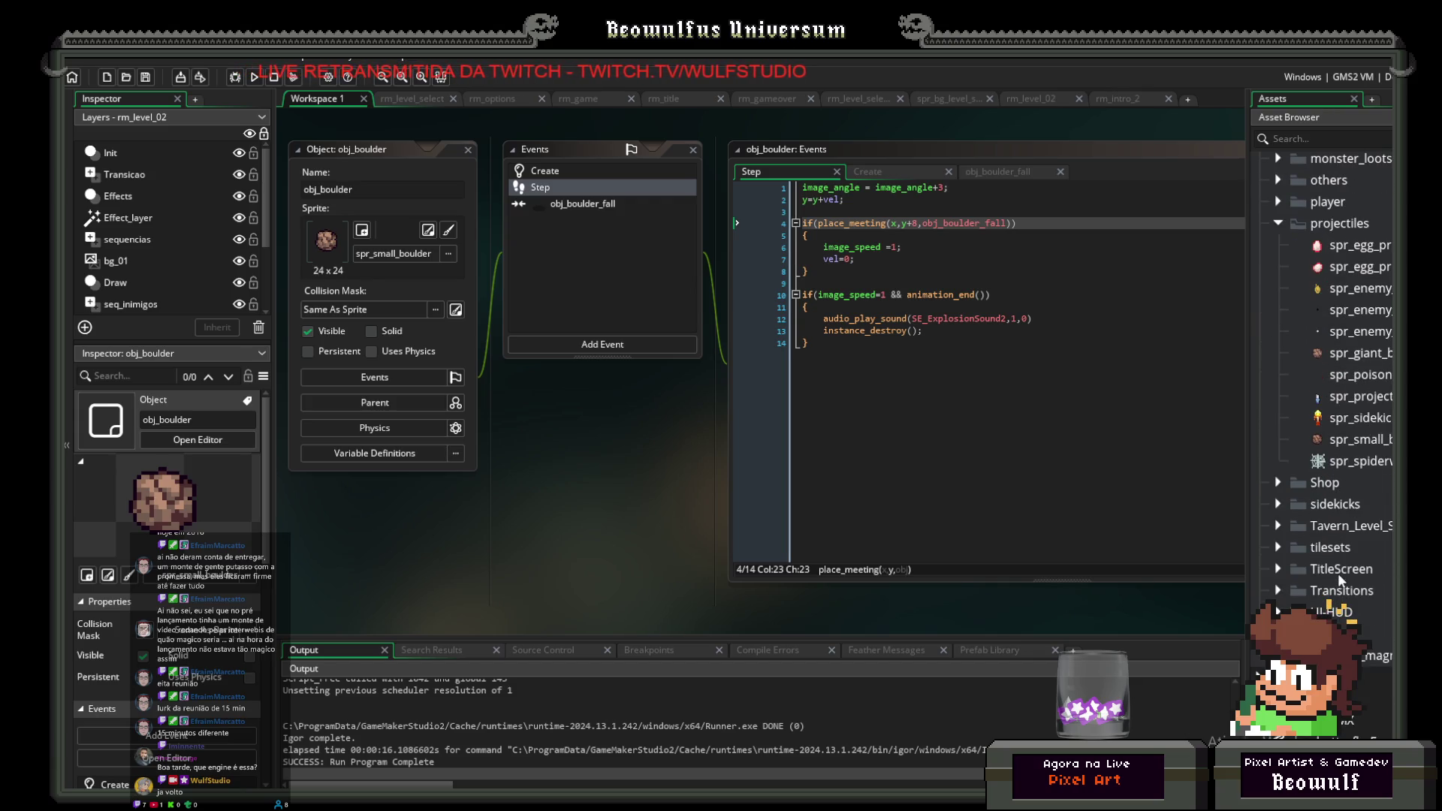
pyautogui.scroll(4, 1305, 543)
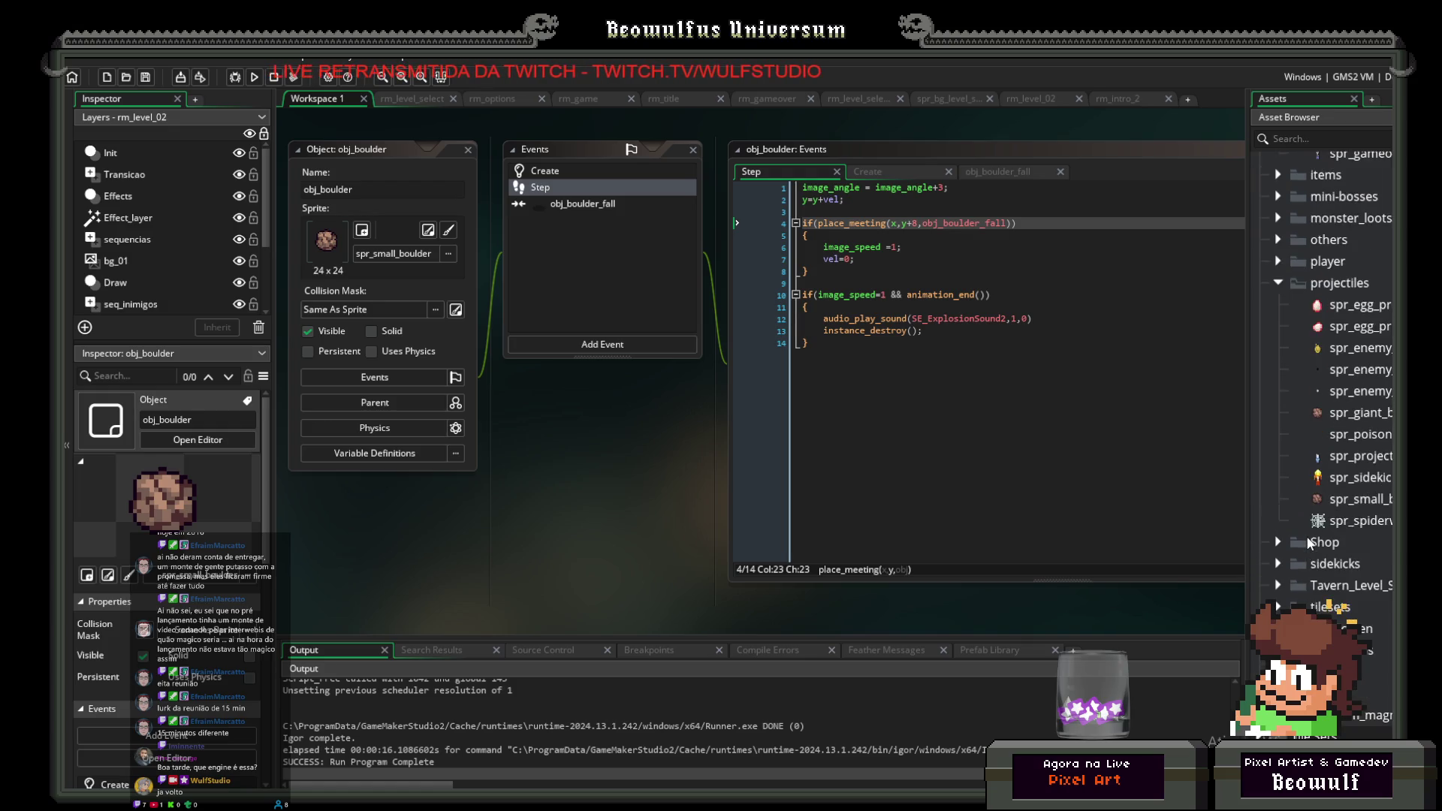
pyautogui.click(1277, 320)
pyautogui.scroll(-4, 1345, 451)
pyautogui.doubleClick(1354, 549)
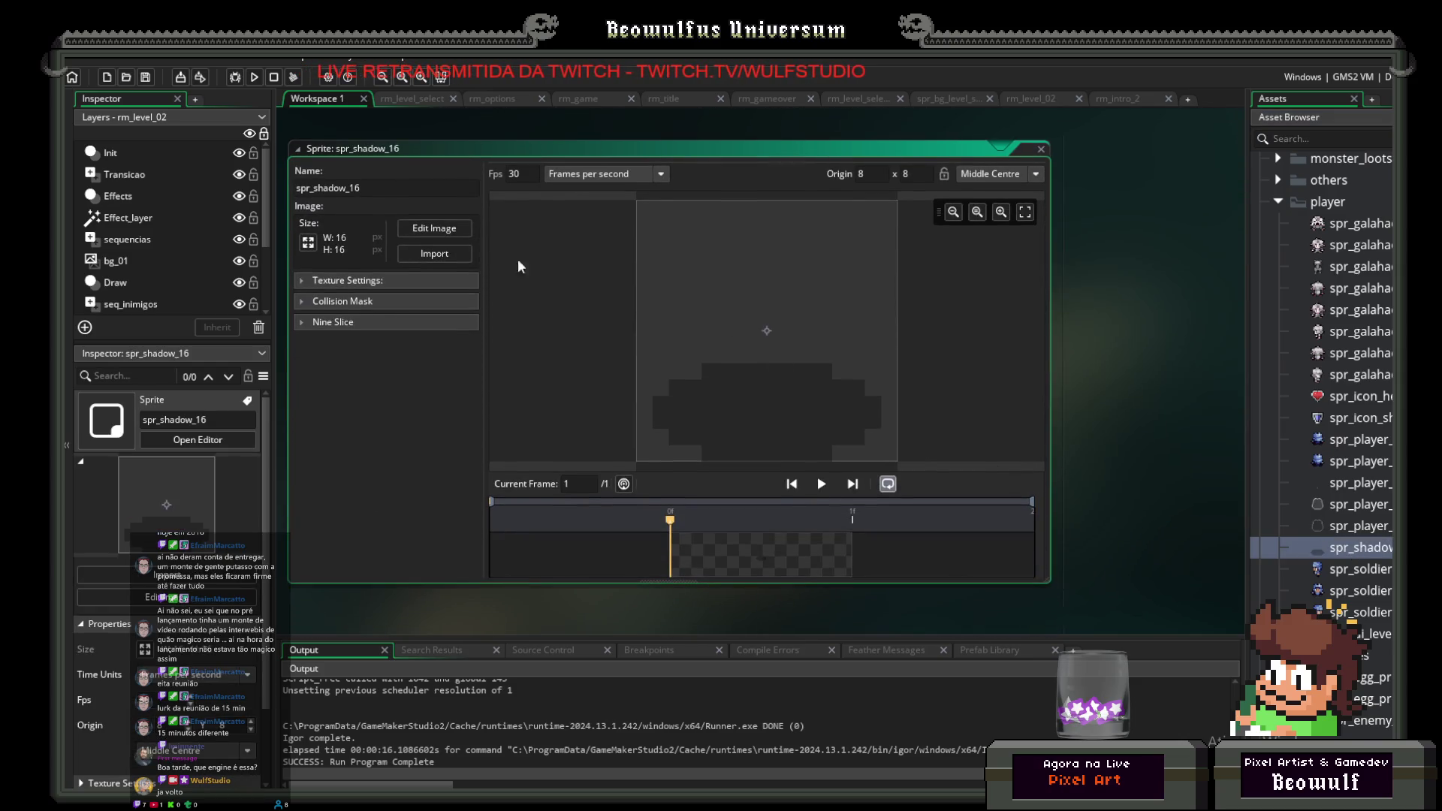
pyautogui.click(304, 299)
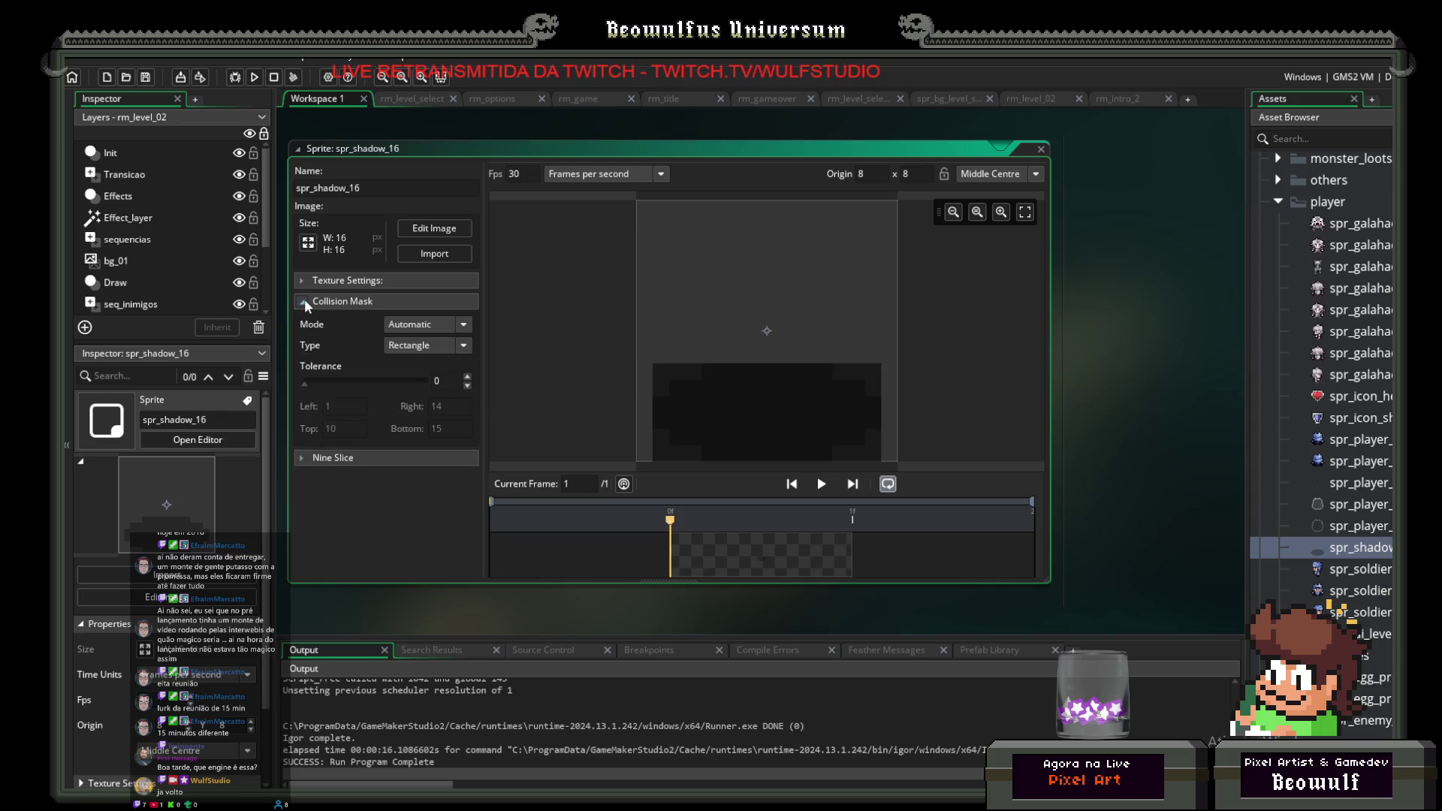
pyautogui.click(304, 301)
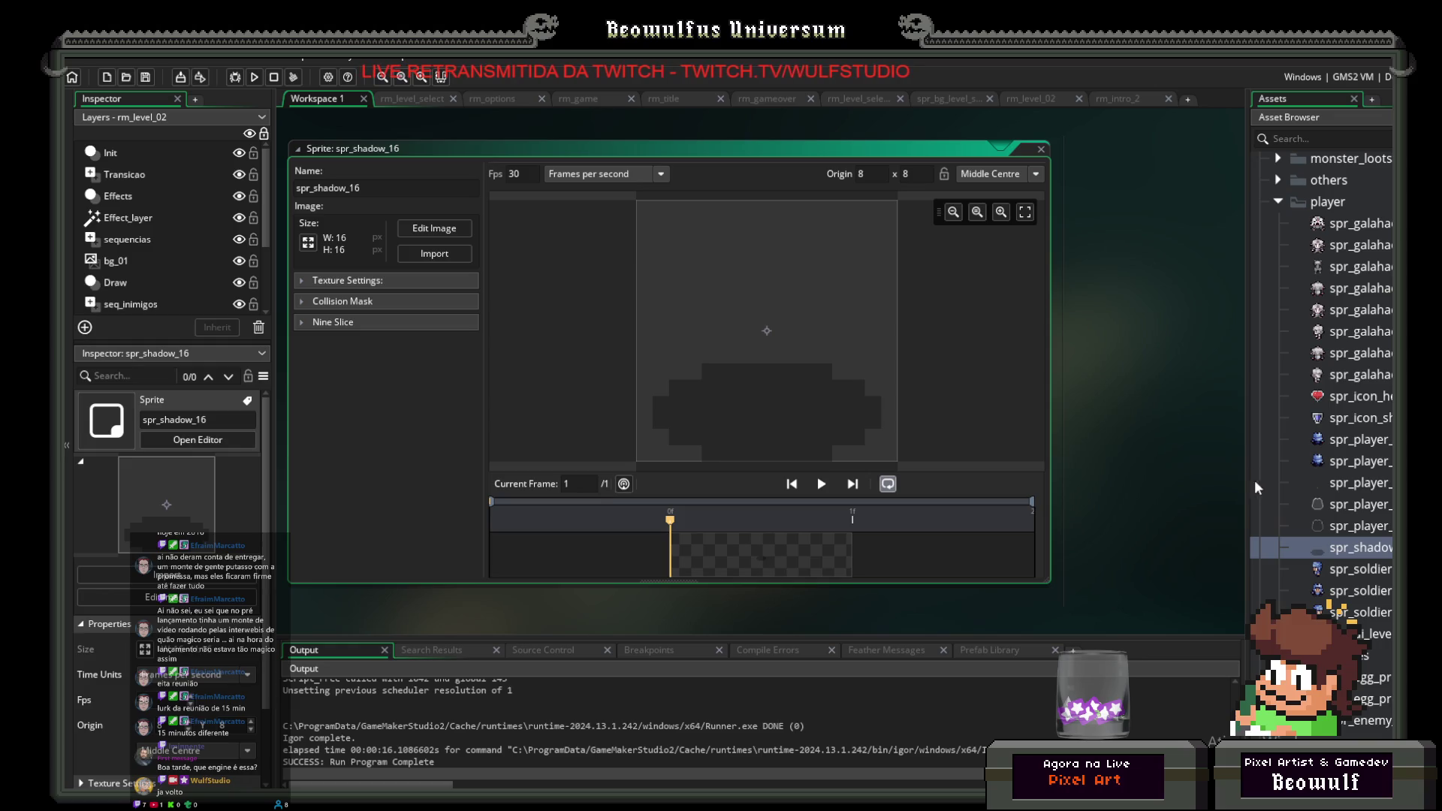
# Step: Open spr_small_boulder, expand its collision mask settings, and pause the animation preview
pyautogui.scroll(-4, 1329, 520)
pyautogui.doubleClick(1329, 518)
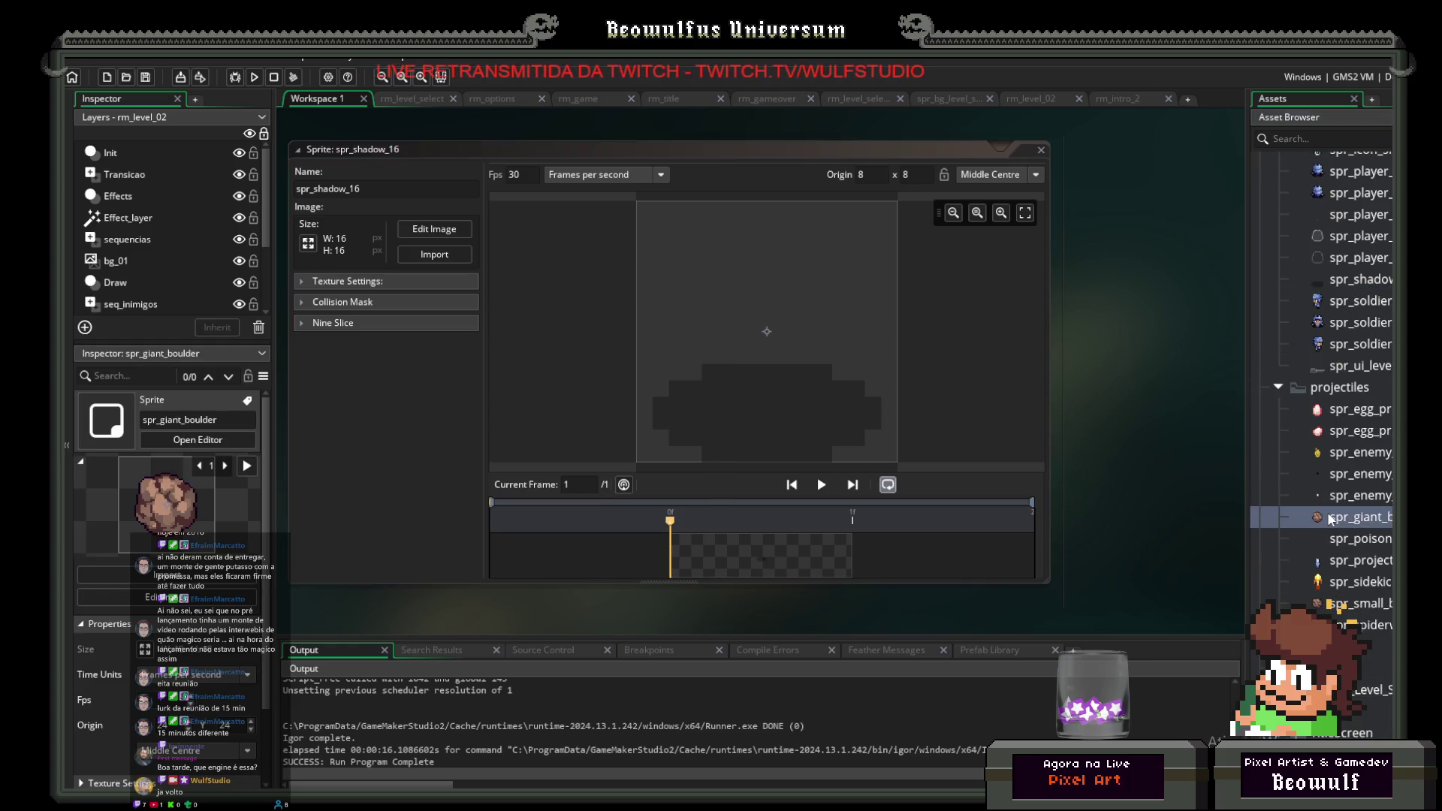
pyautogui.click(1348, 604)
pyautogui.doubleClick(1349, 607)
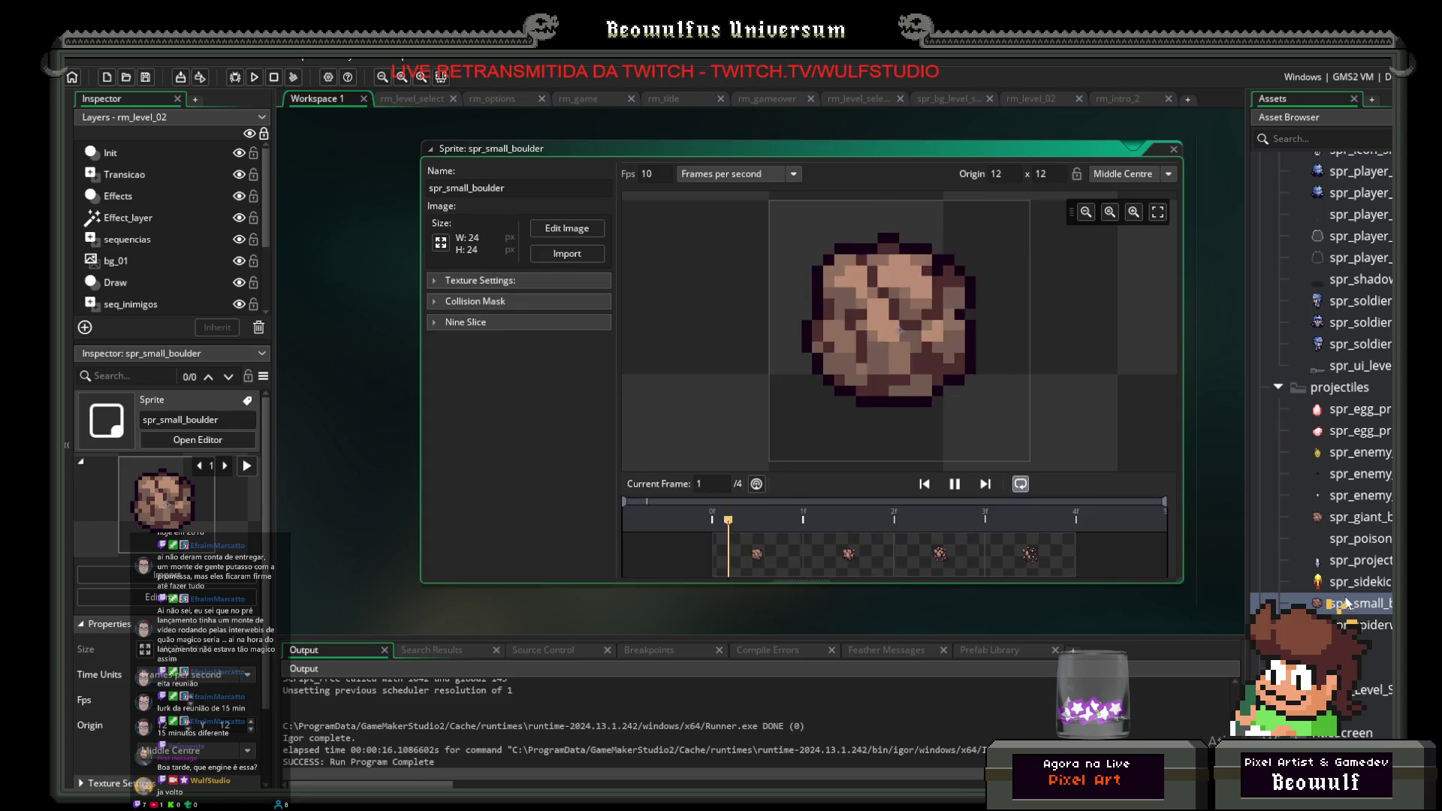
pyautogui.click(436, 301)
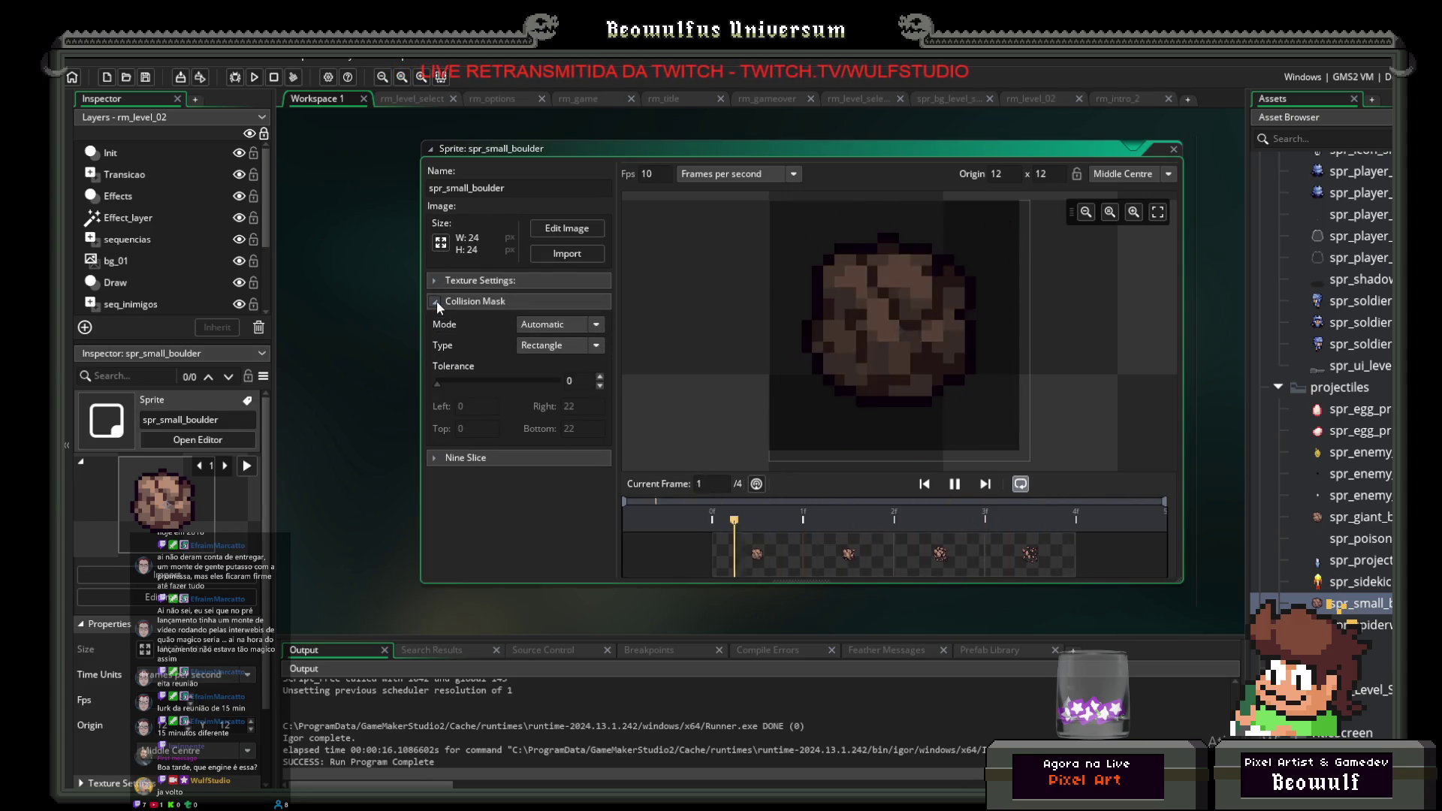
pyautogui.click(436, 300)
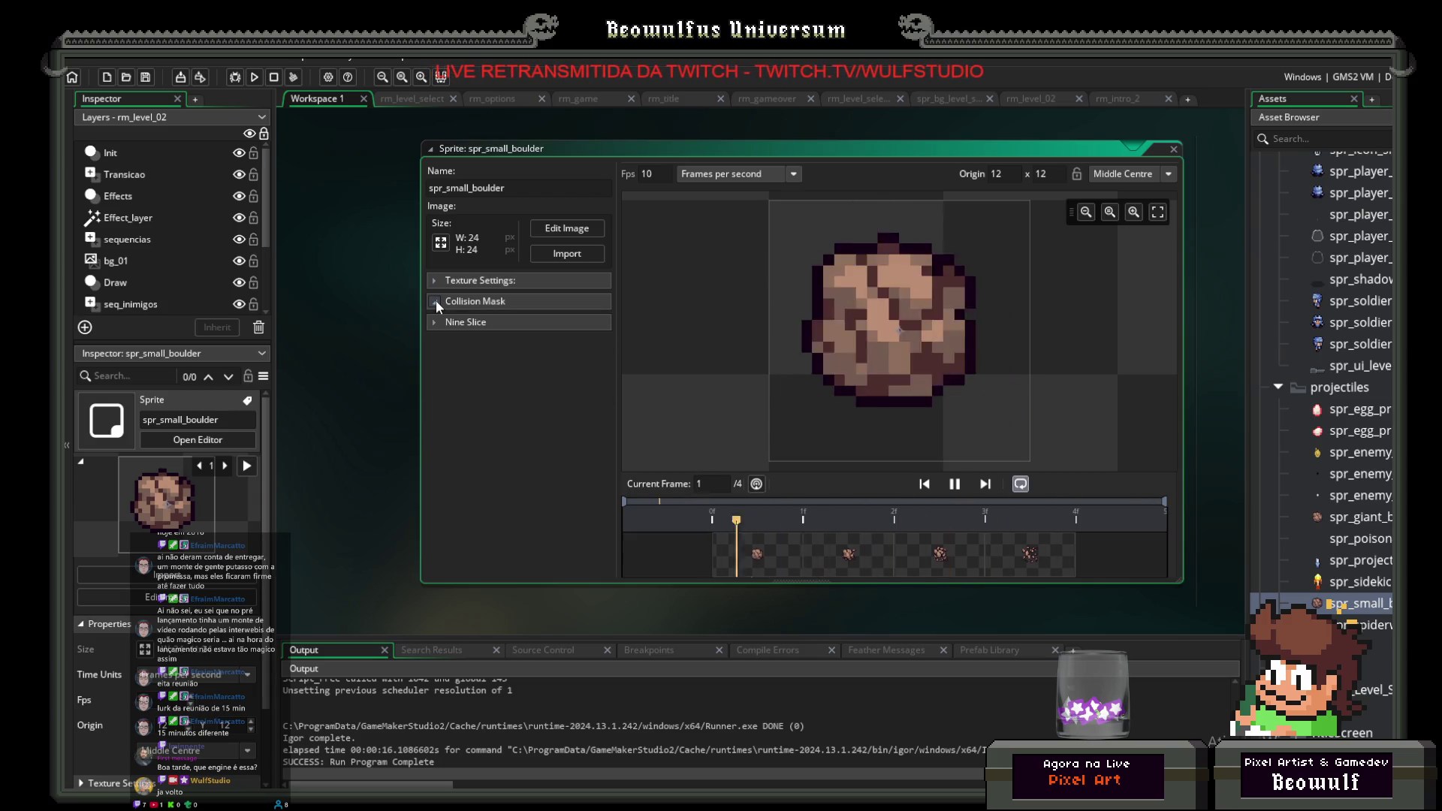
pyautogui.click(436, 300)
pyautogui.click(595, 325)
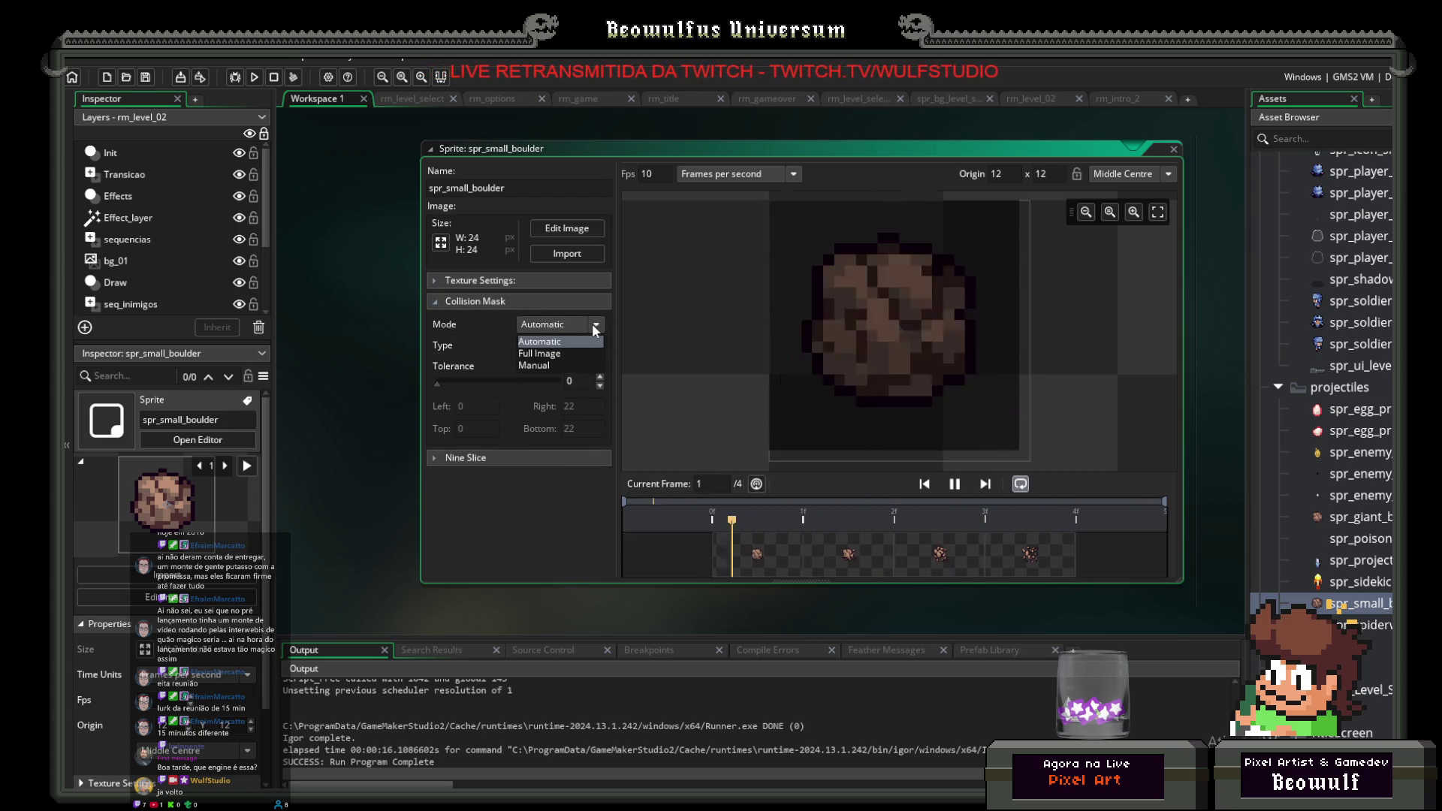
pyautogui.click(957, 487)
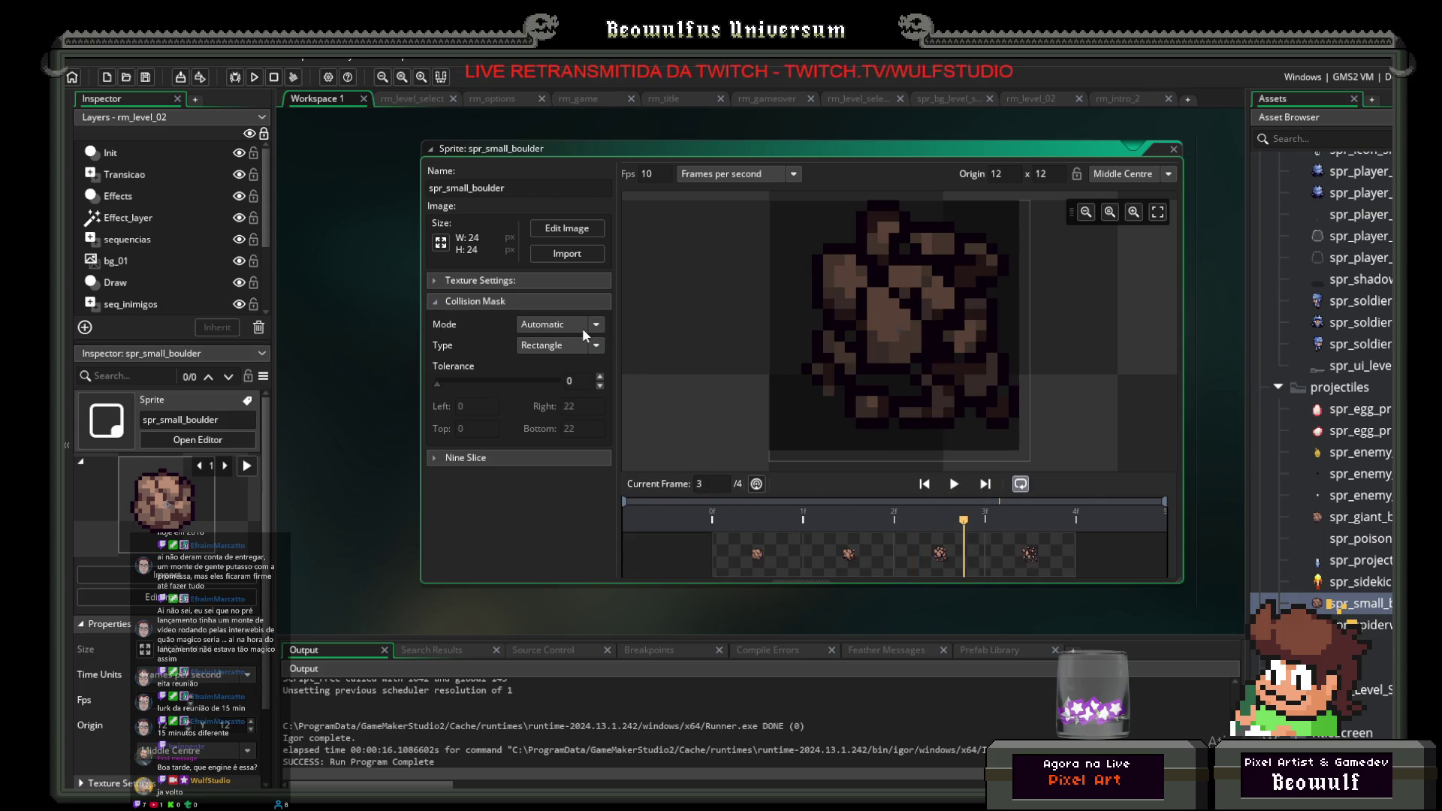
# Step: Set spr_small_boulder's collision mask to an Ellipse shape with manual bounds
pyautogui.click(584, 327)
pyautogui.click(556, 346)
pyautogui.click(556, 347)
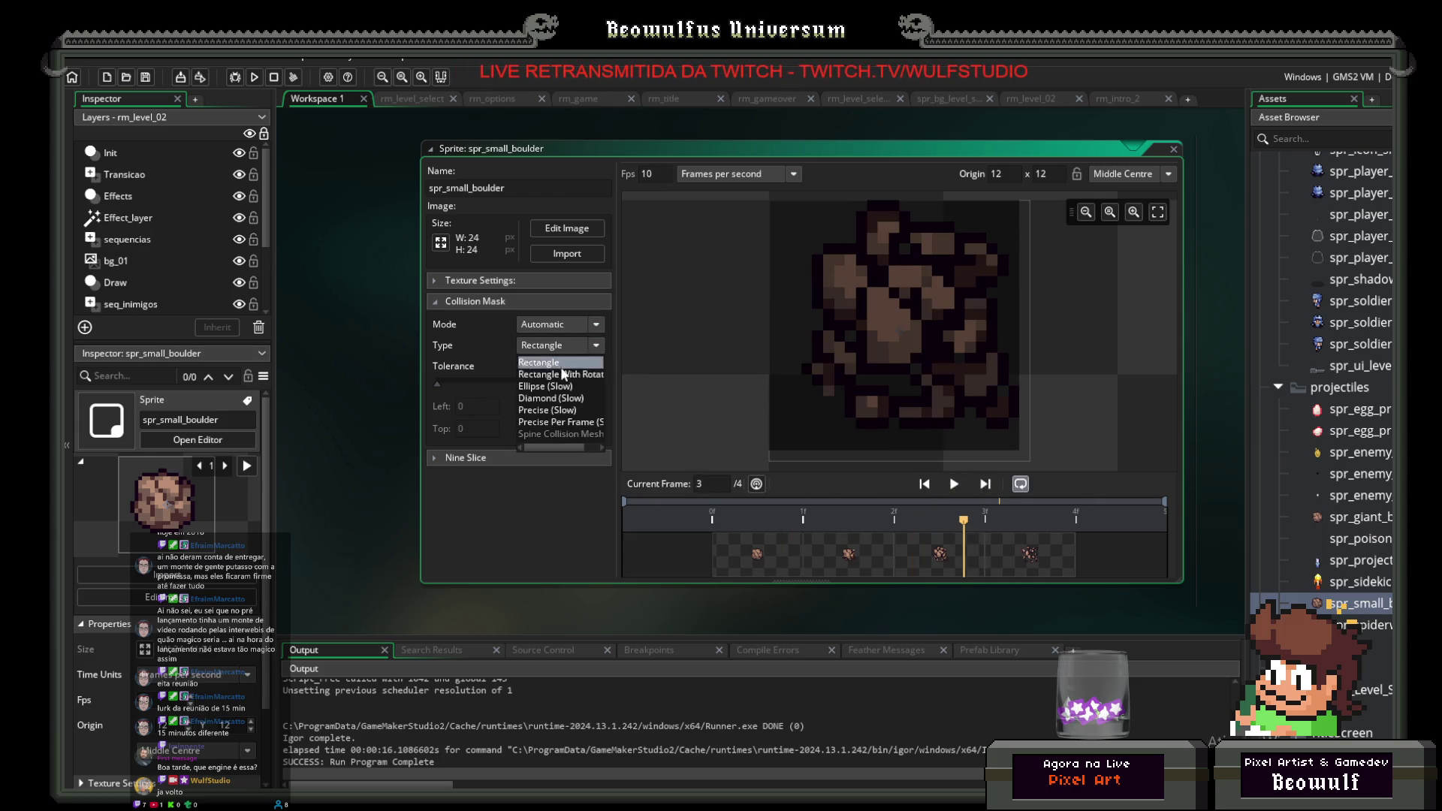
pyautogui.click(567, 378)
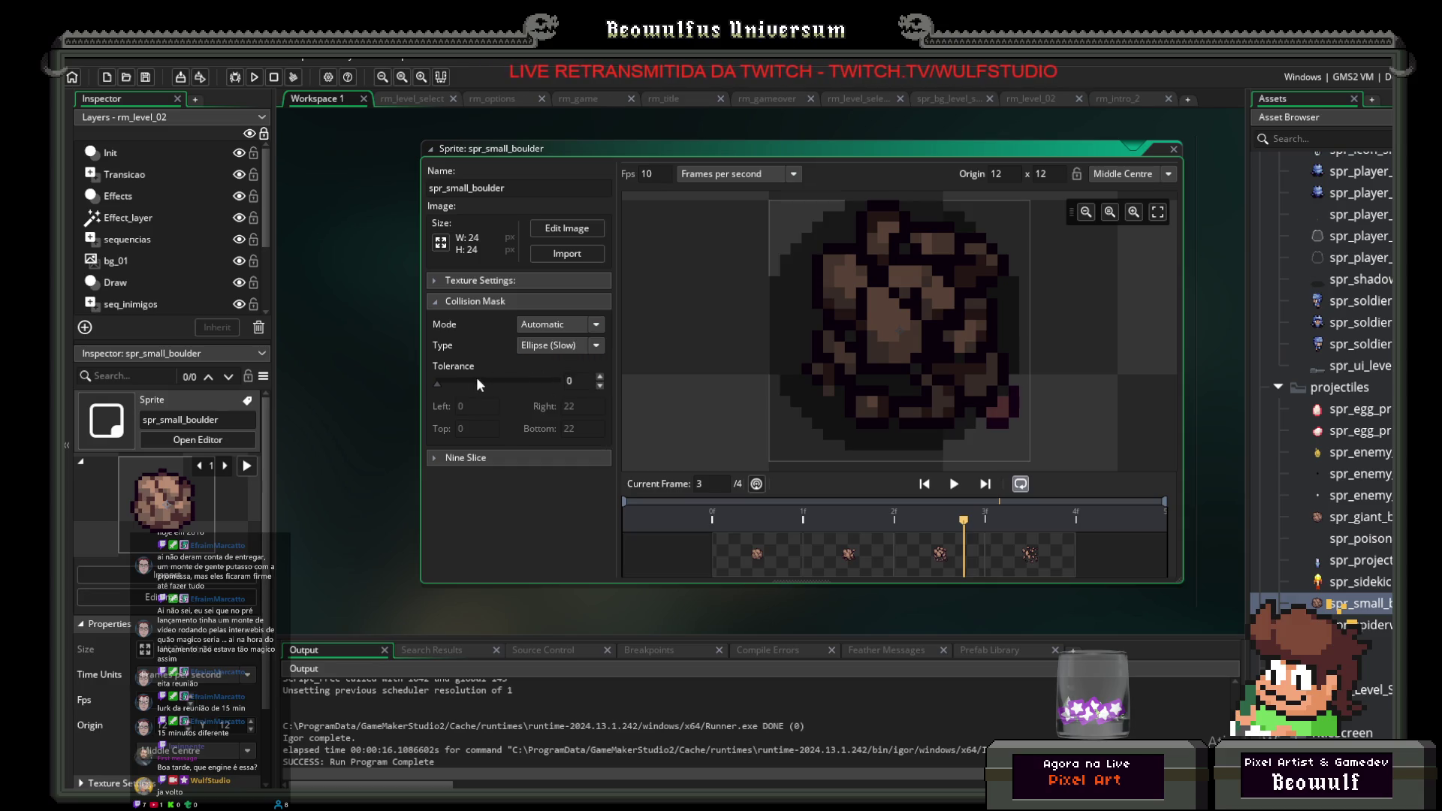
pyautogui.moveTo(437, 383); pyautogui.dragTo(453, 381)
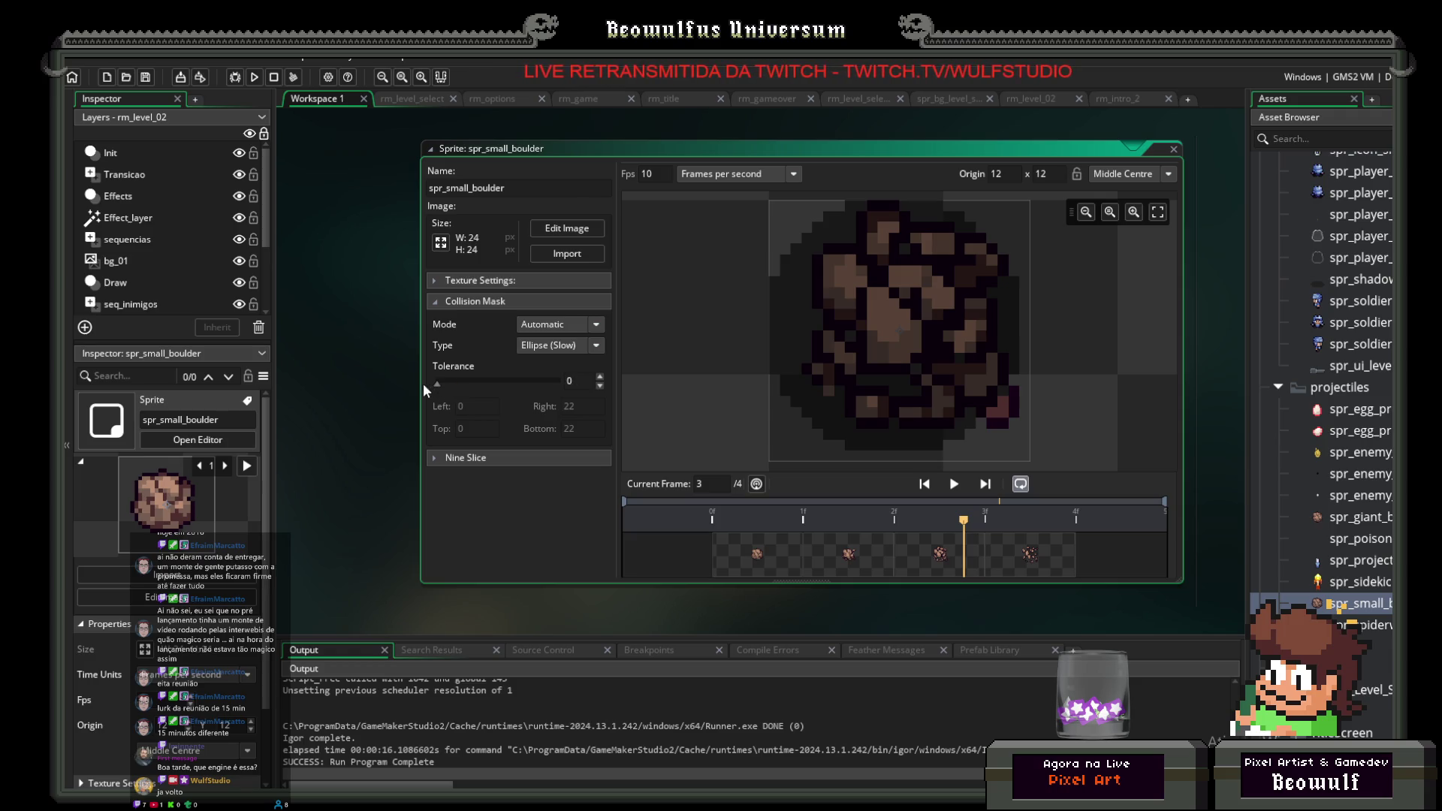
pyautogui.click(598, 347)
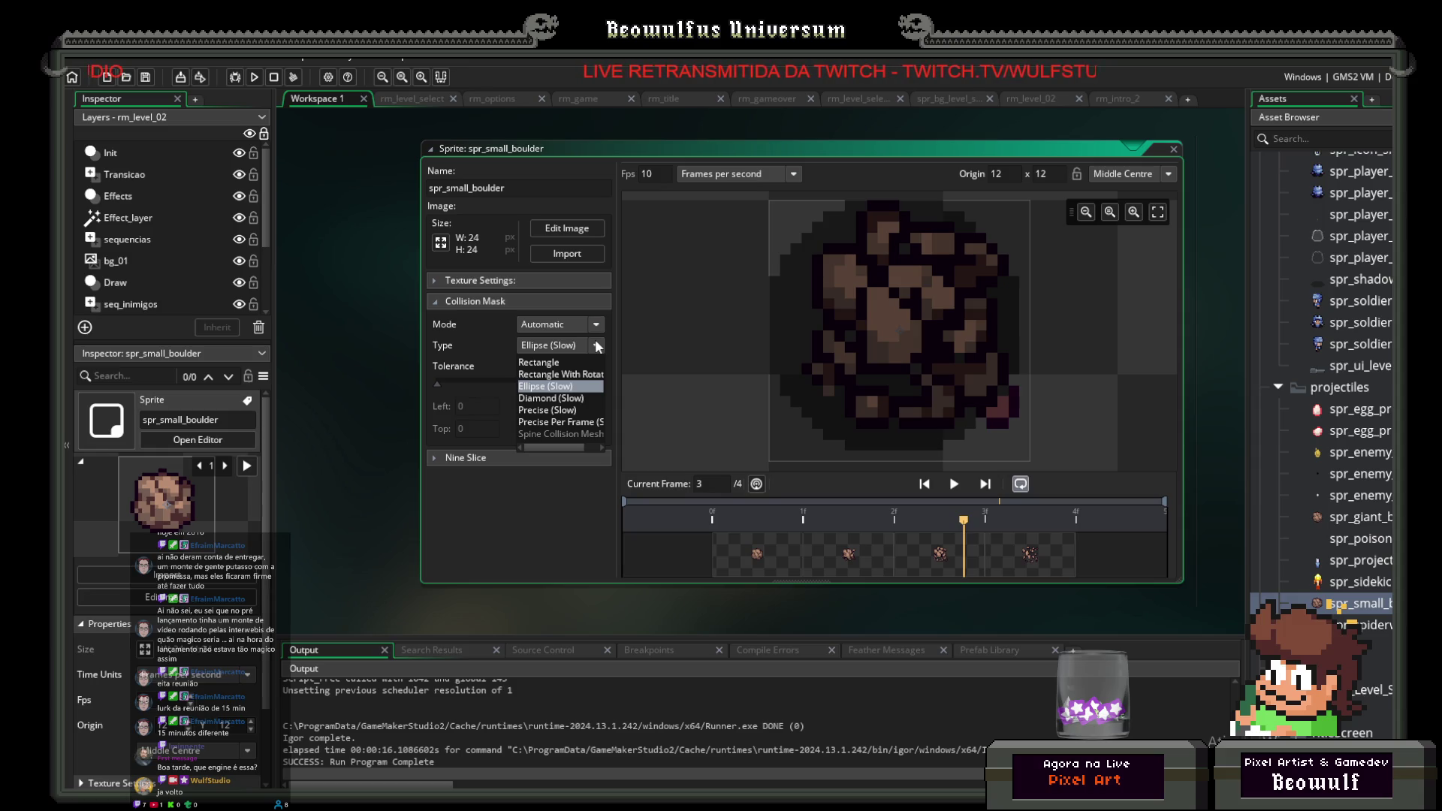
pyautogui.click(598, 346)
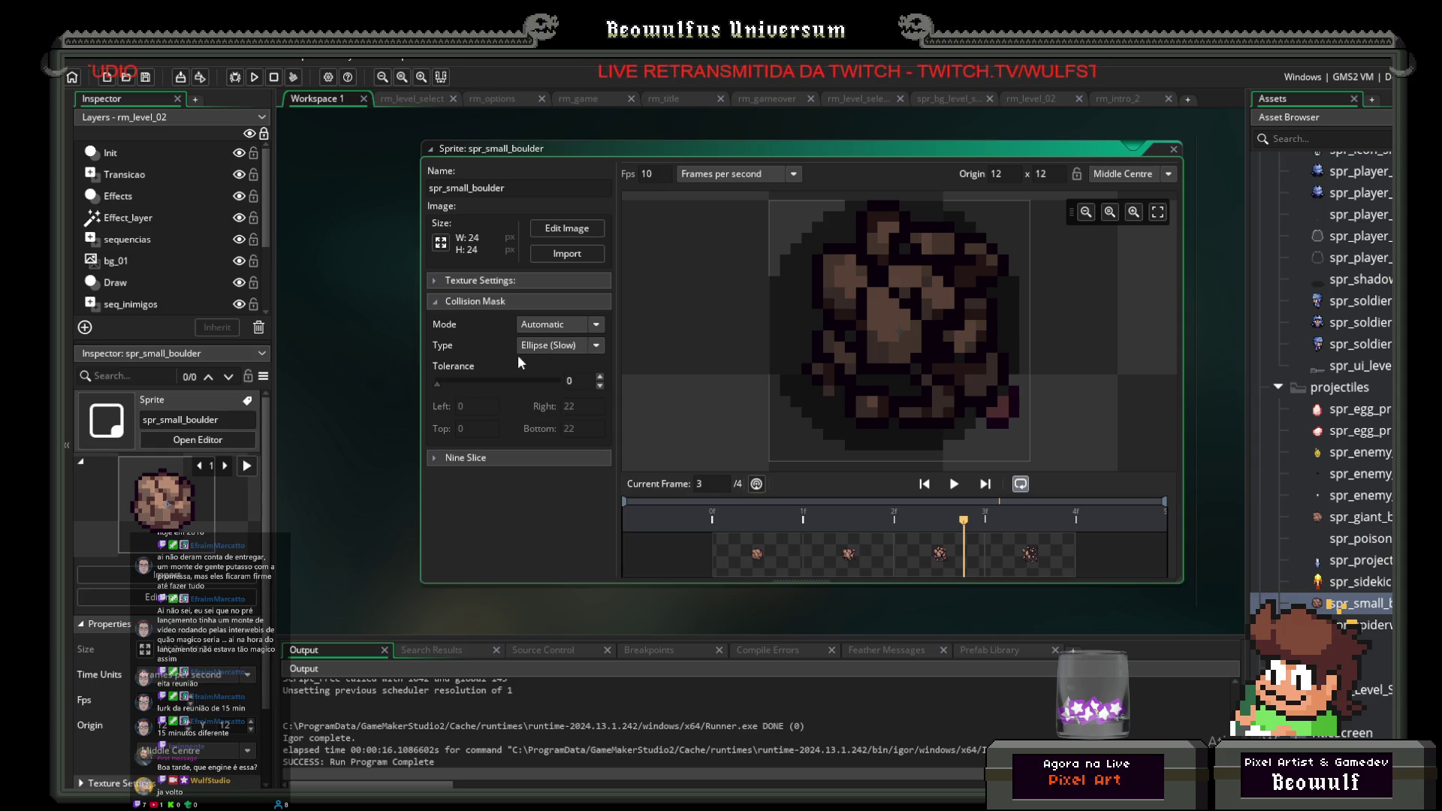
pyautogui.click(578, 331)
pyautogui.click(564, 370)
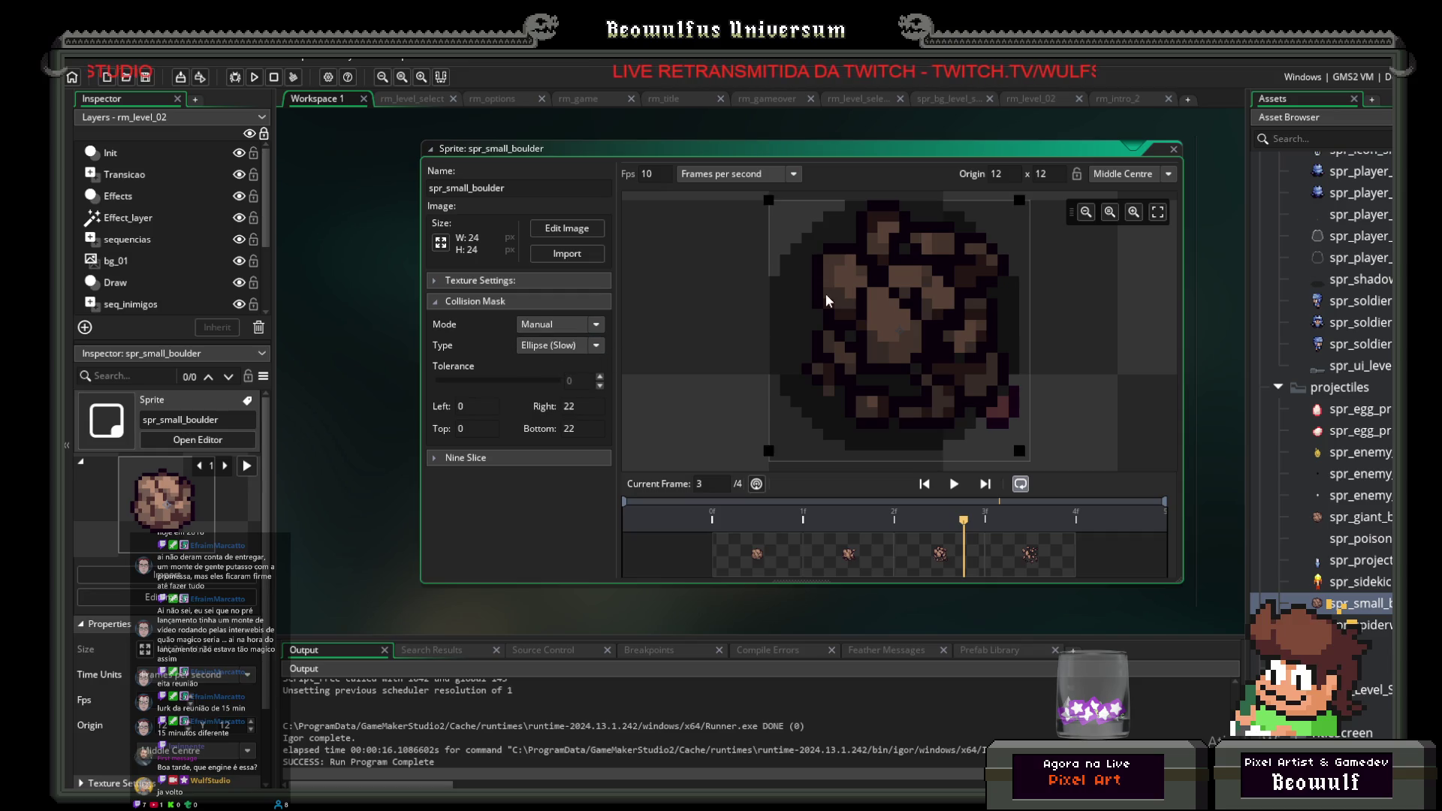
# Step: Drag the mask to Left 2, Top 2, Right 19, Bottom 19, check all four frames, and save
pyautogui.moveTo(773, 199); pyautogui.dragTo(799, 226)
pyautogui.moveTo(918, 330); pyautogui.dragTo(936, 335)
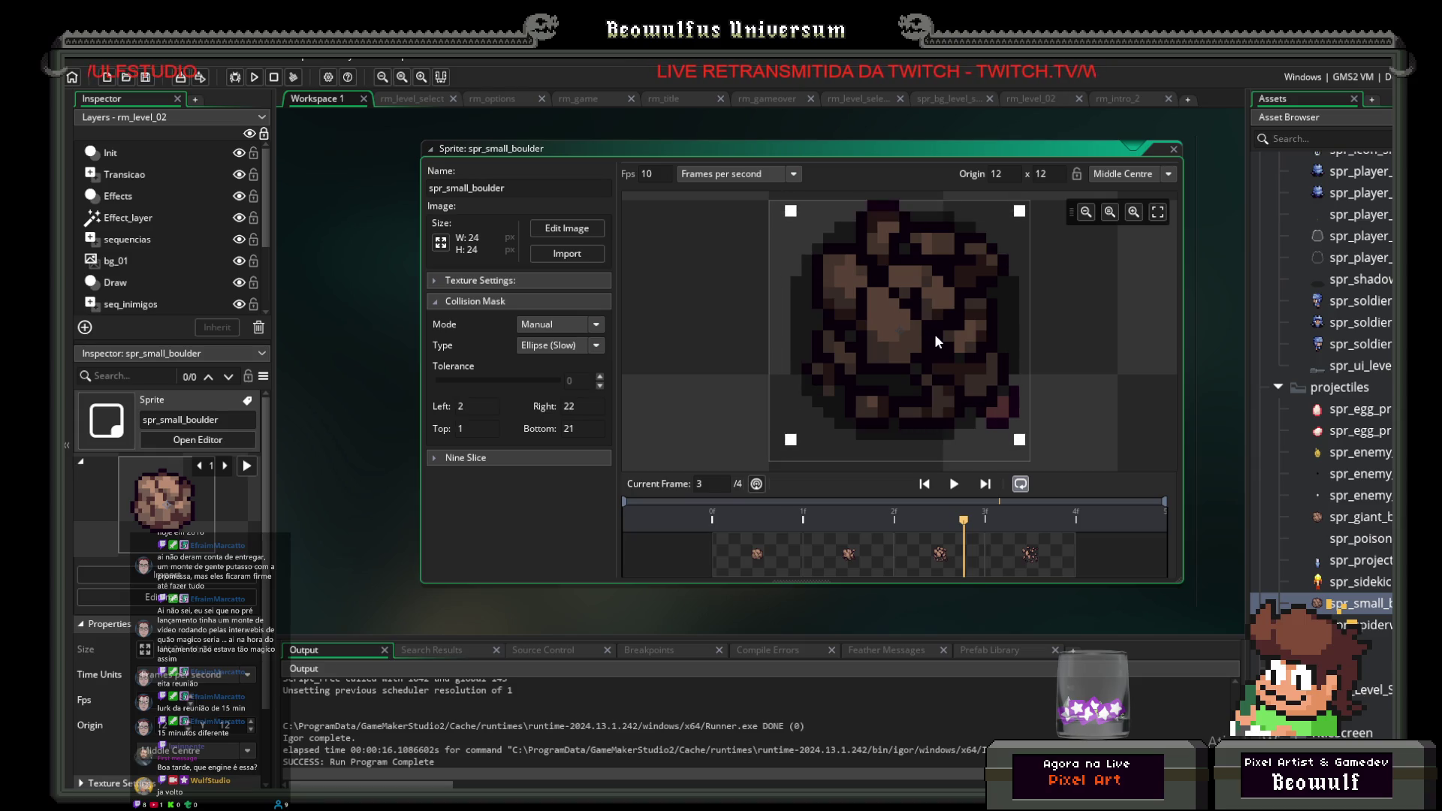
pyautogui.click(771, 562)
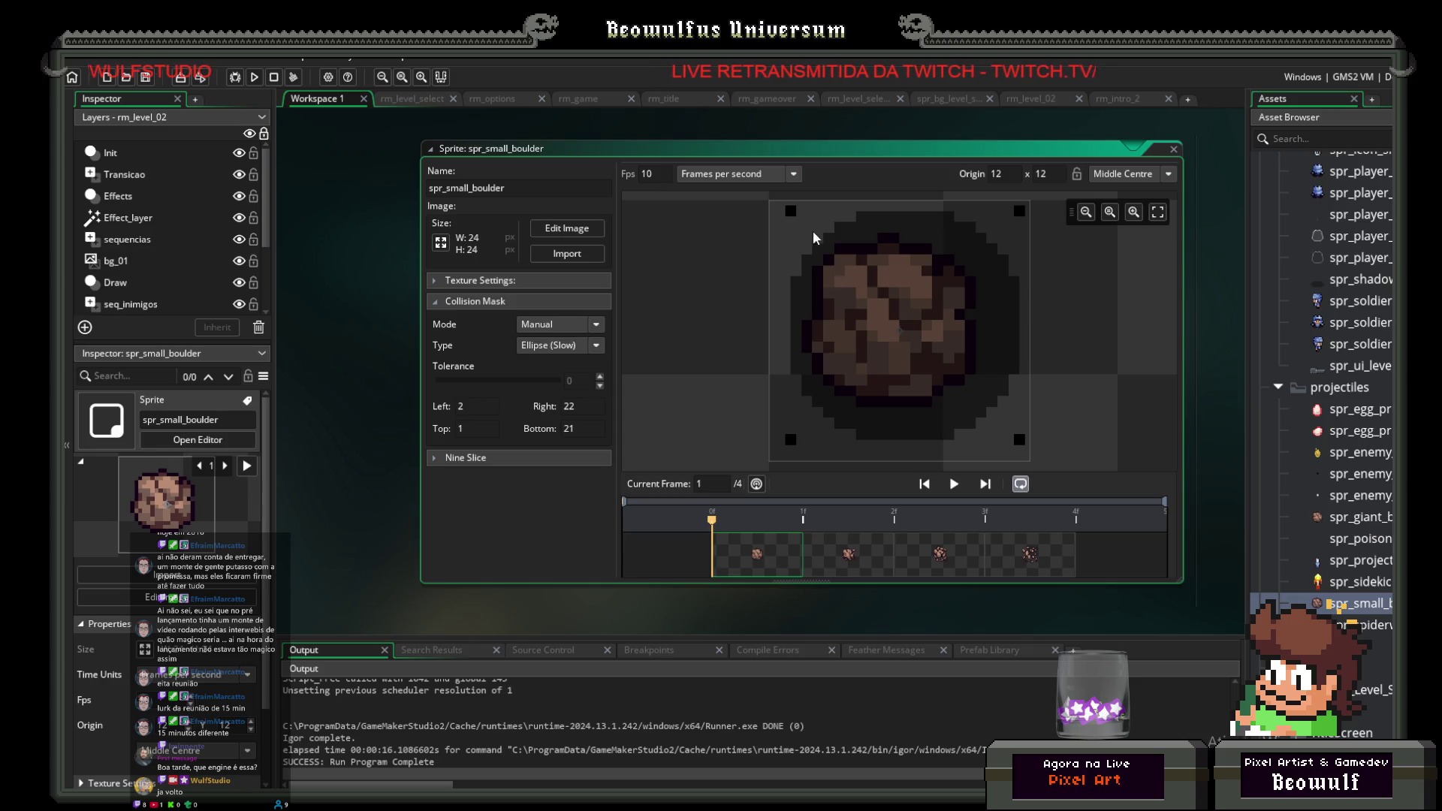
pyautogui.moveTo(1020, 440); pyautogui.dragTo(987, 407)
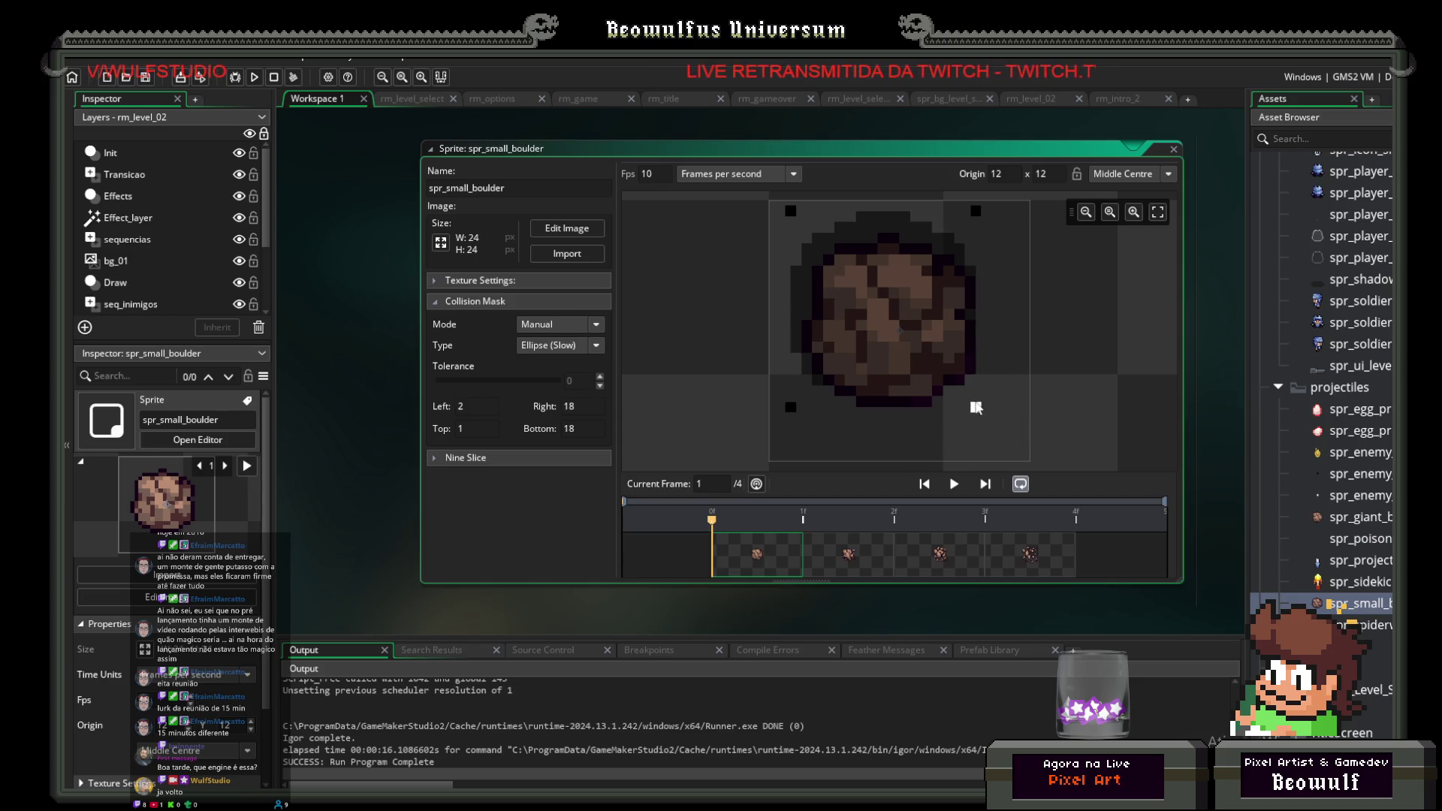
pyautogui.moveTo(945, 320); pyautogui.dragTo(941, 326)
pyautogui.click(861, 551)
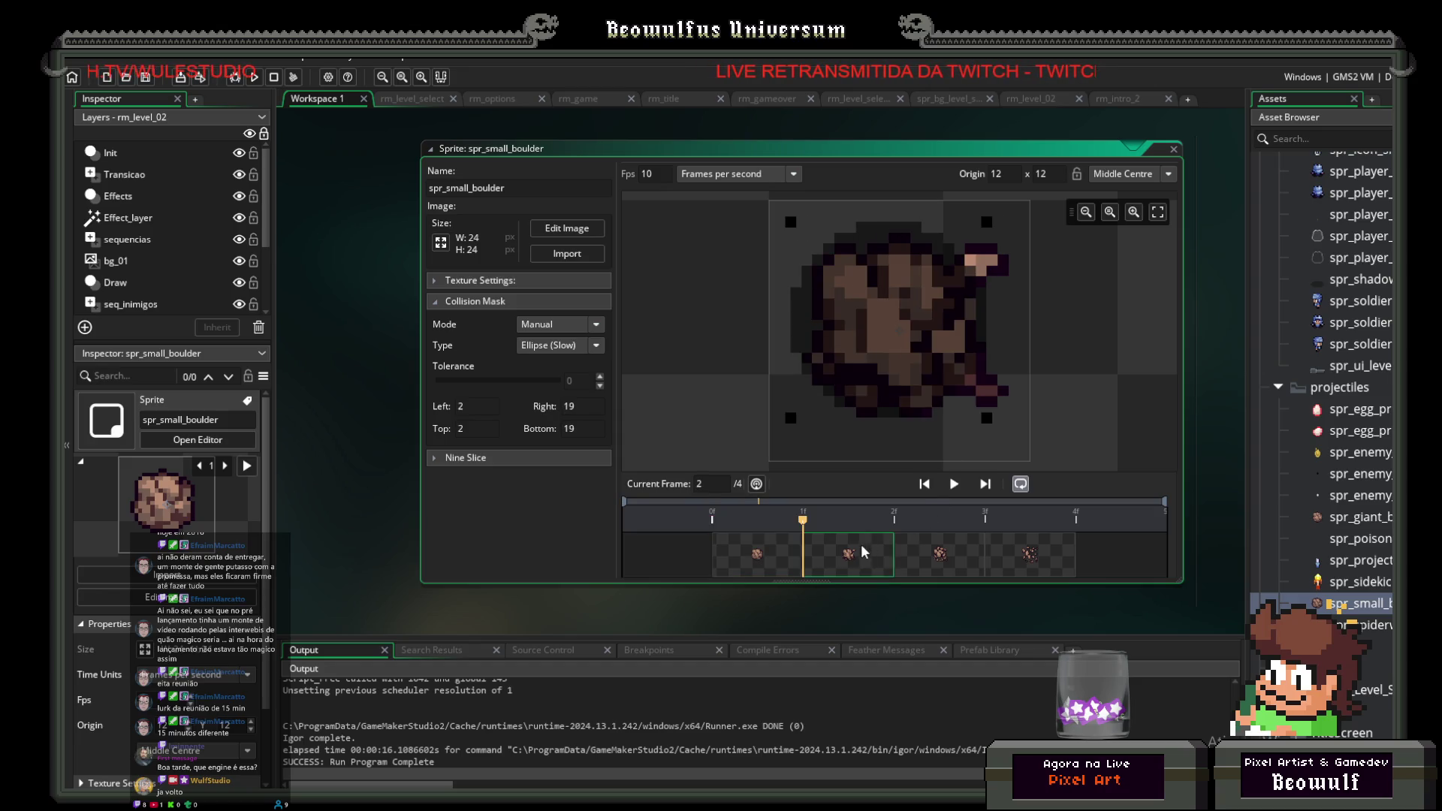
pyautogui.click(927, 555)
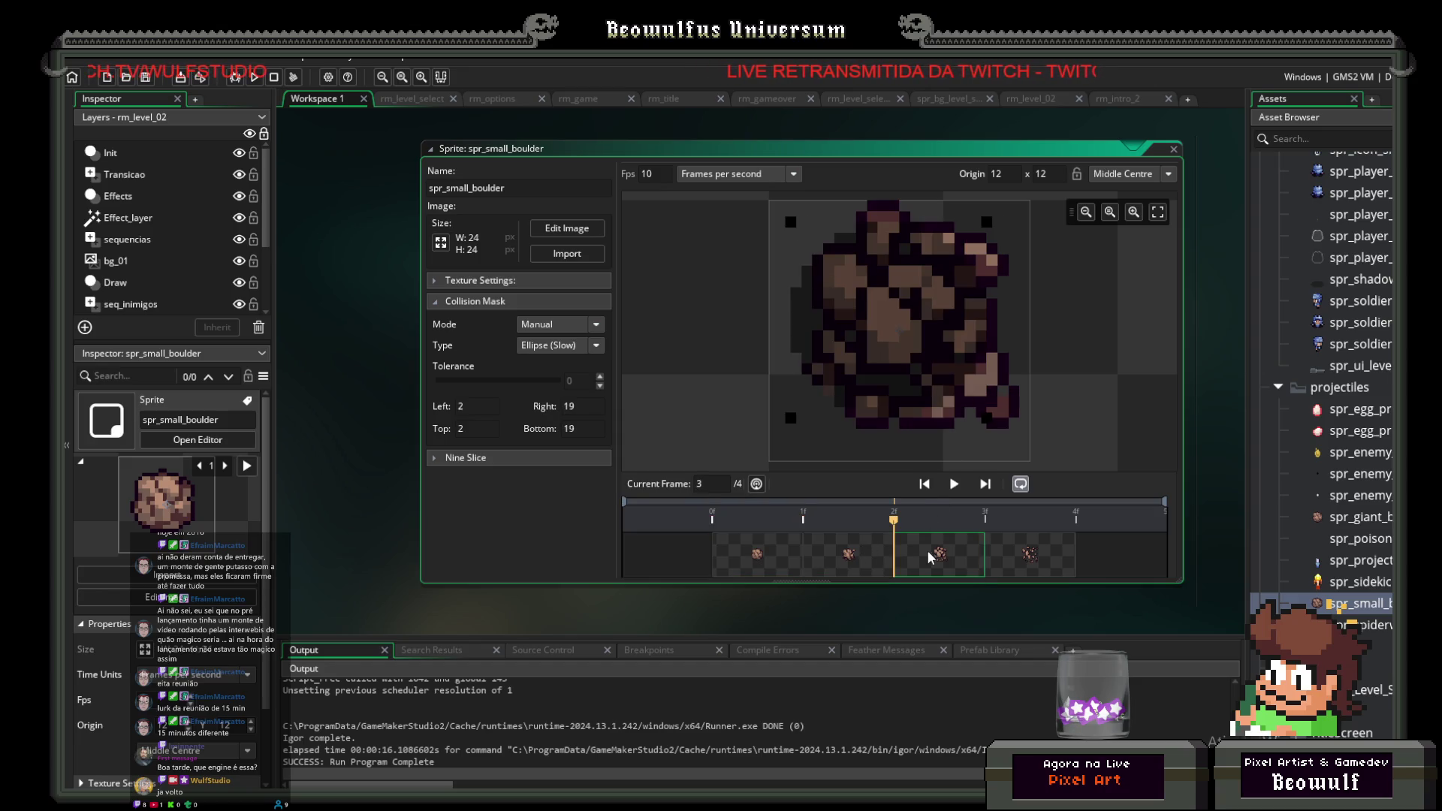
pyautogui.click(1012, 552)
pyautogui.click(773, 555)
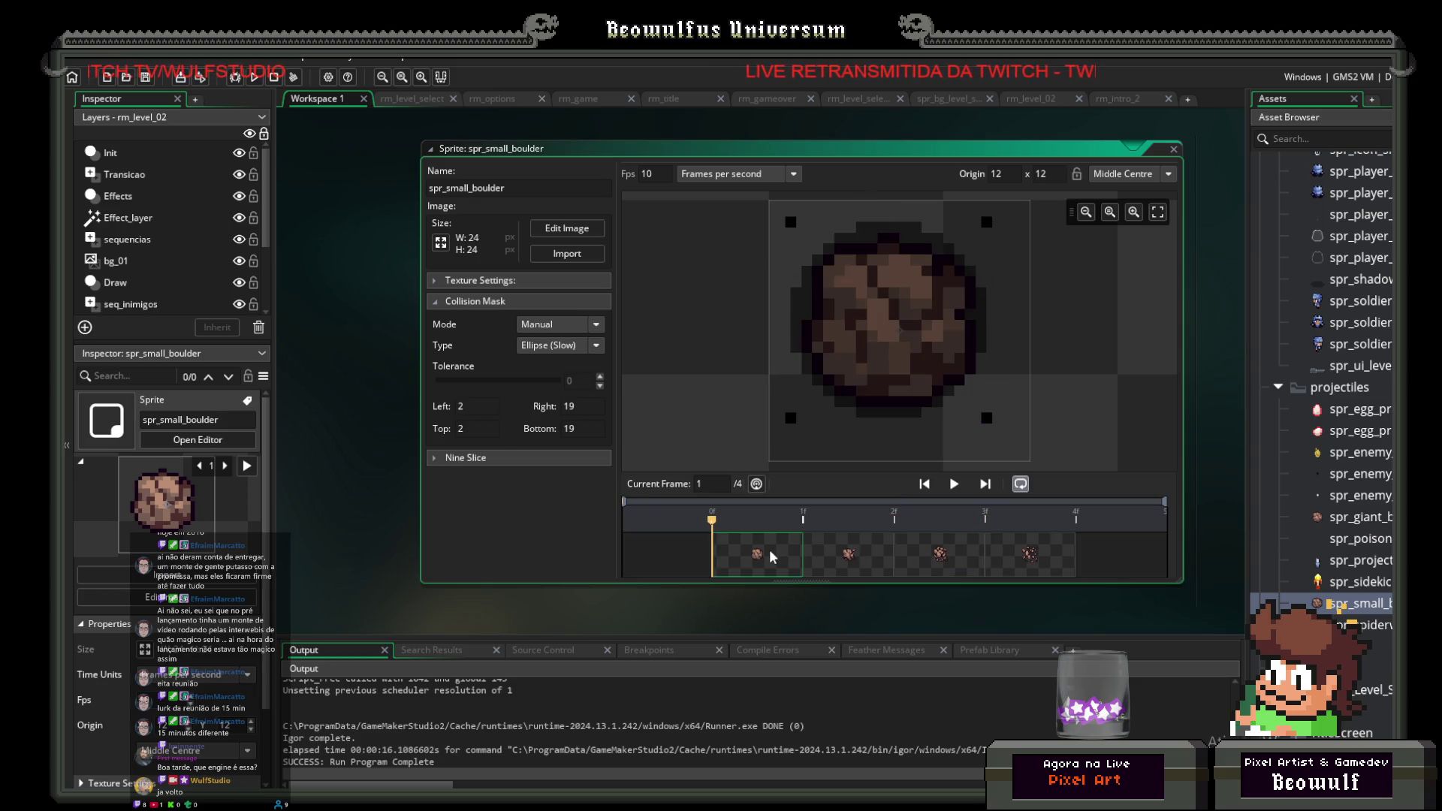
pyautogui.hotkey('ctrl', 's')
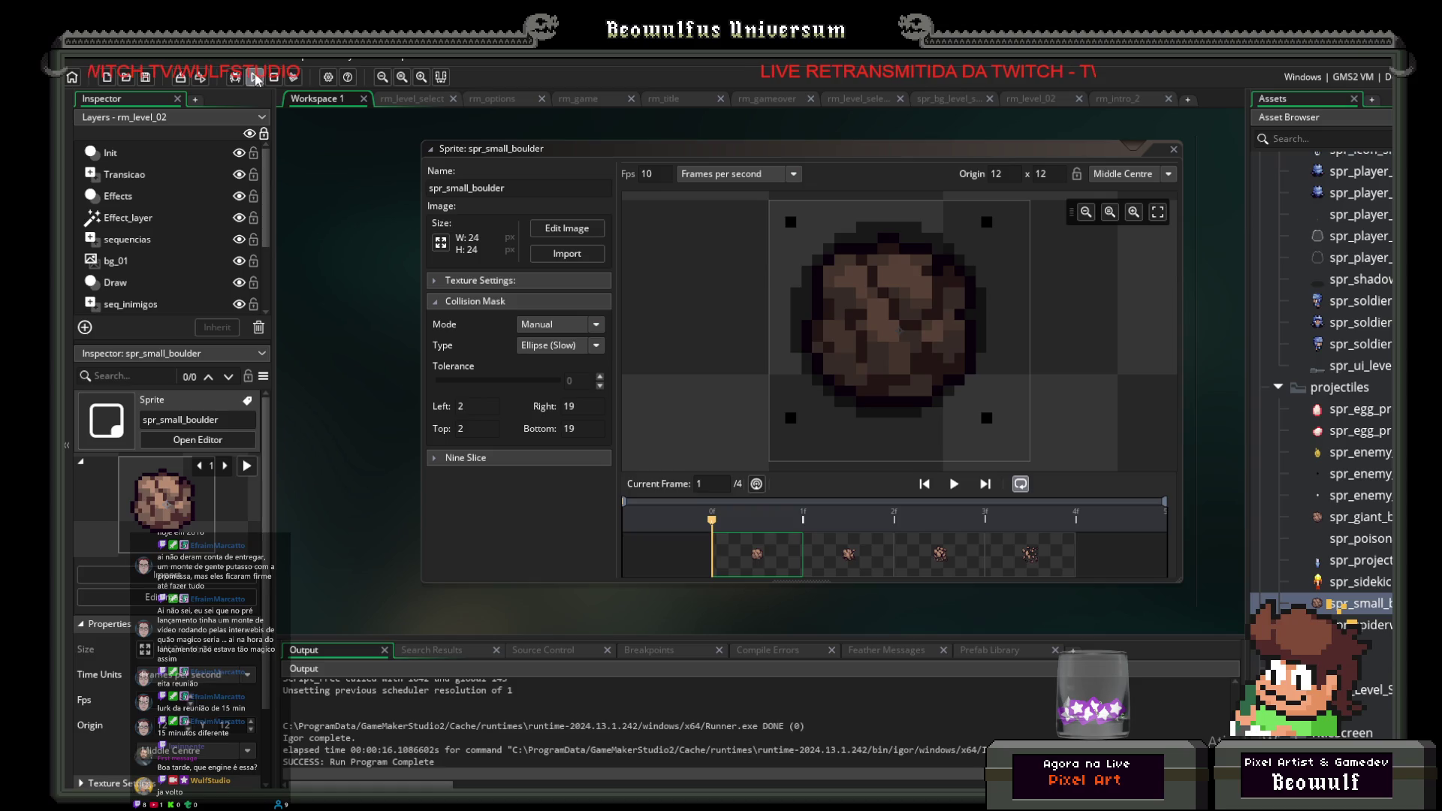
# Step: Run the game, steer through level_02 past the falling boulders, then close the window
pyautogui.click(255, 78)
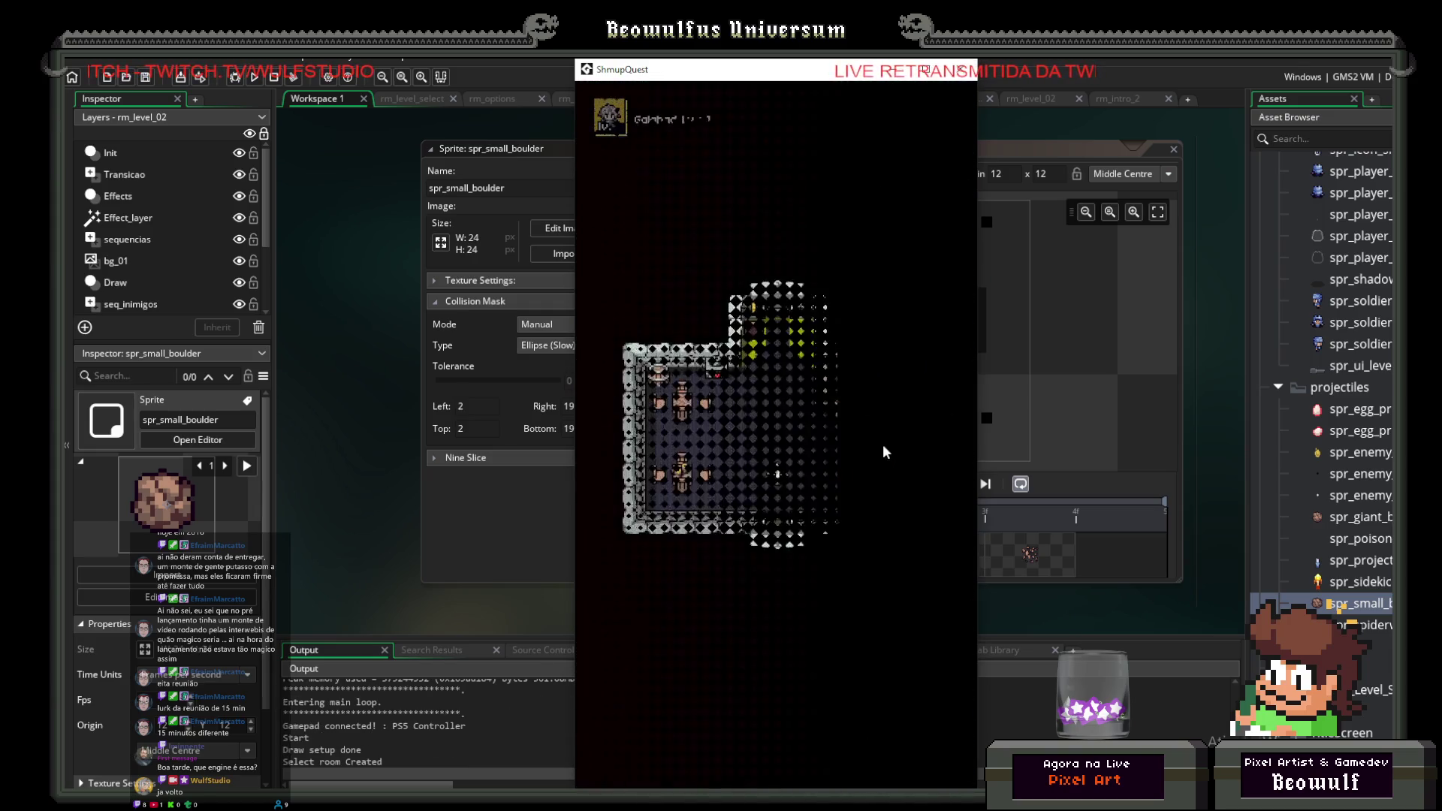
pyautogui.press('Up')
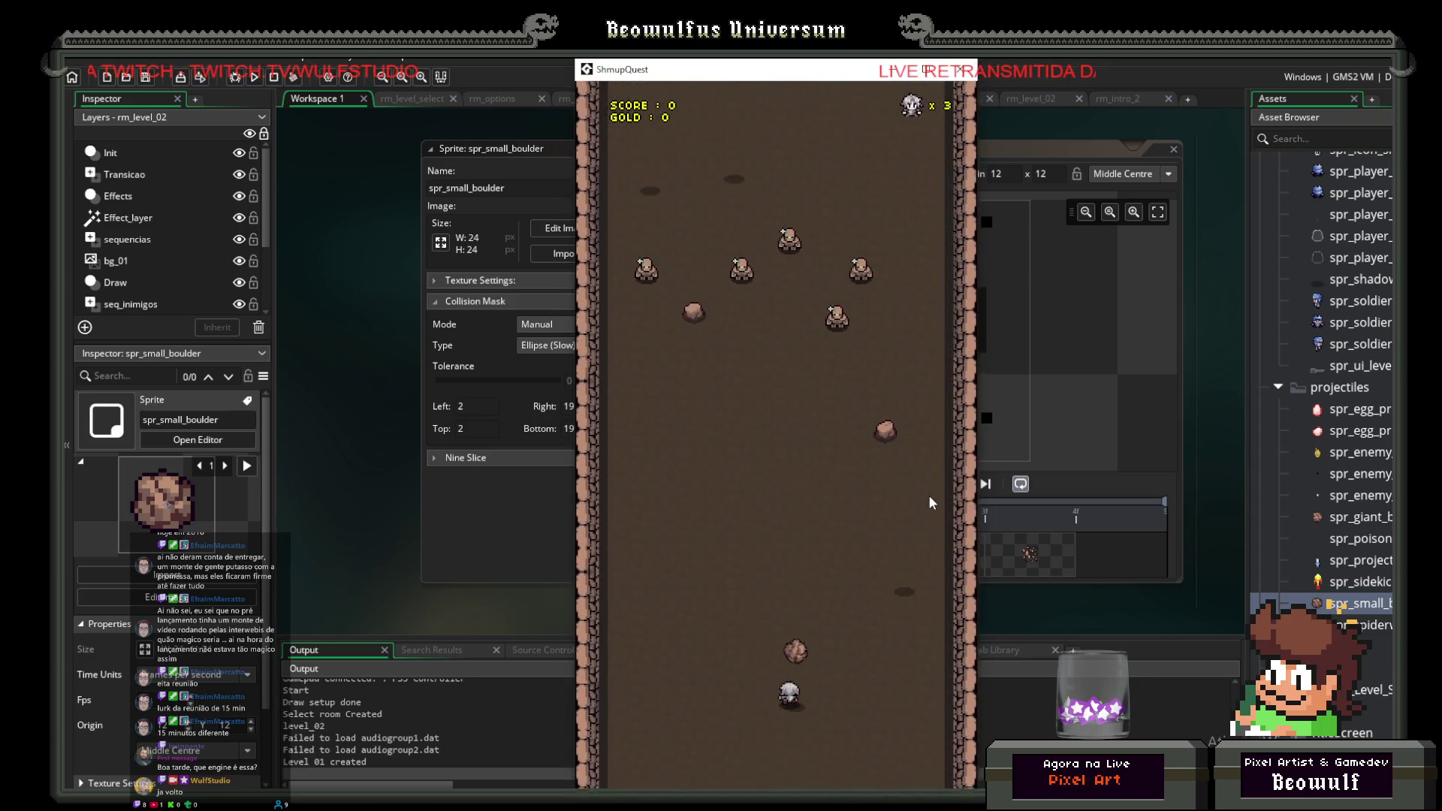
pyautogui.press('Left')
pyautogui.press('Right')
pyautogui.click(964, 69)
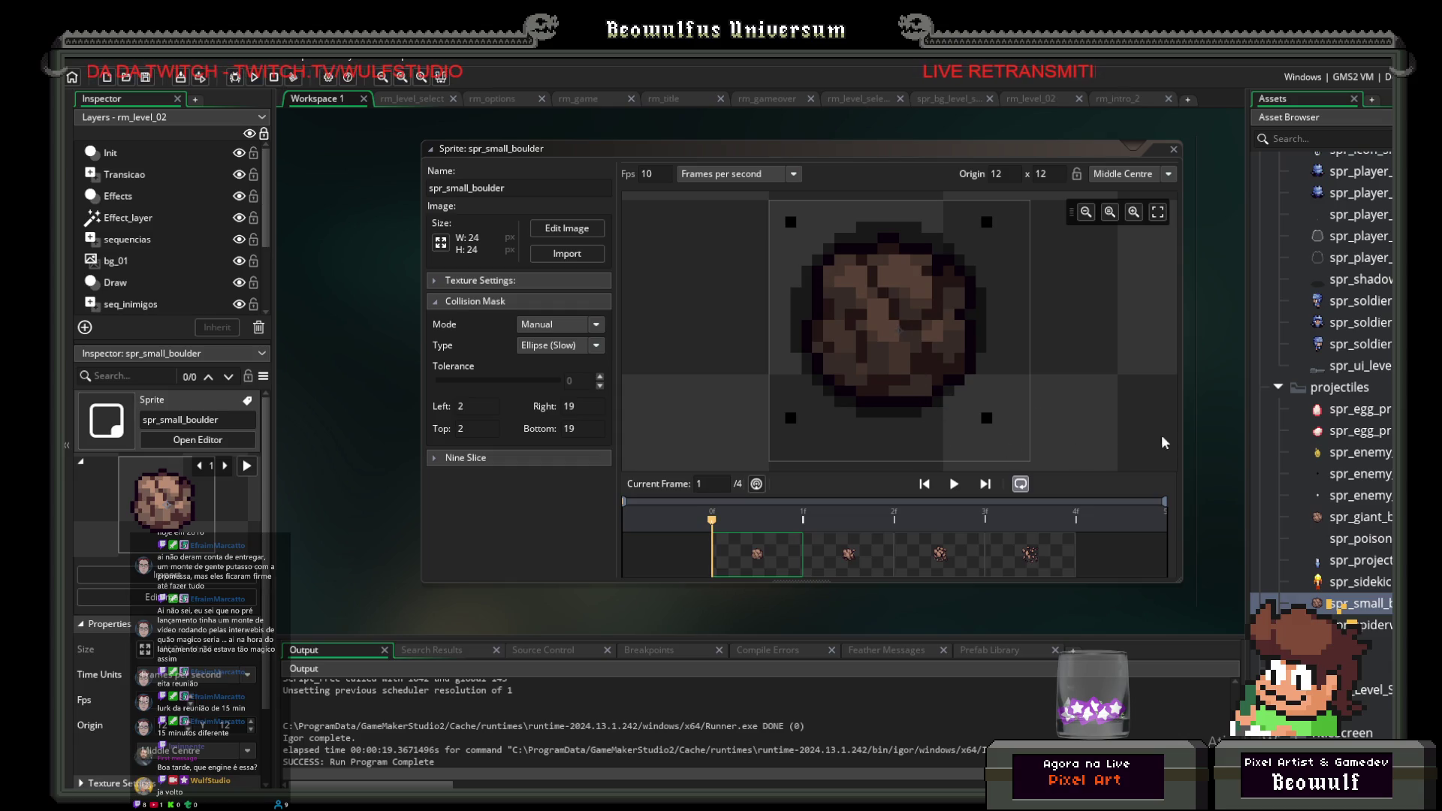
# Step: Open the spr_shadow_16 sprite editor from the Asset Browser
pyautogui.scroll(3, 1322, 420)
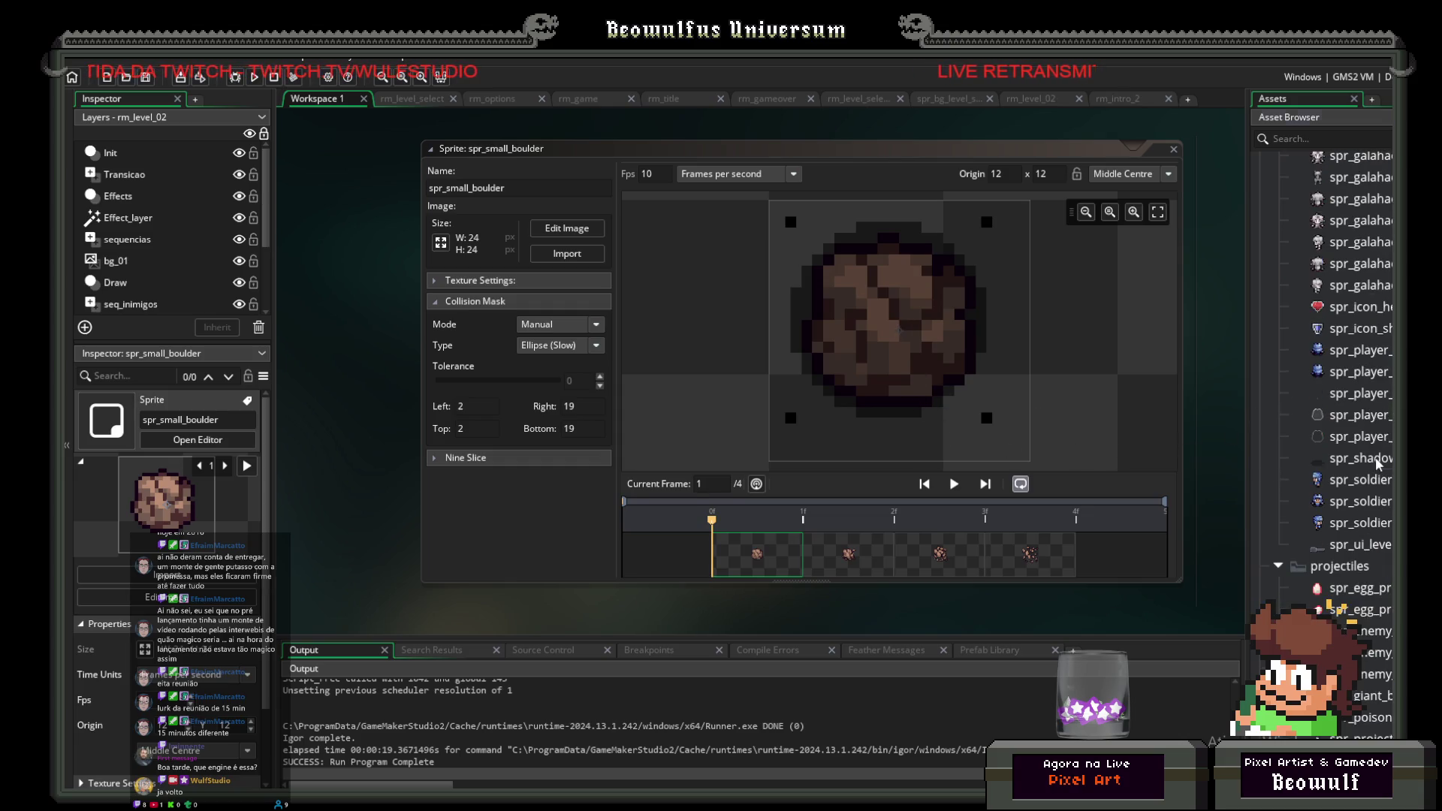
pyautogui.doubleClick(1380, 460)
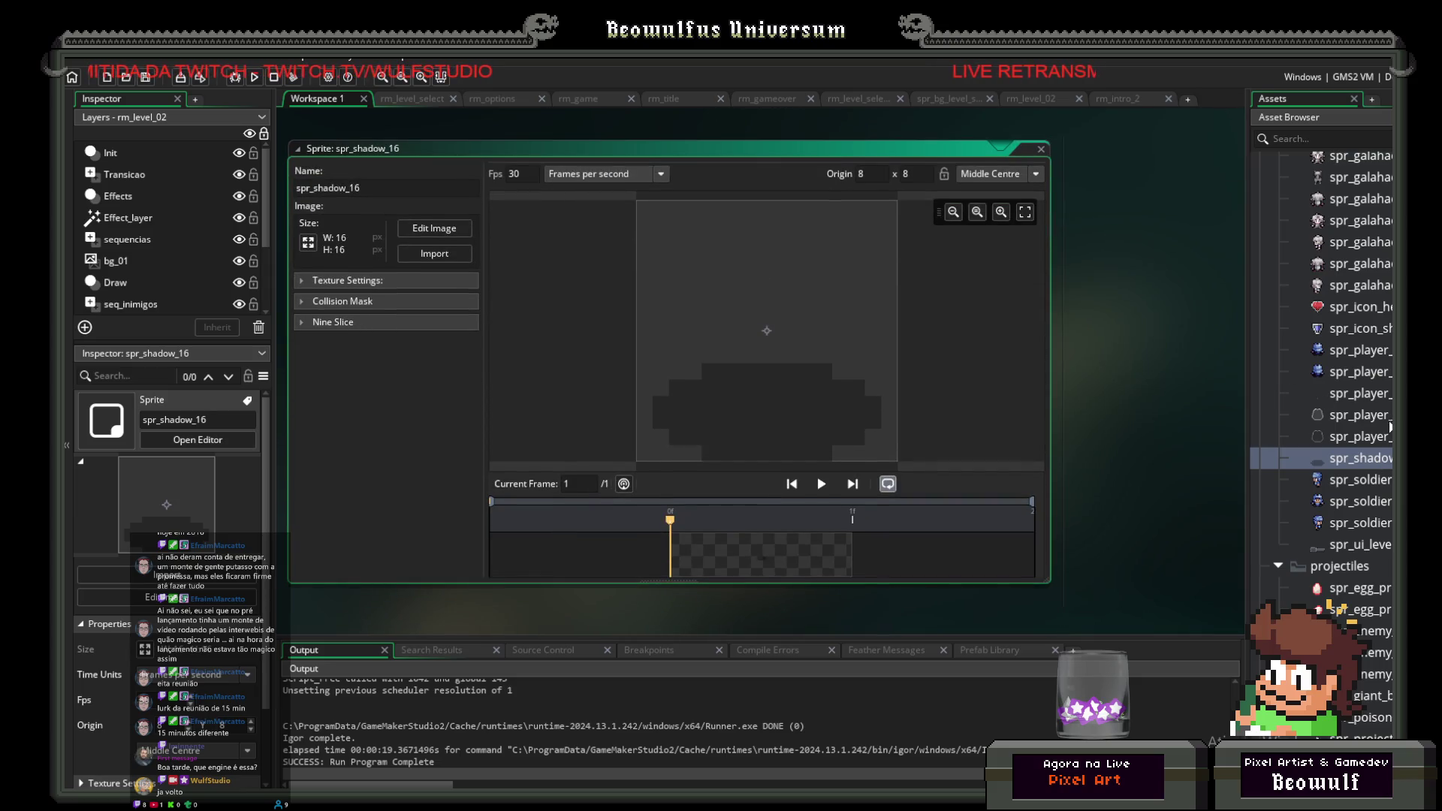
pyautogui.scroll(3, 1260, 389)
pyautogui.scroll(5, 1322, 421)
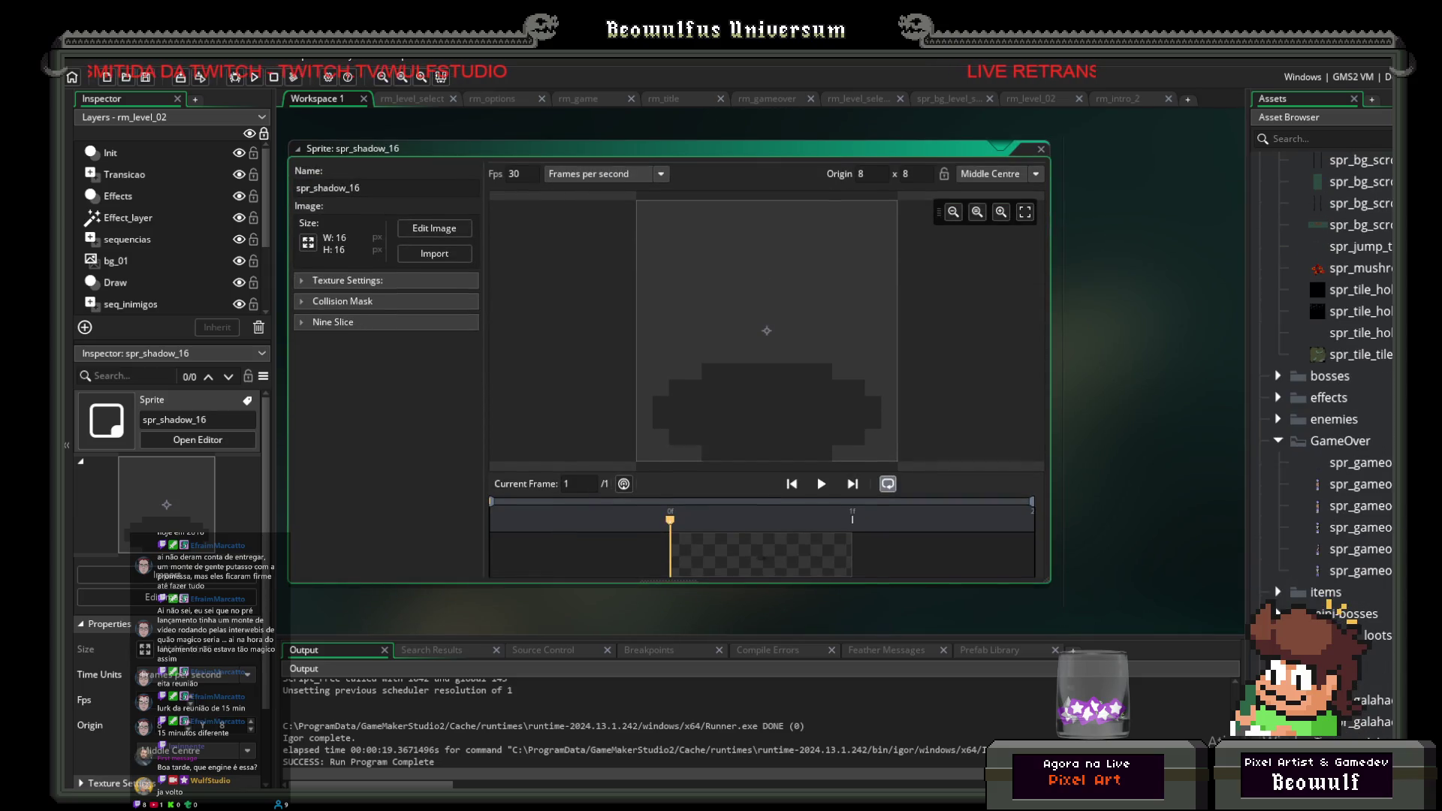
pyautogui.scroll(6, 1382, 379)
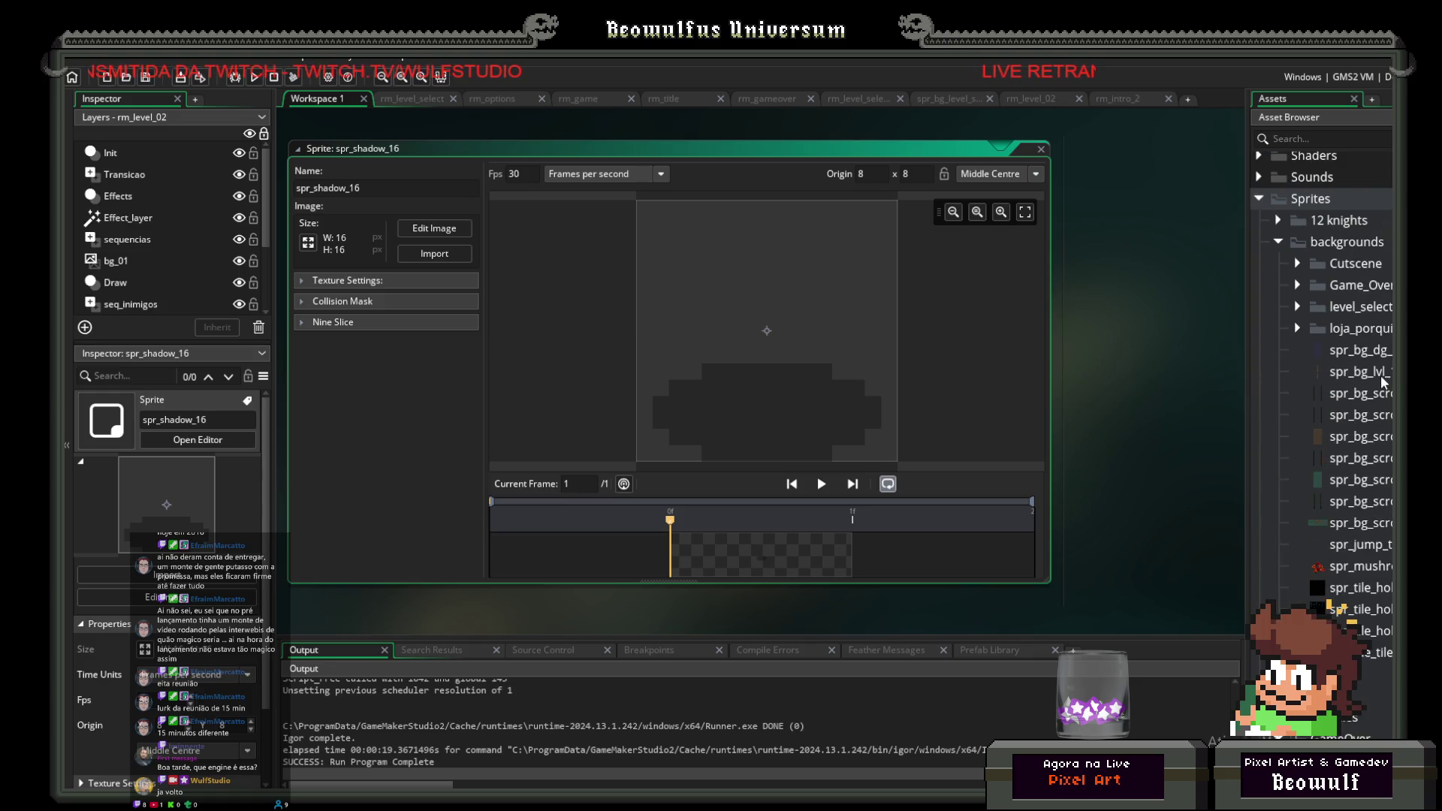
pyautogui.scroll(-5, 1364, 372)
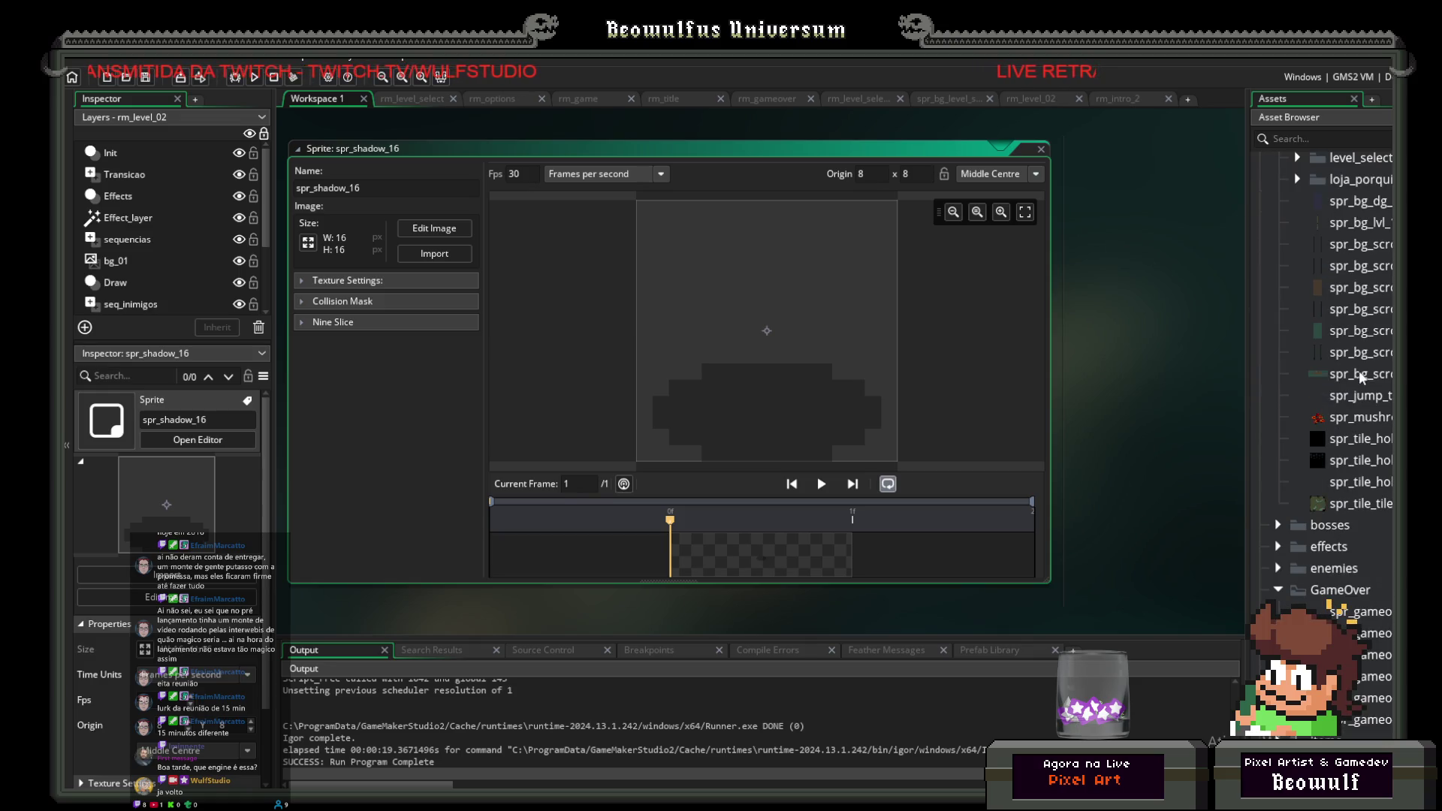
pyautogui.scroll(-4, 1363, 431)
pyautogui.scroll(-6, 1360, 435)
pyautogui.doubleClick(1365, 429)
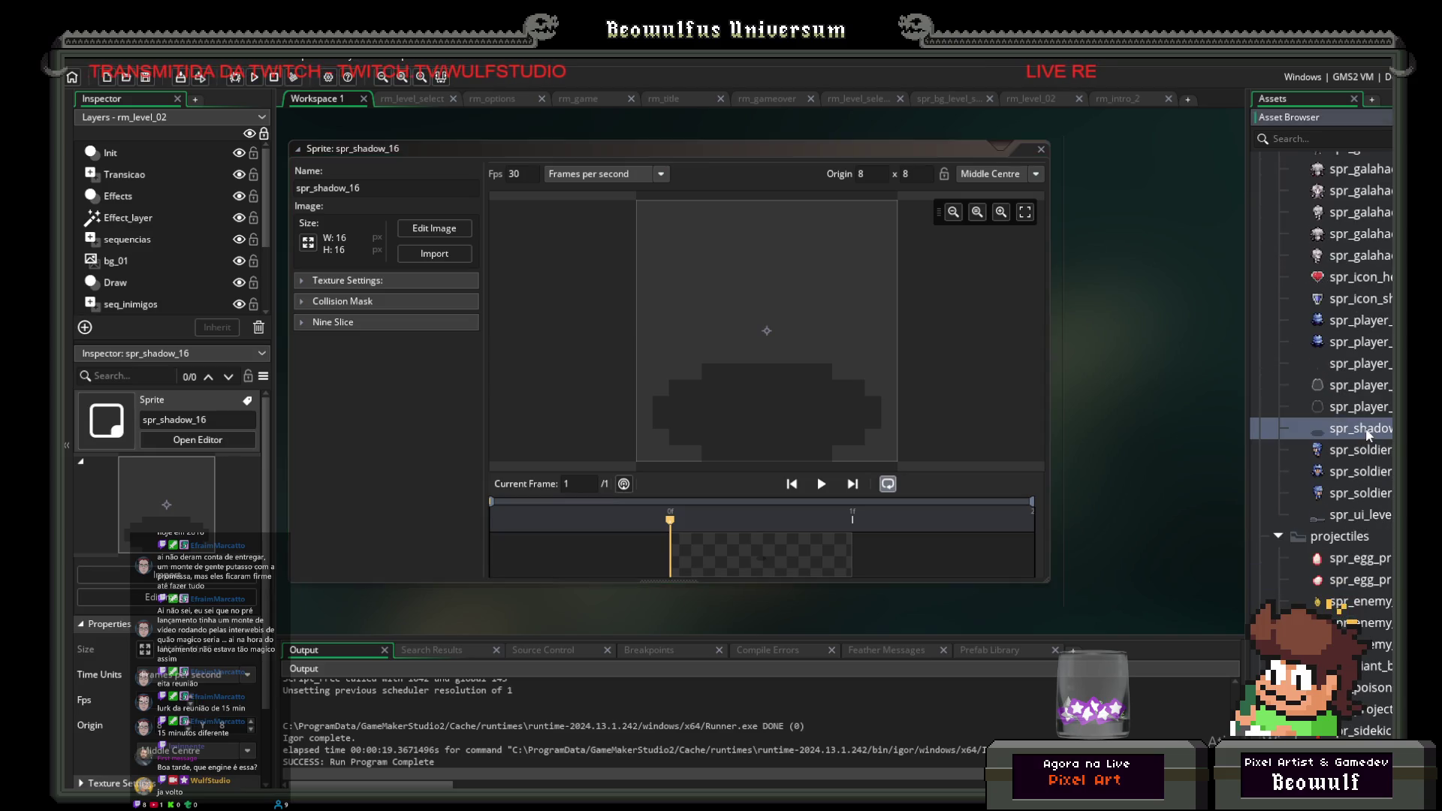
# Step: Open the obj_boulder_fall object, whose Step code spawns obj_boulder at y-32
pyautogui.scroll(6, 1367, 432)
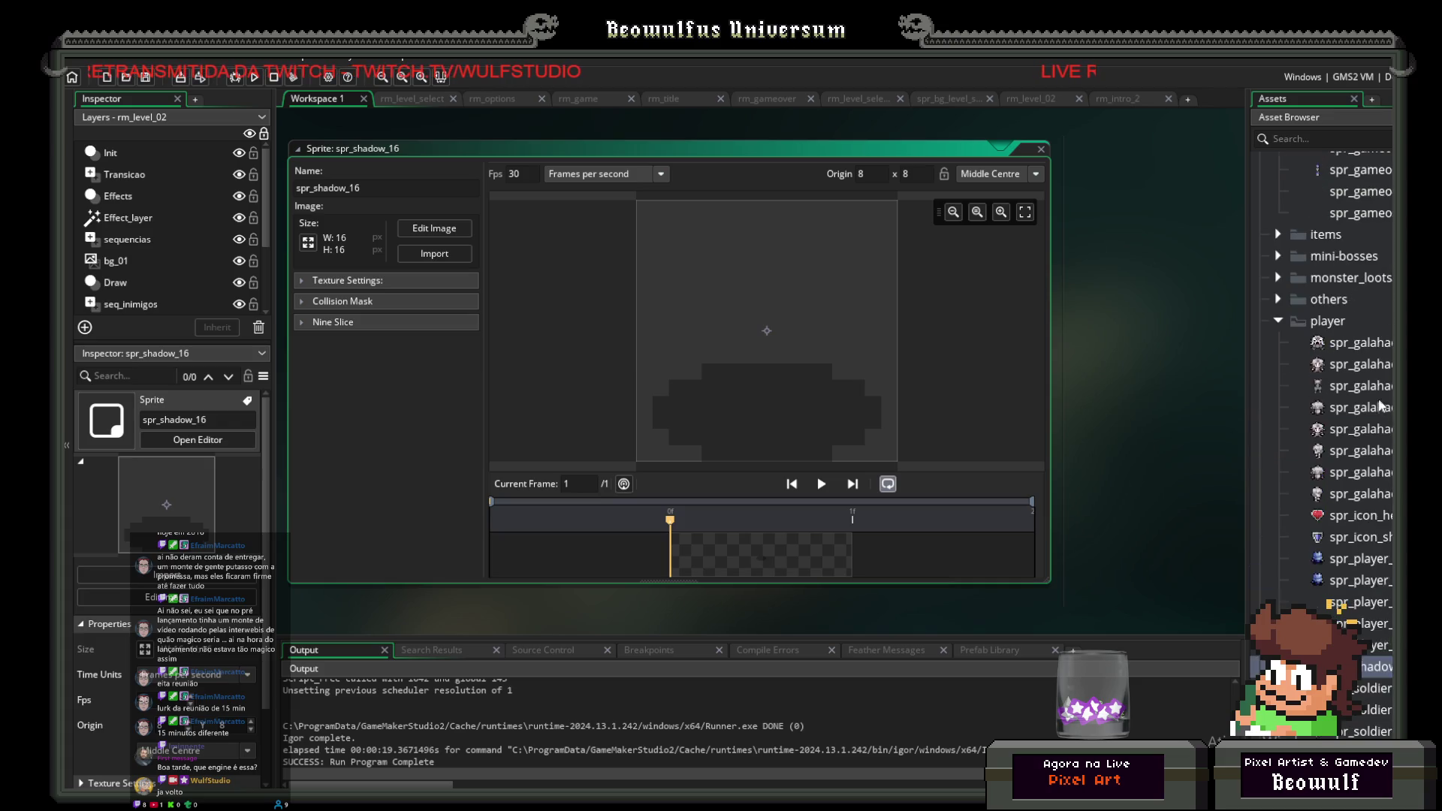
pyautogui.scroll(15, 1383, 430)
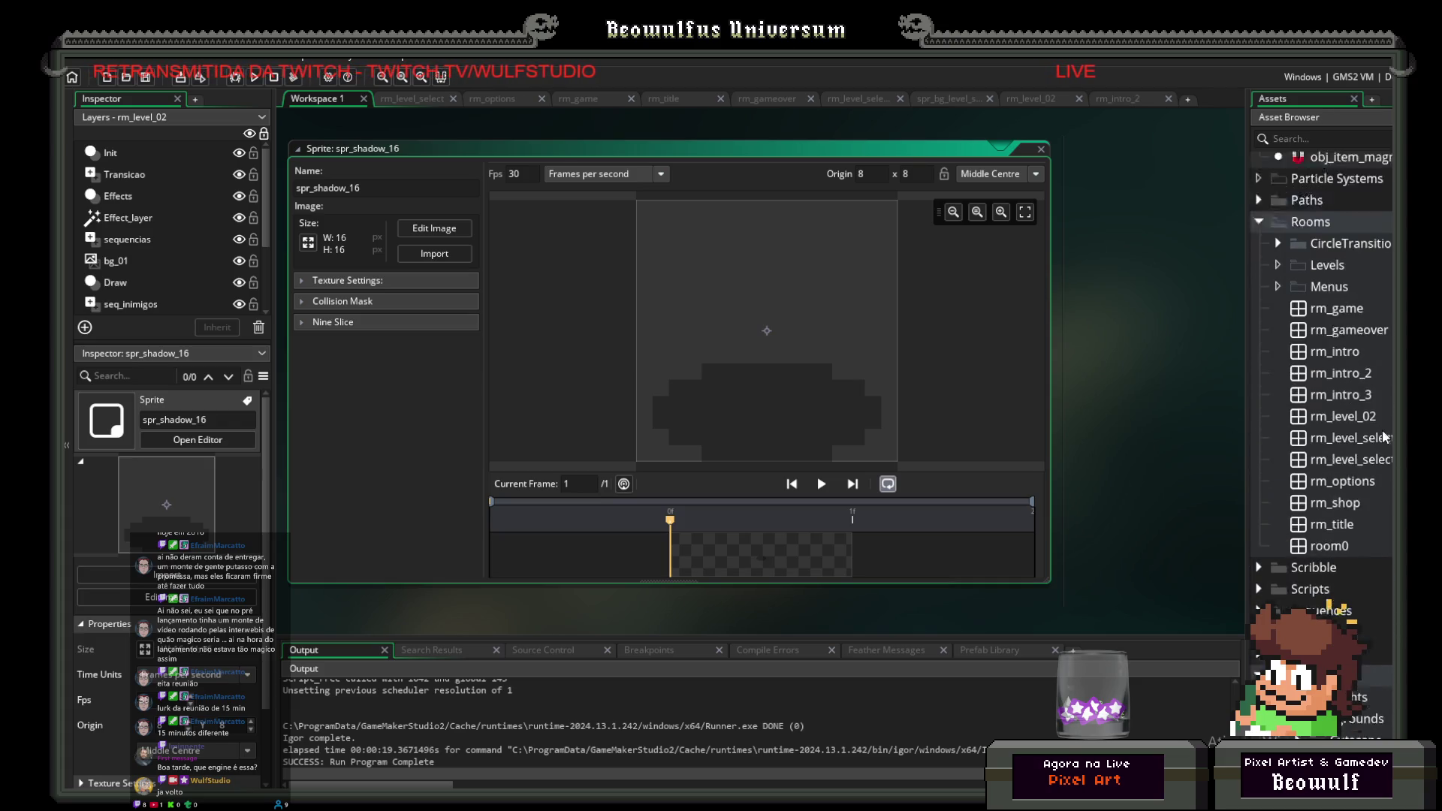
pyautogui.scroll(2, 1381, 426)
pyautogui.doubleClick(1313, 517)
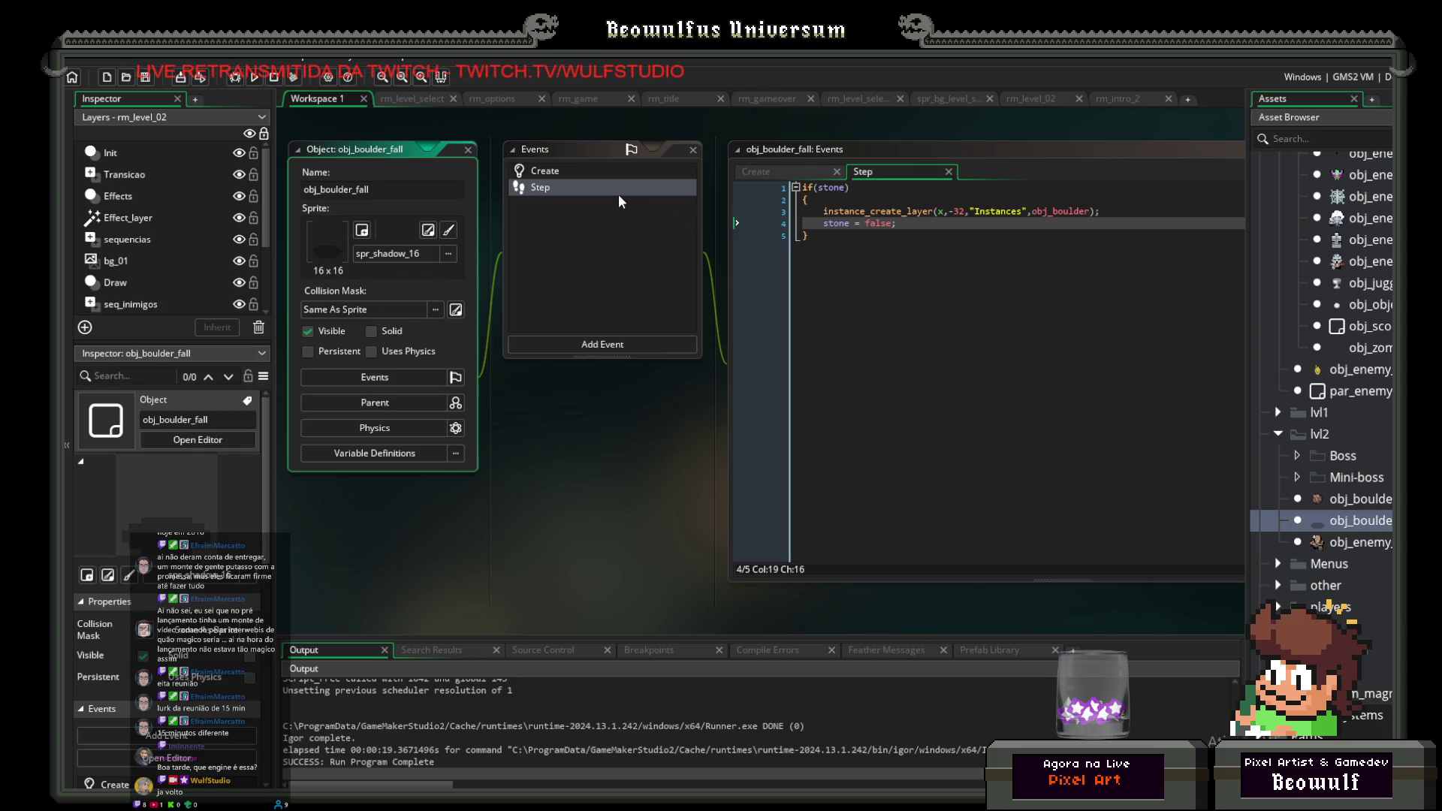
# Step: Add an obj_boulder collision event to obj_boulder_fall with the code alarm[0]=15;
pyautogui.click(562, 175)
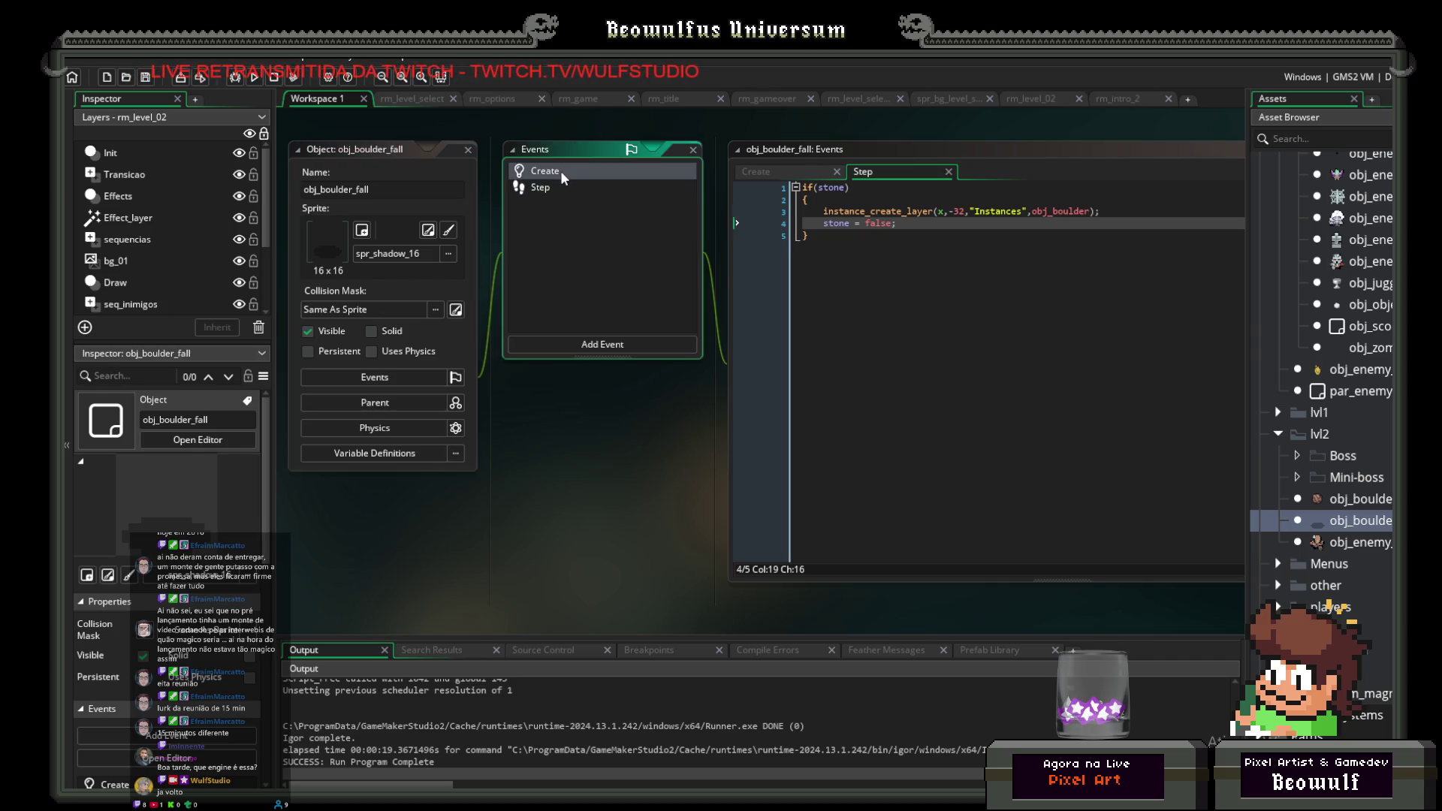
pyautogui.click(555, 188)
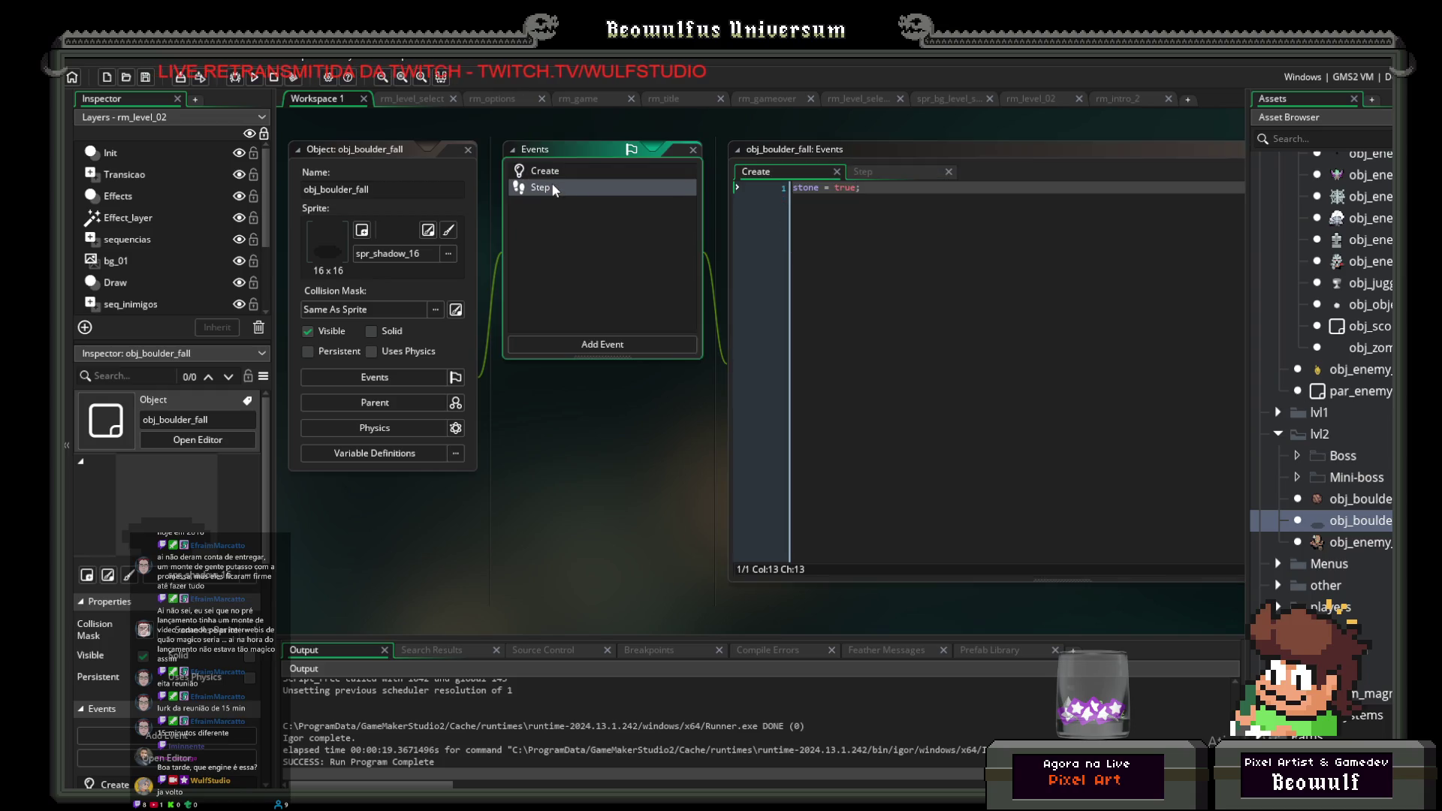
pyautogui.click(610, 346)
pyautogui.moveTo(661, 550)
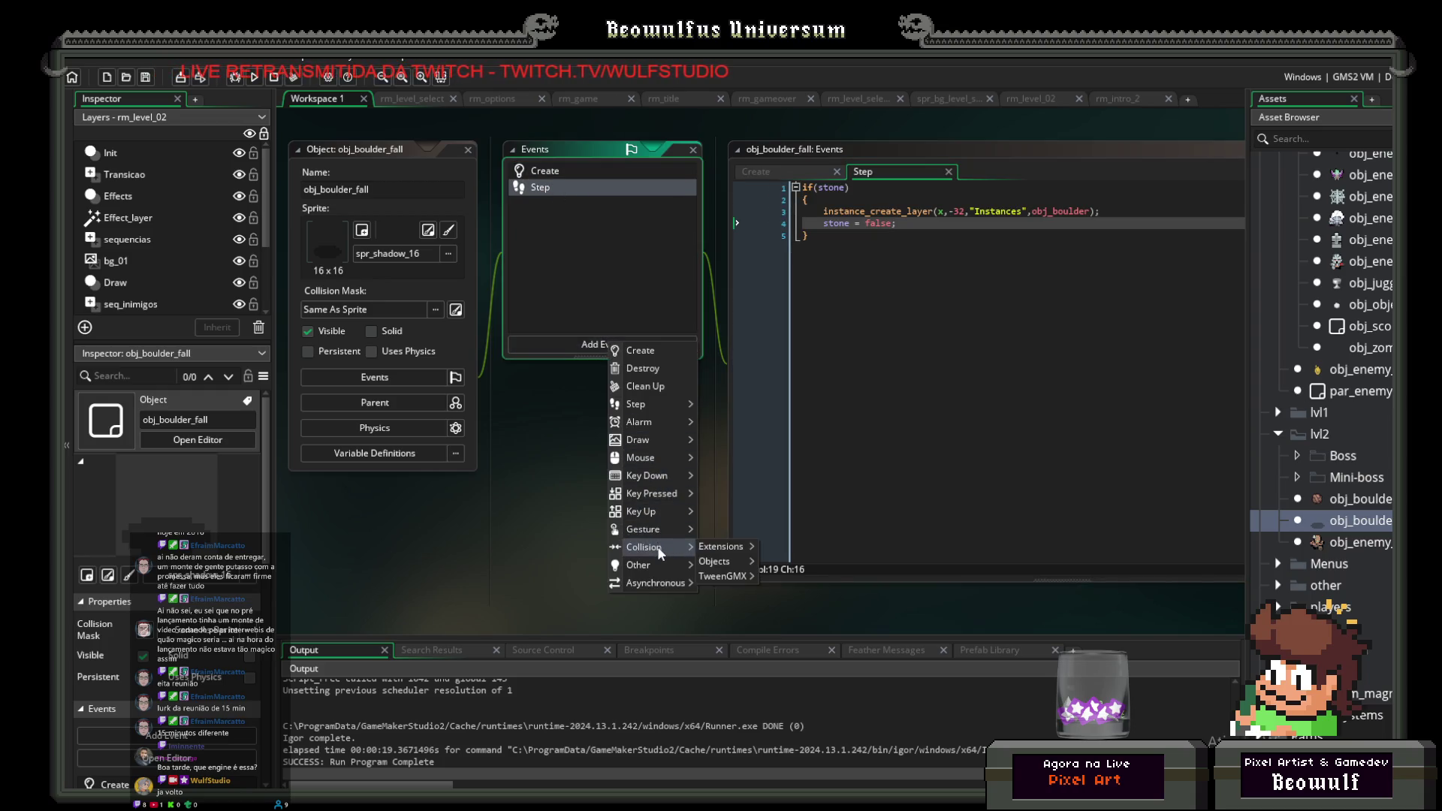
pyautogui.moveTo(716, 552)
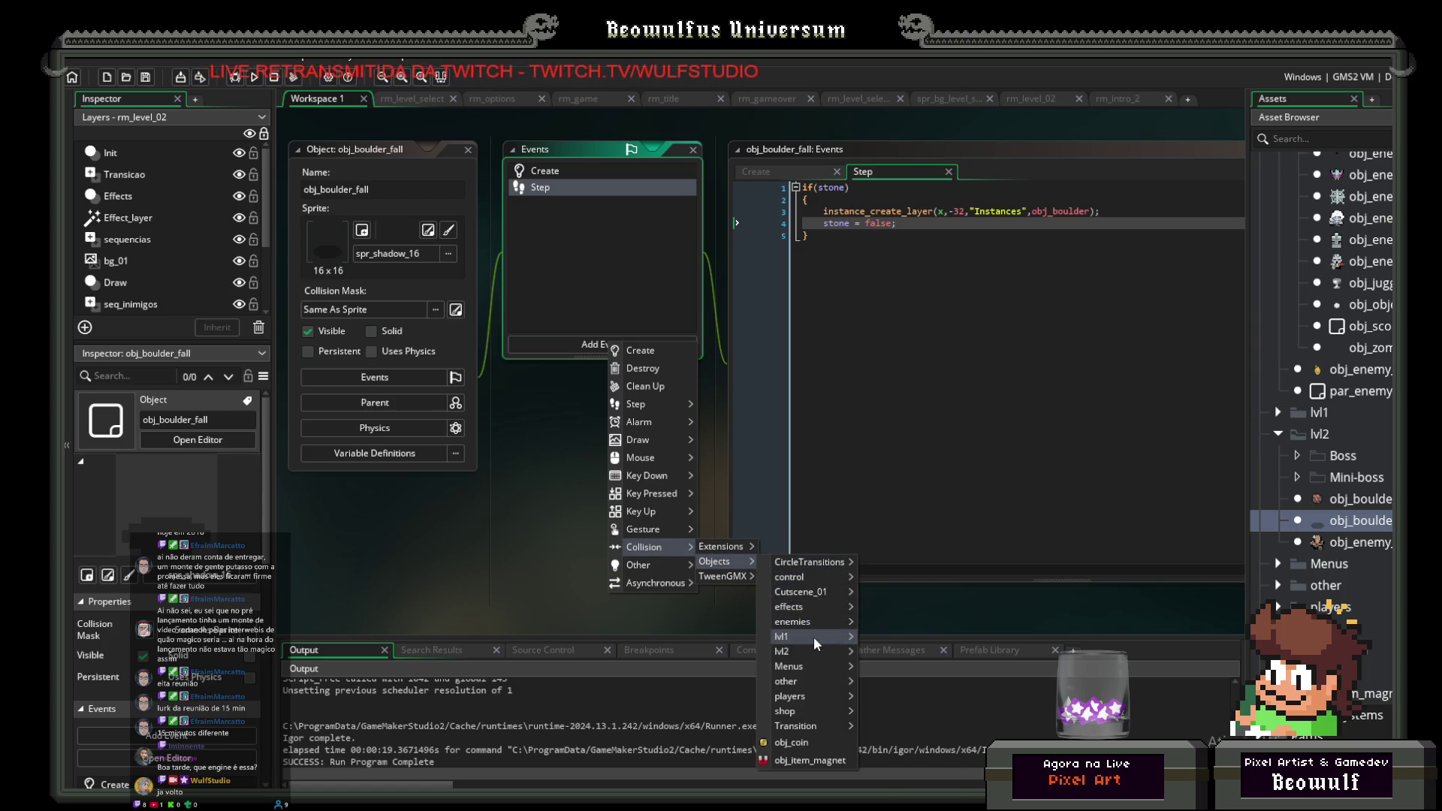
pyautogui.moveTo(814, 637)
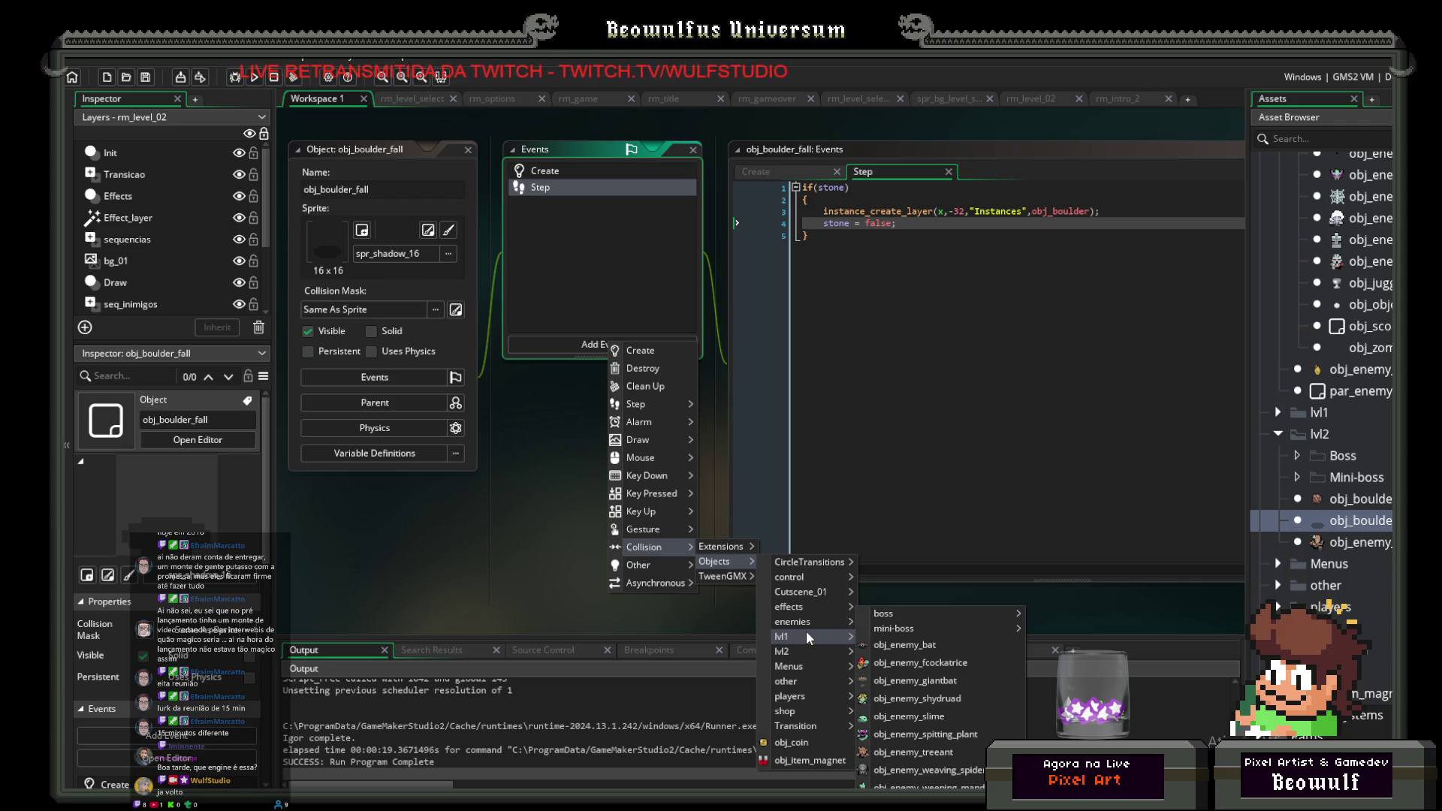
pyautogui.moveTo(810, 676)
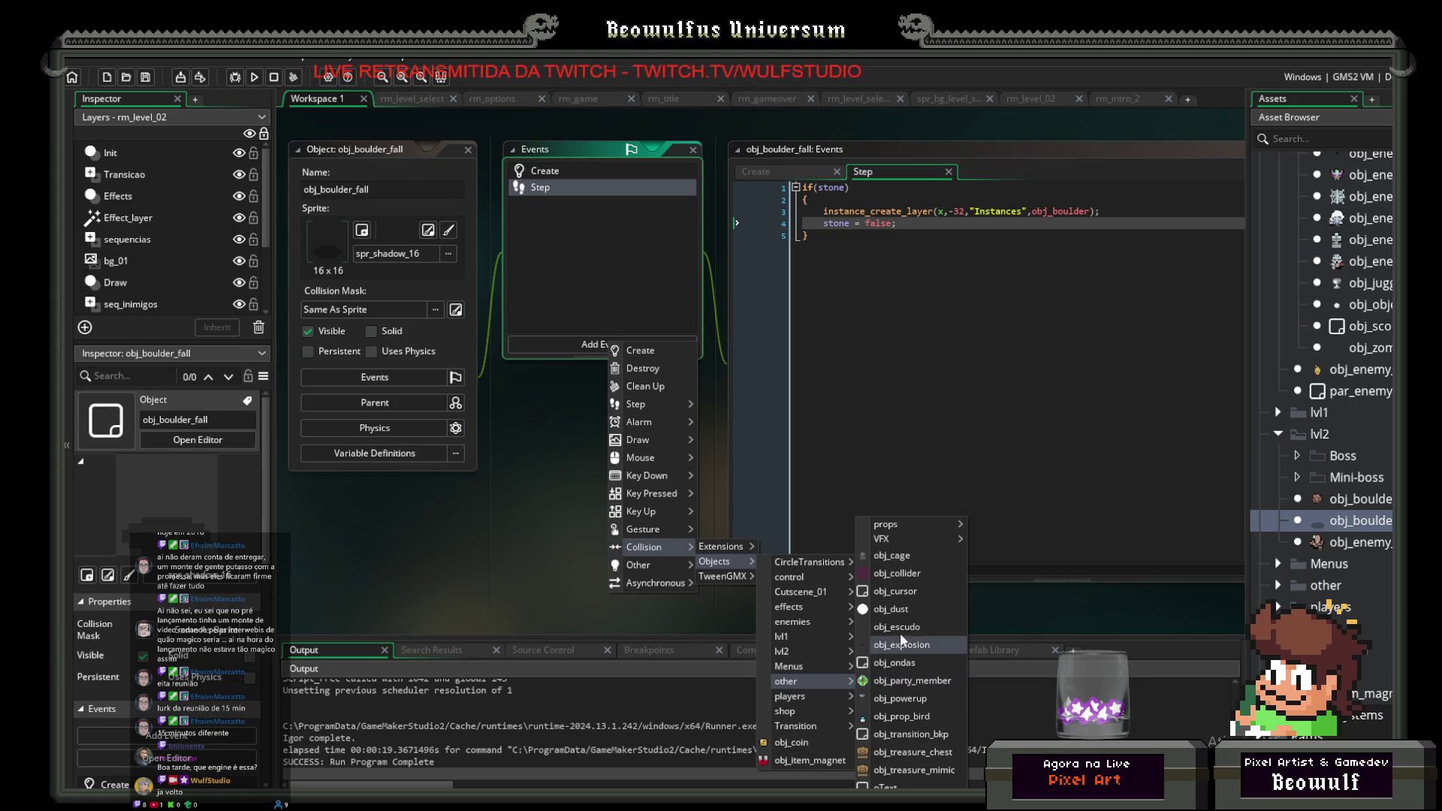
pyautogui.moveTo(826, 705)
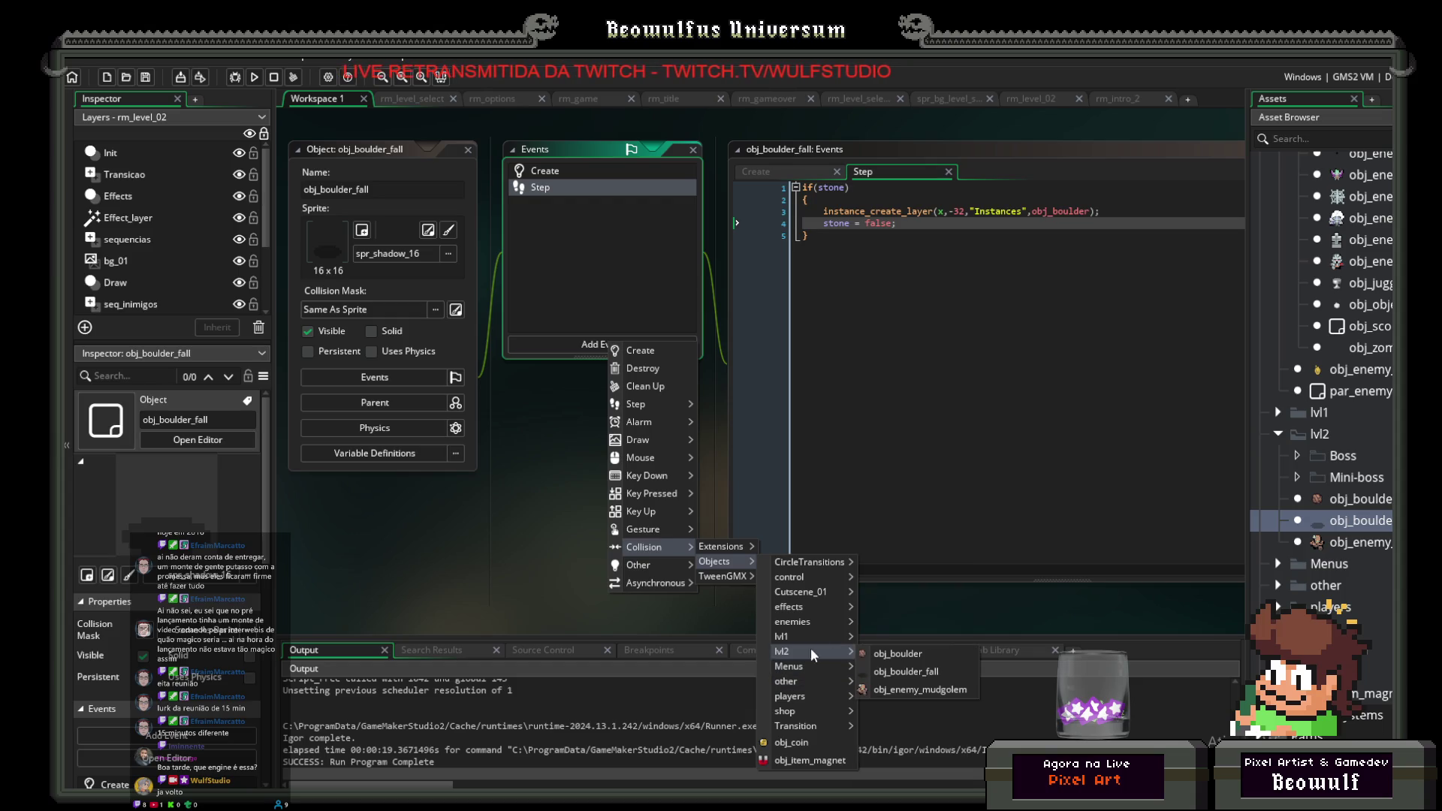
pyautogui.click(895, 655)
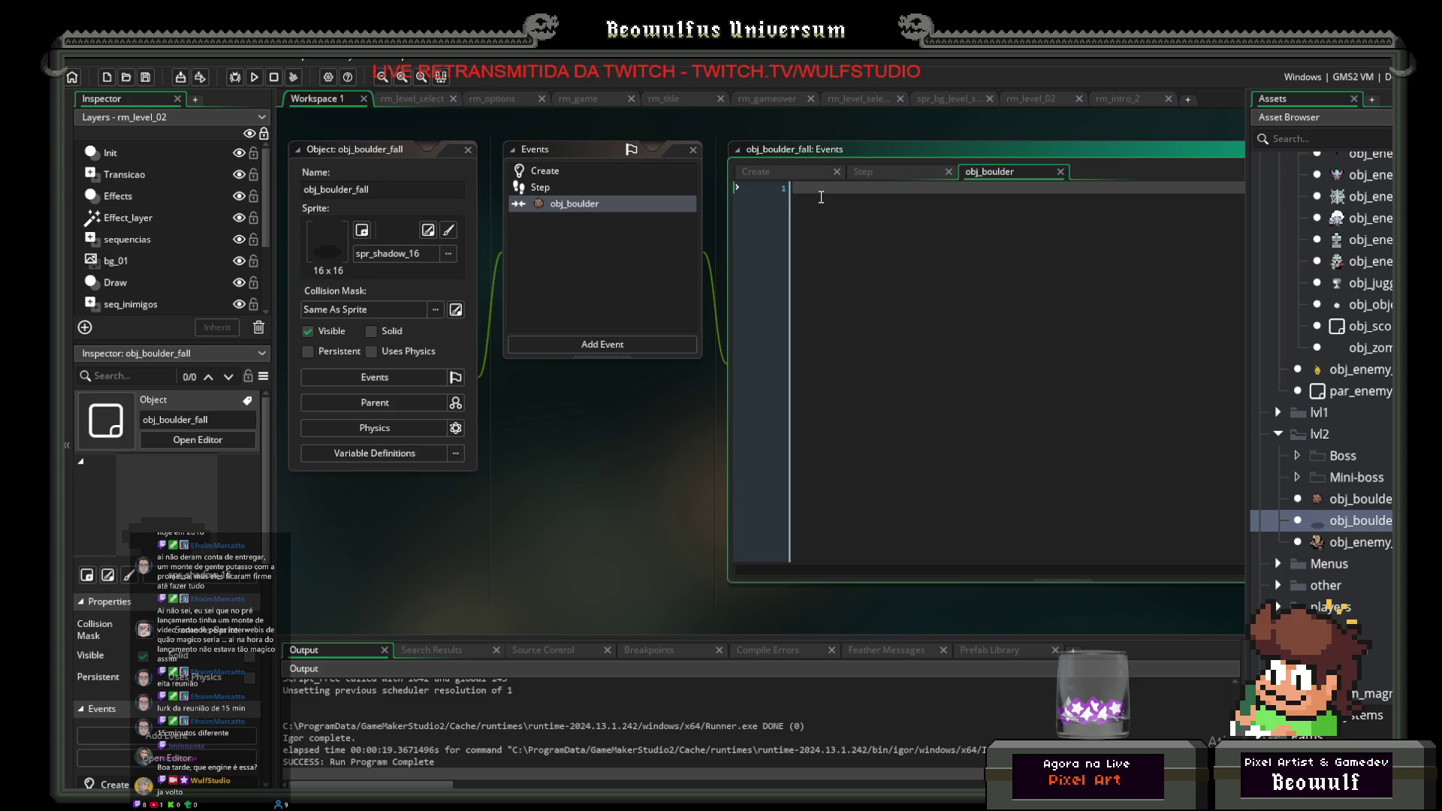
pyautogui.write('alarm')
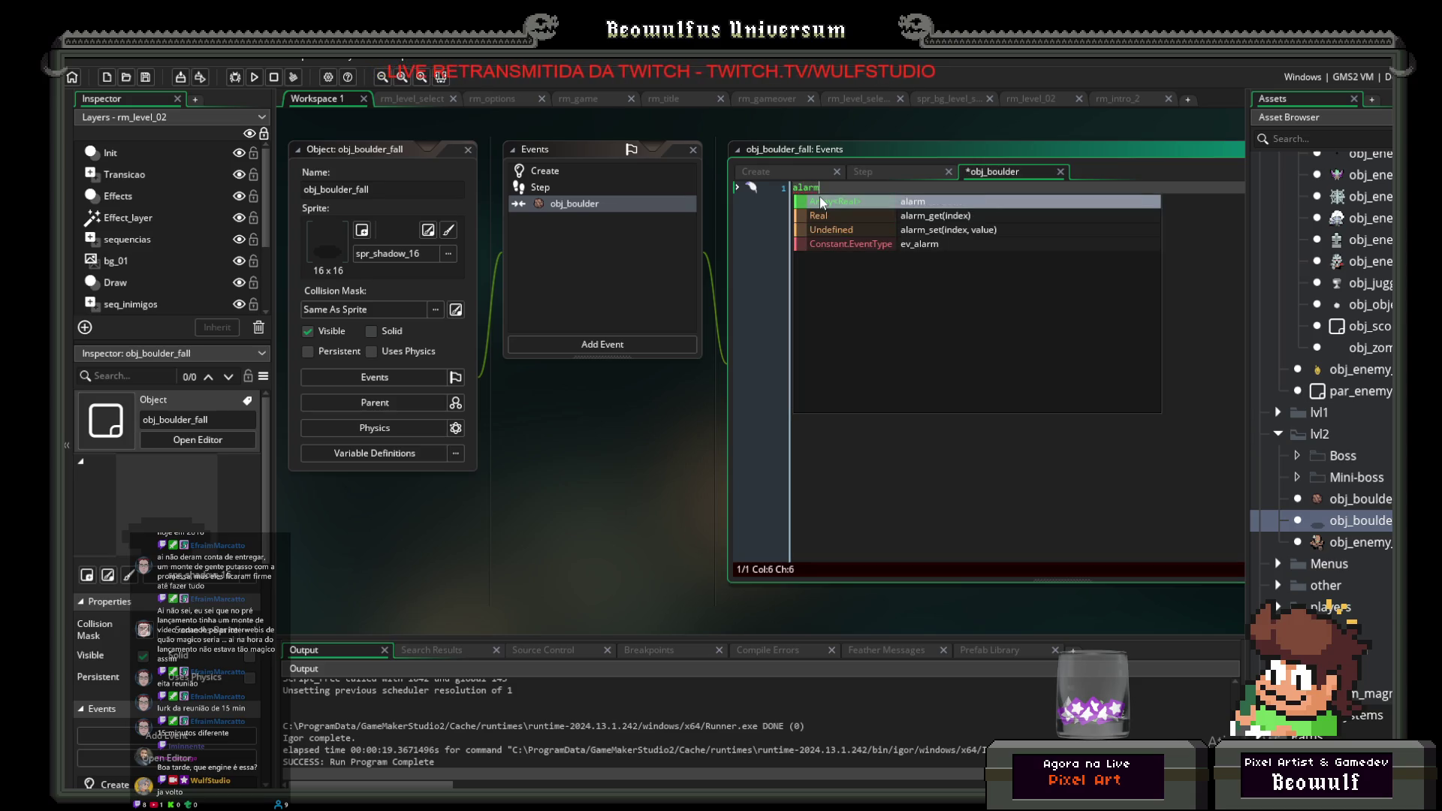
pyautogui.write('[]')
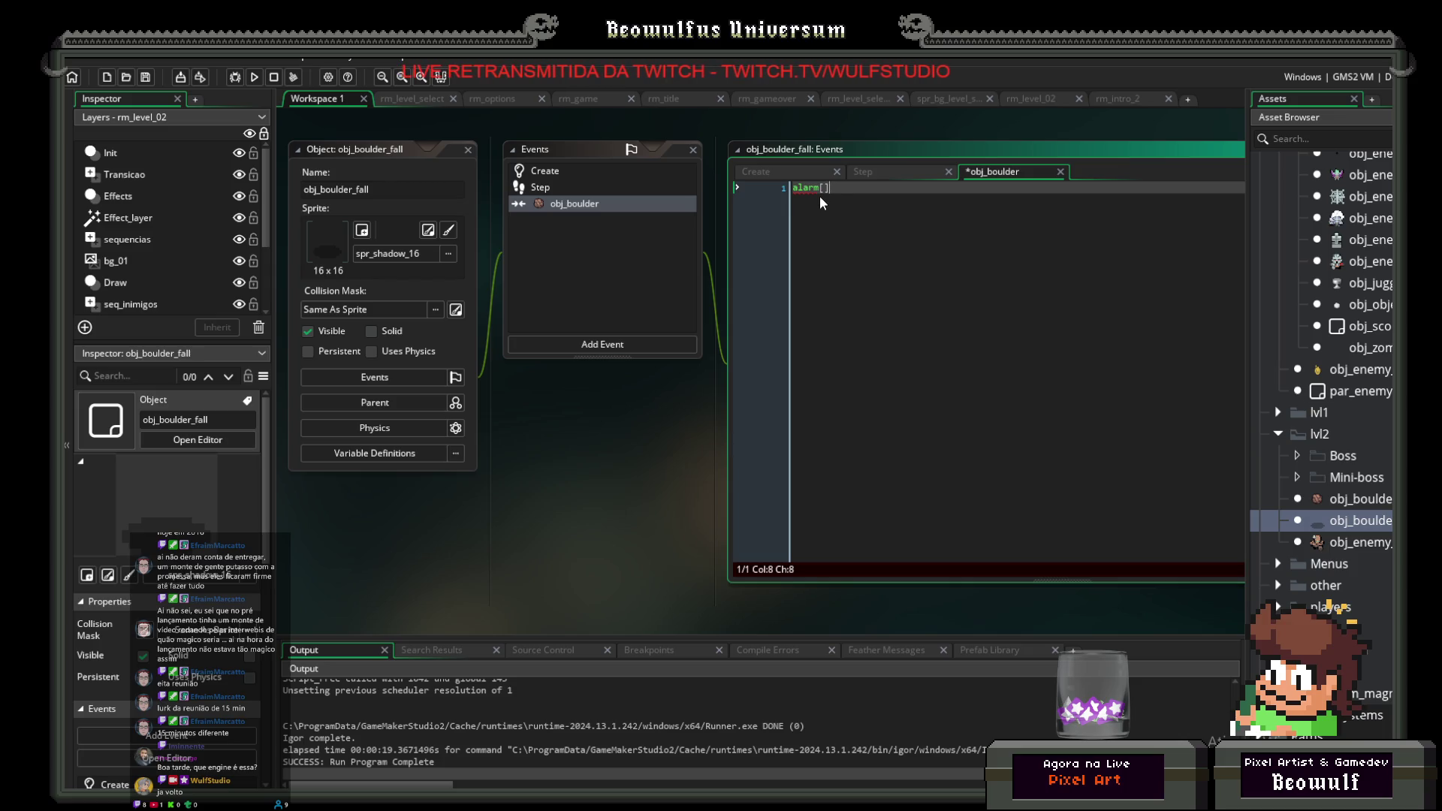
pyautogui.write('0]')
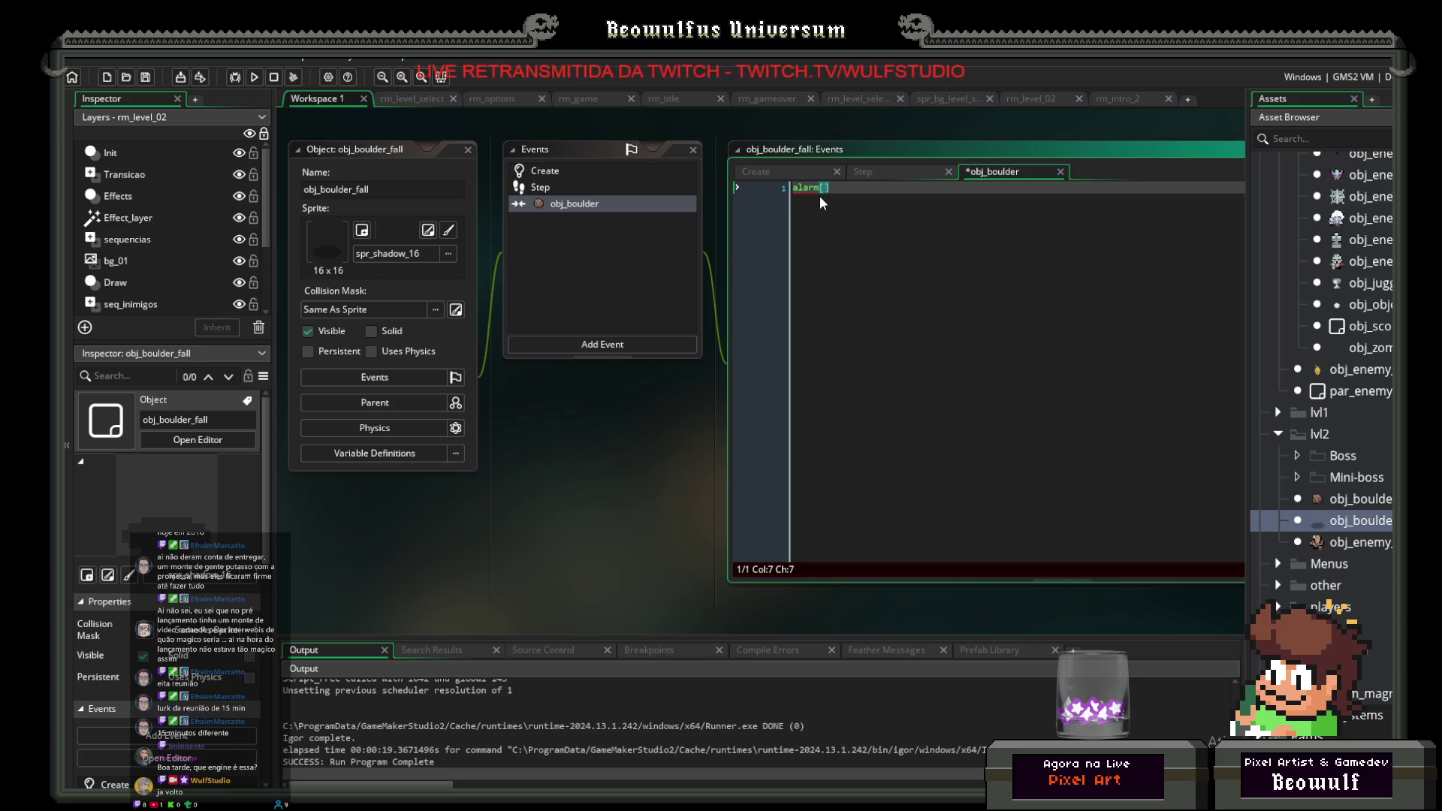
pyautogui.write('=15')
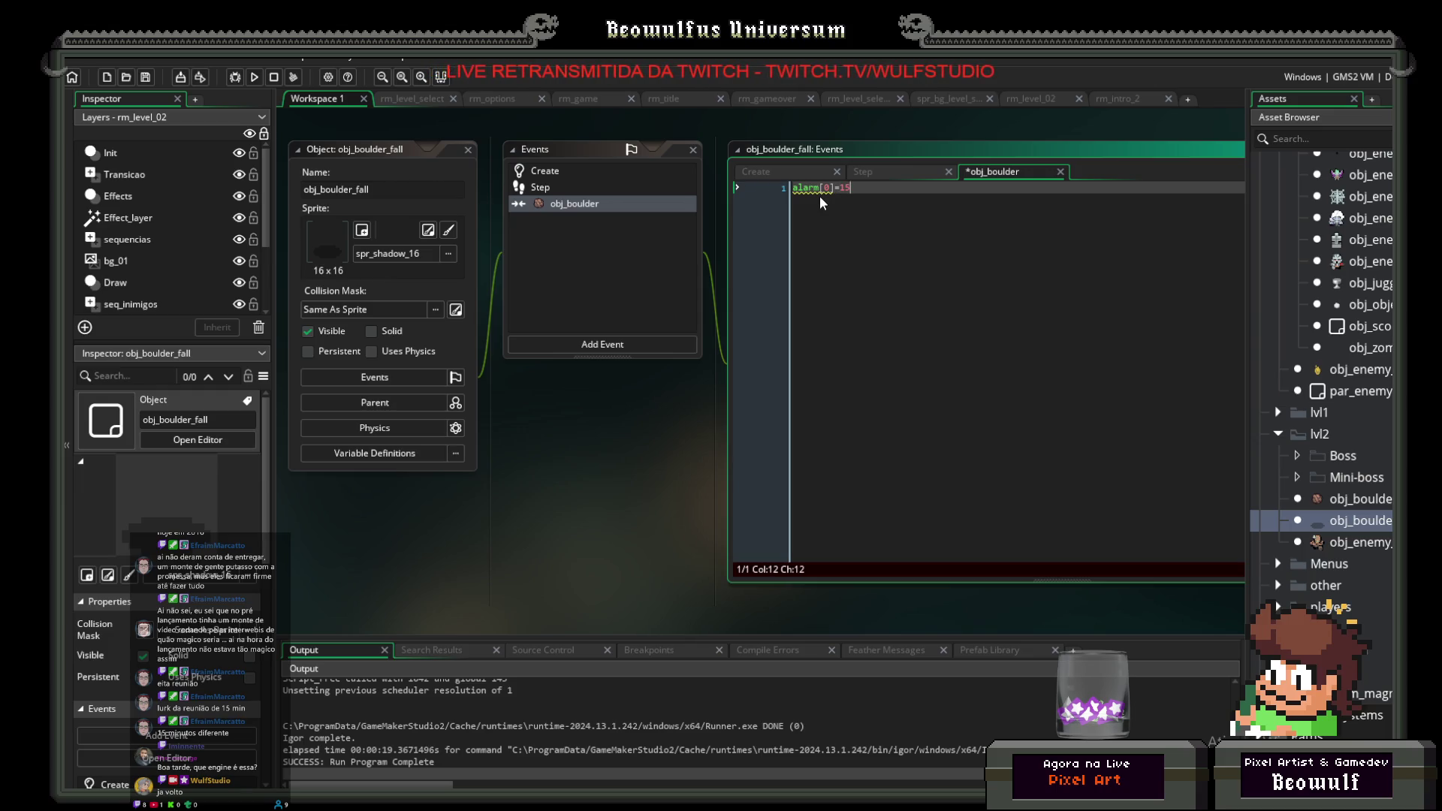
pyautogui.write(';')
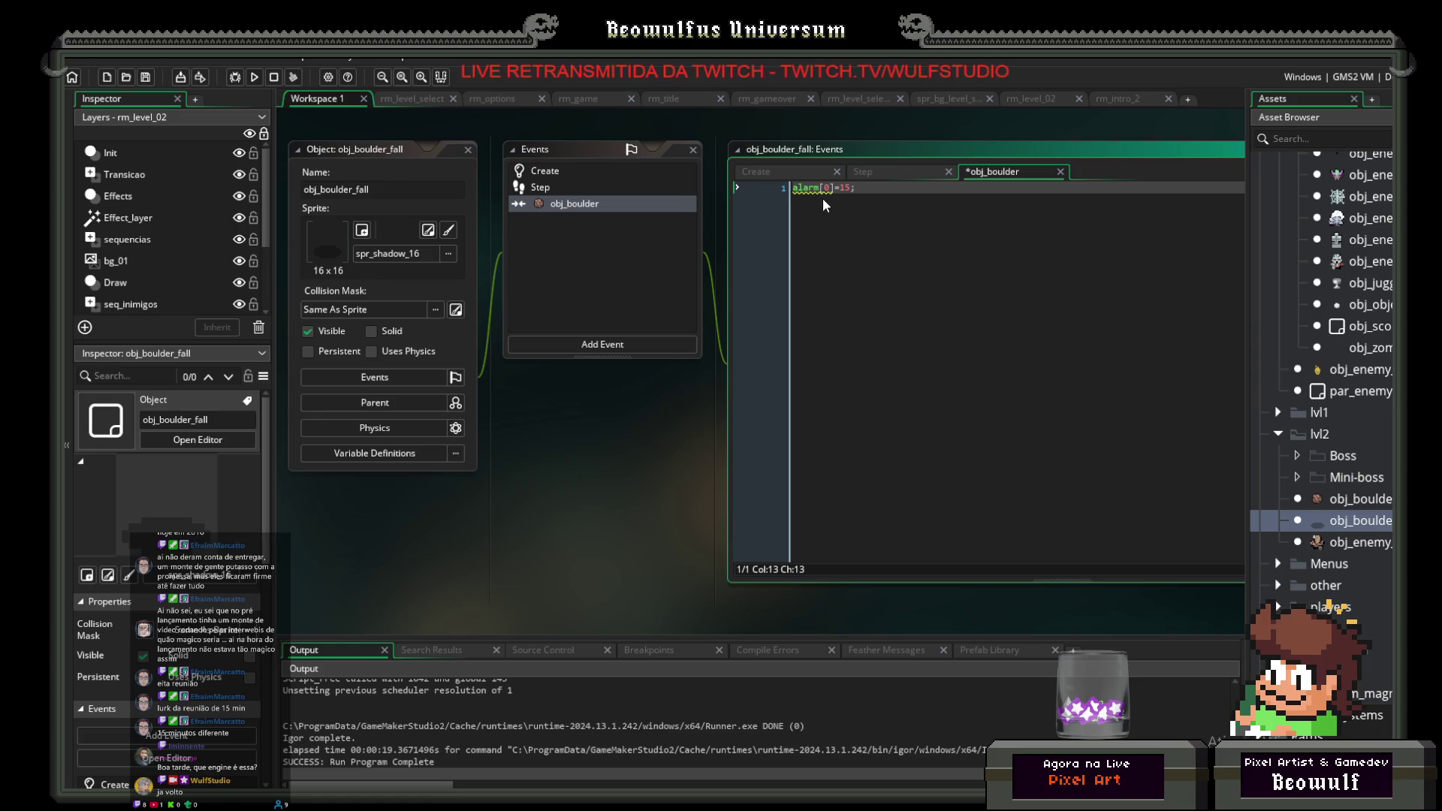
pyautogui.click(576, 346)
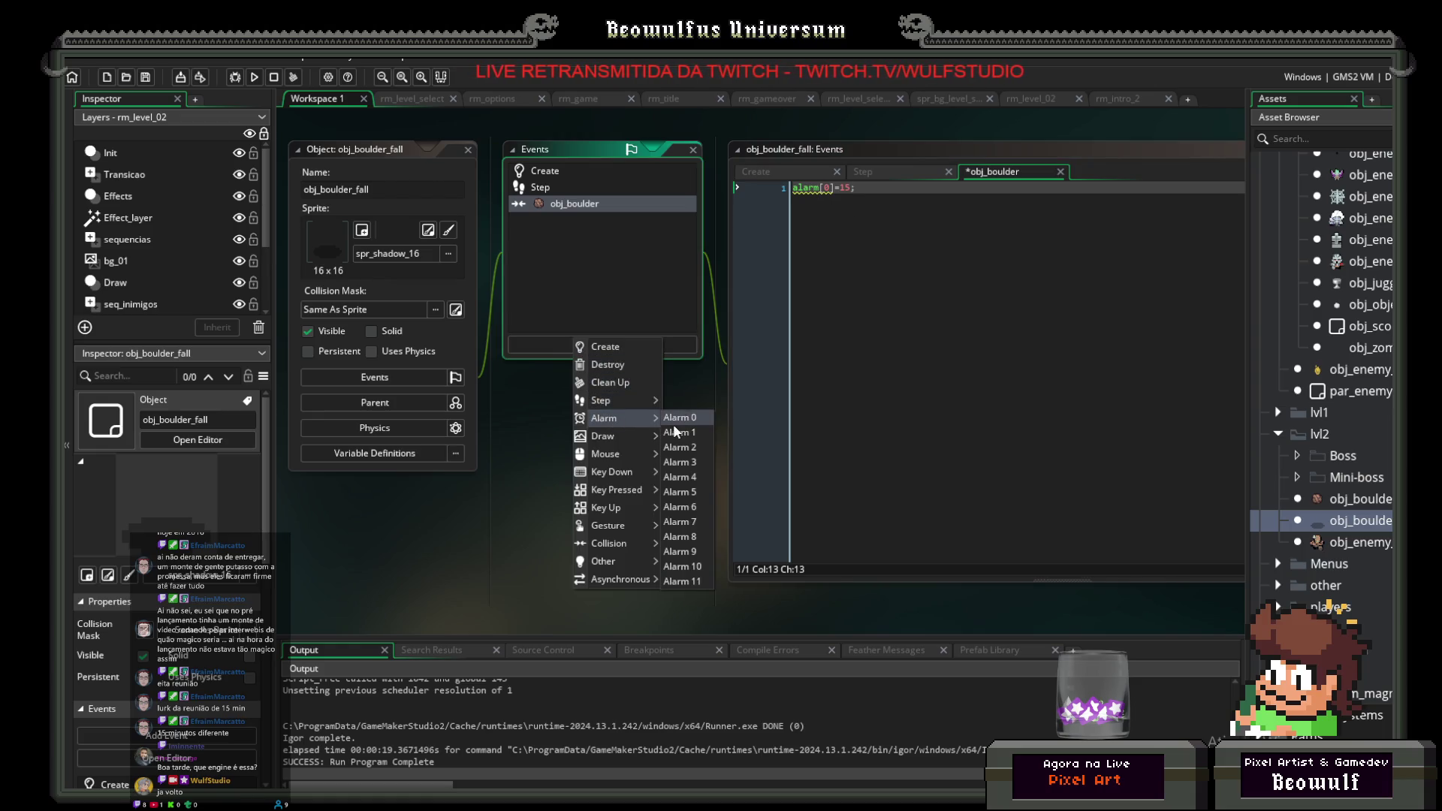
# Step: Add an Alarm 0 event to obj_boulder_fall containing instance_destroy();
pyautogui.click(680, 421)
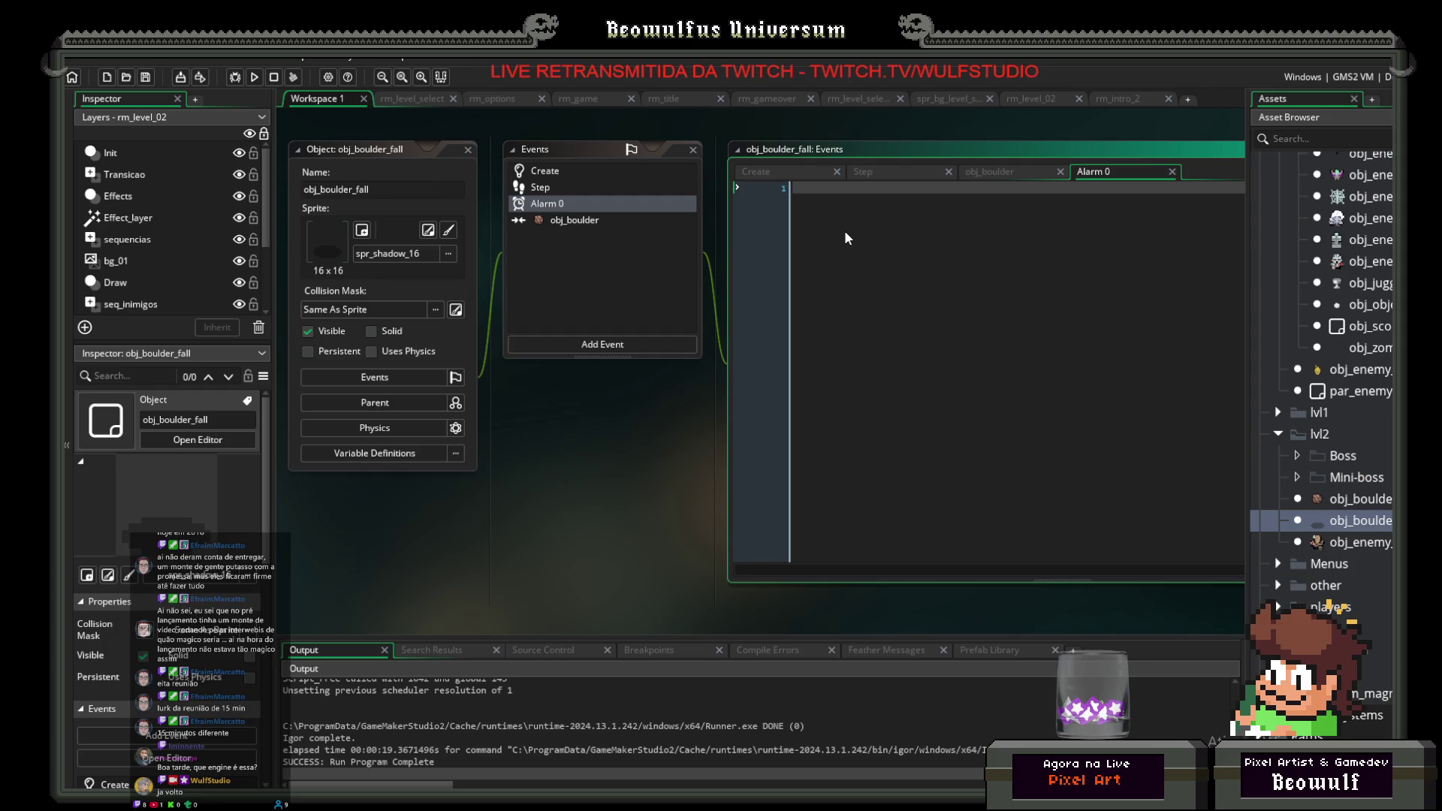
pyautogui.write('instance_dest')
pyautogui.press('Return')
pyautogui.write(');')
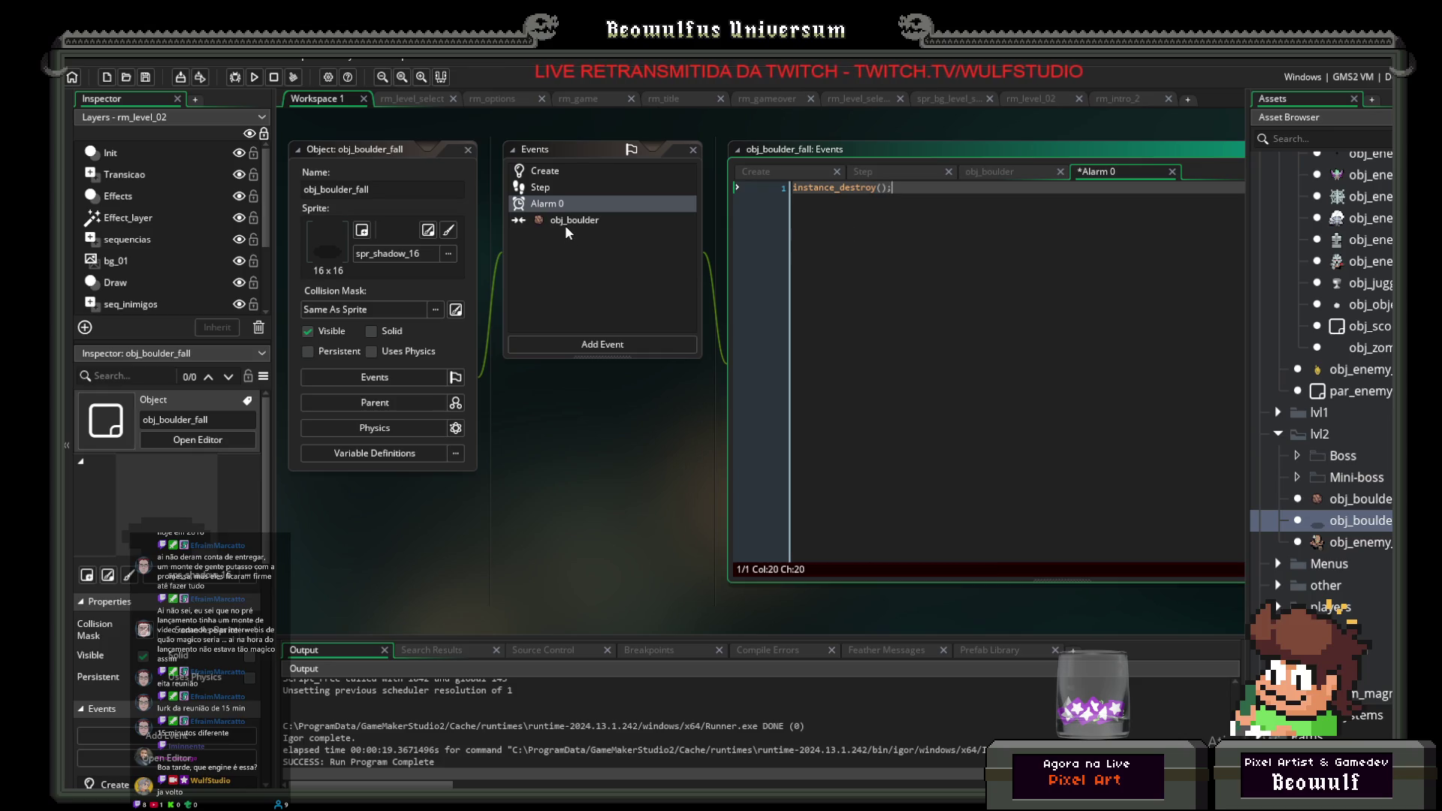
pyautogui.click(569, 221)
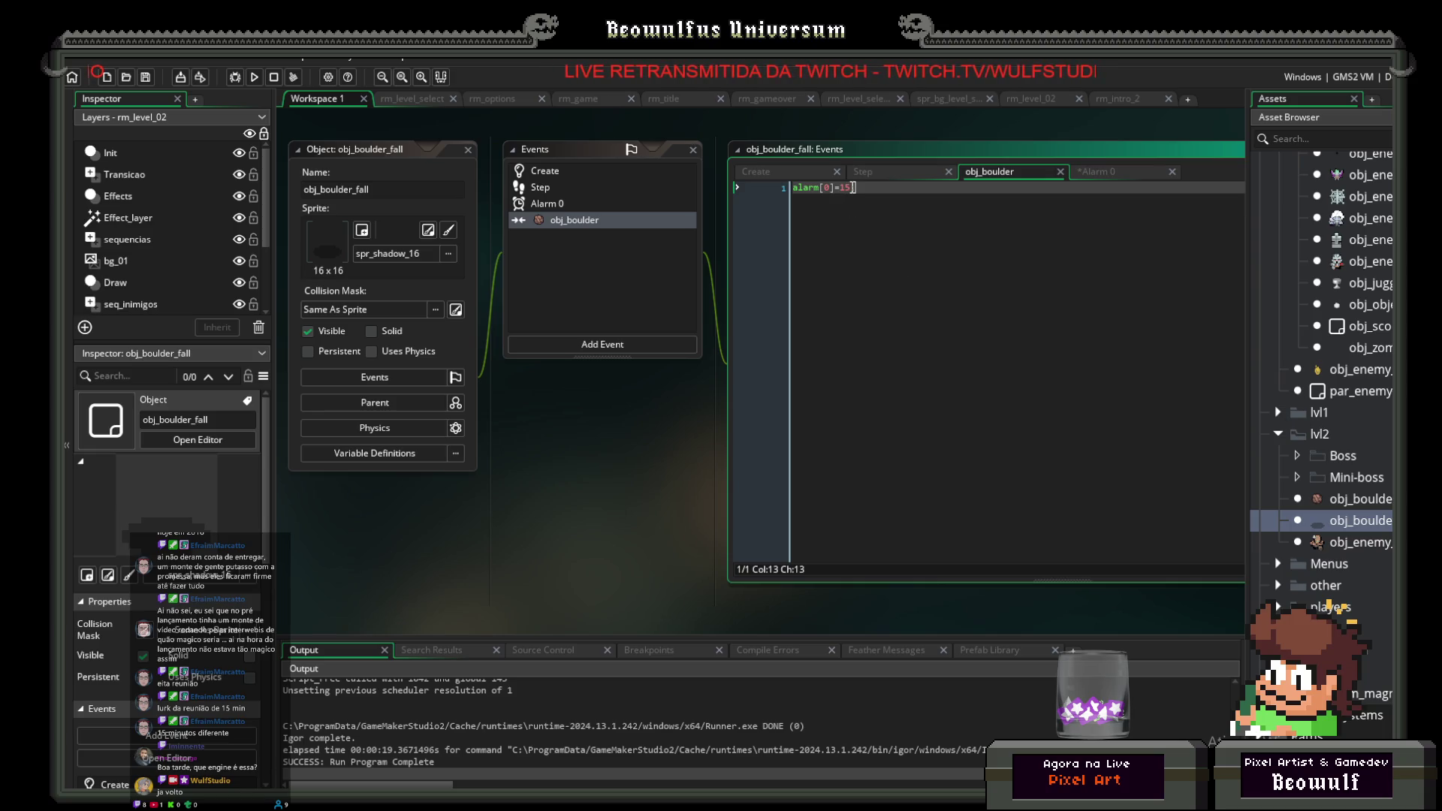
pyautogui.click(1367, 501)
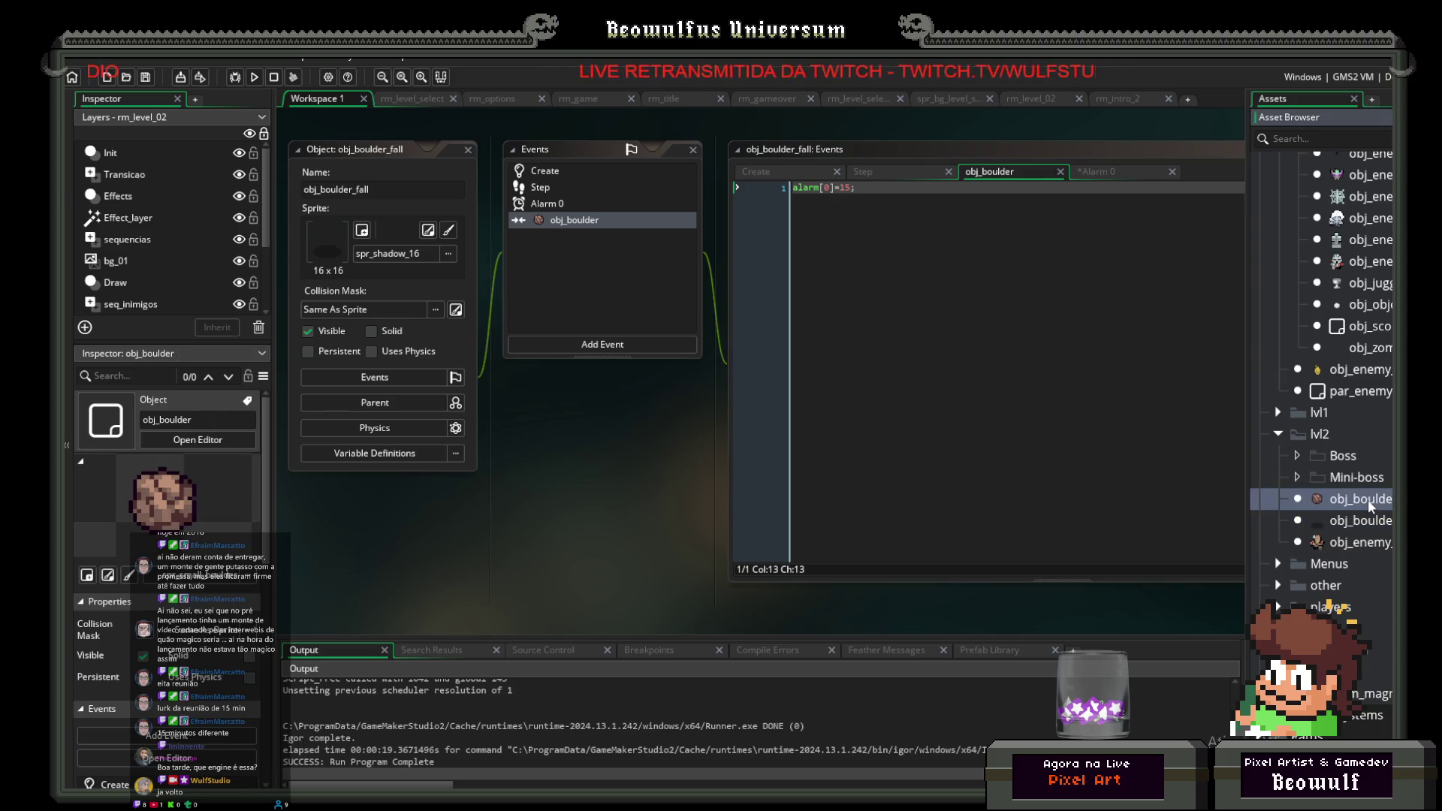
# Step: In obj_boulder's Step code, change the place_meeting offset from y+8 to y+16
pyautogui.doubleClick(1367, 505)
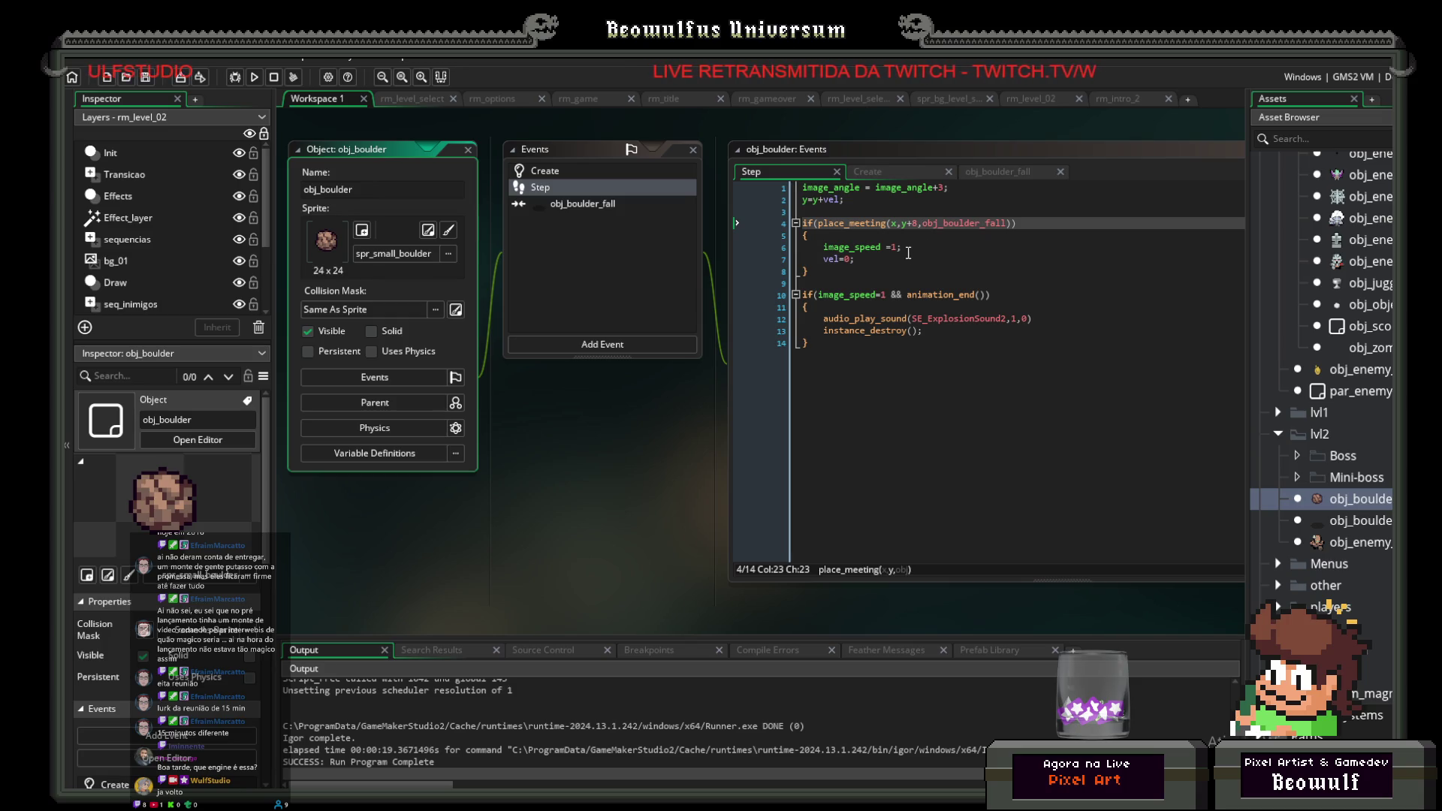
pyautogui.click(918, 217)
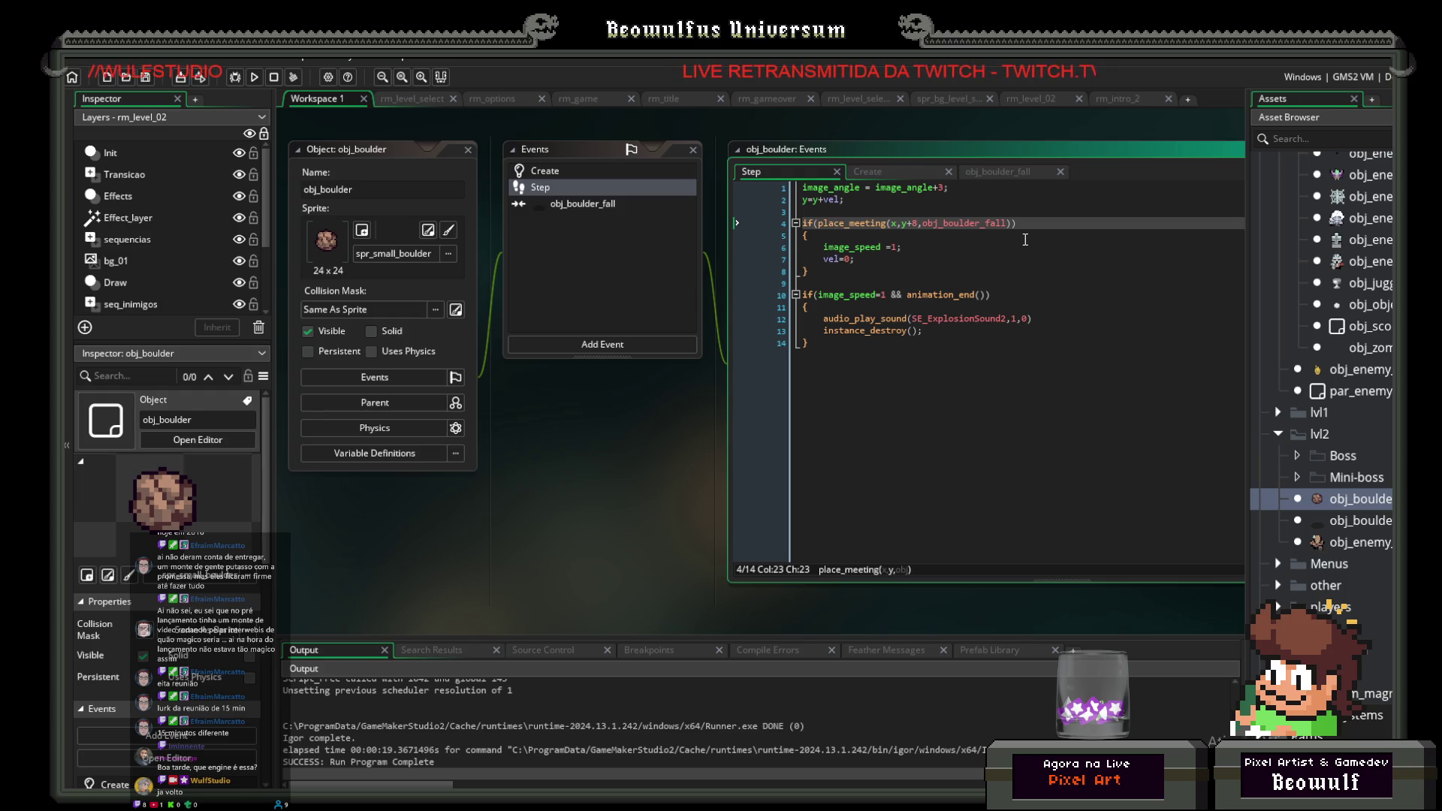
pyautogui.press('BackSpace')
pyautogui.write('16')
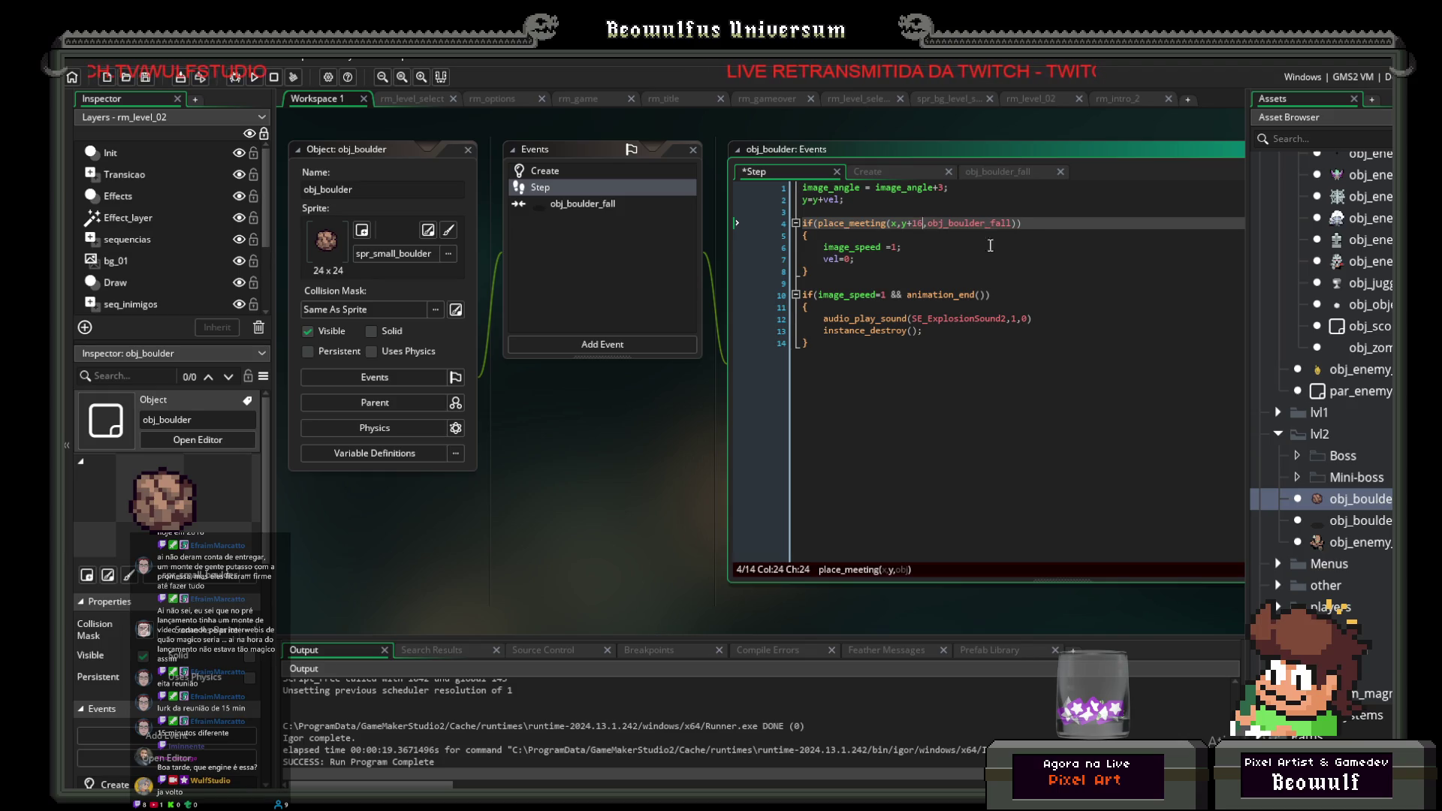
# Step: Delete obj_boulder's obj_boulder_fall collision event and confirm
pyautogui.click(570, 204)
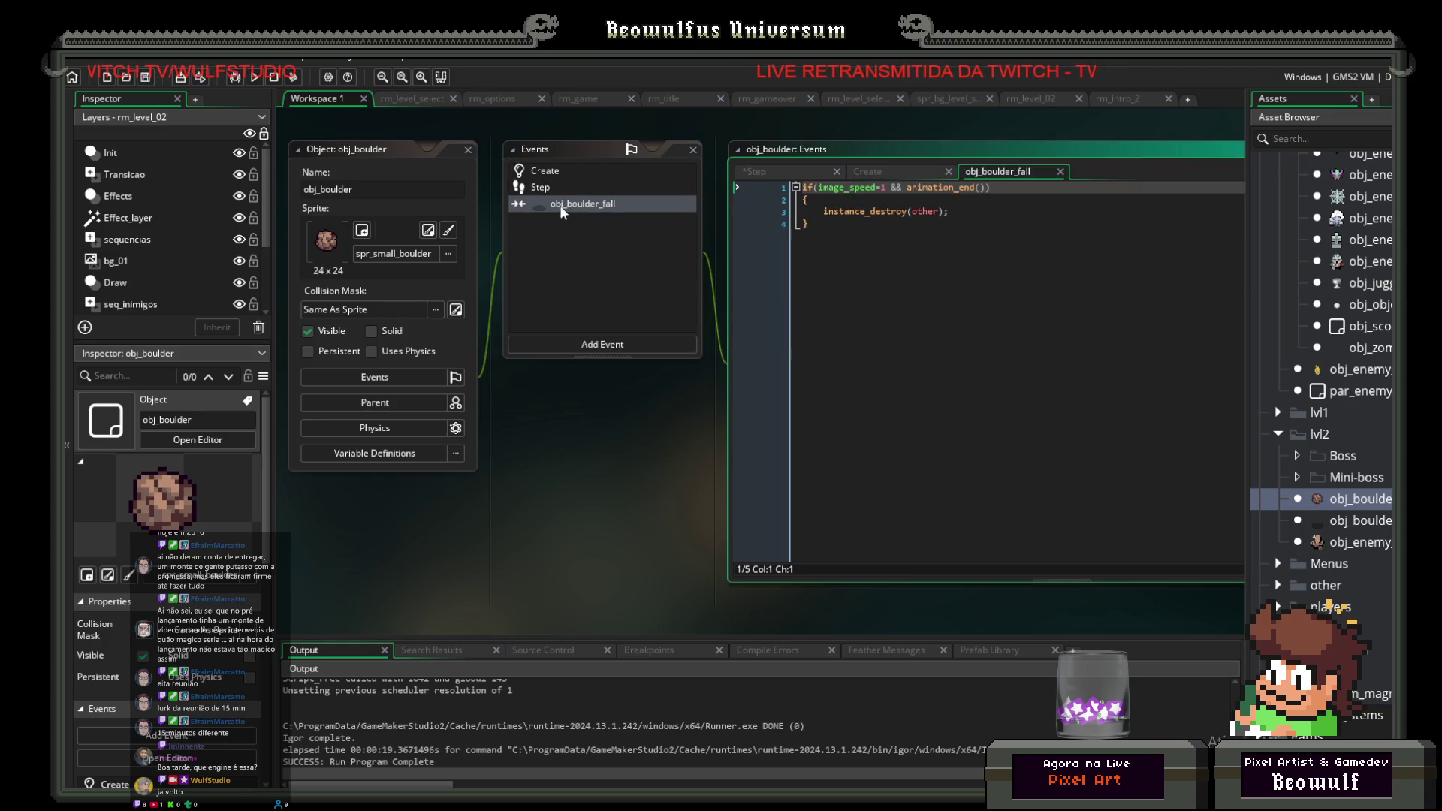
pyautogui.rightClick(560, 205)
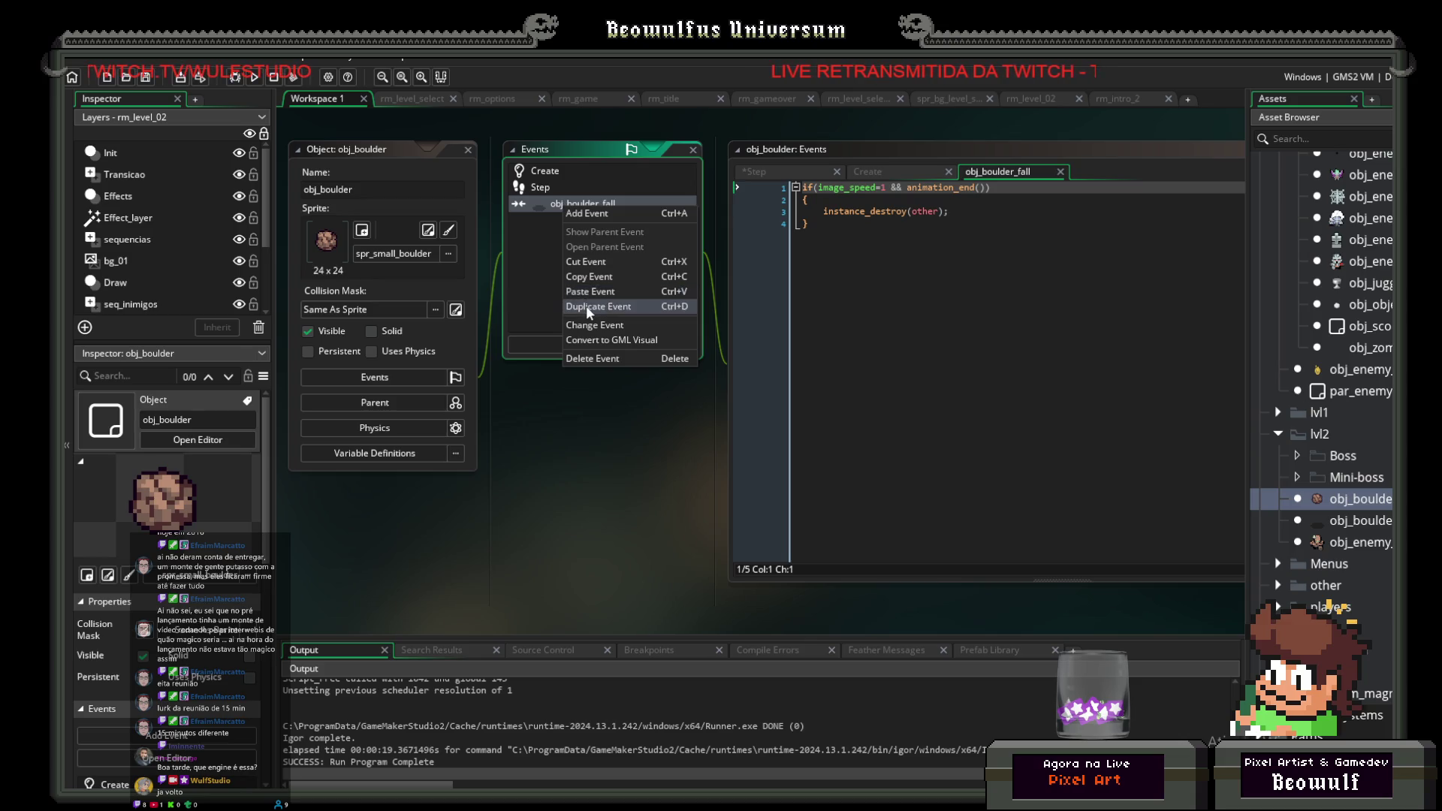
pyautogui.click(590, 358)
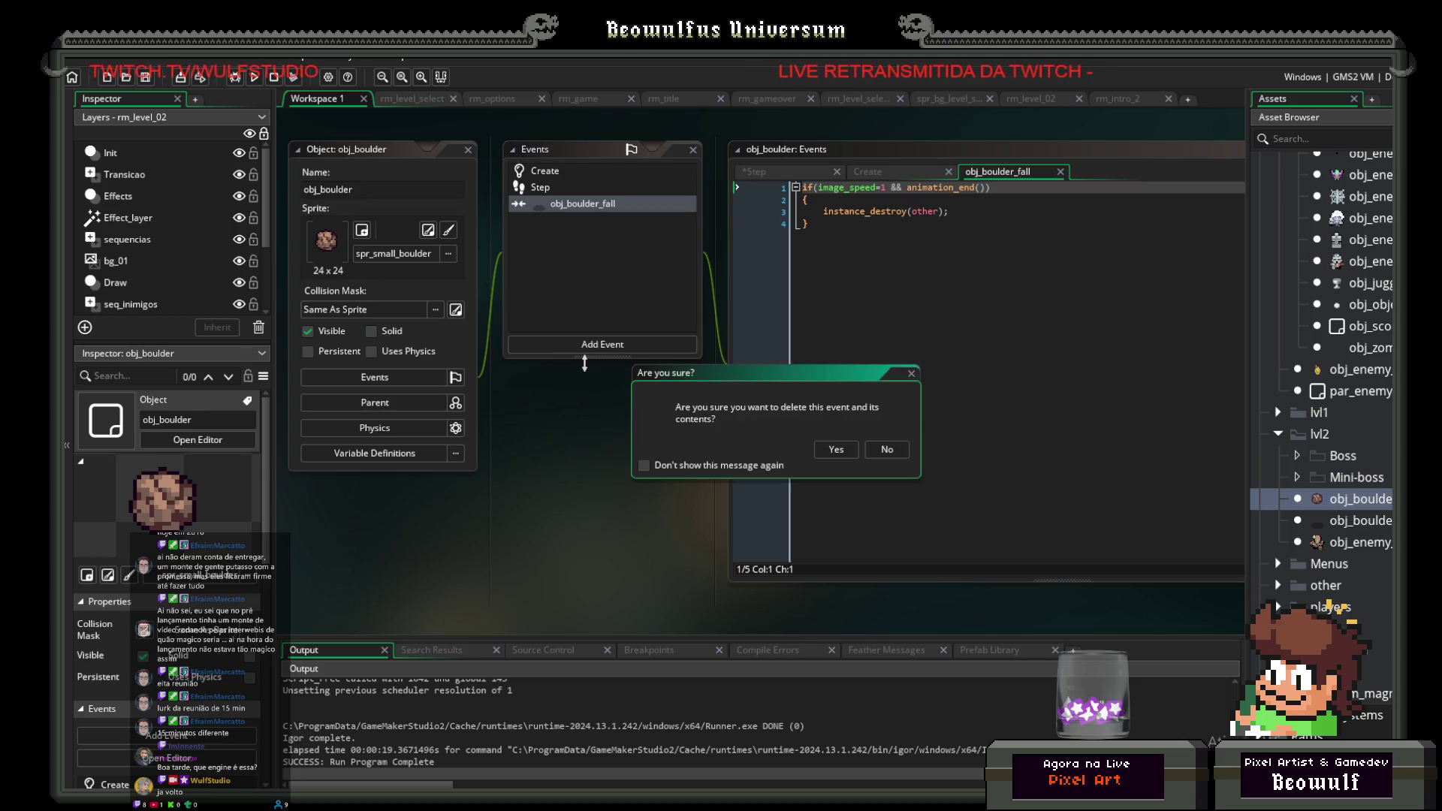
pyautogui.click(826, 450)
# Step: Run ShmupQuest, enter Level 01 to test the boulders, then close the game
pyautogui.click(257, 80)
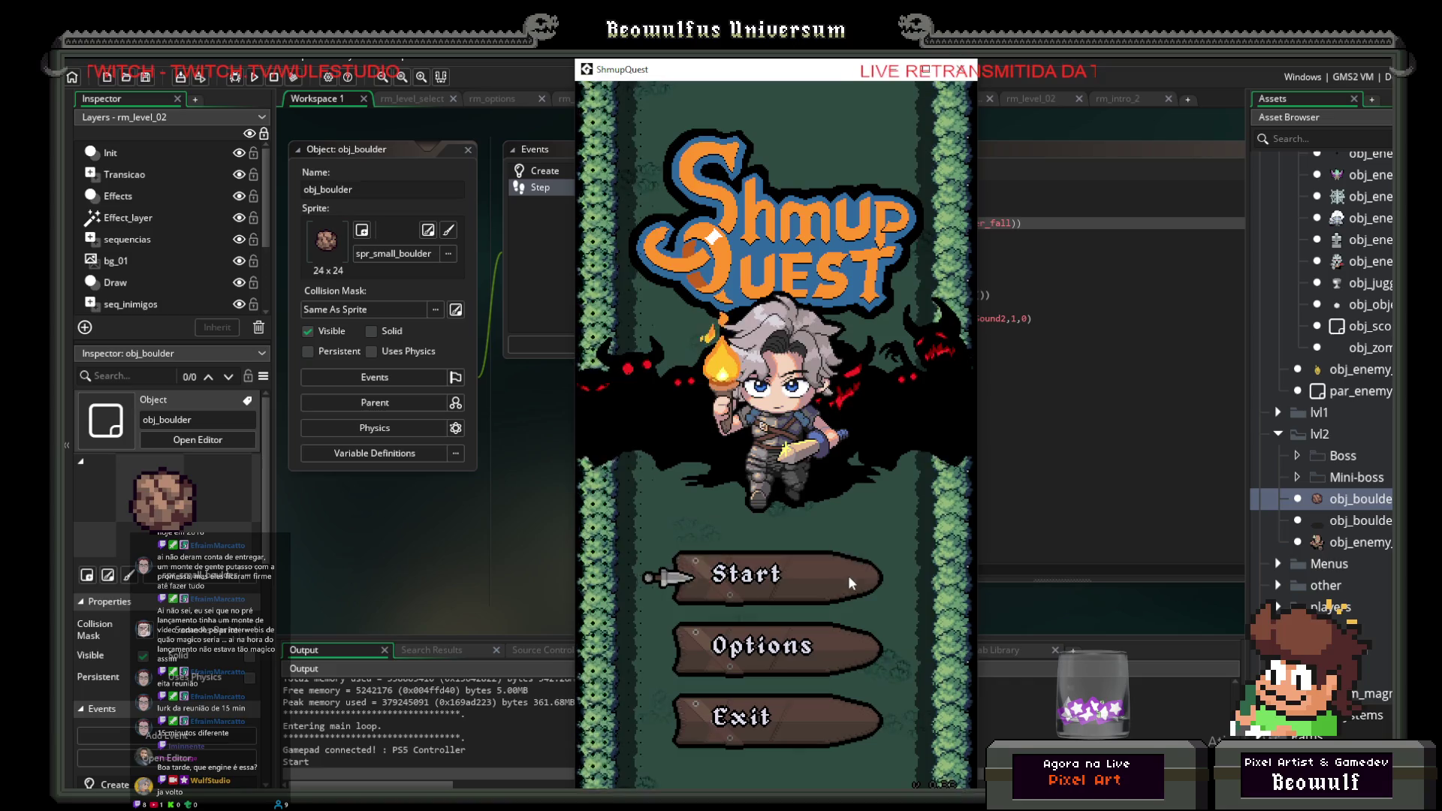
pyautogui.click(850, 576)
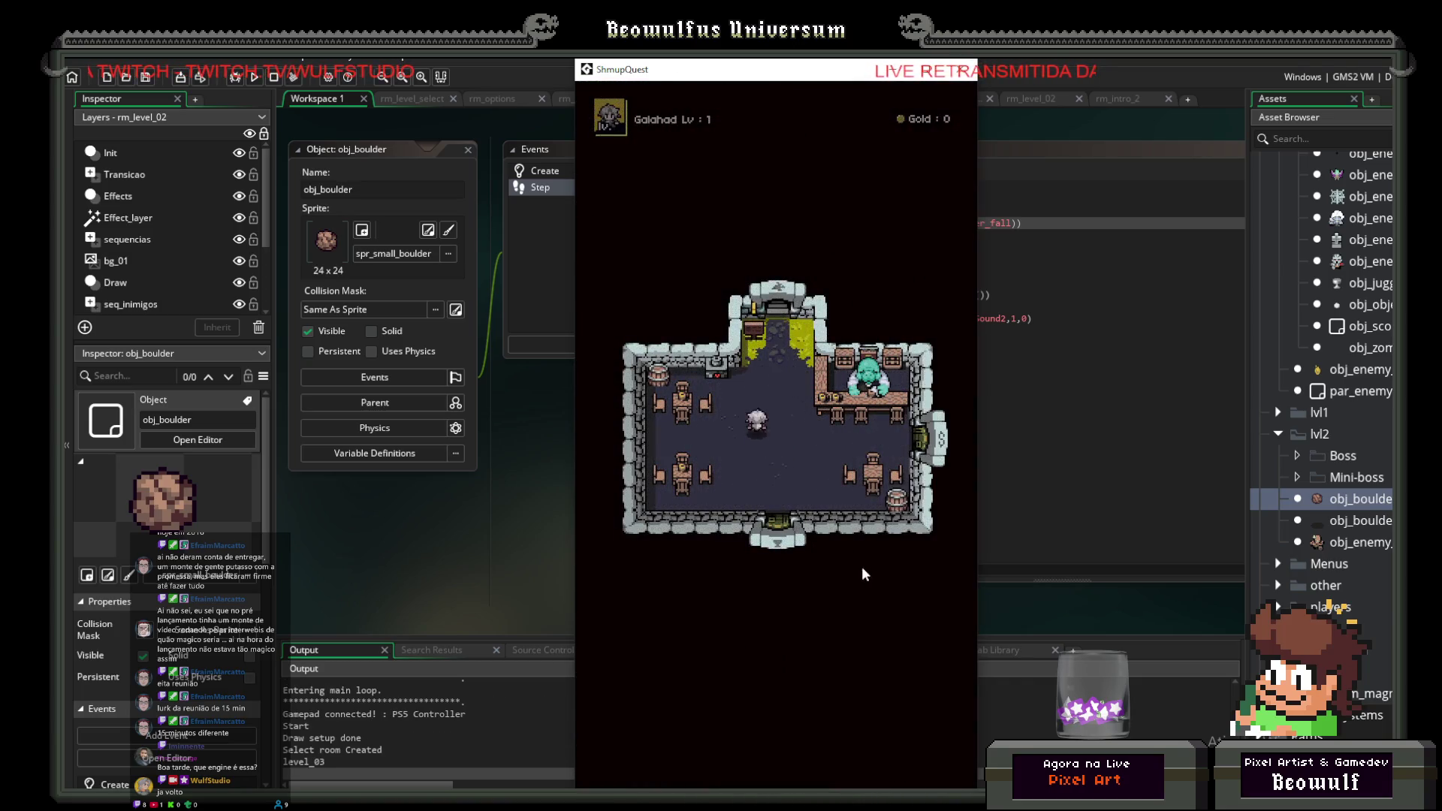
pyautogui.click(794, 628)
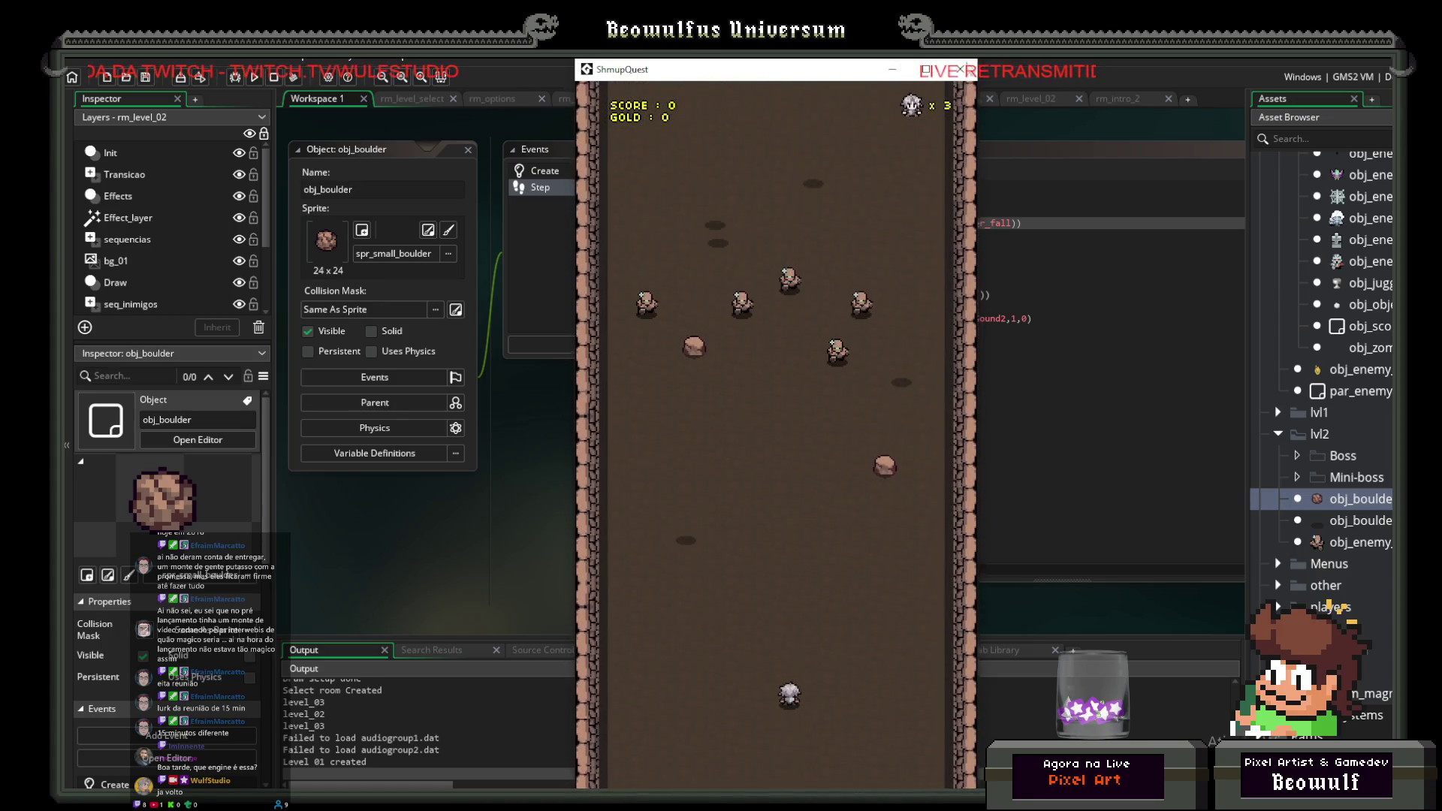
pyautogui.click(960, 69)
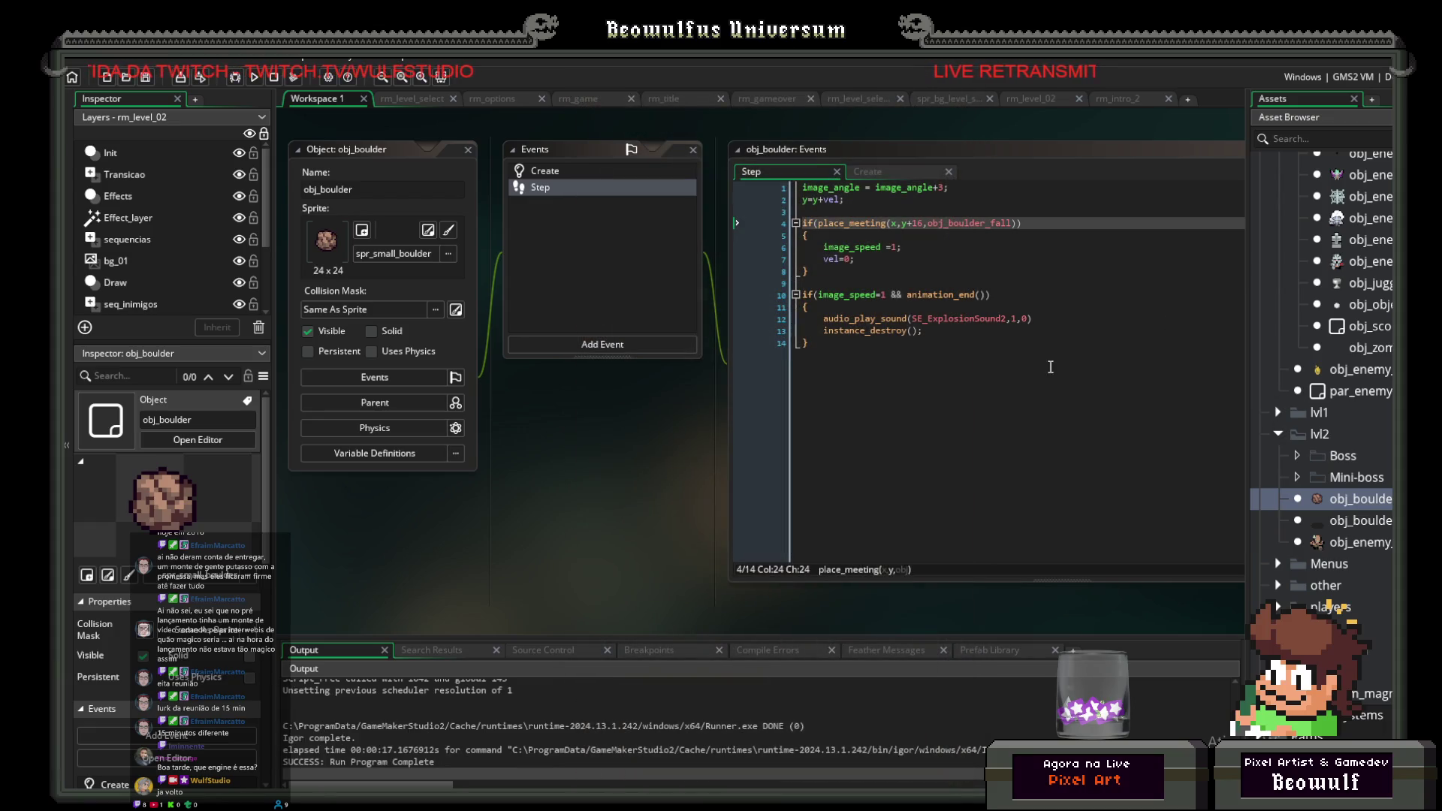
# Step: Remove the 16 offset from the place_meeting check and test-run Level 01
pyautogui.click(925, 224)
pyautogui.press('BackSpace')
pyautogui.press('BackSpace')
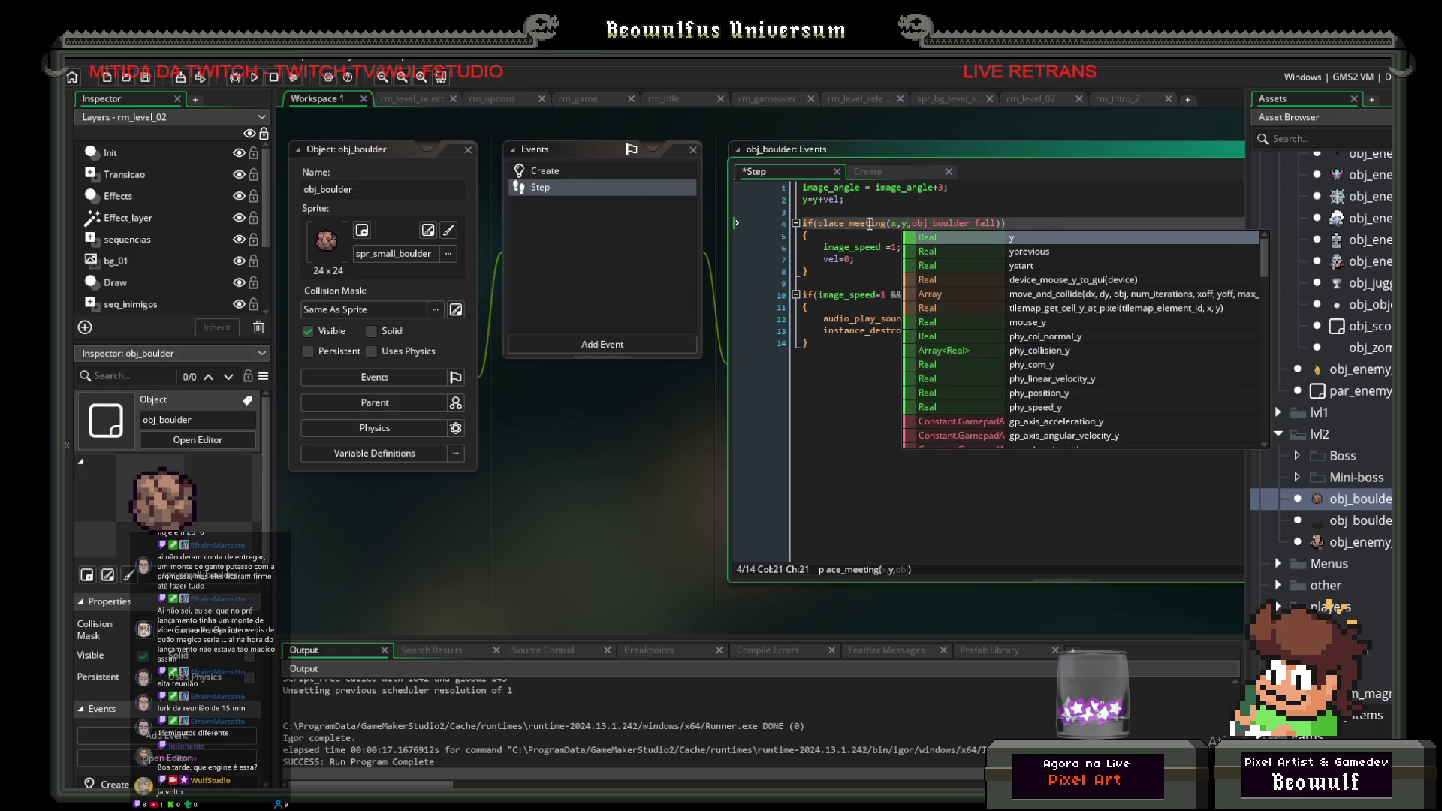
pyautogui.click(887, 212)
pyautogui.press('F5')
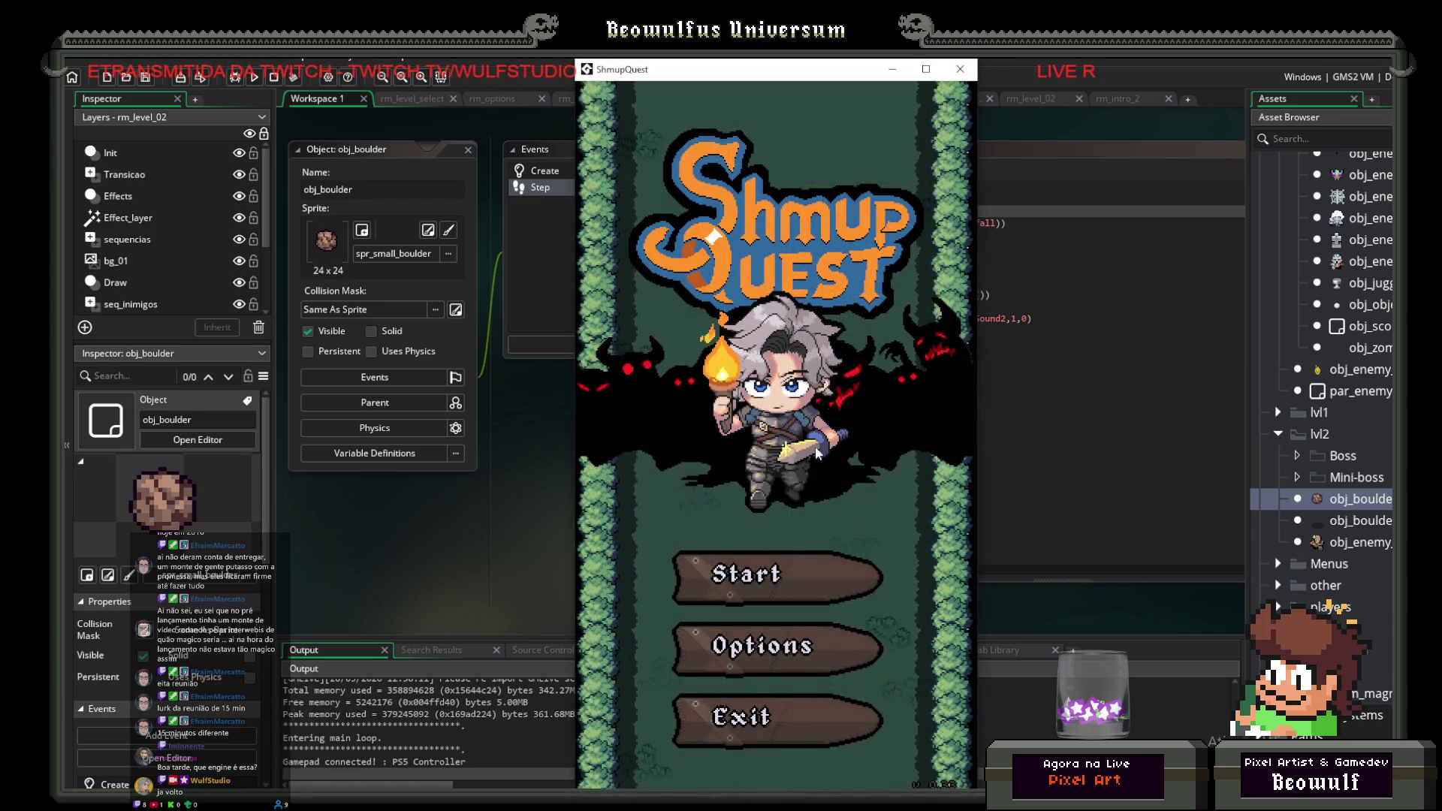
pyautogui.click(814, 562)
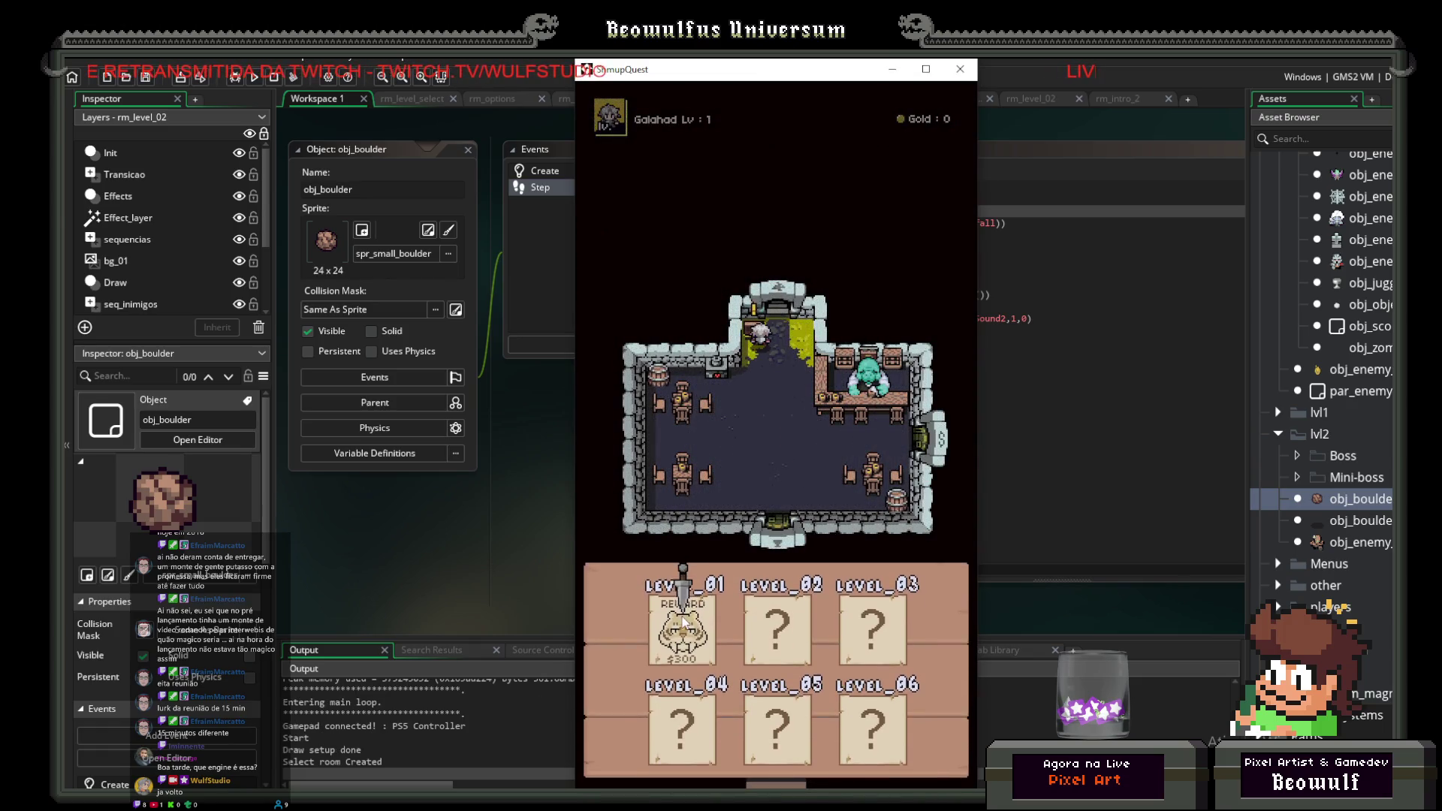
pyautogui.press('Return')
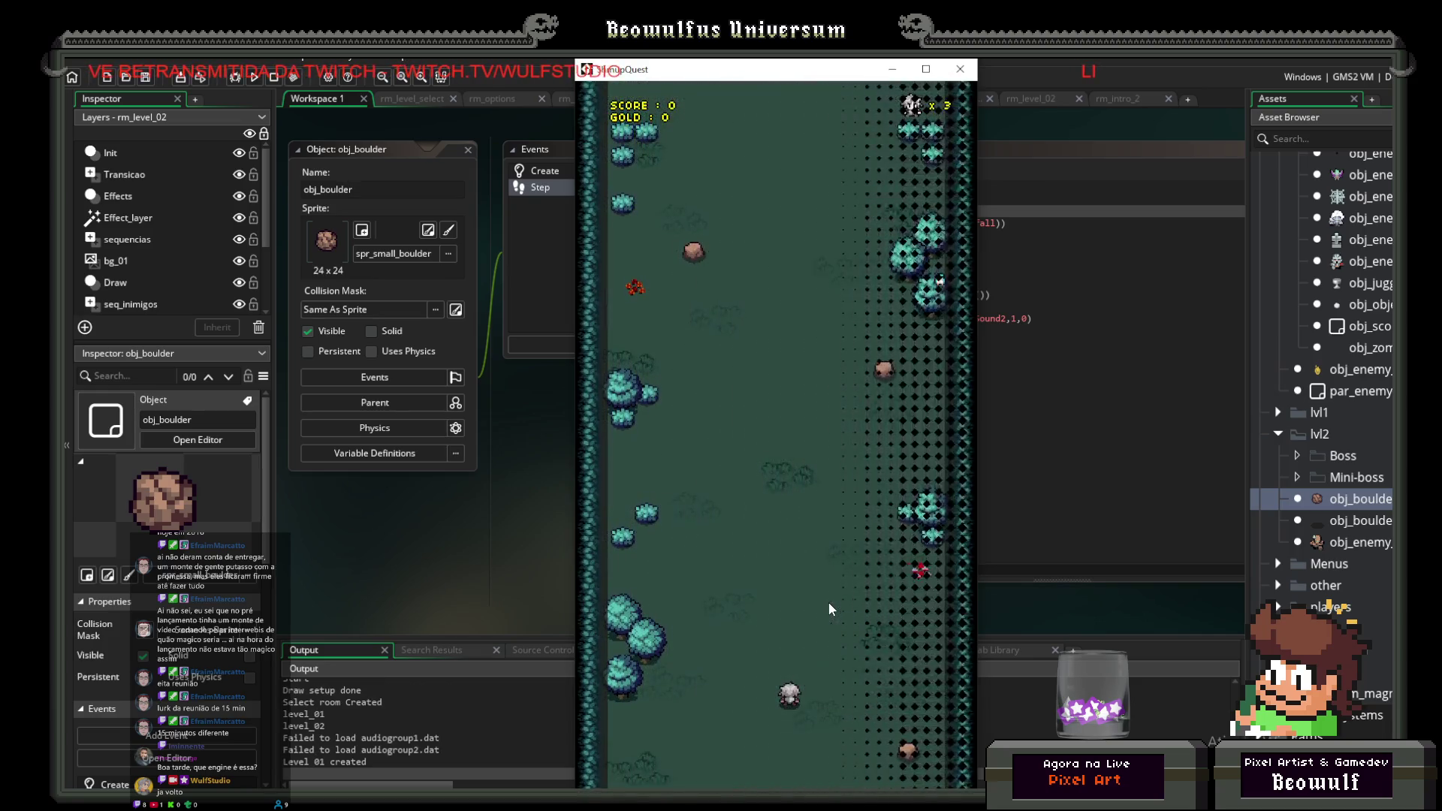
pyautogui.click(274, 77)
# Step: Run the game again, move the ship left, then close it
pyautogui.click(251, 77)
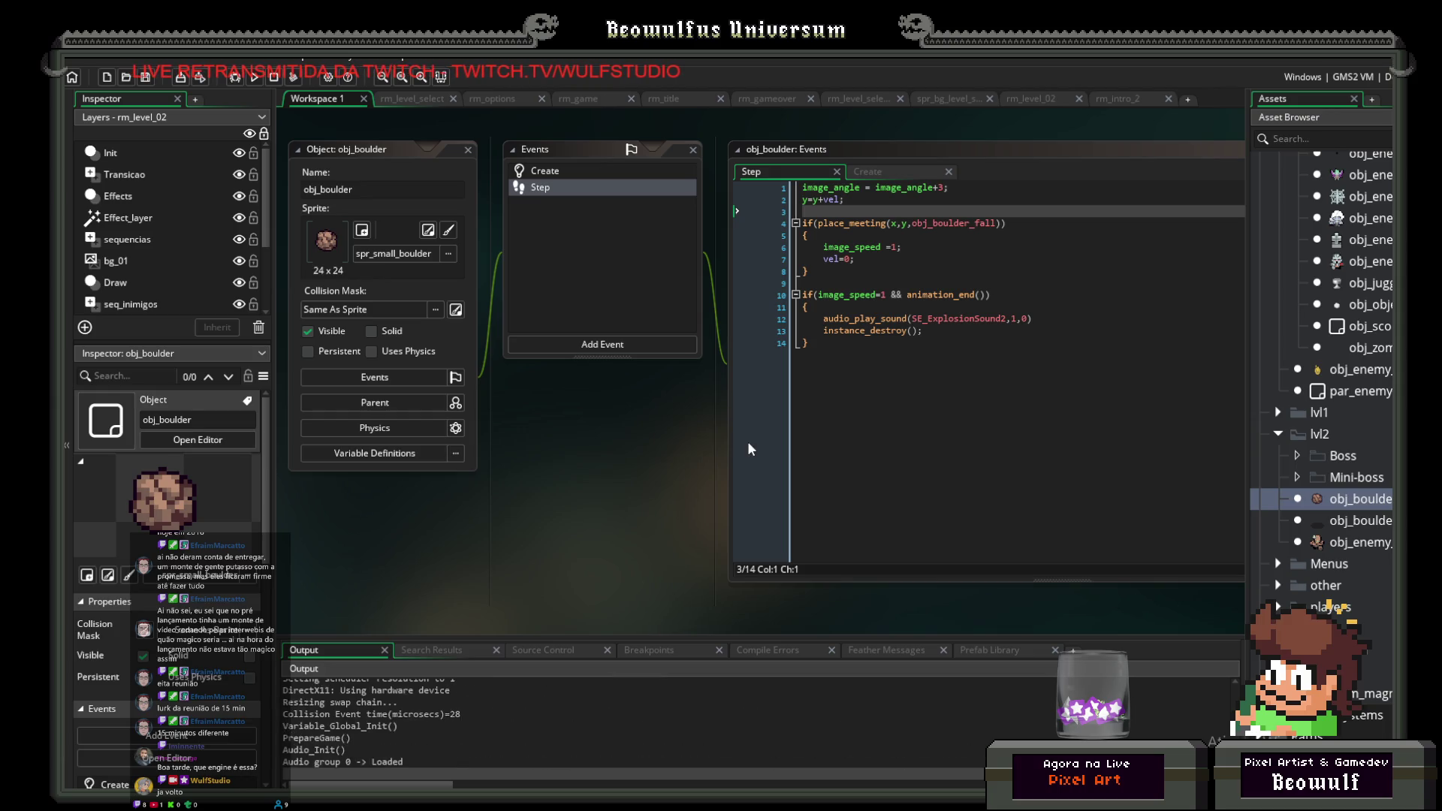
pyautogui.click(749, 579)
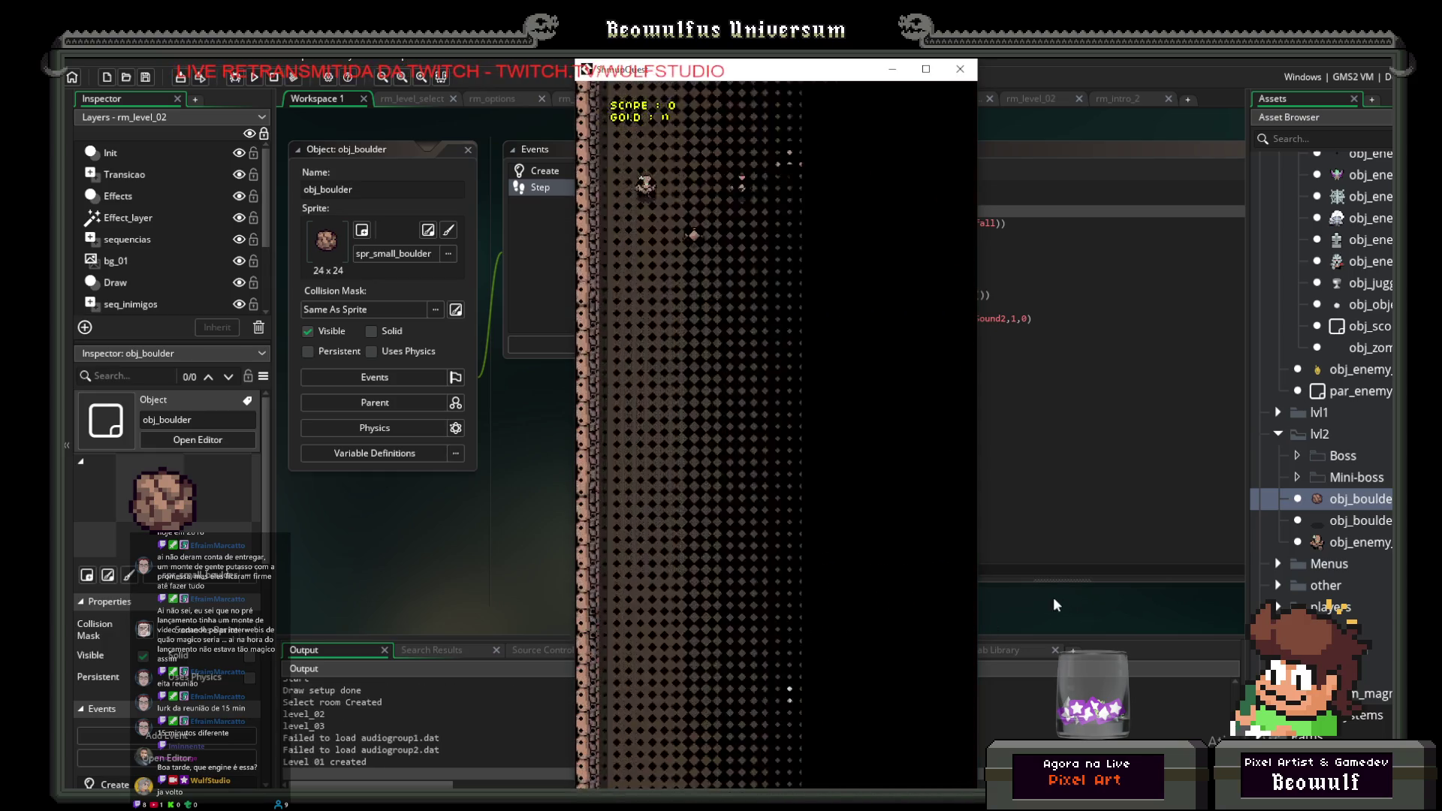
pyautogui.press('Left')
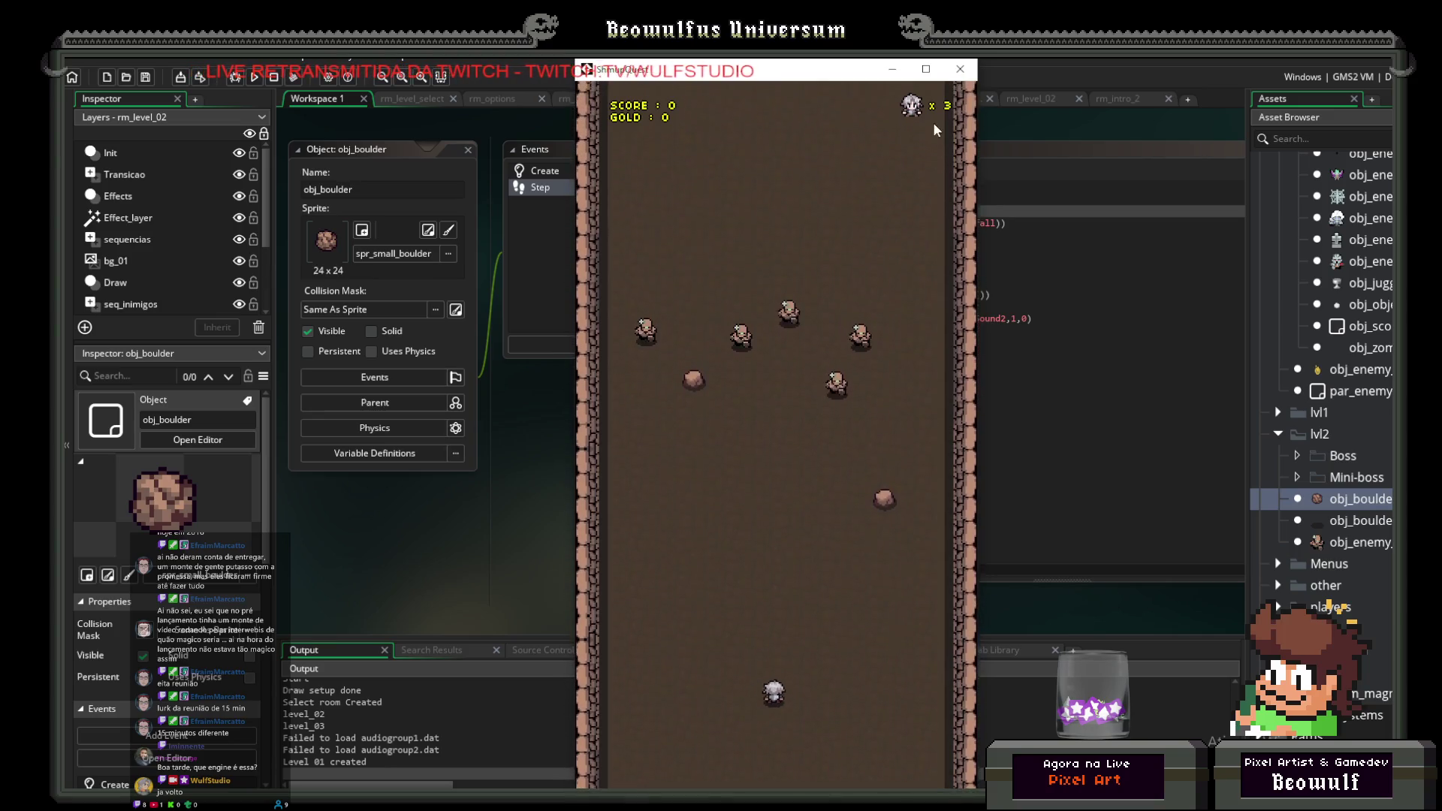
pyautogui.click(961, 68)
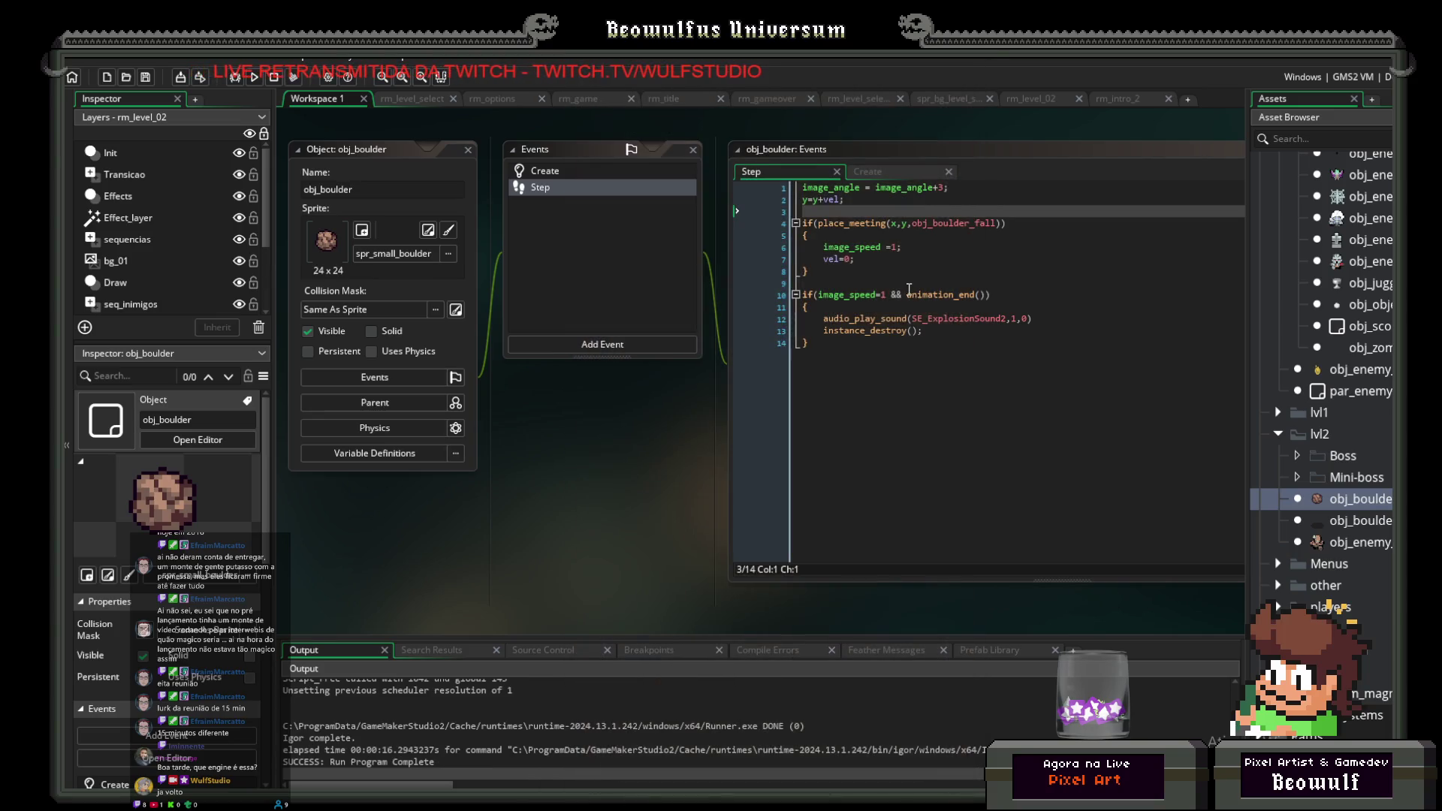
# Step: Make the check place_meeting(x,y-3,obj_boulder_fall) and test it in Level 01
pyautogui.click(909, 223)
pyautogui.write('-3')
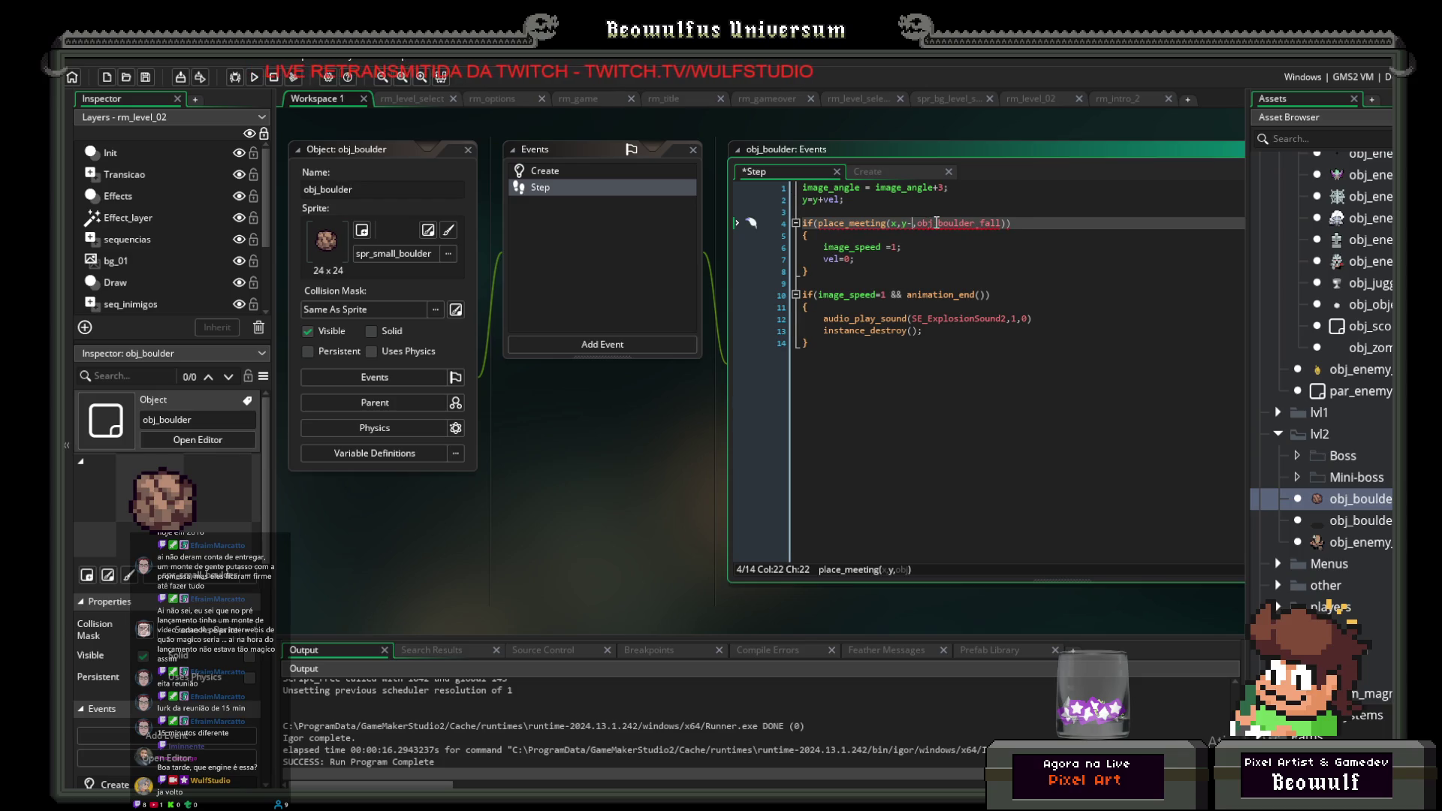
pyautogui.click(256, 78)
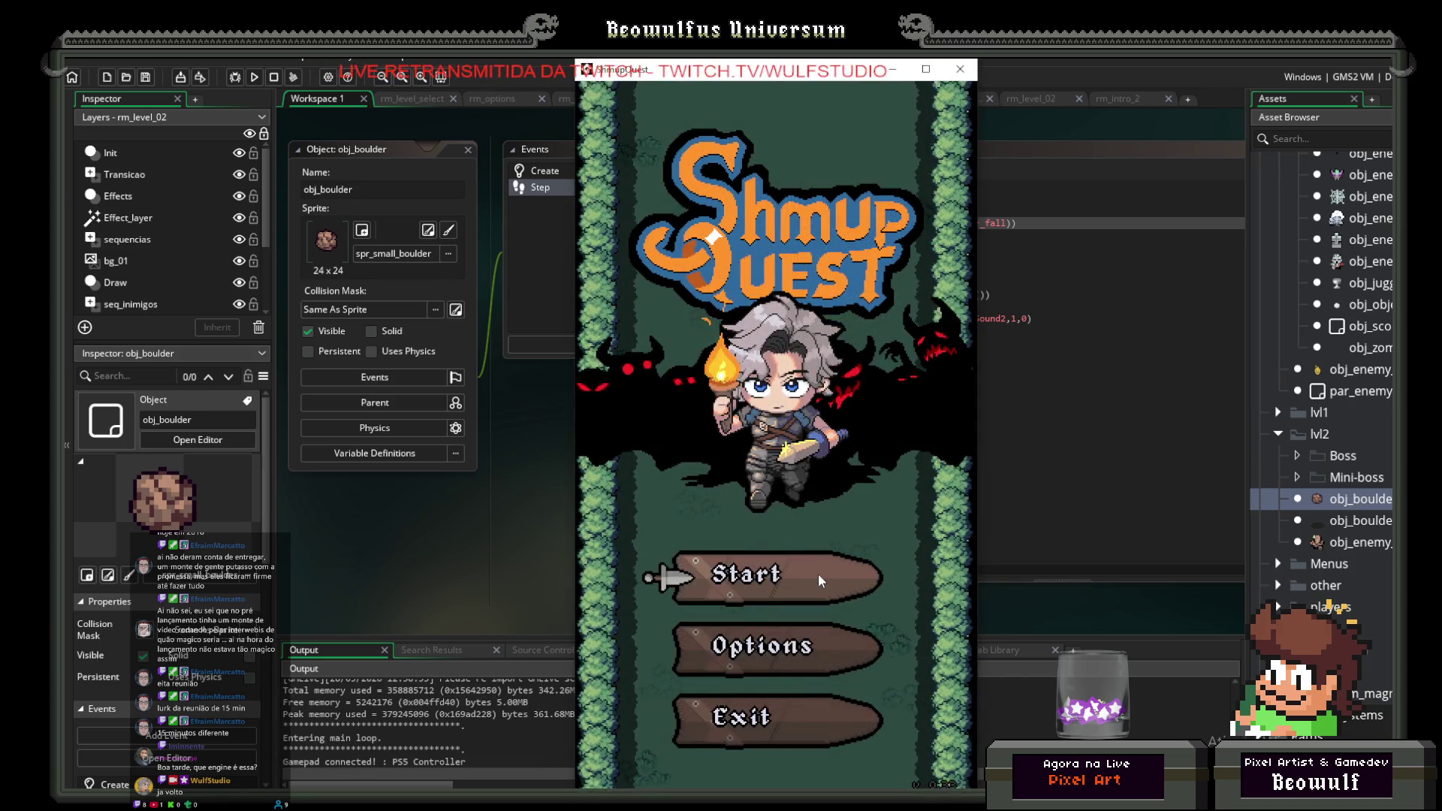
pyautogui.click(818, 573)
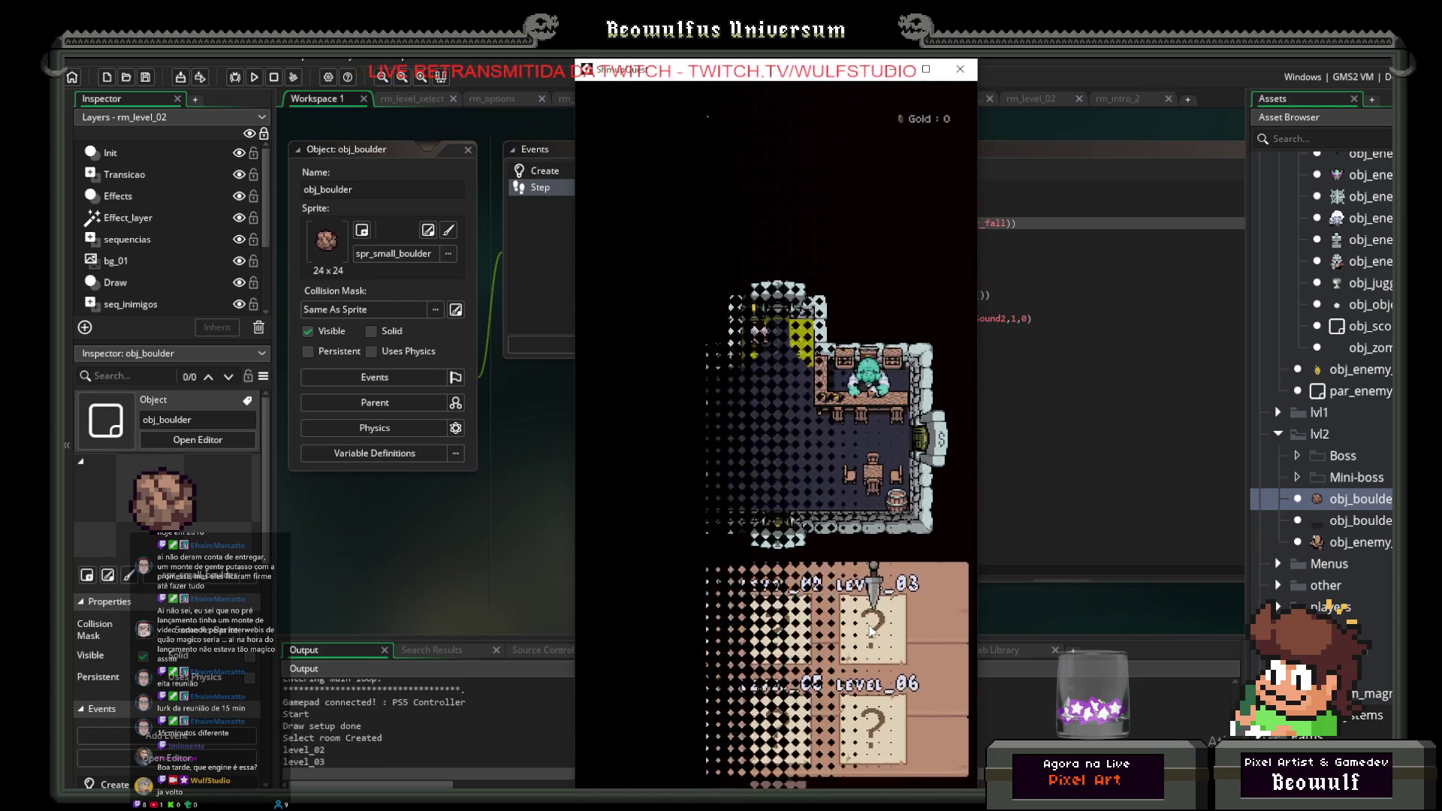
pyautogui.click(872, 631)
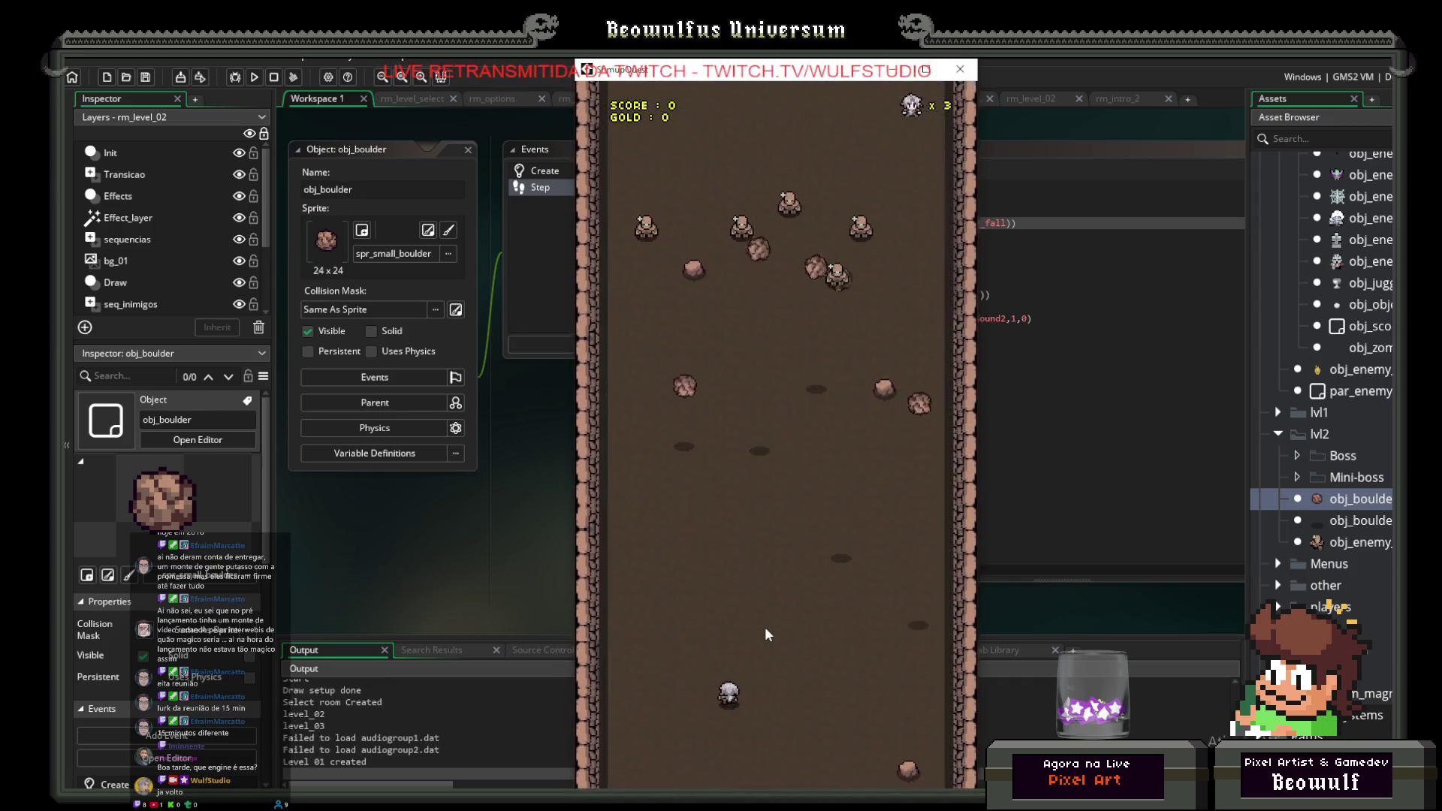
pyautogui.press('Up')
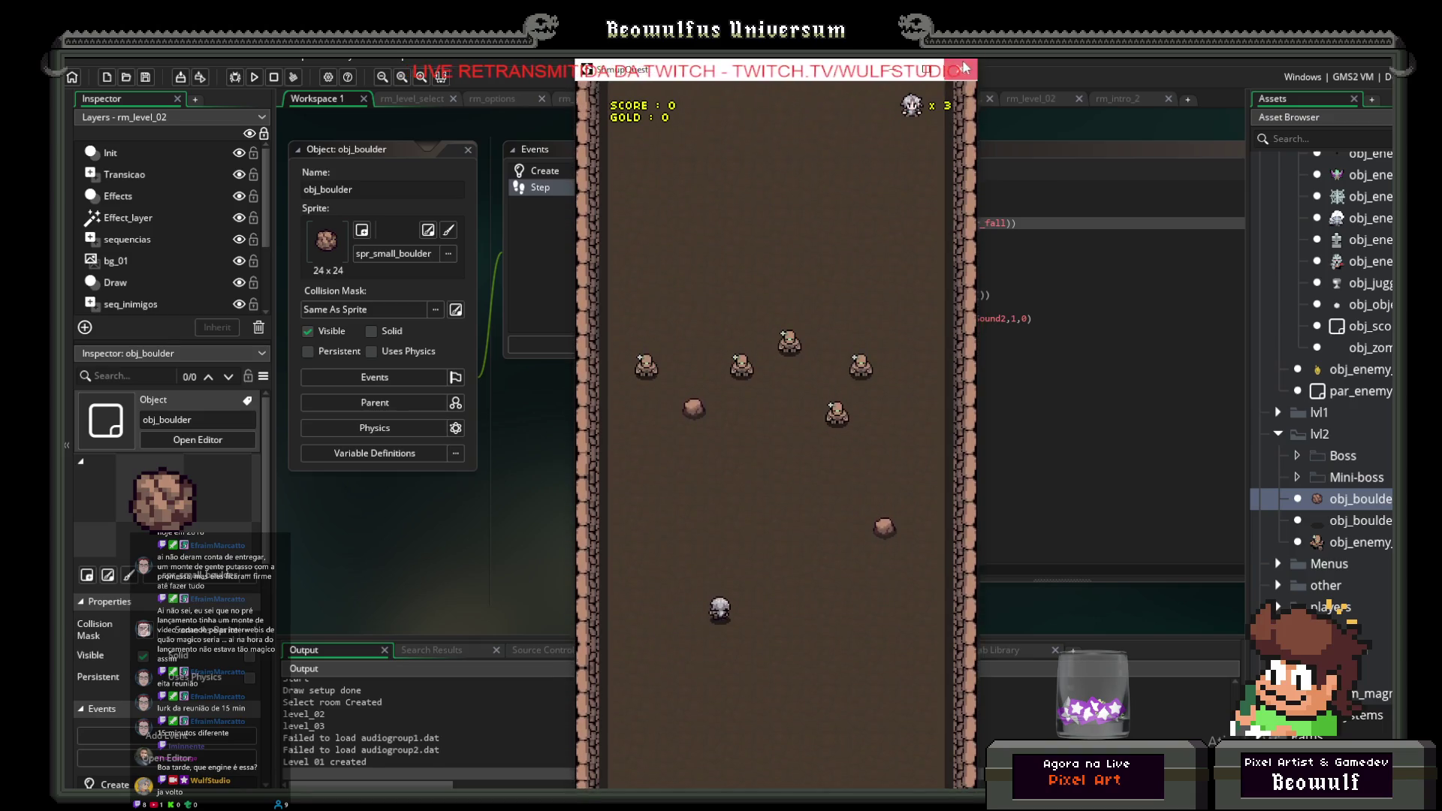
pyautogui.click(965, 68)
# Step: Shorten obj_boulder_fall's collision alarm delay to alarm[0]=6
pyautogui.doubleClick(1352, 520)
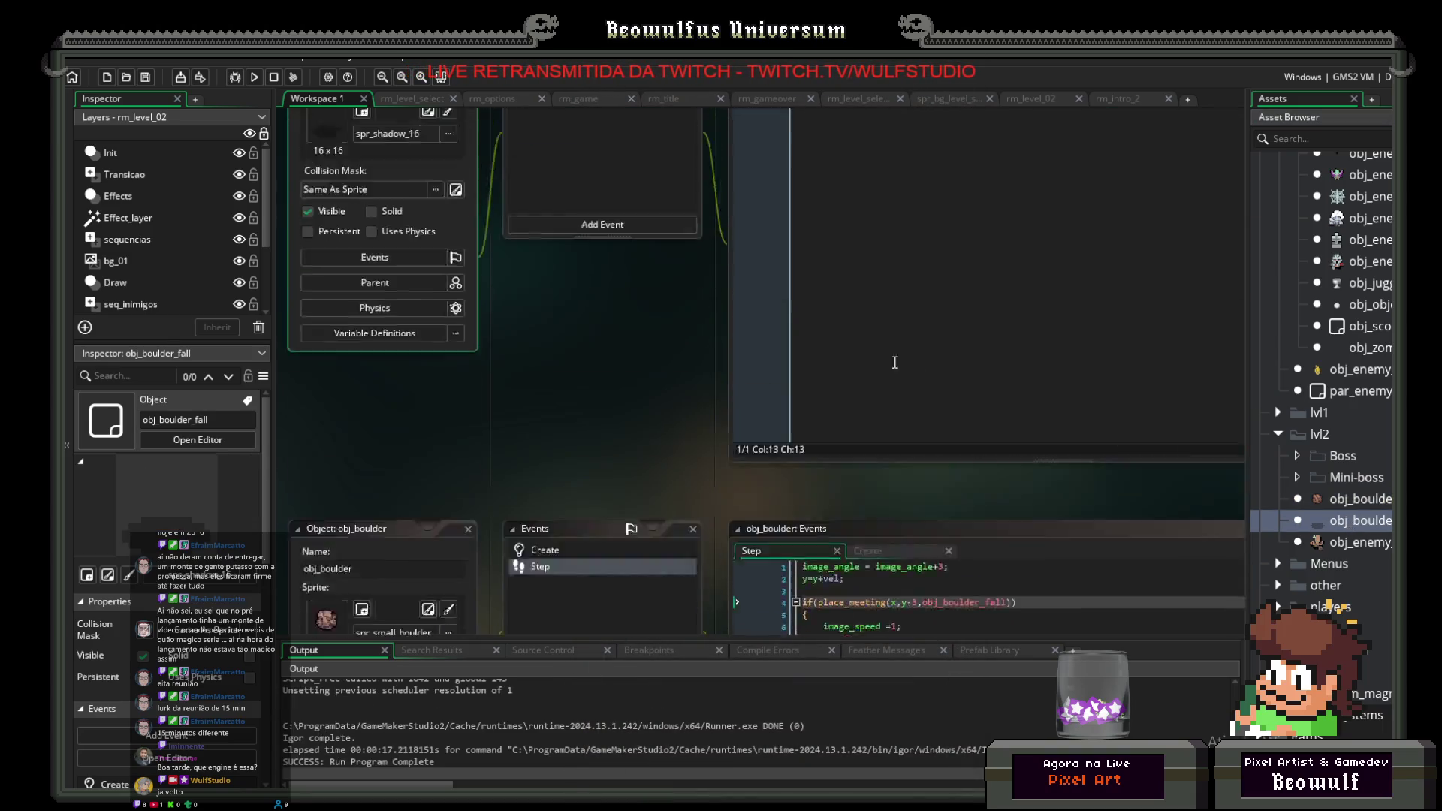
pyautogui.doubleClick(845, 188)
pyautogui.write('6')
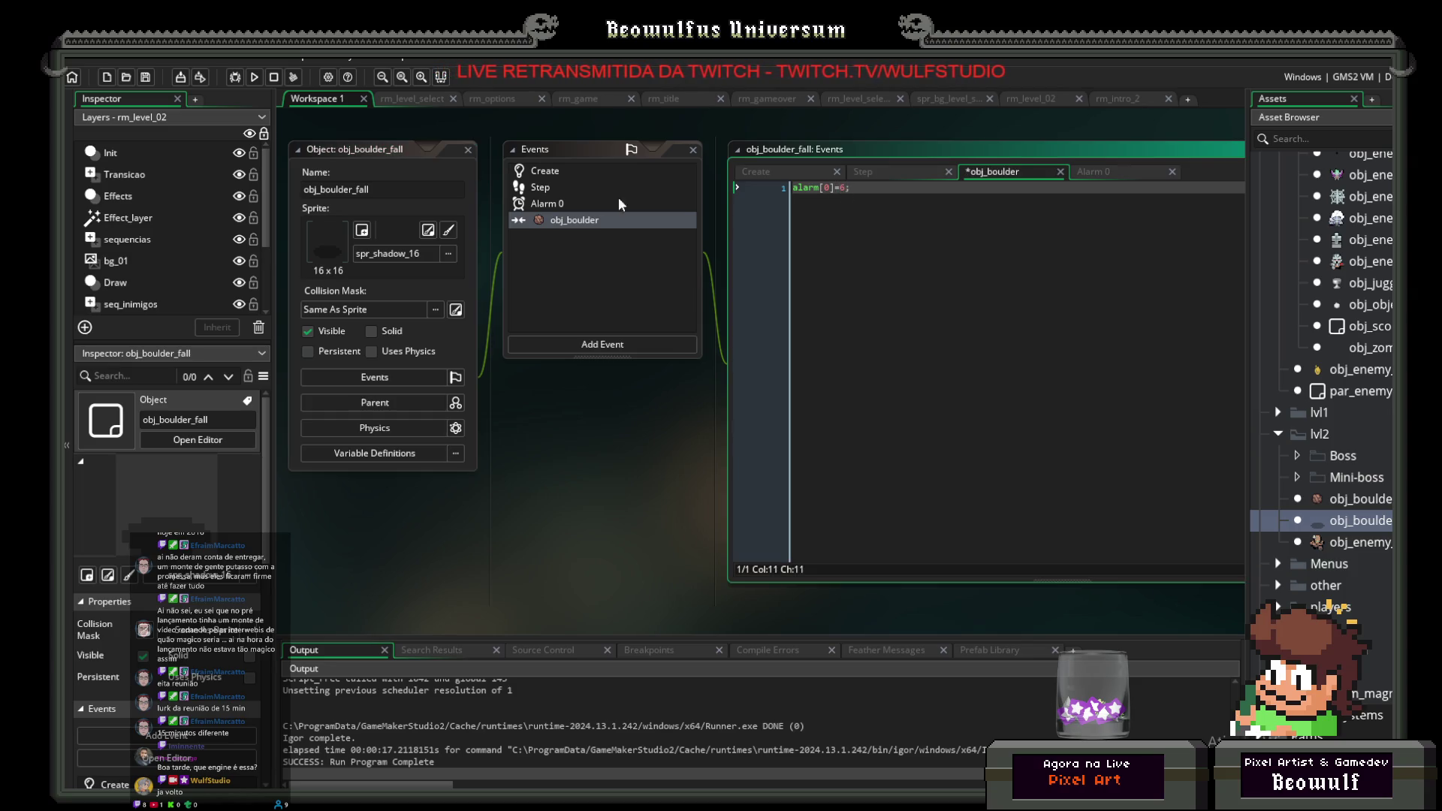
# Step: Test the shorter delay by running the game into LEVEL_02, then close it
pyautogui.click(256, 77)
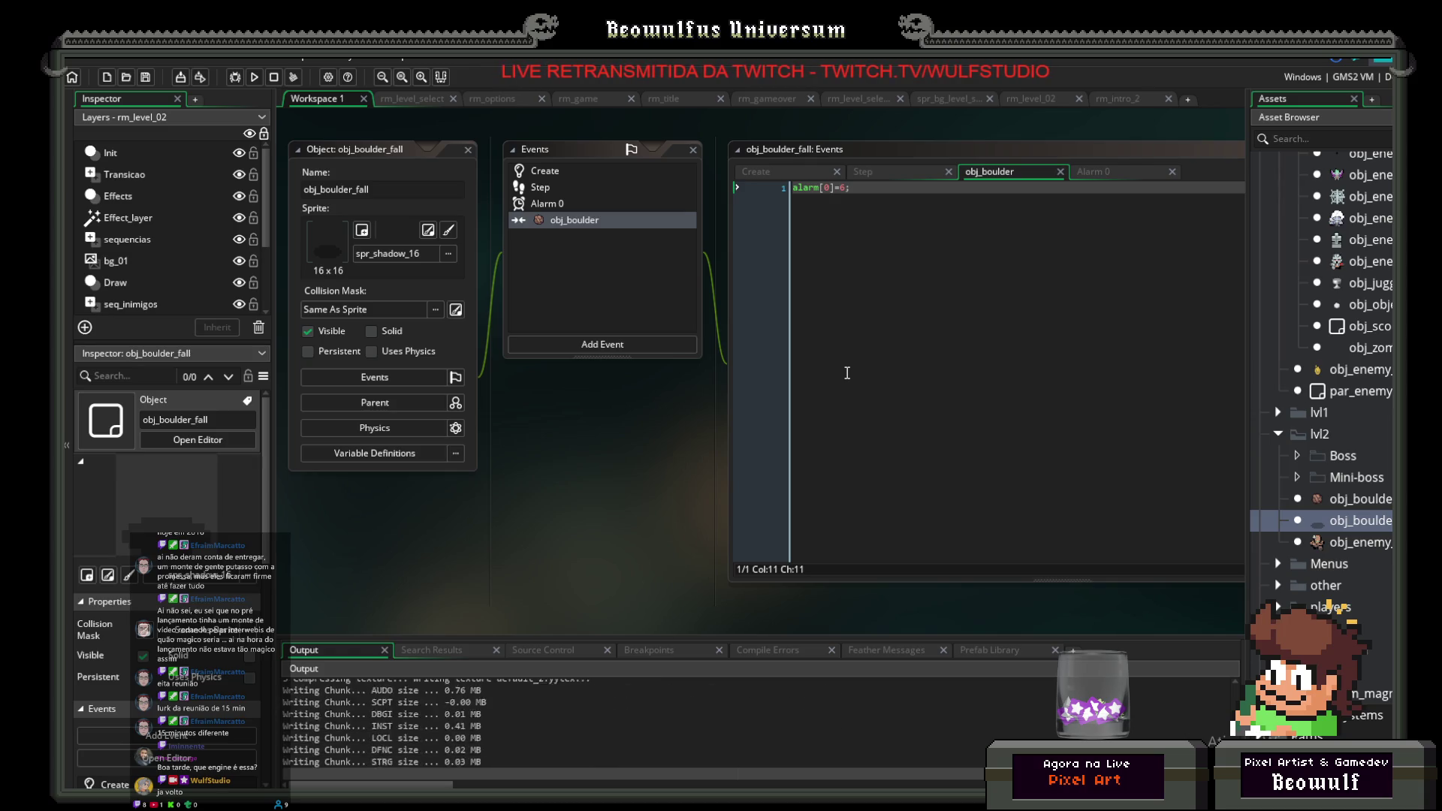
pyautogui.press('Return')
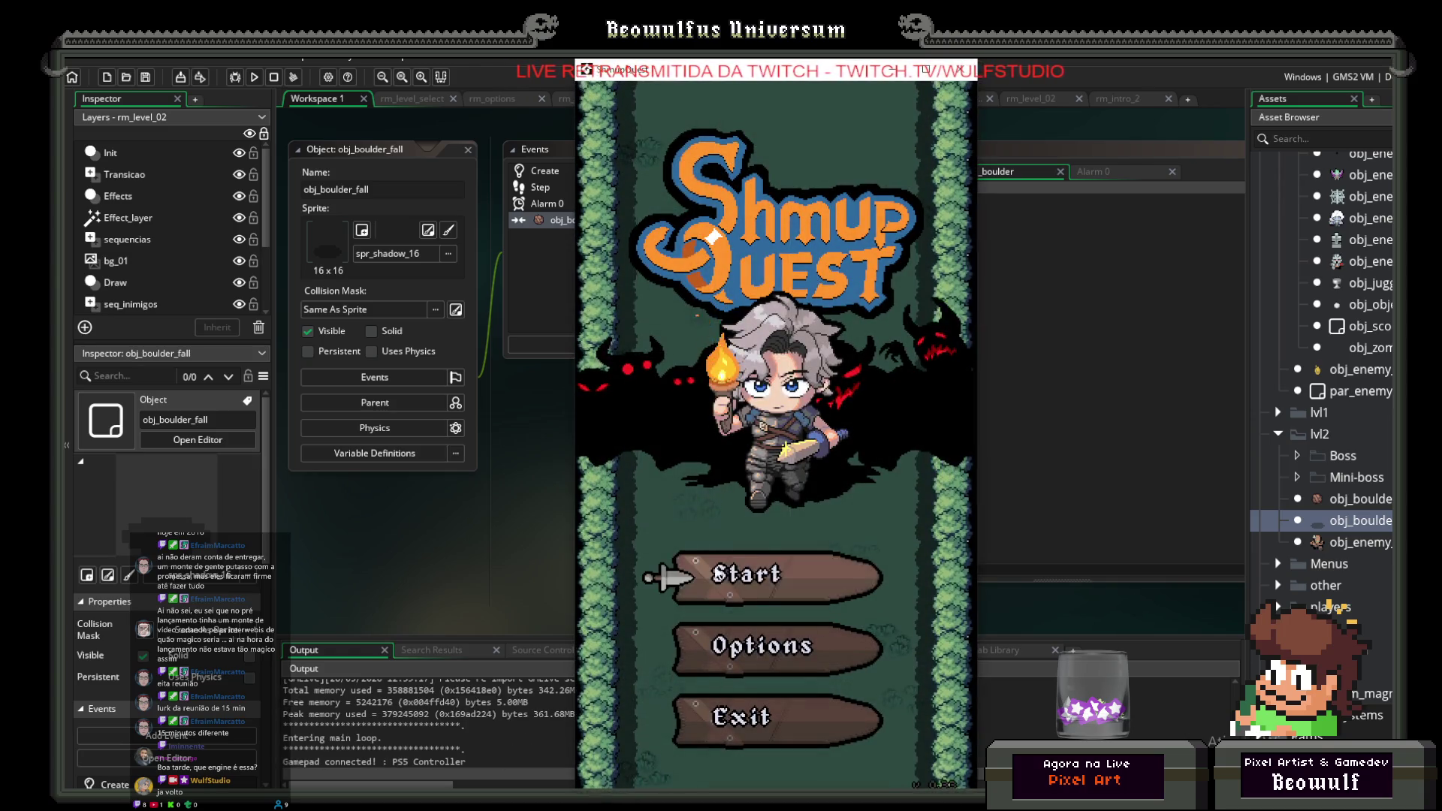
pyautogui.press('Up')
pyautogui.press('Right')
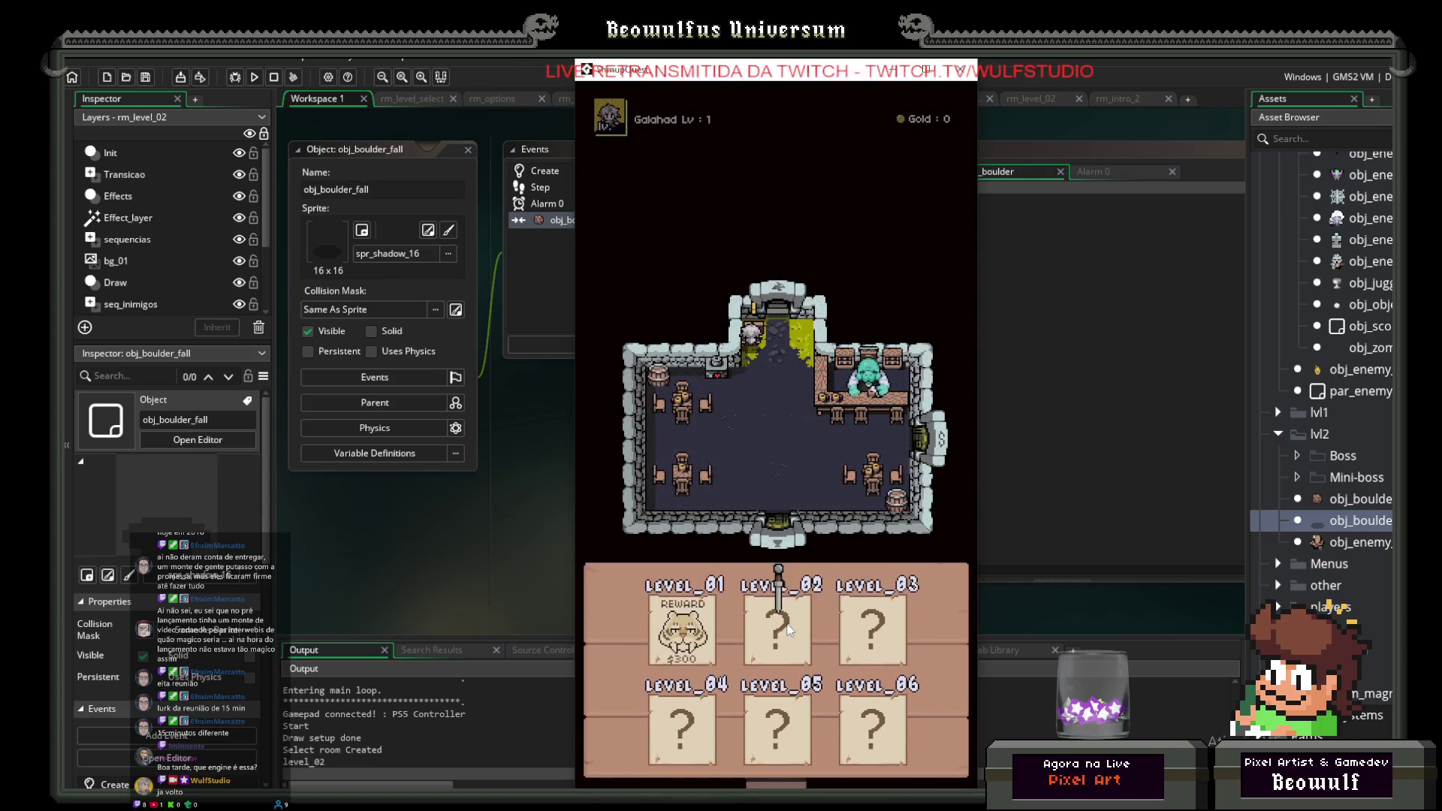
pyautogui.press('Return')
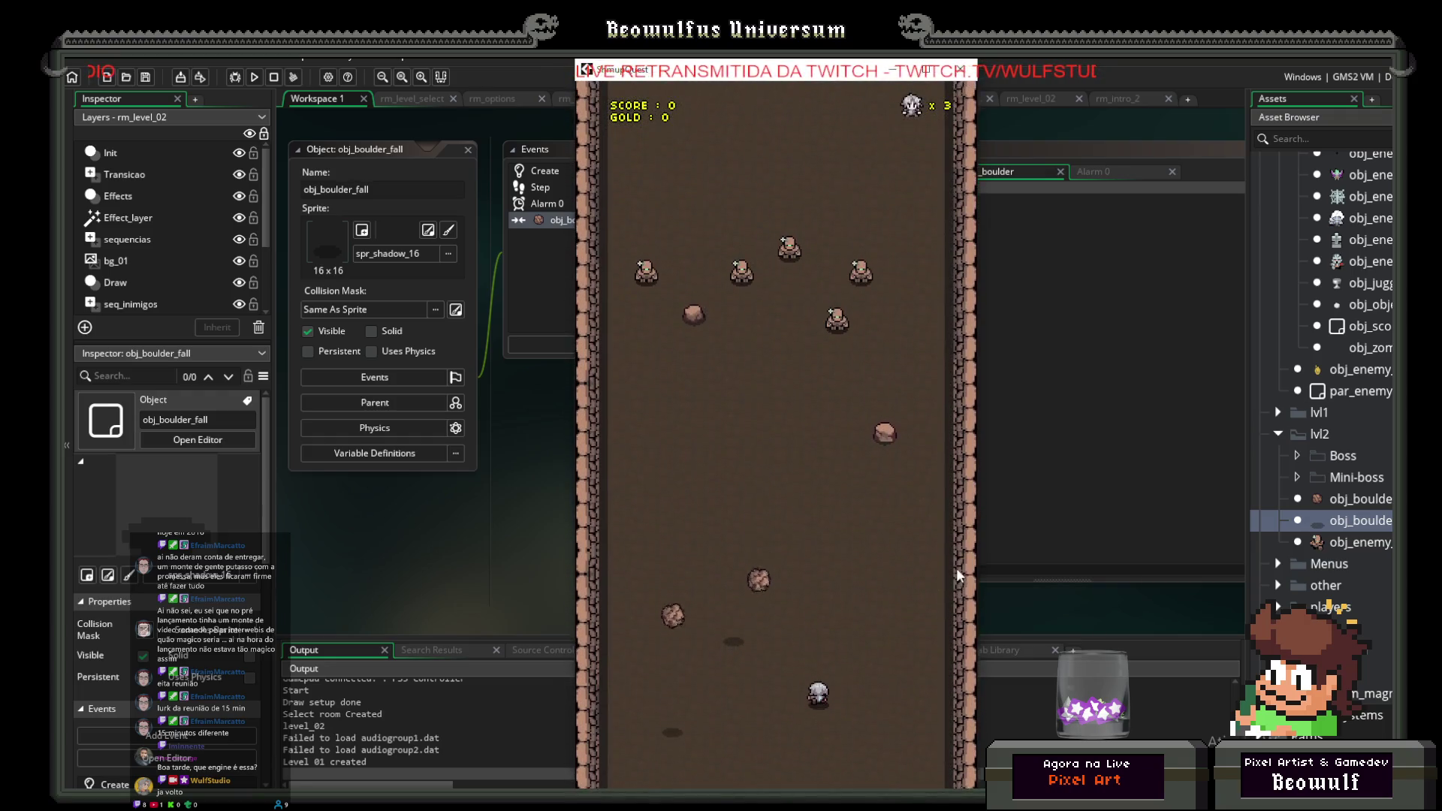
pyautogui.click(959, 69)
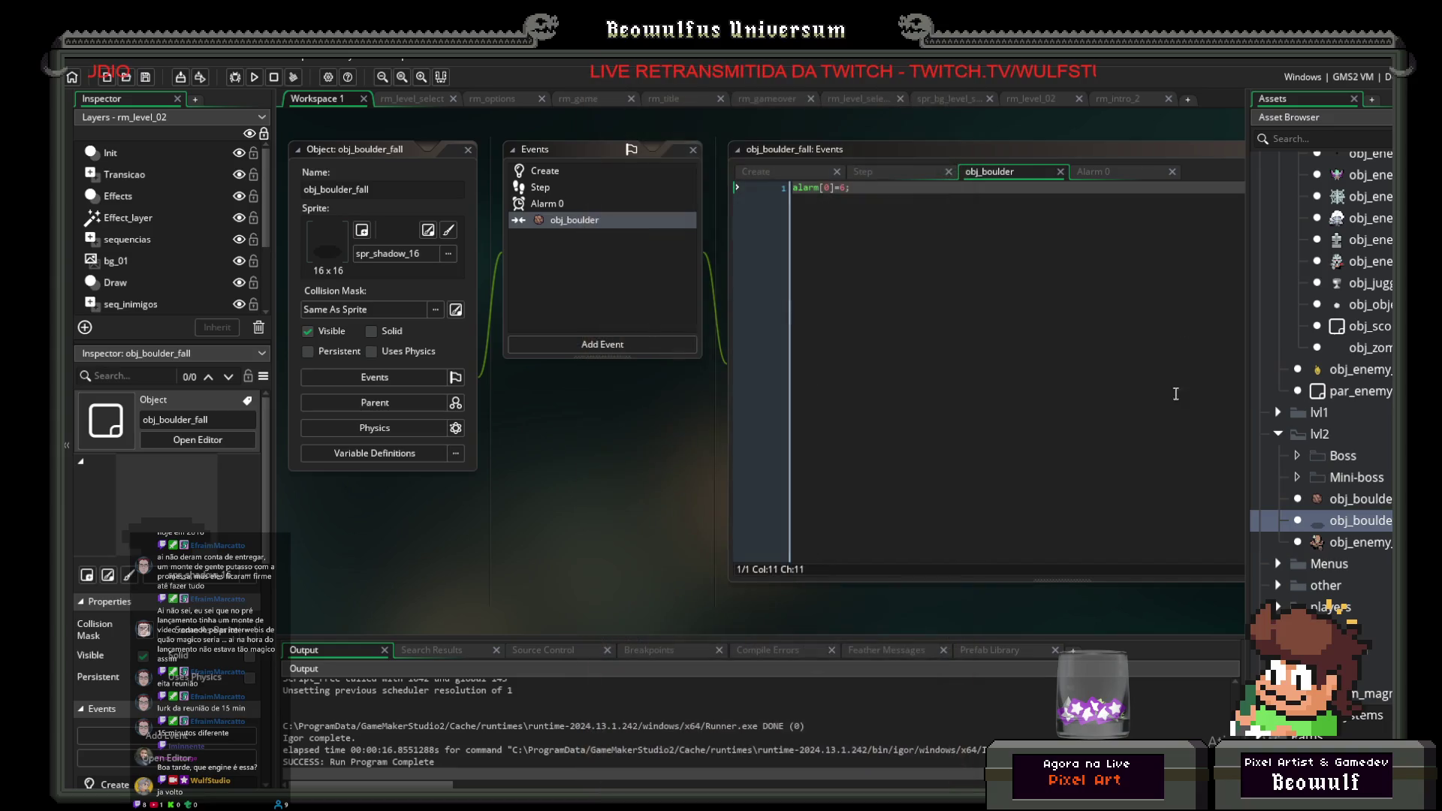
pyautogui.doubleClick(1367, 497)
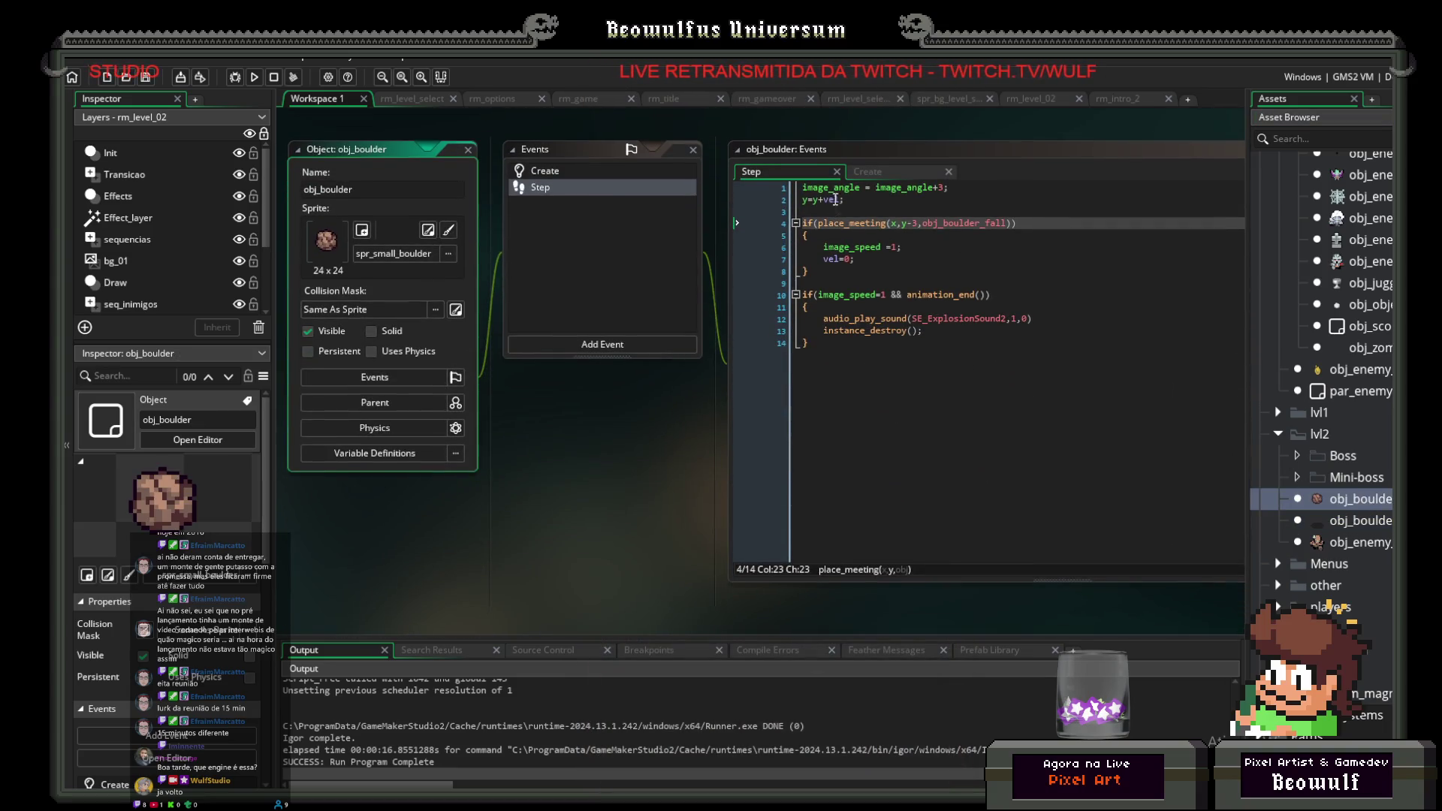
# Step: Change obj_boulder's rotation from image_angle+3 to image_angle+vel and save
pyautogui.click(897, 247)
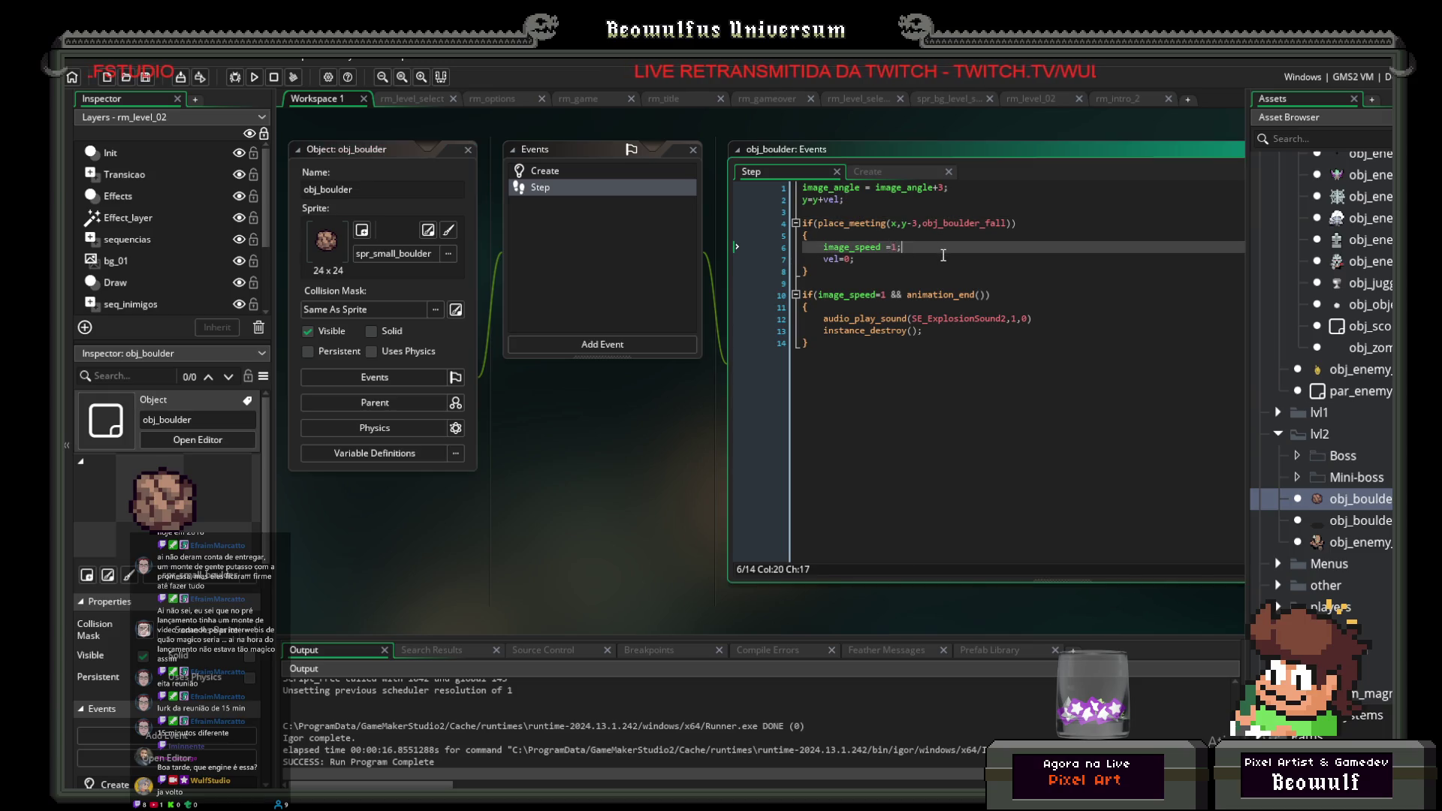
pyautogui.click(931, 257)
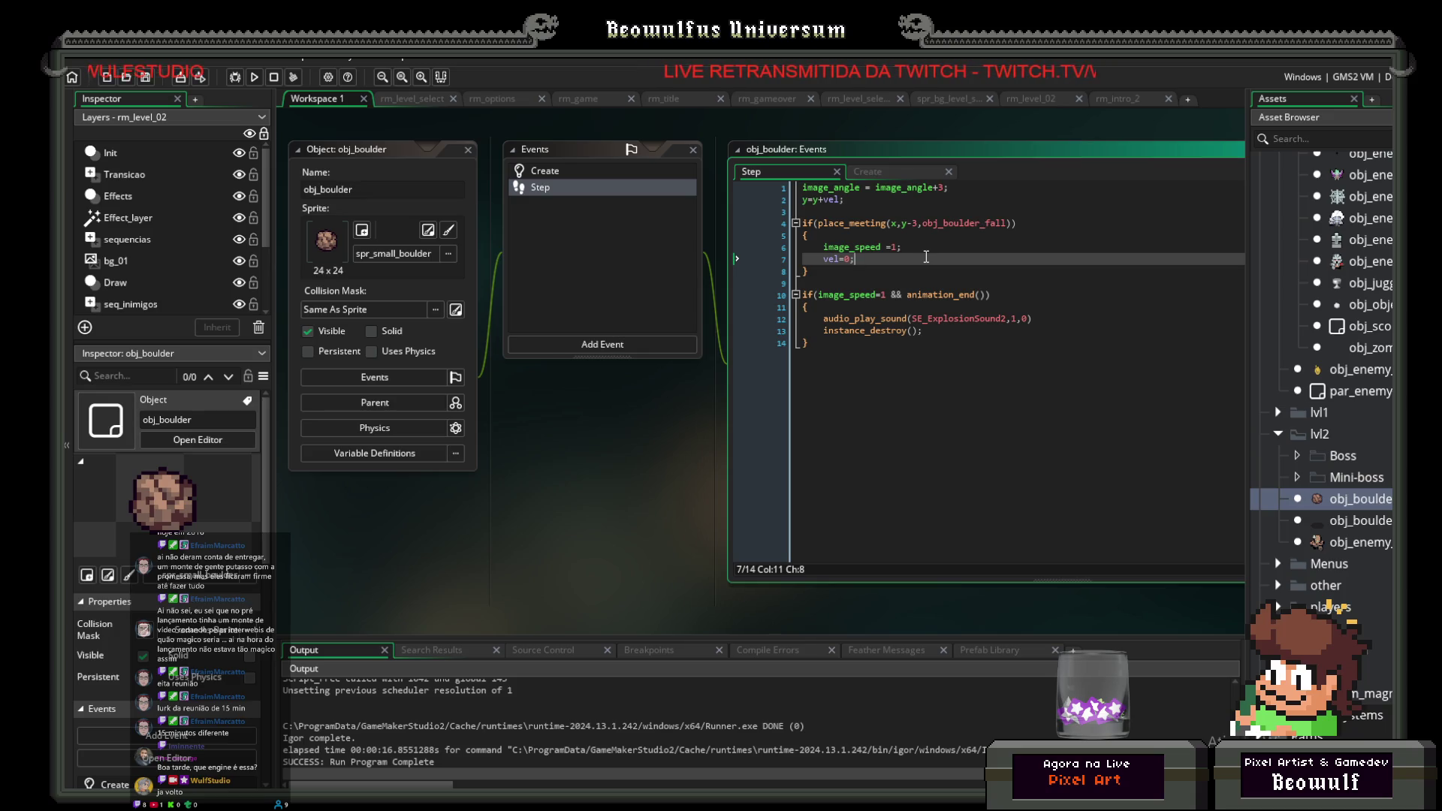
pyautogui.click(555, 164)
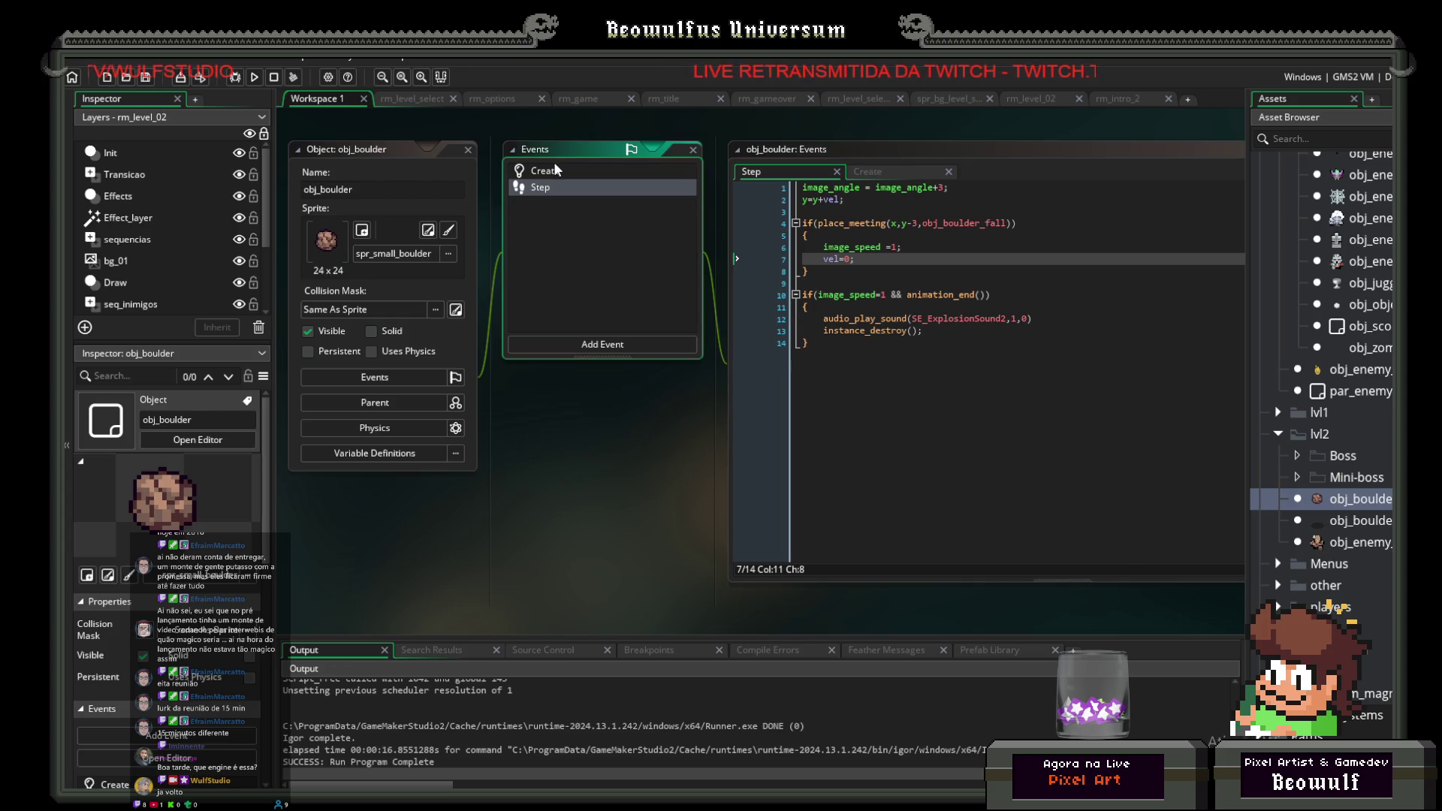
pyautogui.click(551, 170)
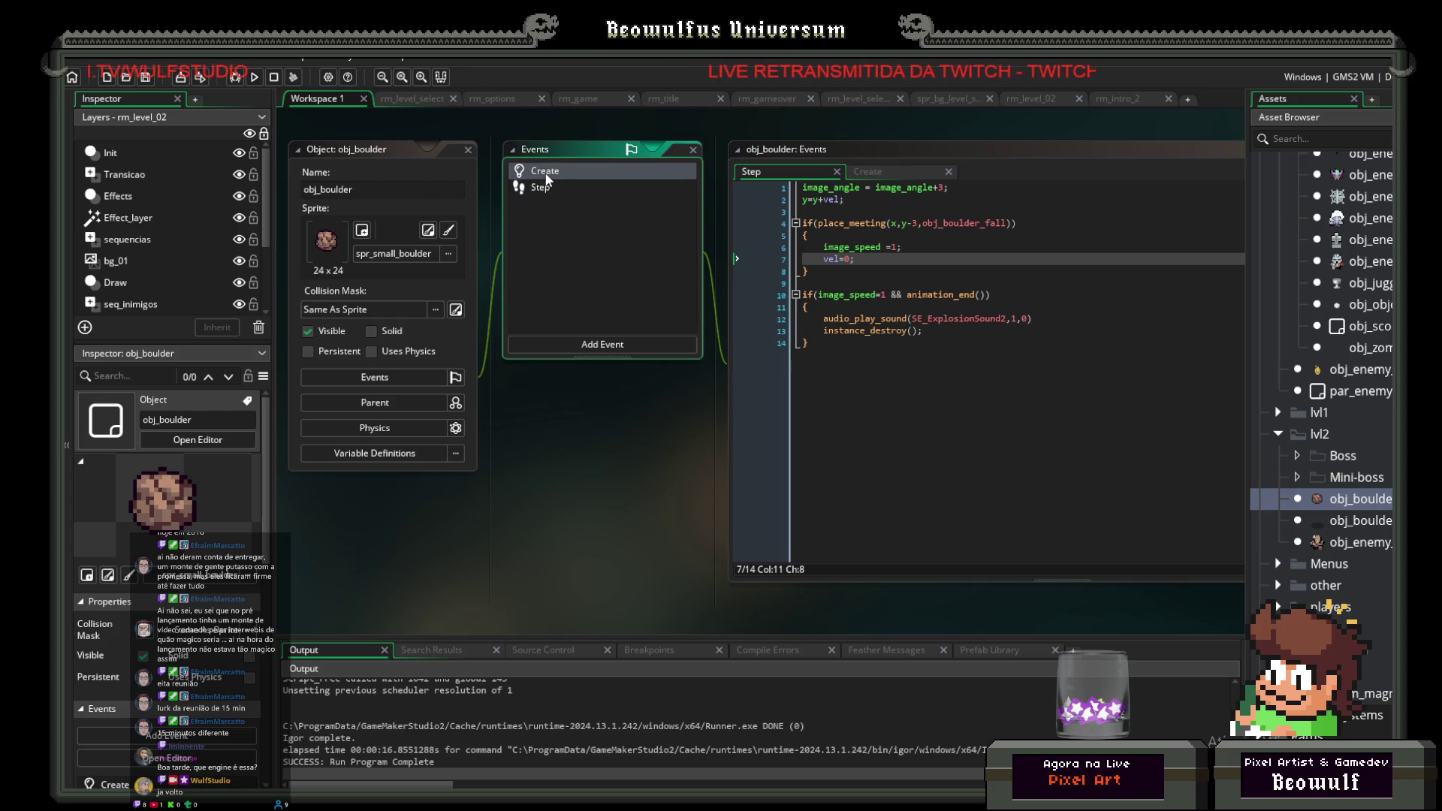
pyautogui.doubleClick(547, 175)
pyautogui.doubleClick(548, 189)
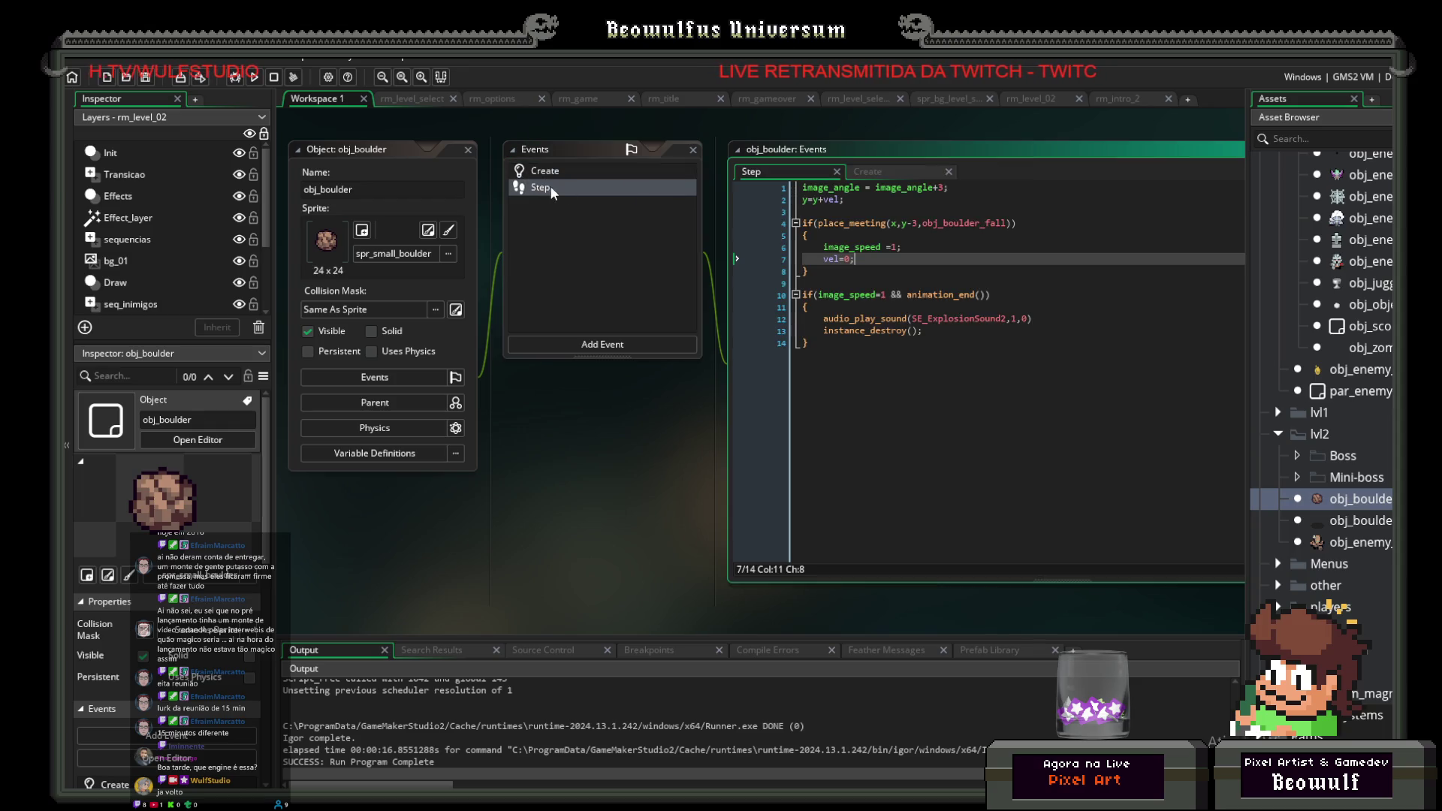
pyautogui.click(945, 188)
pyautogui.press('BackSpace')
pyautogui.write('v')
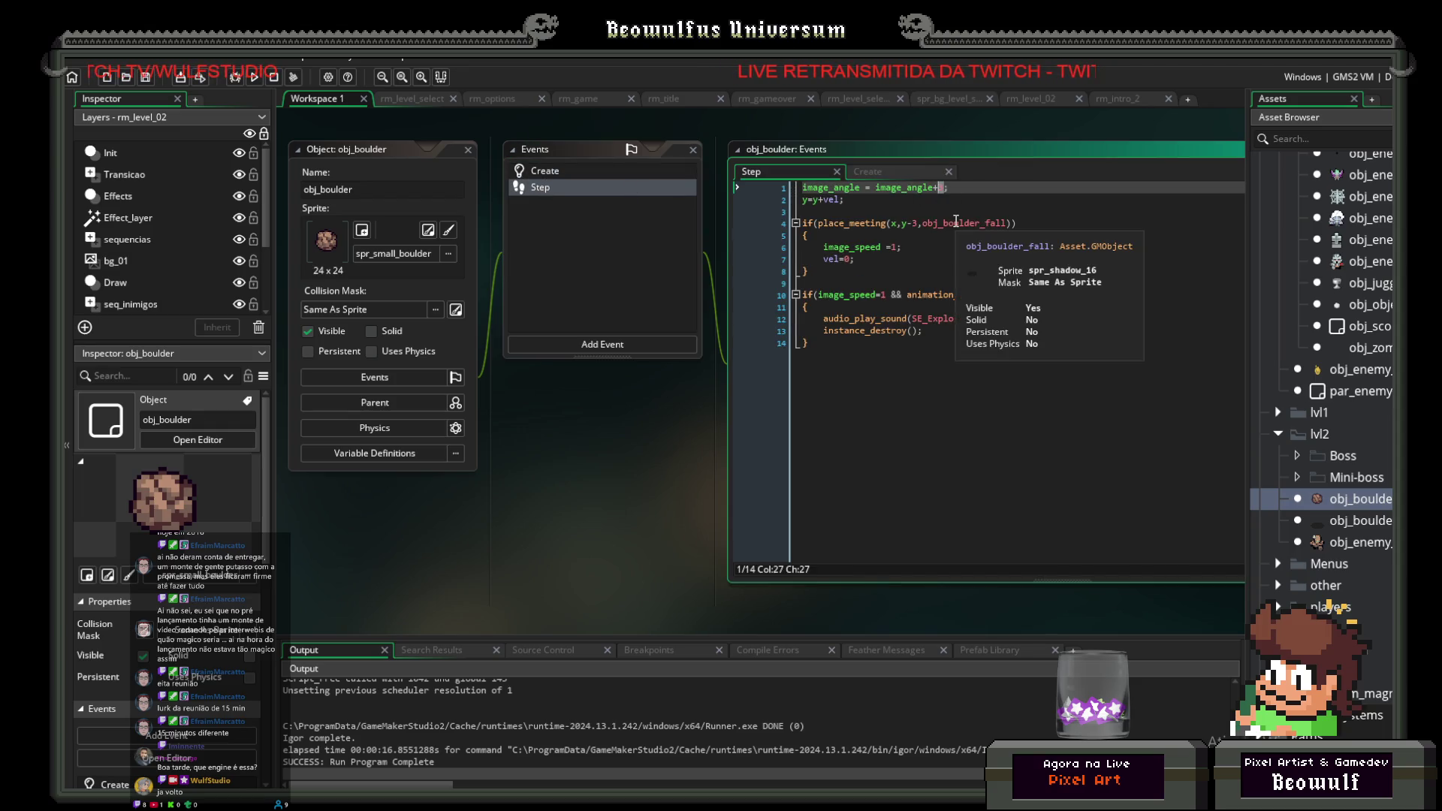
pyautogui.write('el')
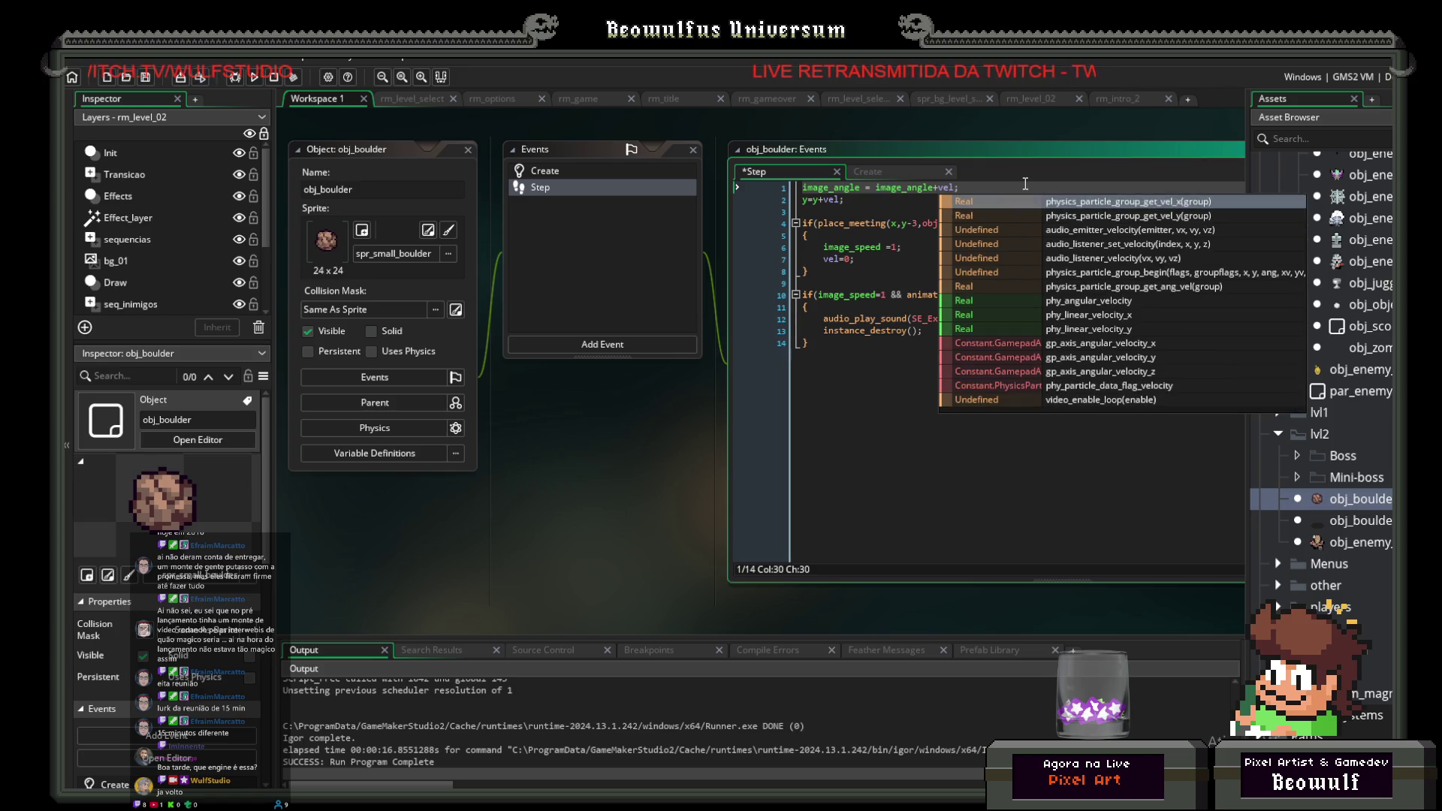
pyautogui.press('End')
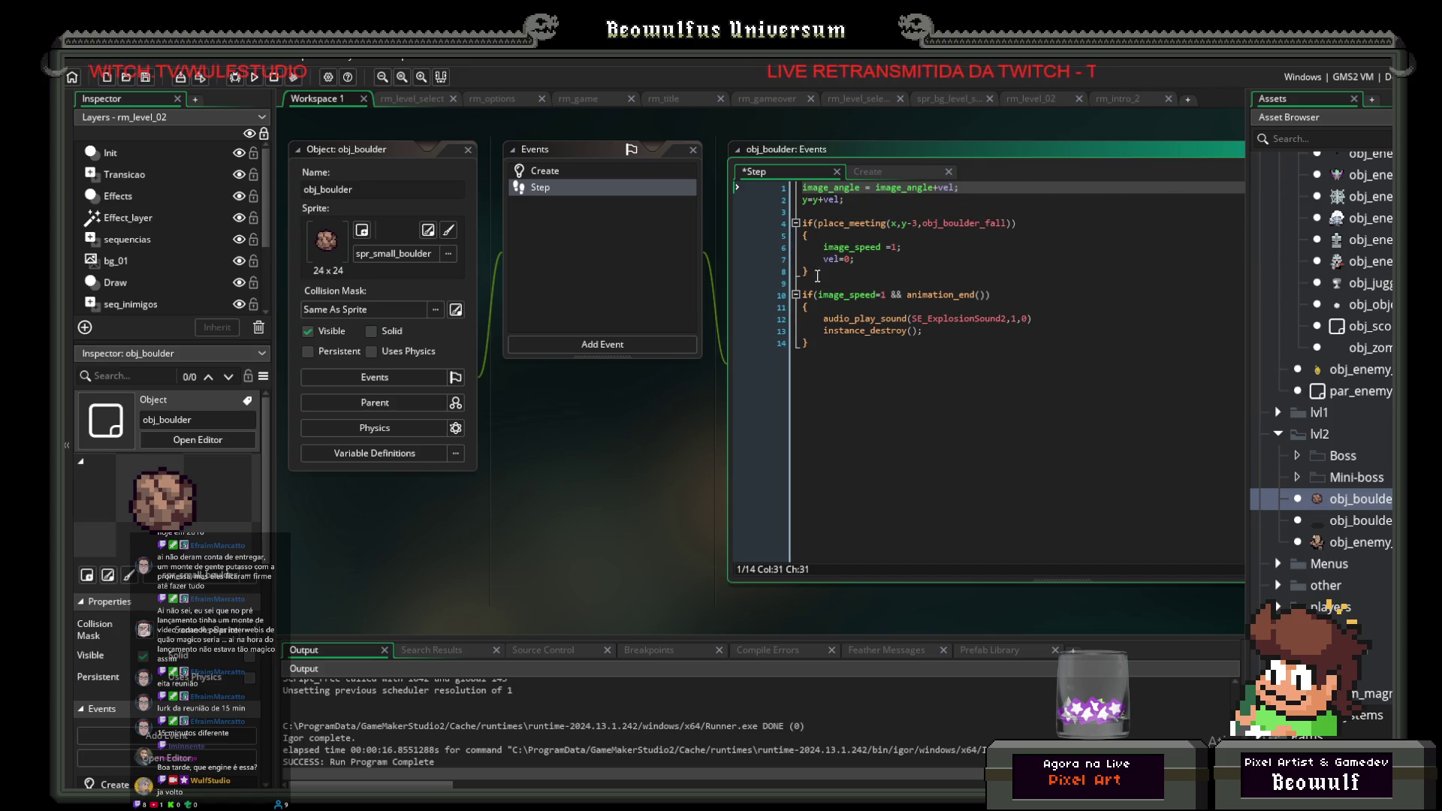
pyautogui.click(153, 78)
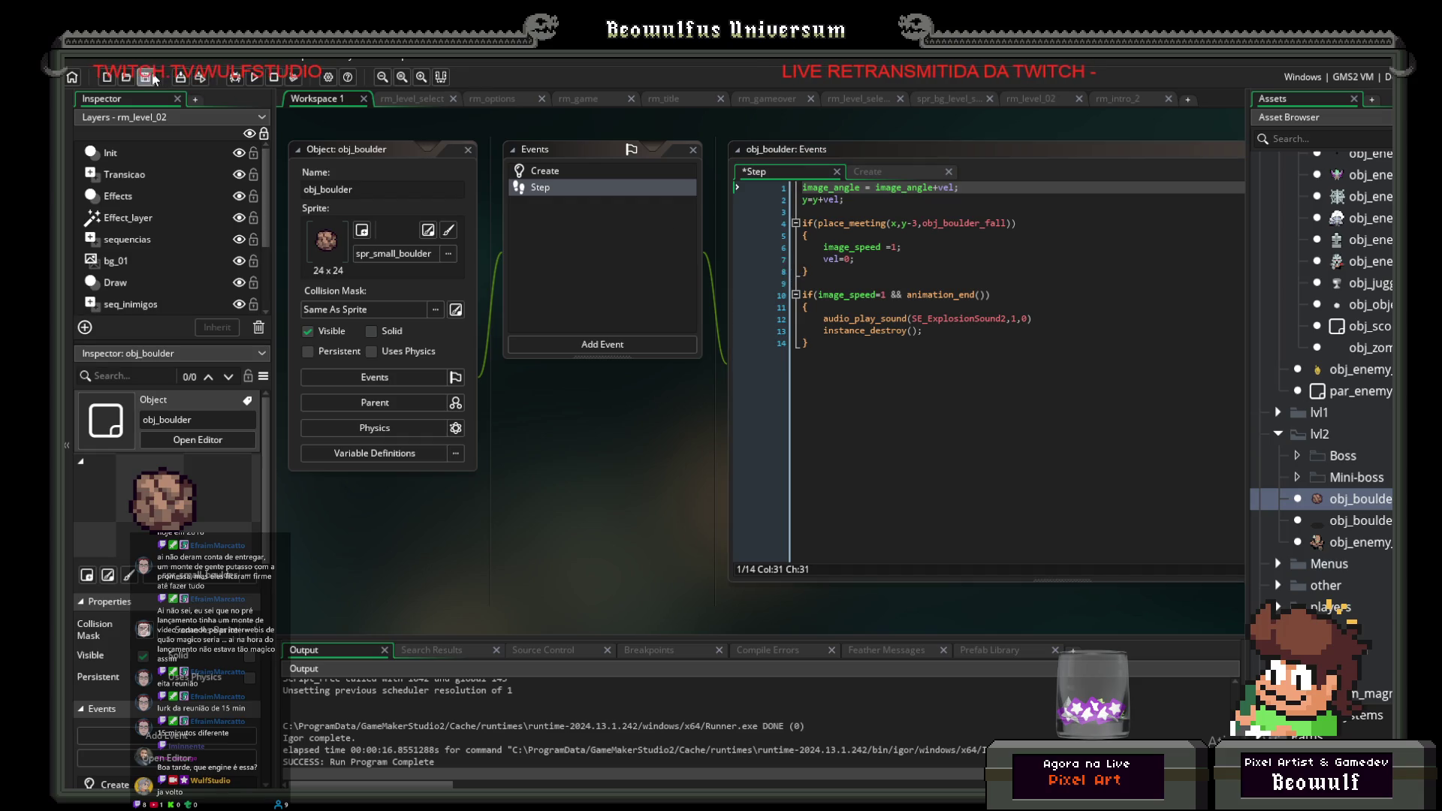
# Step: Run the game, fly up-left in LEVEL_01 to watch the boulders spin, then close it
pyautogui.click(251, 76)
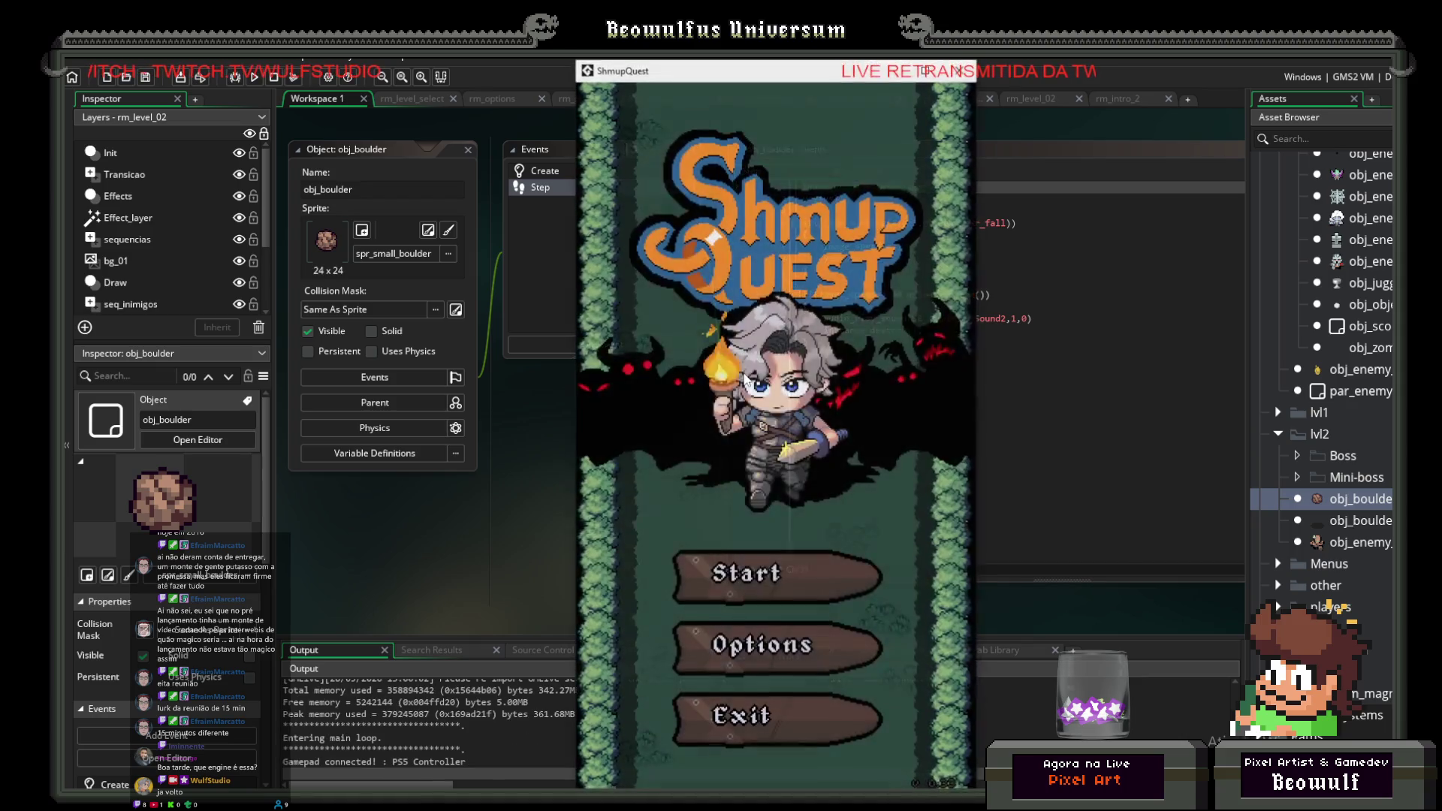
pyautogui.click(864, 580)
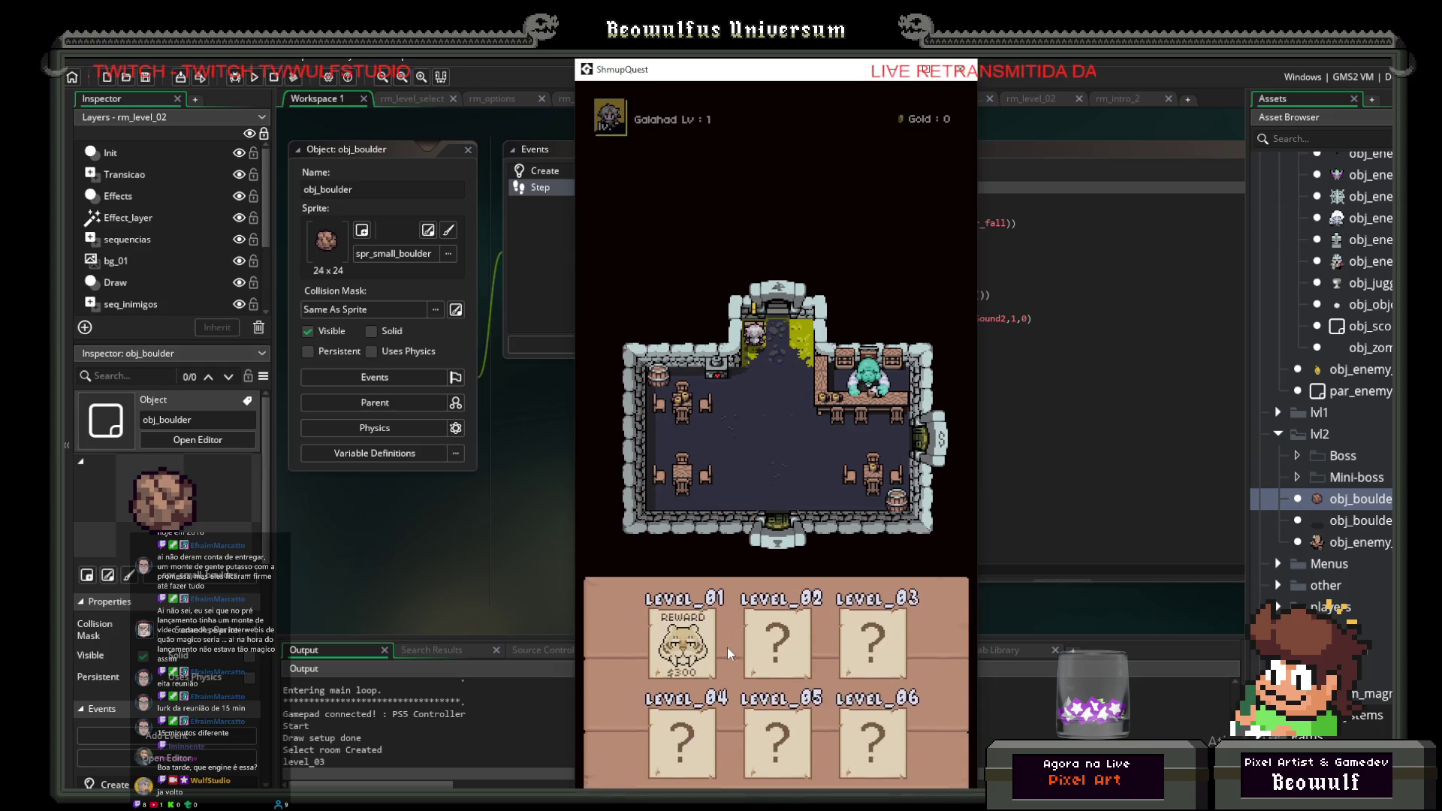
pyautogui.press('Return')
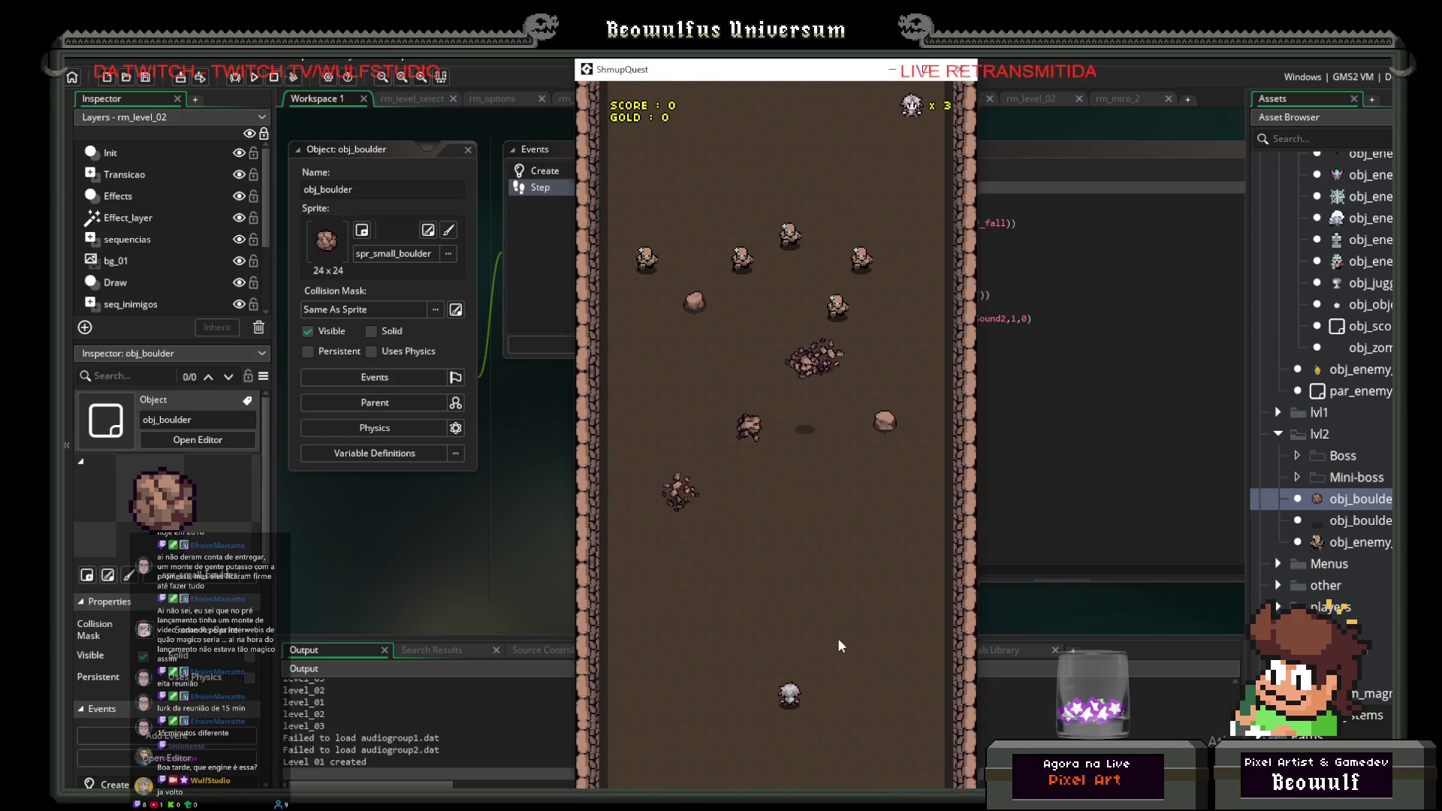
pyautogui.press('Left')
pyautogui.press('Up')
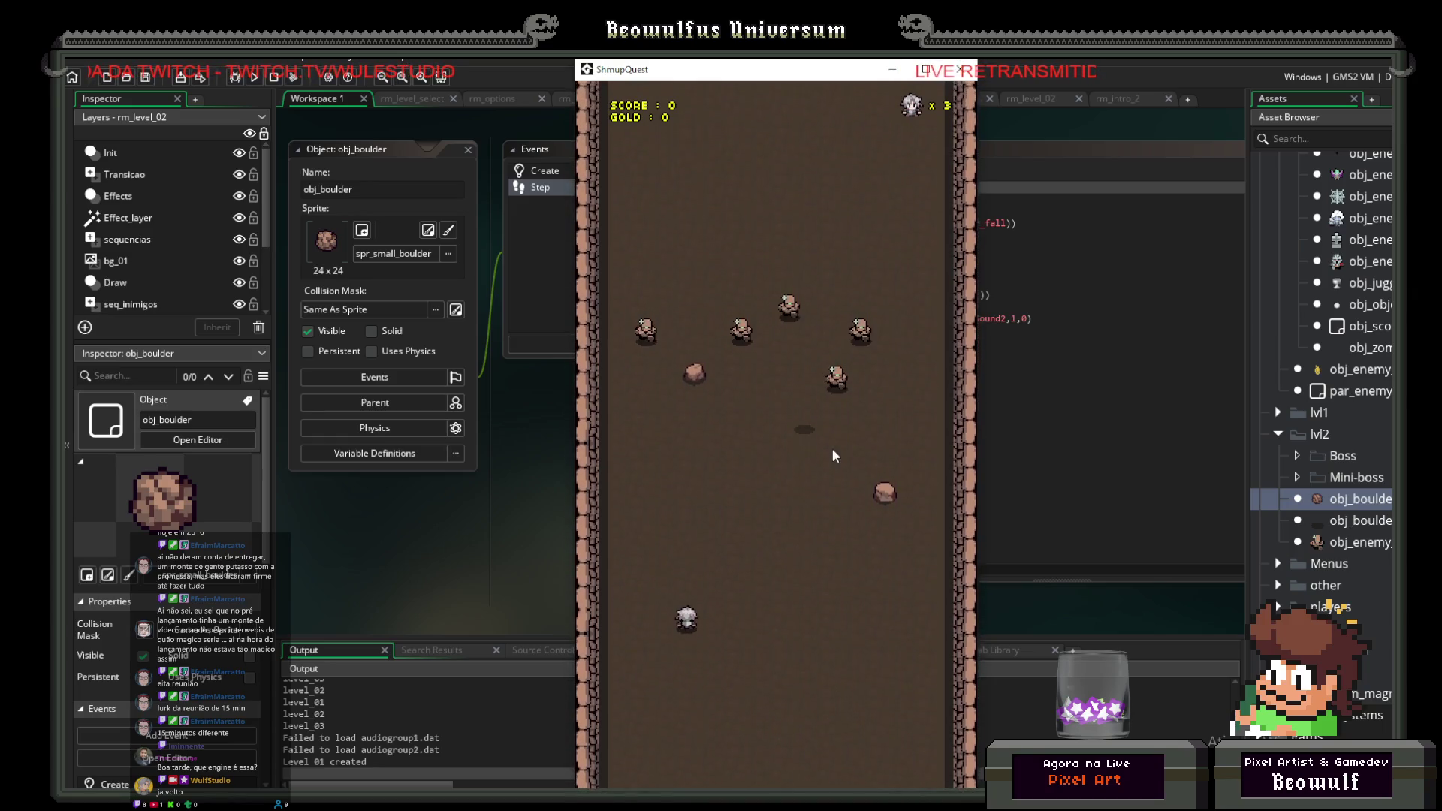
pyautogui.click(965, 75)
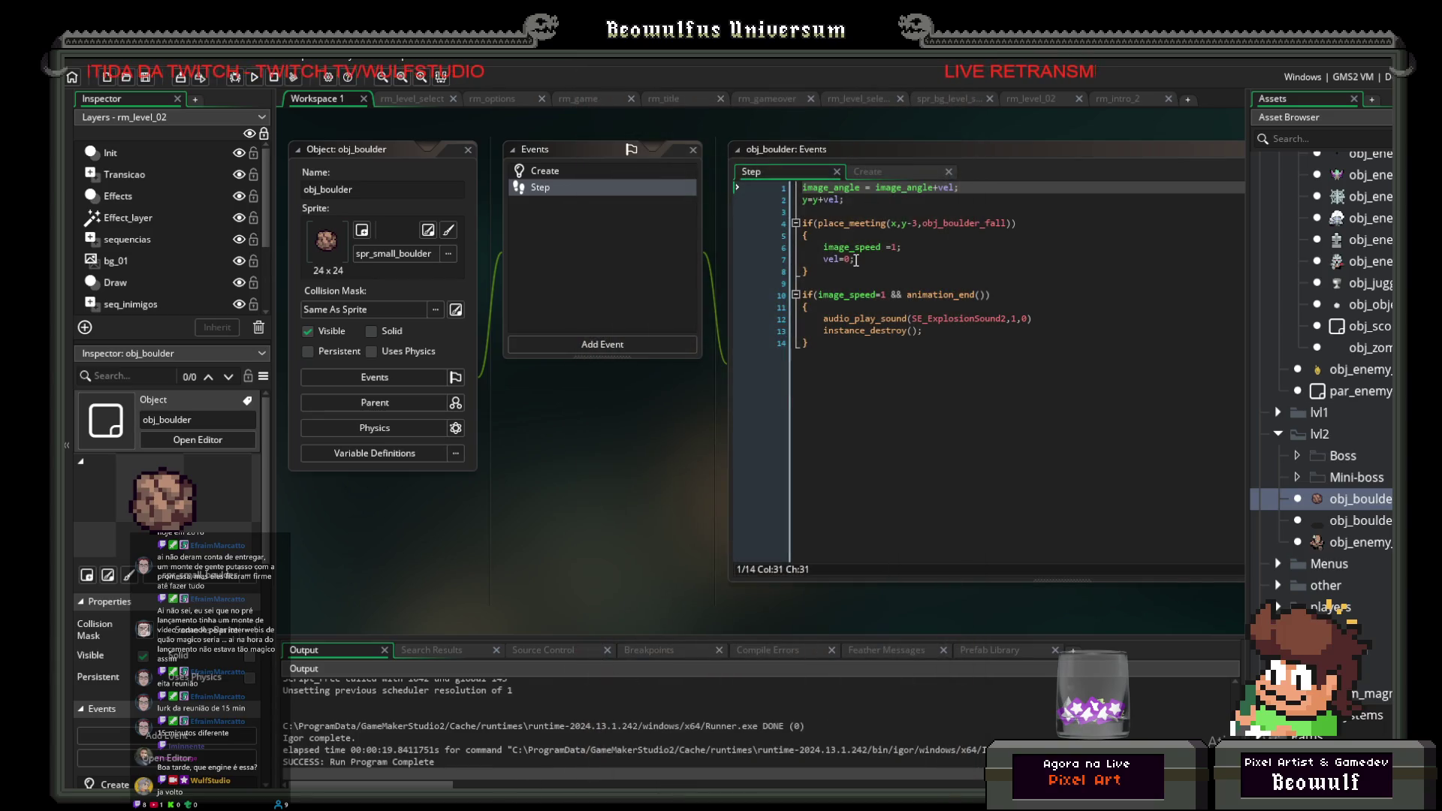
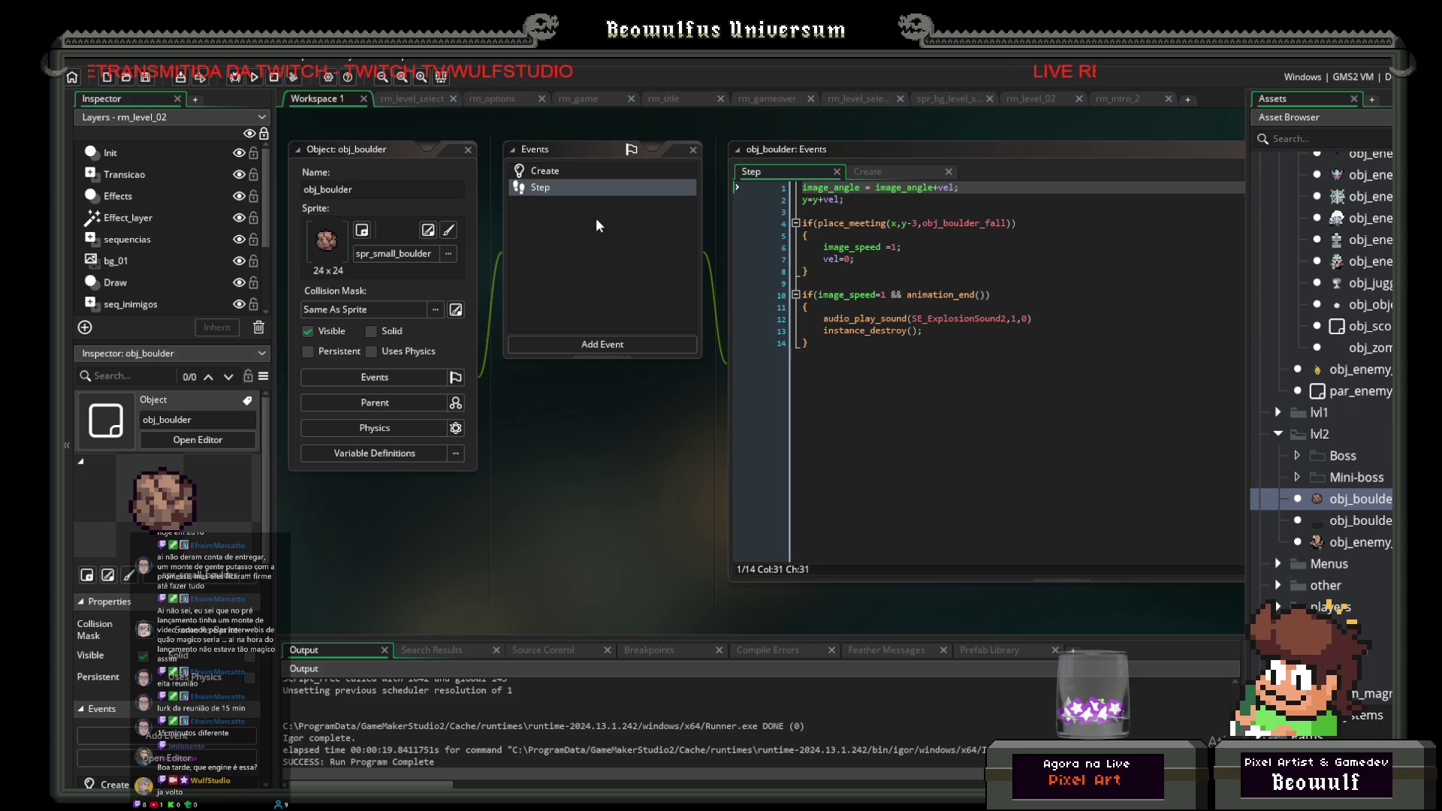
# Step: In obj_boulder_fall's Step code, prefix the instance_create_layer line with 'var _boulder ='
pyautogui.click(1335, 523)
pyautogui.doubleClick(1354, 522)
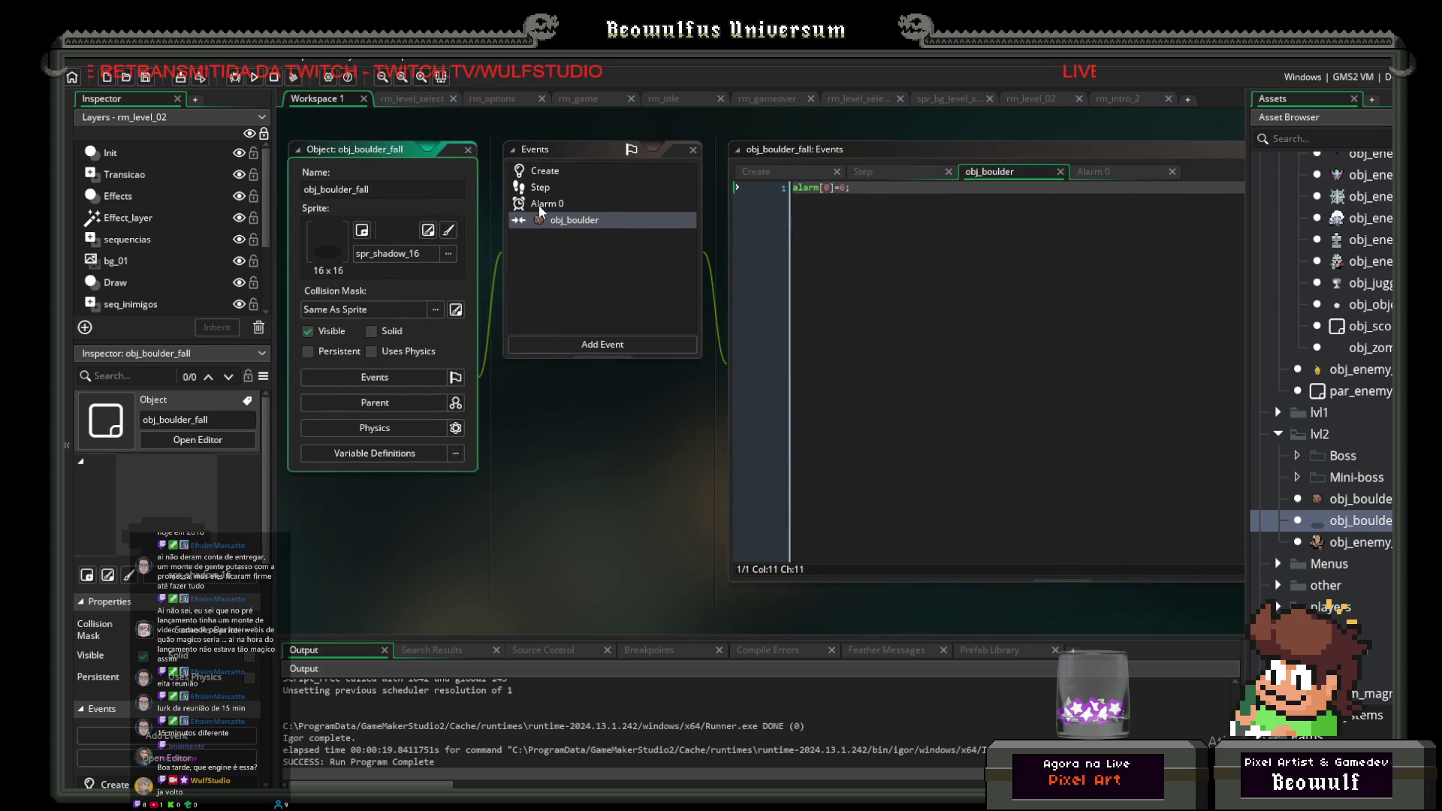
pyautogui.click(538, 189)
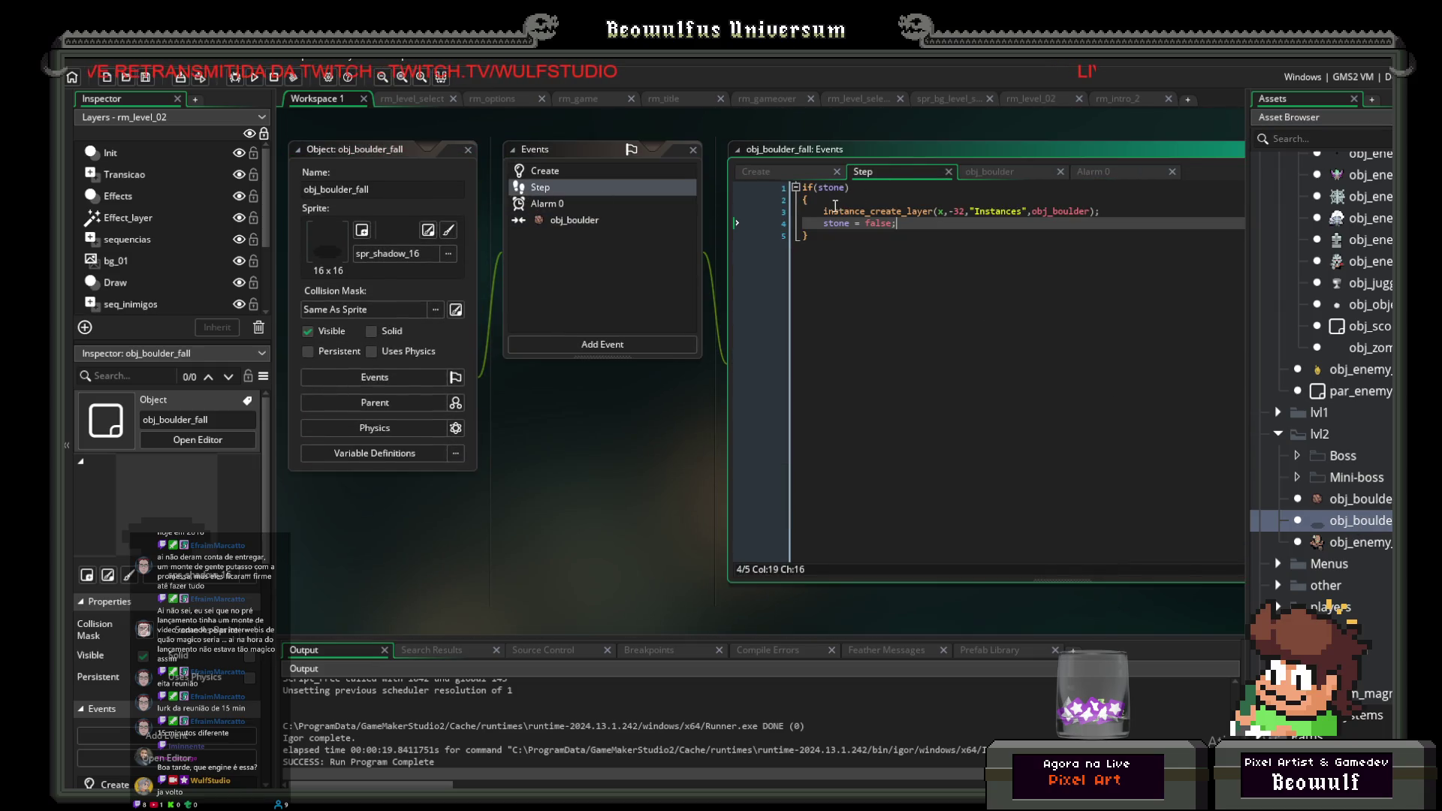
pyautogui.click(826, 211)
pyautogui.write('var ')
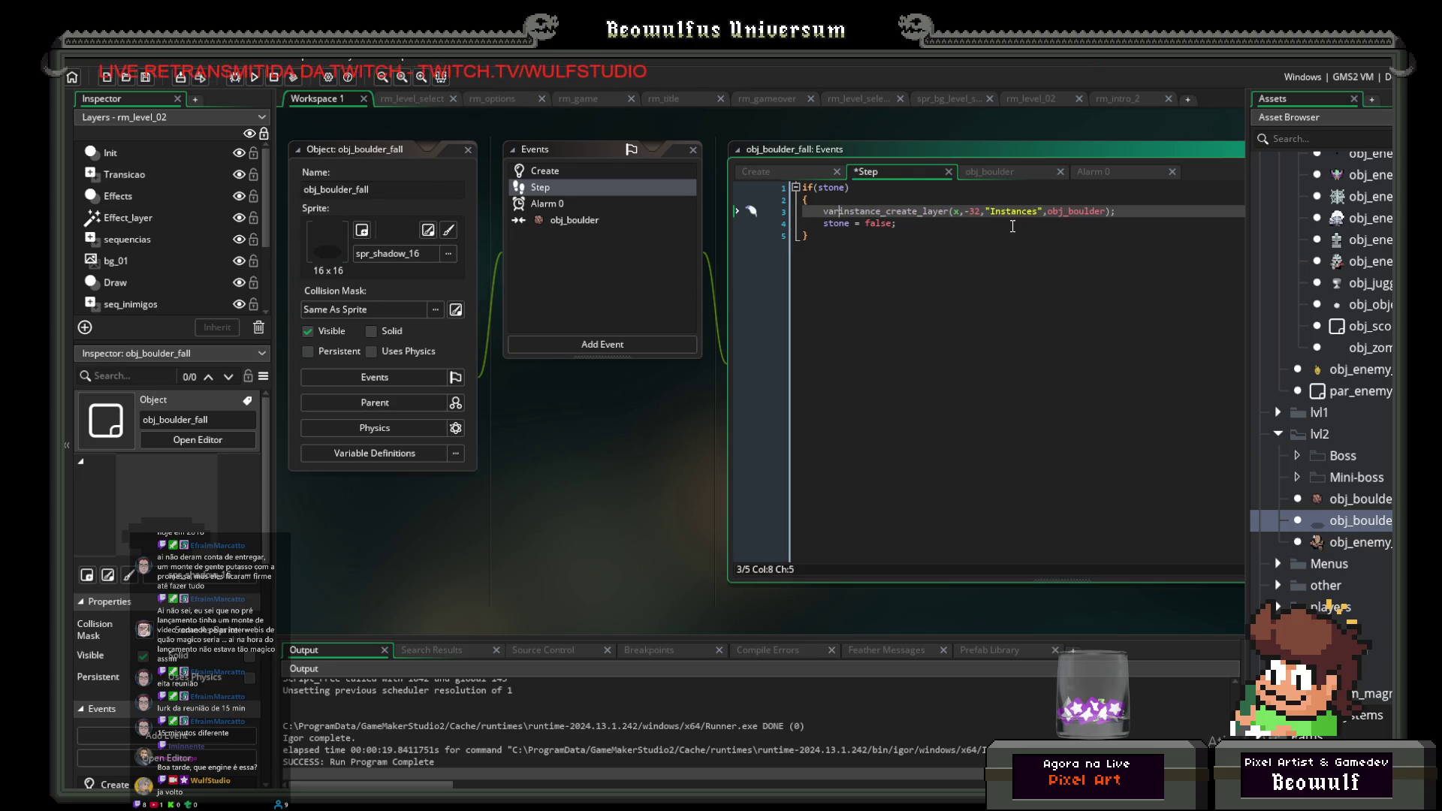
pyautogui.write('stone')
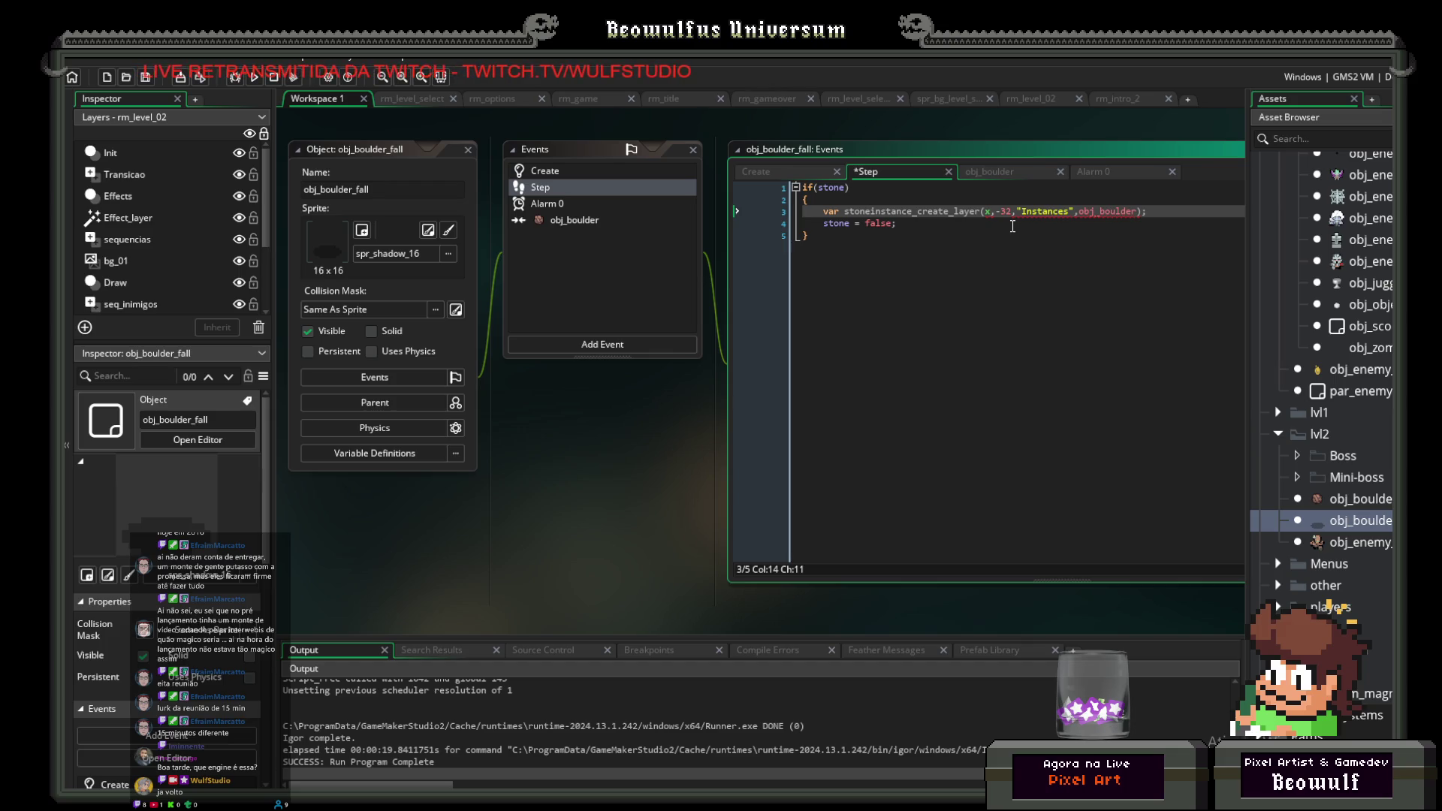
pyautogui.press('BackSpace')
pyautogui.press('BackSpace')
pyautogui.press('BackSpace')
pyautogui.write('bou')
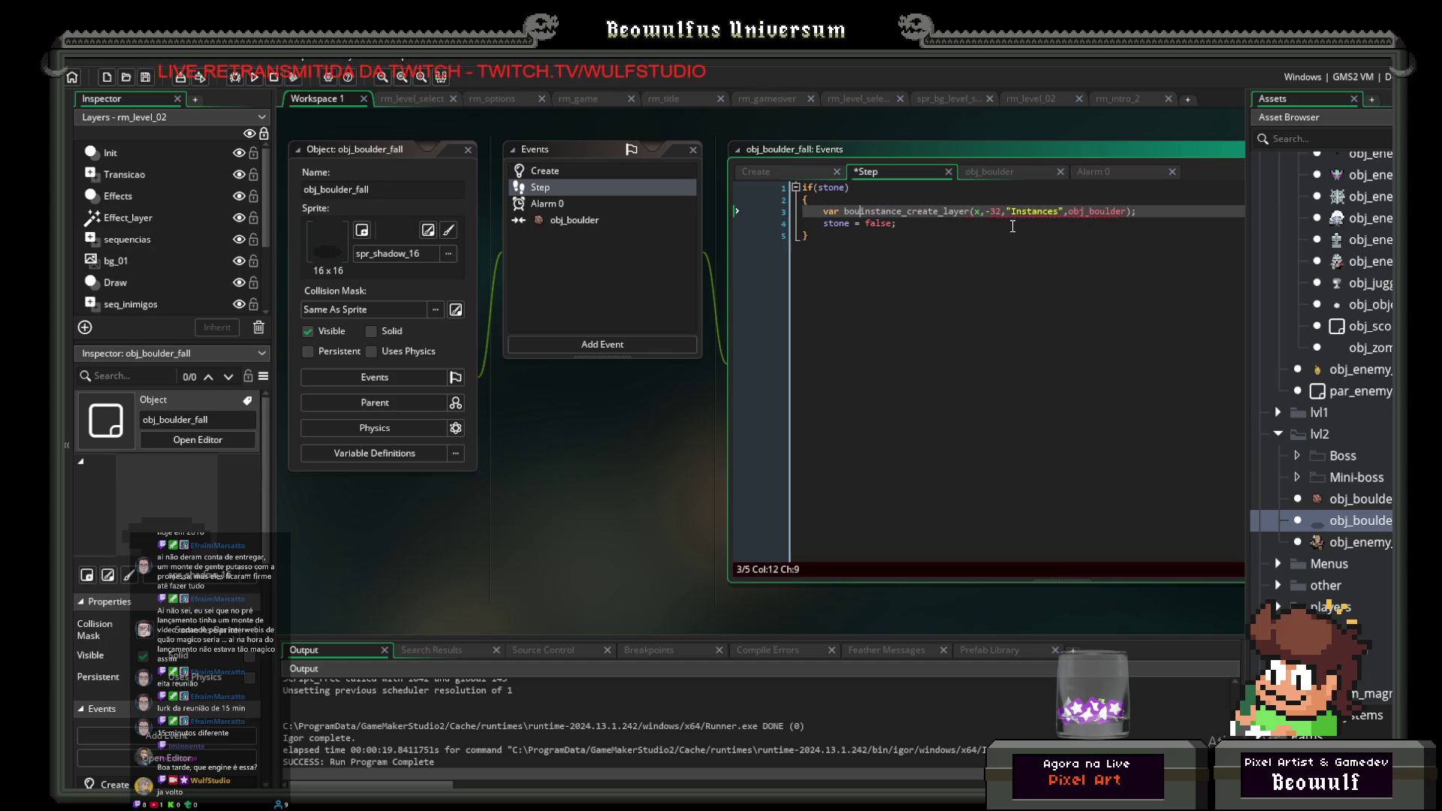
pyautogui.press('Left')
pyautogui.press('Left')
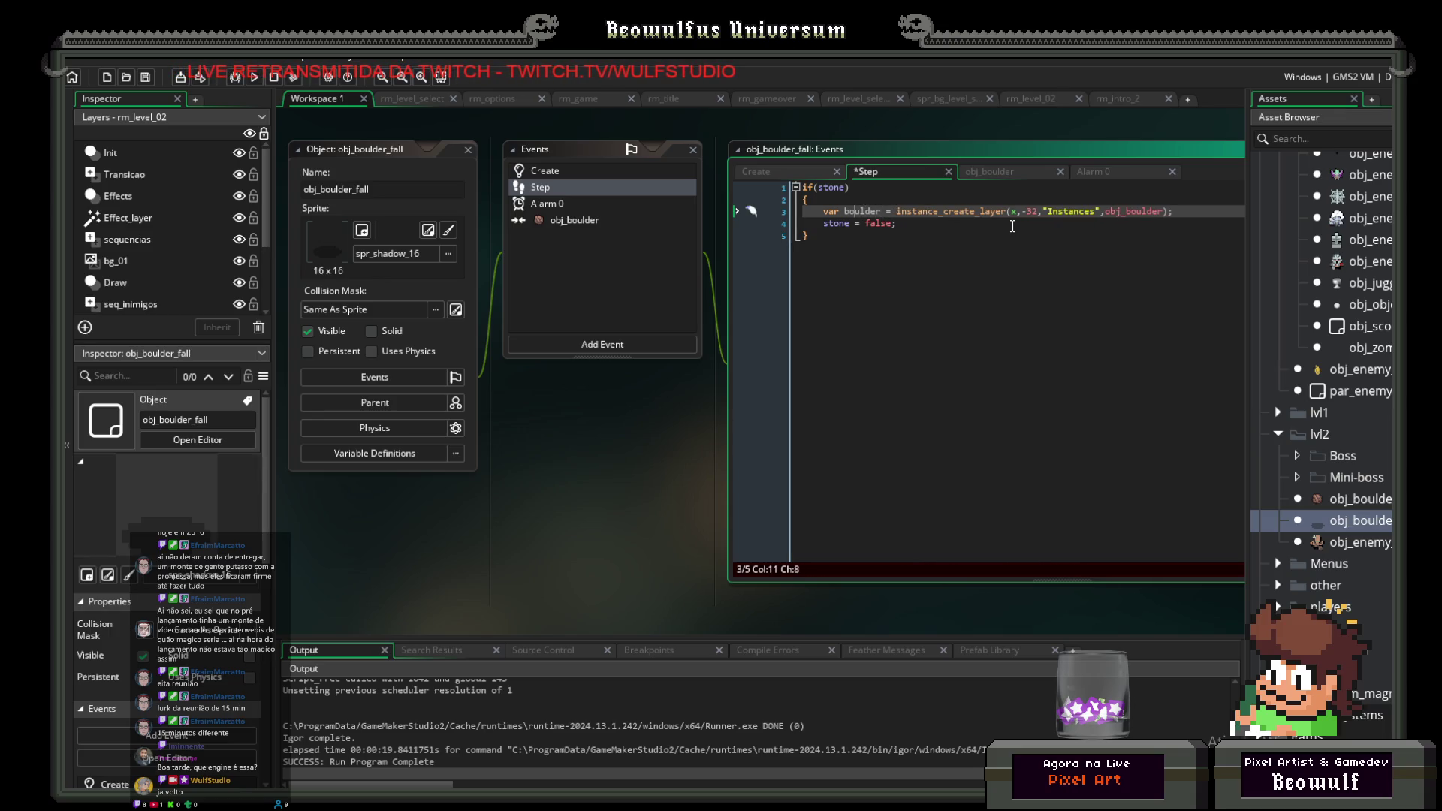
pyautogui.write('_')
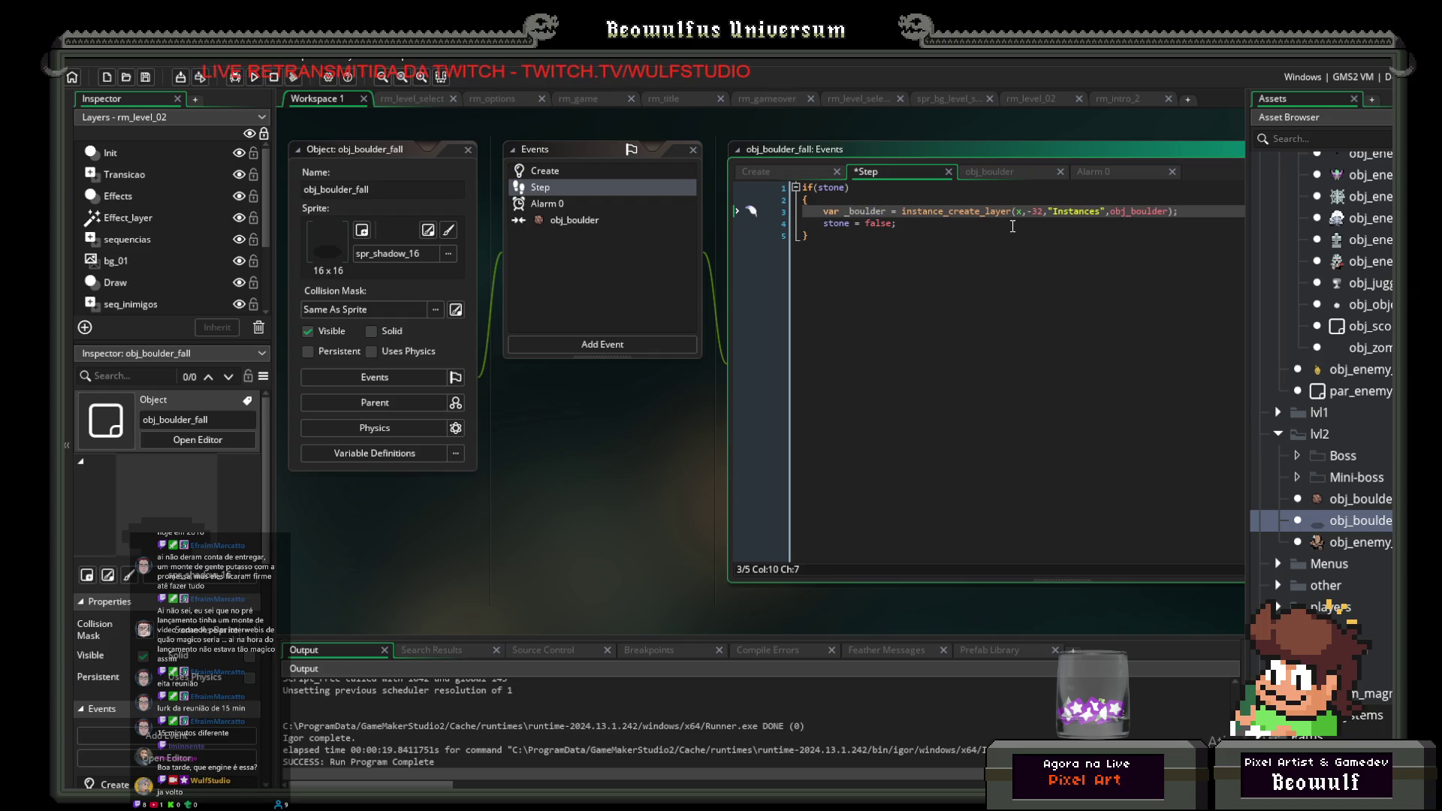
# Step: Insert a blank line above stone = false
pyautogui.click(950, 233)
pyautogui.click(937, 223)
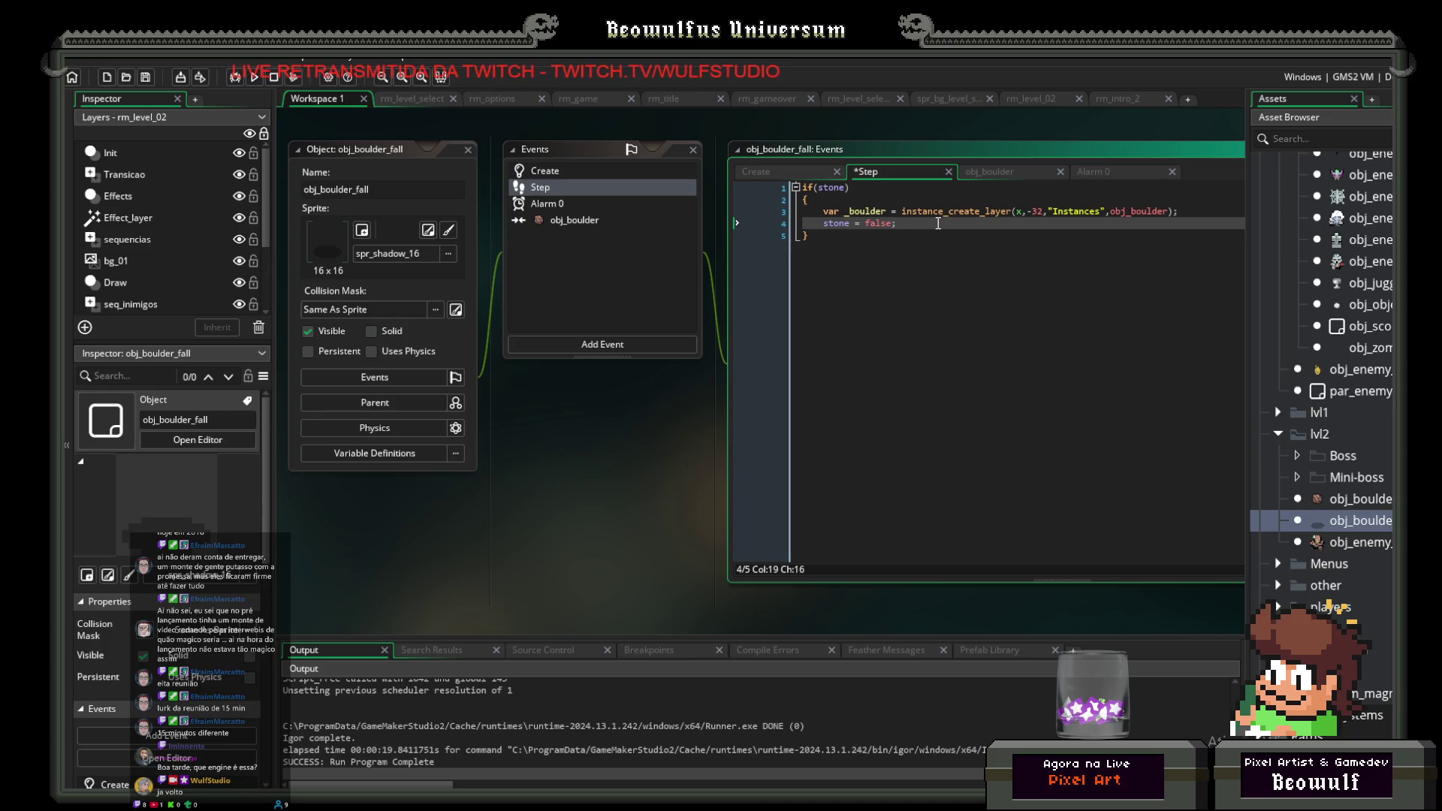
pyautogui.press('Home')
pyautogui.press('Return')
pyautogui.press('Up')
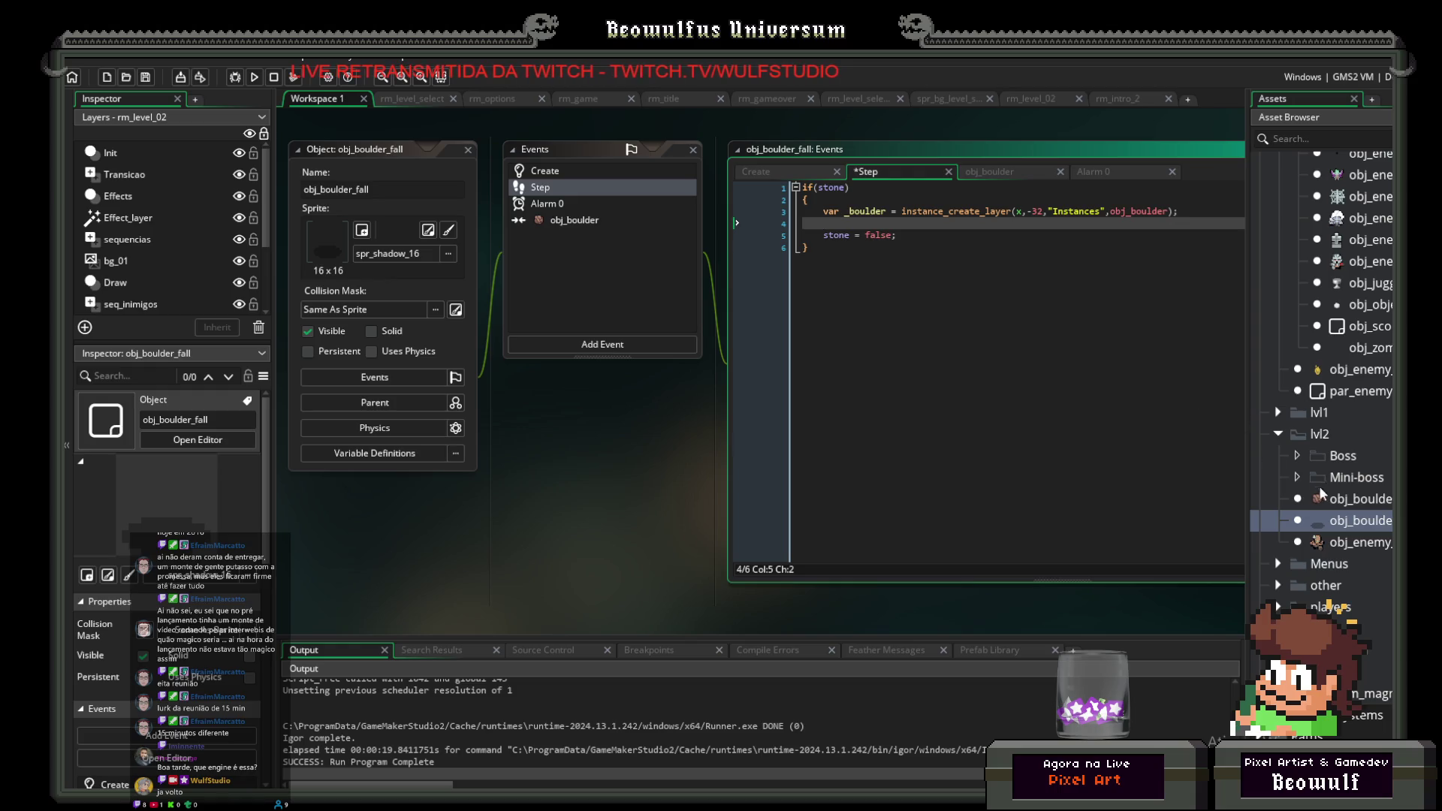
# Step: Add 'id_shadow = noone;' on line 3 of obj_boulder's Create event, then return to obj_boulder_fall
pyautogui.doubleClick(1353, 497)
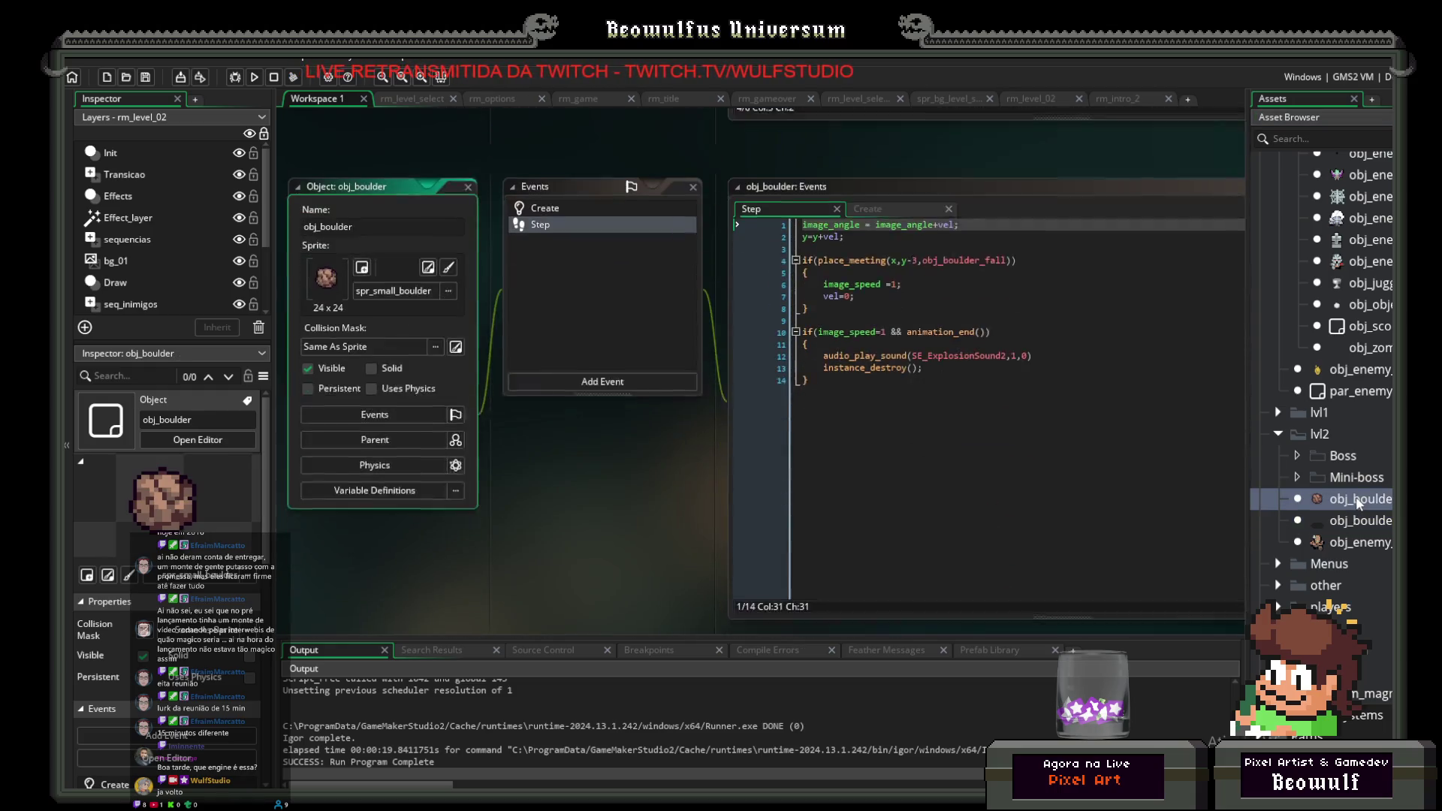
pyautogui.click(575, 172)
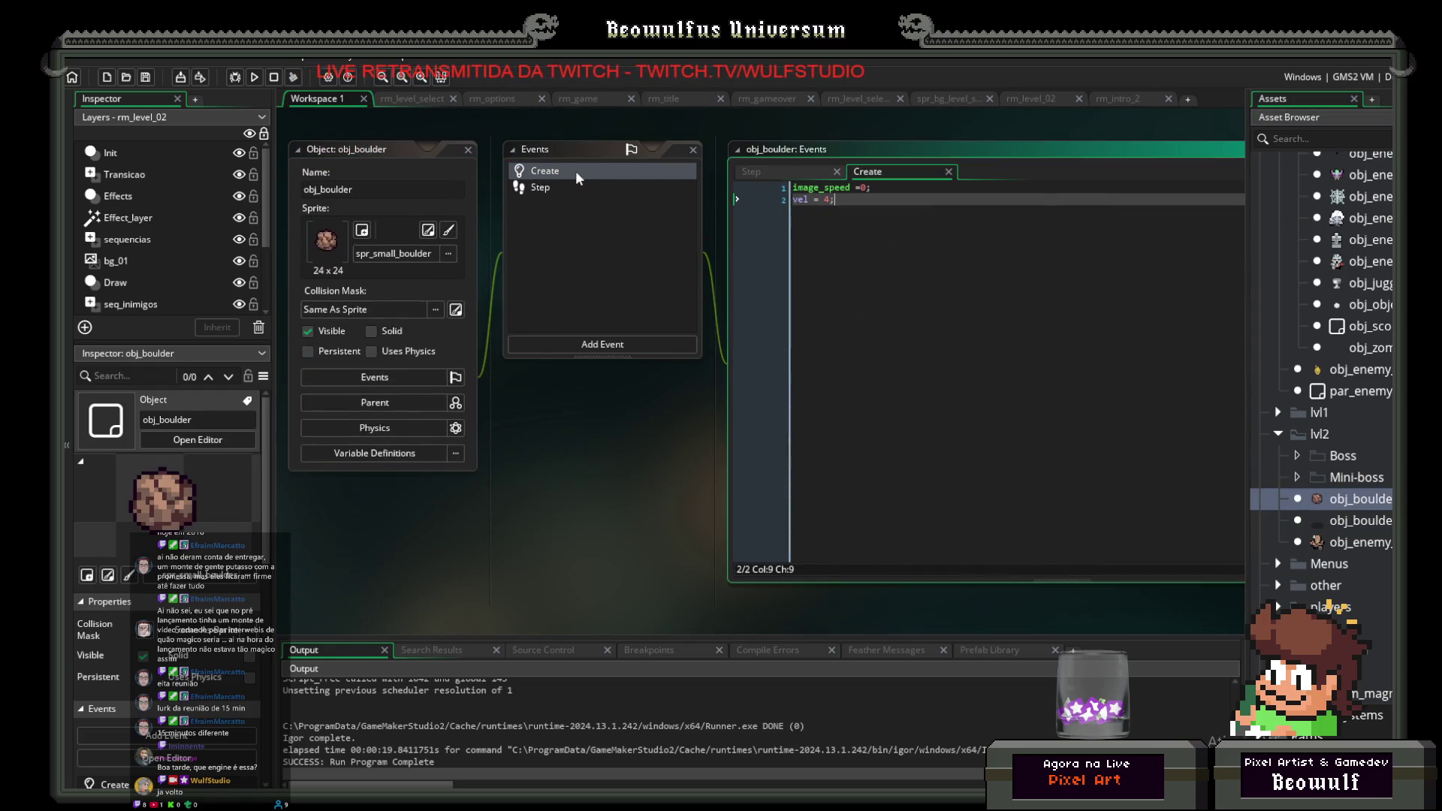
pyautogui.click(869, 208)
pyautogui.write('i')
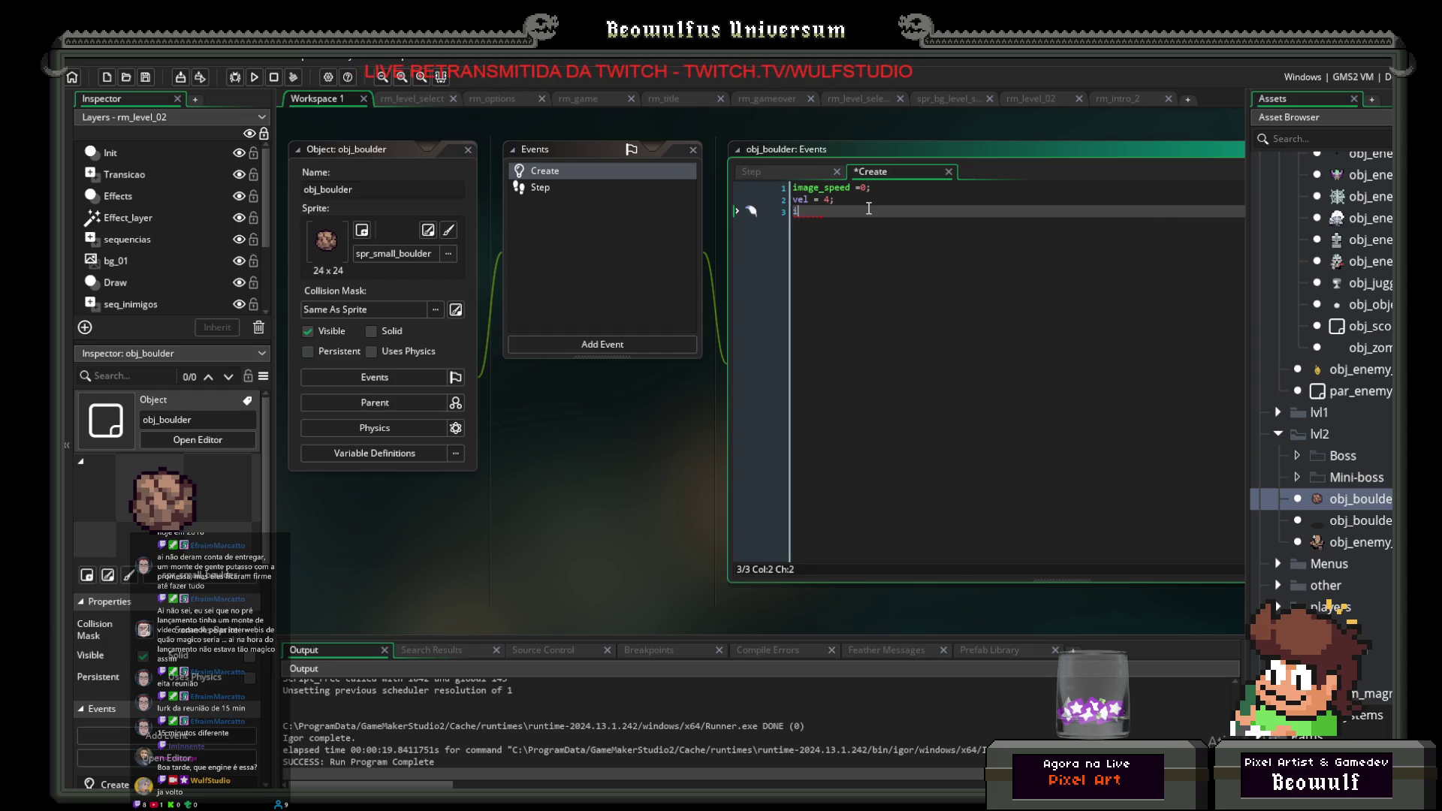
pyautogui.write('d_')
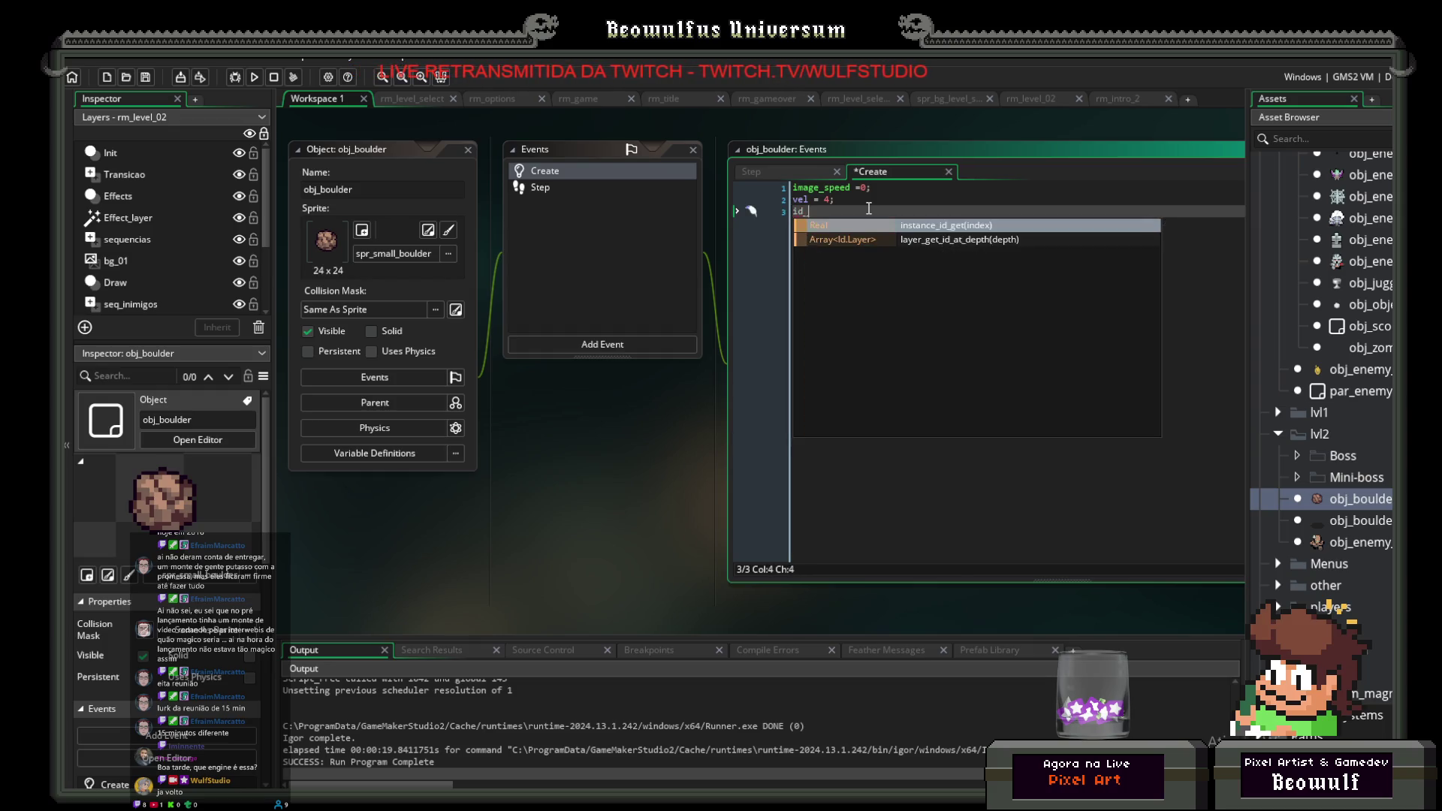
pyautogui.write('shadow = noone;')
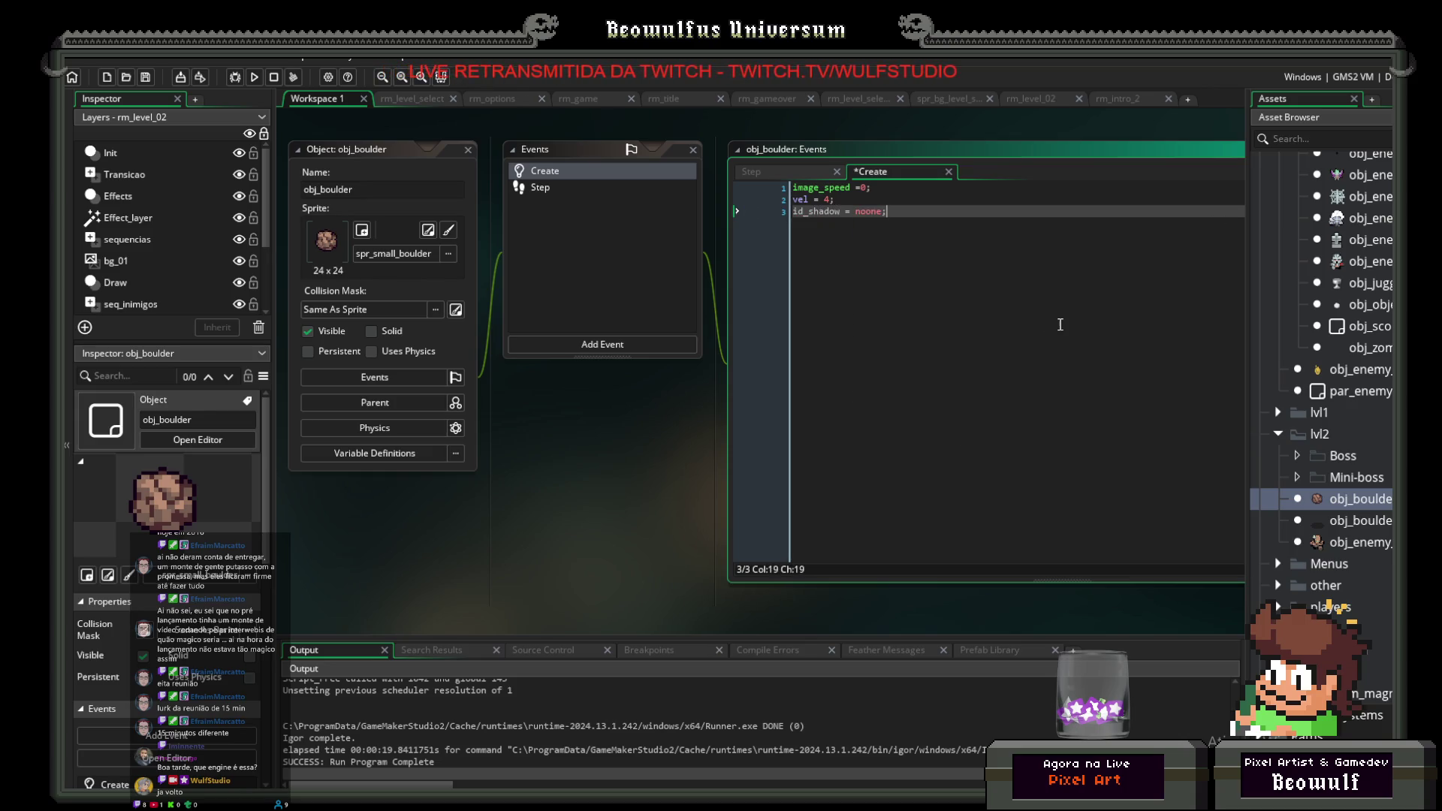
pyautogui.click(1358, 522)
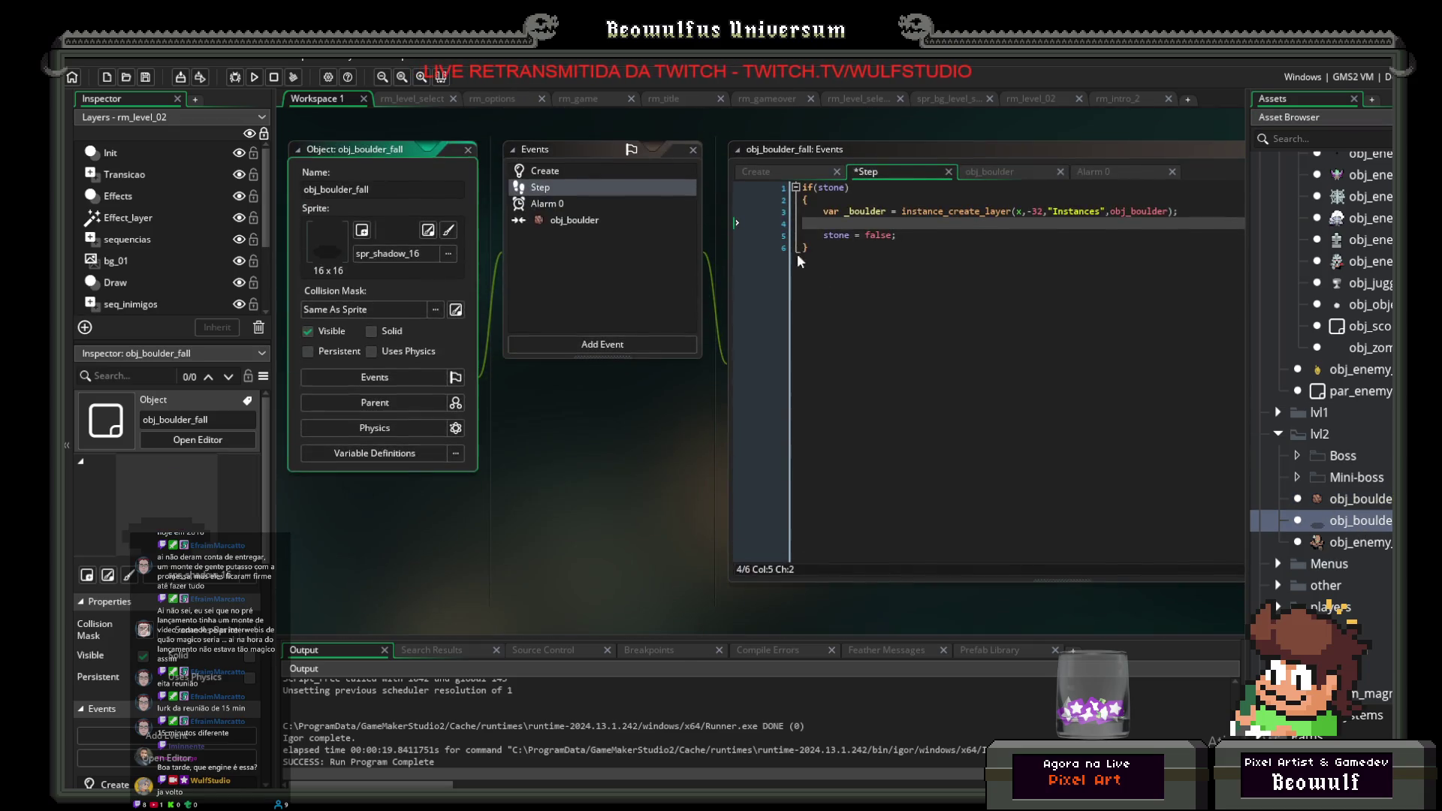
# Step: Add '_boulder.id_shadow = id;' on line 4 of obj_boulder_fall's Step code, then reopen obj_boulder
pyautogui.click(918, 226)
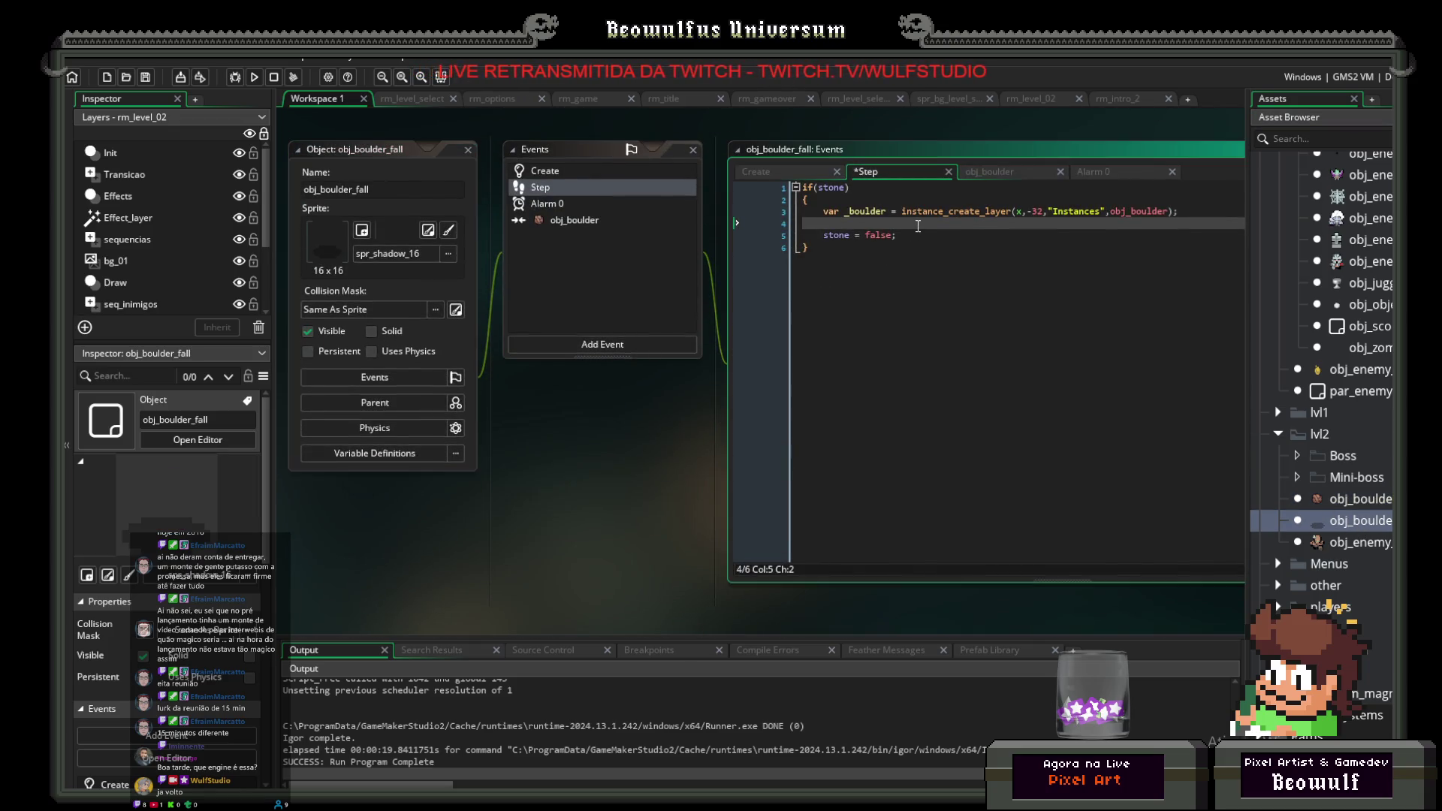
pyautogui.write('boul')
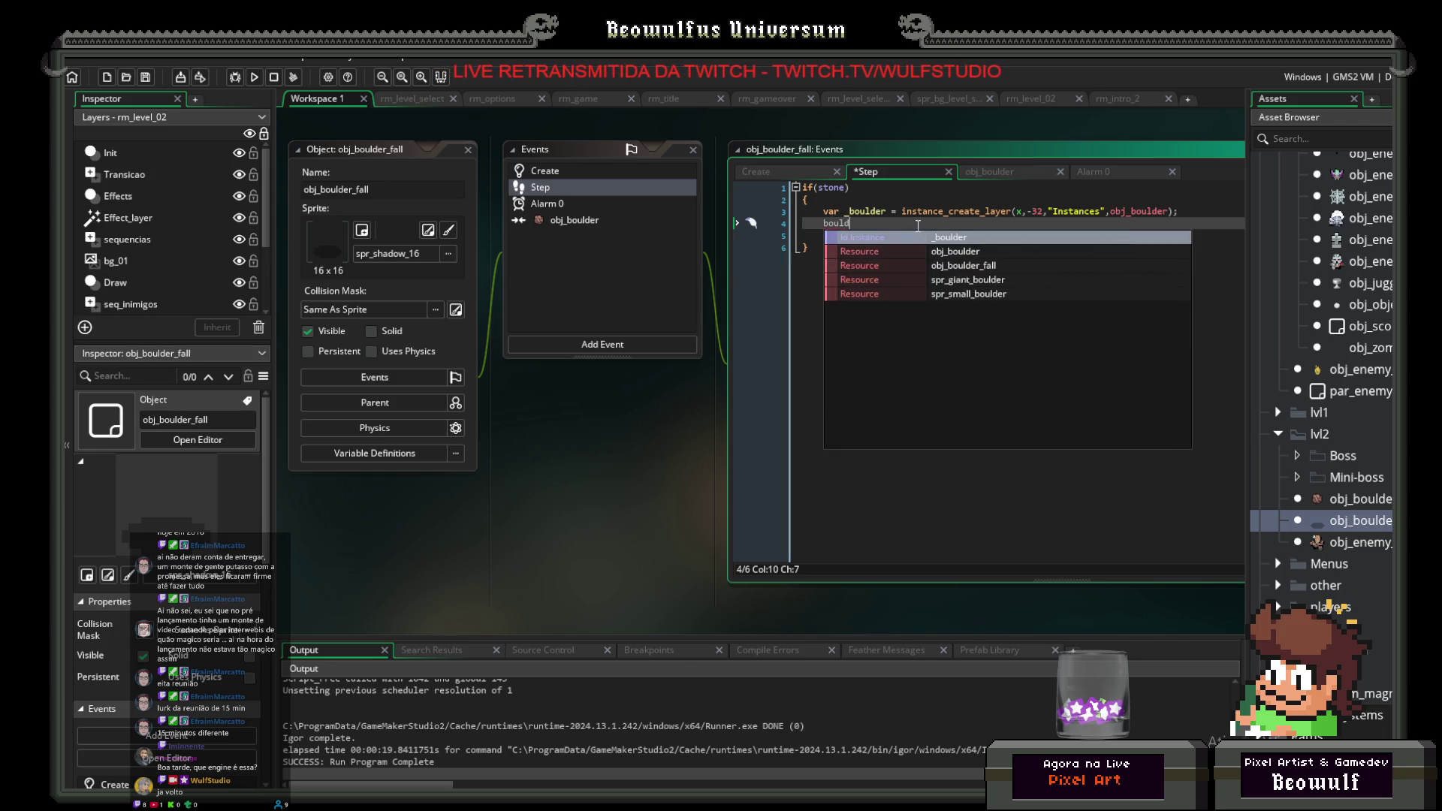
pyautogui.press('Return')
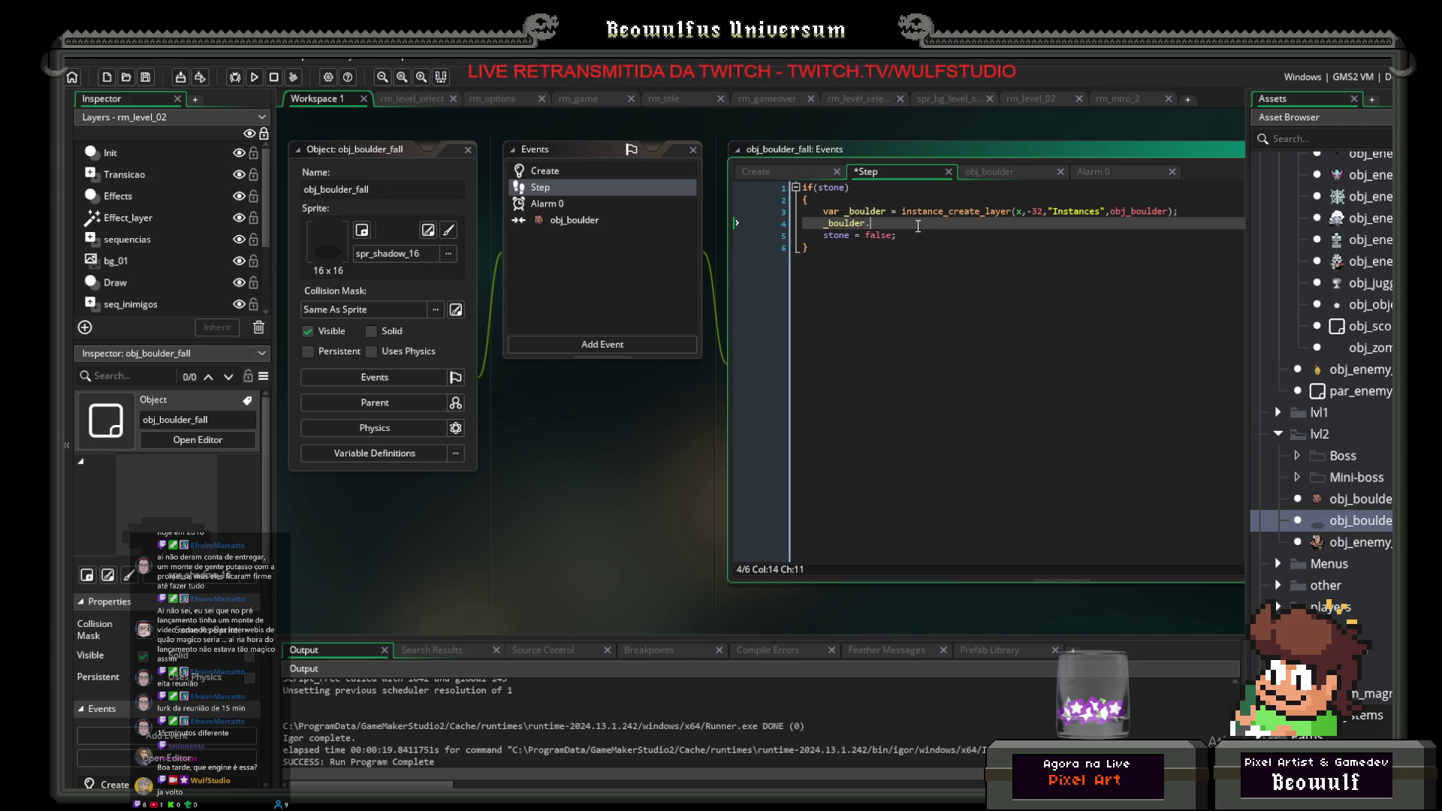
pyautogui.write('id_')
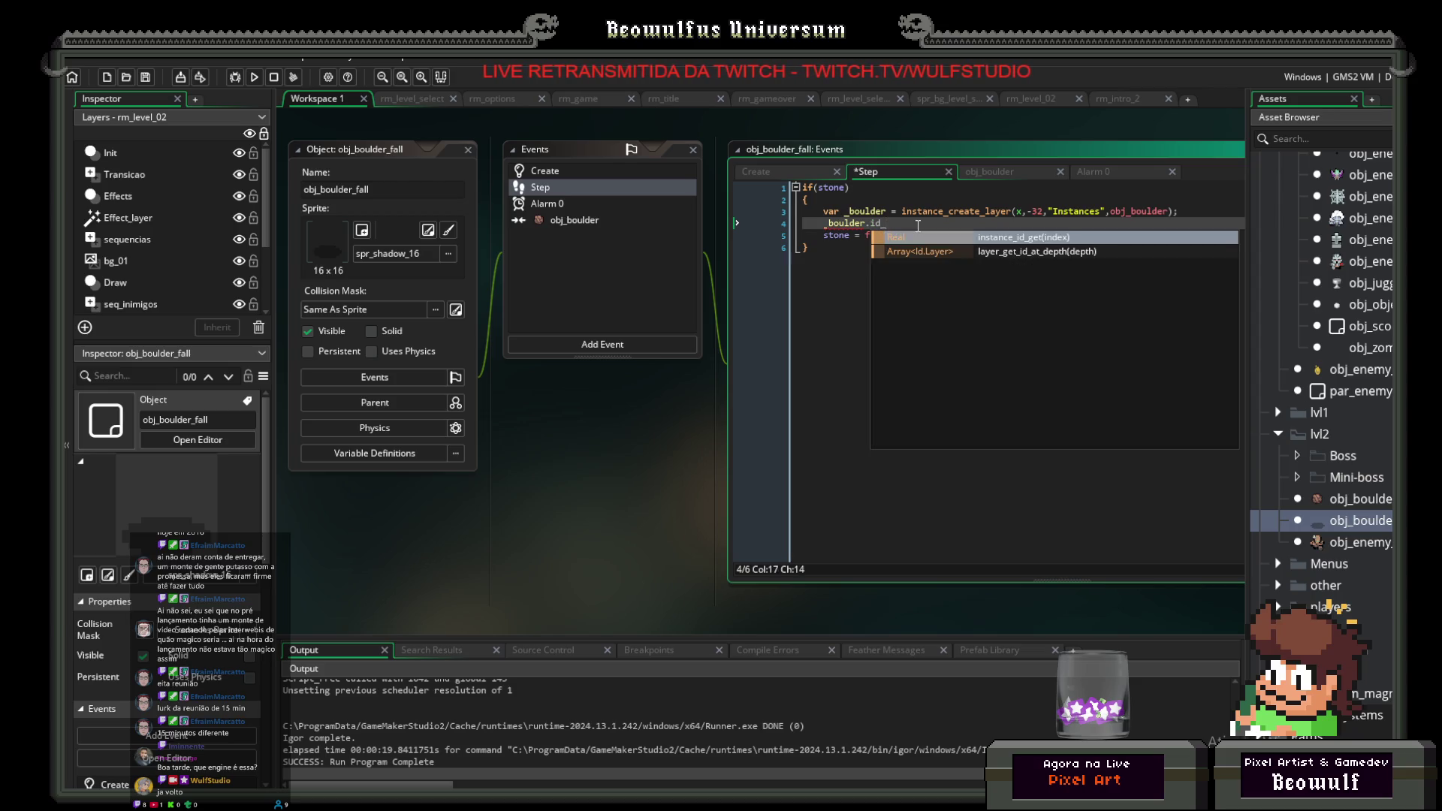
pyautogui.write('shadow = ')
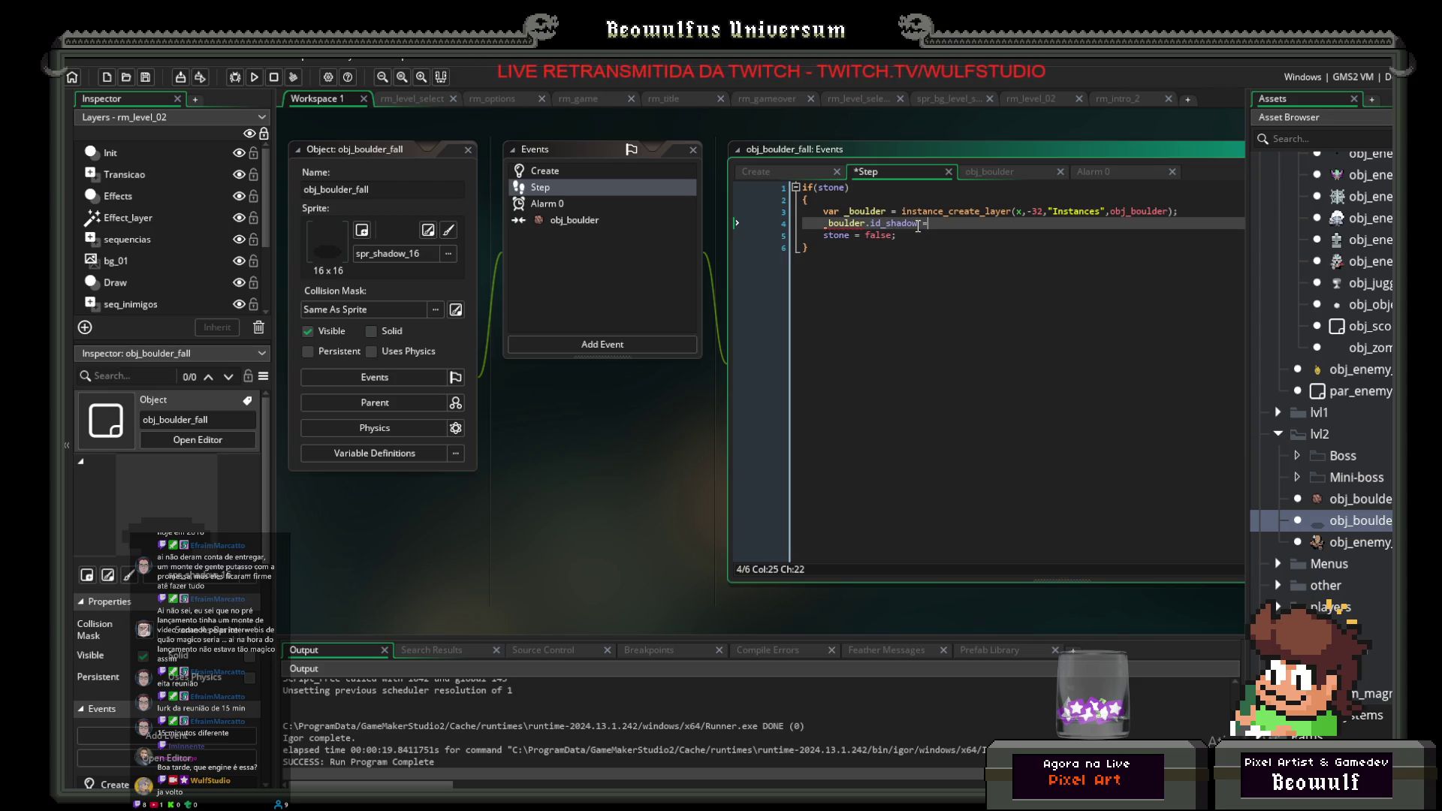
pyautogui.write('id;')
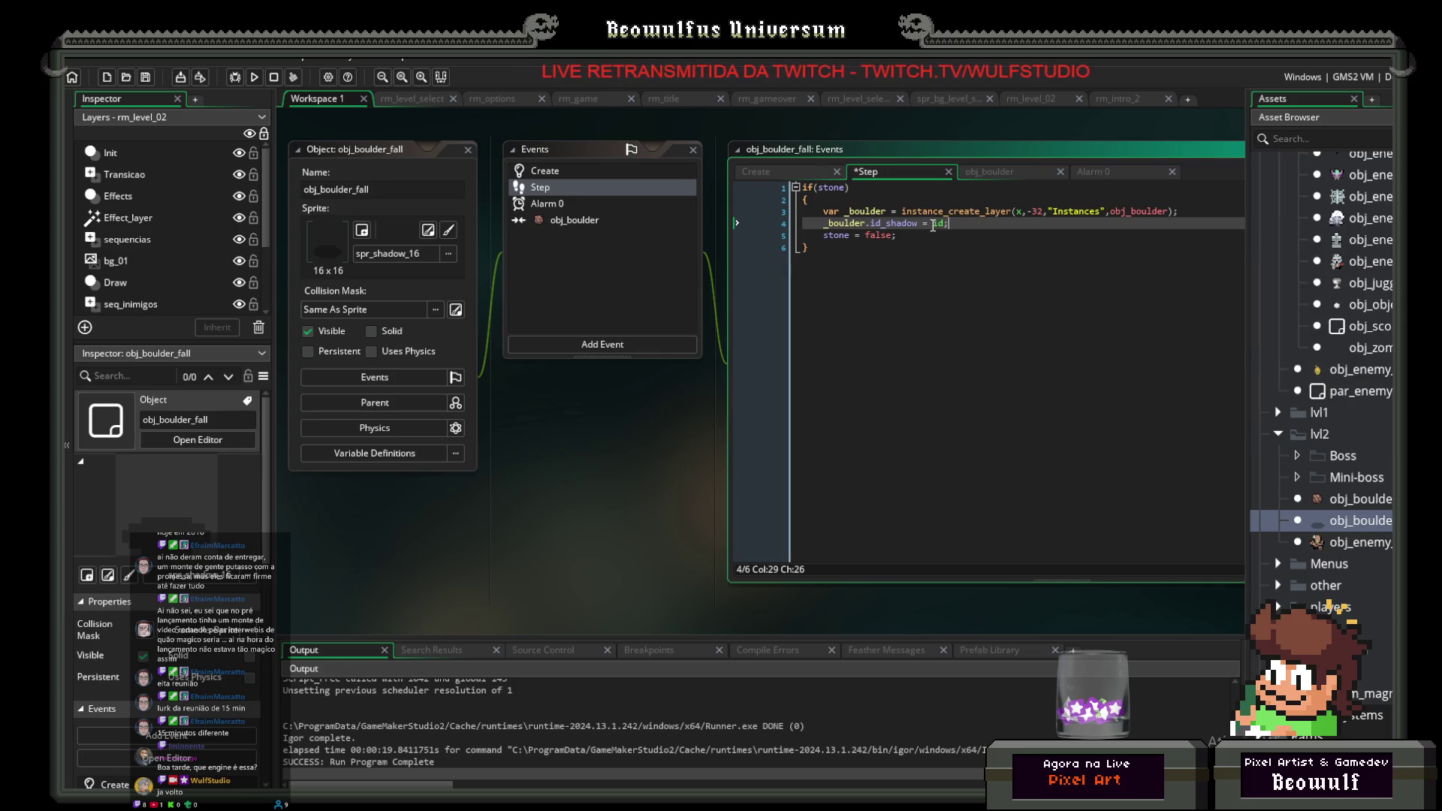
pyautogui.moveTo(937, 225)
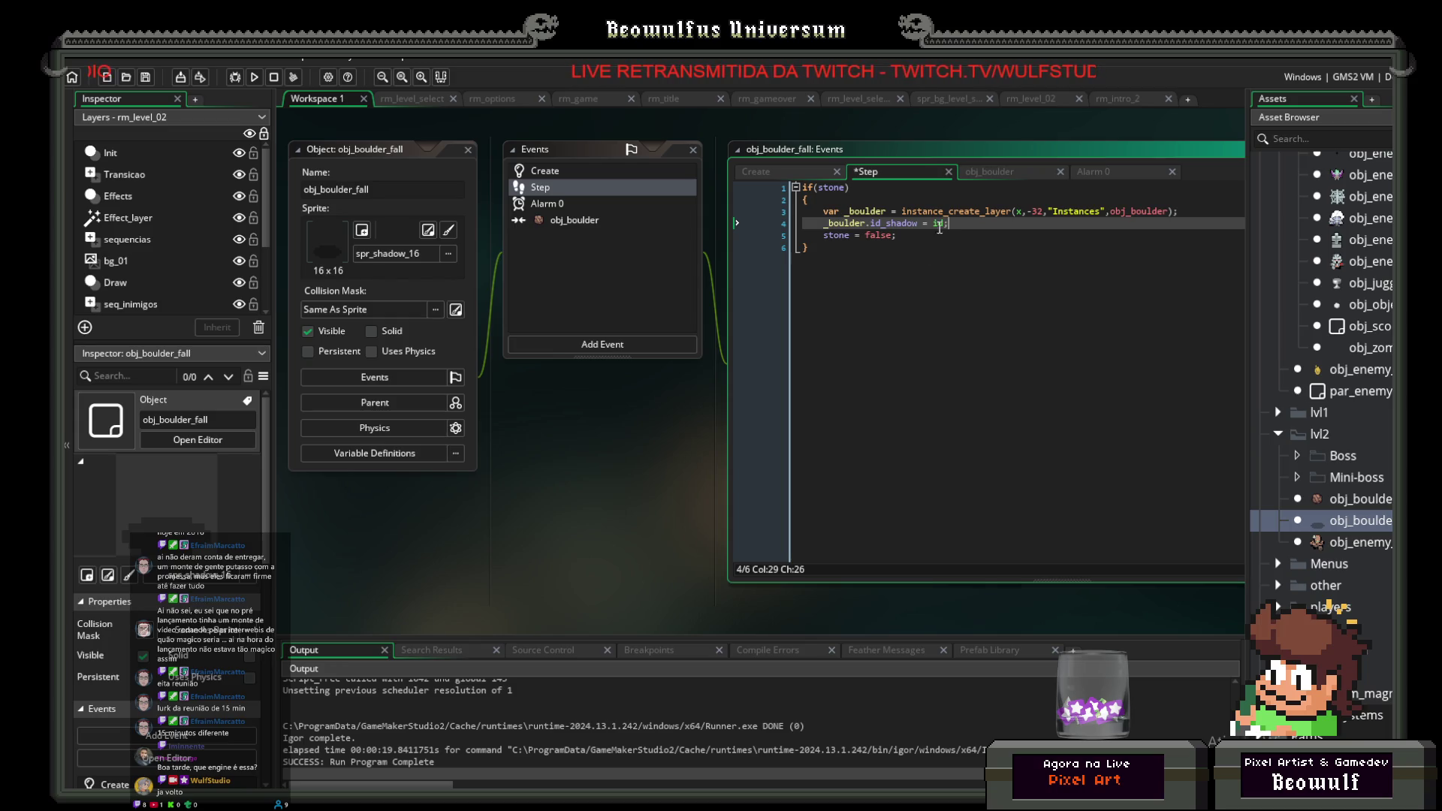
pyautogui.doubleClick(1367, 499)
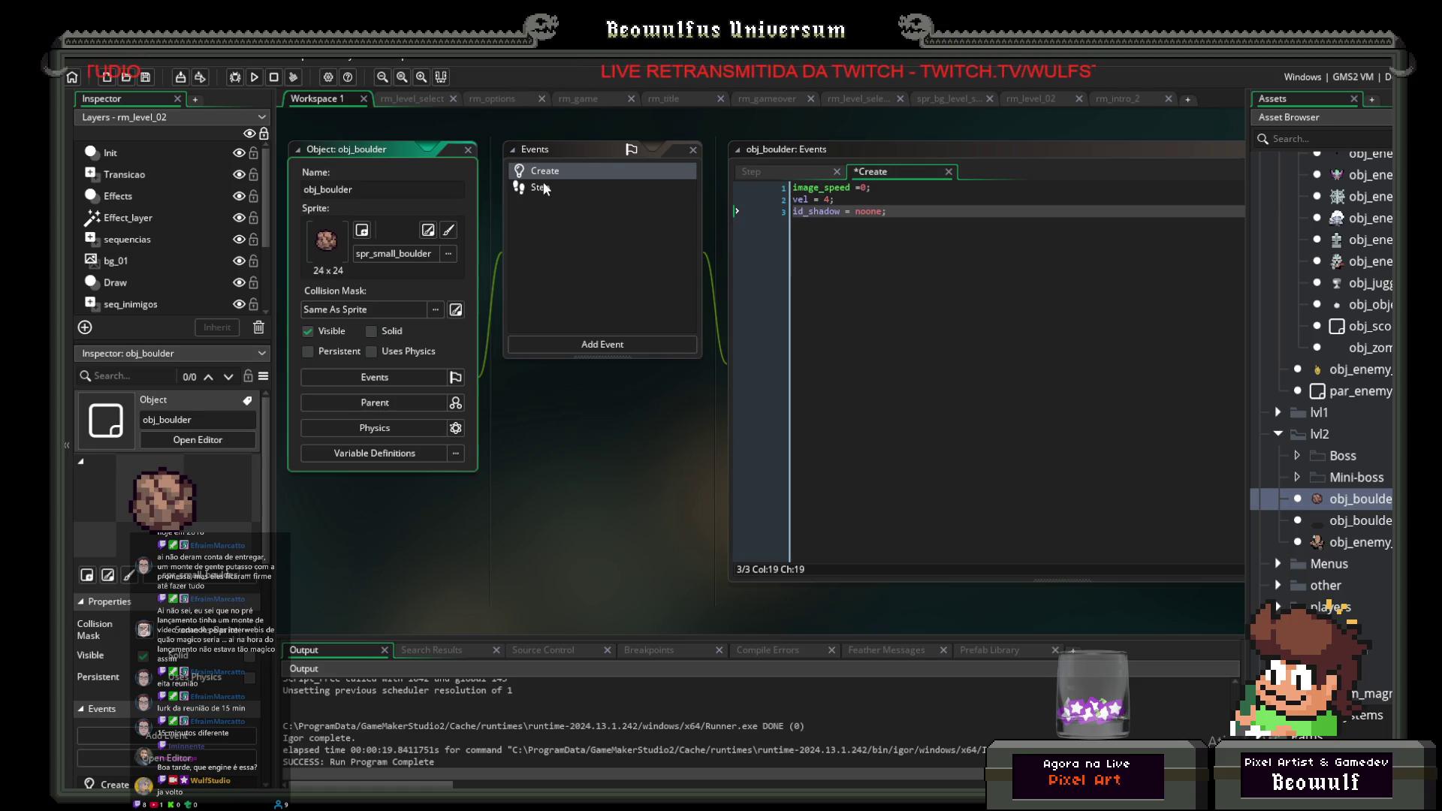
# Step: Go to the collision check line in obj_boulder's Step code and clear the stray typed text
pyautogui.click(545, 186)
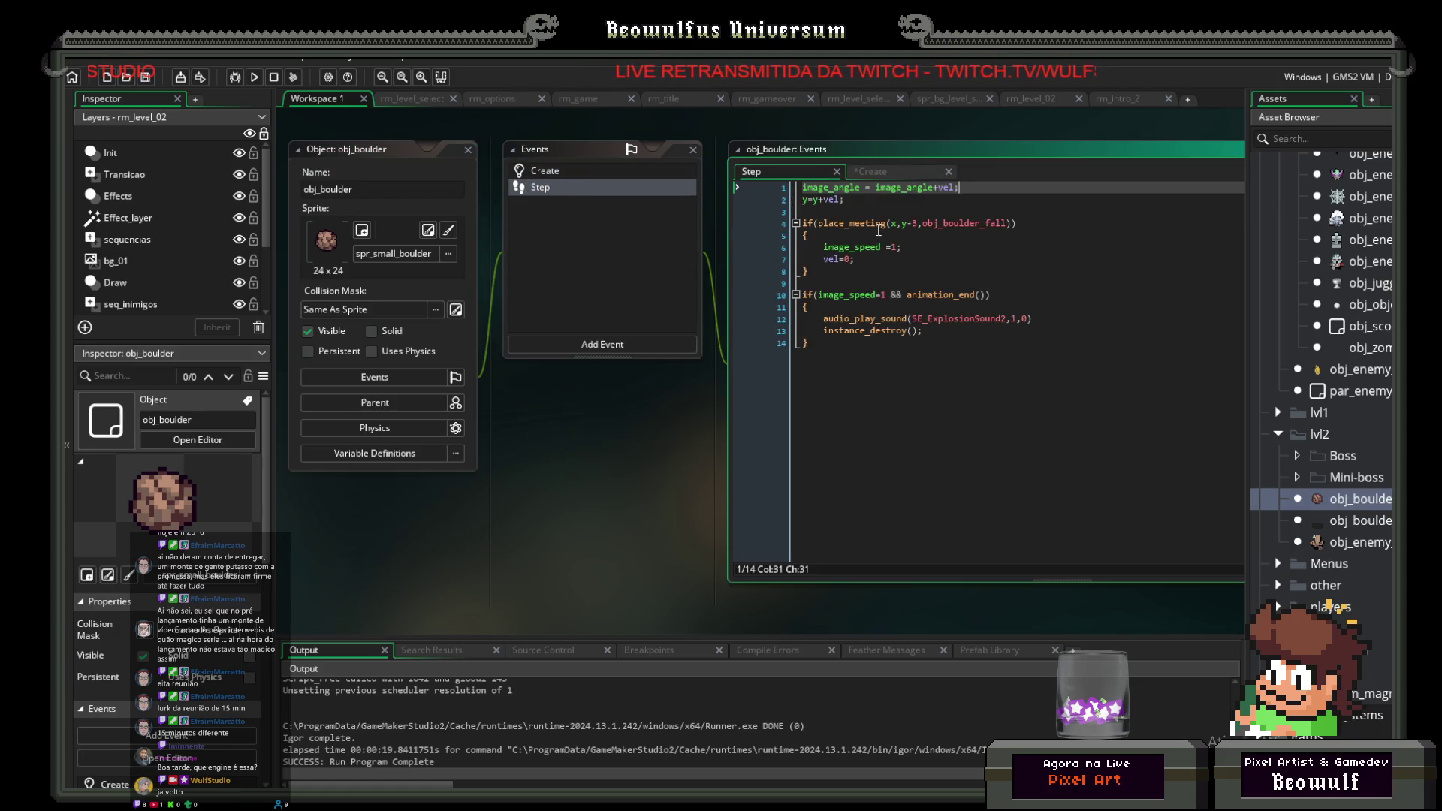
pyautogui.moveTo(879, 222)
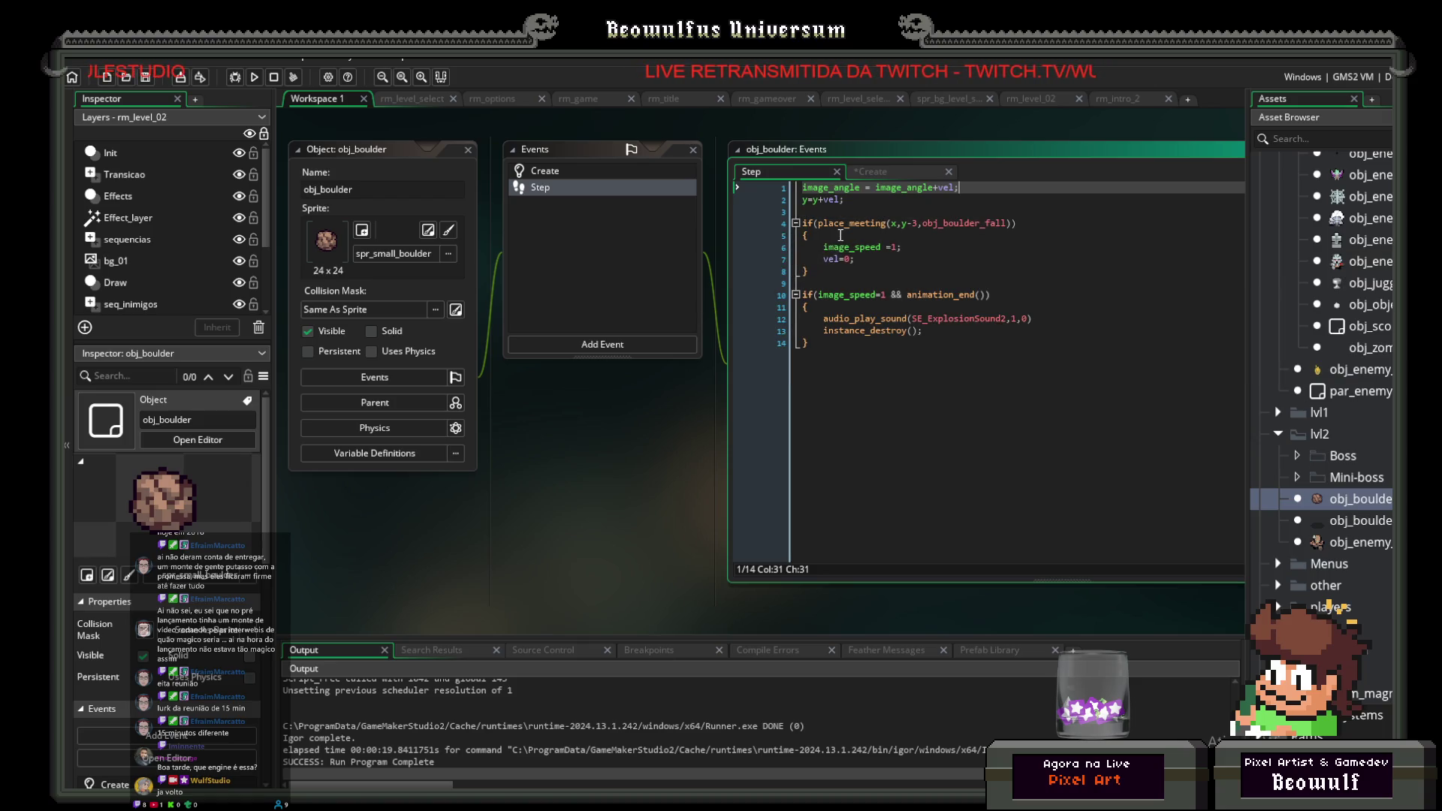
pyautogui.click(1016, 222)
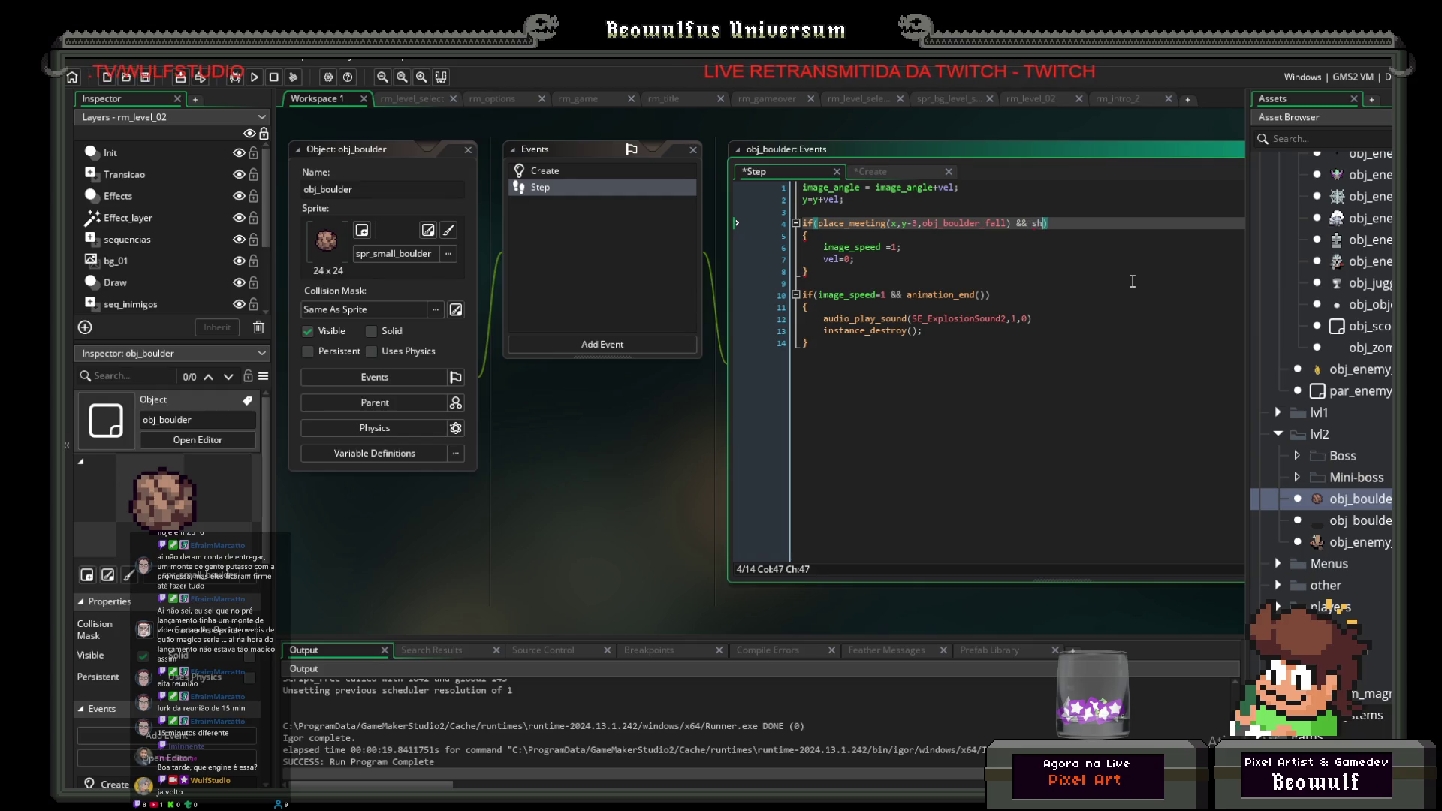
pyautogui.write('a')
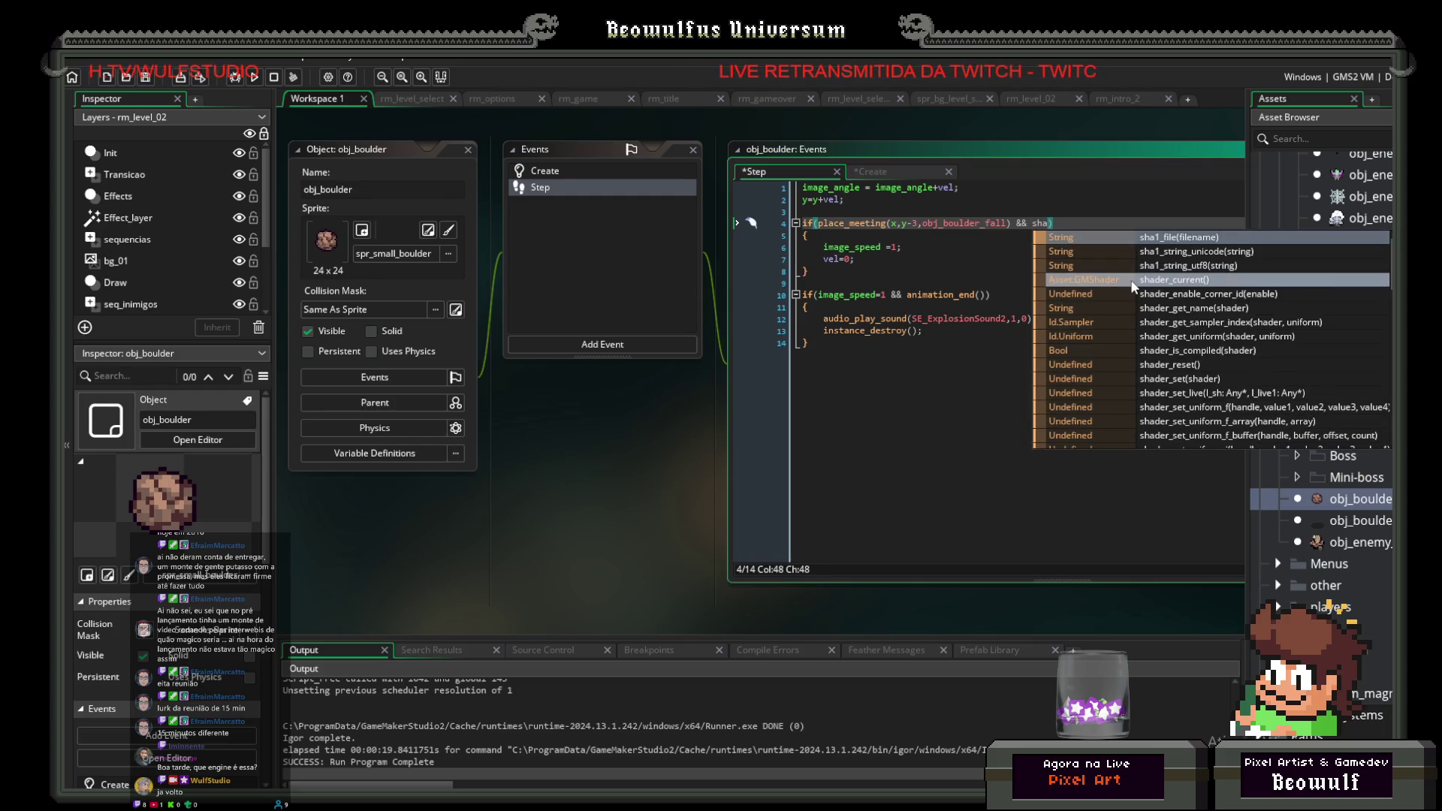
pyautogui.press('BackSpace')
pyautogui.press('BackSpace')
pyautogui.press('BackSpace')
pyautogui.write('id')
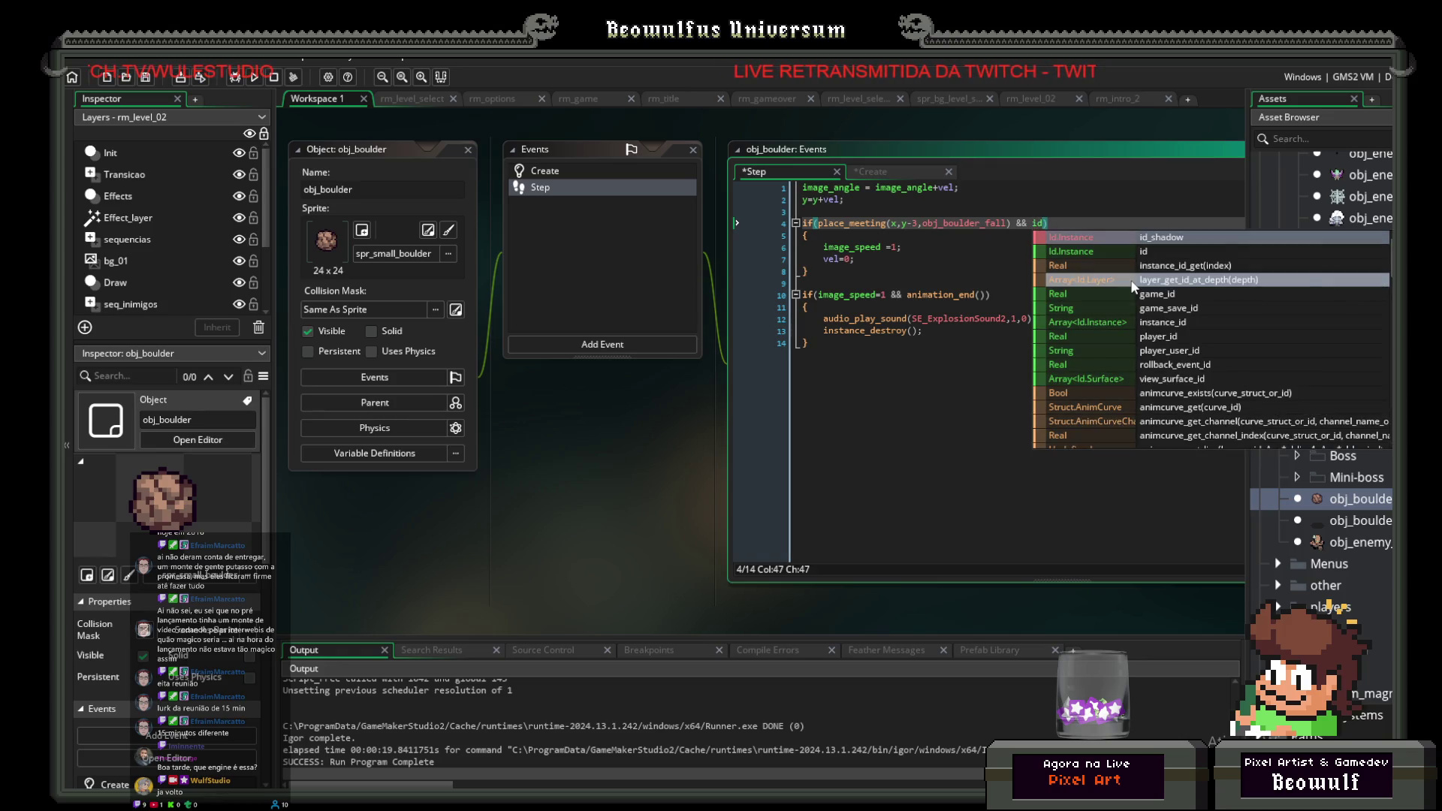
pyautogui.press('BackSpace')
pyautogui.press('BackSpace')
pyautogui.press('BackSpace')
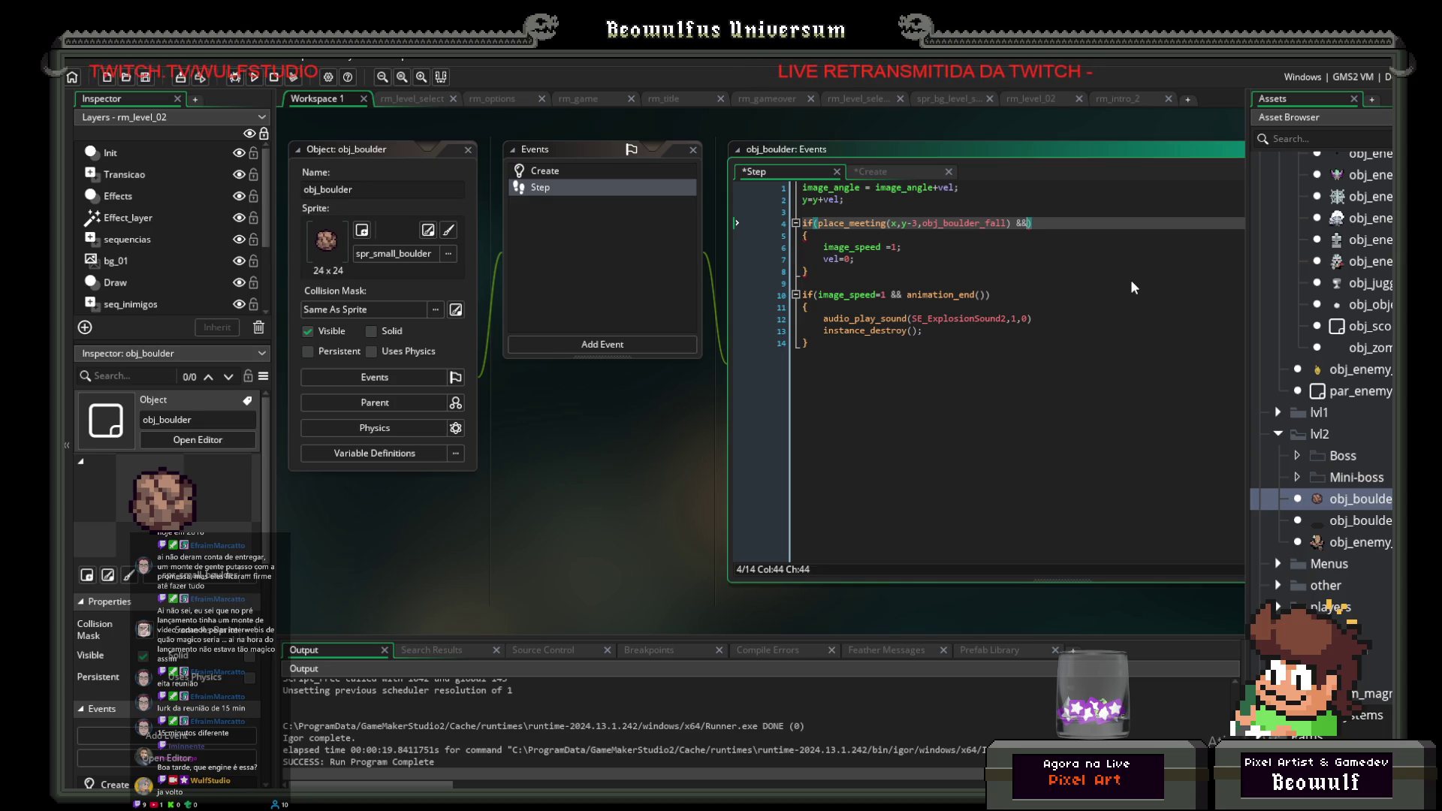
pyautogui.press('BackSpace')
pyautogui.press('BackSpace')
pyautogui.press('BackSpace')
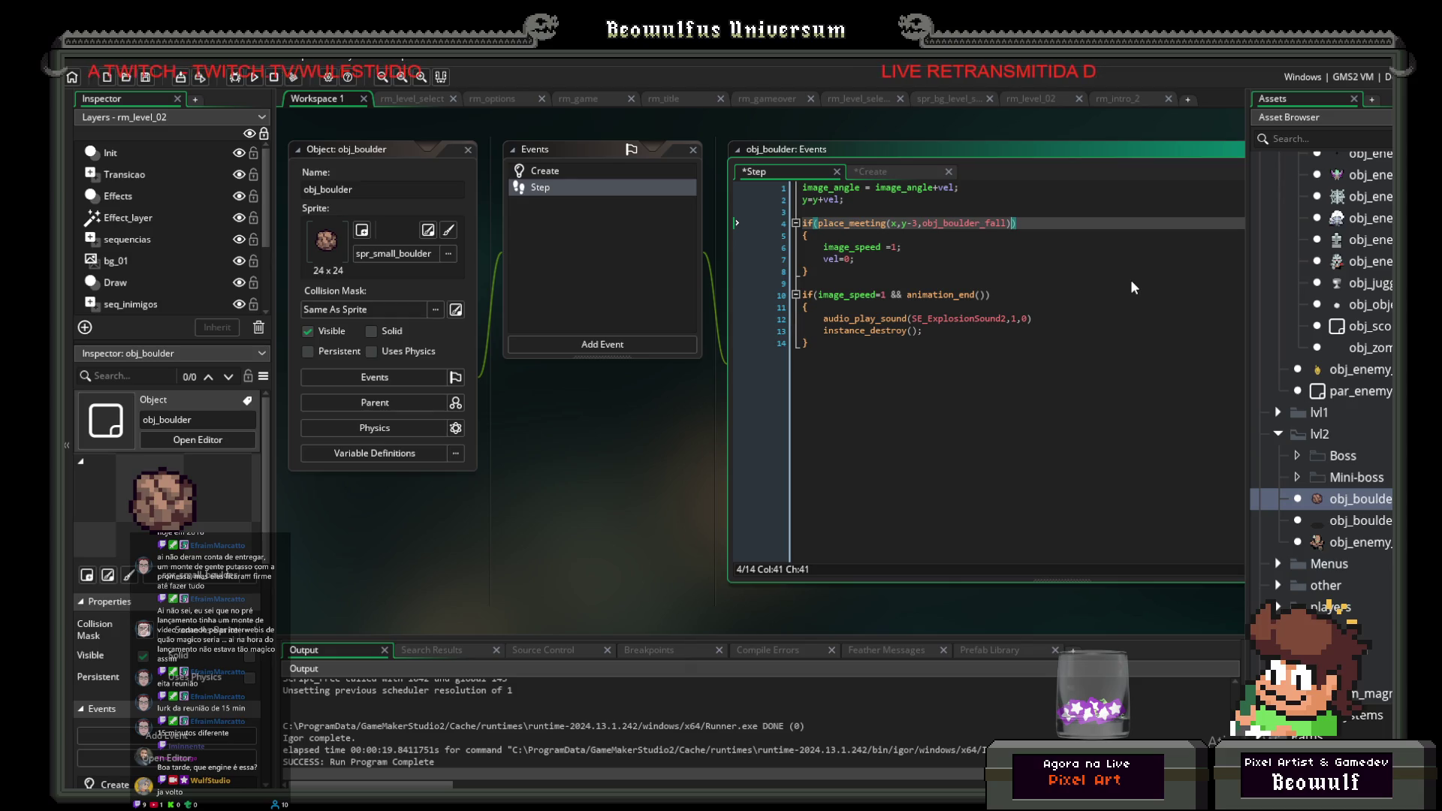
# Step: Replace obj_boulder_fall with id_shadow in place_meeting(x,y-3,...), then run the game
pyautogui.press('Left')
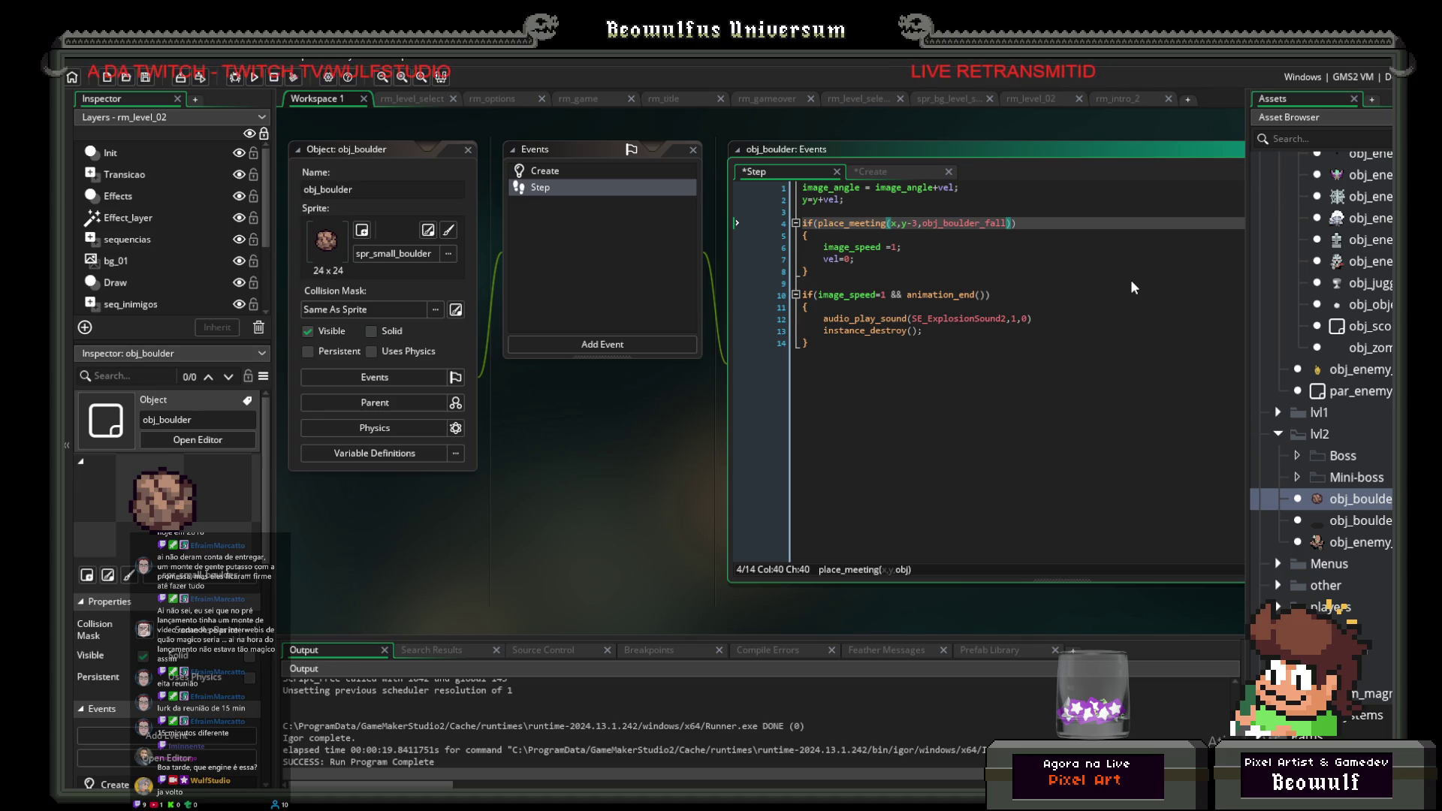
pyautogui.hotkey('shift', 'Left')
pyautogui.hotkey('shift', 'Left')
pyautogui.hotkey('shift', 'Left')
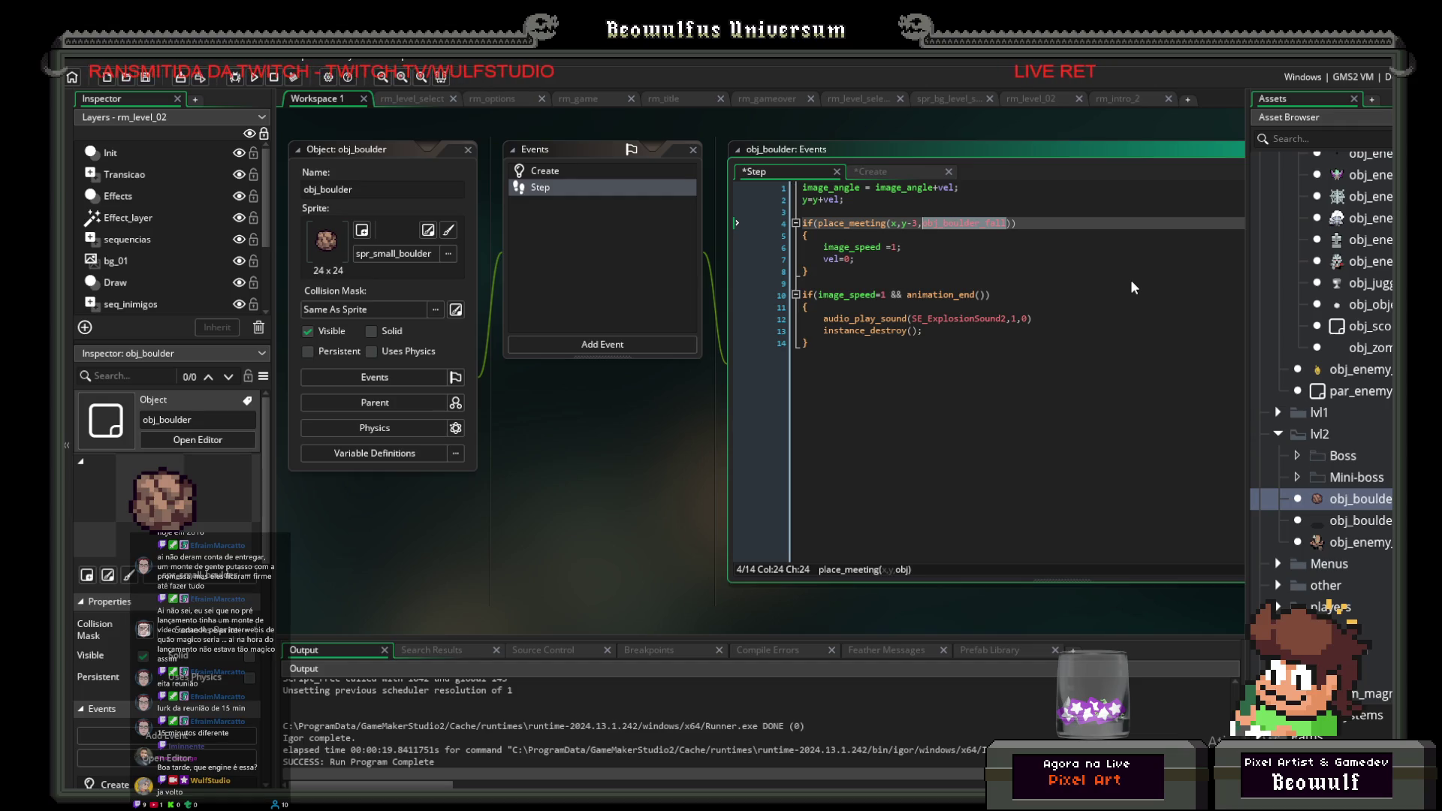
pyautogui.write('shadow')
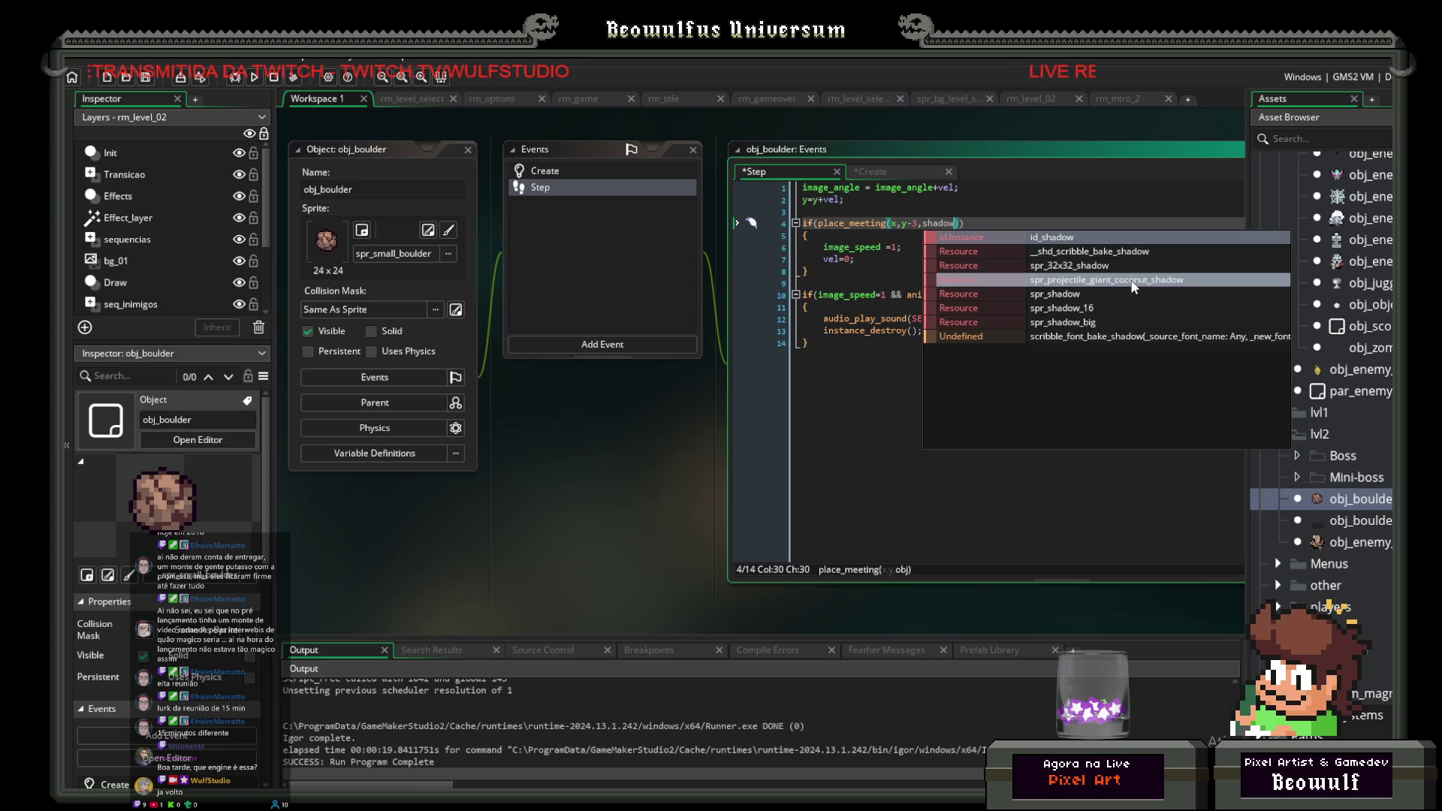
pyautogui.click(1094, 240)
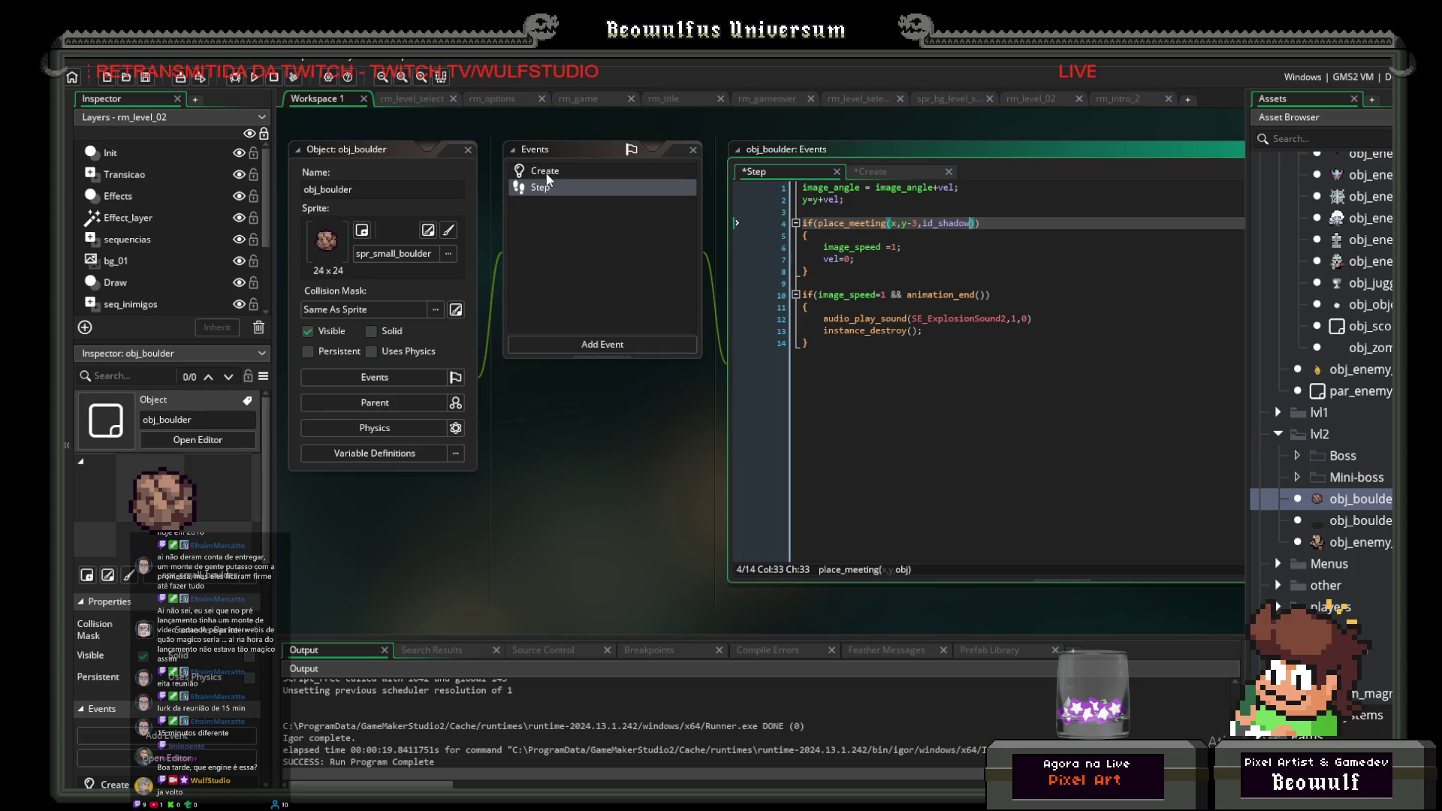
pyautogui.doubleClick(1353, 520)
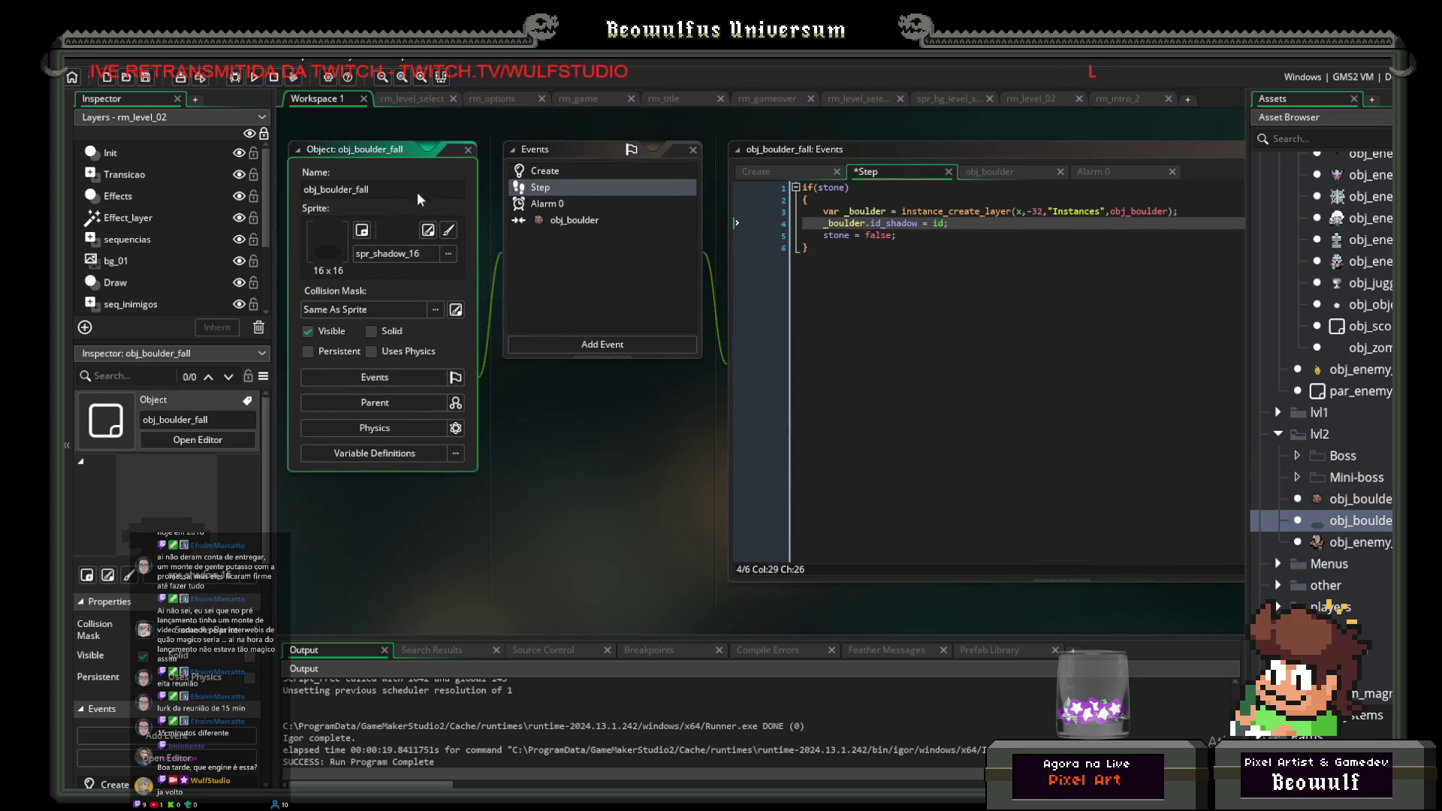
pyautogui.click(255, 77)
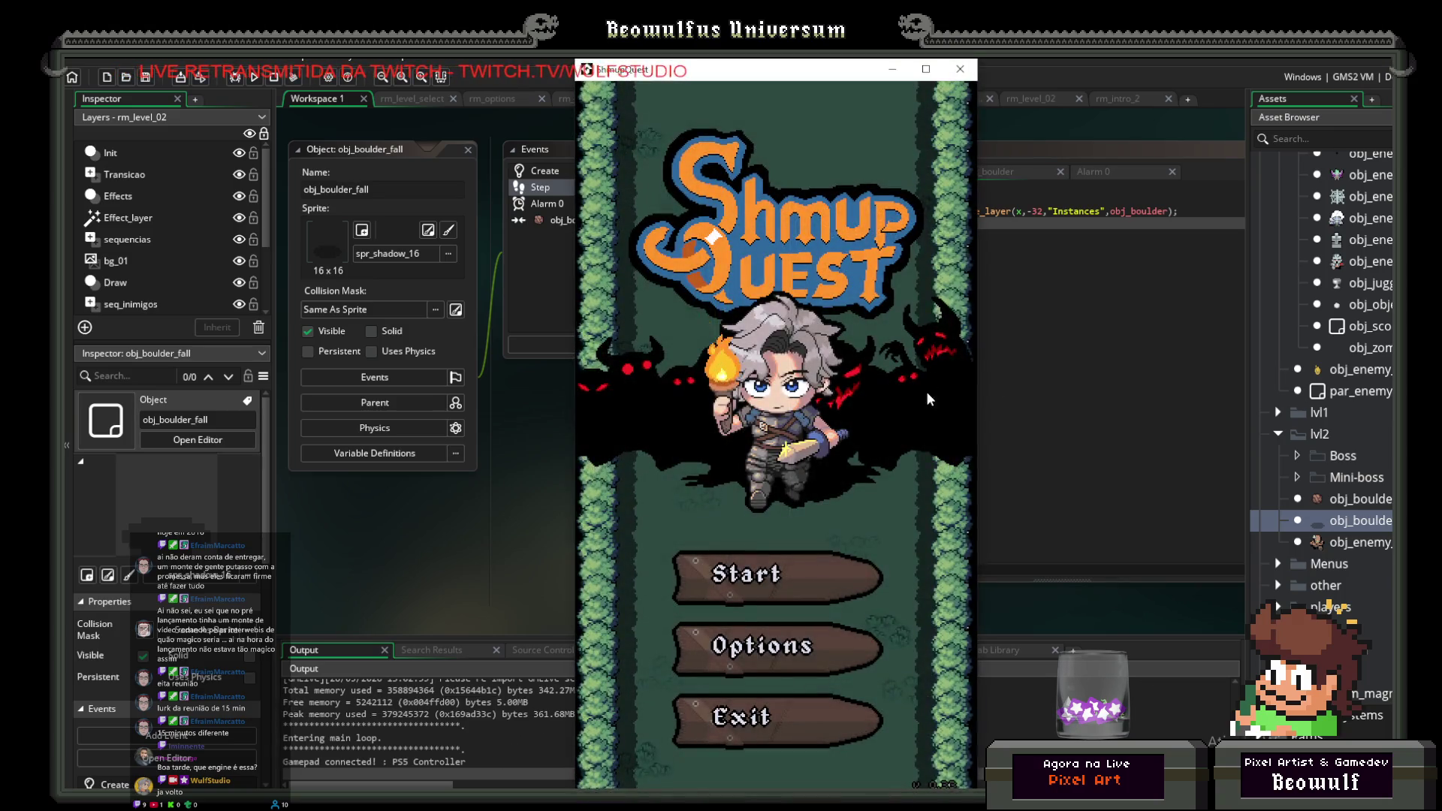
# Step: Playtest Level 01 from the title screen, close the game, and reopen obj_boulder
pyautogui.click(796, 574)
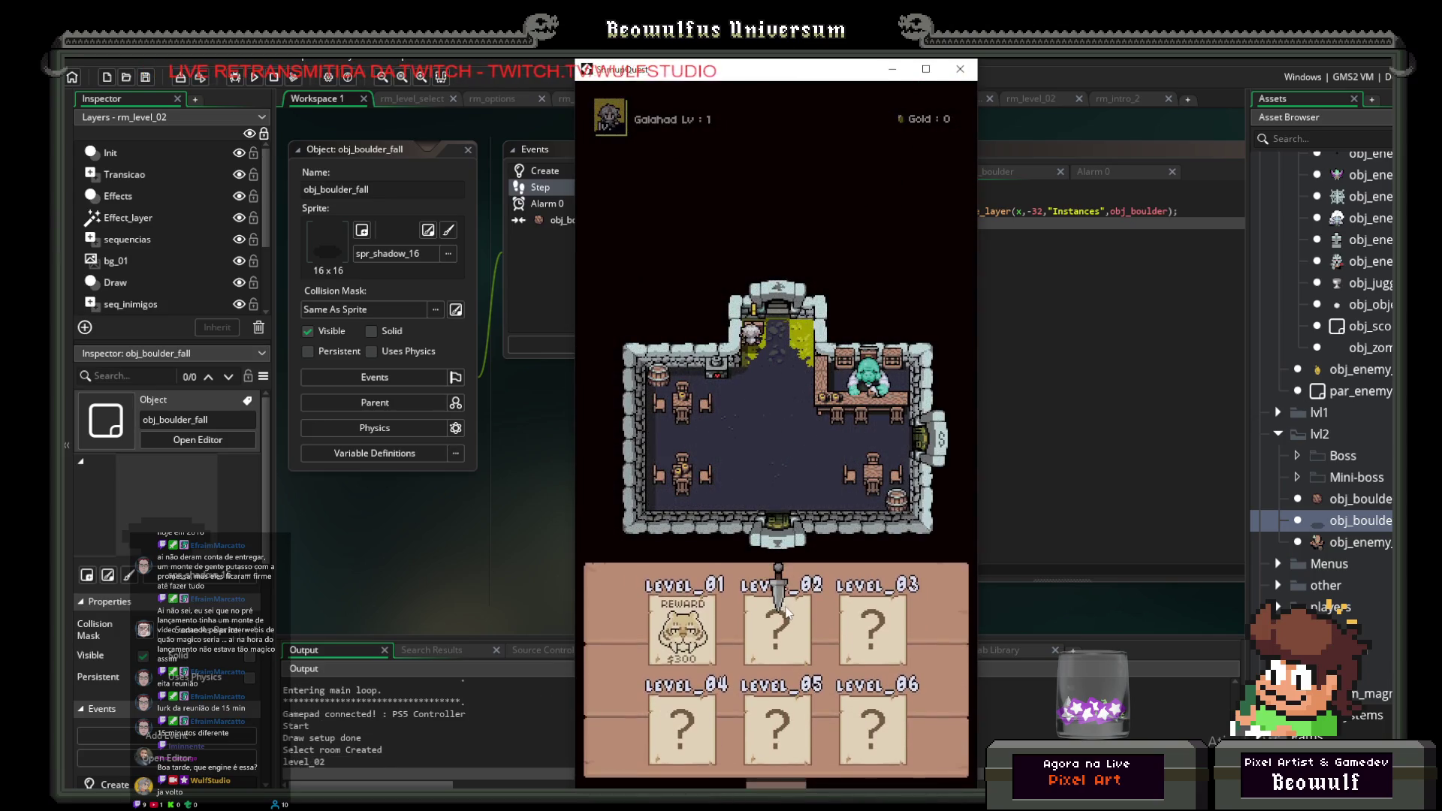
pyautogui.click(786, 612)
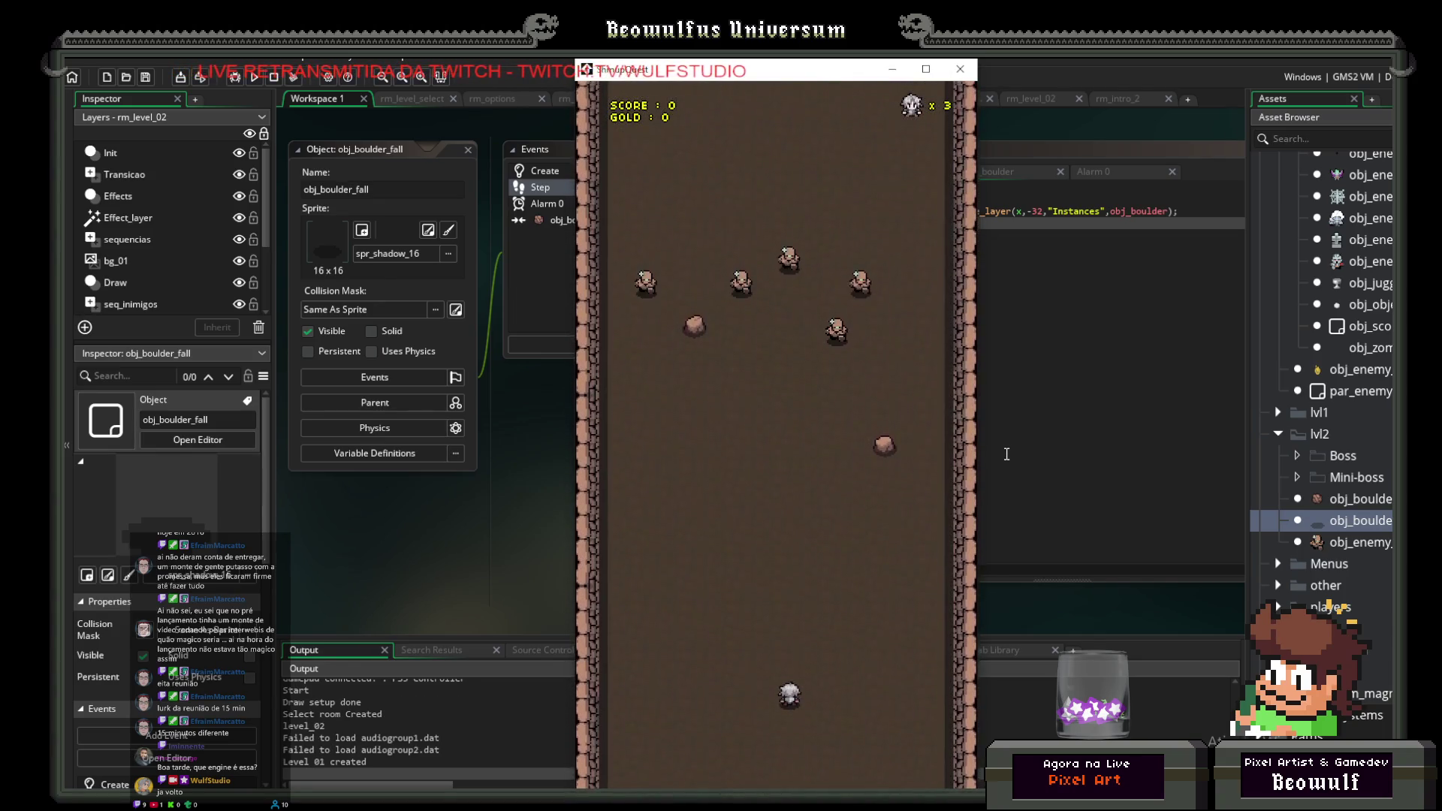
pyautogui.click(962, 70)
pyautogui.doubleClick(1352, 500)
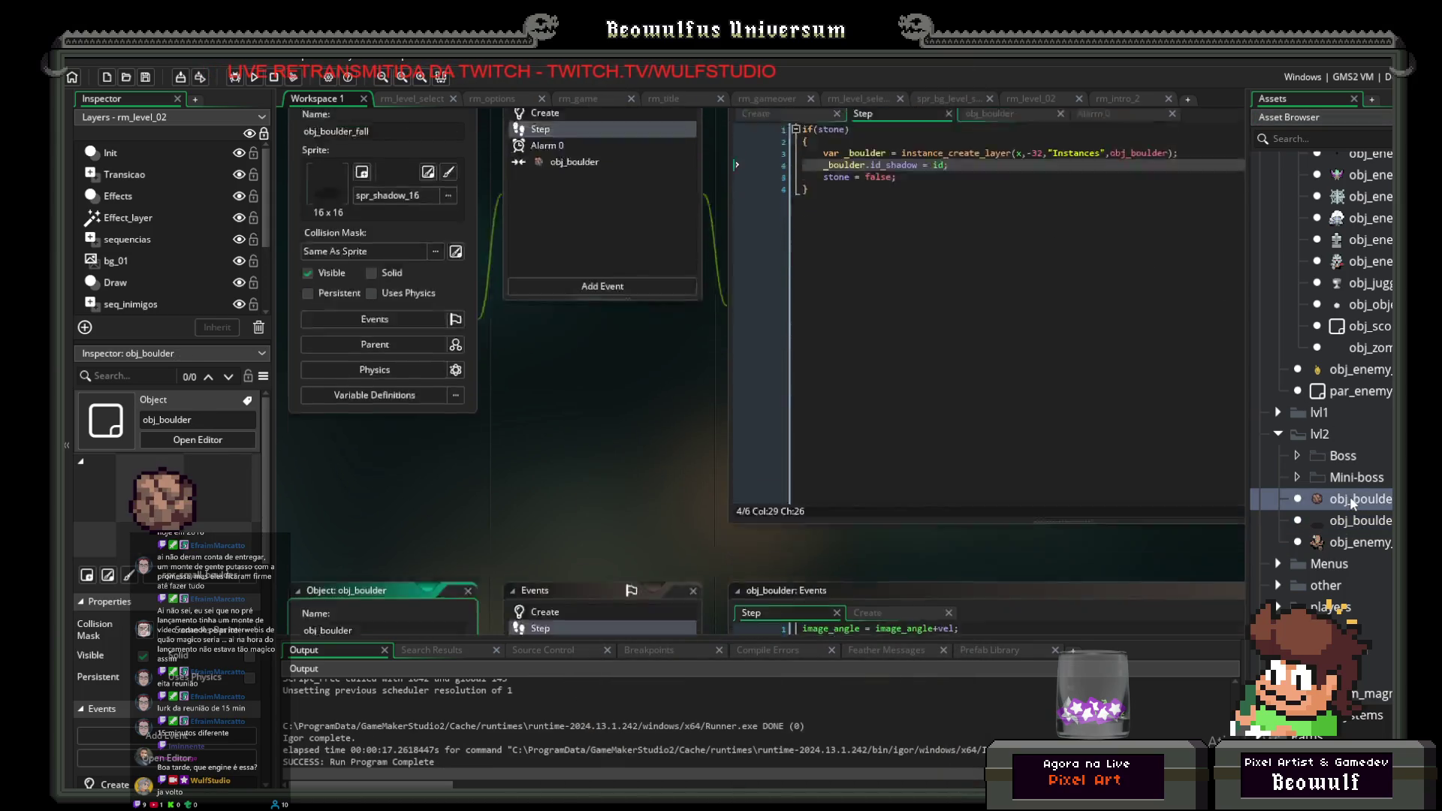
# Step: Change the collision offset in obj_boulder's place_meeting check from y-3 to y-4
pyautogui.click(915, 223)
pyautogui.write('4,id_shadow))')
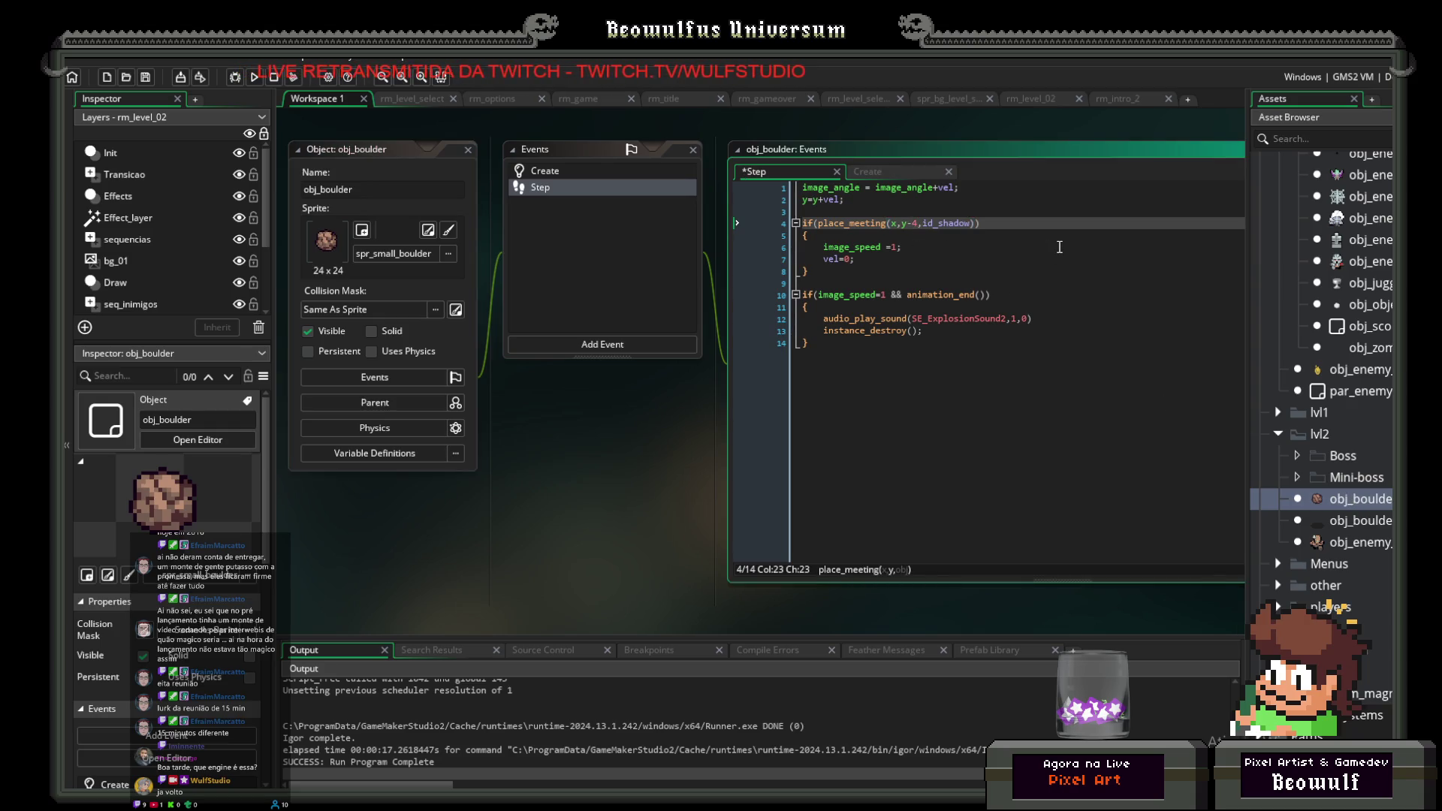
pyautogui.press('Down')
# Step: Run the game again, play Level 01 briefly, and close it
pyautogui.click(254, 76)
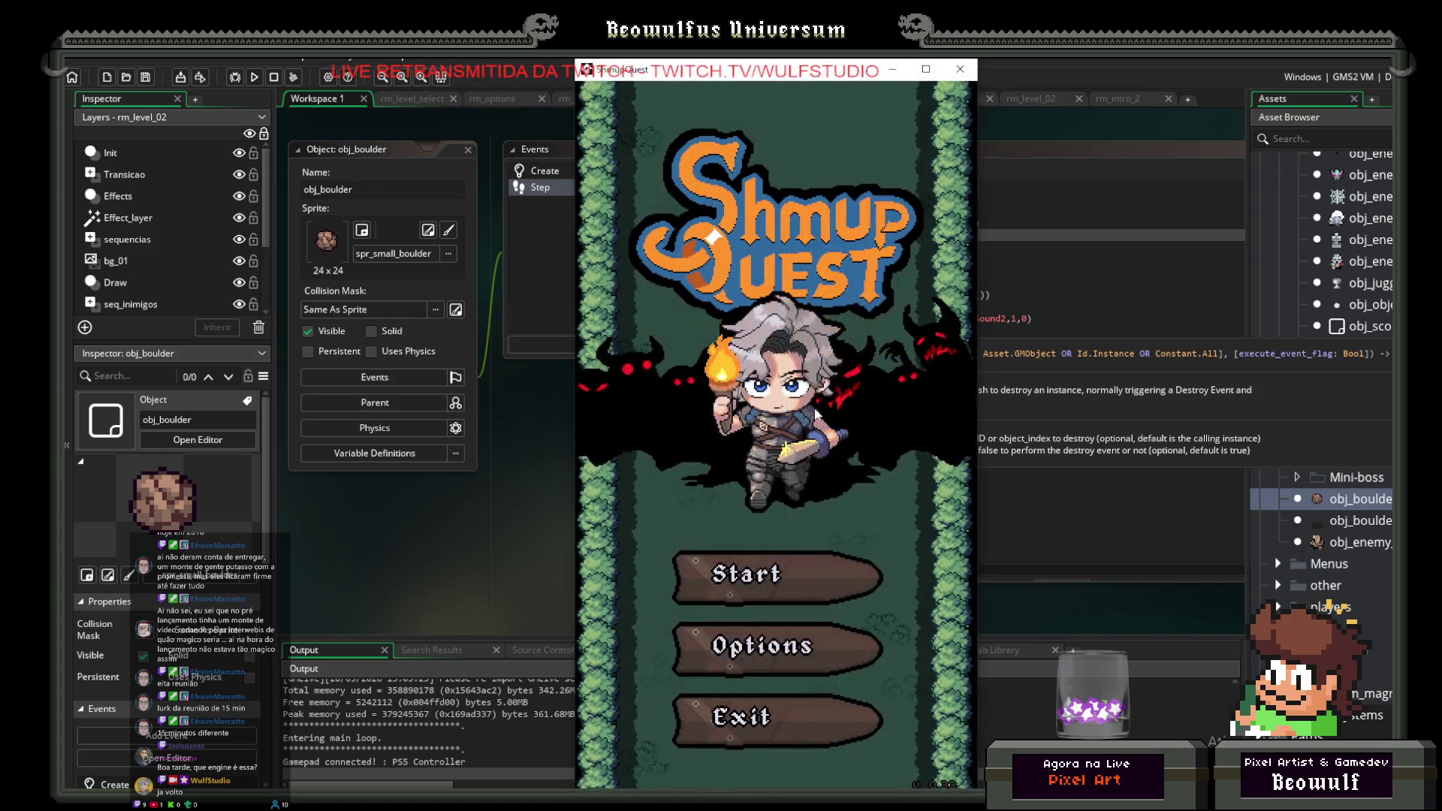
pyautogui.click(876, 570)
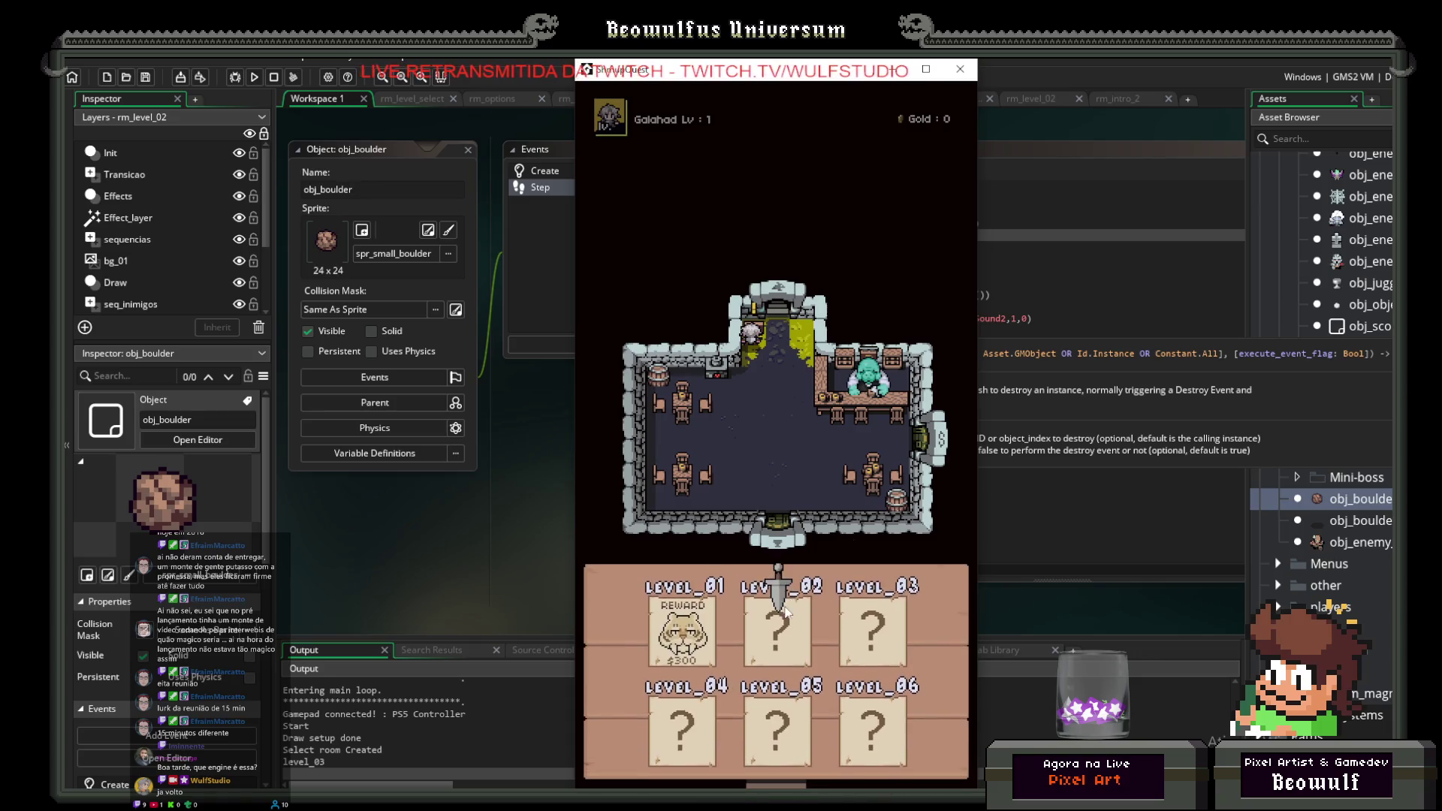
pyautogui.click(786, 610)
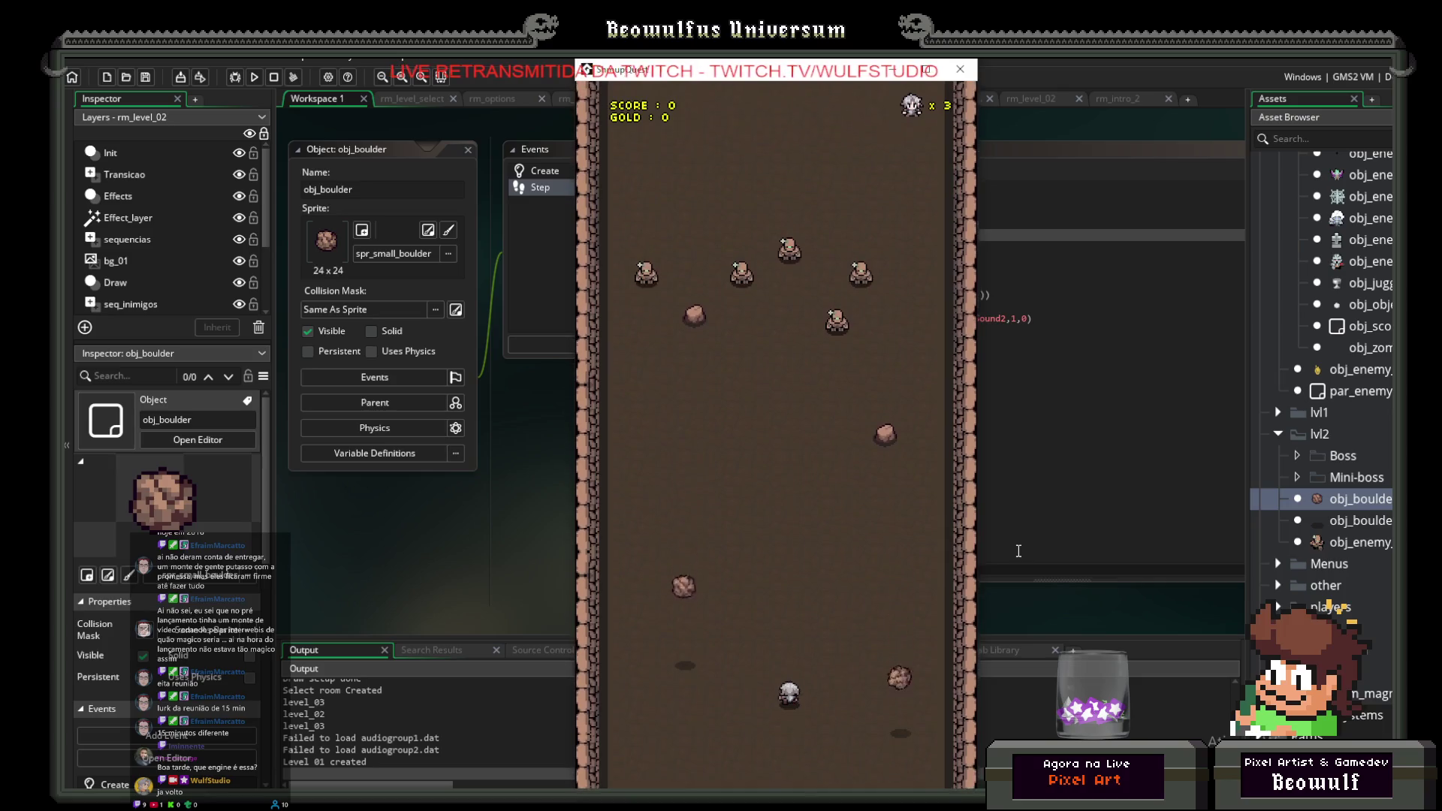
pyautogui.press('Left')
pyautogui.press('Up')
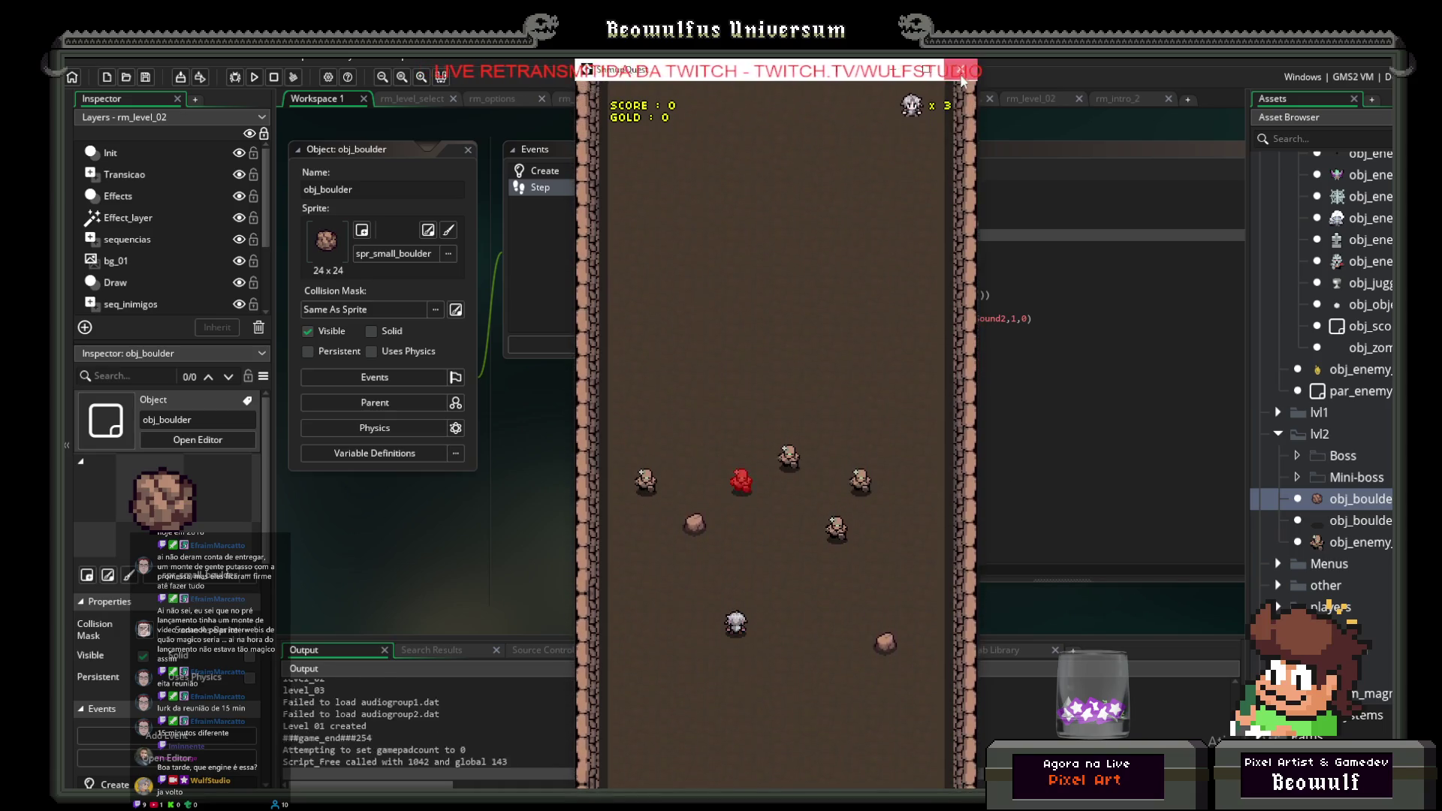
pyautogui.click(962, 73)
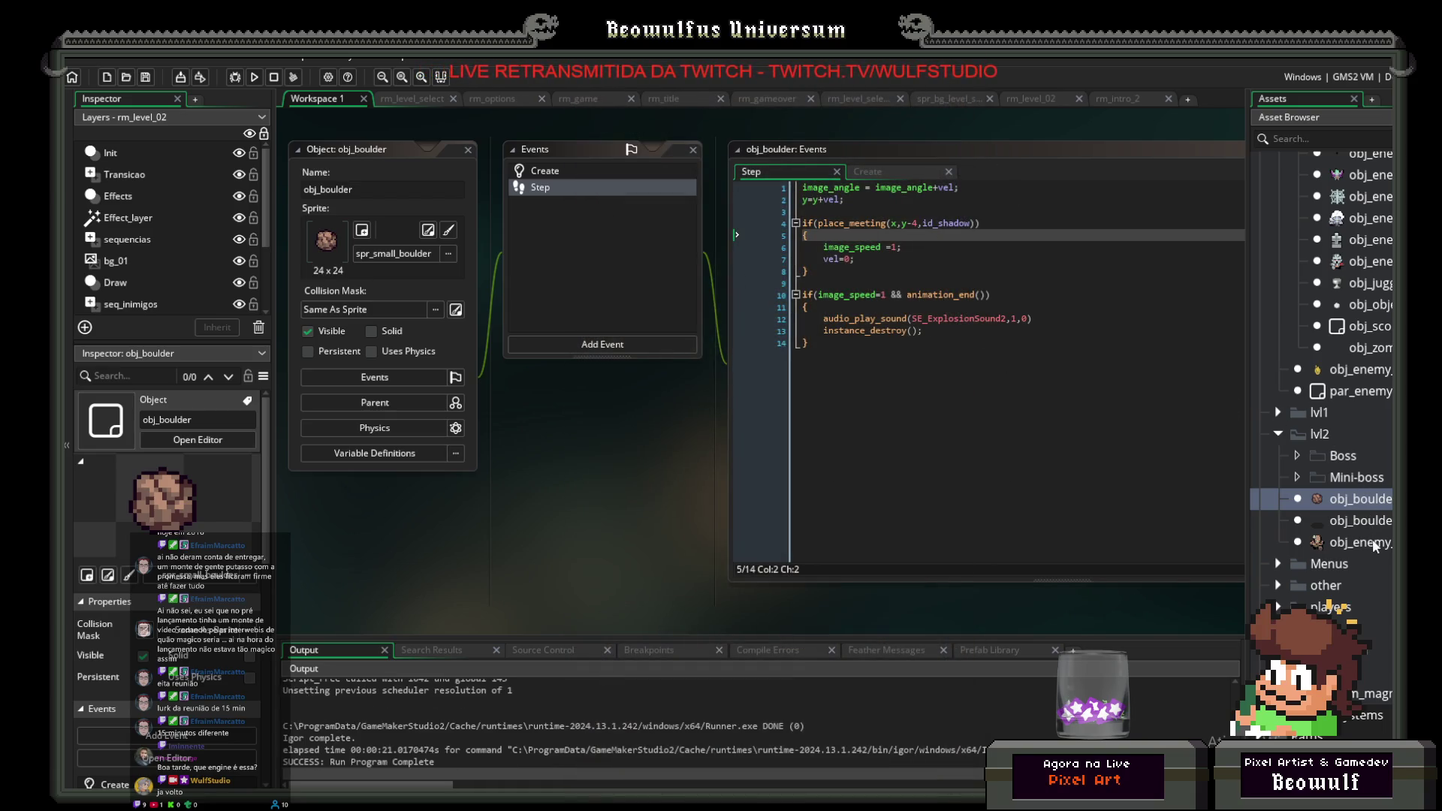
# Step: Review obj_enemy_mudgolem's Step, Alarm 0 and Create events, leaving the Create code's ending unchanged
pyautogui.doubleClick(1372, 542)
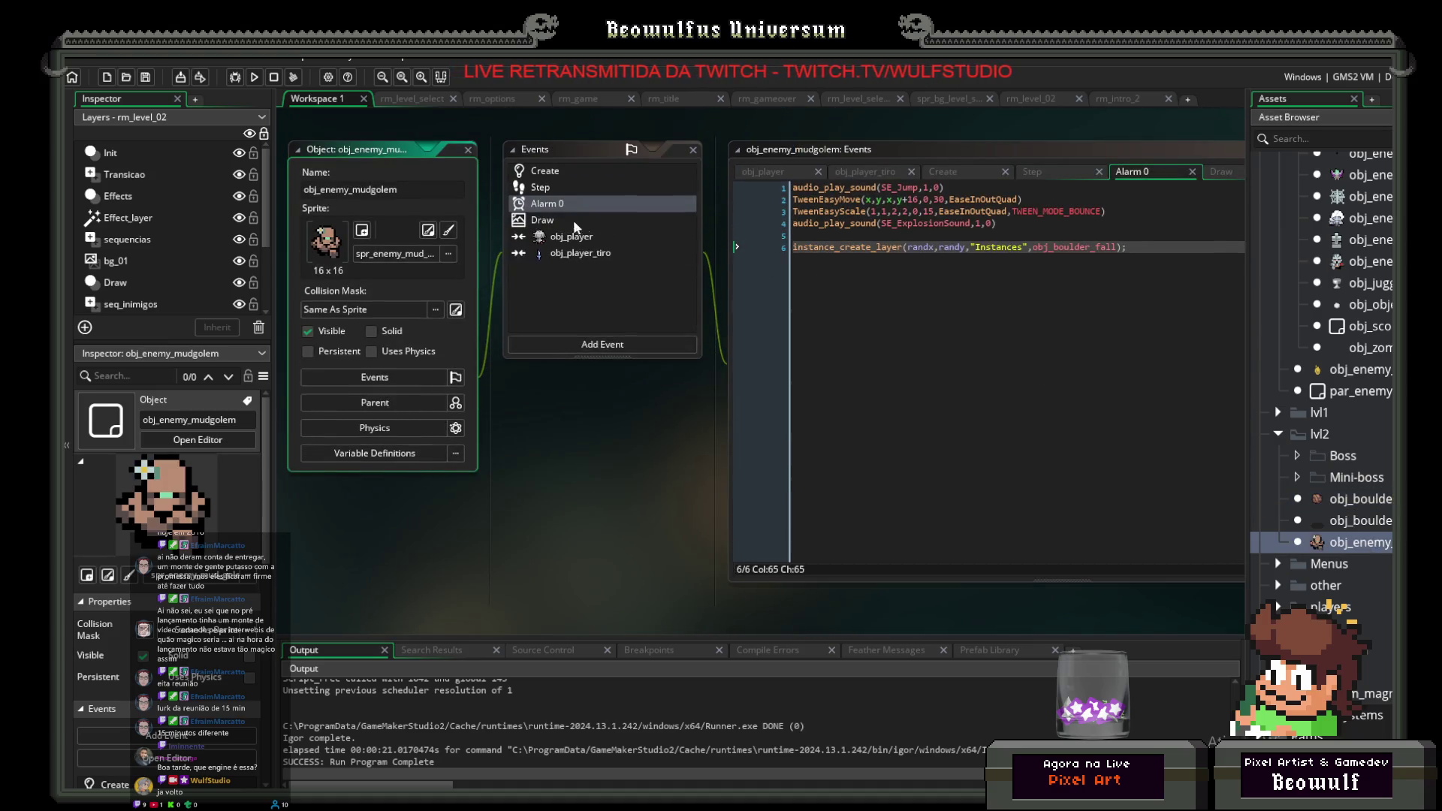
pyautogui.click(524, 189)
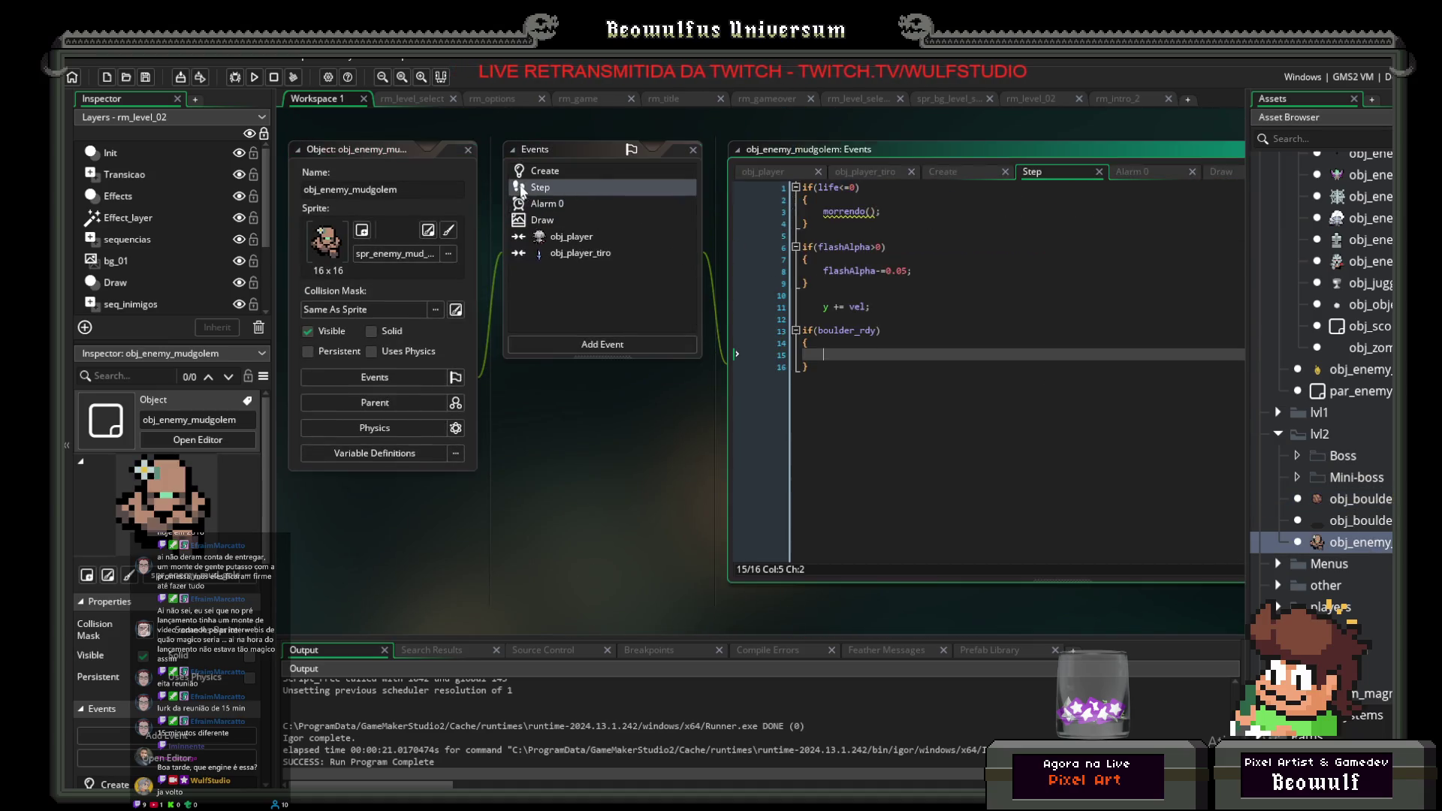
pyautogui.click(552, 208)
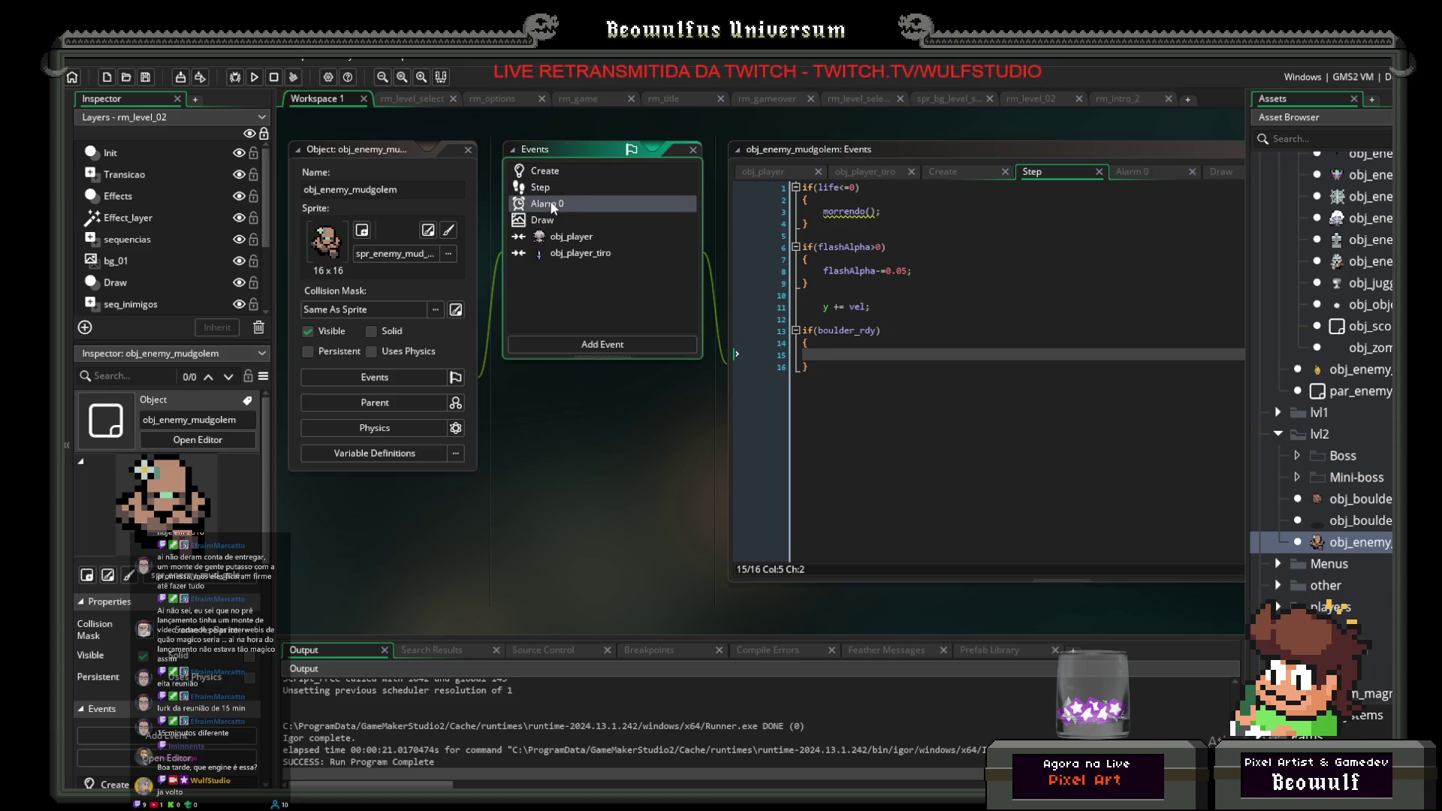
pyautogui.click(546, 192)
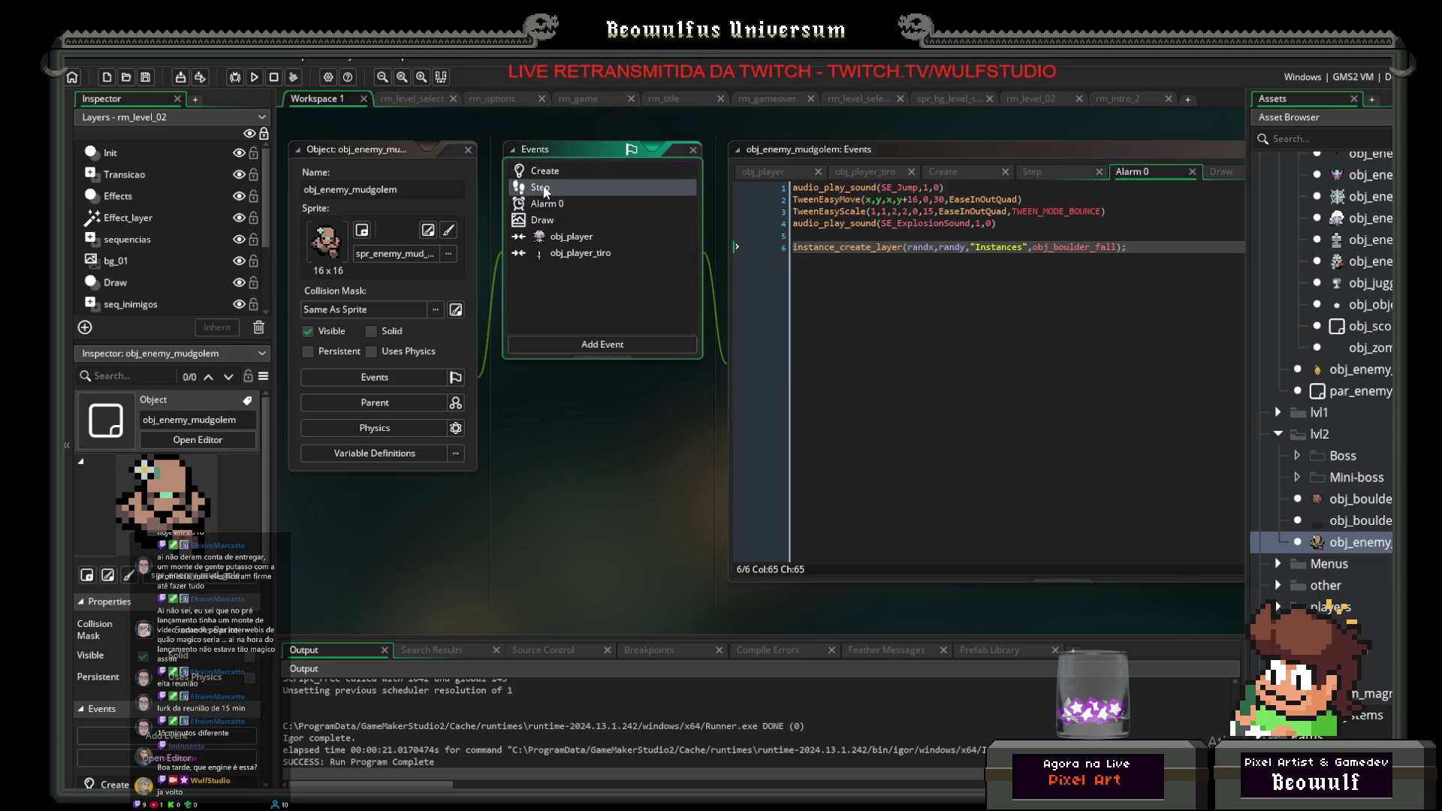
pyautogui.click(544, 172)
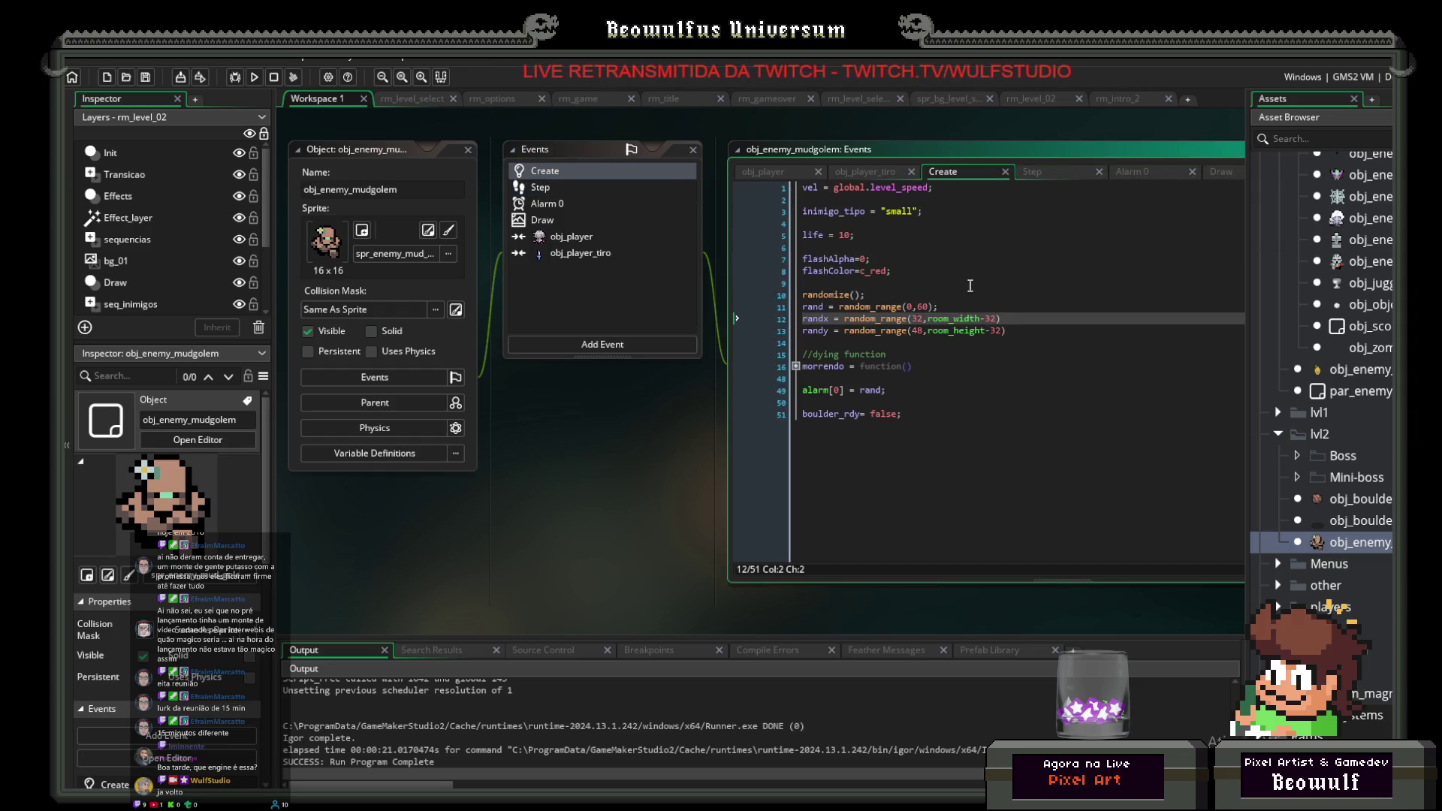
pyautogui.click(969, 419)
pyautogui.press('Return')
pyautogui.press('Return')
pyautogui.press('Return')
pyautogui.press('BackSpace')
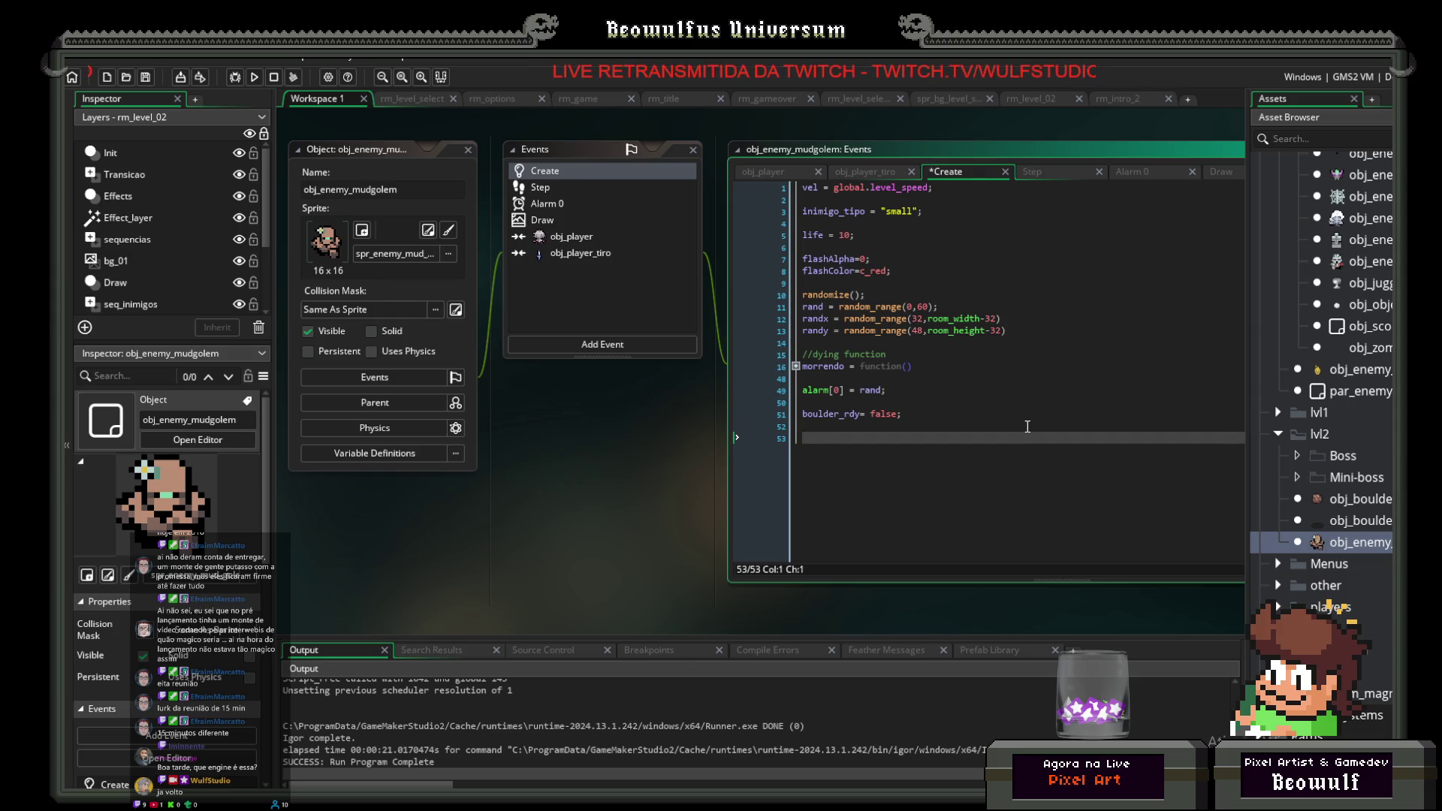
pyautogui.press('BackSpace')
pyautogui.press('BackSpace')
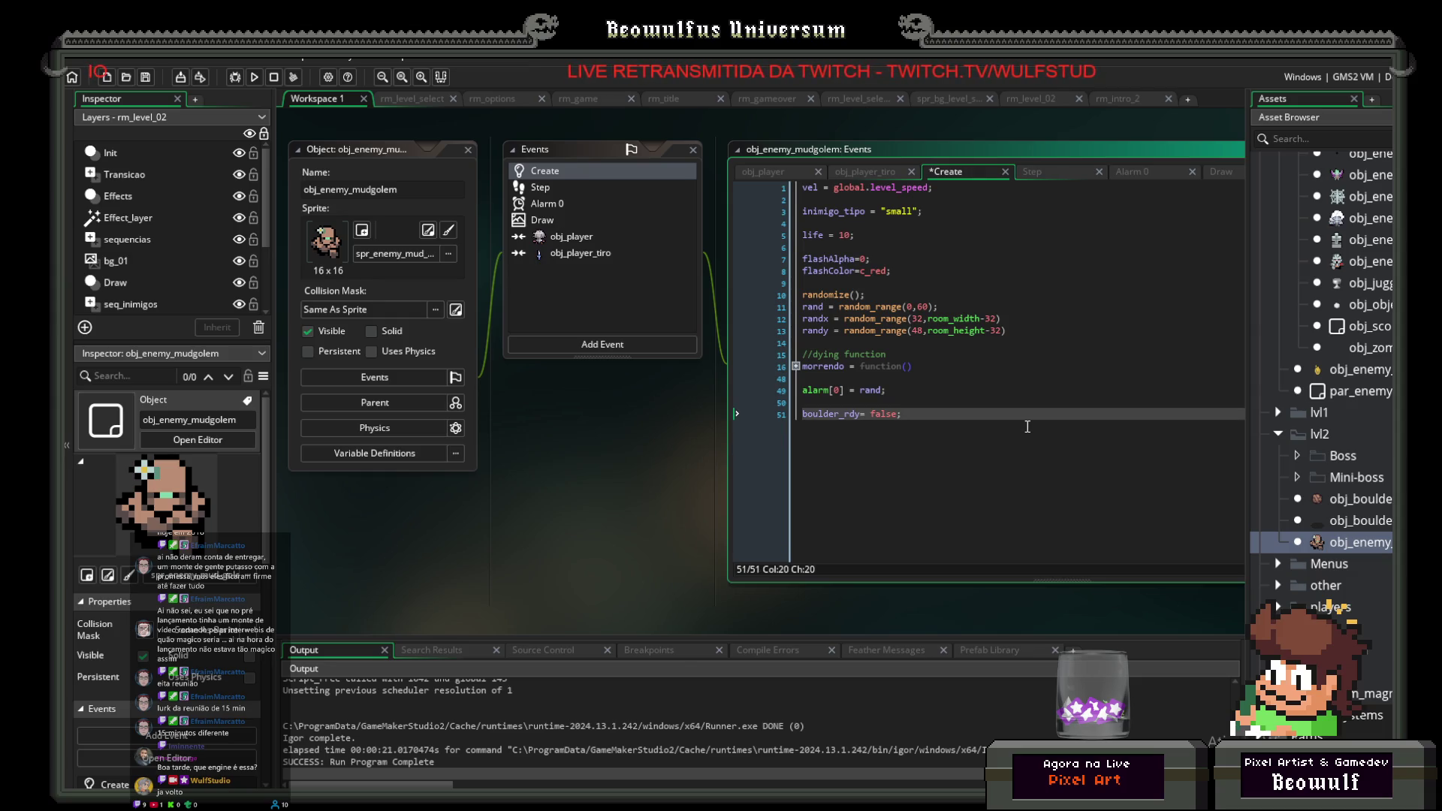
# Step: Start a new line 'alarm[1] =' after the boulder spawn in Alarm 0
pyautogui.click(583, 205)
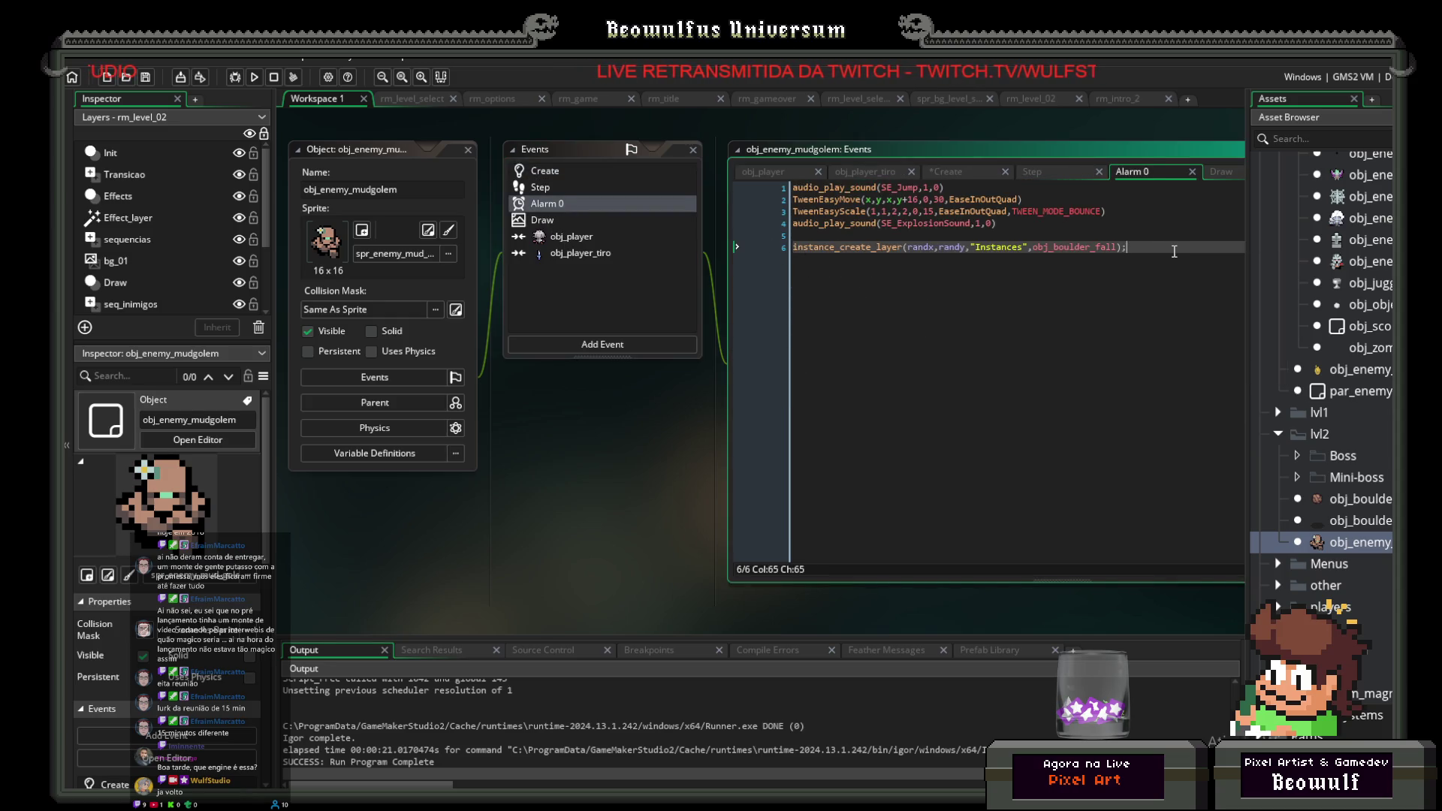
pyautogui.press('Return')
pyautogui.press('Return')
pyautogui.write('alarm')
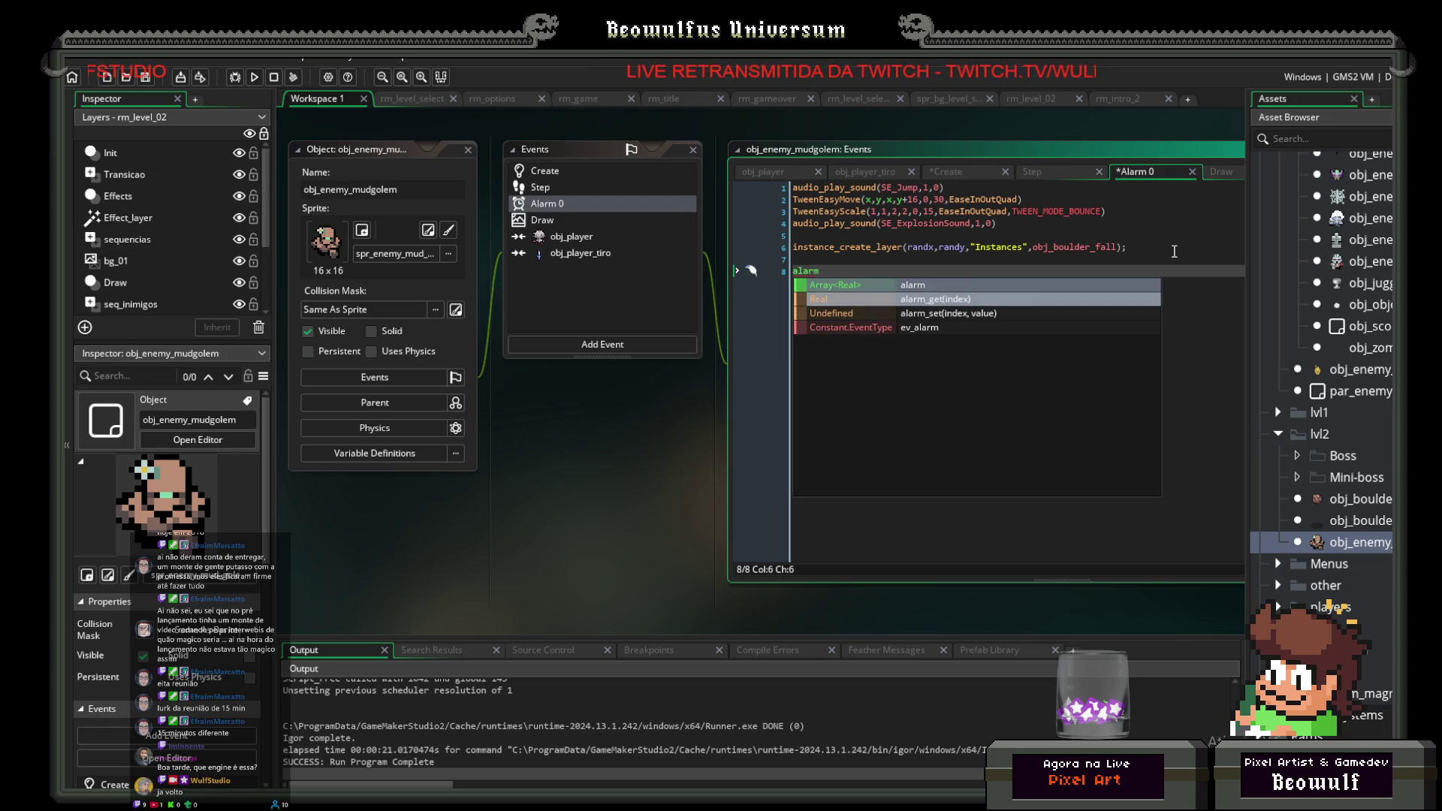
pyautogui.press('BackSpace')
pyautogui.write('m[]')
pyautogui.write('1')
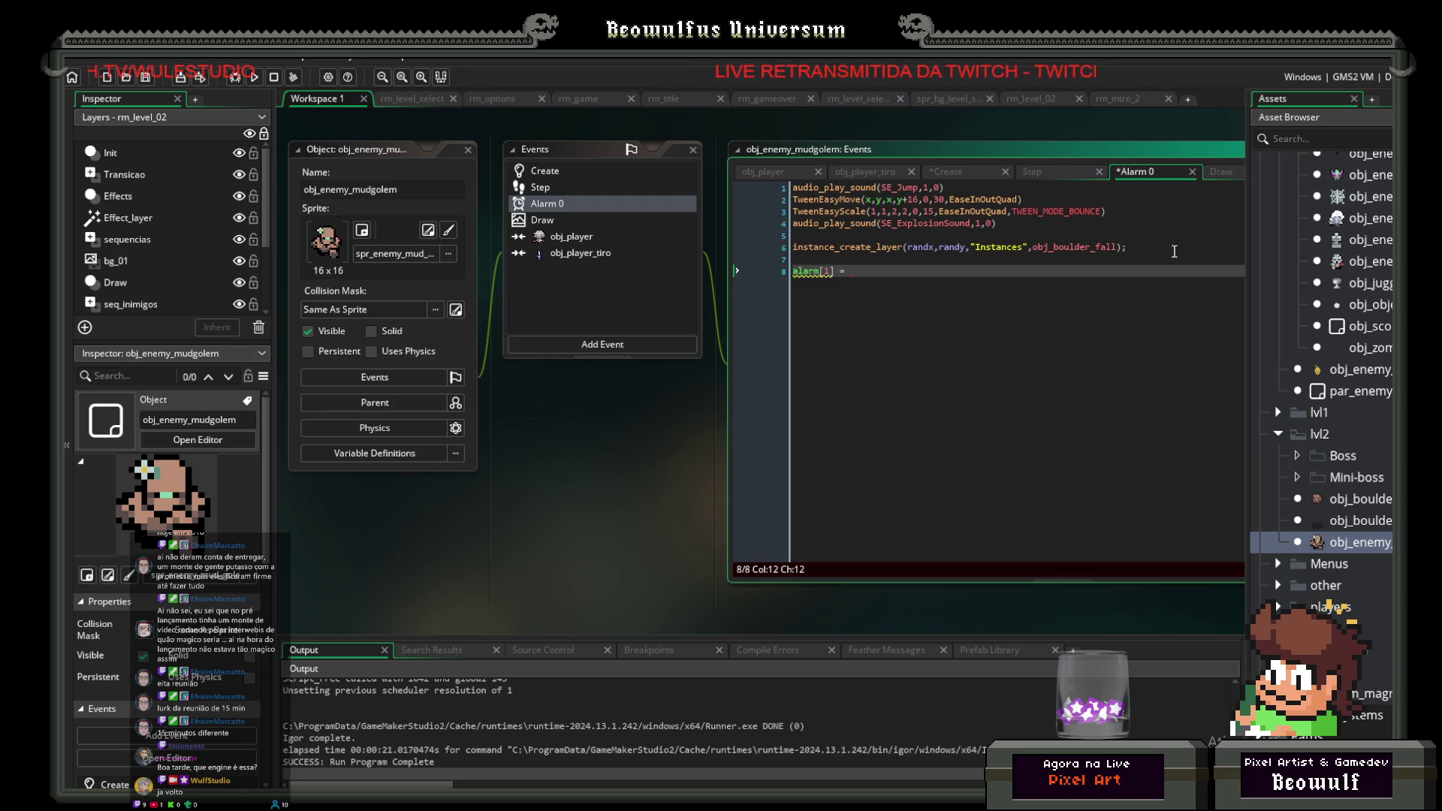
# Step: Change rand's lower bound from 0 to 15, making it random_range(15,90), then view Step
pyautogui.click(545, 172)
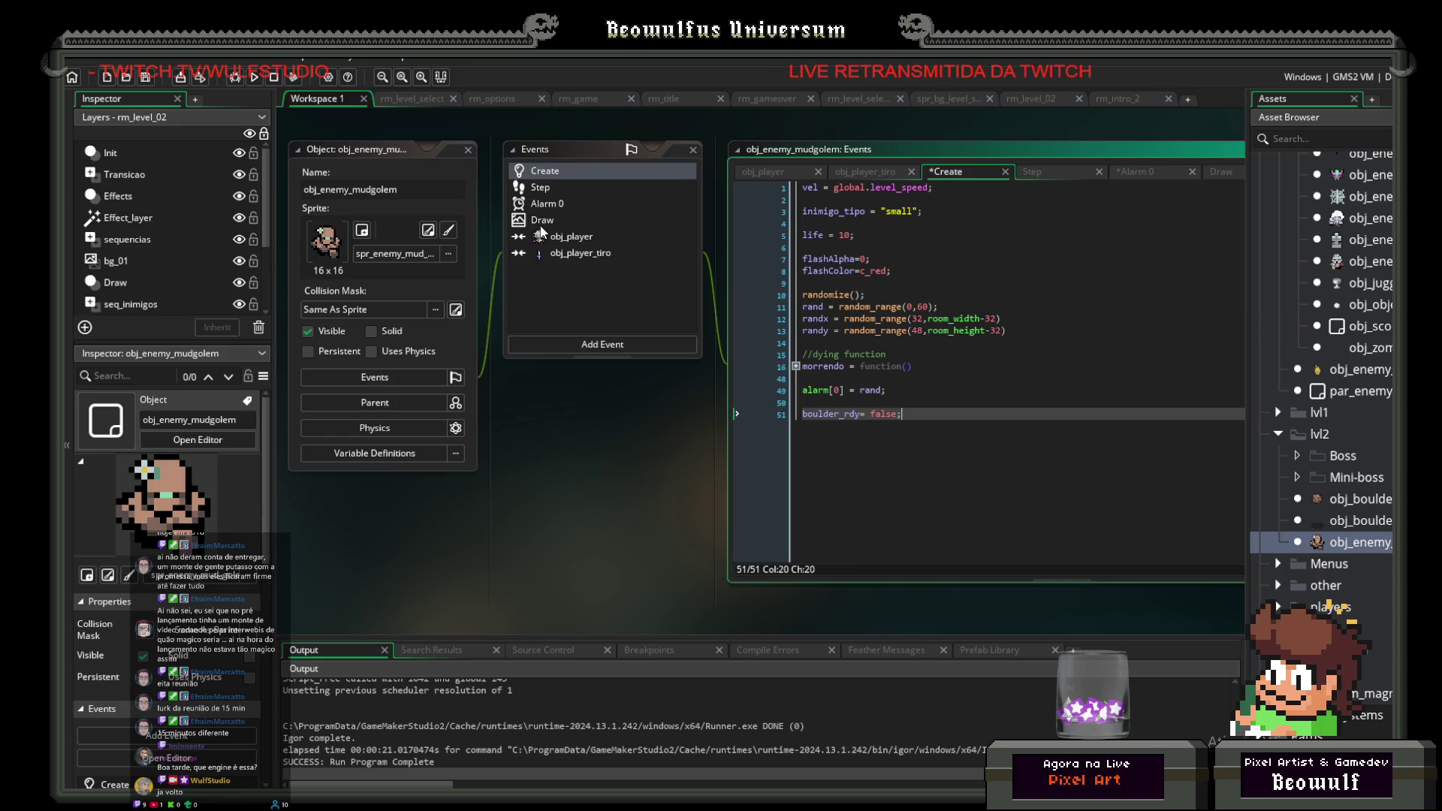
pyautogui.click(919, 307)
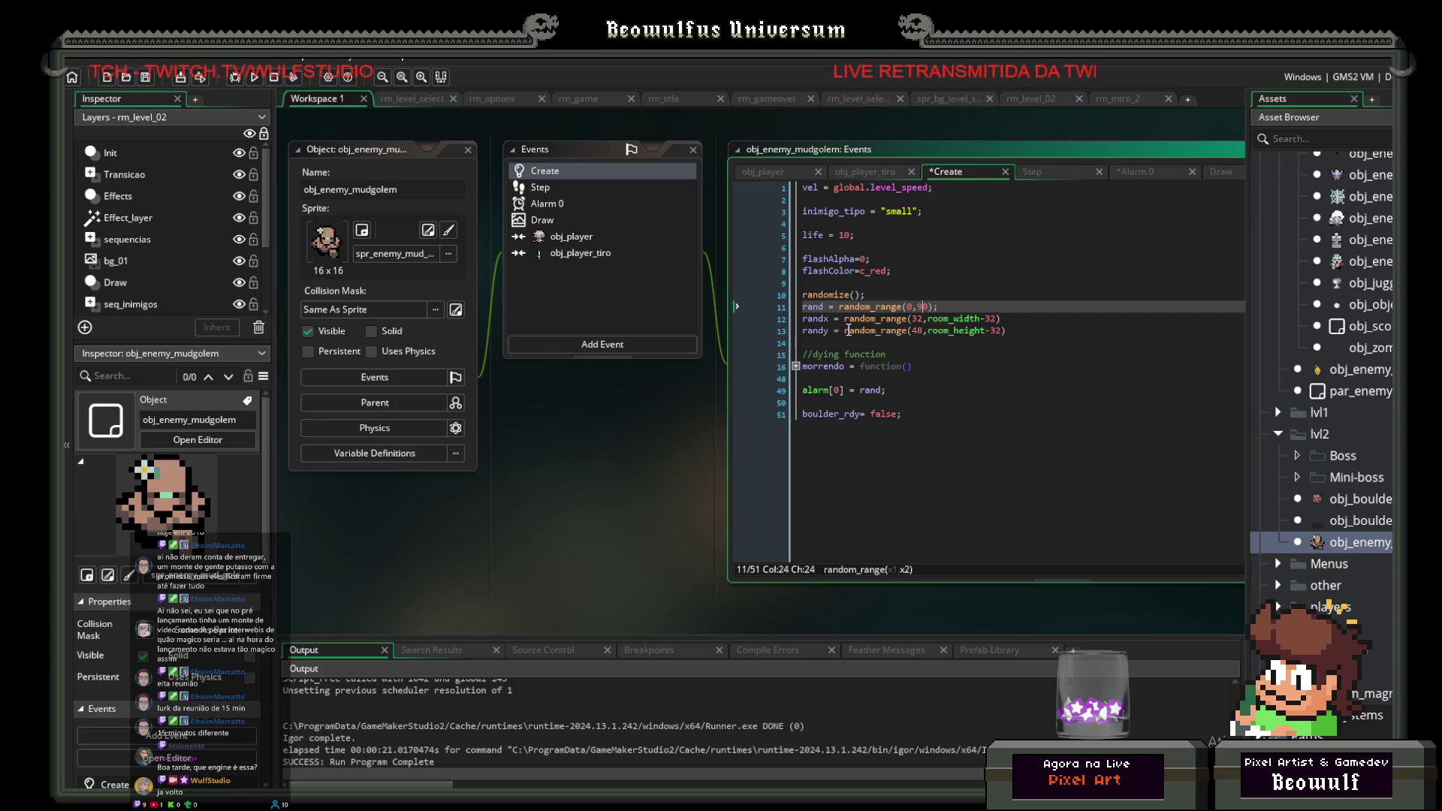
pyautogui.moveTo(852, 330)
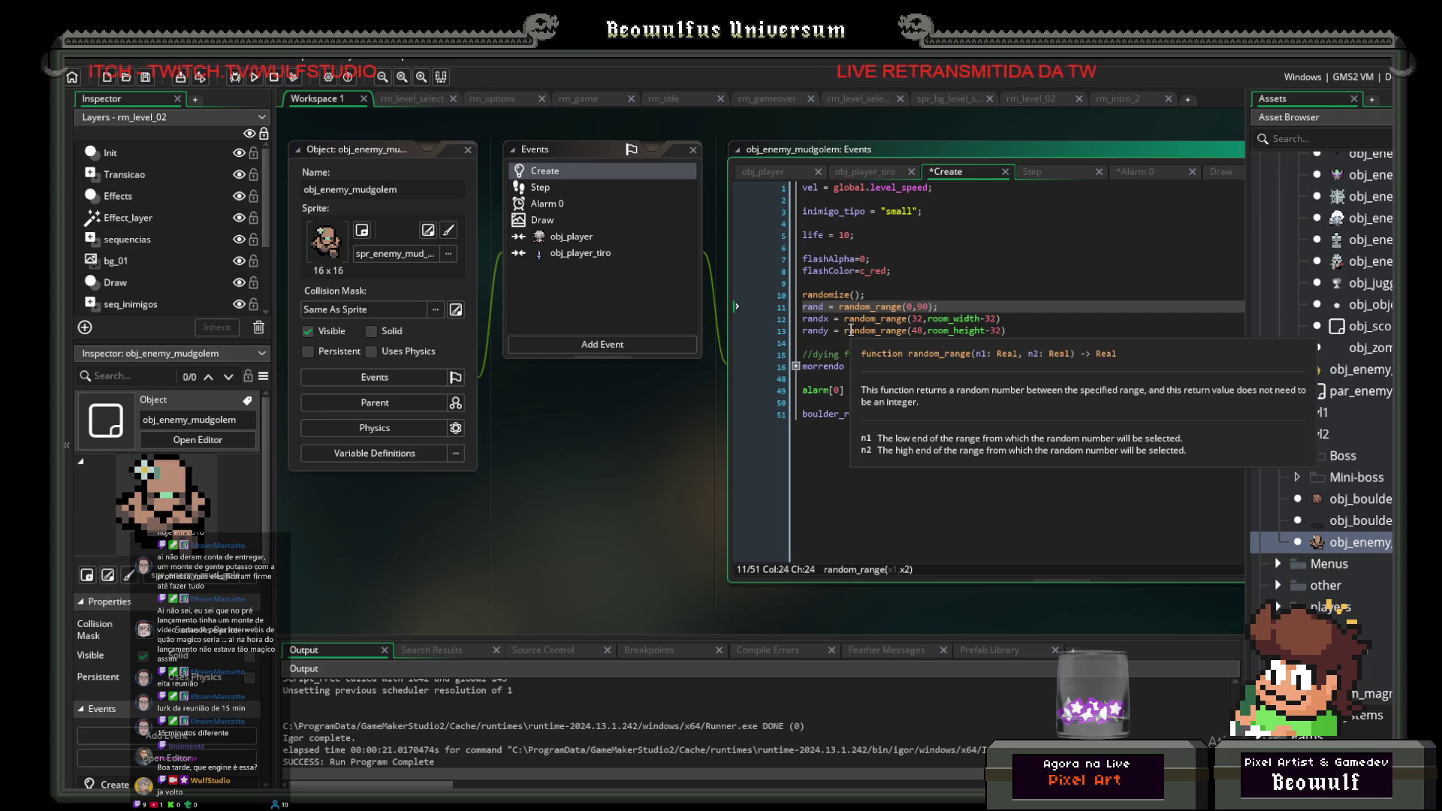
pyautogui.doubleClick(910, 307)
pyautogui.moveTo(931, 327)
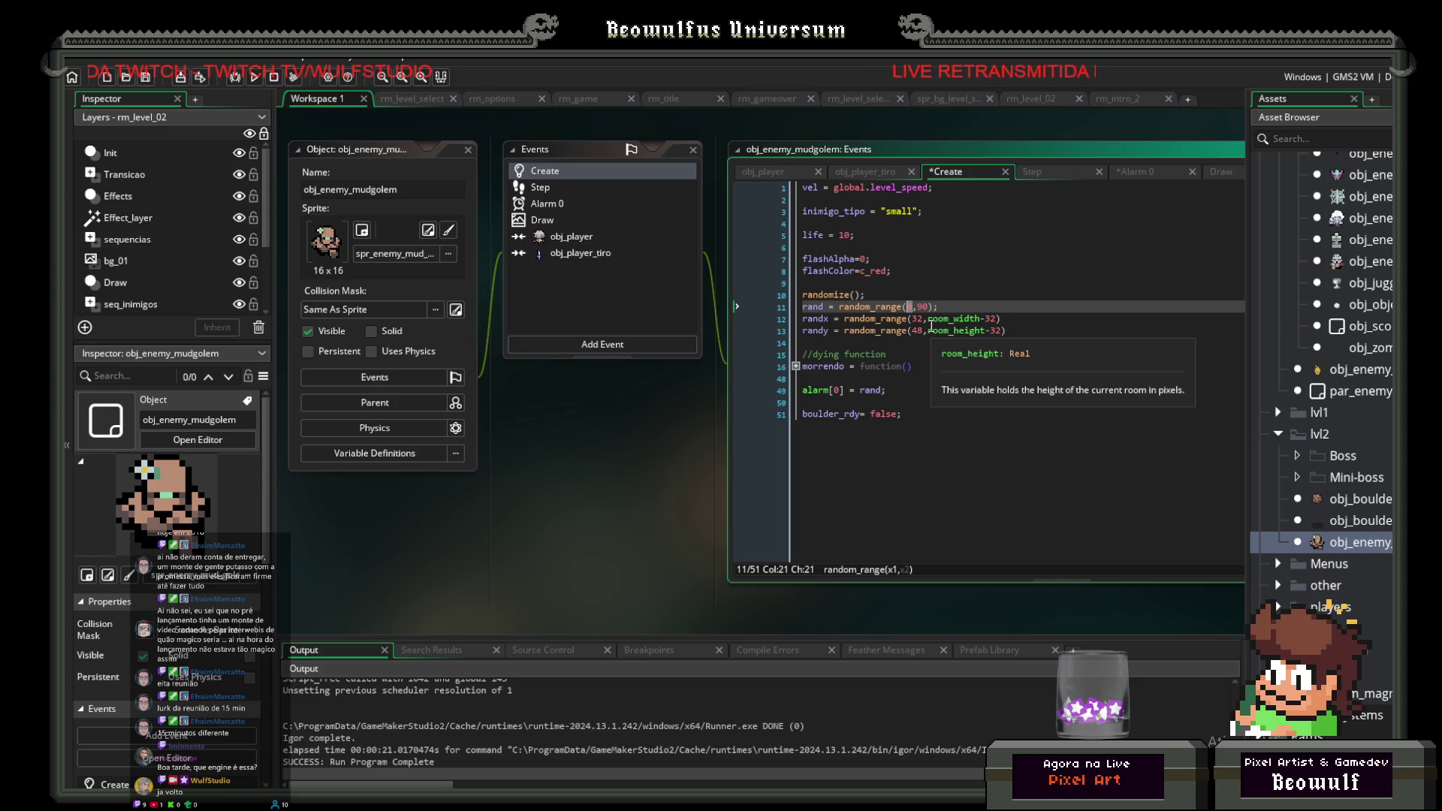
pyautogui.write('15')
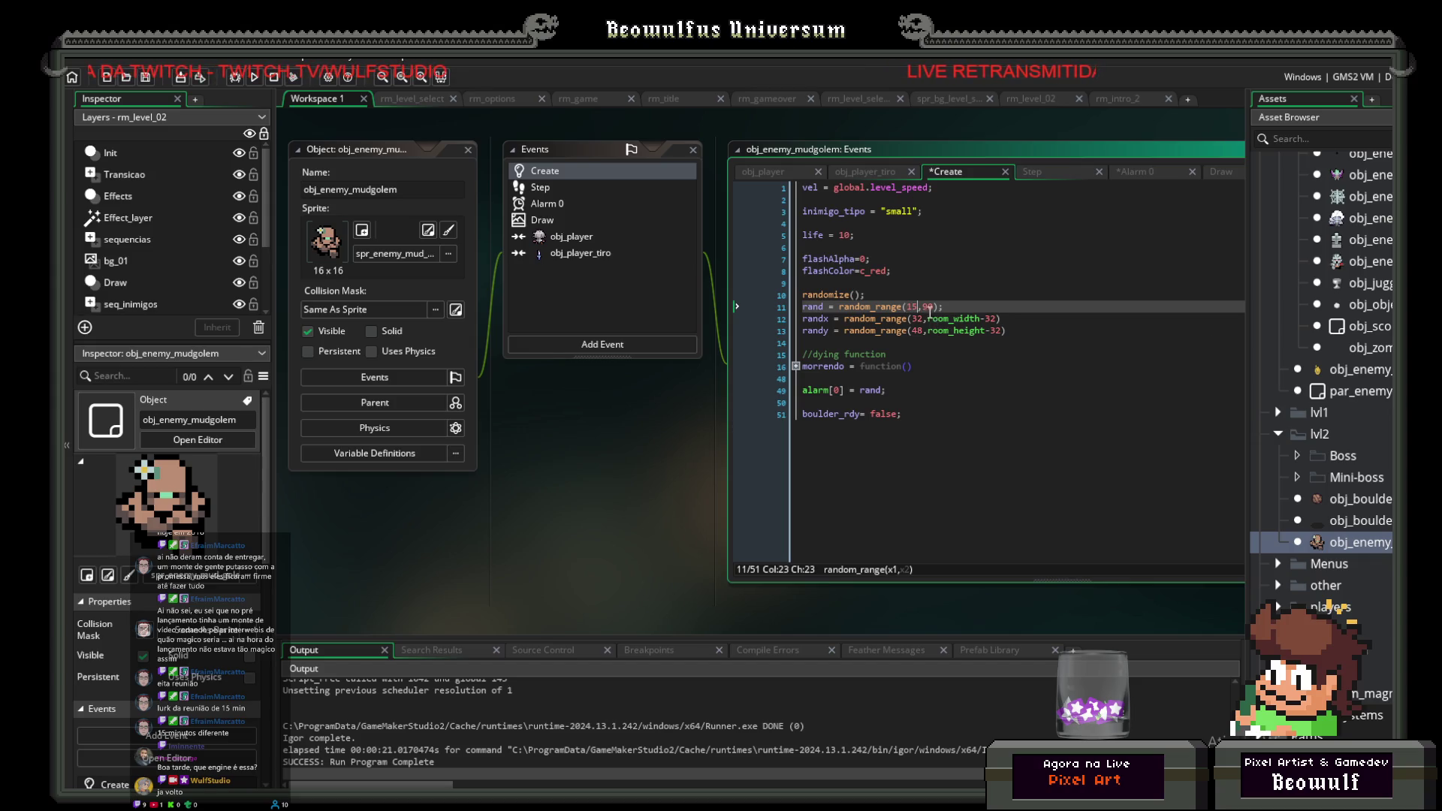
pyautogui.click(824, 307)
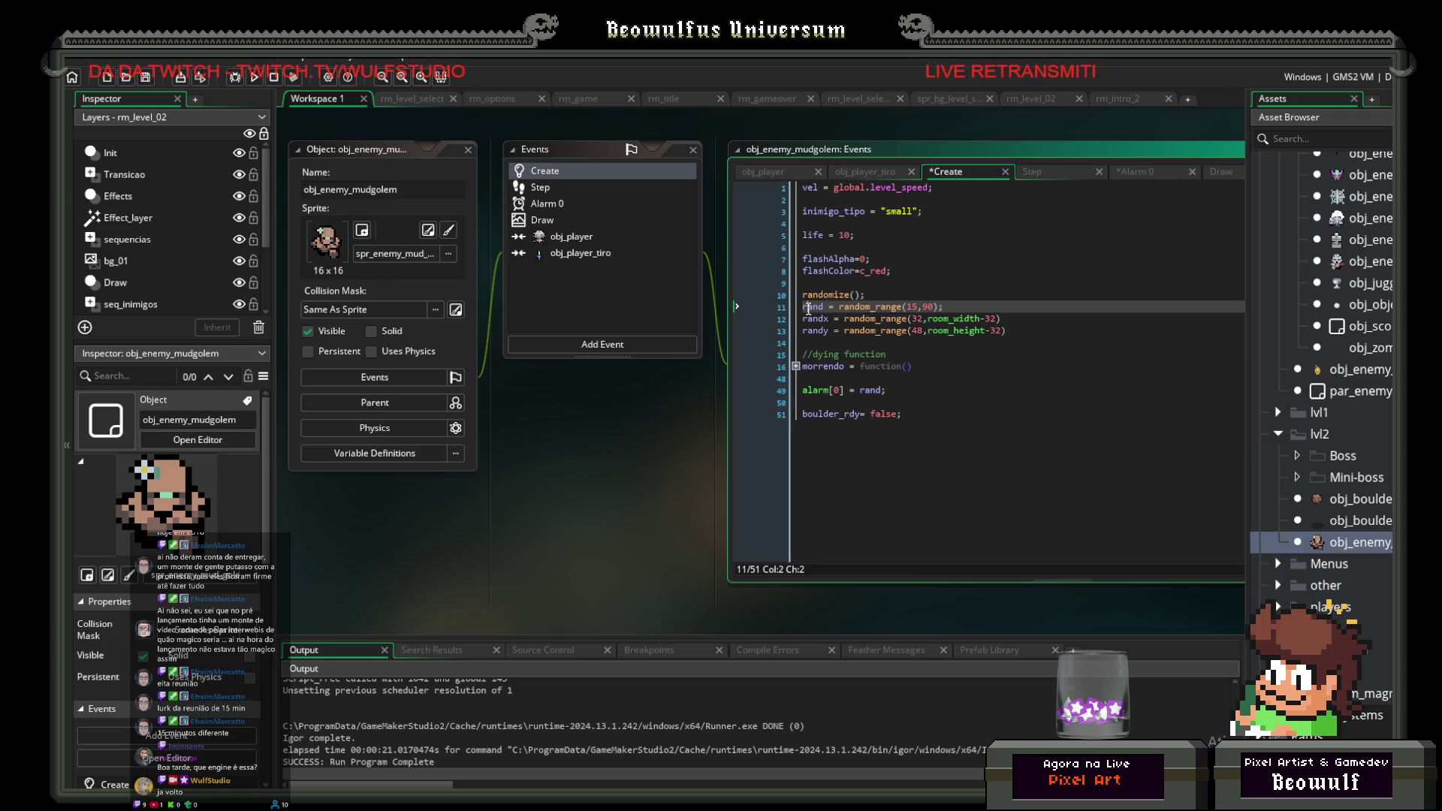
pyautogui.click(553, 187)
pyautogui.click(551, 210)
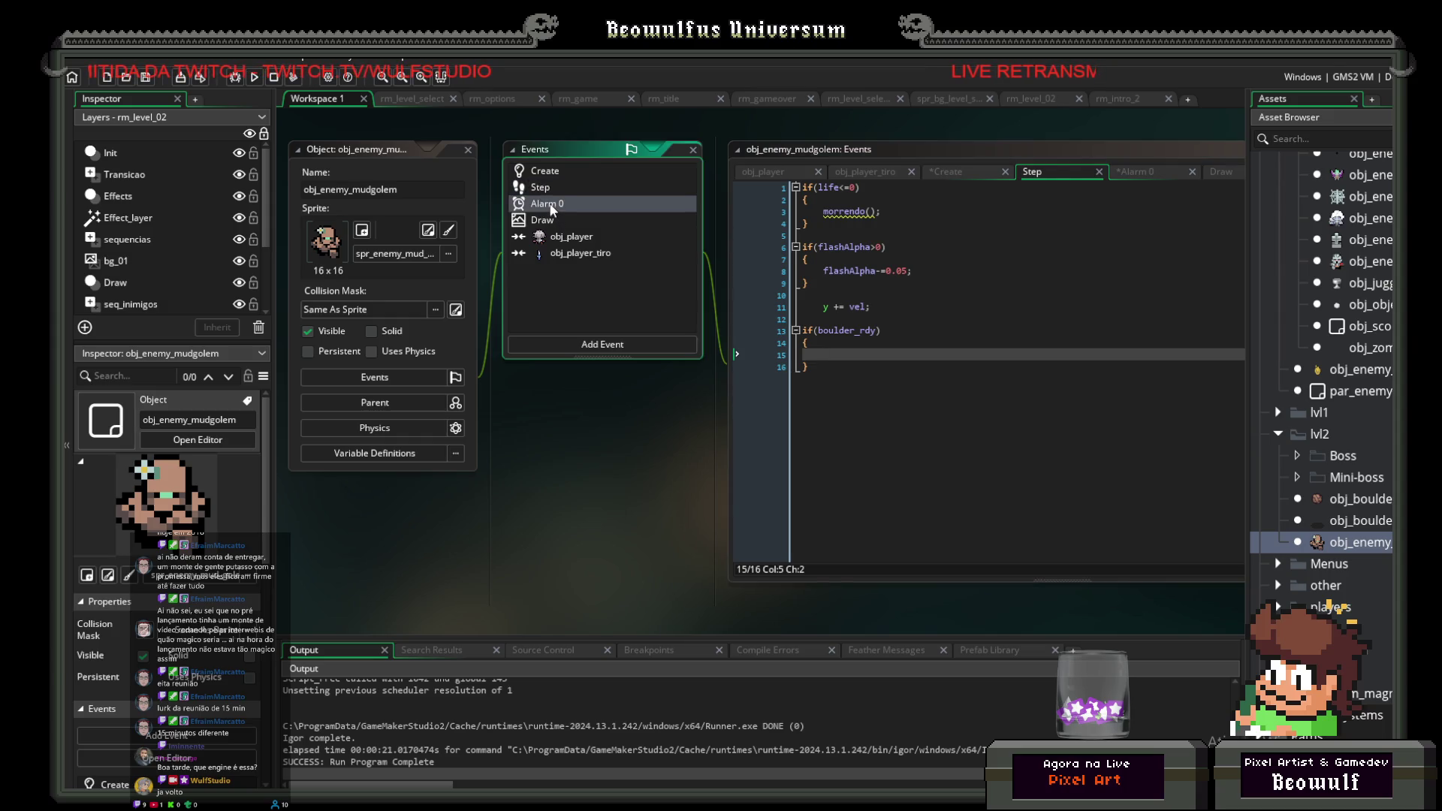
# Step: Delete the if(boulder_rdy) block from the mudgolem's Step event
pyautogui.click(551, 204)
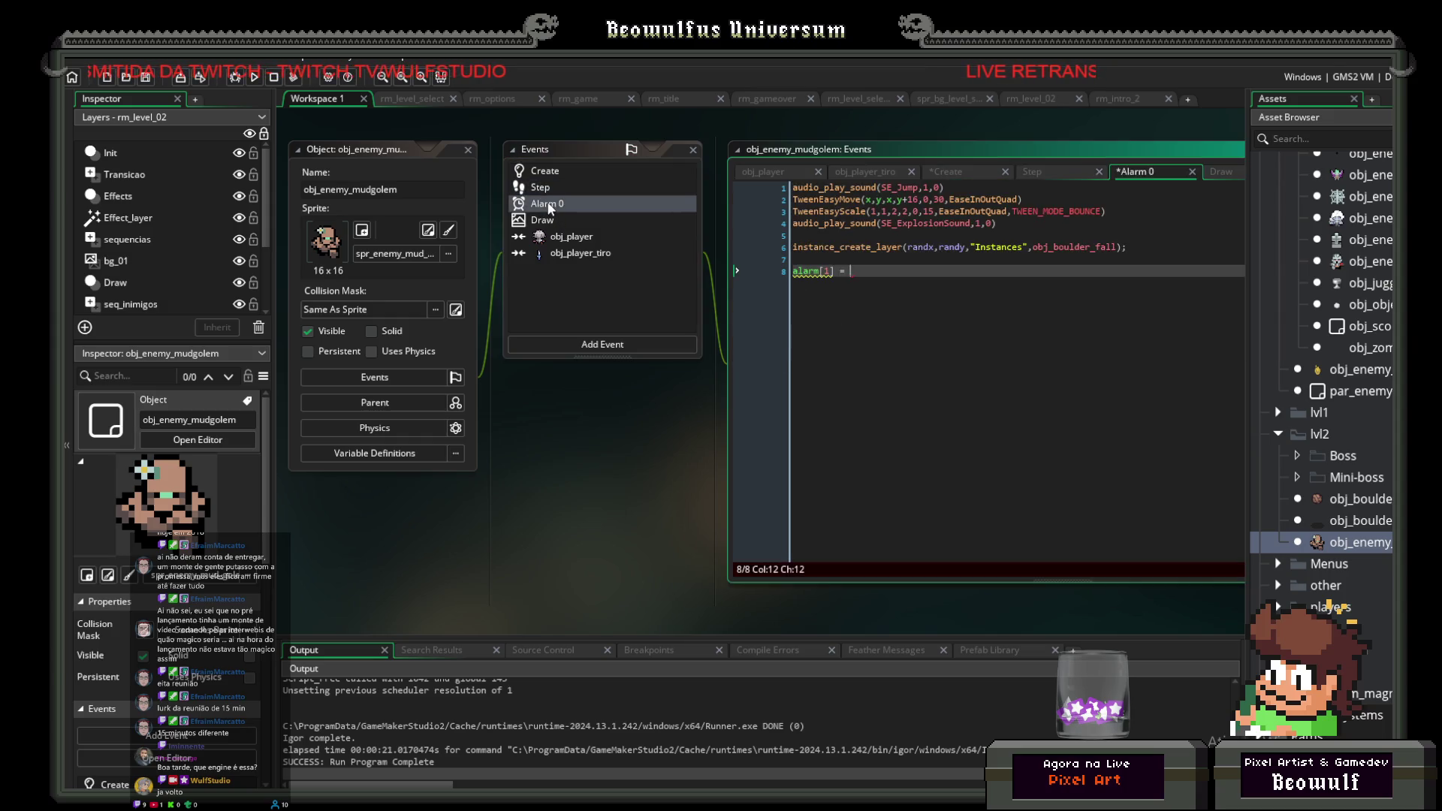
pyautogui.click(552, 188)
pyautogui.moveTo(815, 368)
pyautogui.mouseDown()
pyautogui.moveTo(826, 354)
pyautogui.moveTo(797, 335)
pyautogui.mouseUp()
pyautogui.press('Delete')
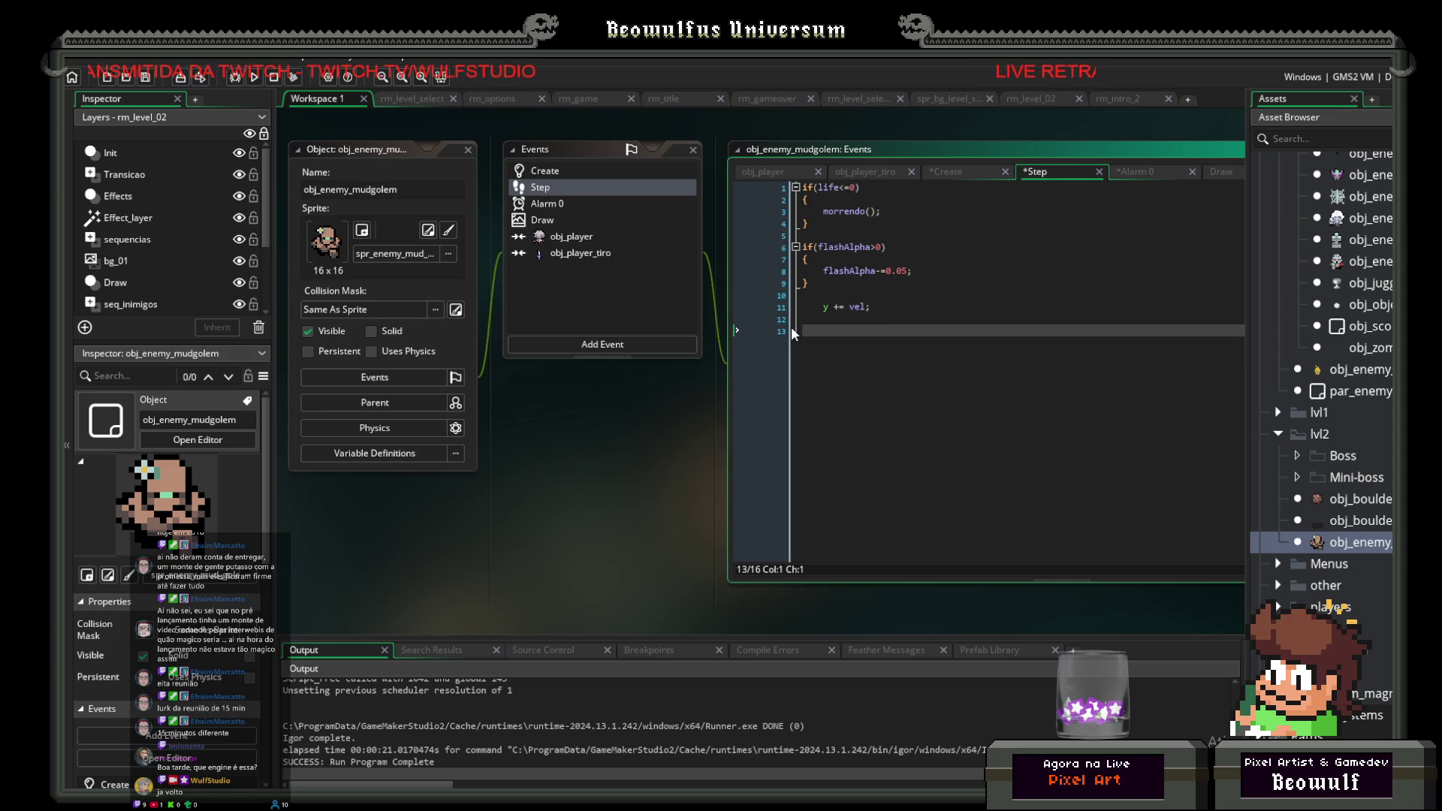
# Step: Complete Alarm 0's new line as 'alarm[1] = rand;'
pyautogui.click(551, 205)
pyautogui.click(552, 219)
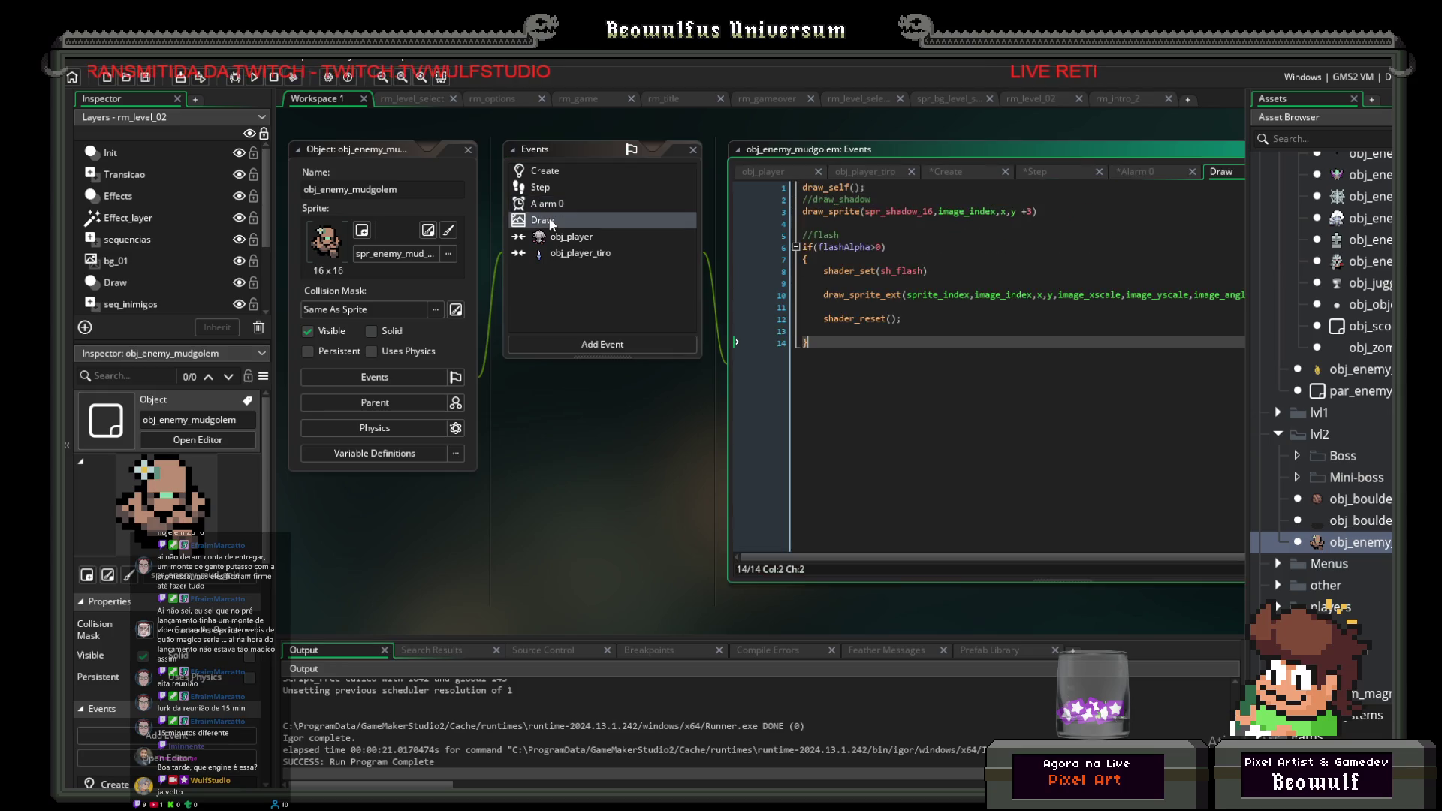
pyautogui.click(535, 174)
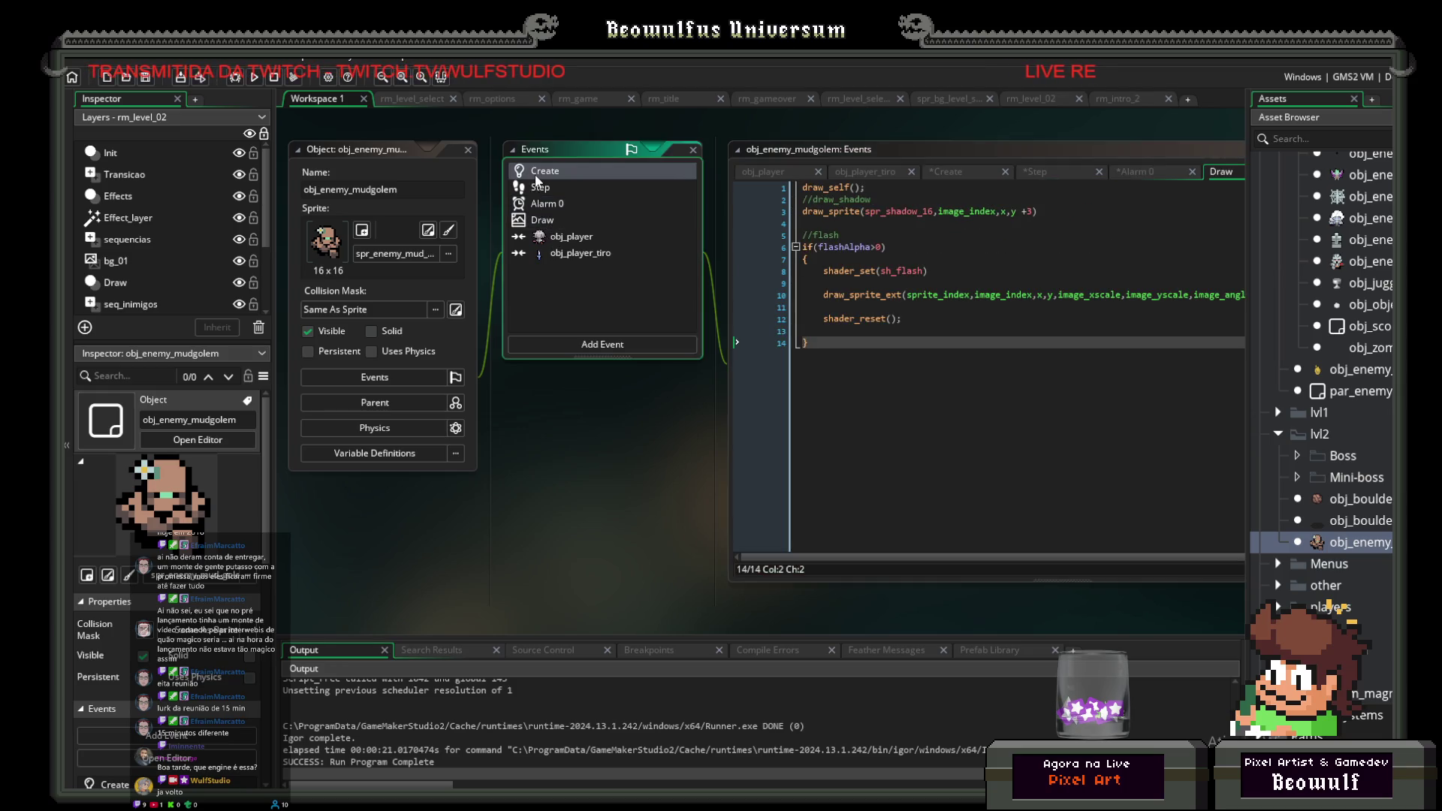
pyautogui.click(535, 190)
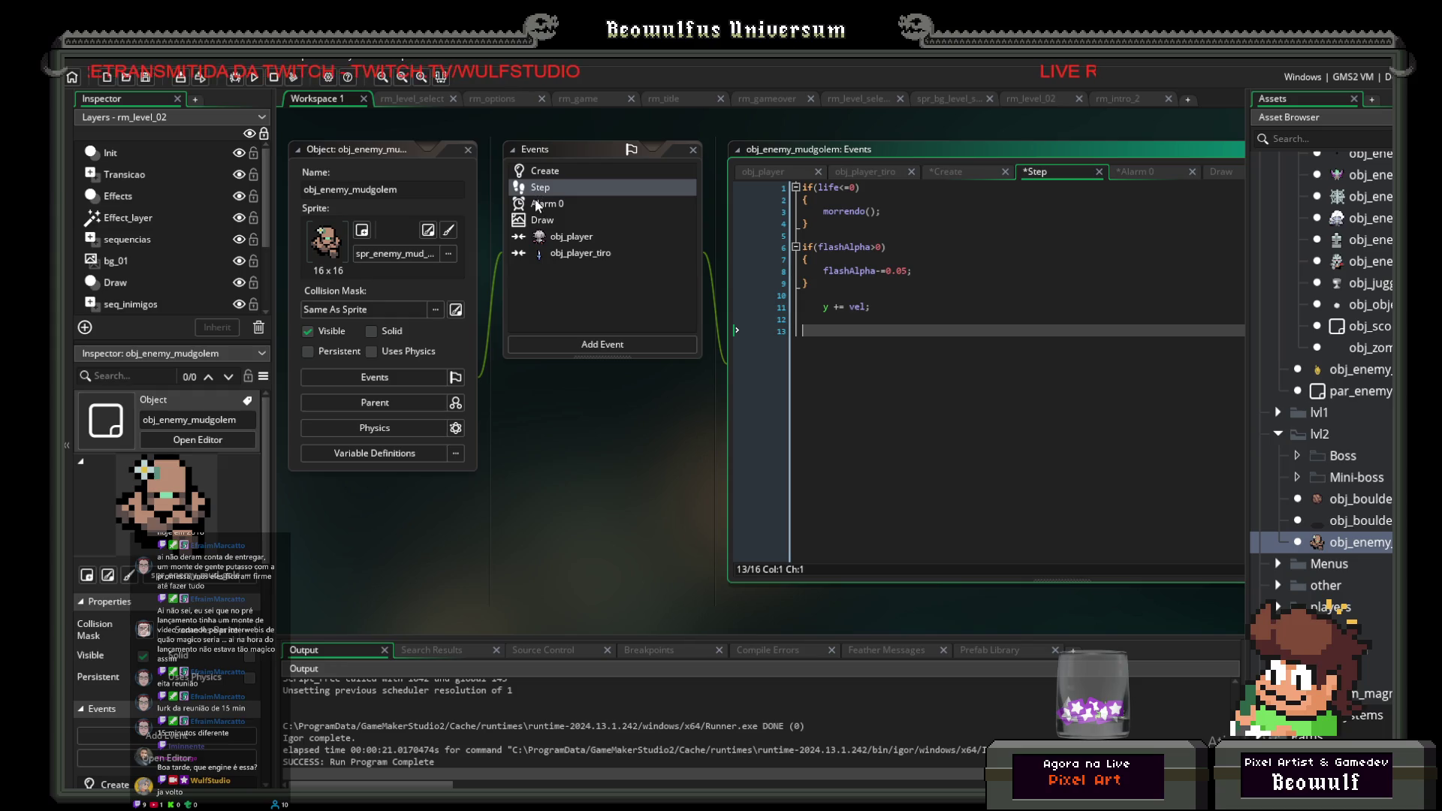
pyautogui.click(538, 206)
pyautogui.click(538, 172)
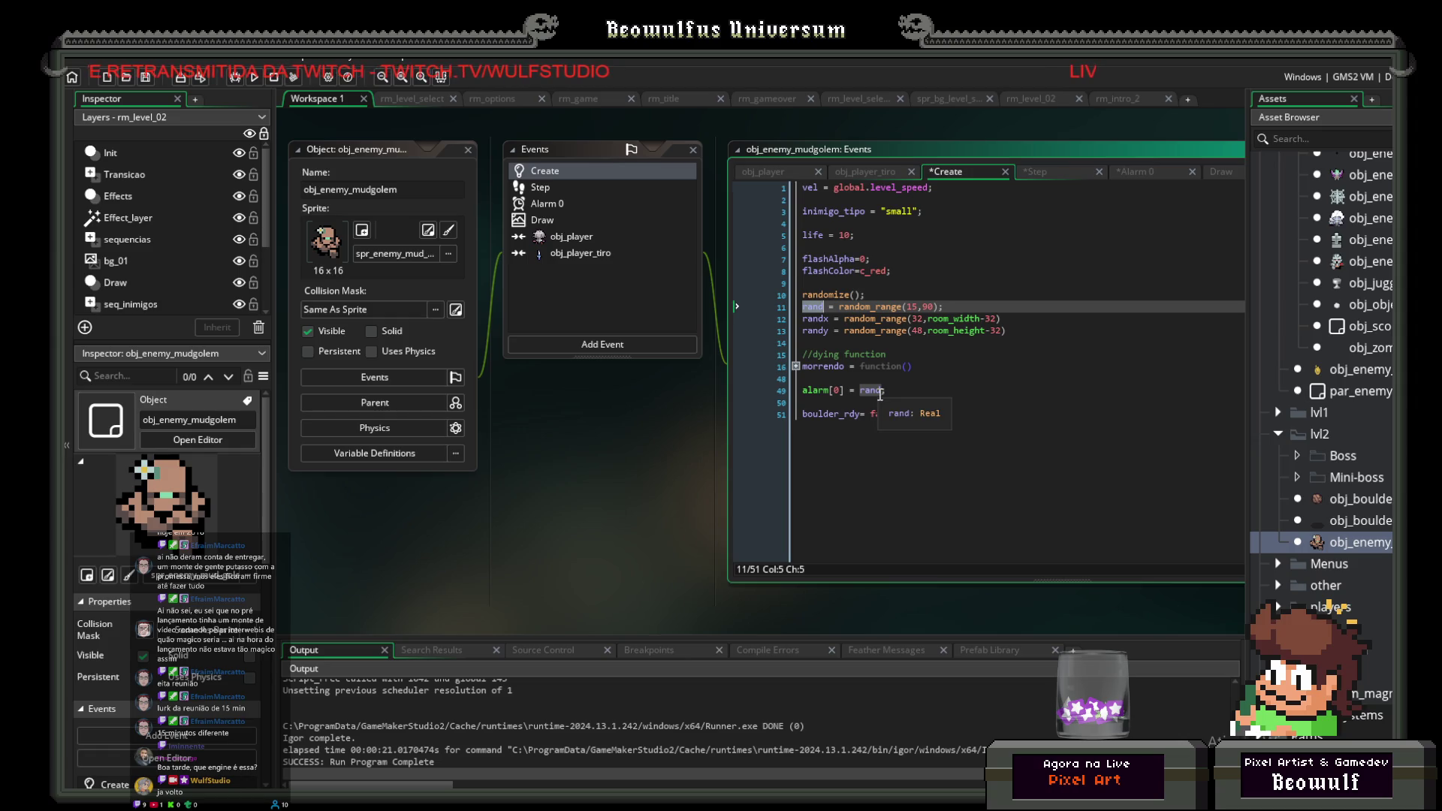
pyautogui.click(537, 206)
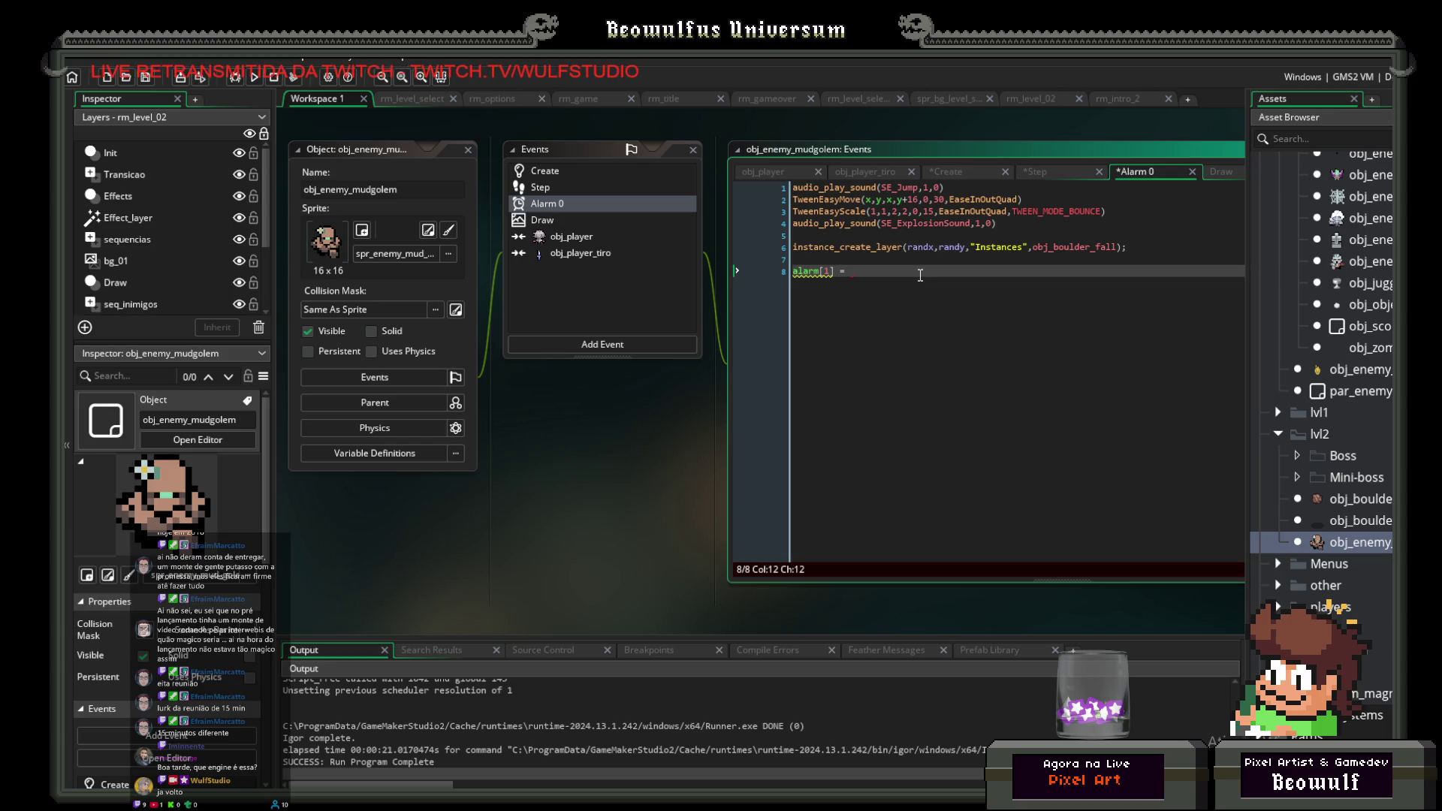
pyautogui.write('r')
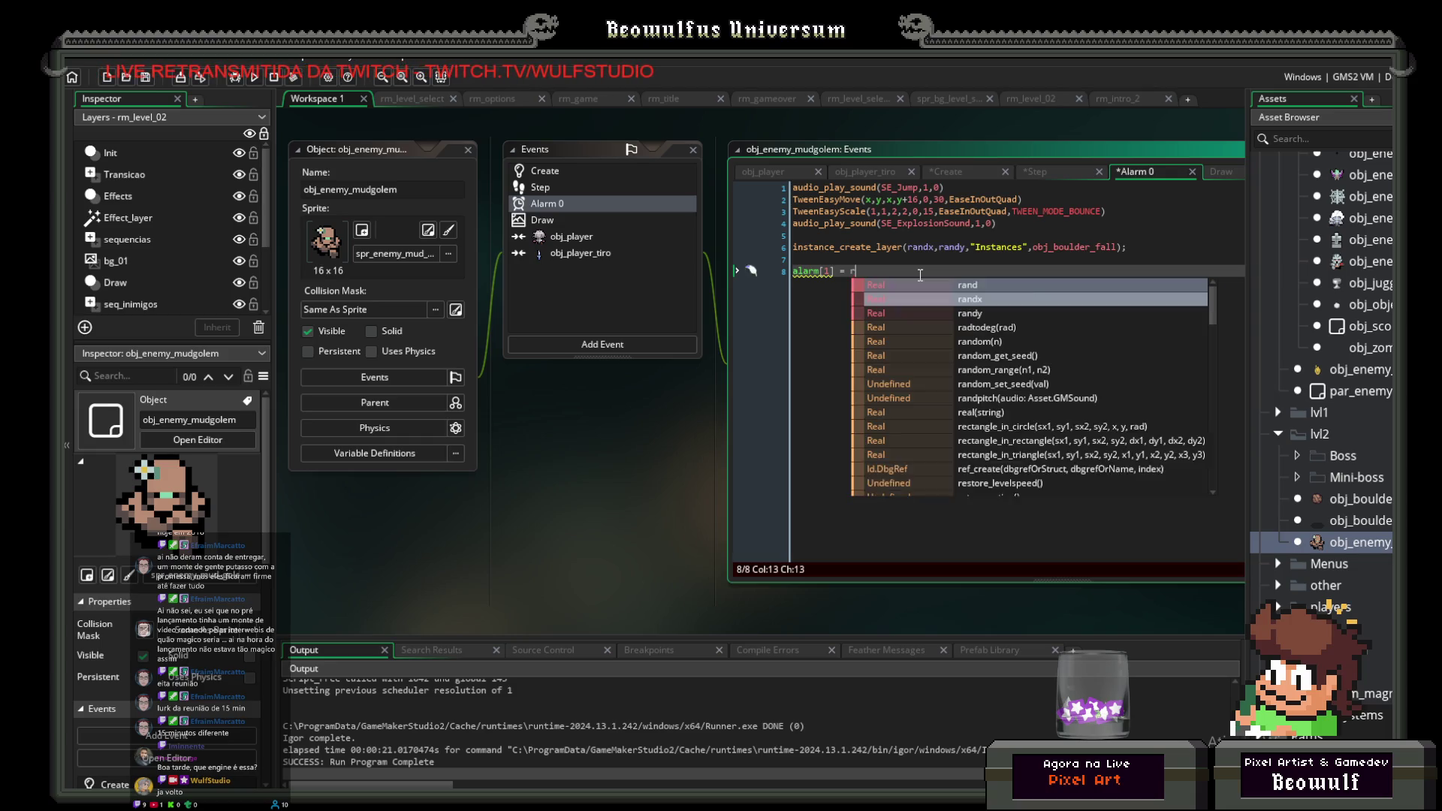
pyautogui.write('and')
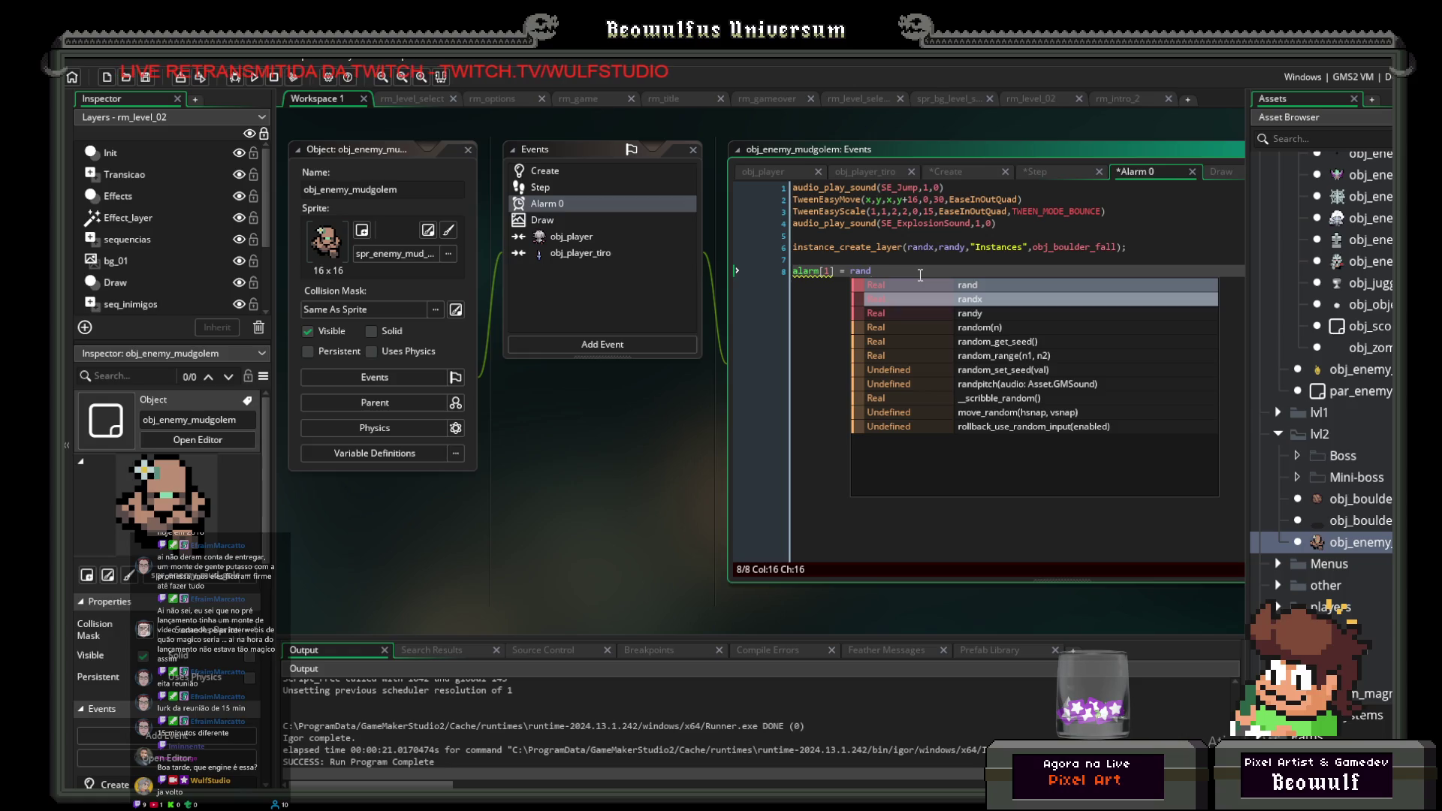
pyautogui.write(';')
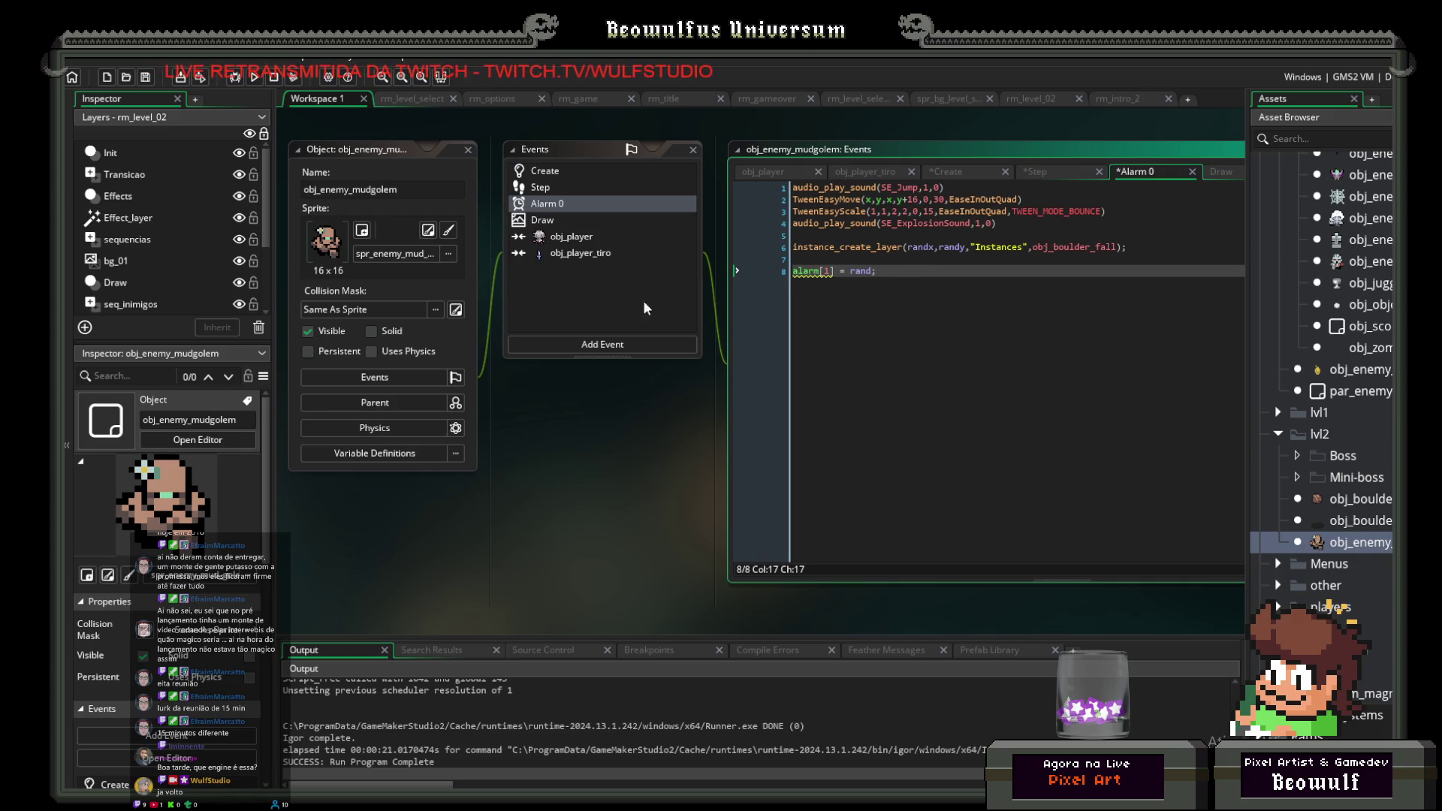
# Step: Duplicate the mudgolem's Alarm 0 event as a new Alarm 1 event
pyautogui.rightClick(536, 209)
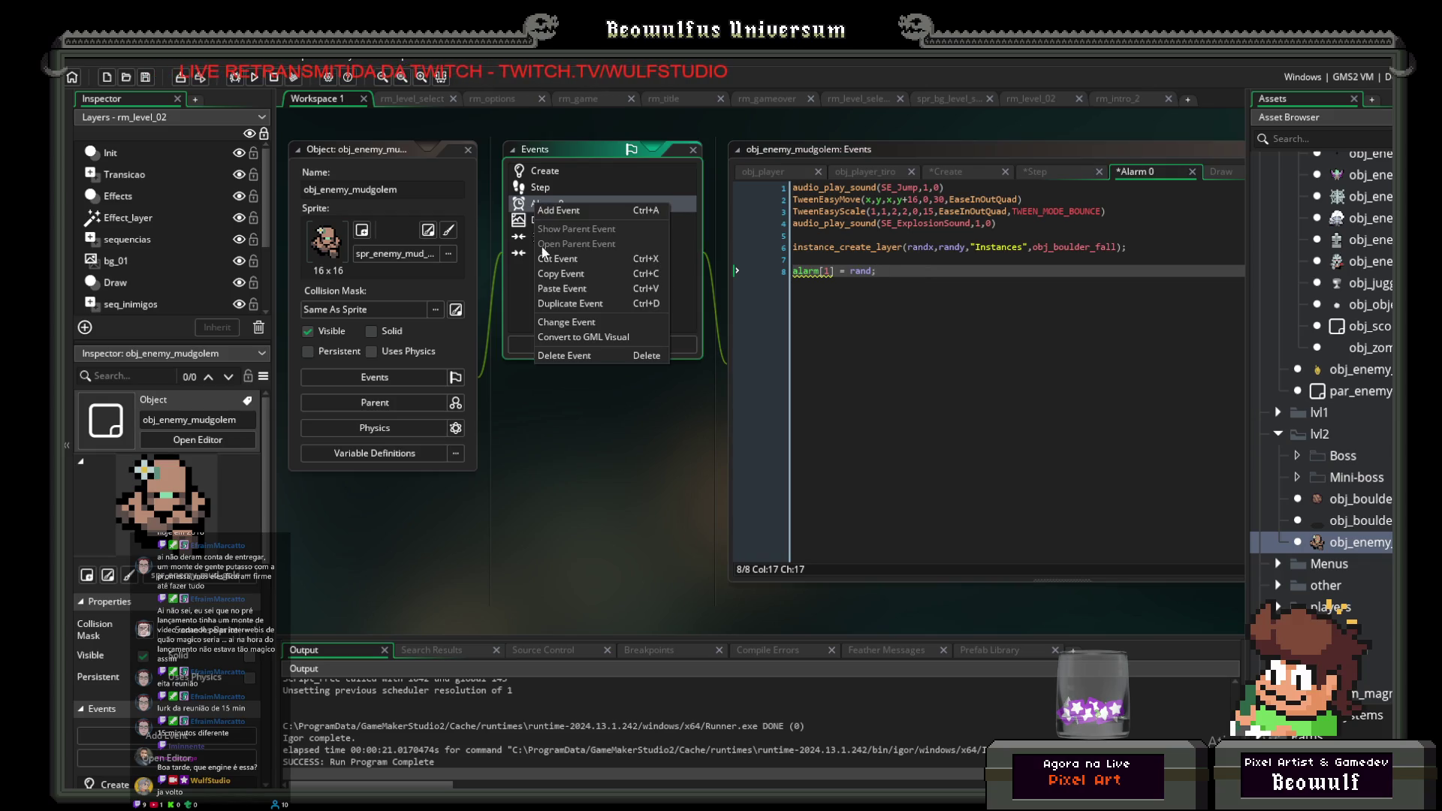
pyautogui.click(566, 302)
pyautogui.moveTo(612, 383)
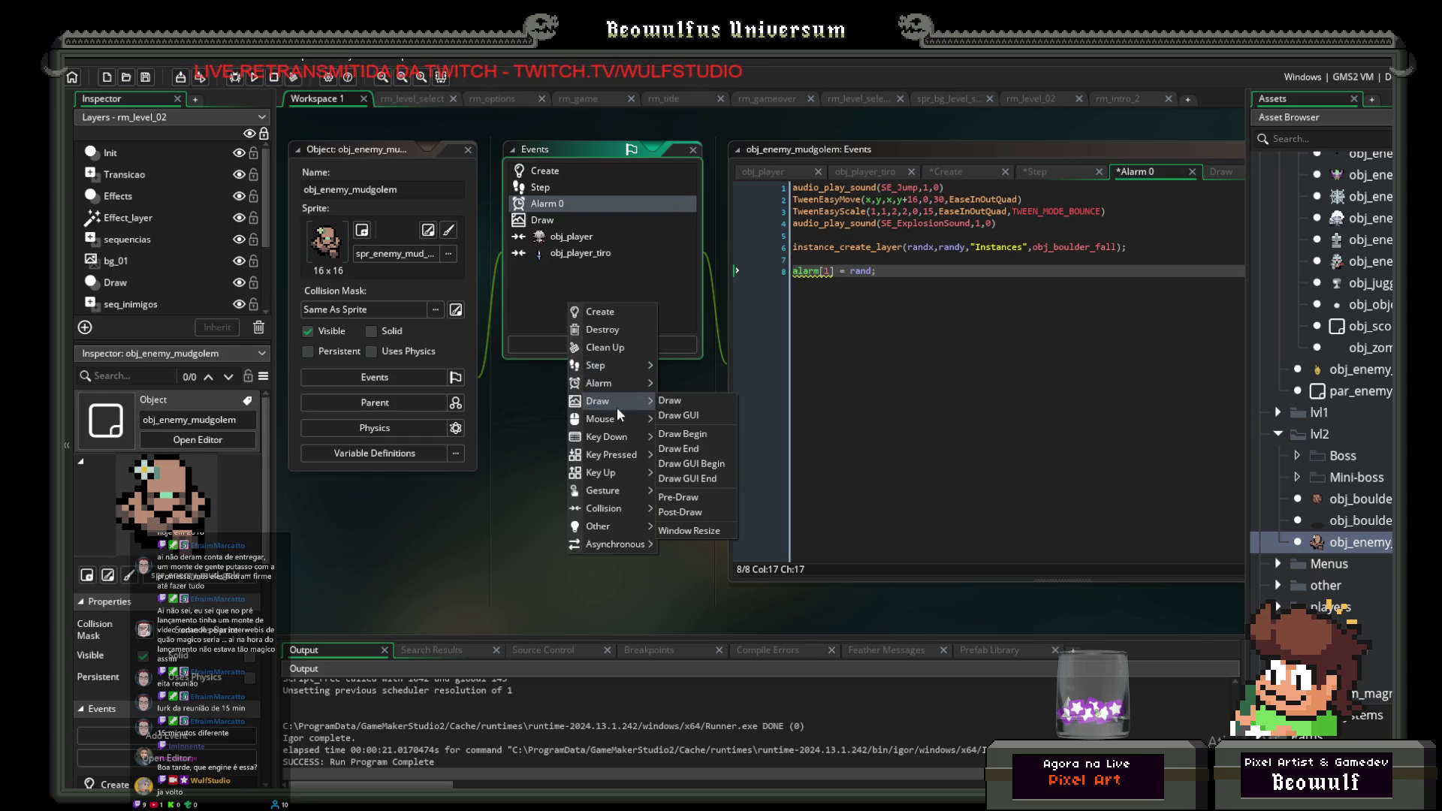
pyautogui.click(683, 400)
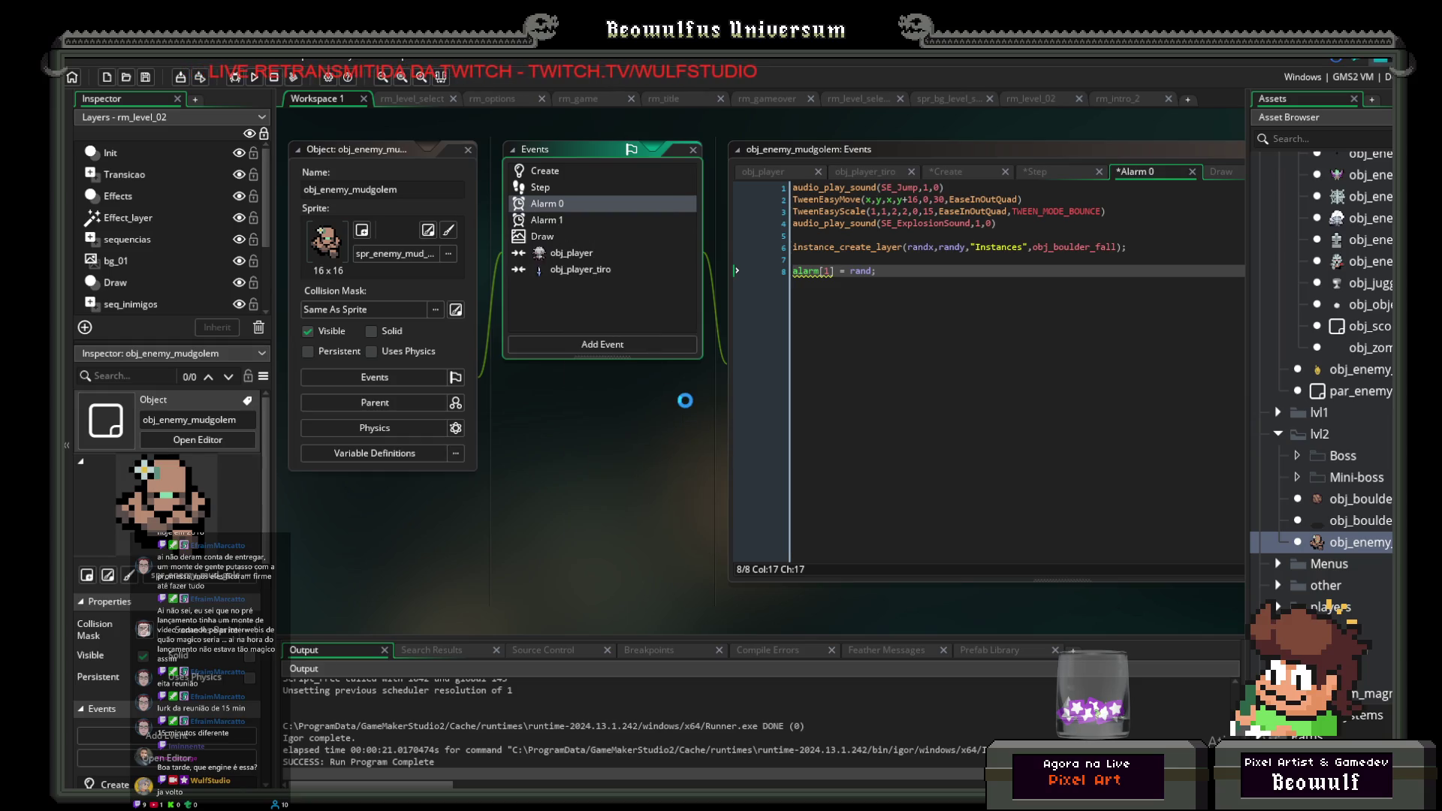
pyautogui.click(554, 219)
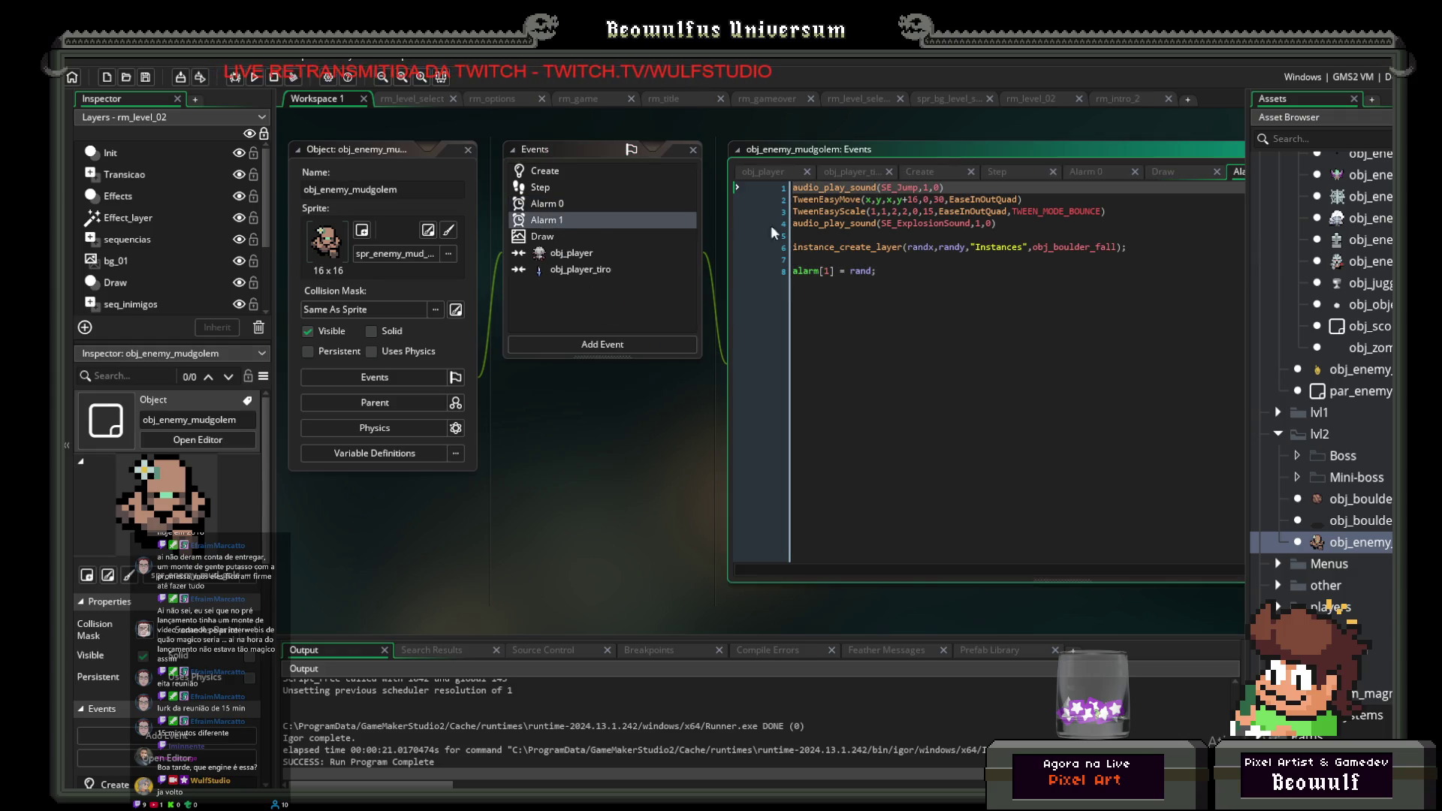
# Step: Remove the alarm re-arming line from Alarm 1, then save the project and run it
pyautogui.click(834, 270)
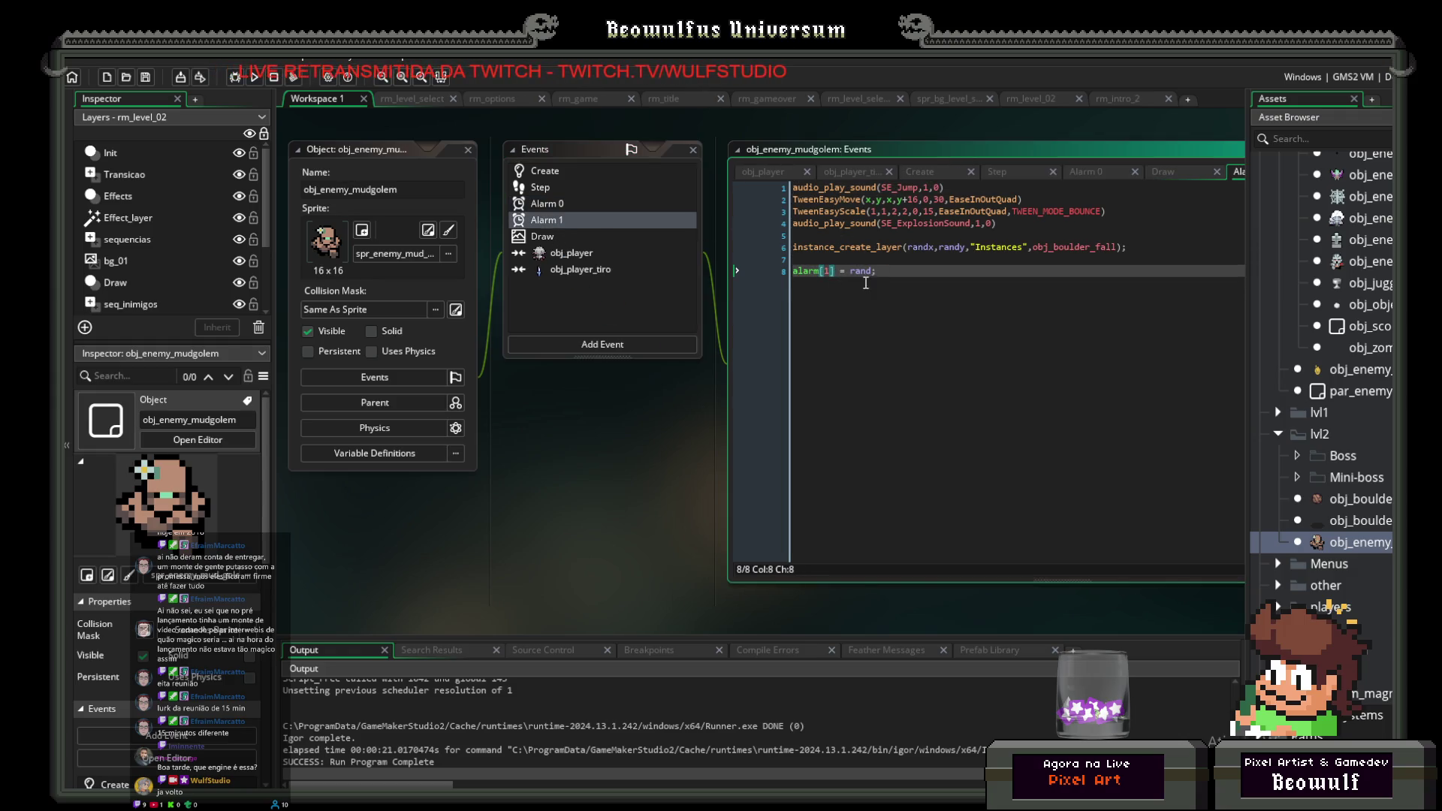
pyautogui.press('BackSpace')
pyautogui.write('2')
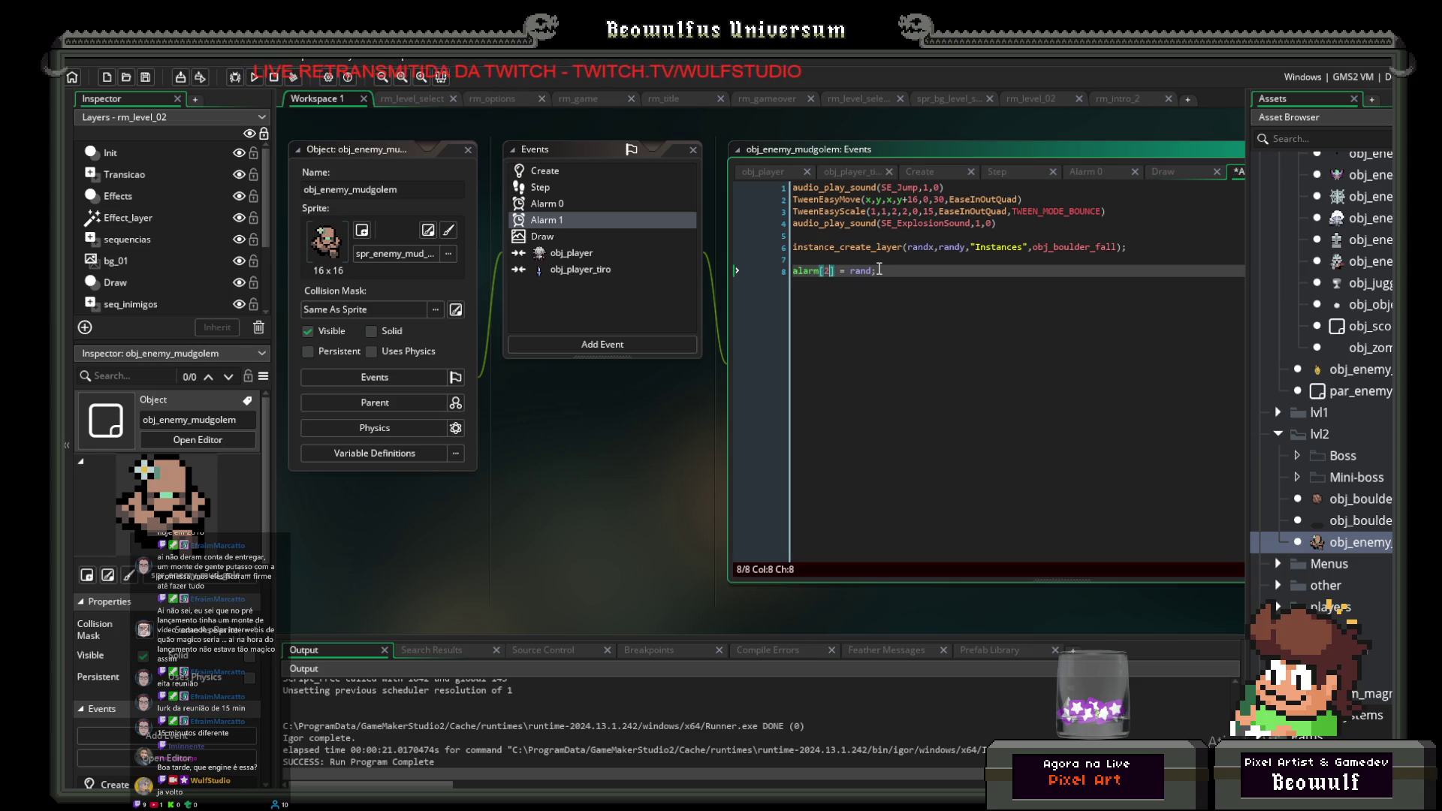
pyautogui.rightClick(541, 219)
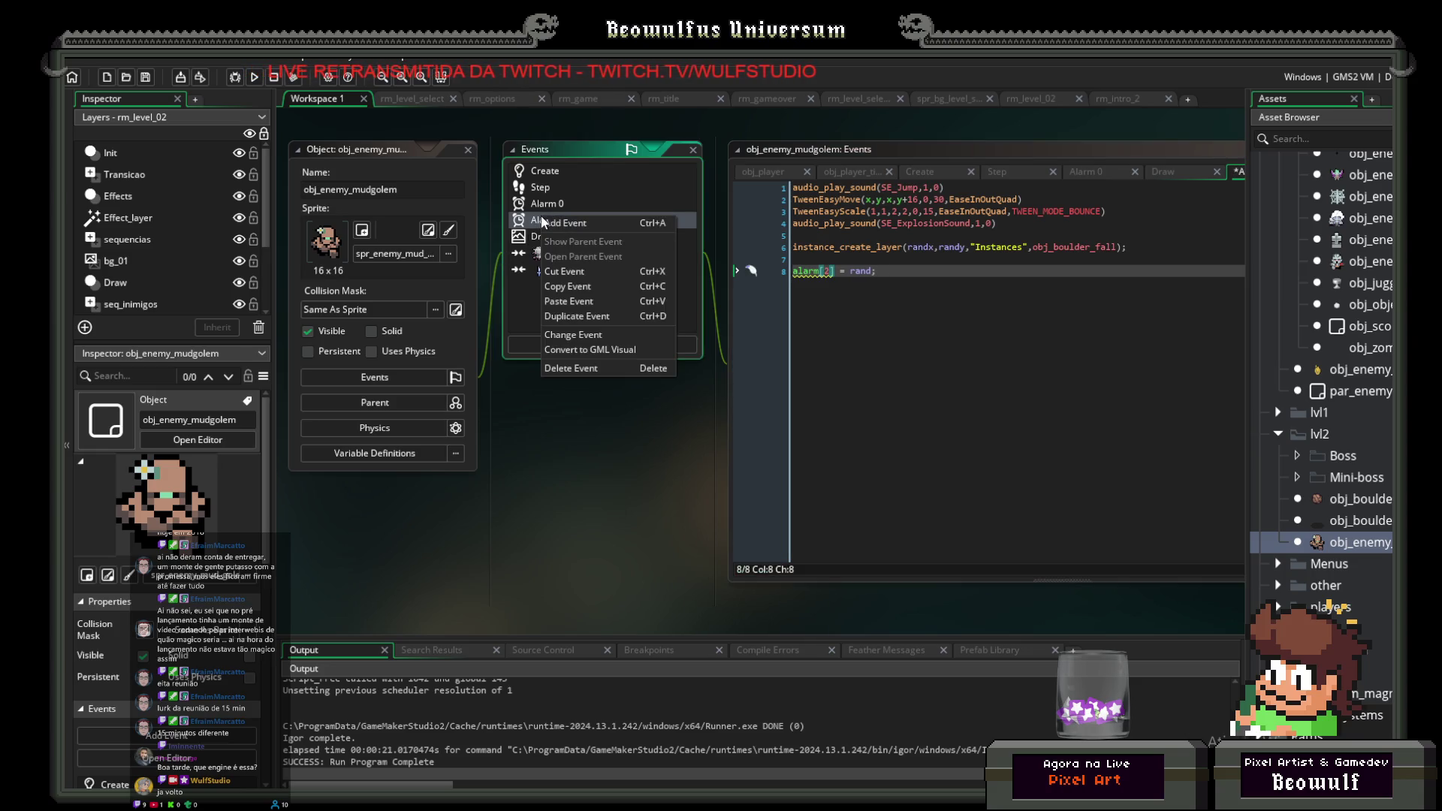
pyautogui.click(829, 314)
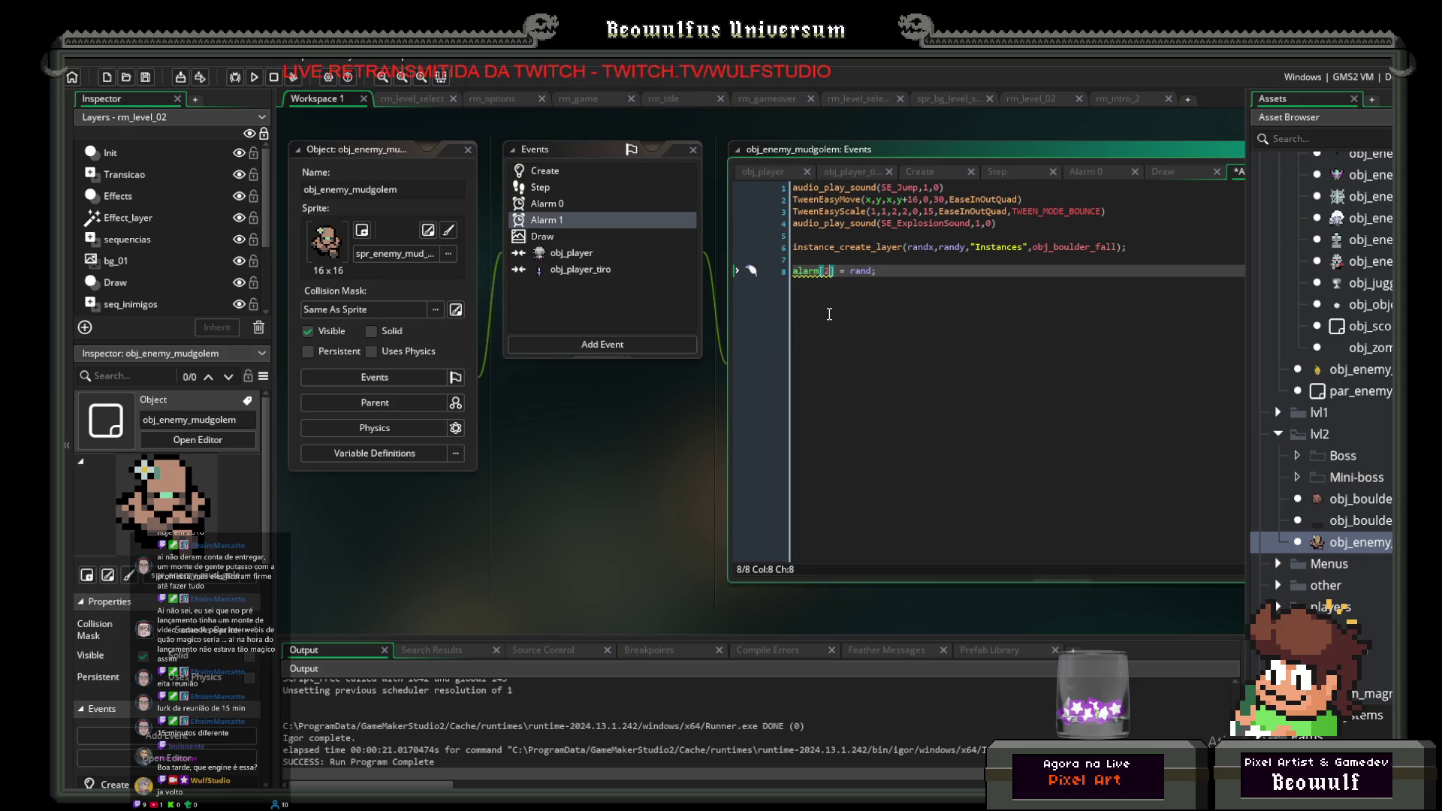
pyautogui.moveTo(876, 271); pyautogui.dragTo(794, 272)
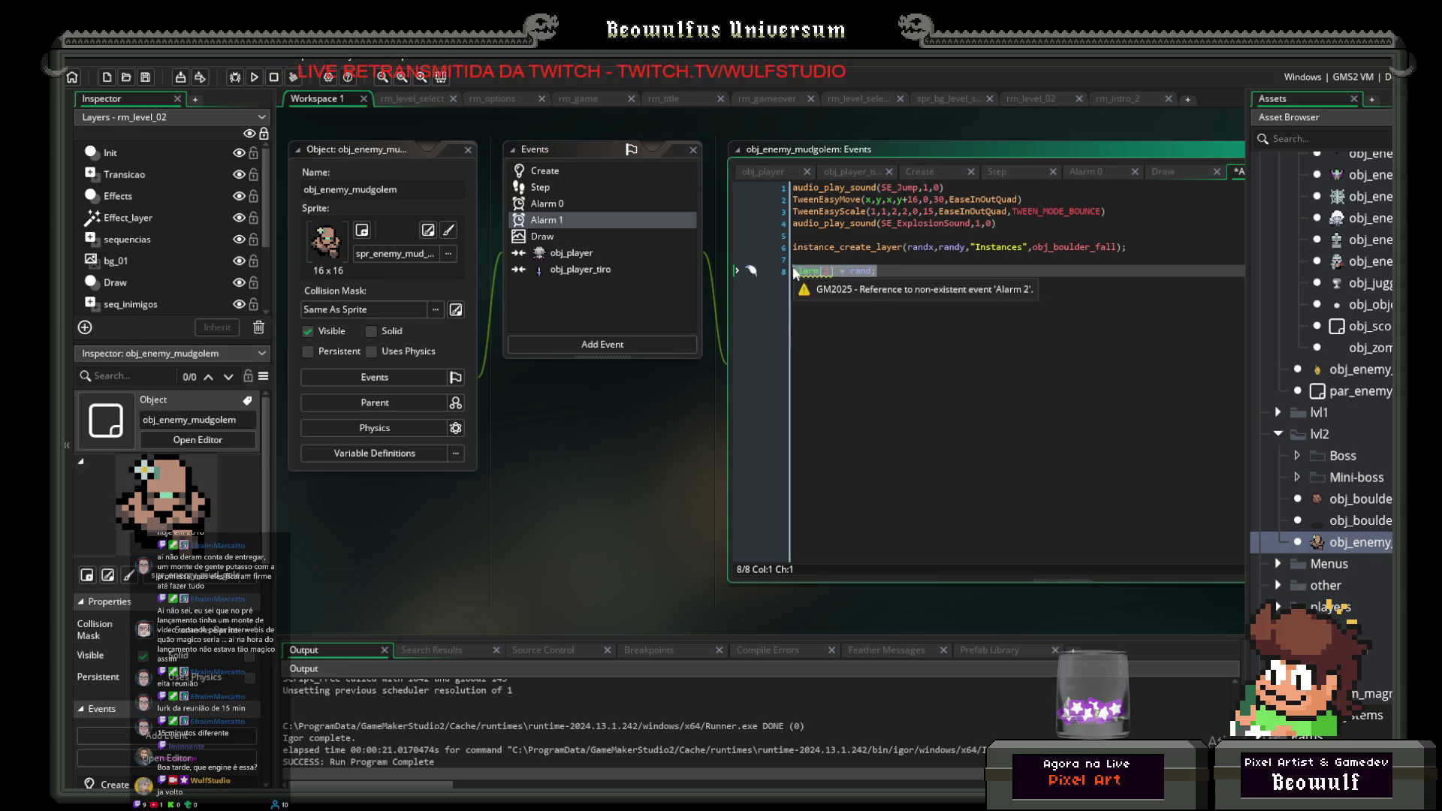
pyautogui.press('BackSpace')
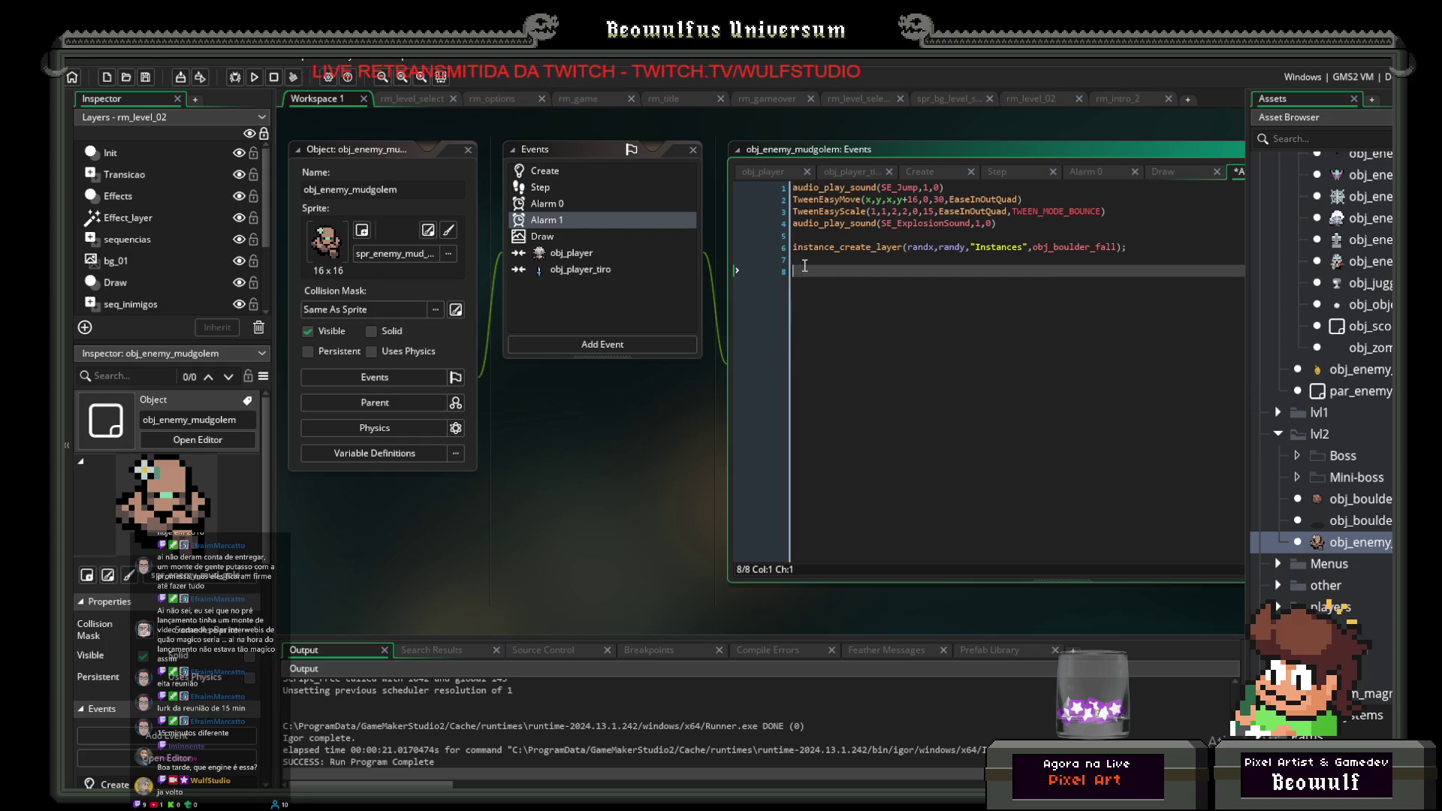
pyautogui.click(146, 79)
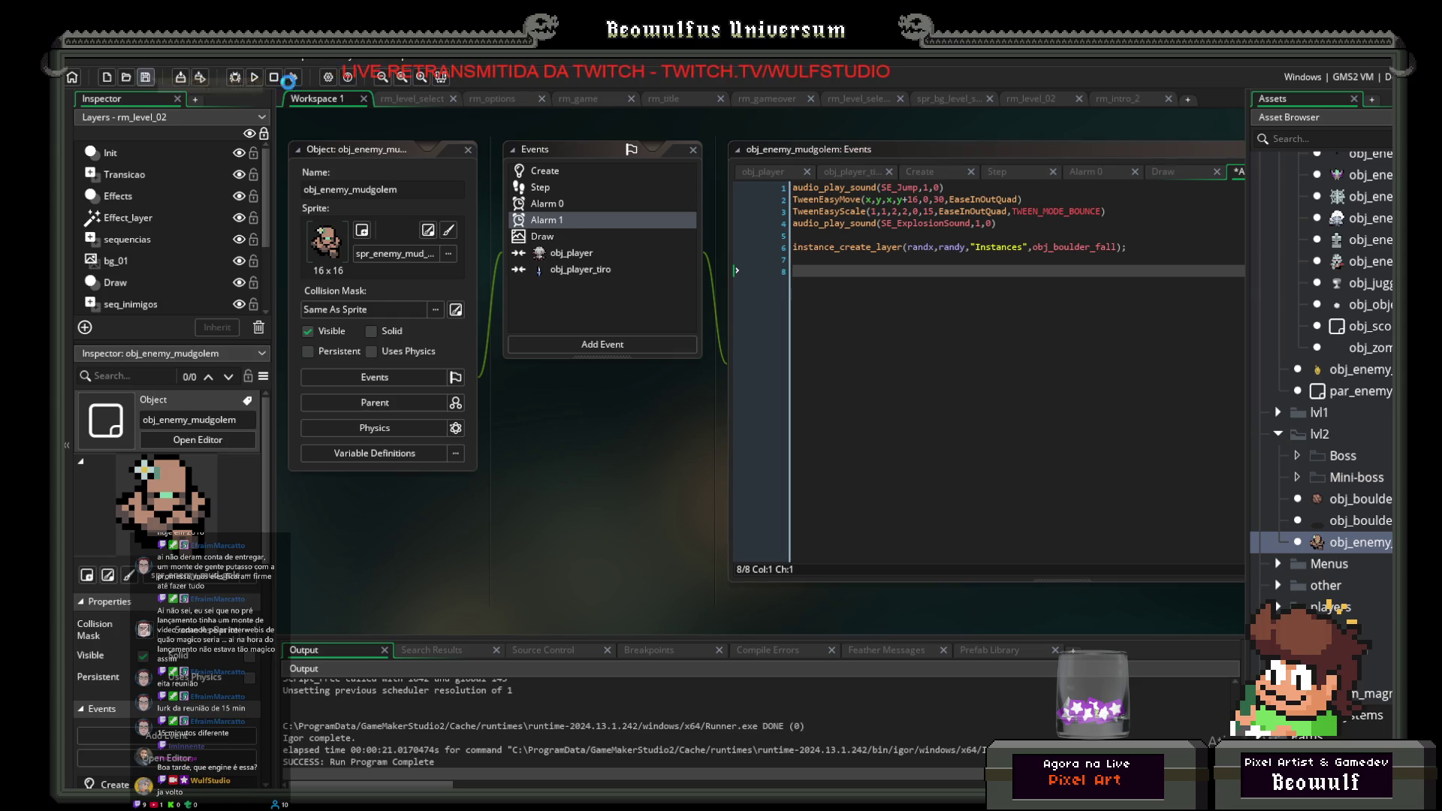
pyautogui.click(256, 77)
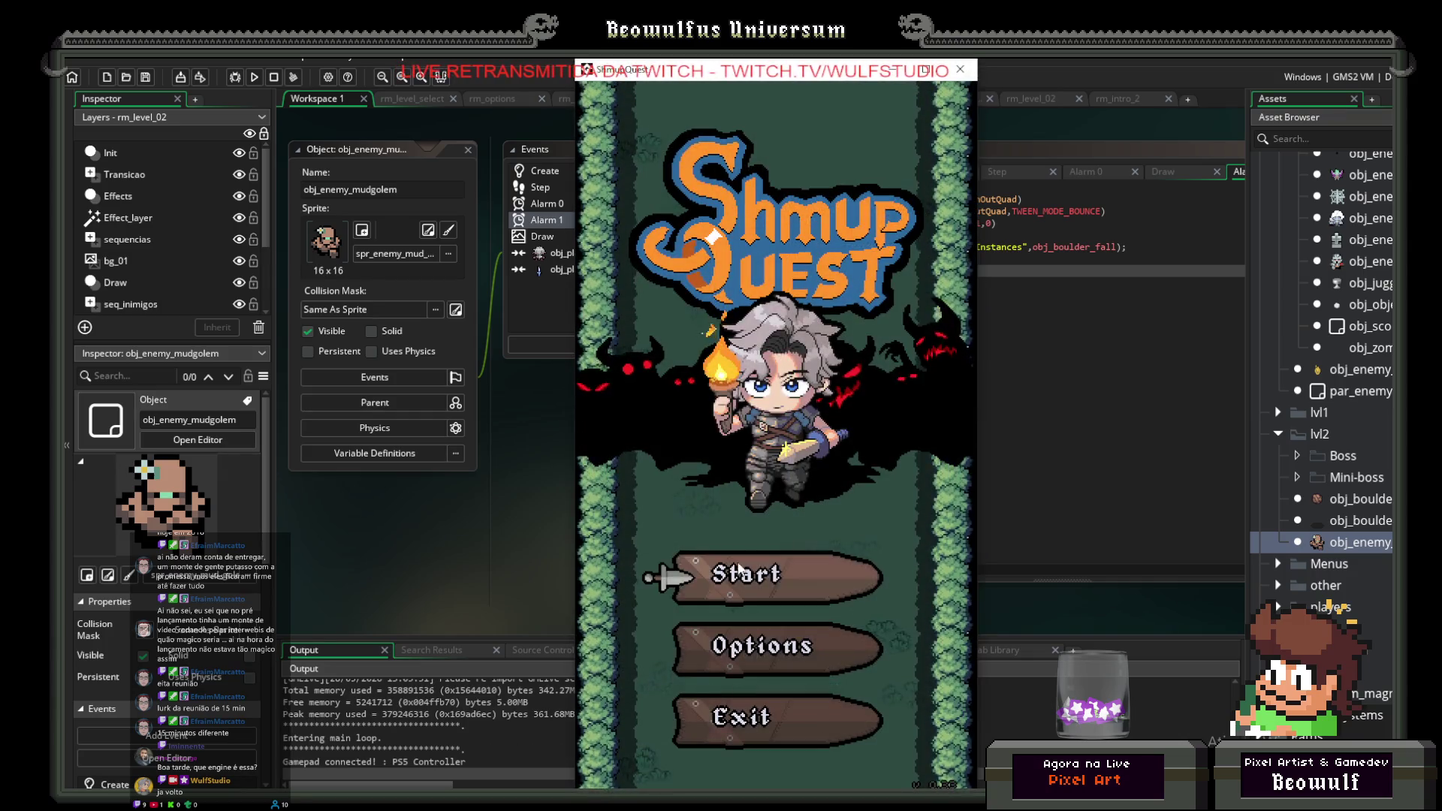
# Step: Playtest the mudgolem level with falling boulders, steering the ship right and left, then quit the game
pyautogui.click(740, 571)
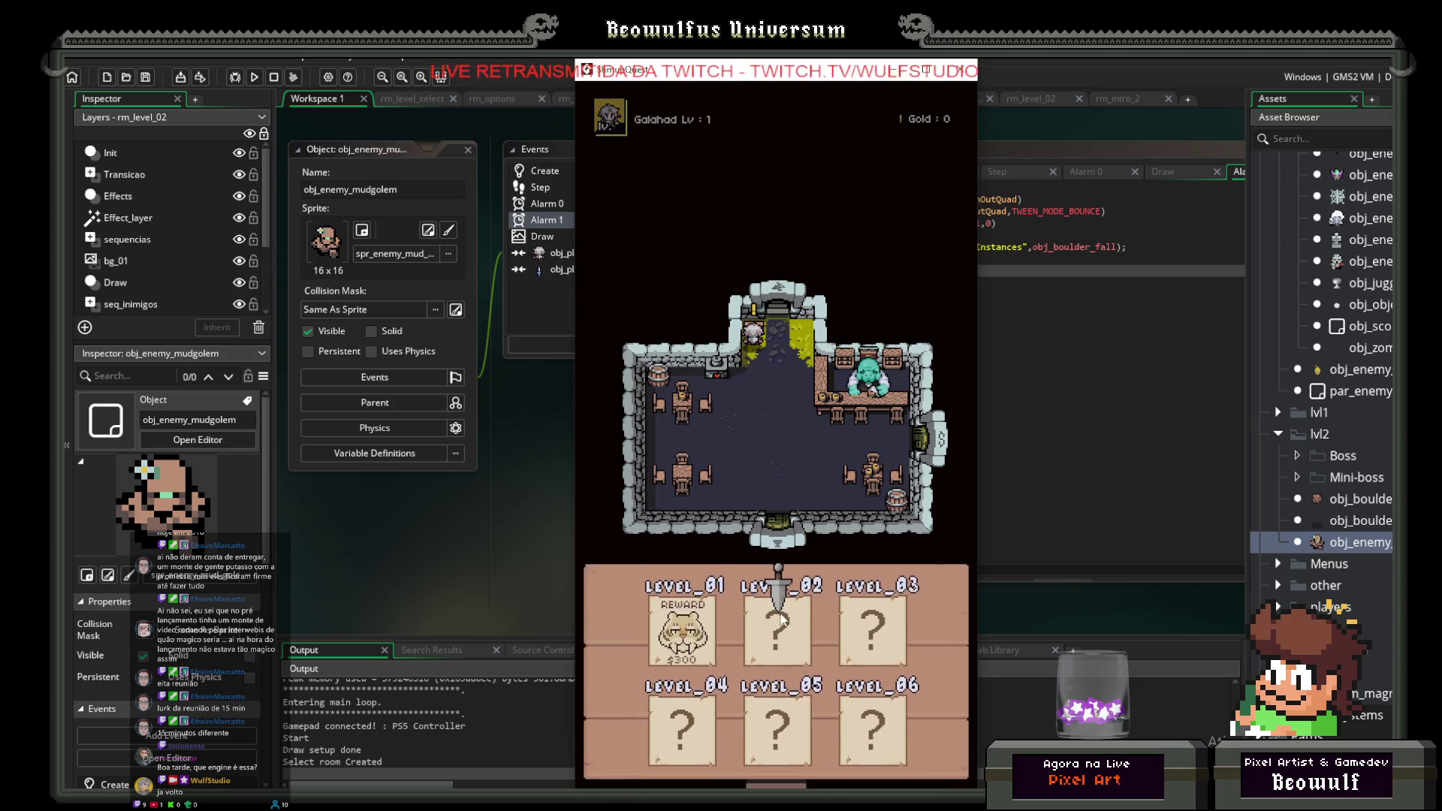
pyautogui.click(781, 616)
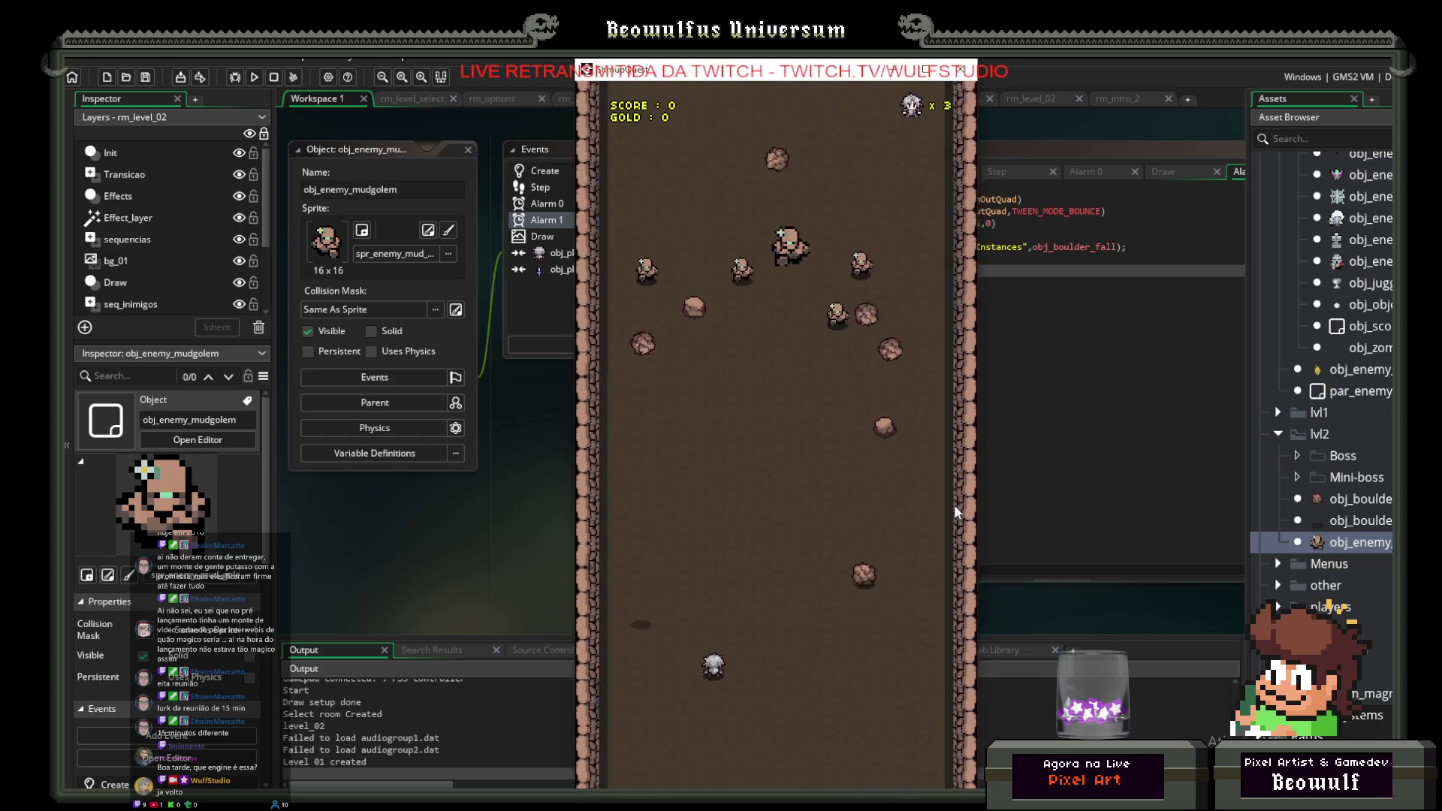
pyautogui.press('Right')
pyautogui.press('Right')
pyautogui.press('Left')
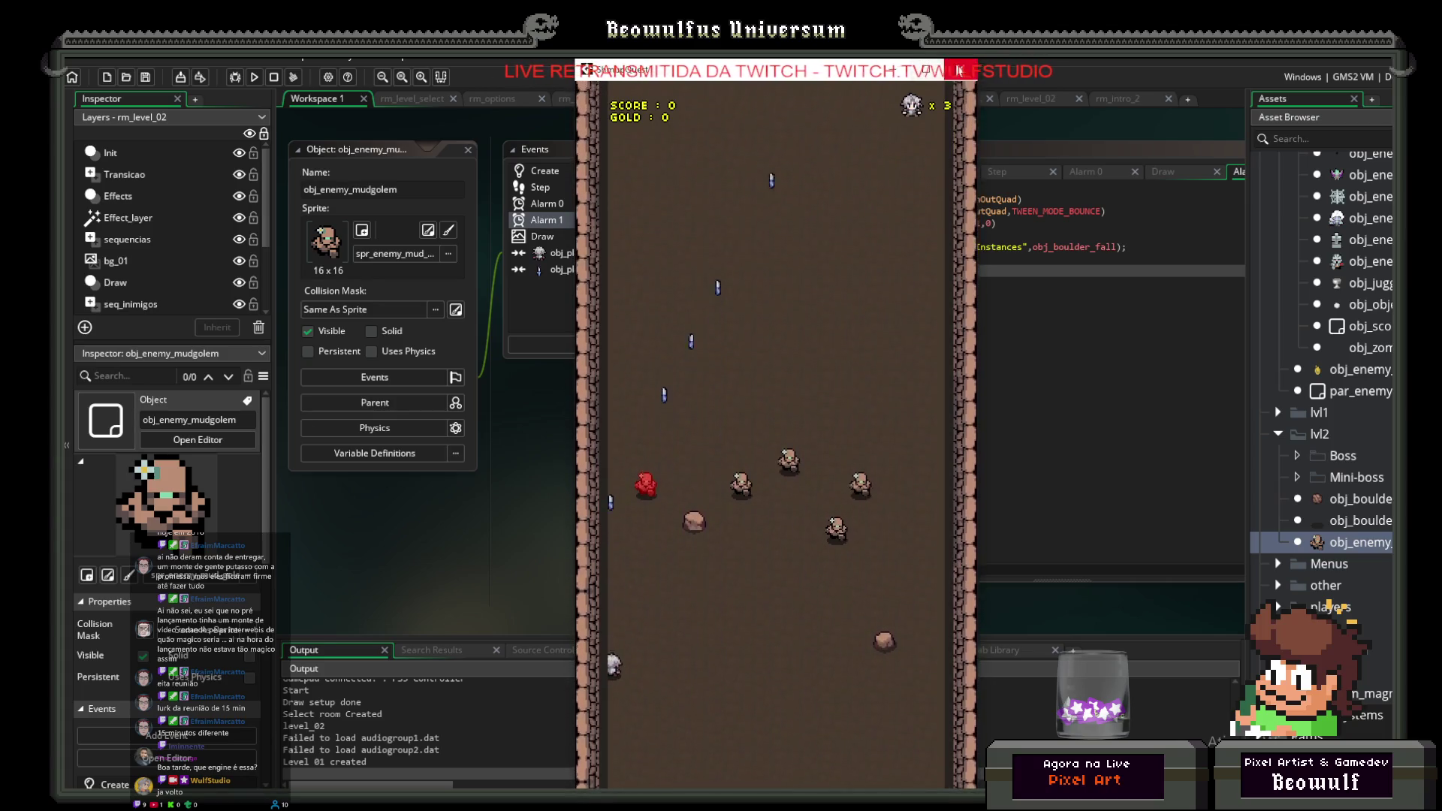
pyautogui.press('Escape')
pyautogui.click(558, 187)
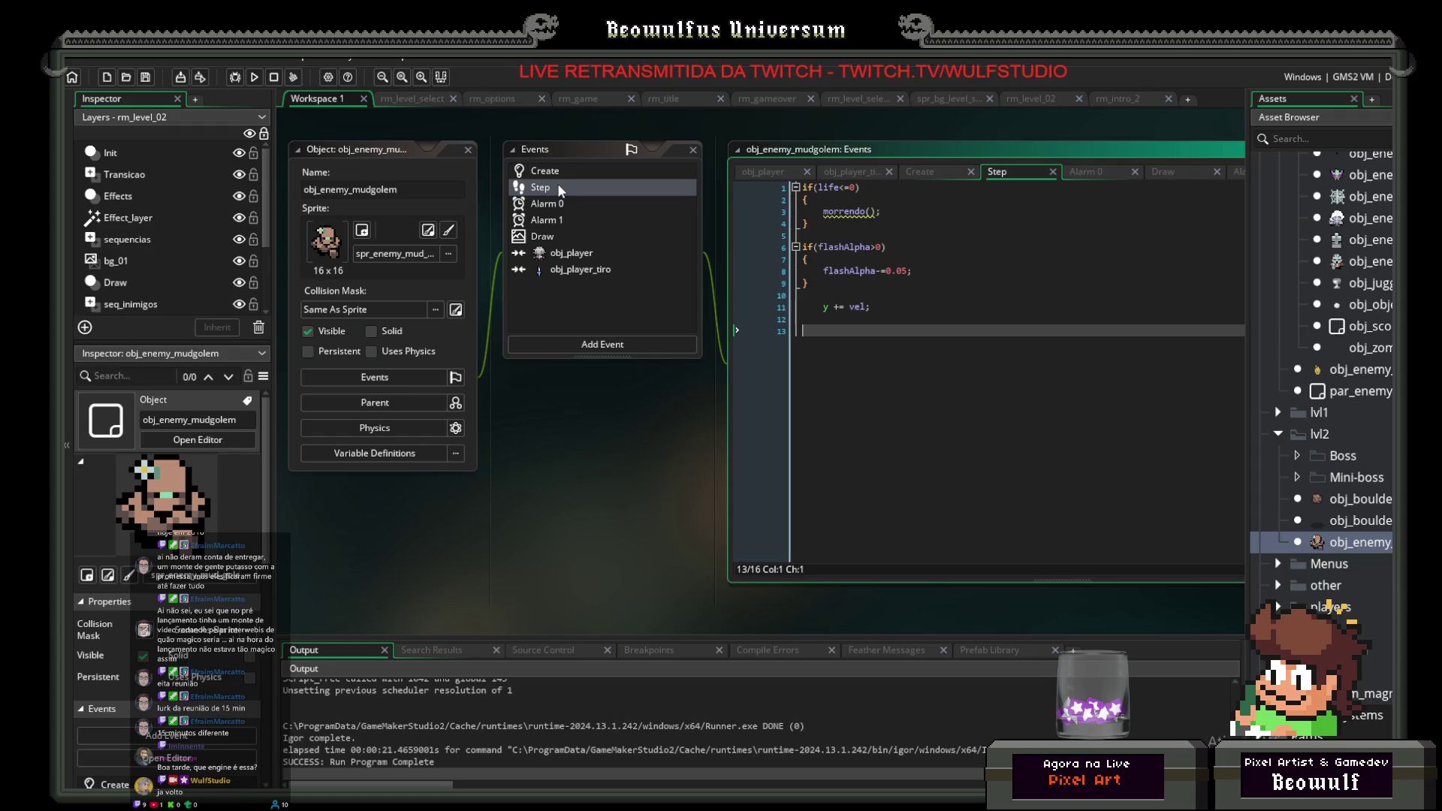
# Step: Change line 11 of the mudgolem's Create code to rand = random_range(30,150)
pyautogui.click(549, 173)
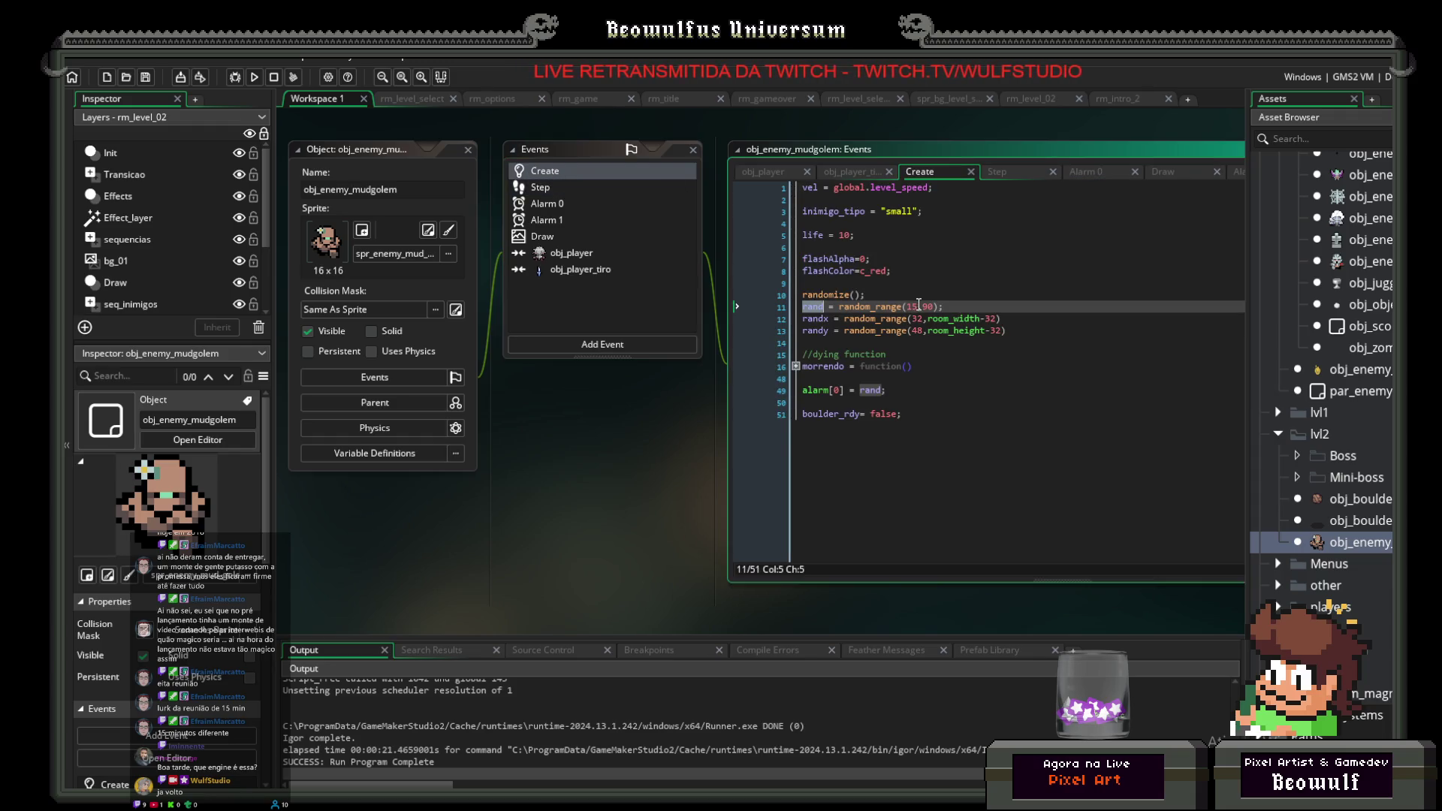
pyautogui.doubleClick(913, 307)
pyautogui.write('120')
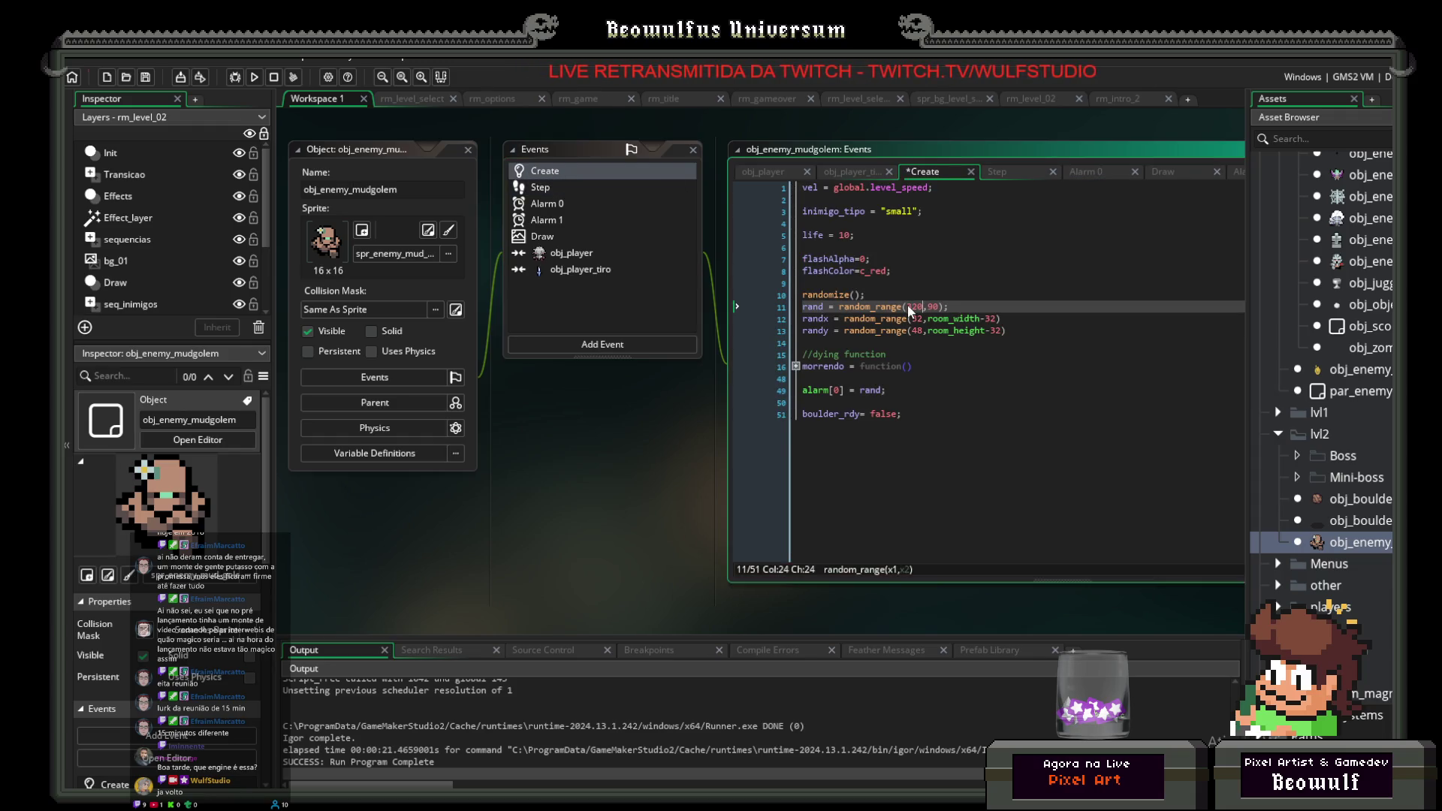
pyautogui.press('BackSpace')
pyautogui.press('Right')
pyautogui.press('Delete')
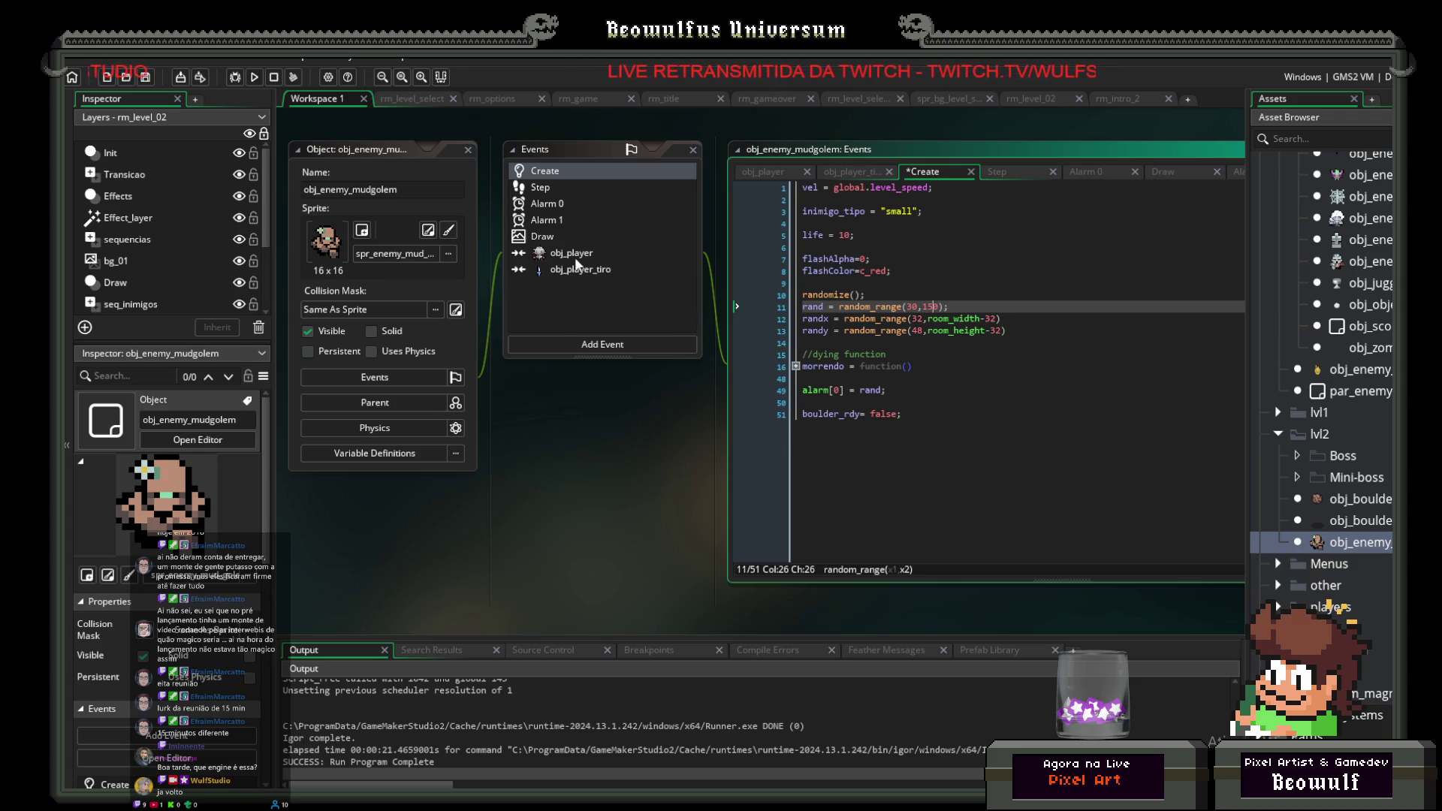
pyautogui.click(538, 186)
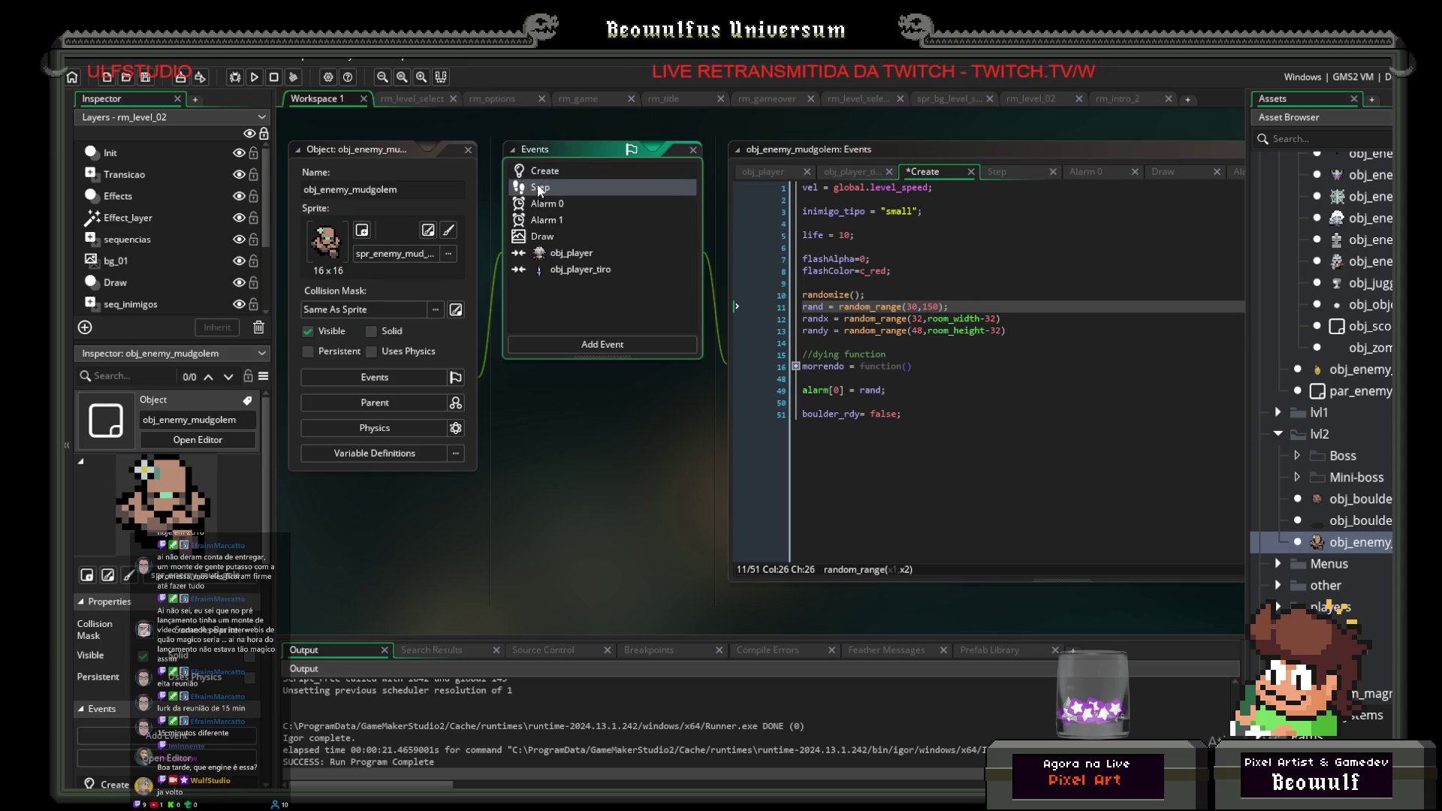
pyautogui.click(539, 173)
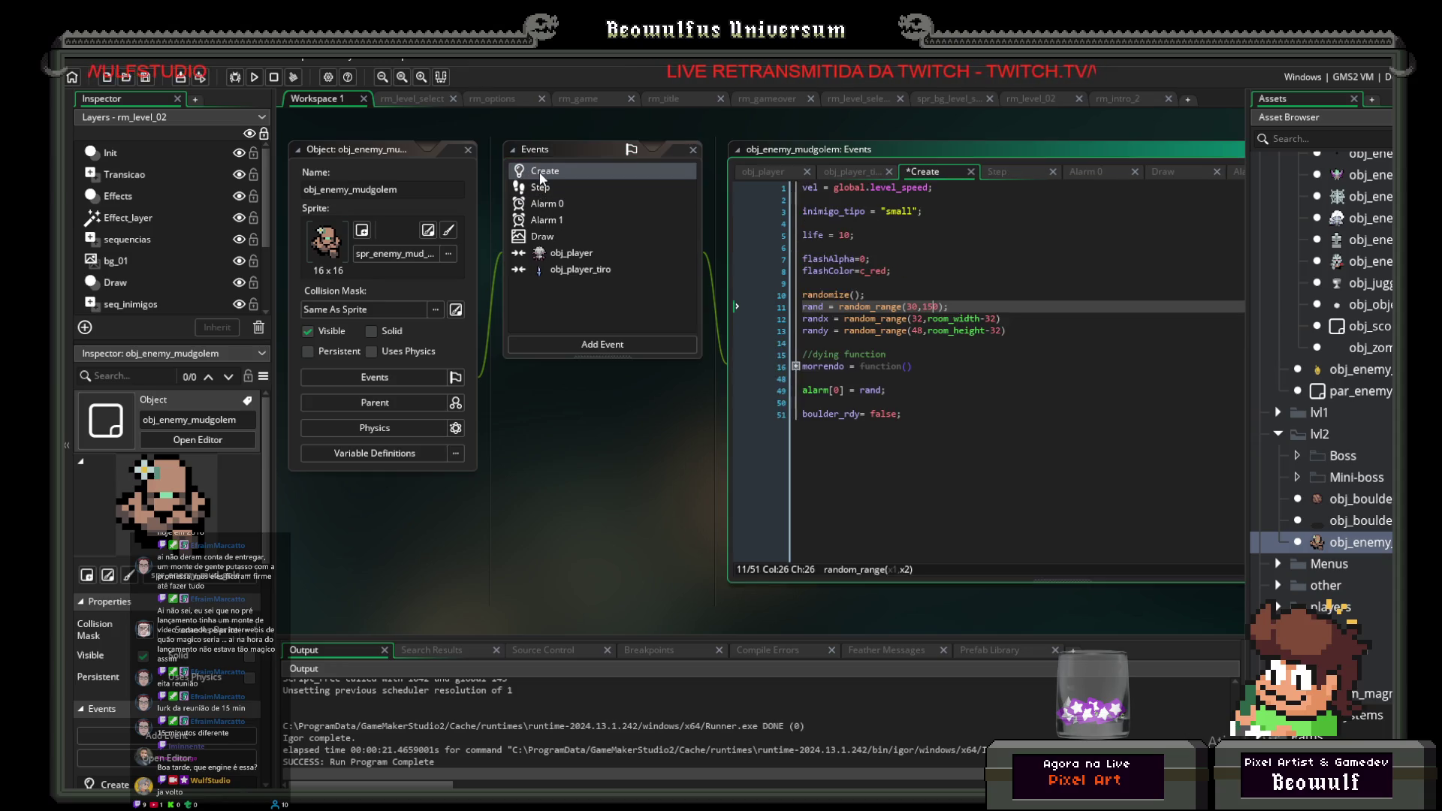
pyautogui.click(549, 205)
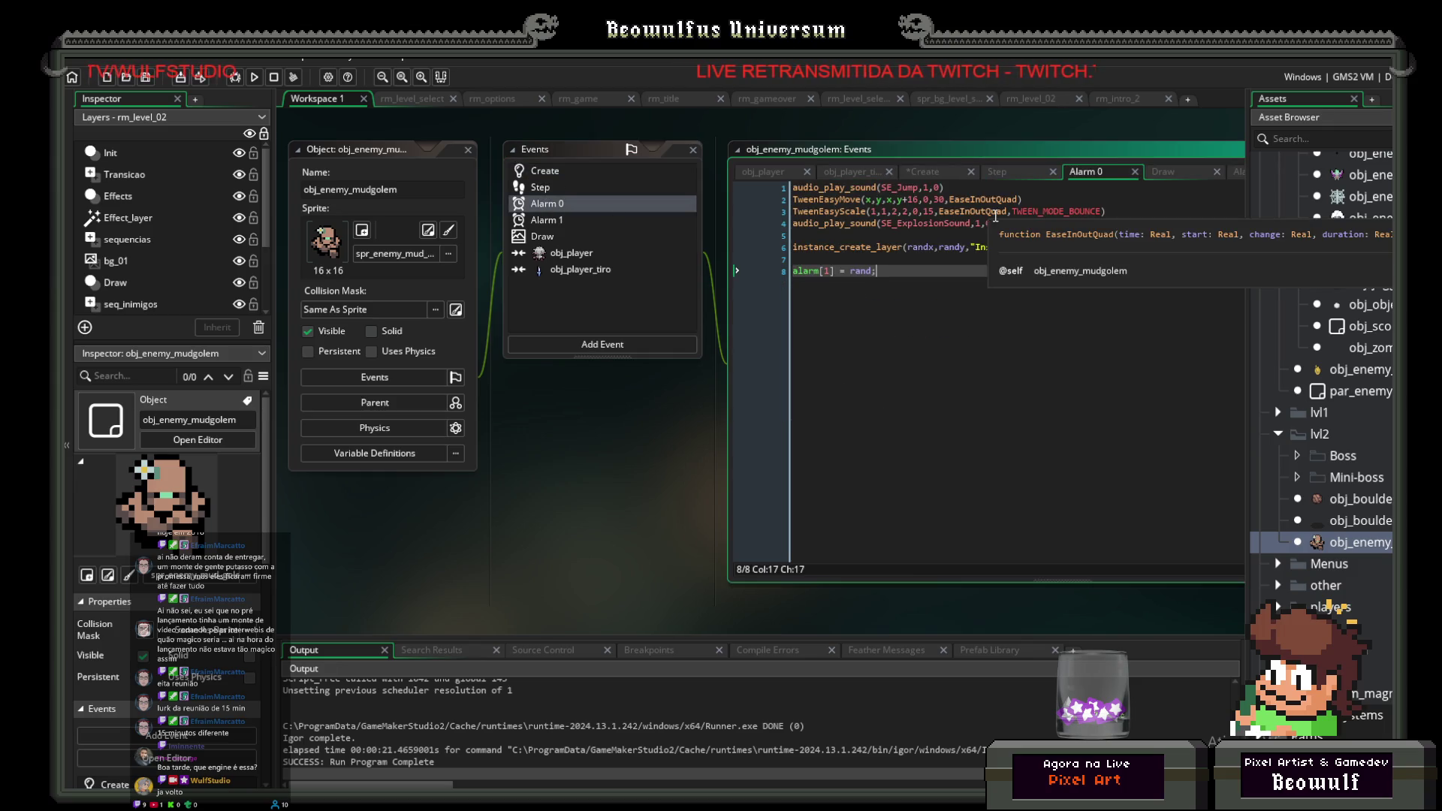
# Step: Replace SE_ExplosionSound with SE_landing on line 4 of the mudgolem's Alarm 0 code
pyautogui.moveTo(973, 224)
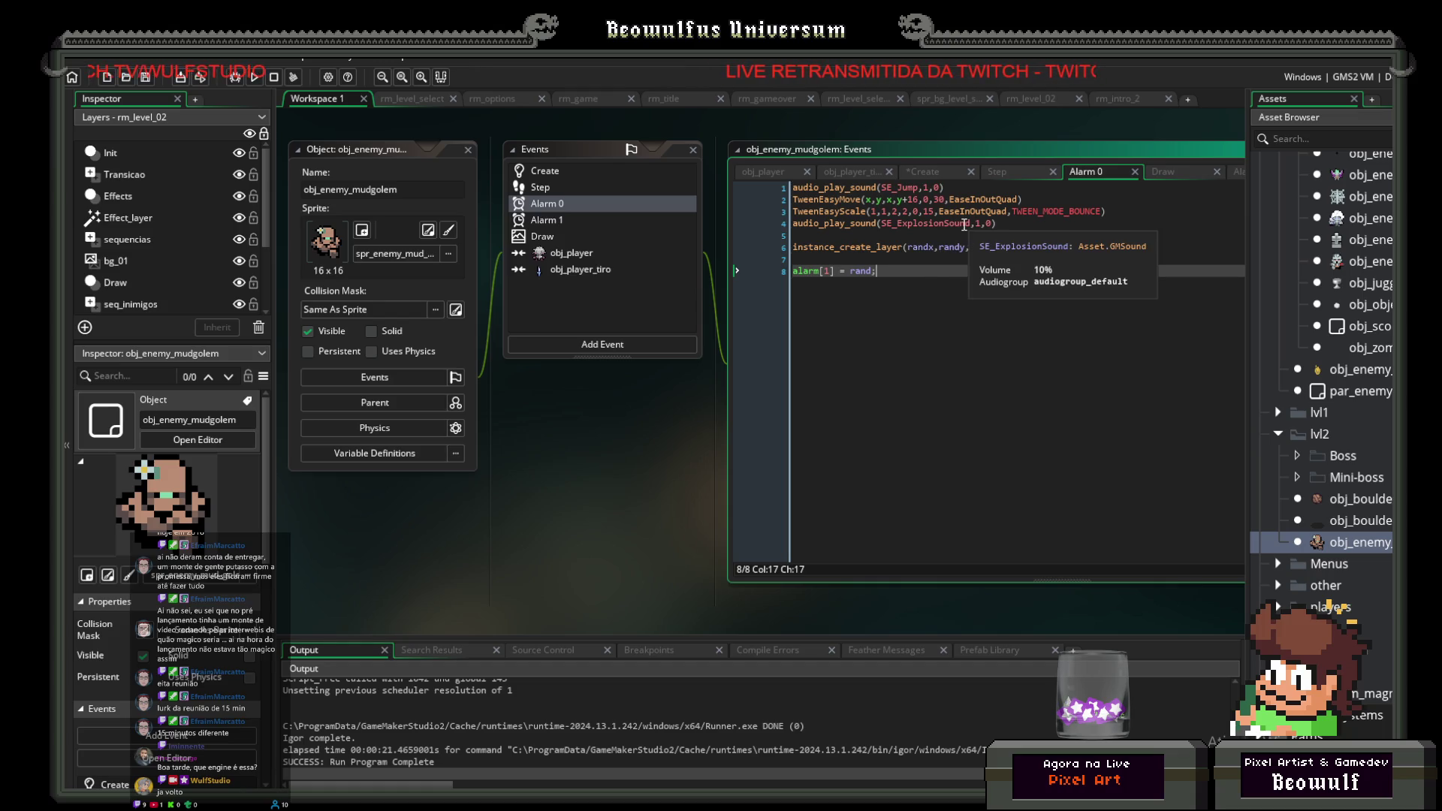
pyautogui.click(966, 224)
pyautogui.moveTo(969, 223); pyautogui.dragTo(898, 224)
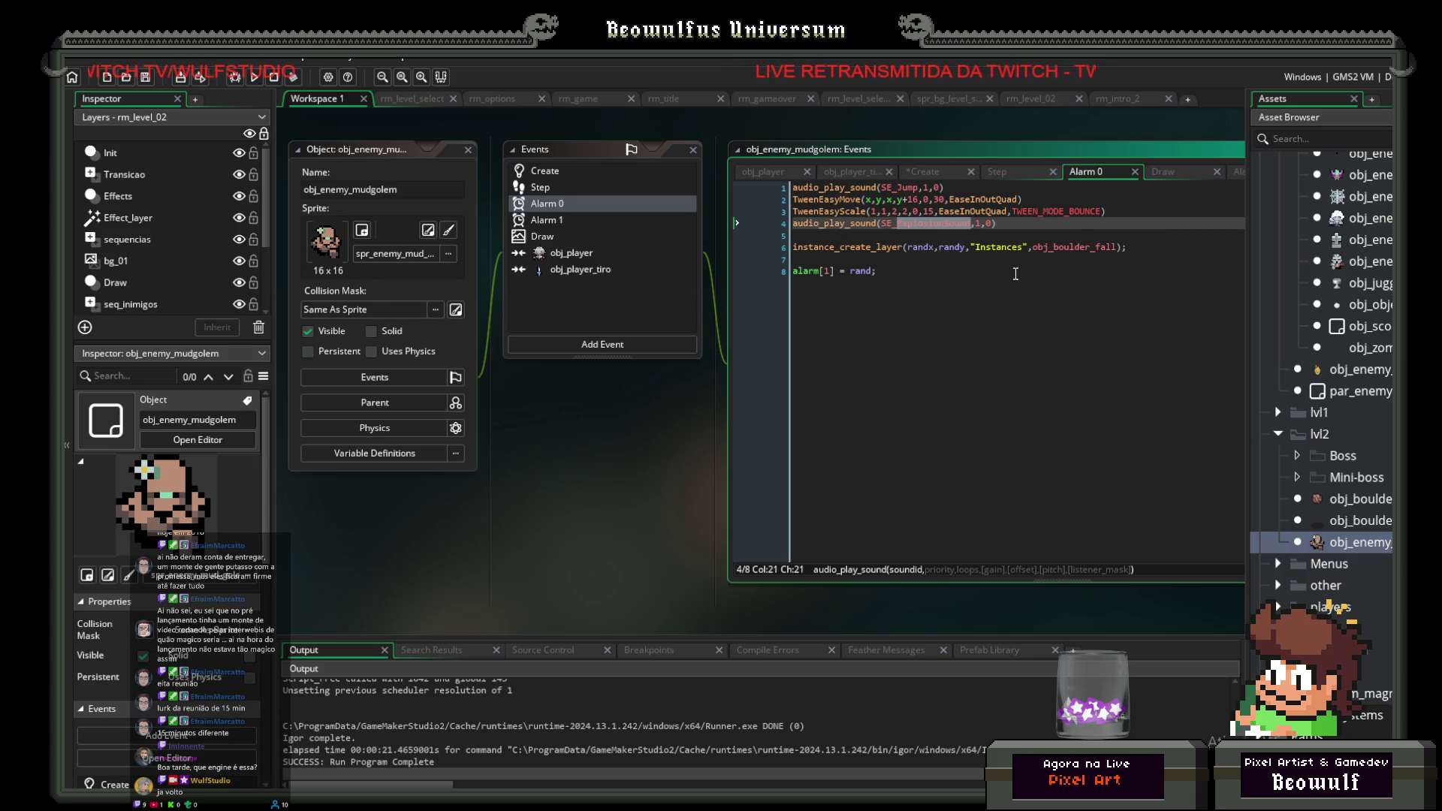
pyautogui.press('BackSpace')
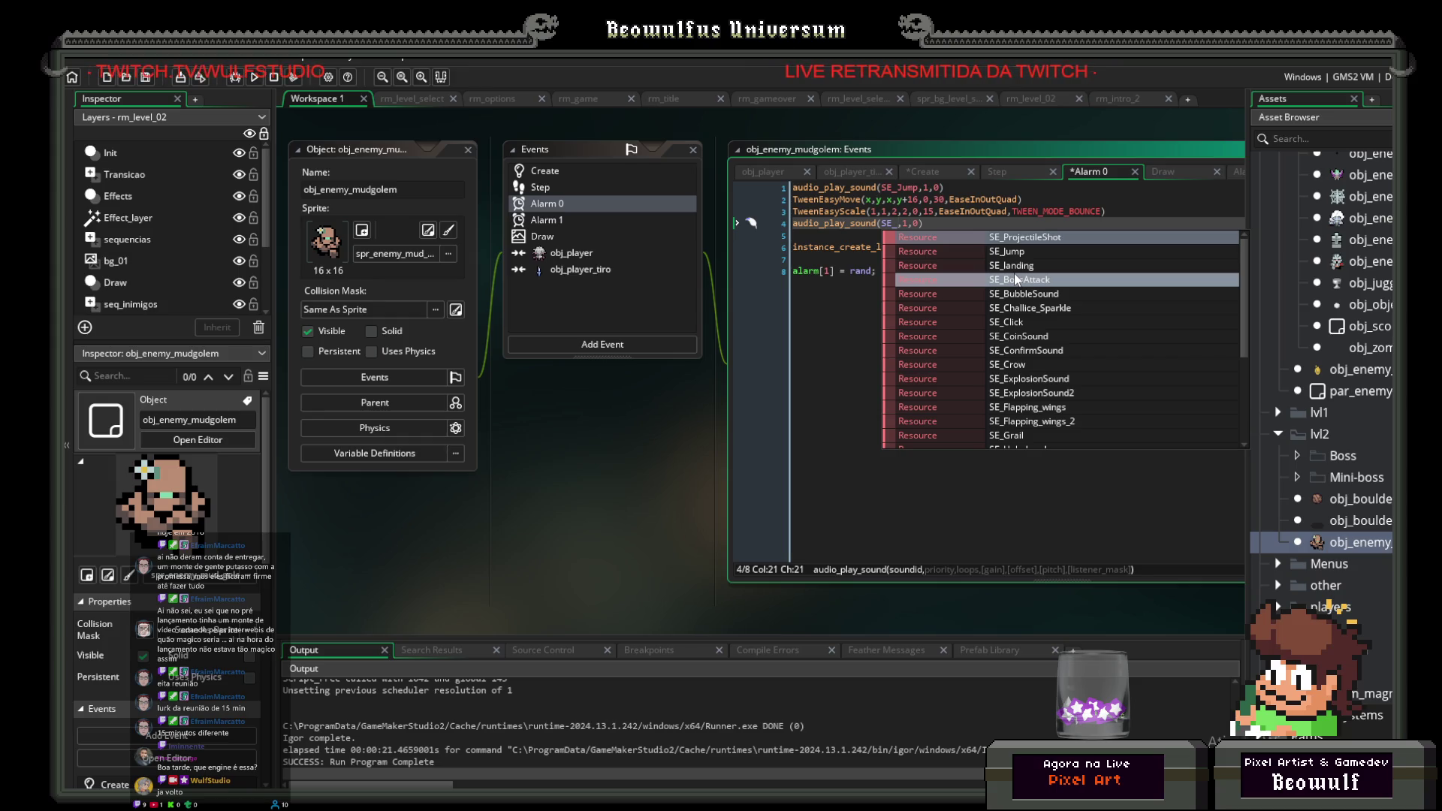
pyautogui.doubleClick(1009, 266)
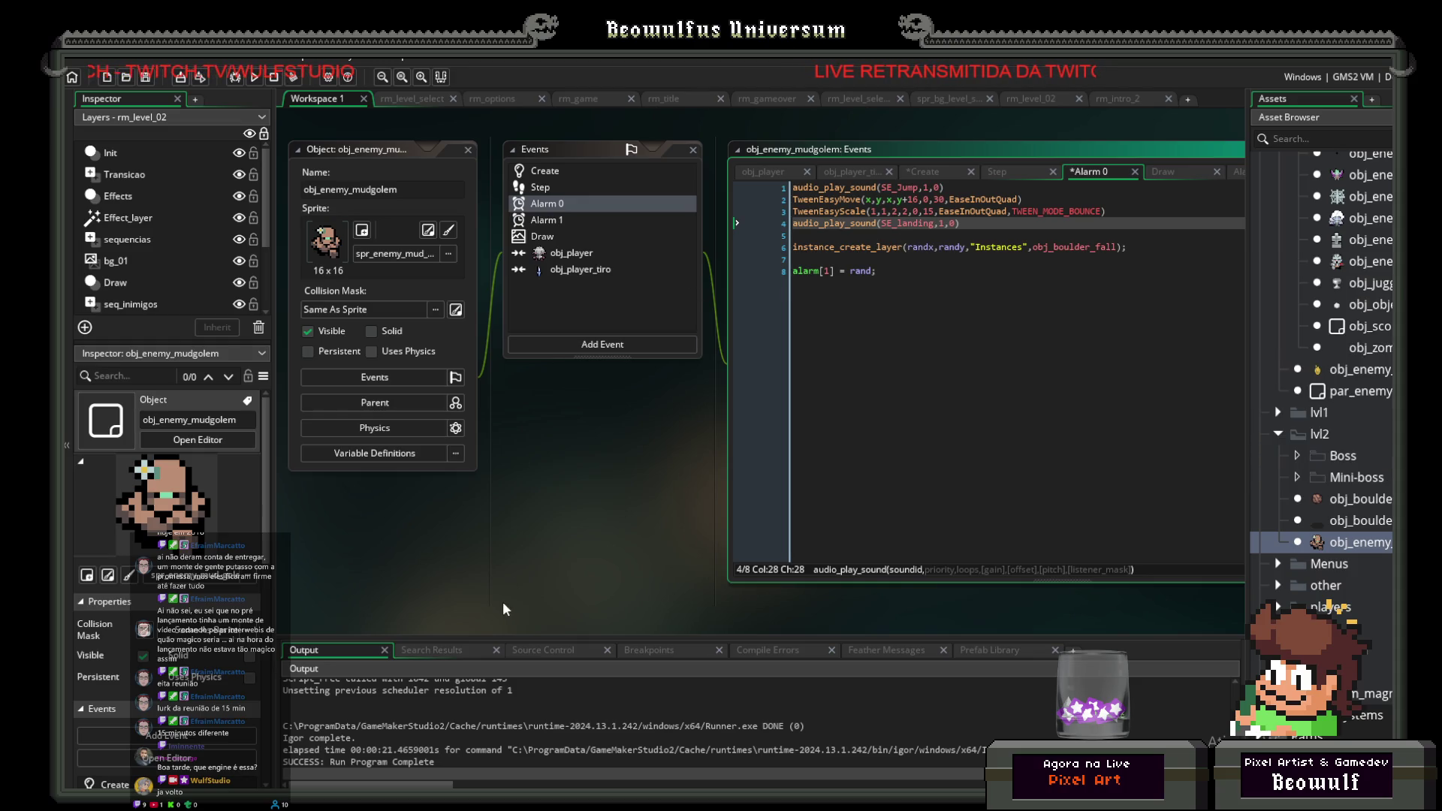
pyautogui.hotkey('alt', 'Tab')
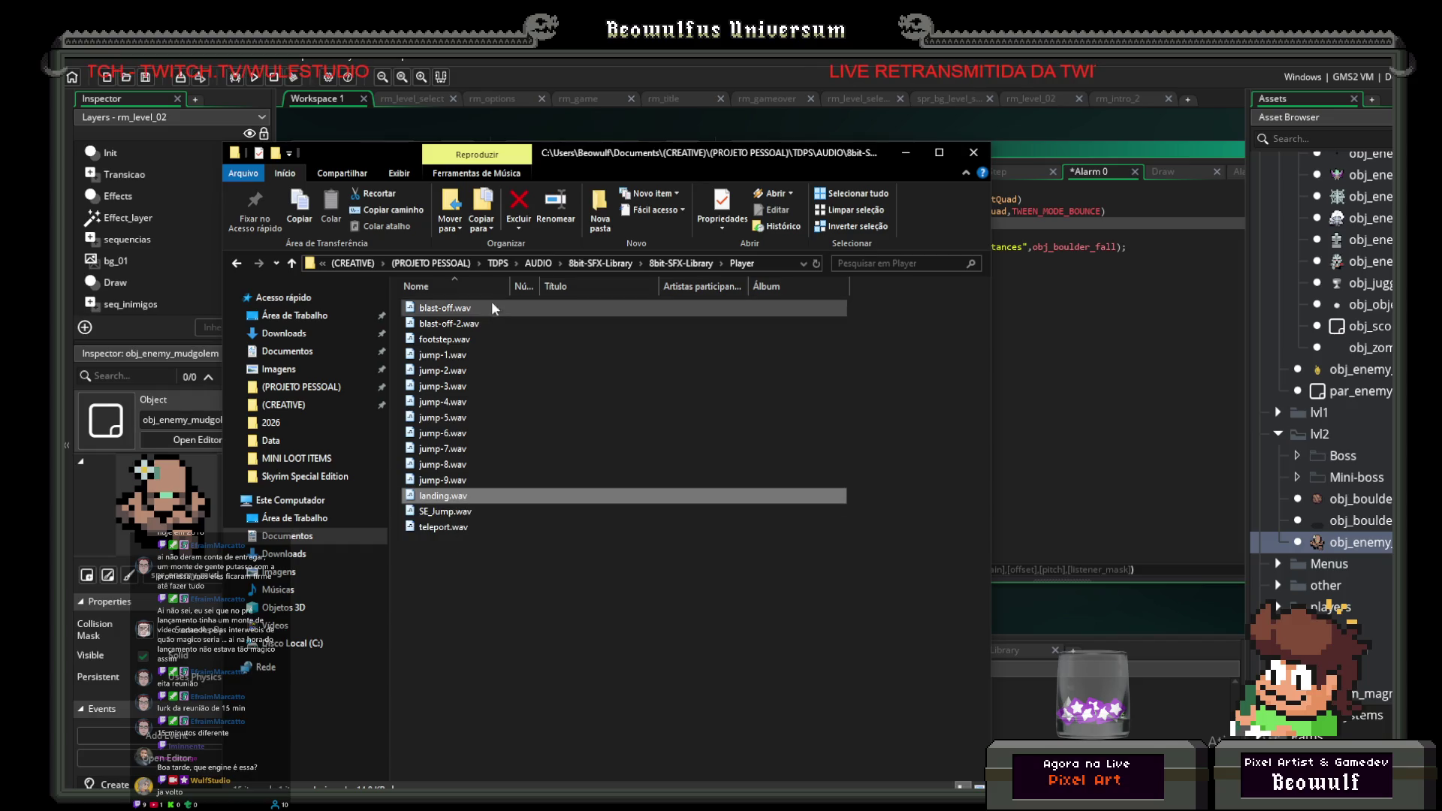
# Step: Open the 8bit-SFX-Library Collide folder and play bonk-2.wav in Winamp
pyautogui.click(680, 264)
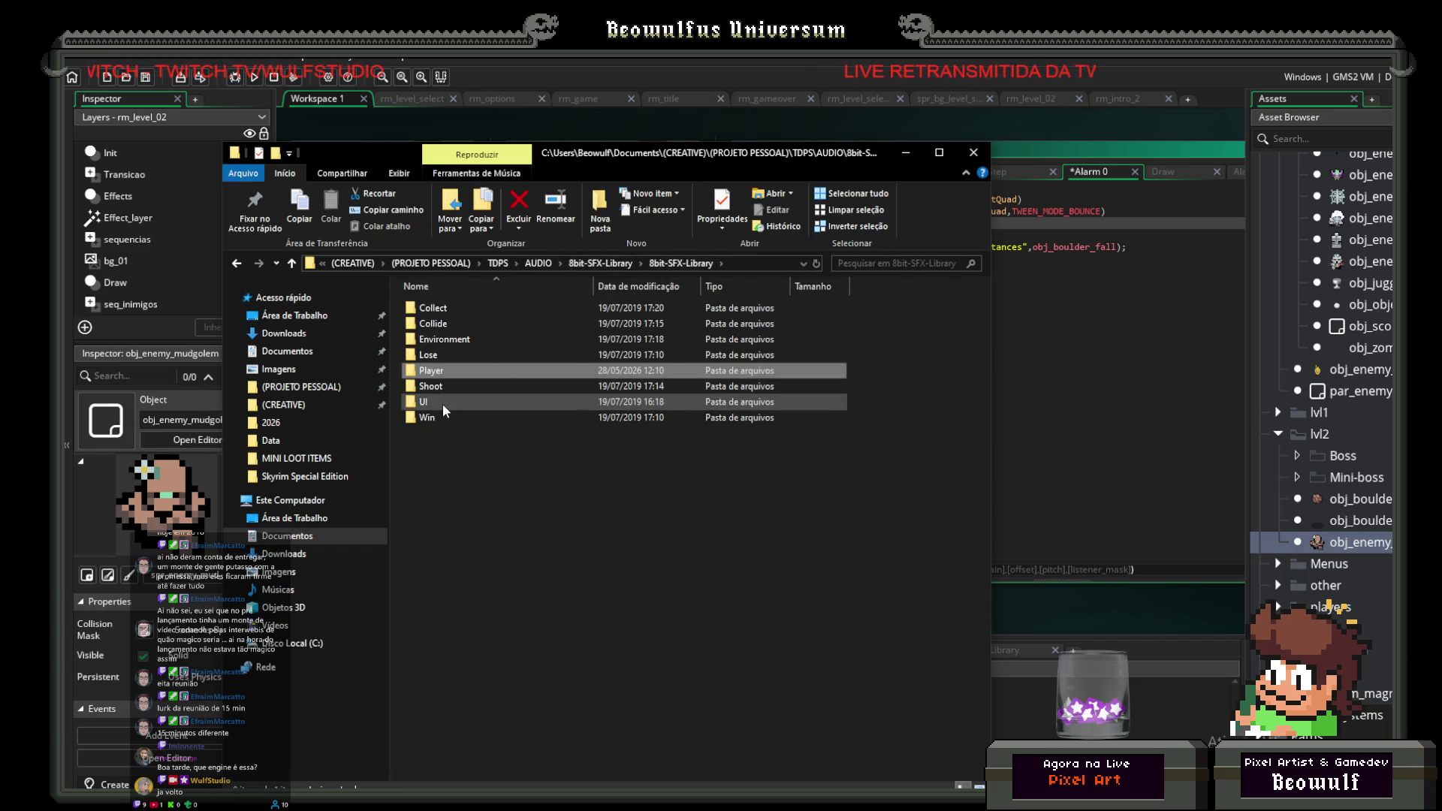
pyautogui.doubleClick(444, 325)
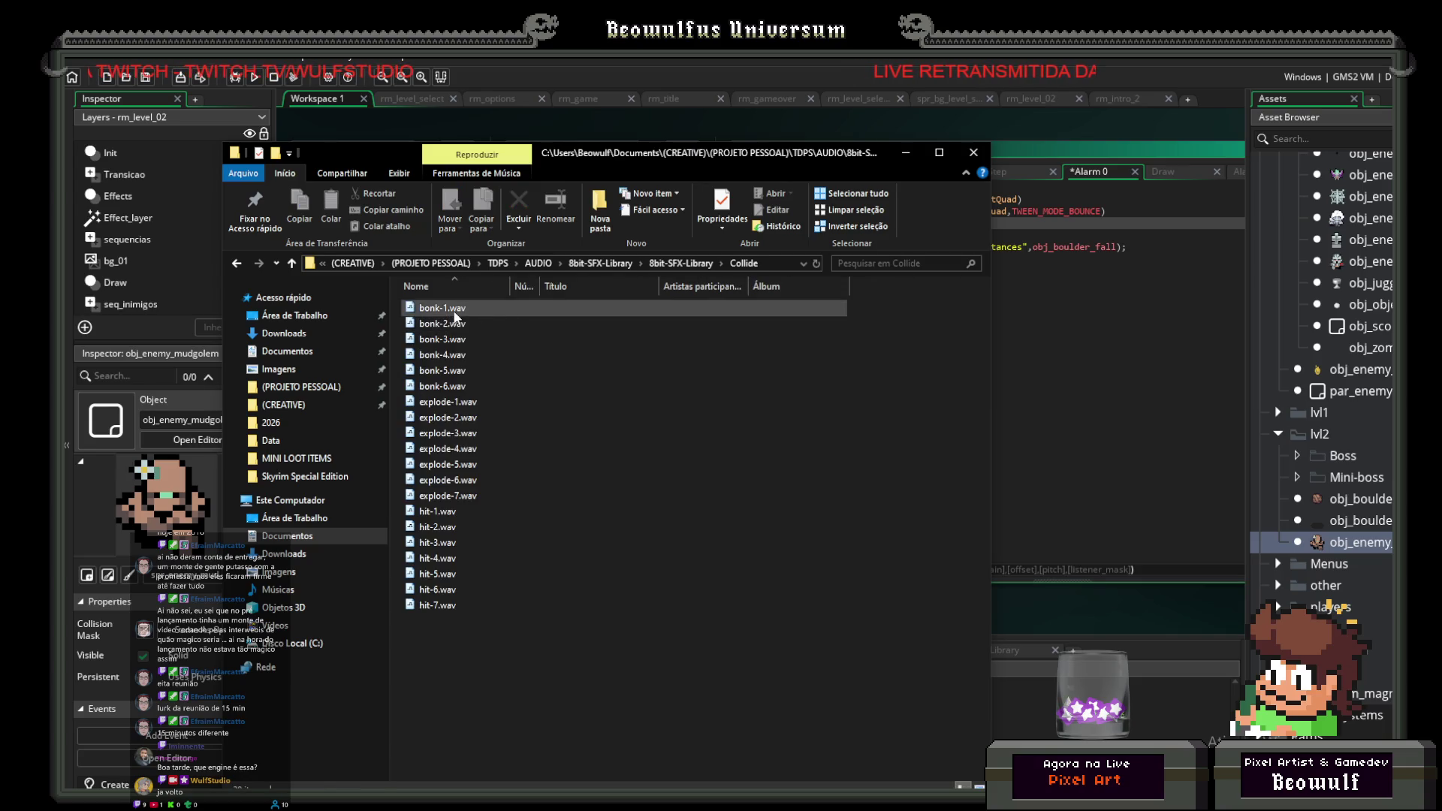
pyautogui.click(455, 313)
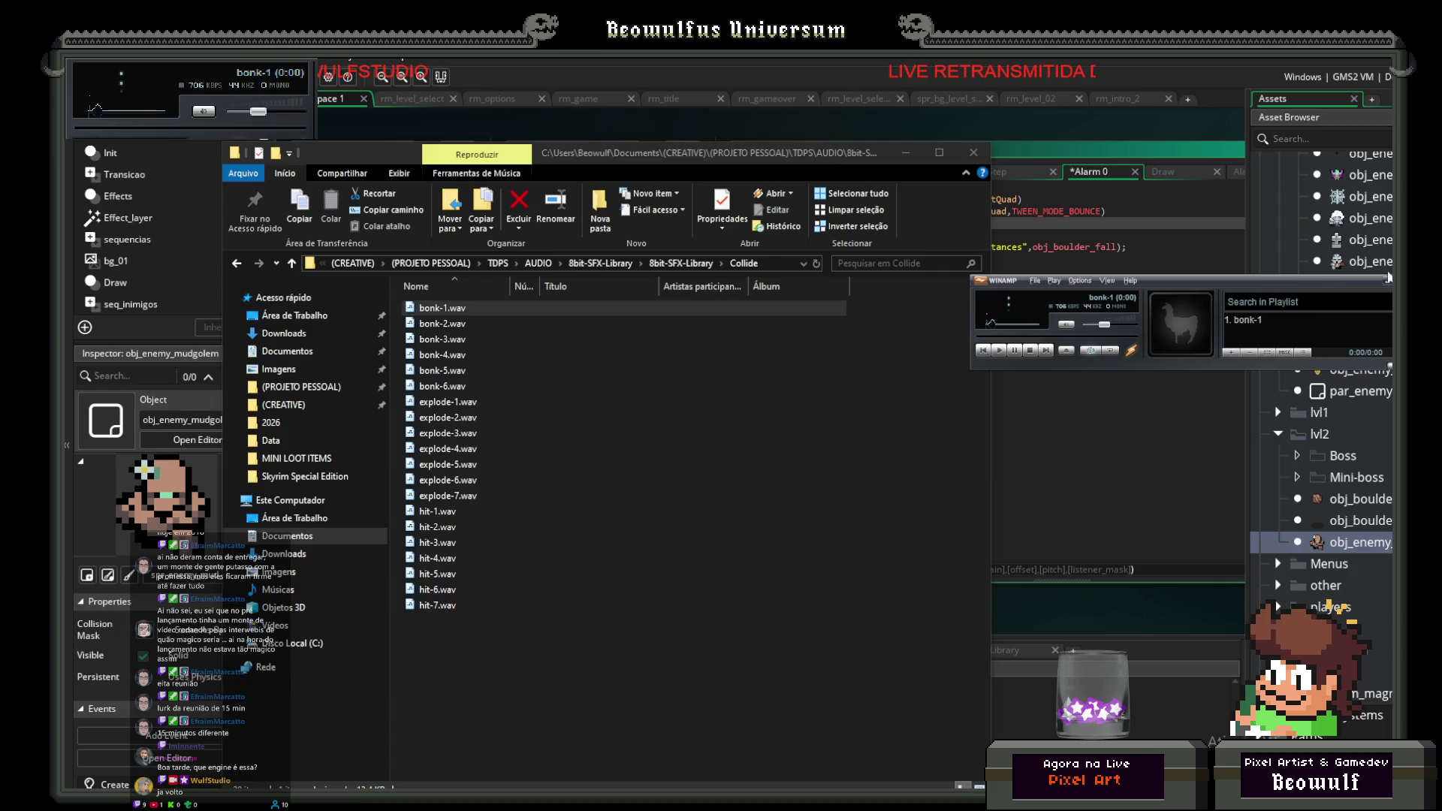
pyautogui.rightClick(439, 326)
pyautogui.click(445, 335)
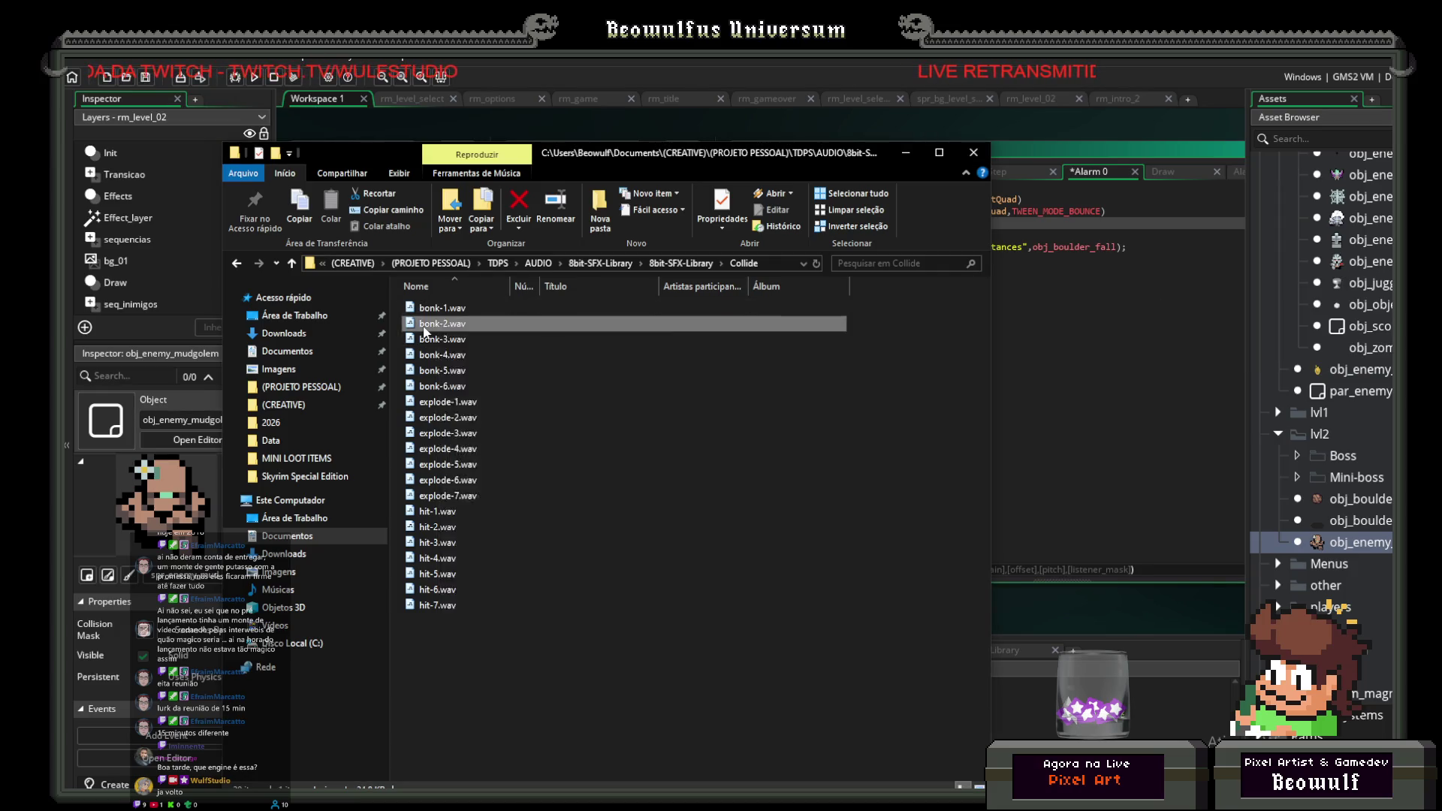
# Step: Raise playback volume to 58% and audition bonk-3 through bonk-6
pyautogui.moveTo(1105, 325); pyautogui.dragTo(1117, 329)
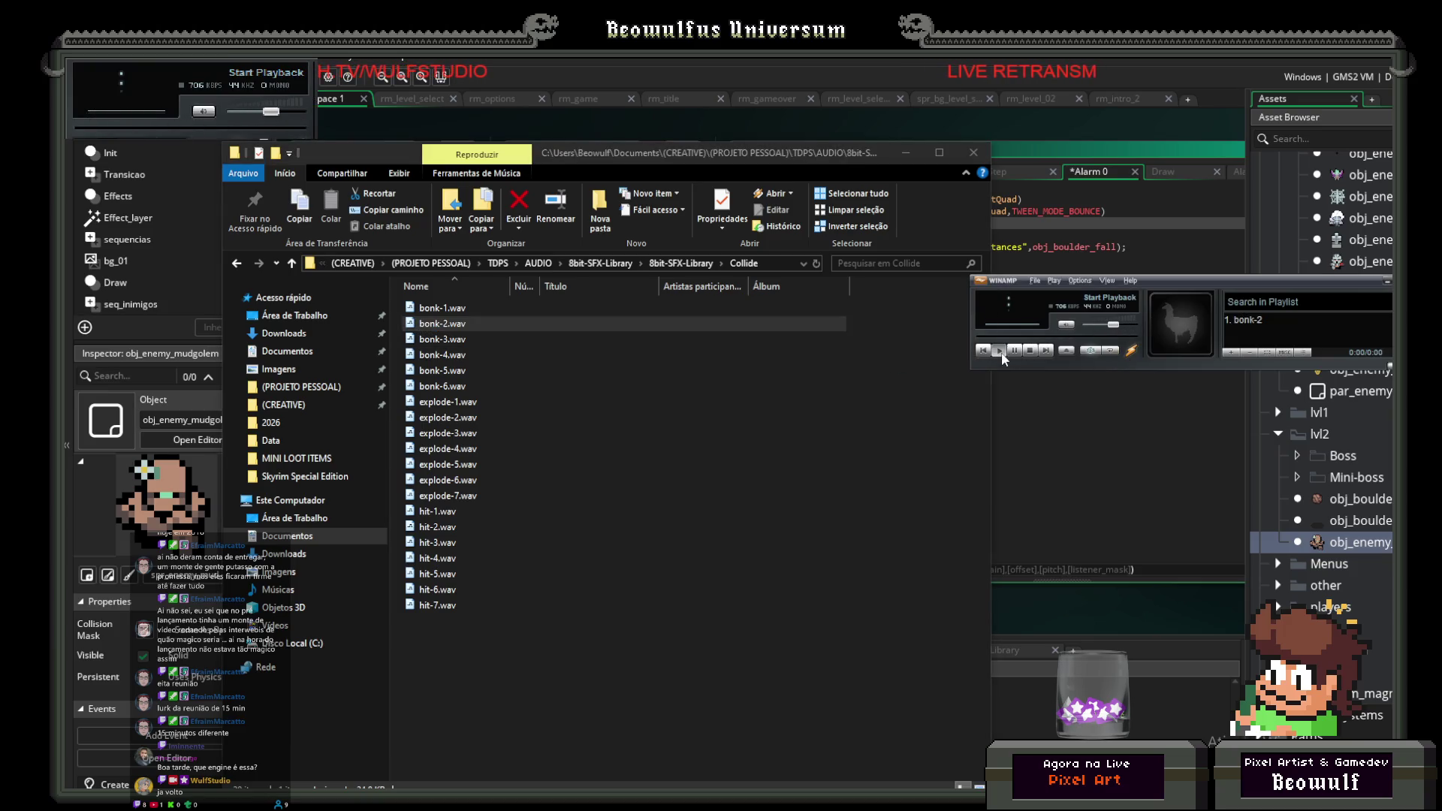
pyautogui.doubleClick(454, 342)
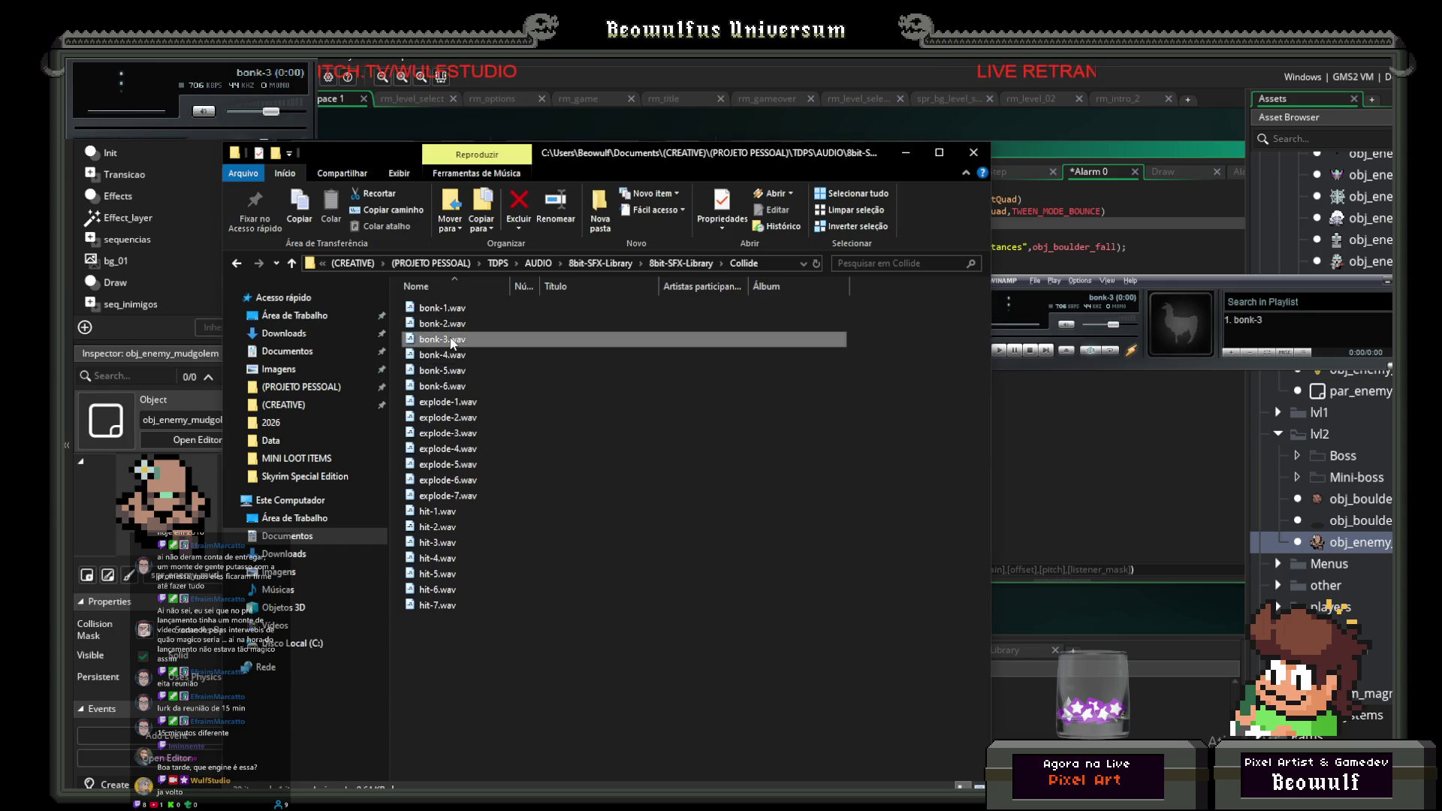
pyautogui.click(450, 358)
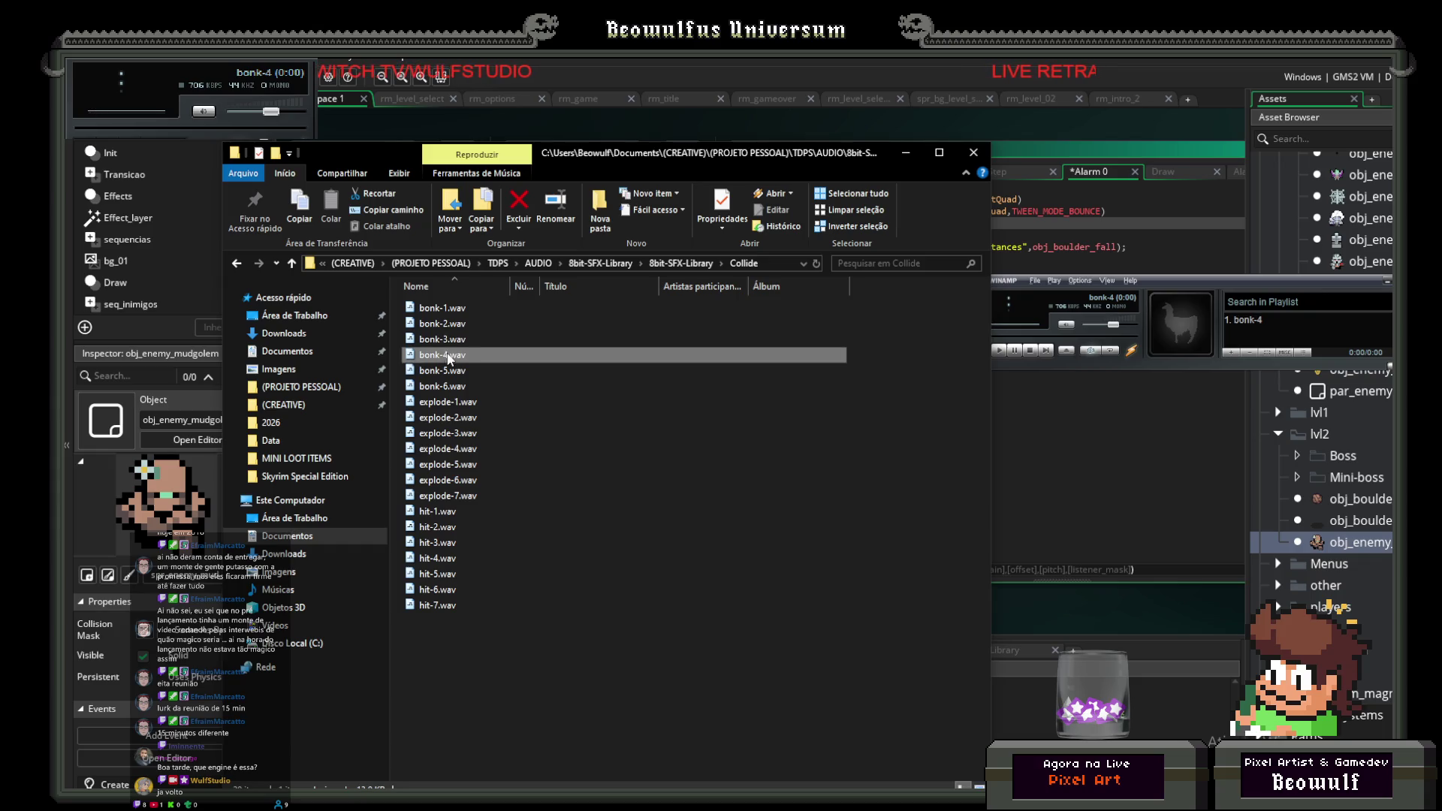
pyautogui.doubleClick(442, 371)
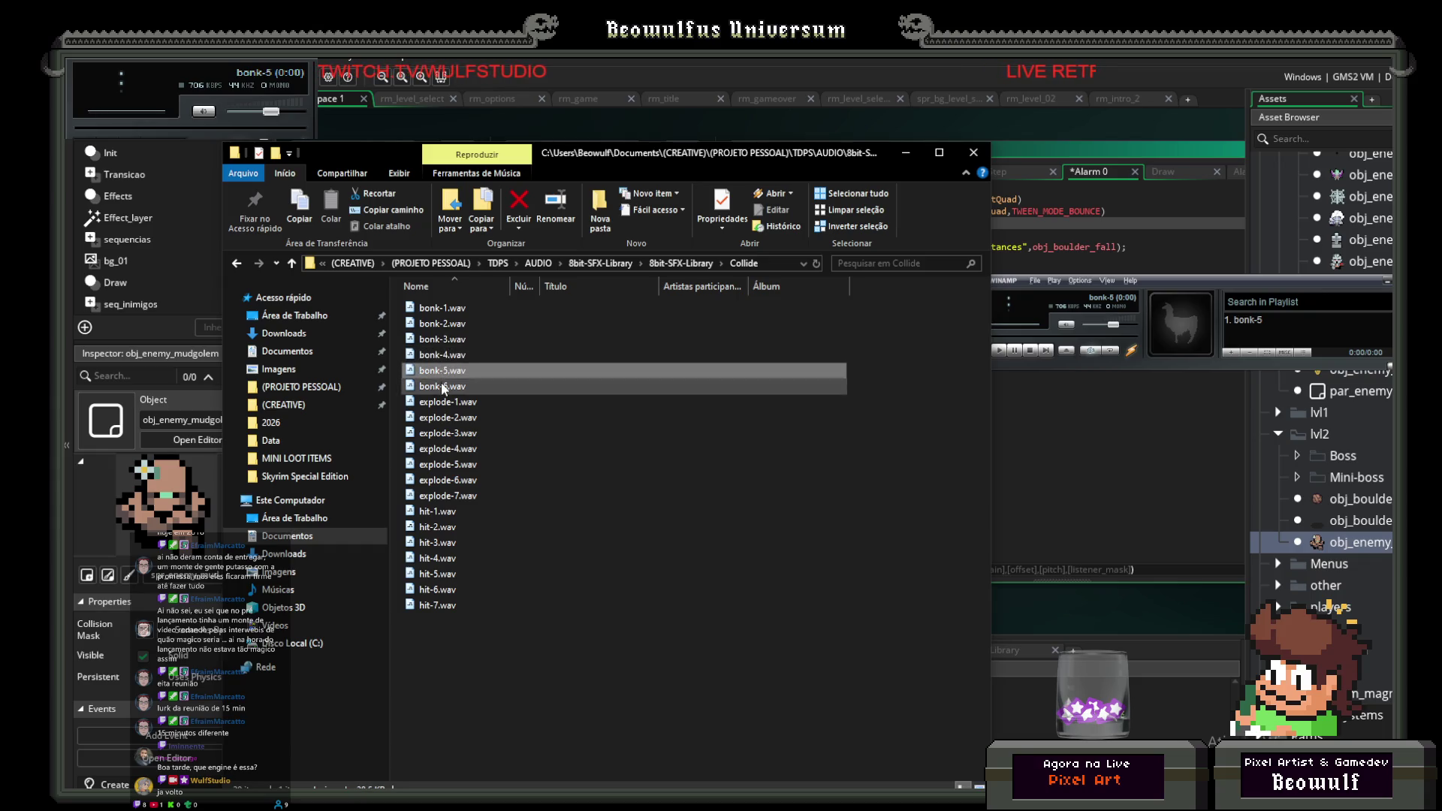
pyautogui.doubleClick(443, 386)
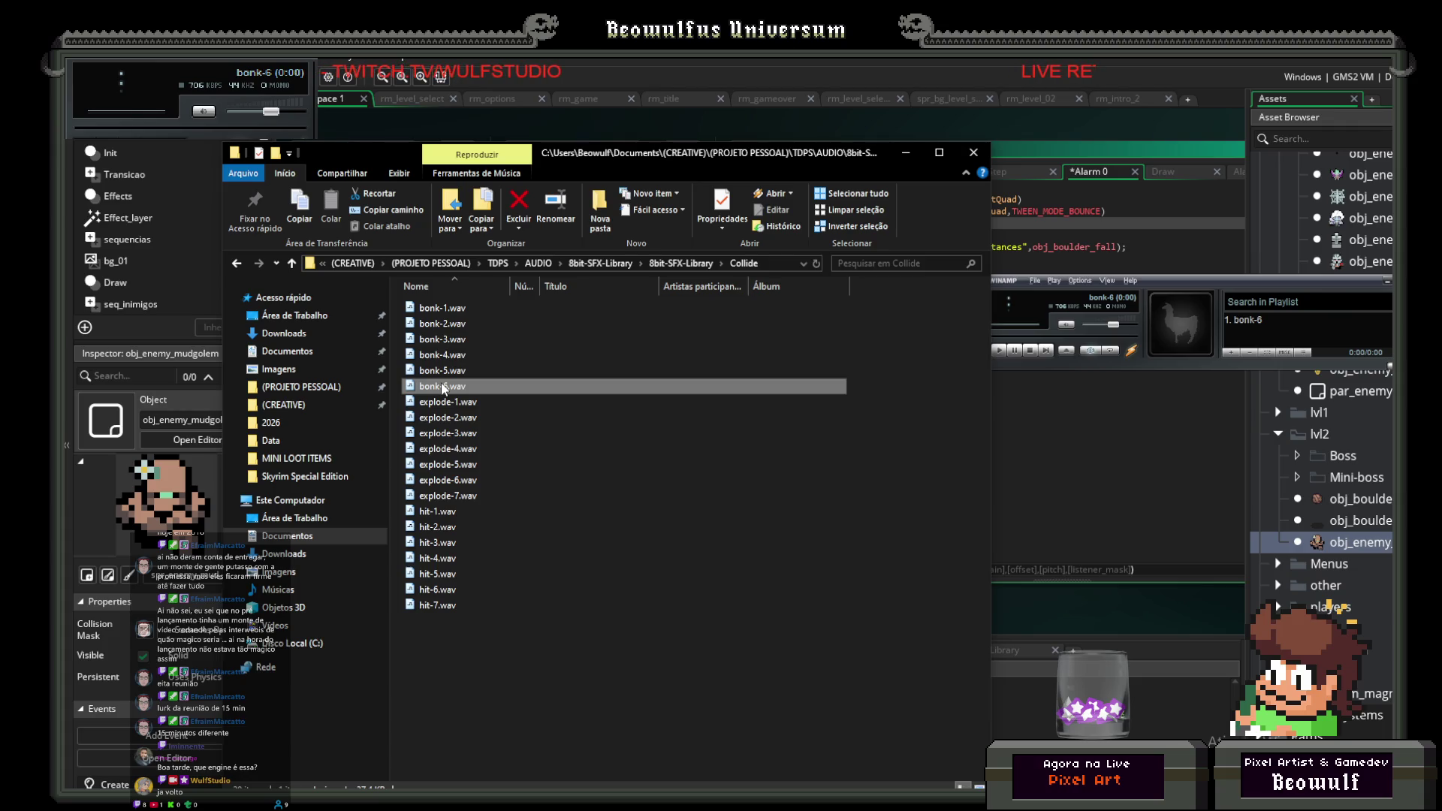
pyautogui.scroll(-10, 1367, 516)
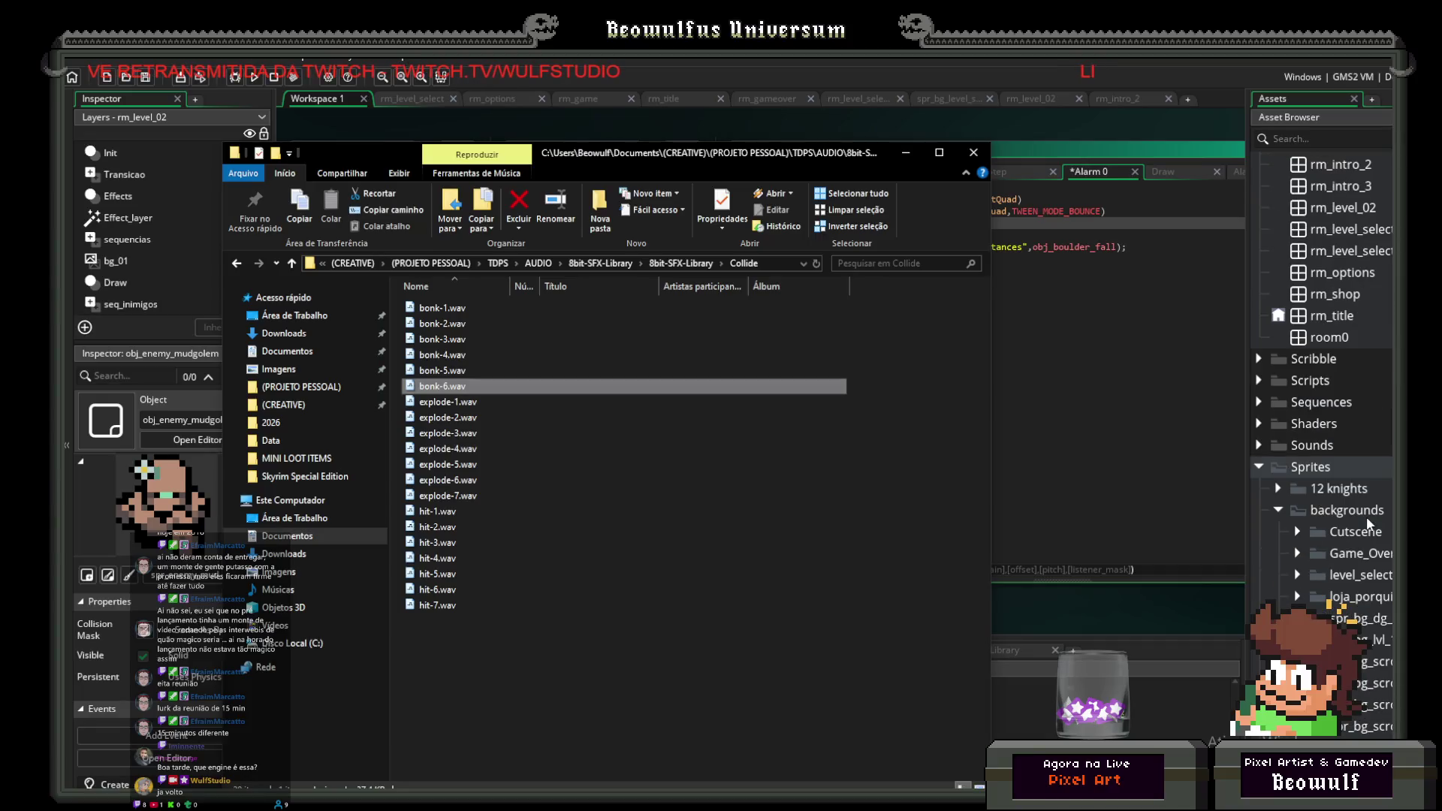
# Step: Find SE_landing in the Asset Browser and open its sound editor
pyautogui.click(1261, 444)
pyautogui.scroll(-5, 1329, 468)
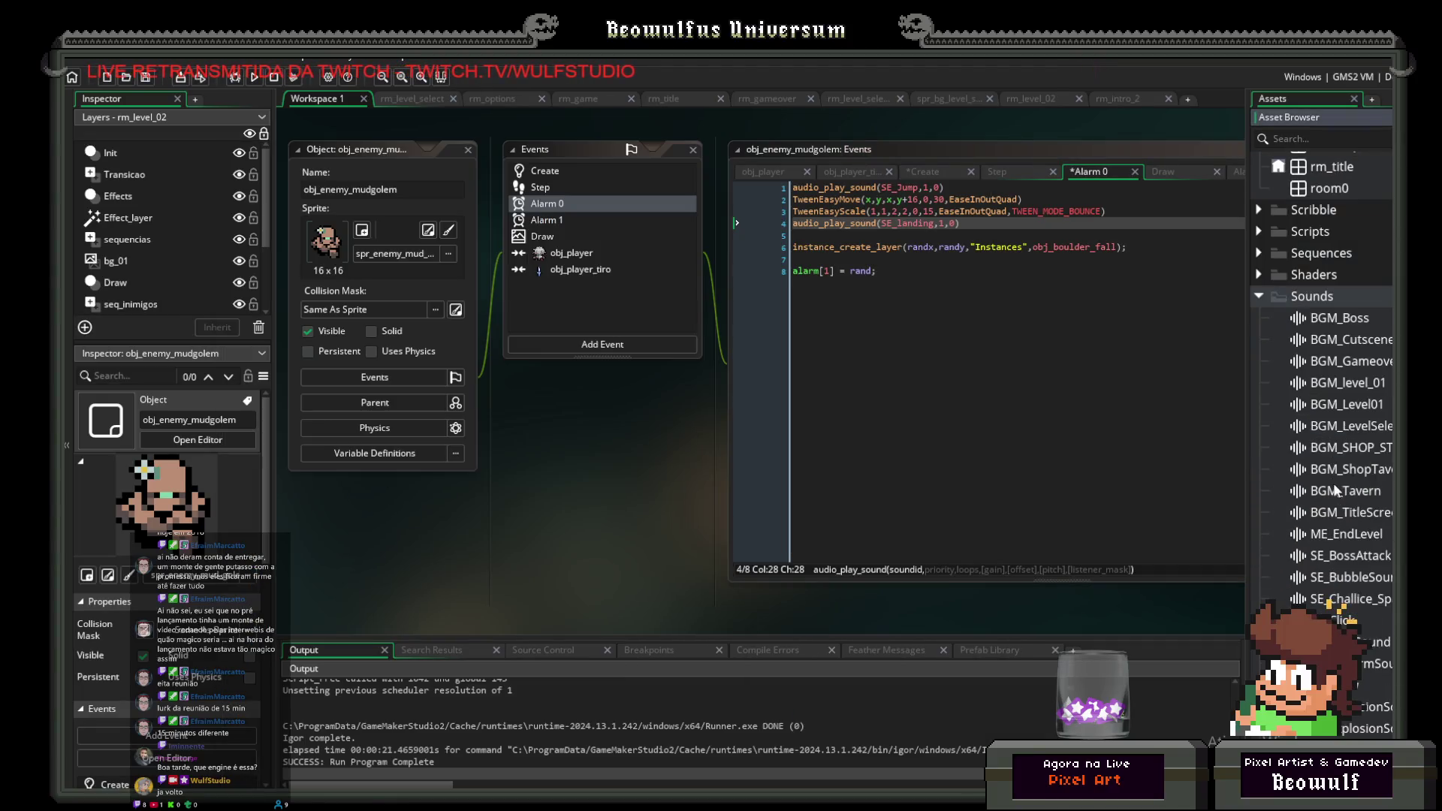
pyautogui.scroll(-2, 1326, 518)
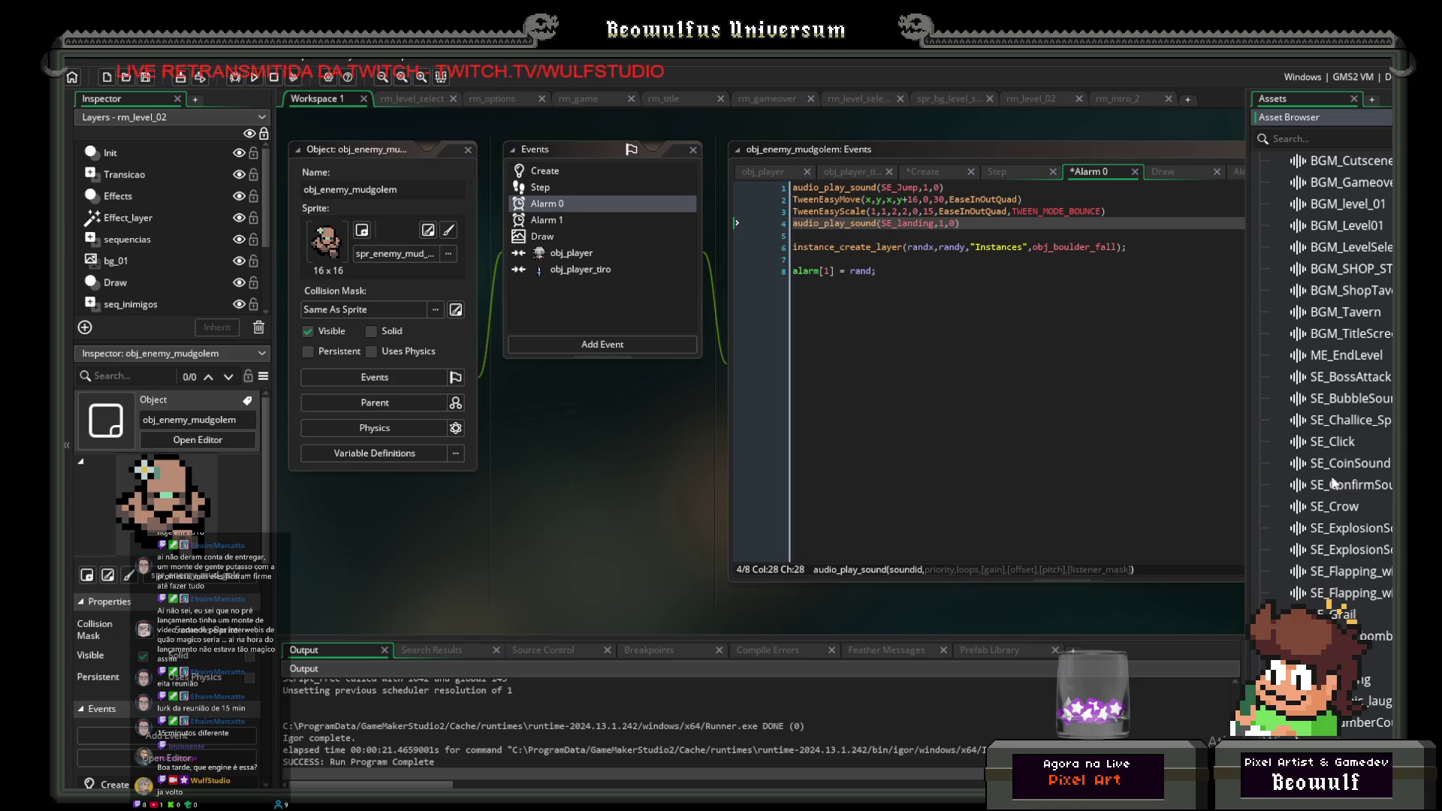
pyautogui.scroll(-3, 1346, 486)
pyautogui.scroll(-1, 1346, 497)
pyautogui.scroll(1, 1334, 584)
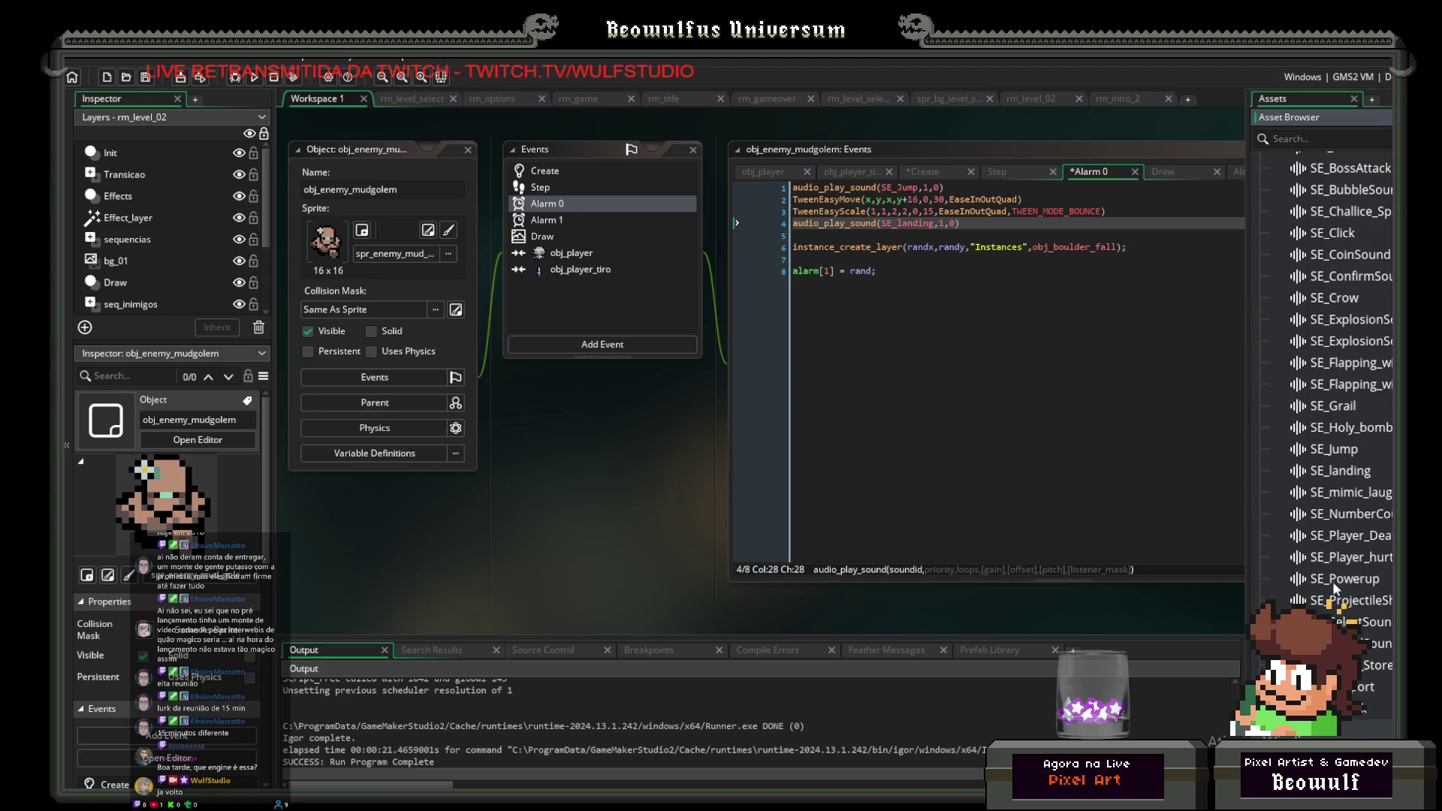
pyautogui.click(1337, 473)
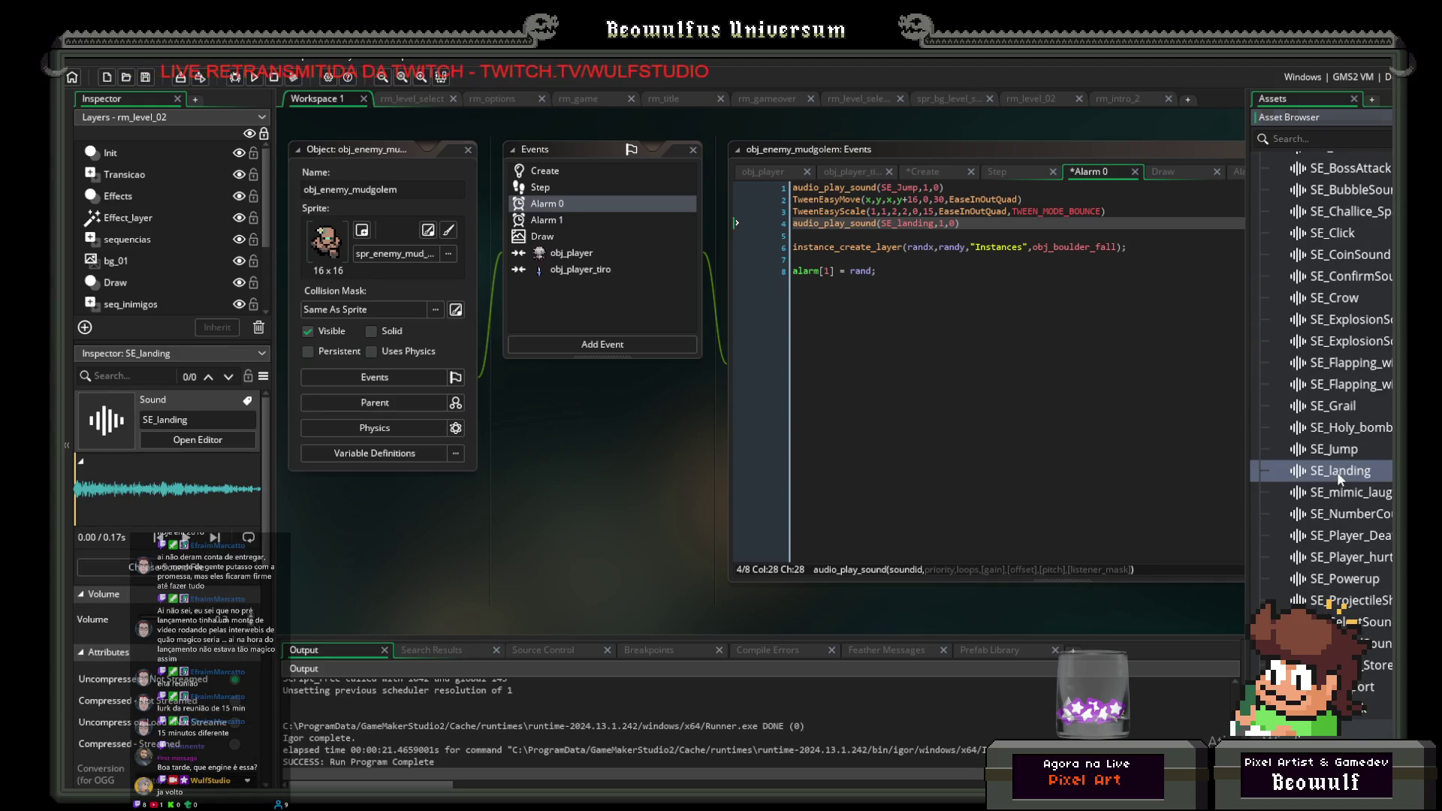
pyautogui.doubleClick(1337, 472)
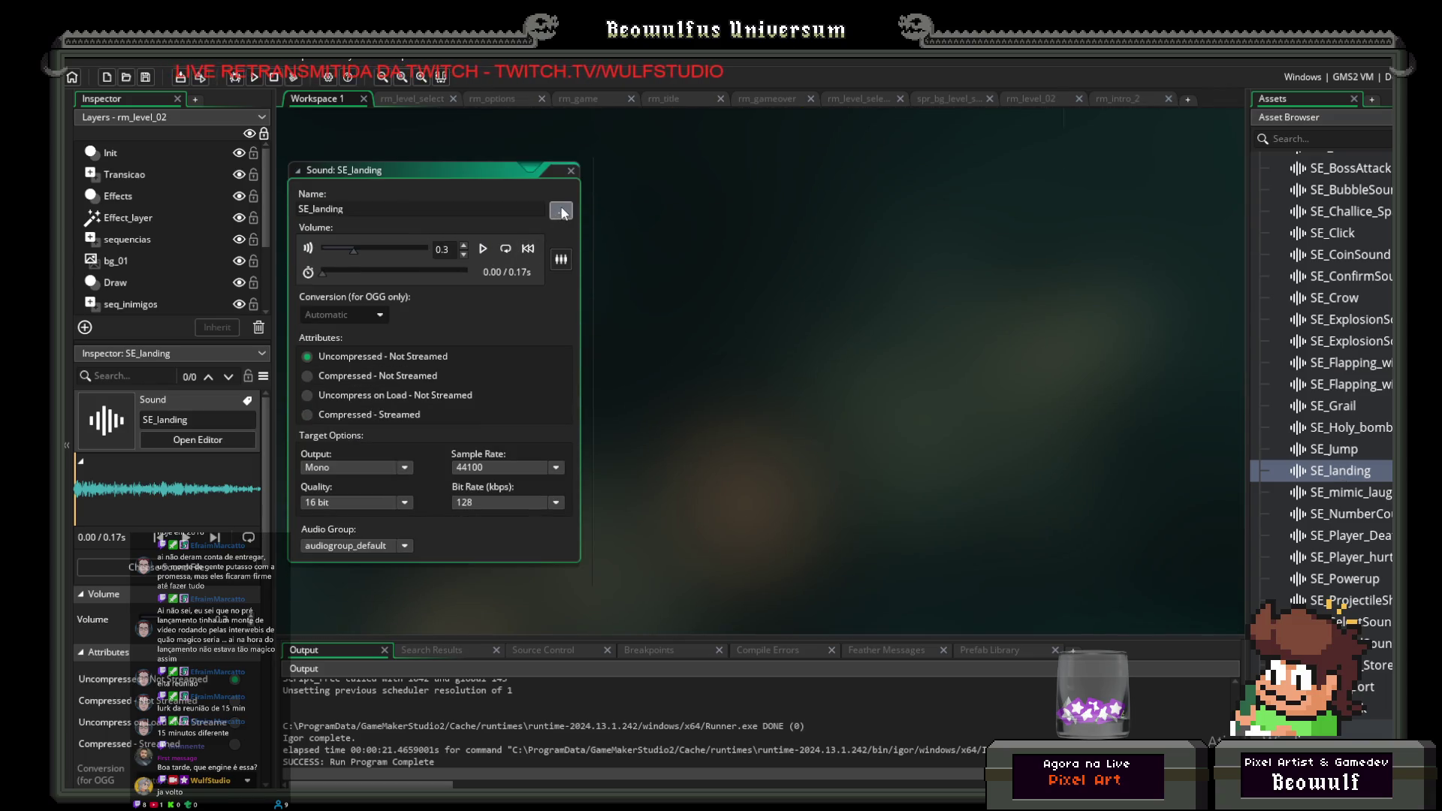
# Step: Load explode-5.wav from the 8bit-SFX-Library Collide folder as SE_landing's audio file
pyautogui.click(561, 211)
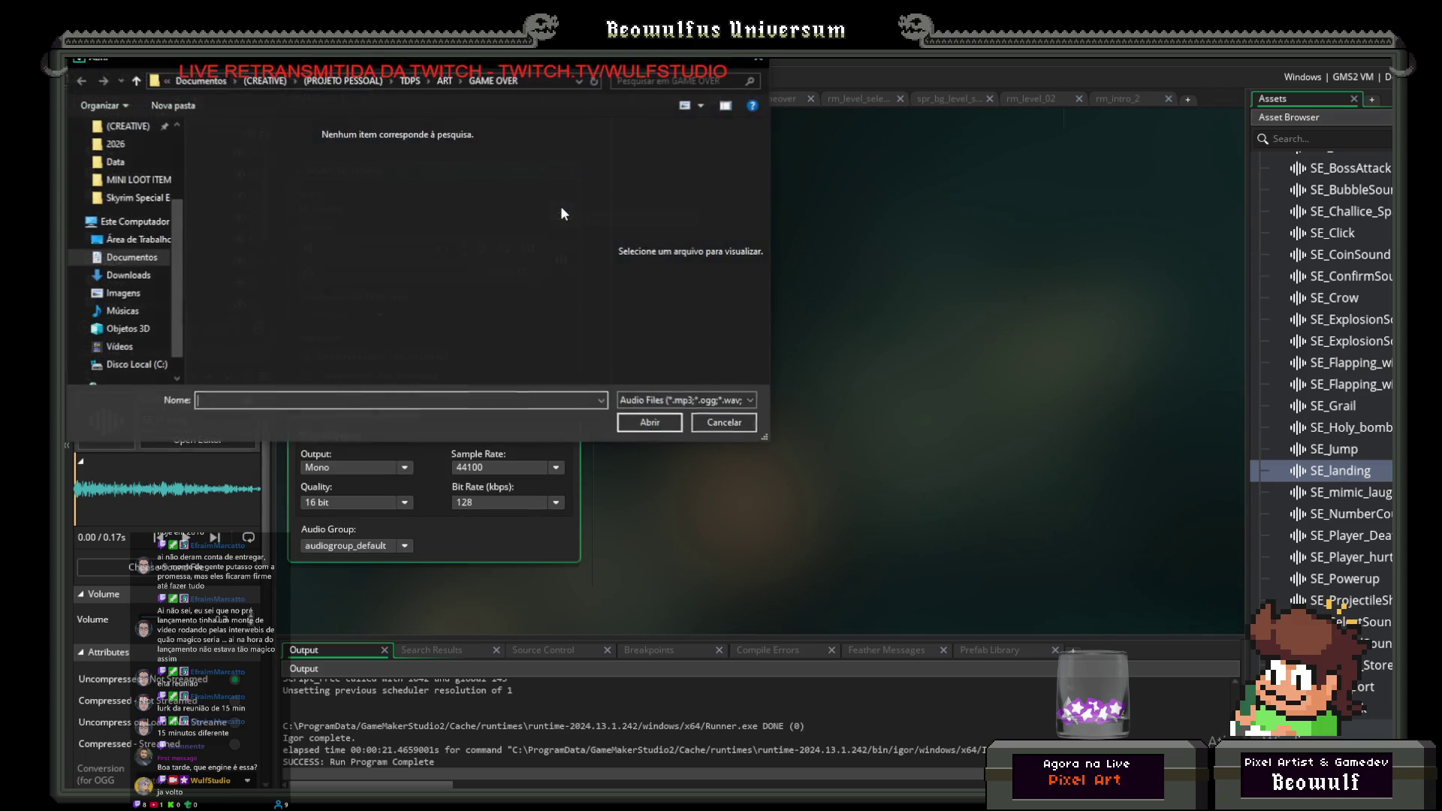
pyautogui.click(412, 80)
pyautogui.doubleClick(317, 148)
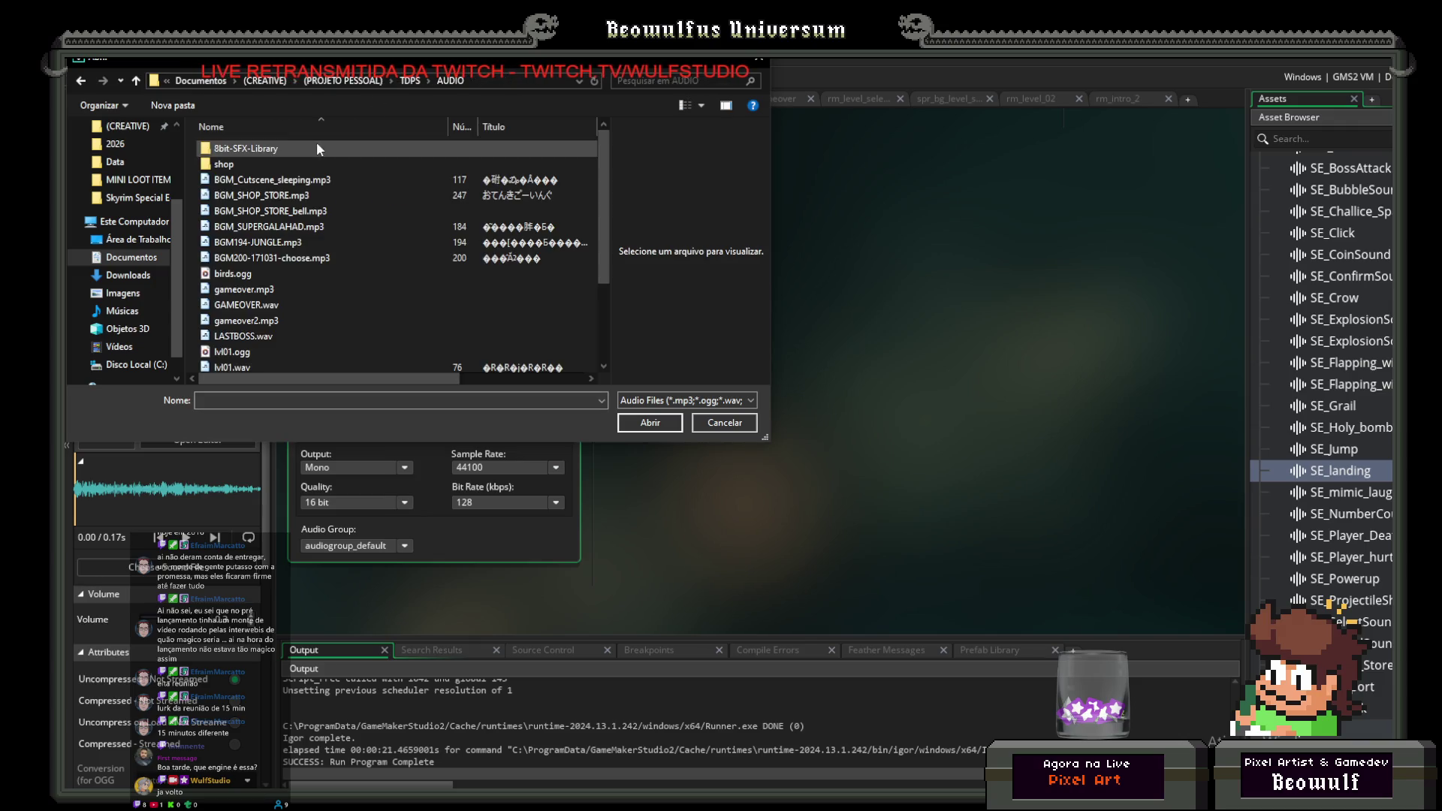
pyautogui.doubleClick(266, 151)
pyautogui.doubleClick(258, 165)
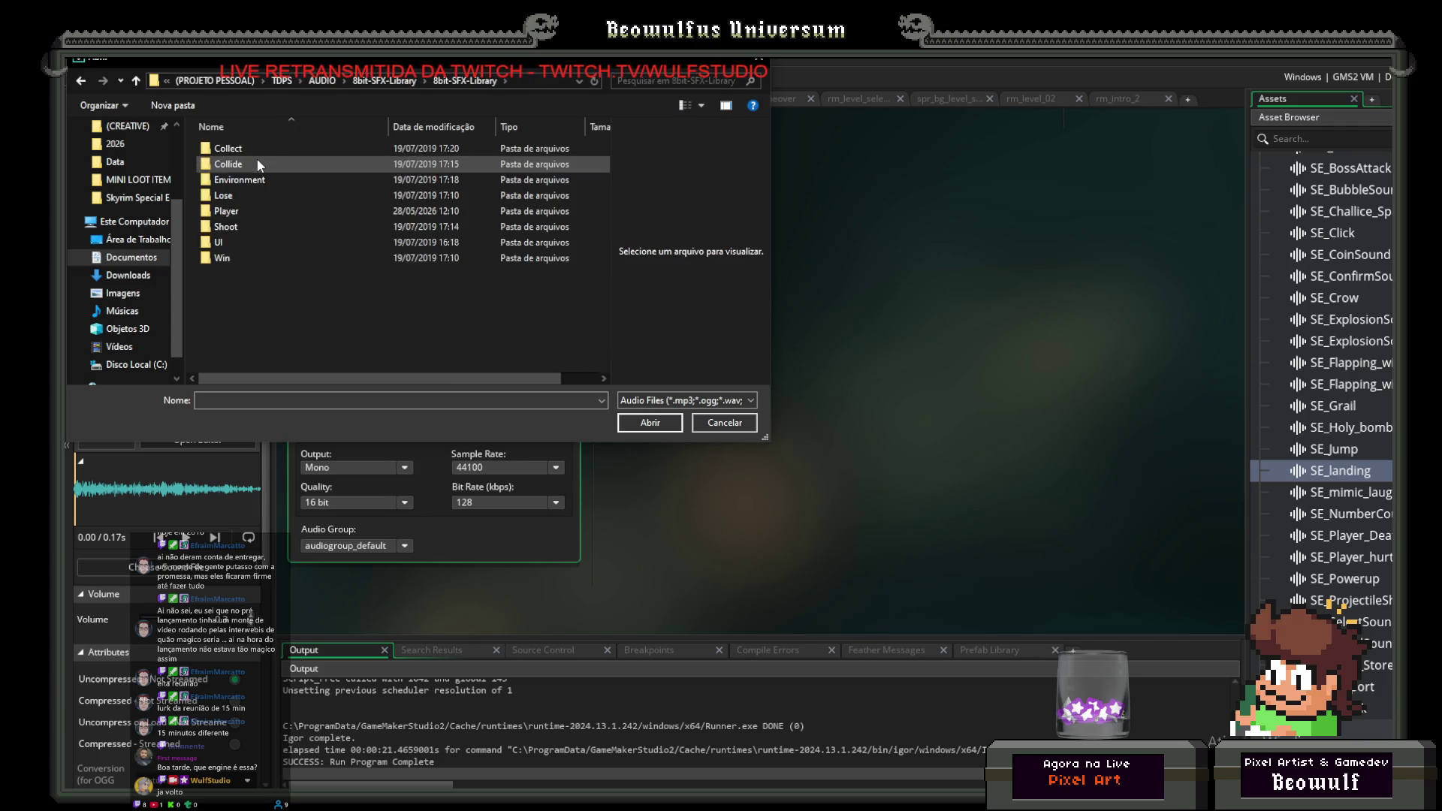
pyautogui.doubleClick(228, 169)
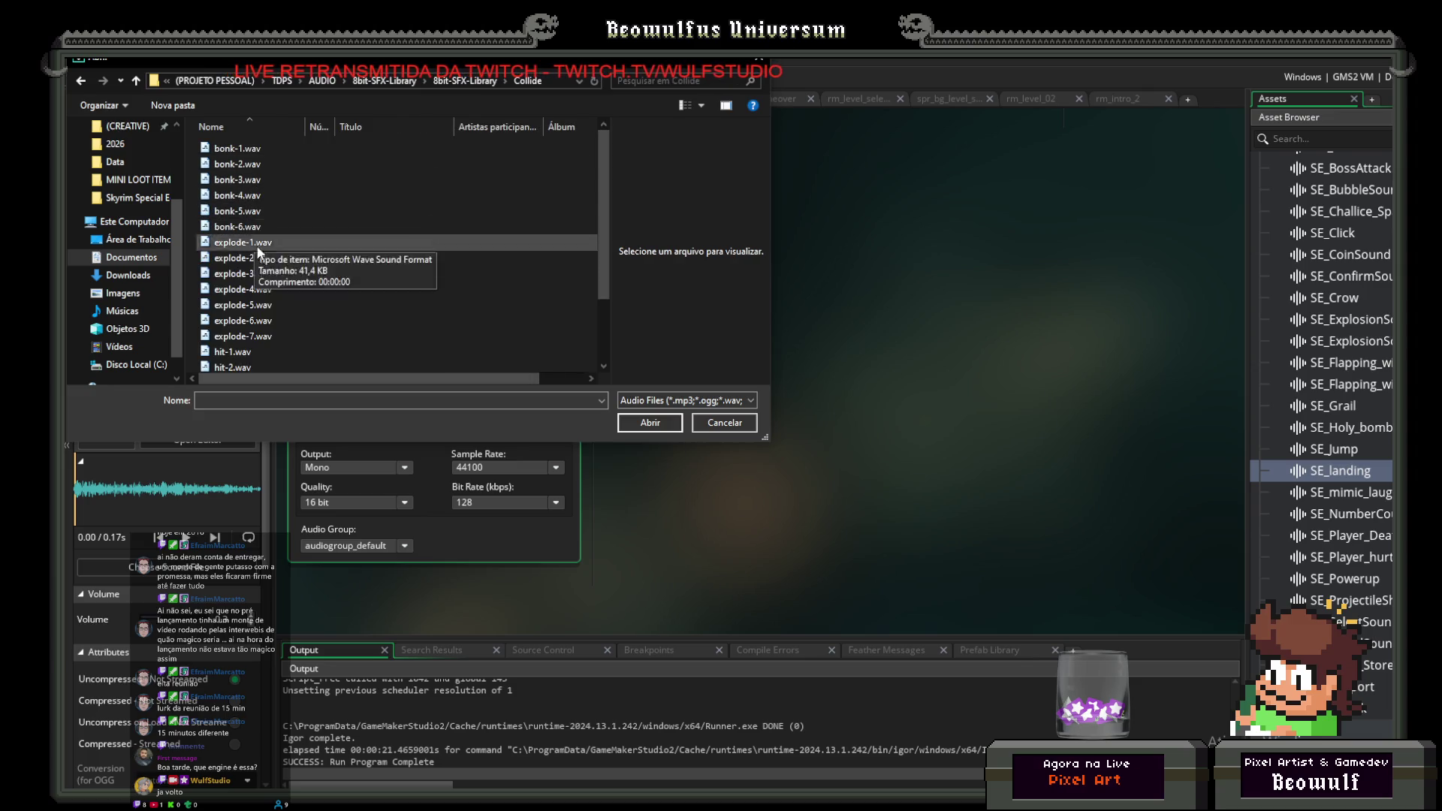
pyautogui.scroll(-2, 280, 328)
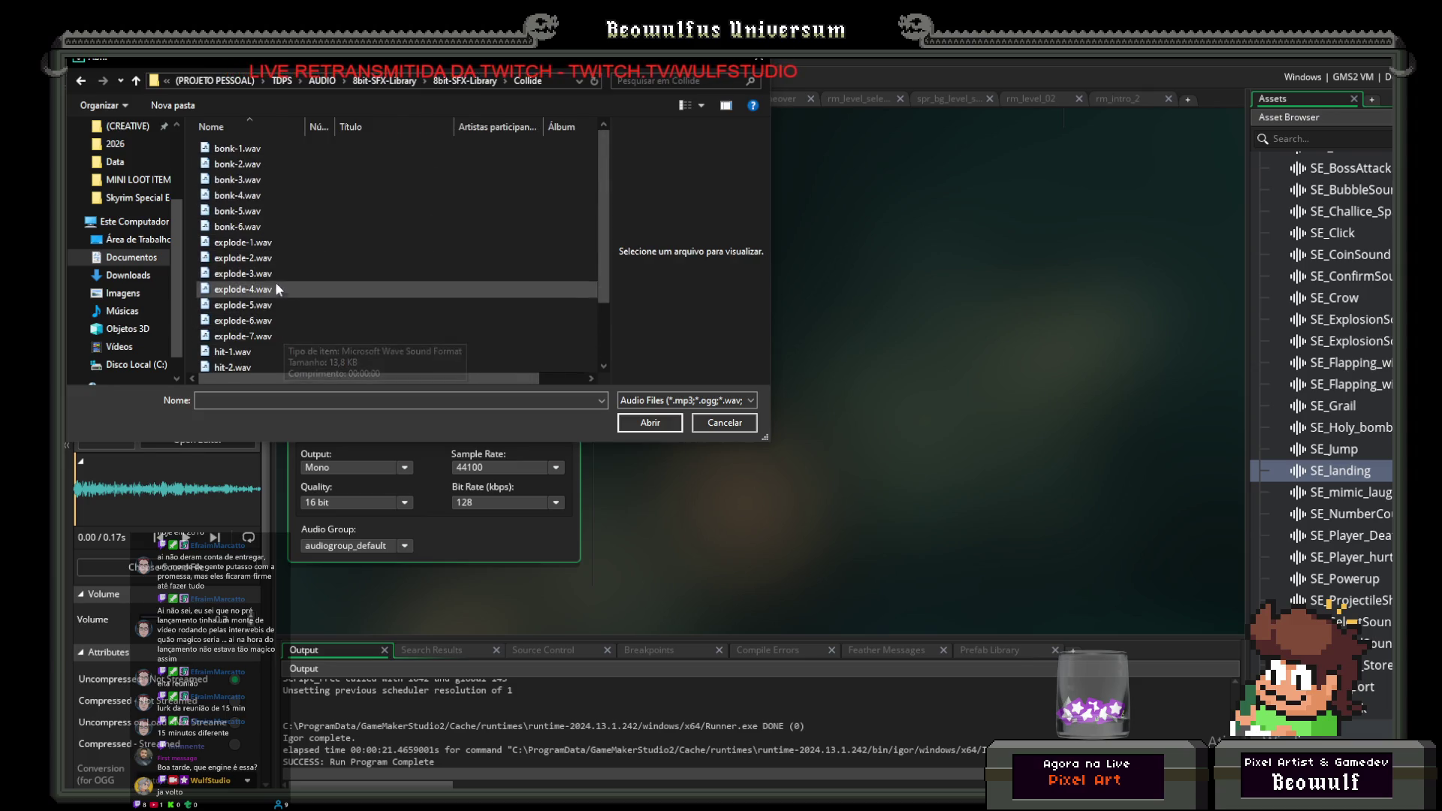
pyautogui.doubleClick(247, 224)
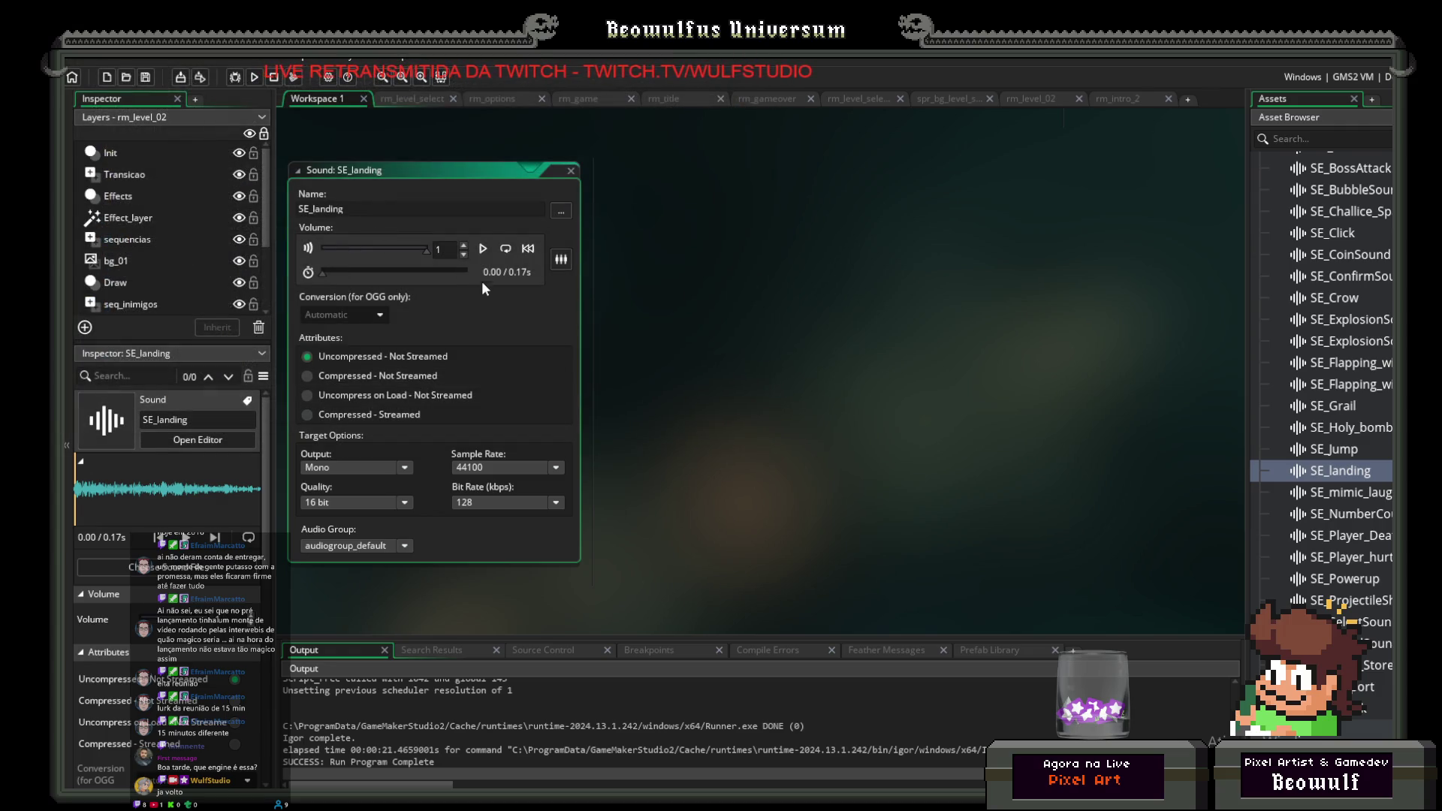
# Step: Preview the reloaded 0.43-second SE_landing clip and set its volume to 0.3
pyautogui.click(482, 249)
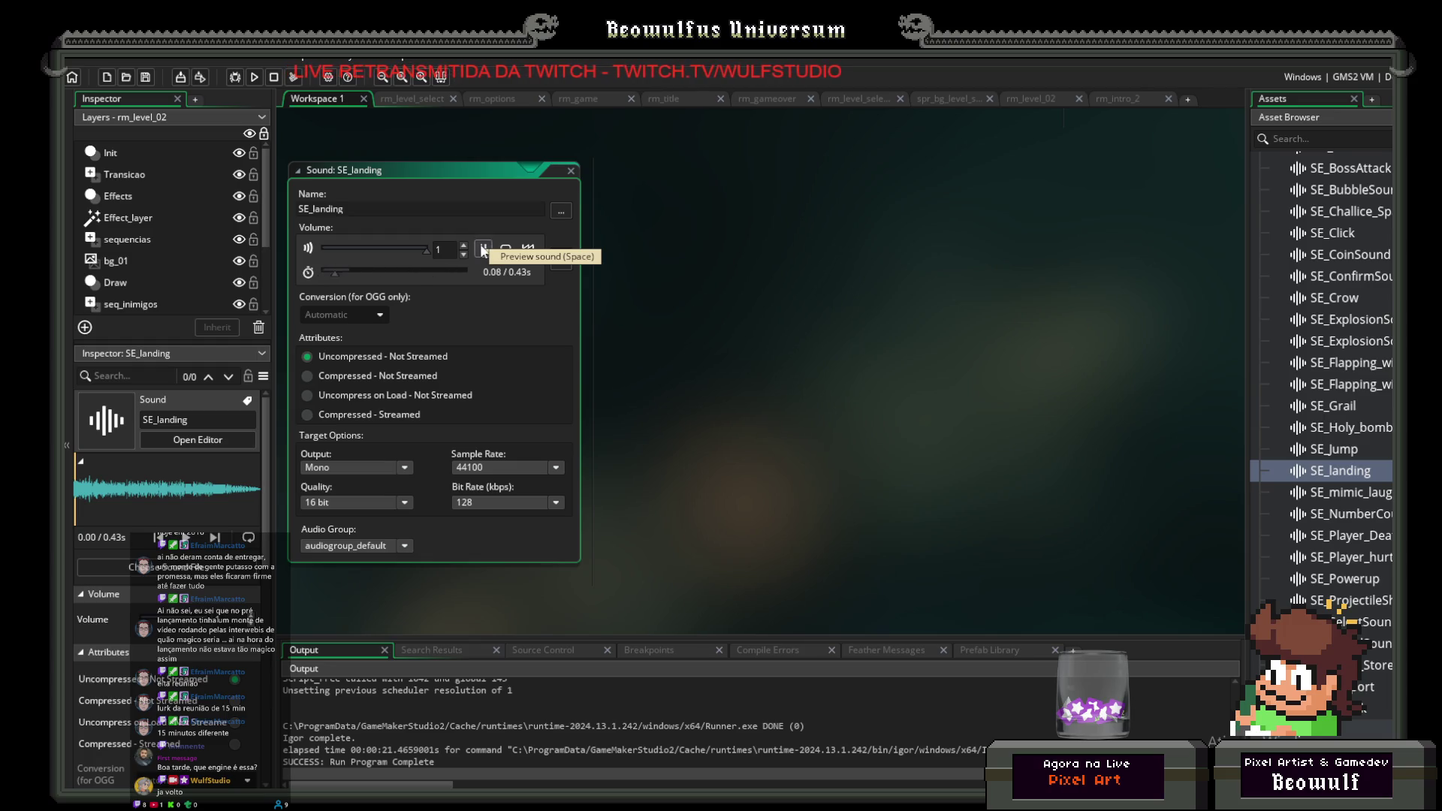
pyautogui.write('.3')
pyautogui.press('Return')
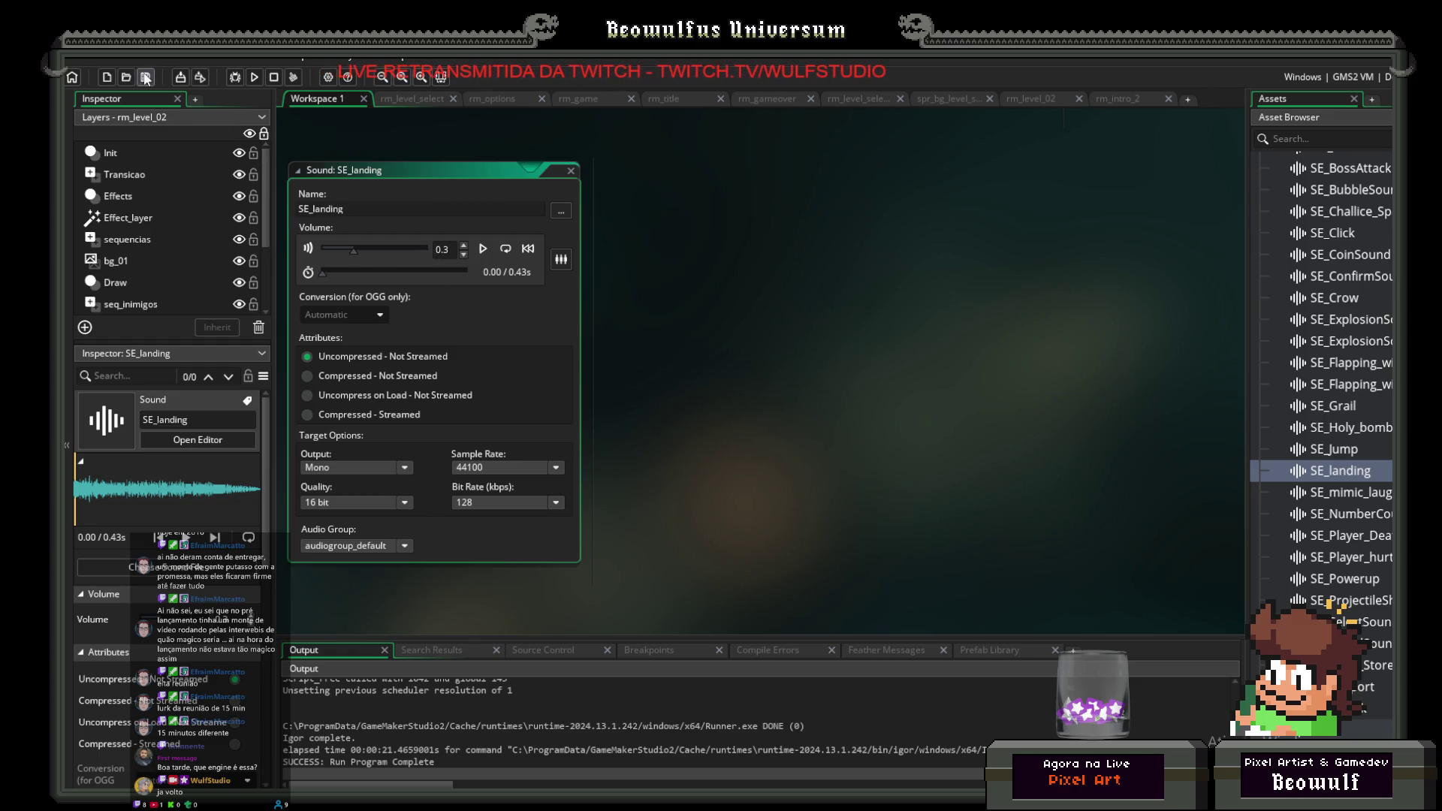
pyautogui.click(236, 76)
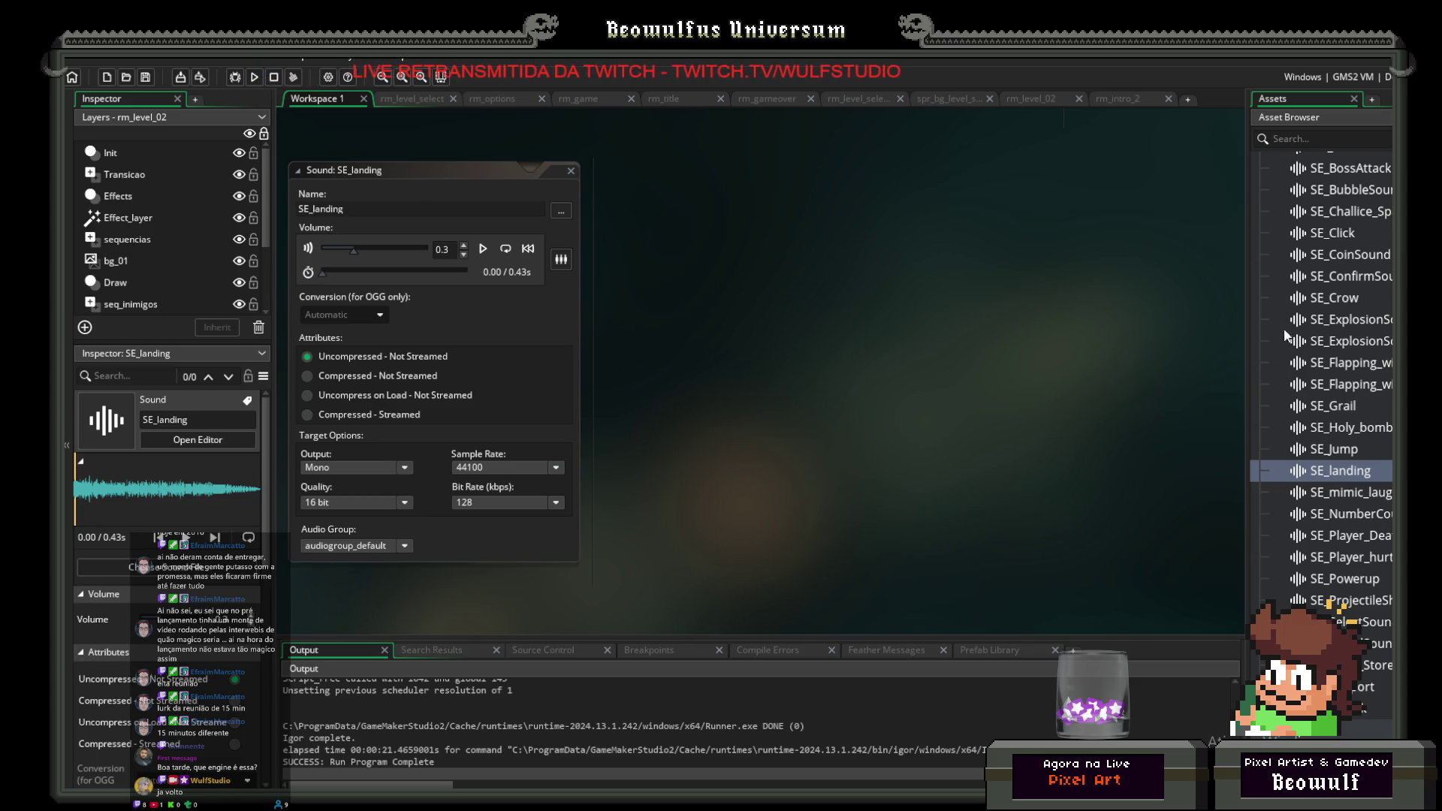
pyautogui.scroll(6, 1335, 459)
pyautogui.scroll(10, 1335, 453)
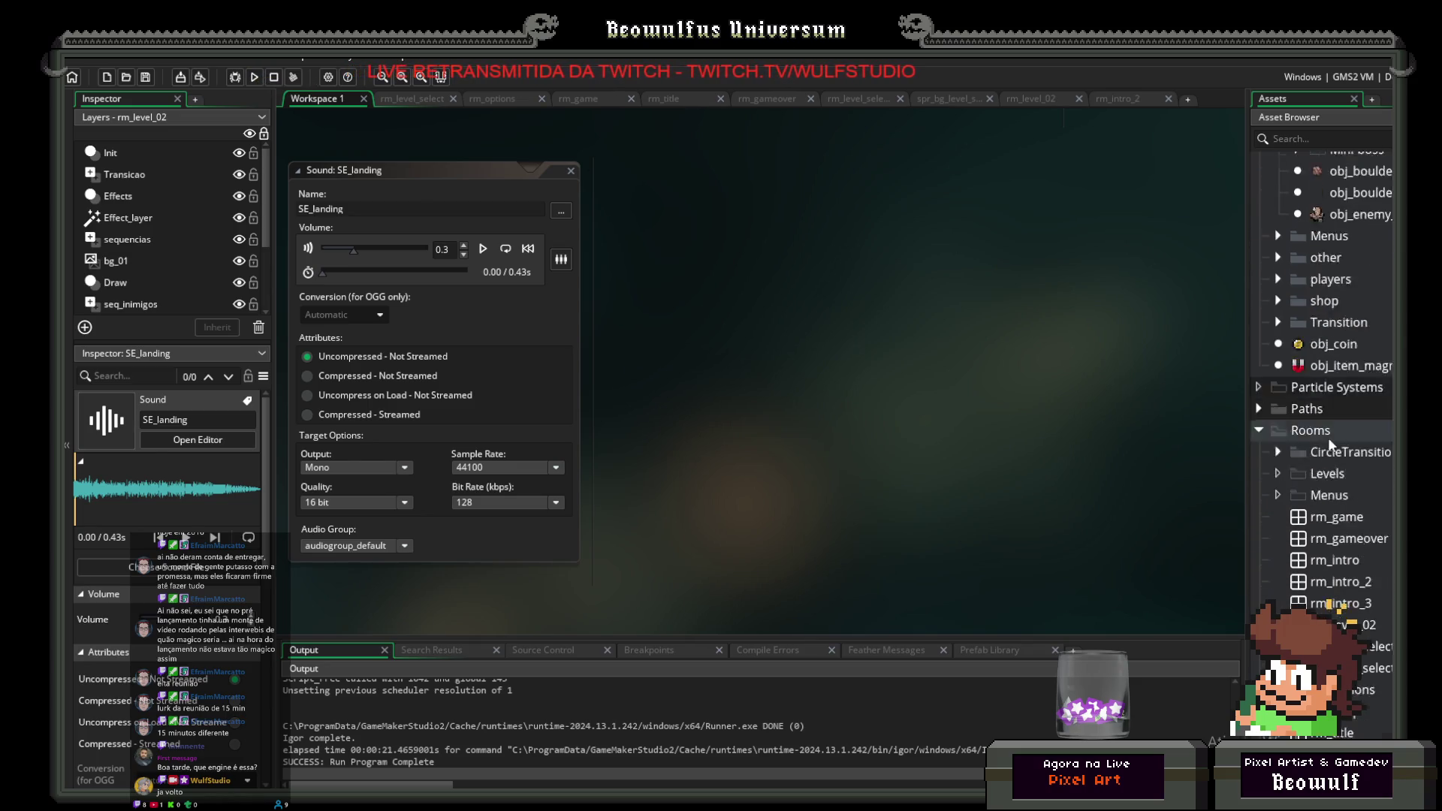
# Step: Run the game, enter level_01 from the tavern, play briefly, then quit
pyautogui.click(253, 78)
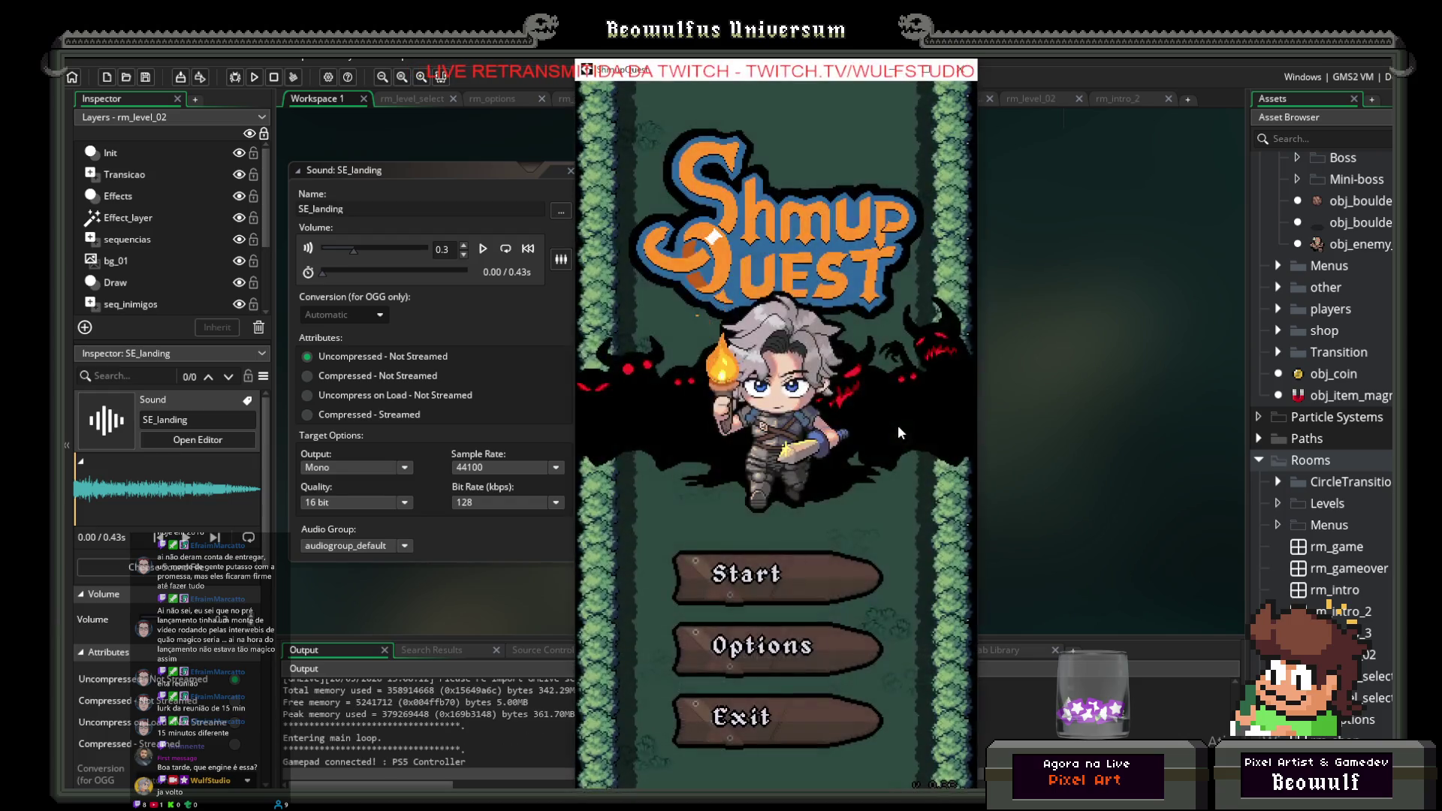
pyautogui.click(886, 588)
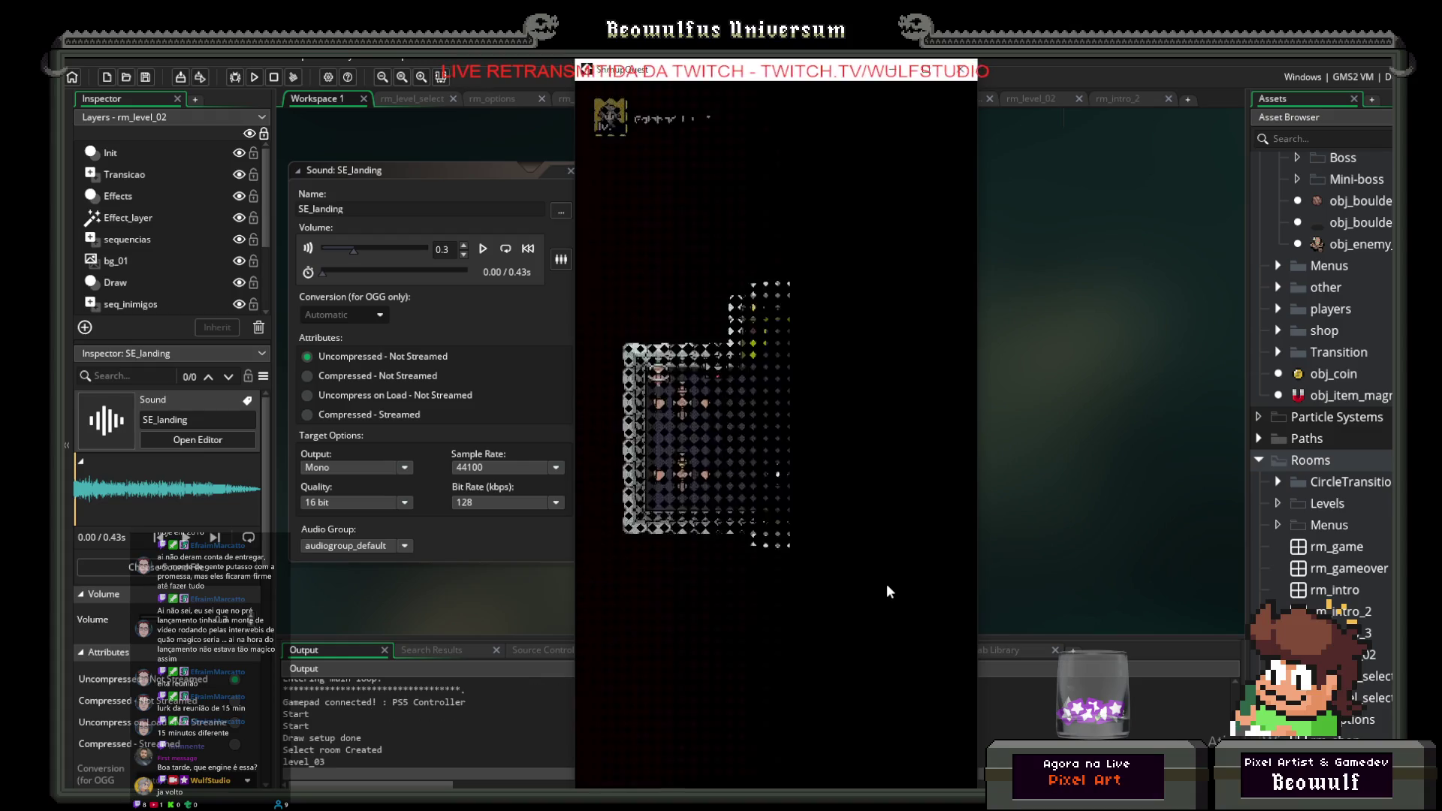
pyautogui.press('Up')
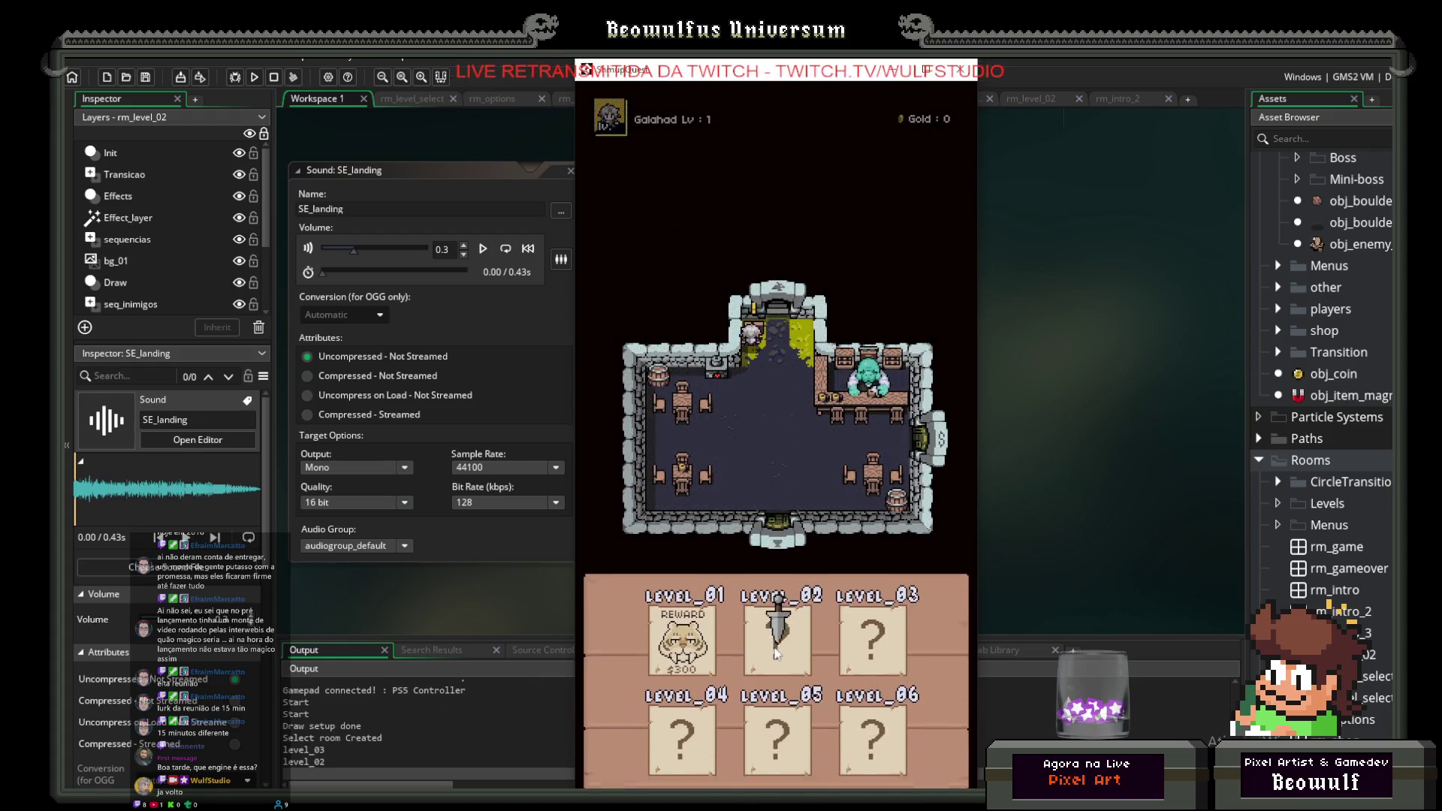
pyautogui.click(888, 634)
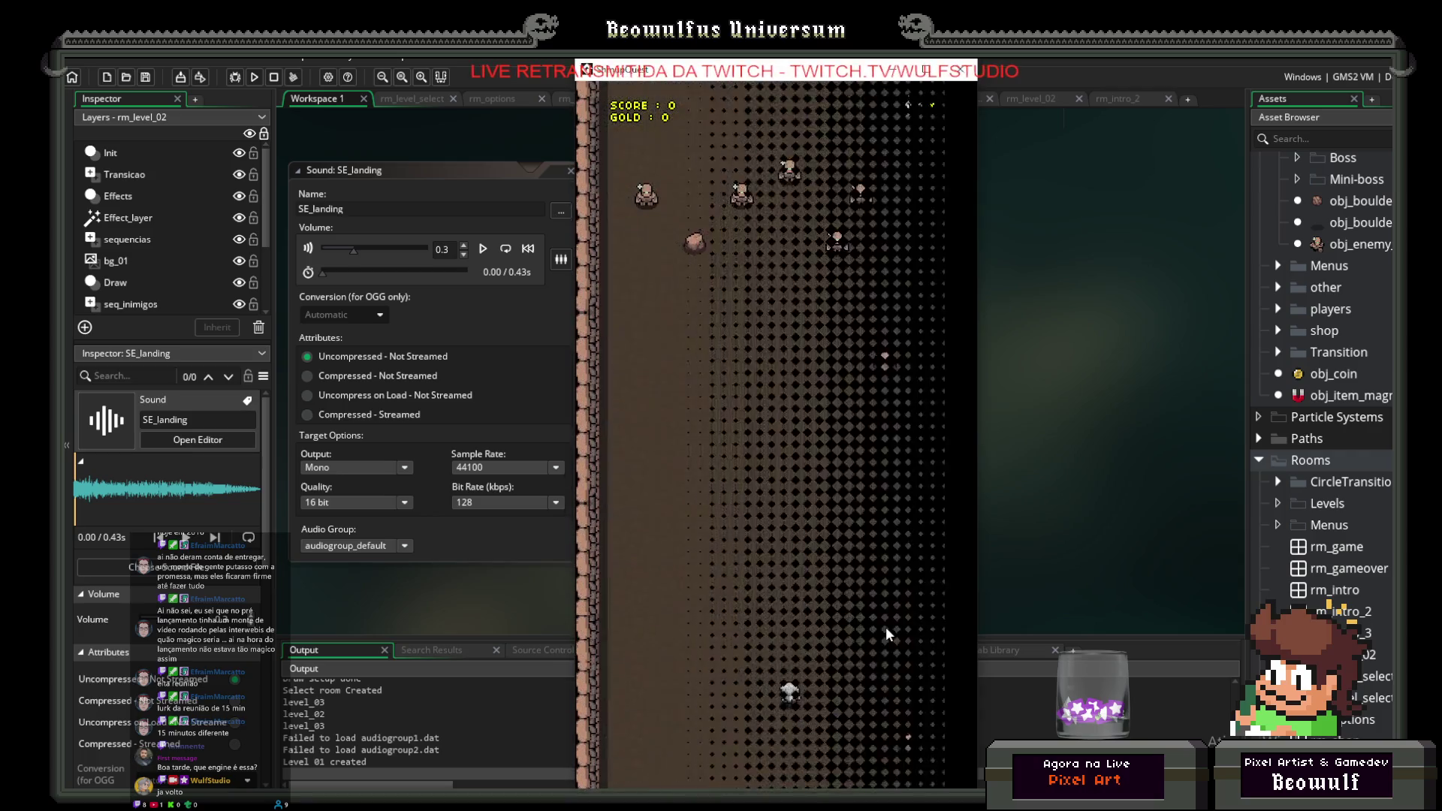
pyautogui.press('Left')
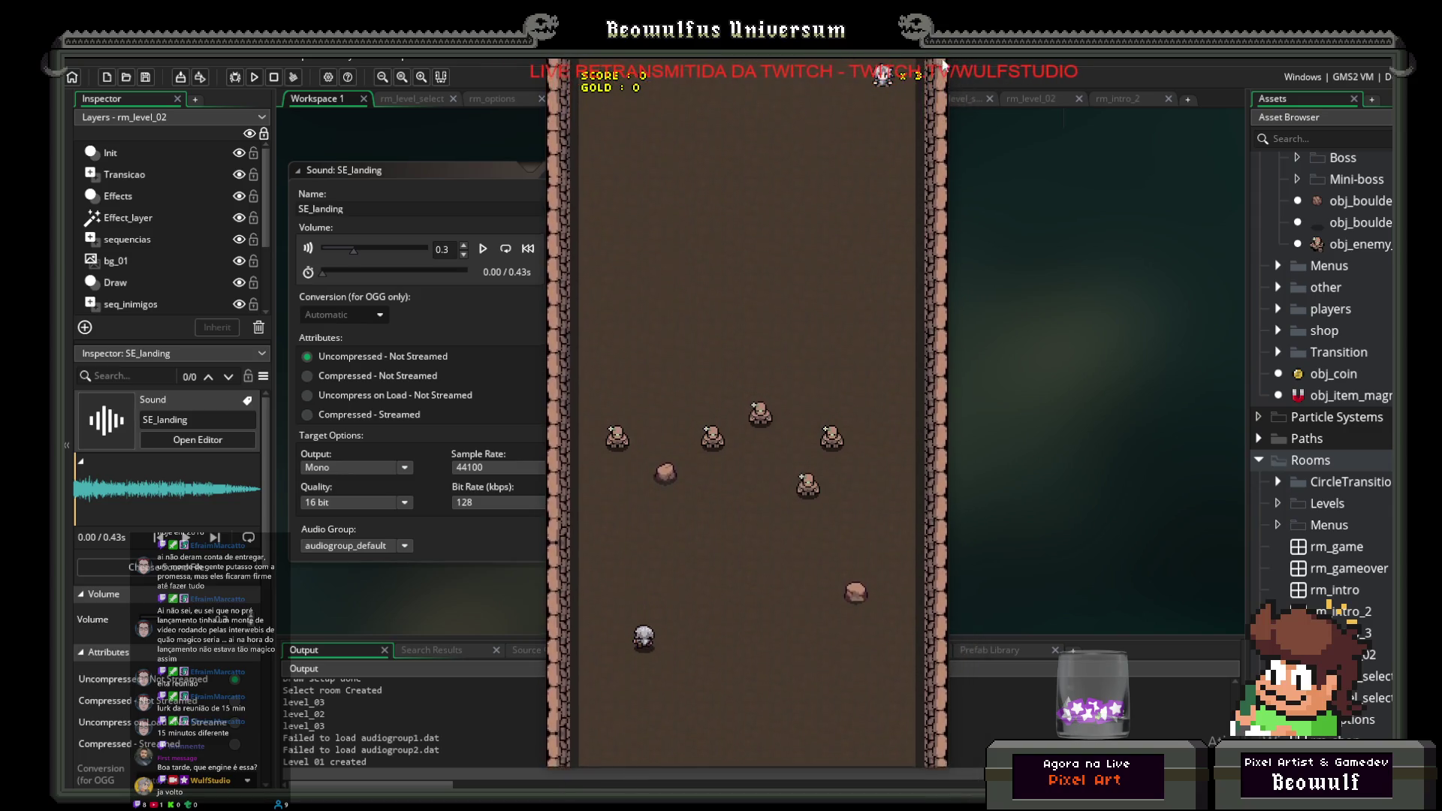
pyautogui.press('Escape')
pyautogui.doubleClick(1349, 223)
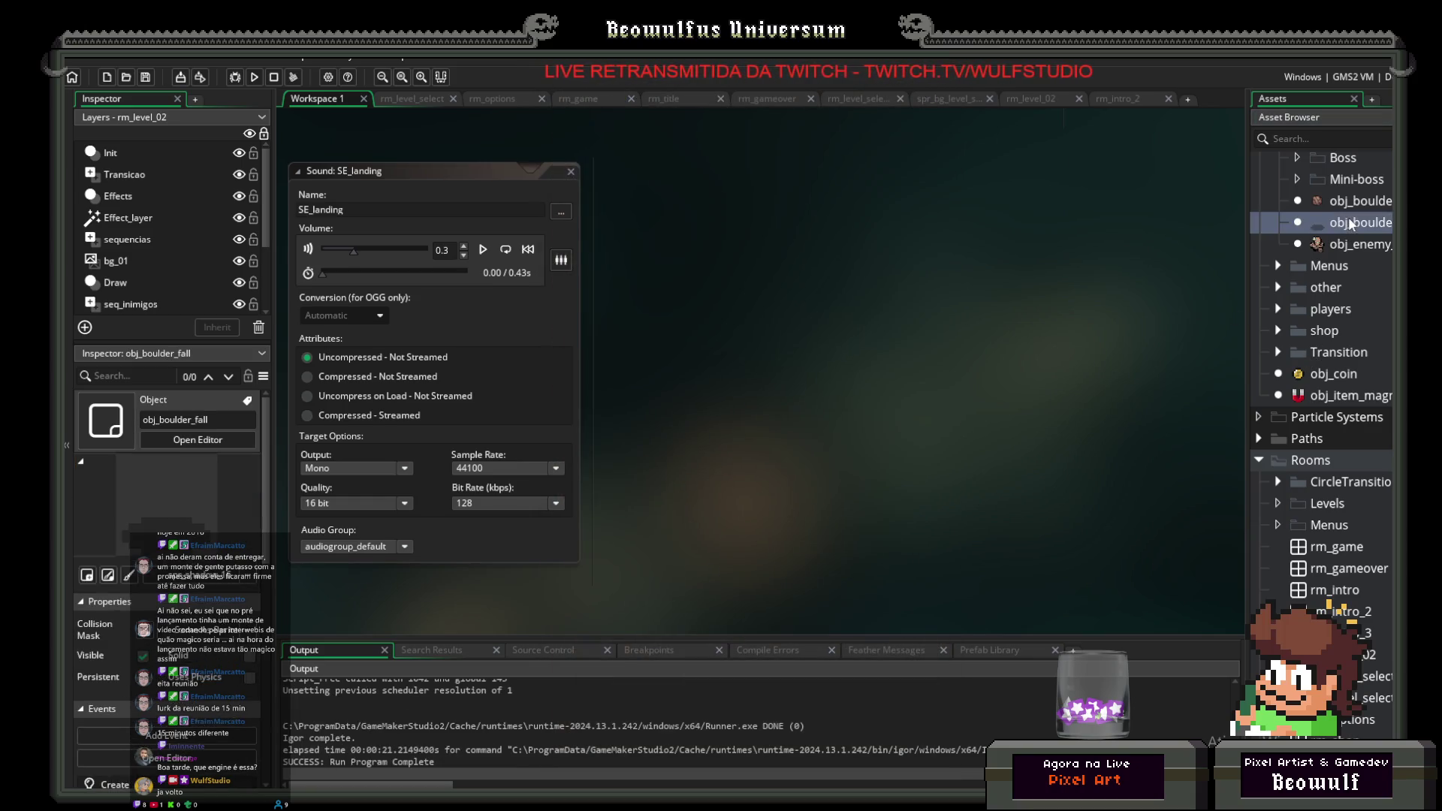
# Step: Review obj_boulder_fall's Create code, then bring up obj_enemy_mudgolem's Create code
pyautogui.click(547, 172)
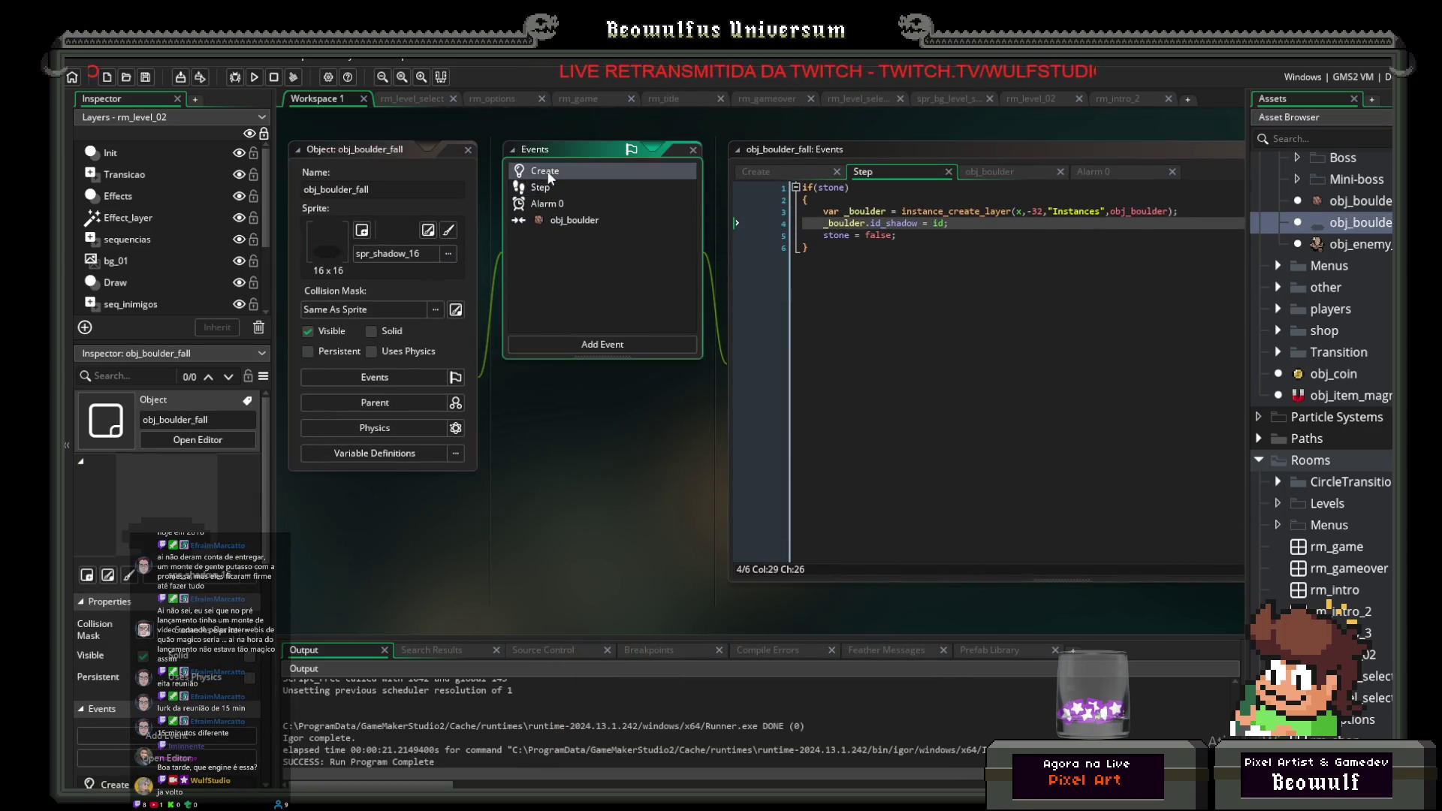
pyautogui.click(545, 175)
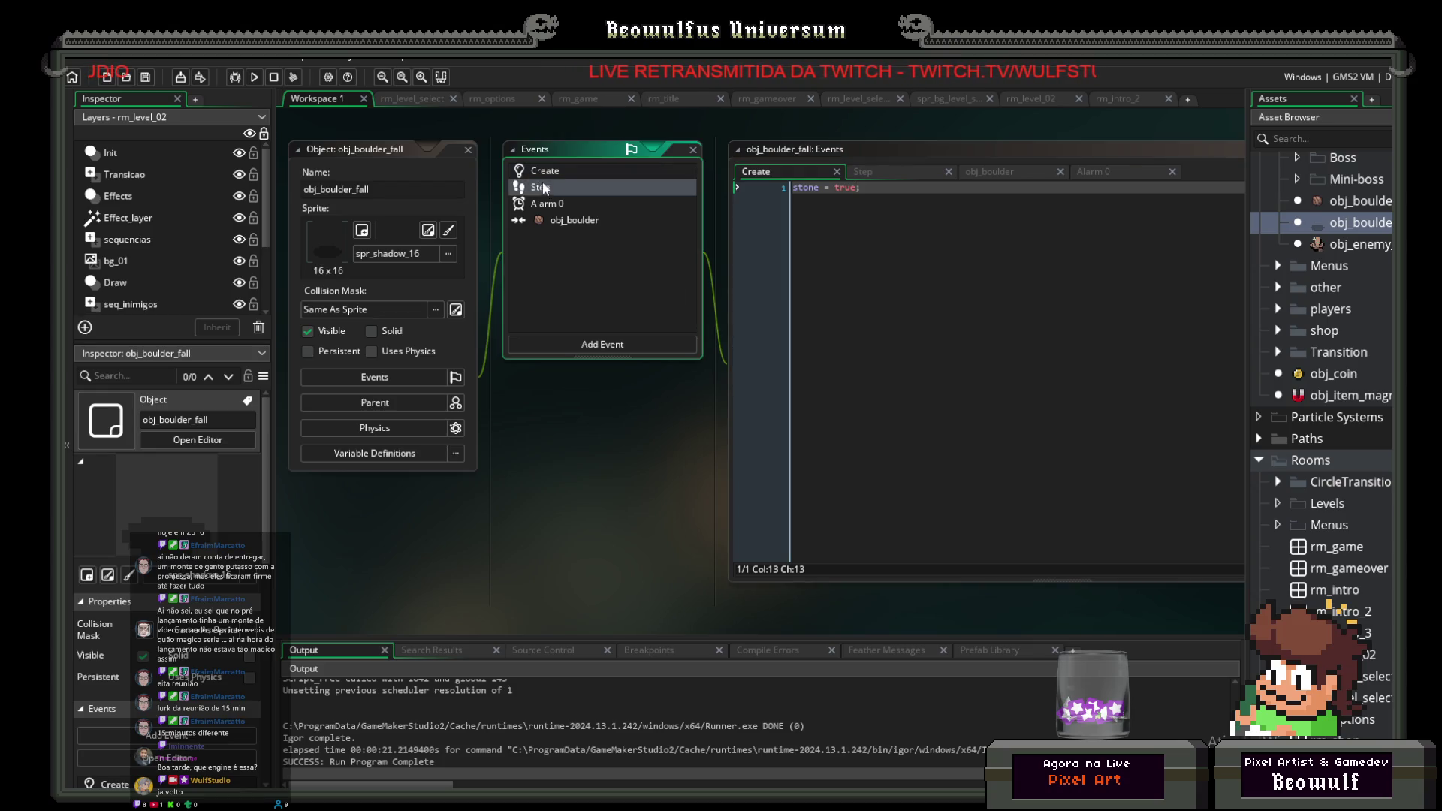
pyautogui.doubleClick(547, 175)
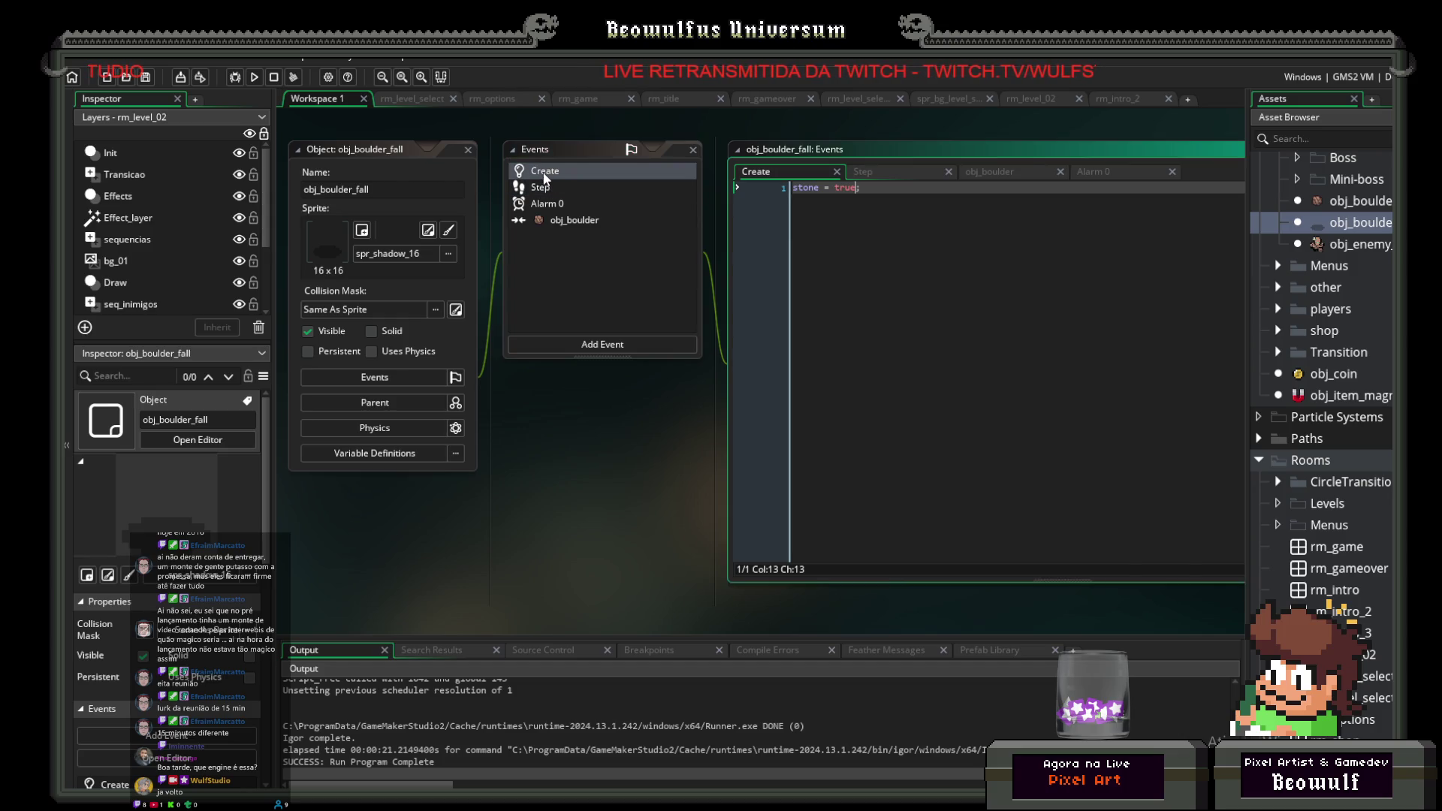
pyautogui.scroll(3, 586, 214)
pyautogui.scroll(-2, 544, 305)
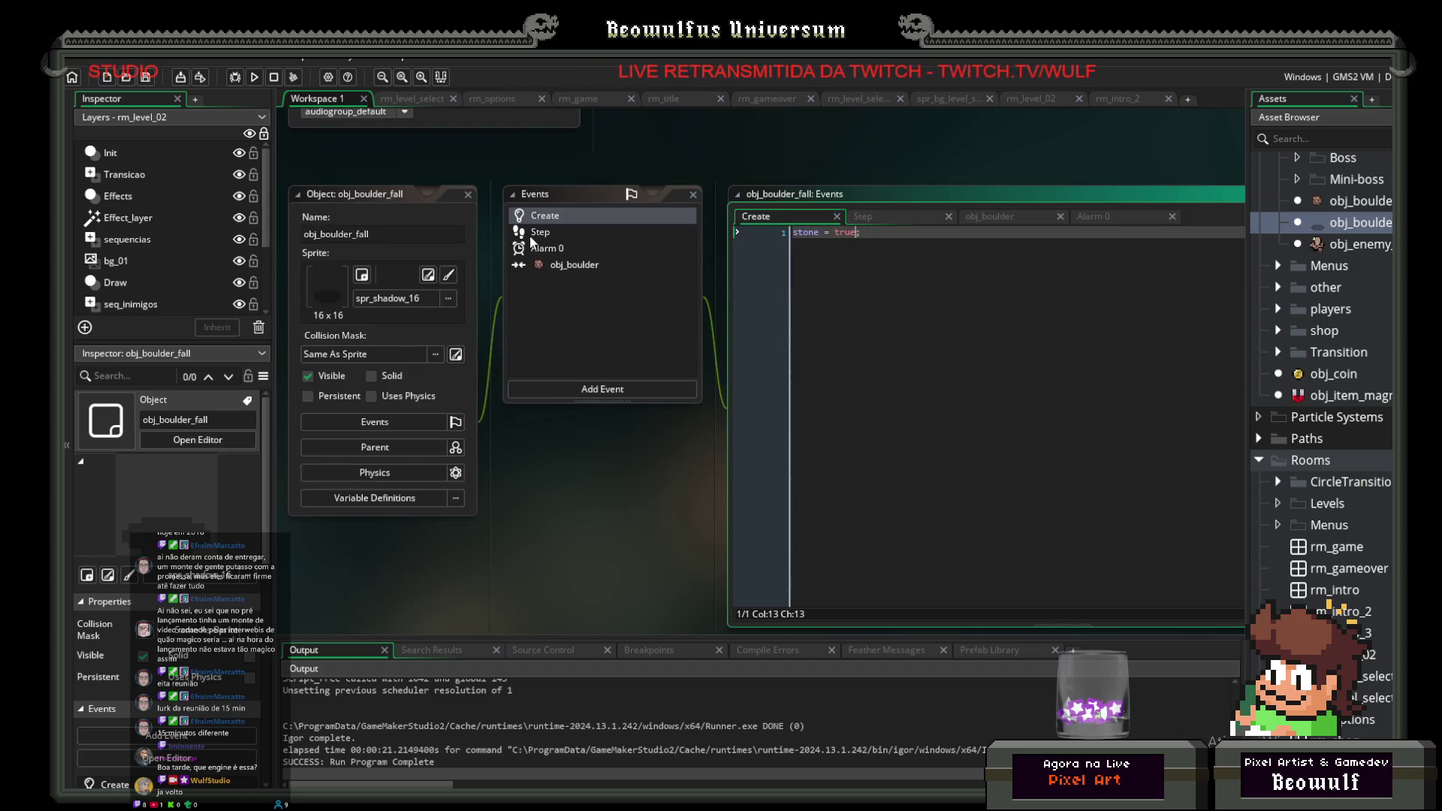
pyautogui.doubleClick(1352, 244)
pyautogui.scroll(3, 632, 264)
pyautogui.click(551, 171)
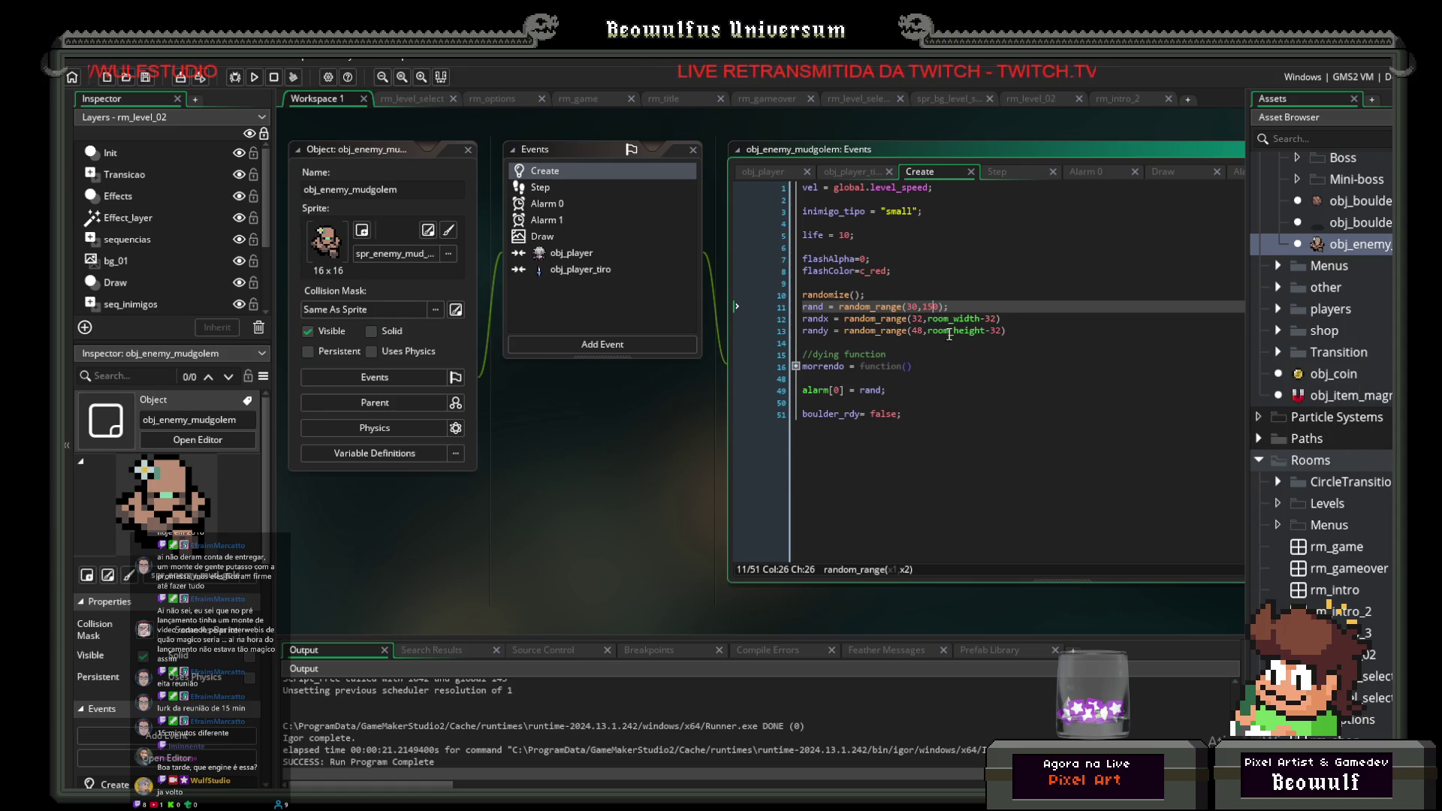
# Step: Change line 13's spawn height to random_range(48,room_height-96) in the mudgolem's Create code
pyautogui.click(995, 331)
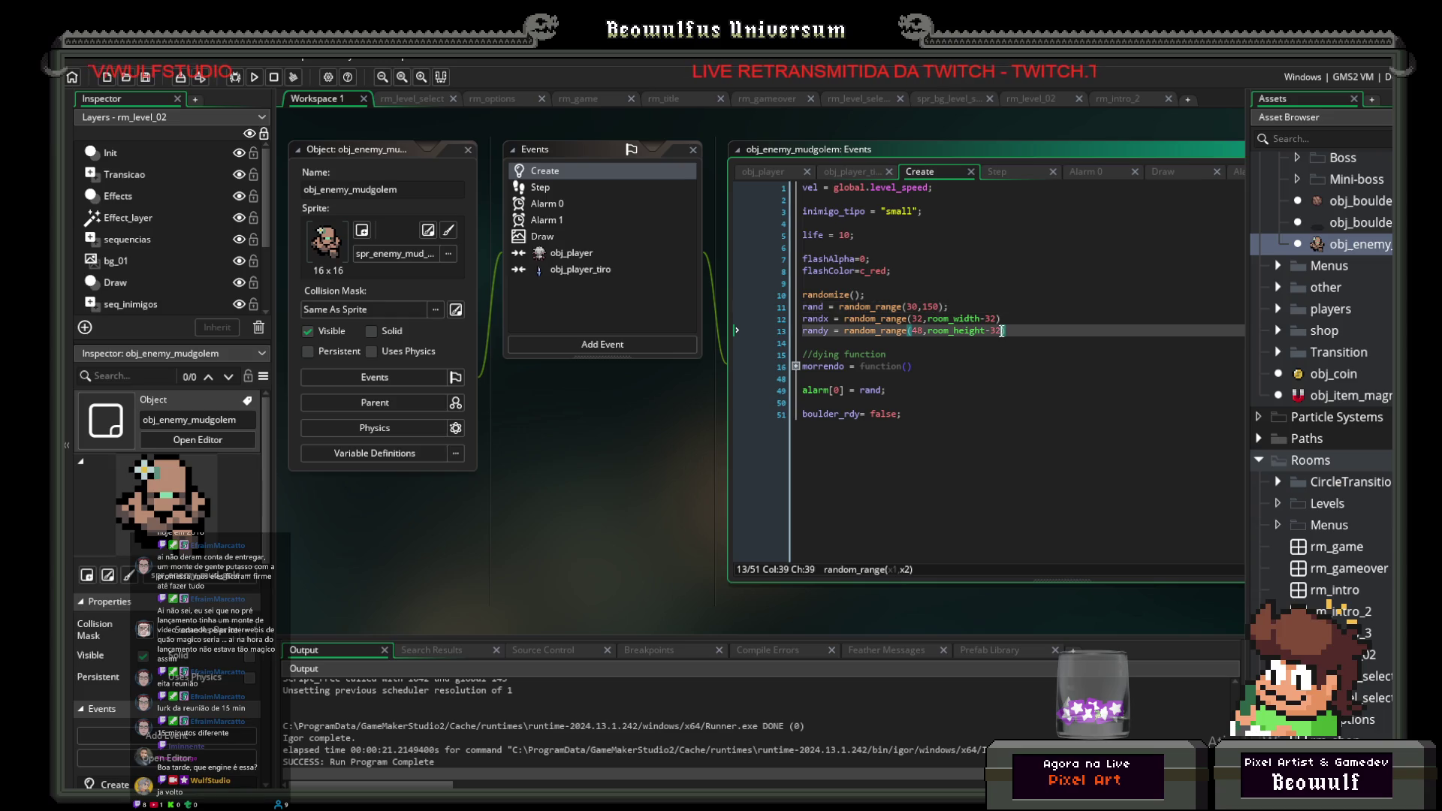
pyautogui.write('96')
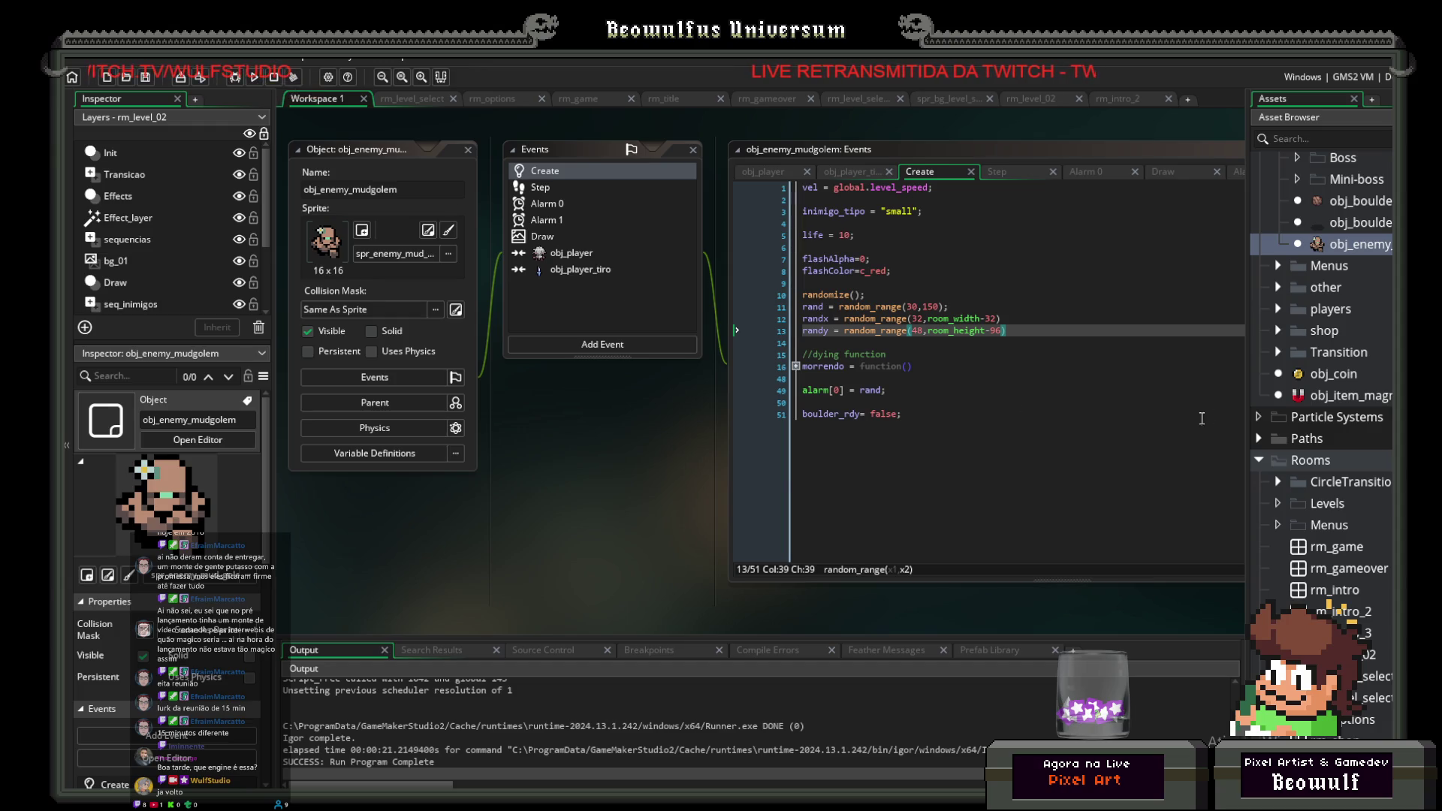
pyautogui.doubleClick(1334, 202)
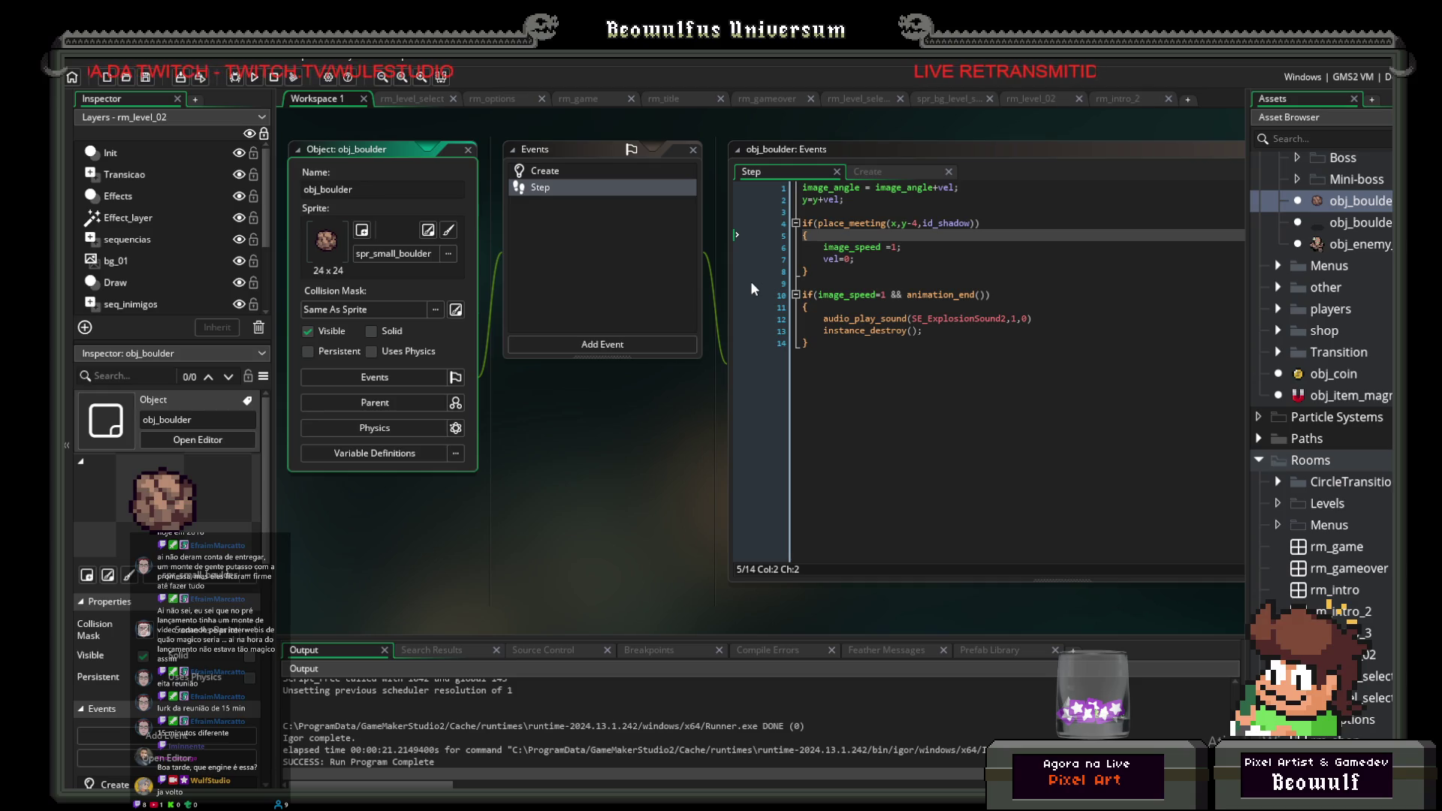
pyautogui.moveTo(913, 296)
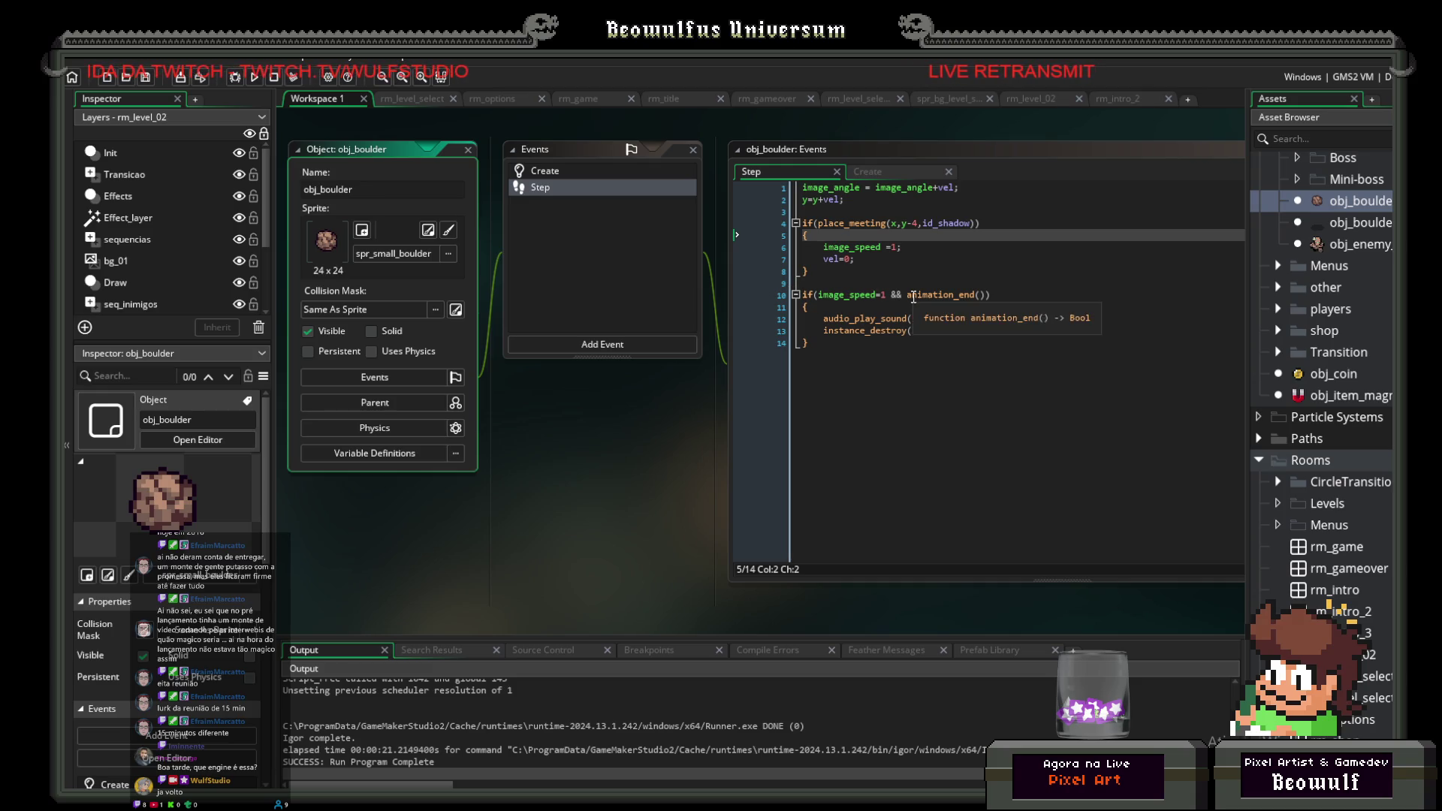
pyautogui.click(590, 338)
pyautogui.moveTo(638, 544)
pyautogui.moveTo(696, 542)
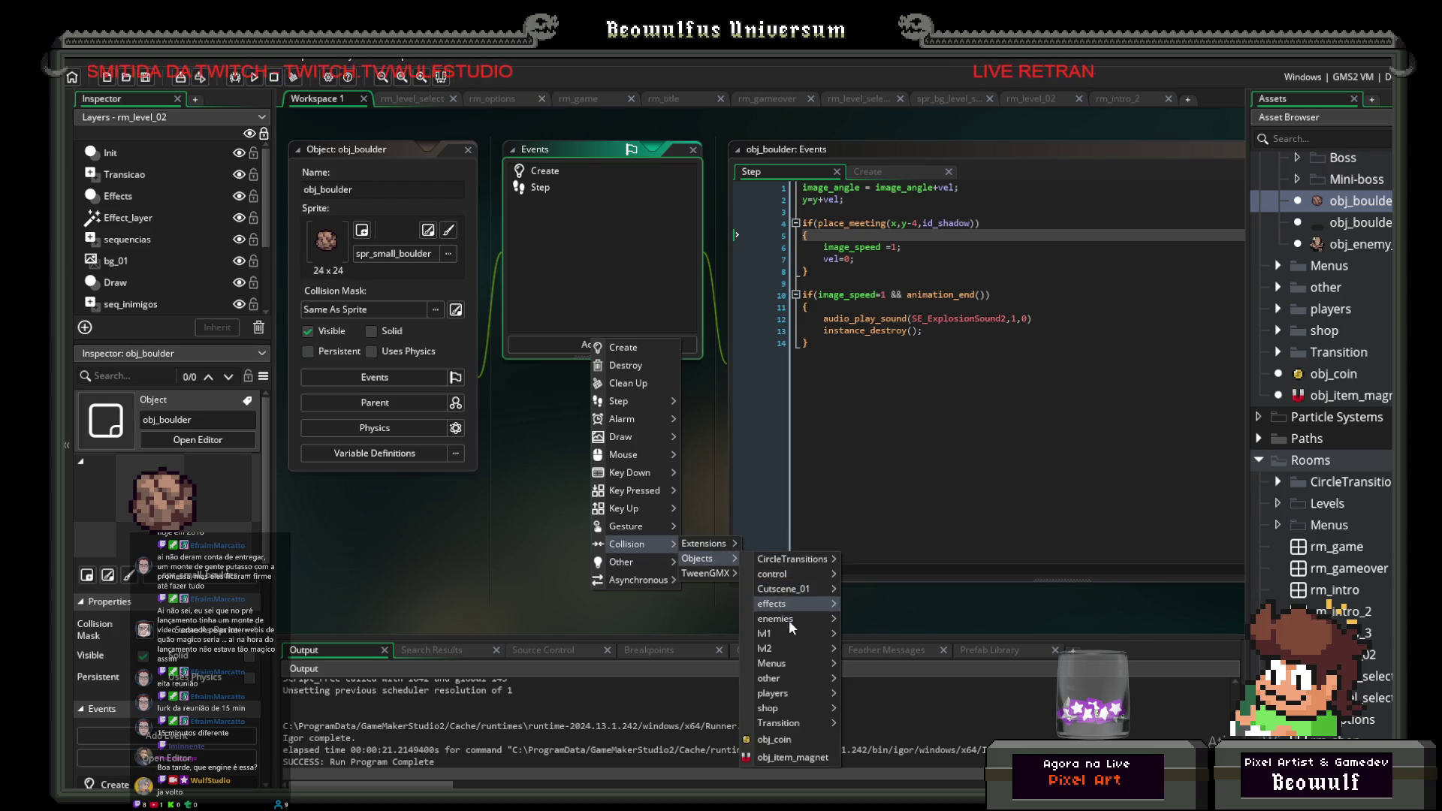
pyautogui.moveTo(781, 695)
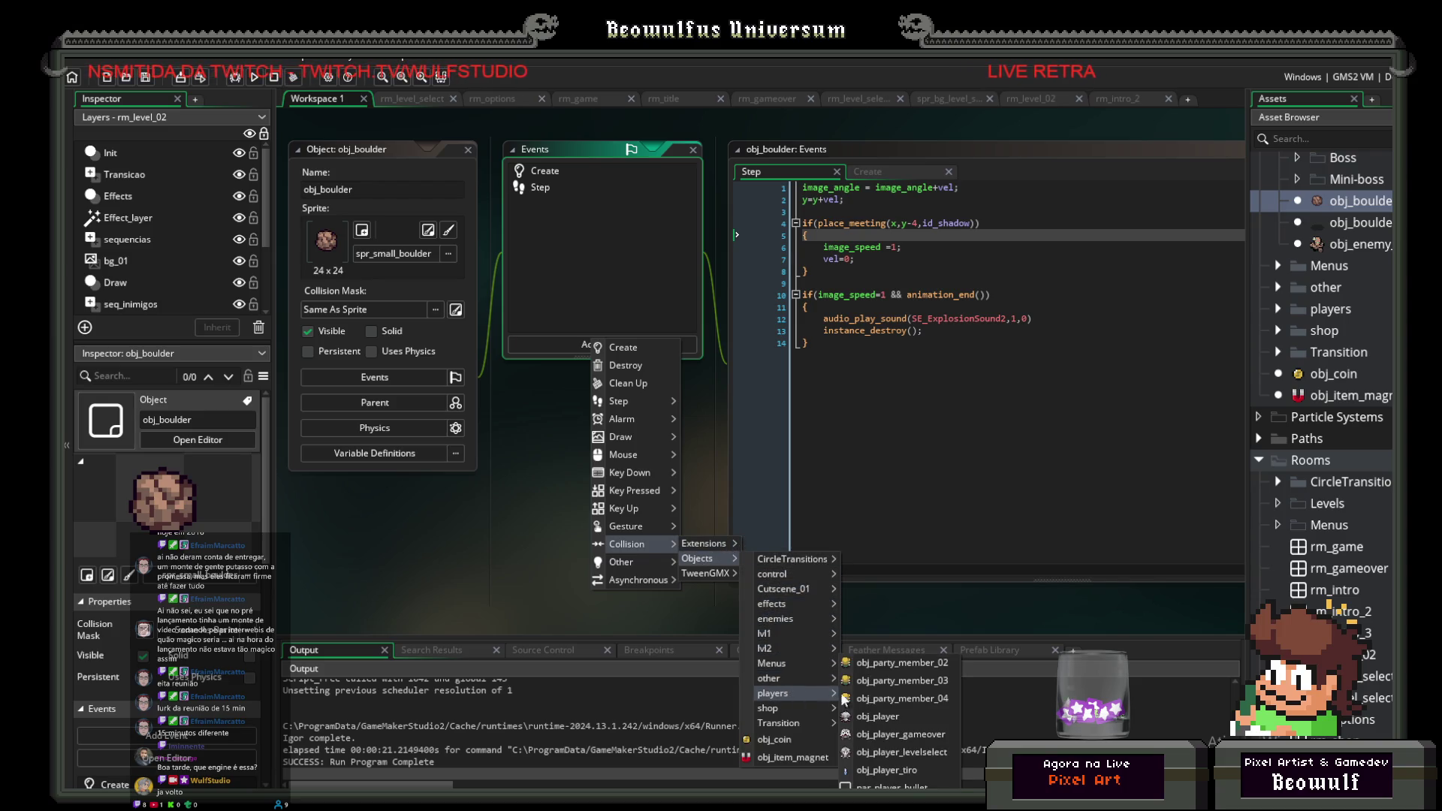
pyautogui.click(872, 718)
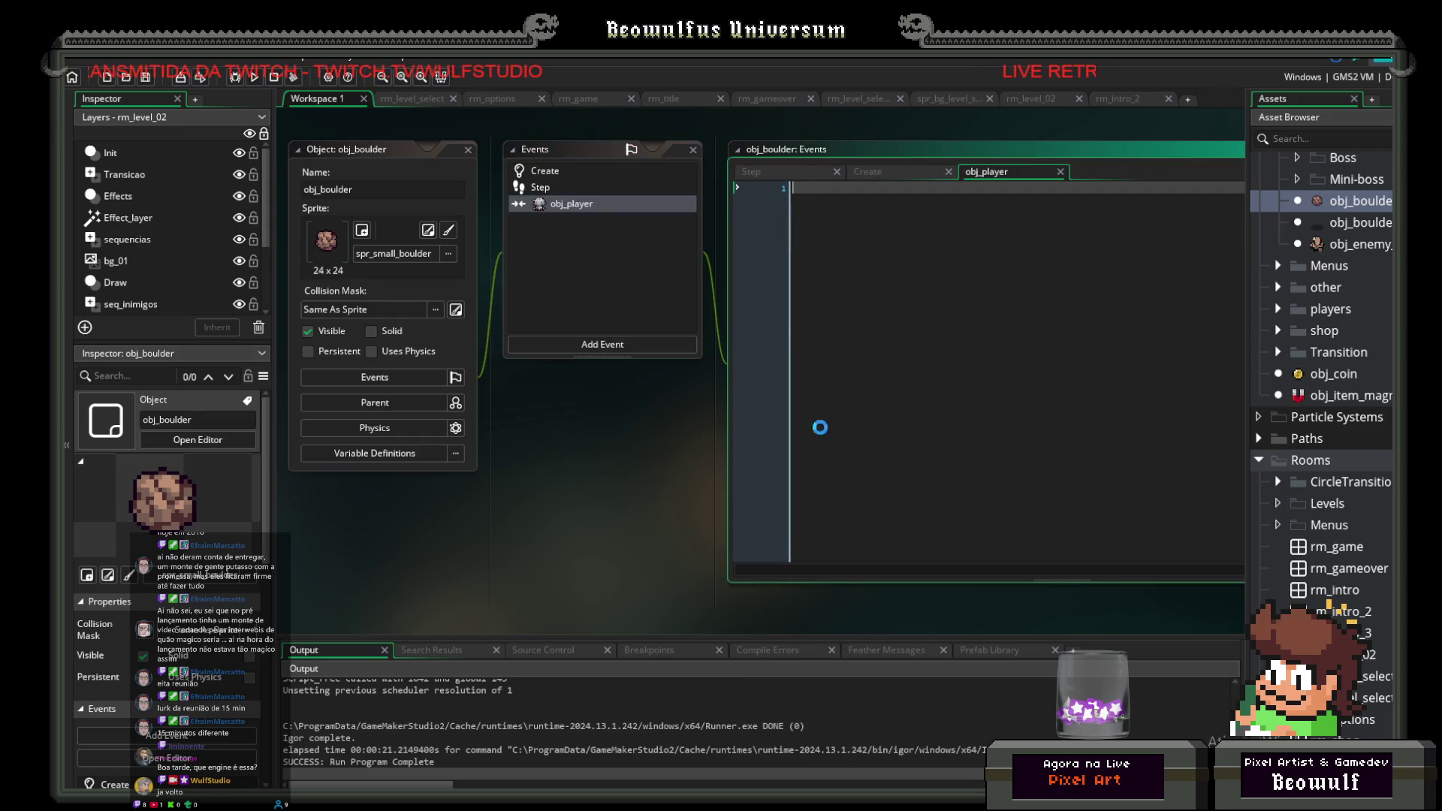
pyautogui.write('if')
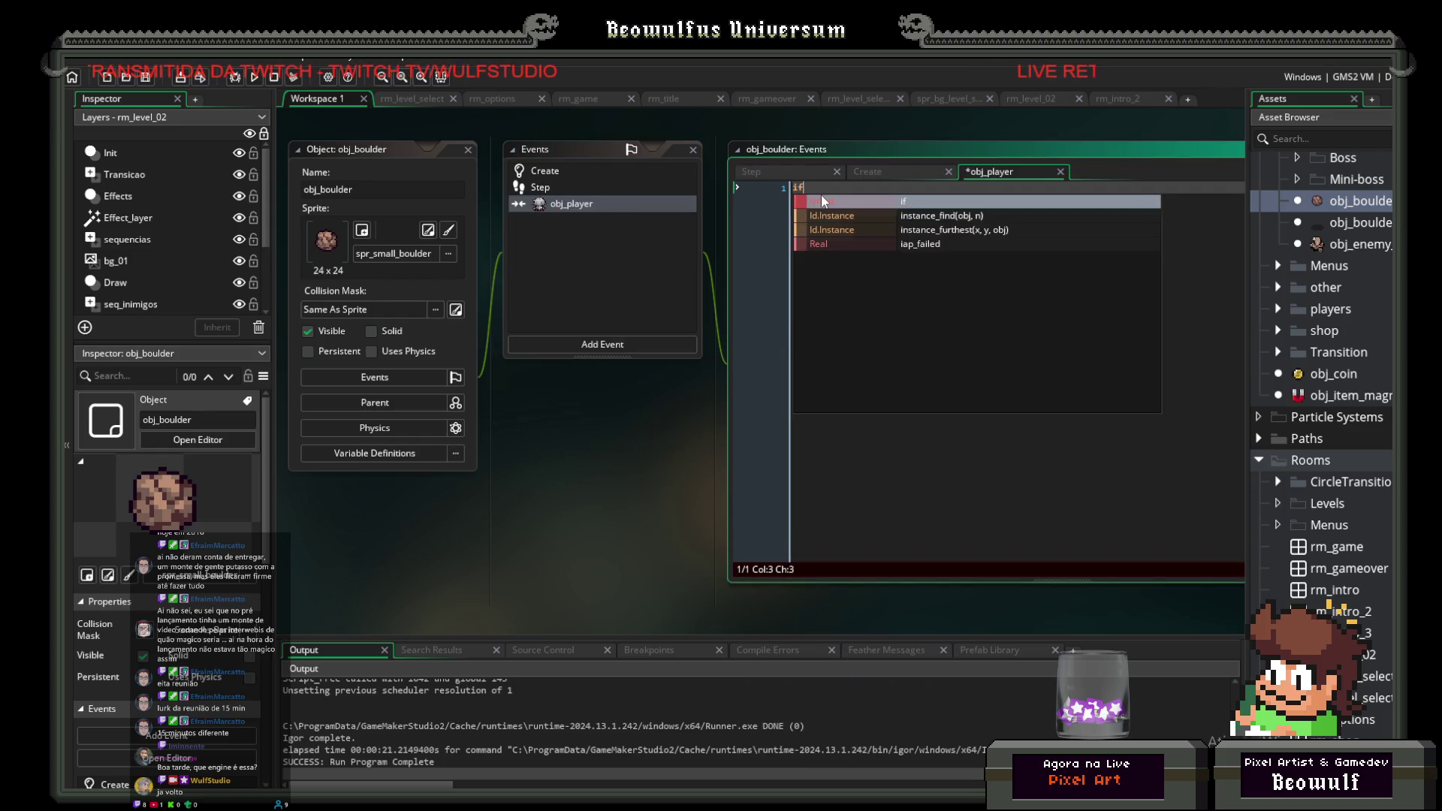
pyautogui.write('(image_speed')
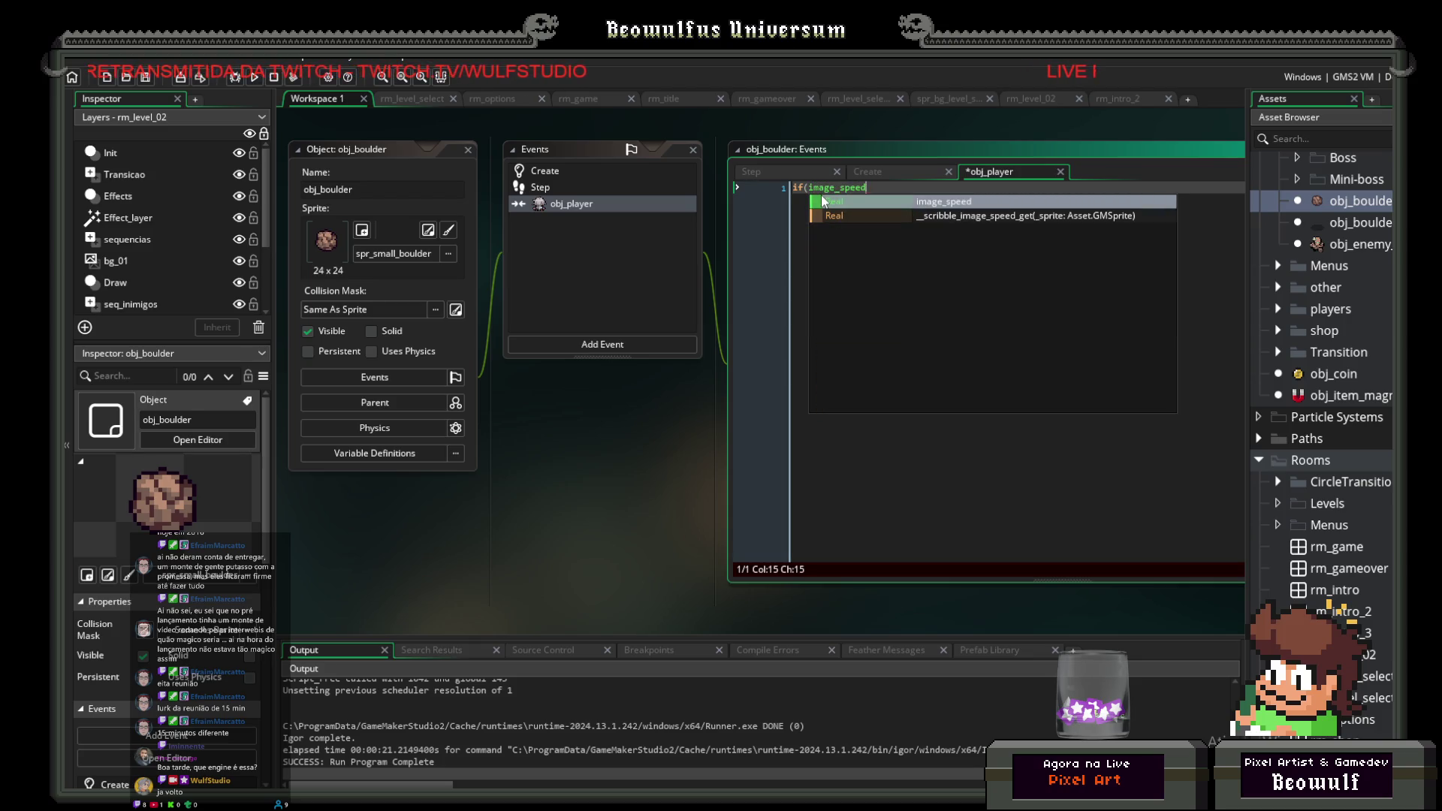
pyautogui.write('==1)')
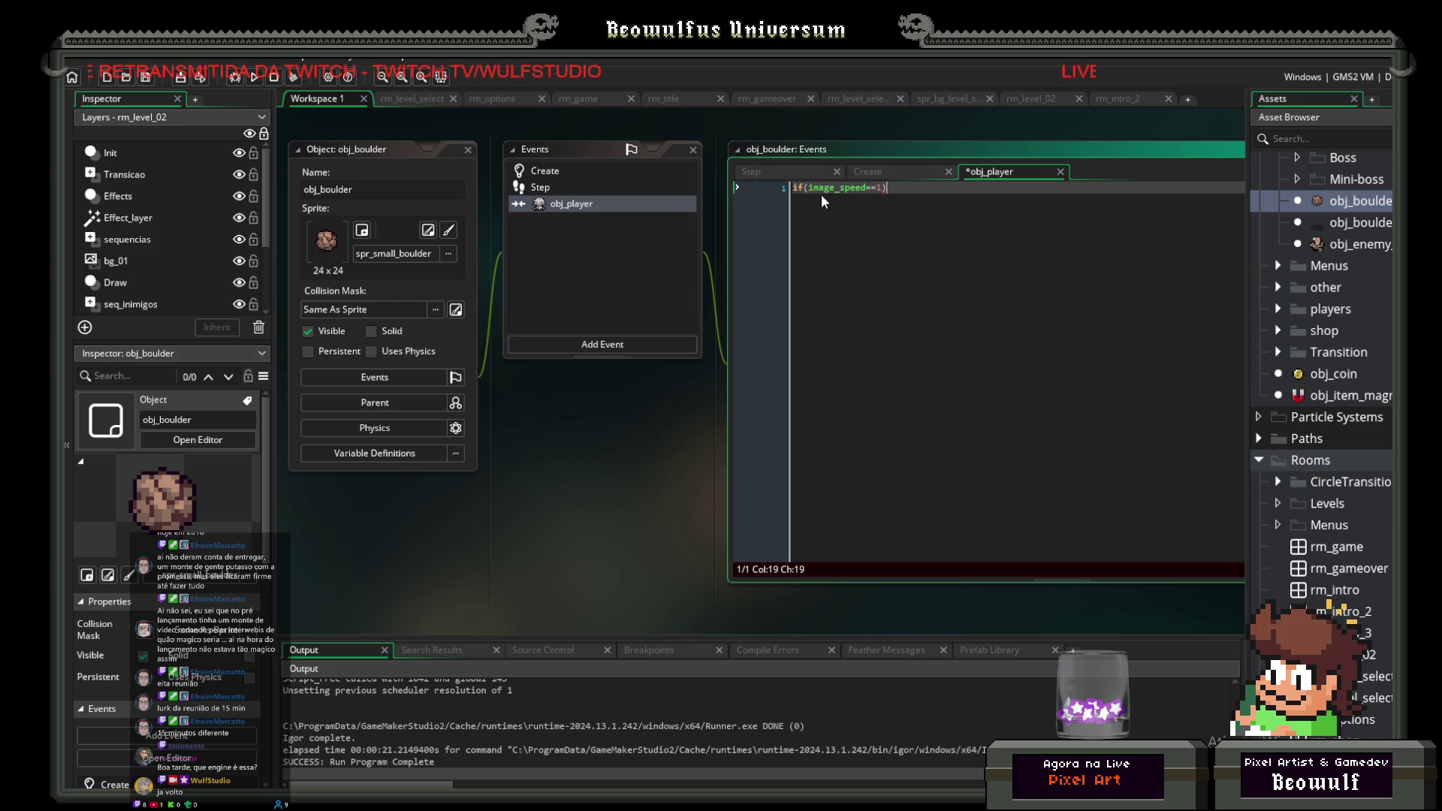
pyautogui.press('Return')
pyautogui.write('{')
pyautogui.press('Return')
pyautogui.press('Return')
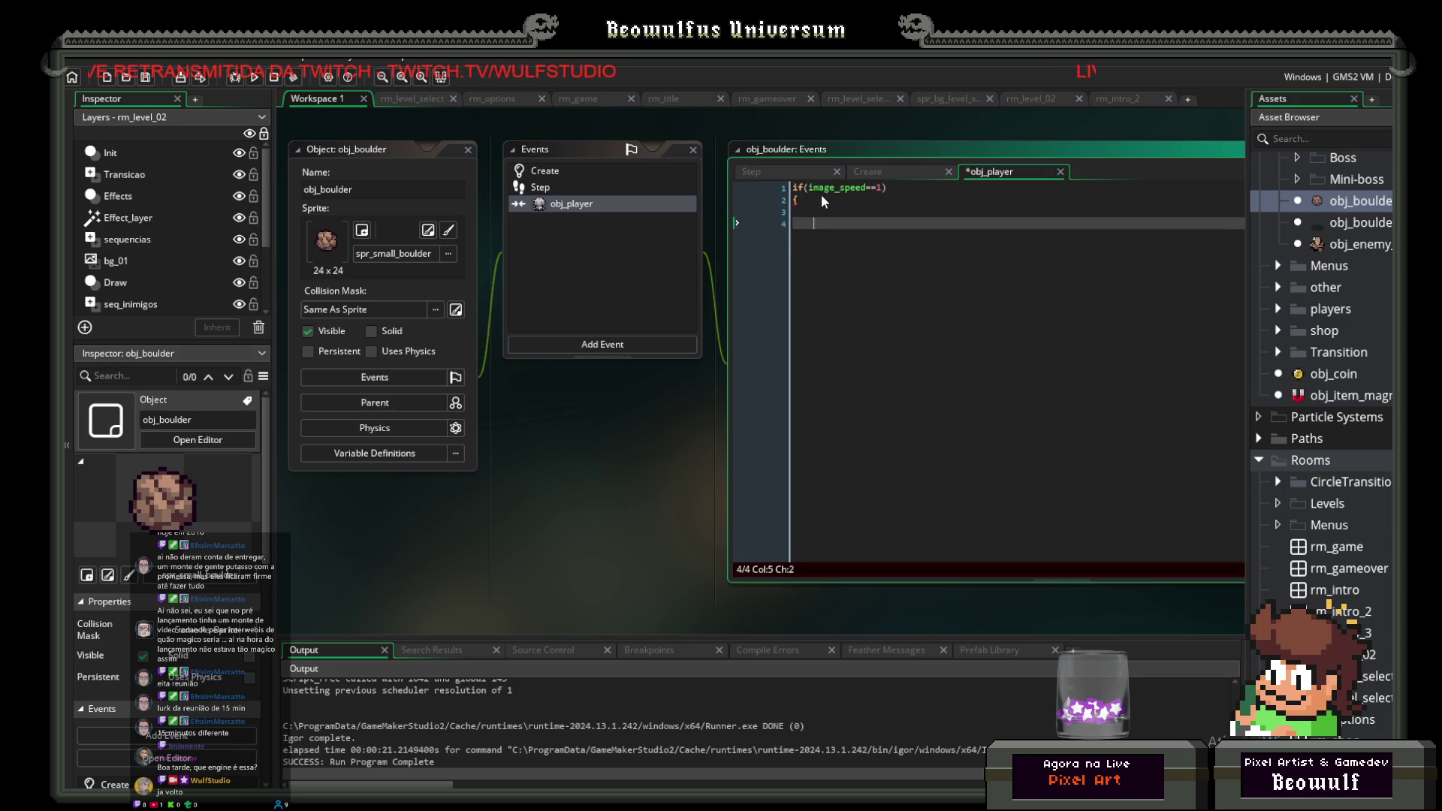
pyautogui.click(839, 211)
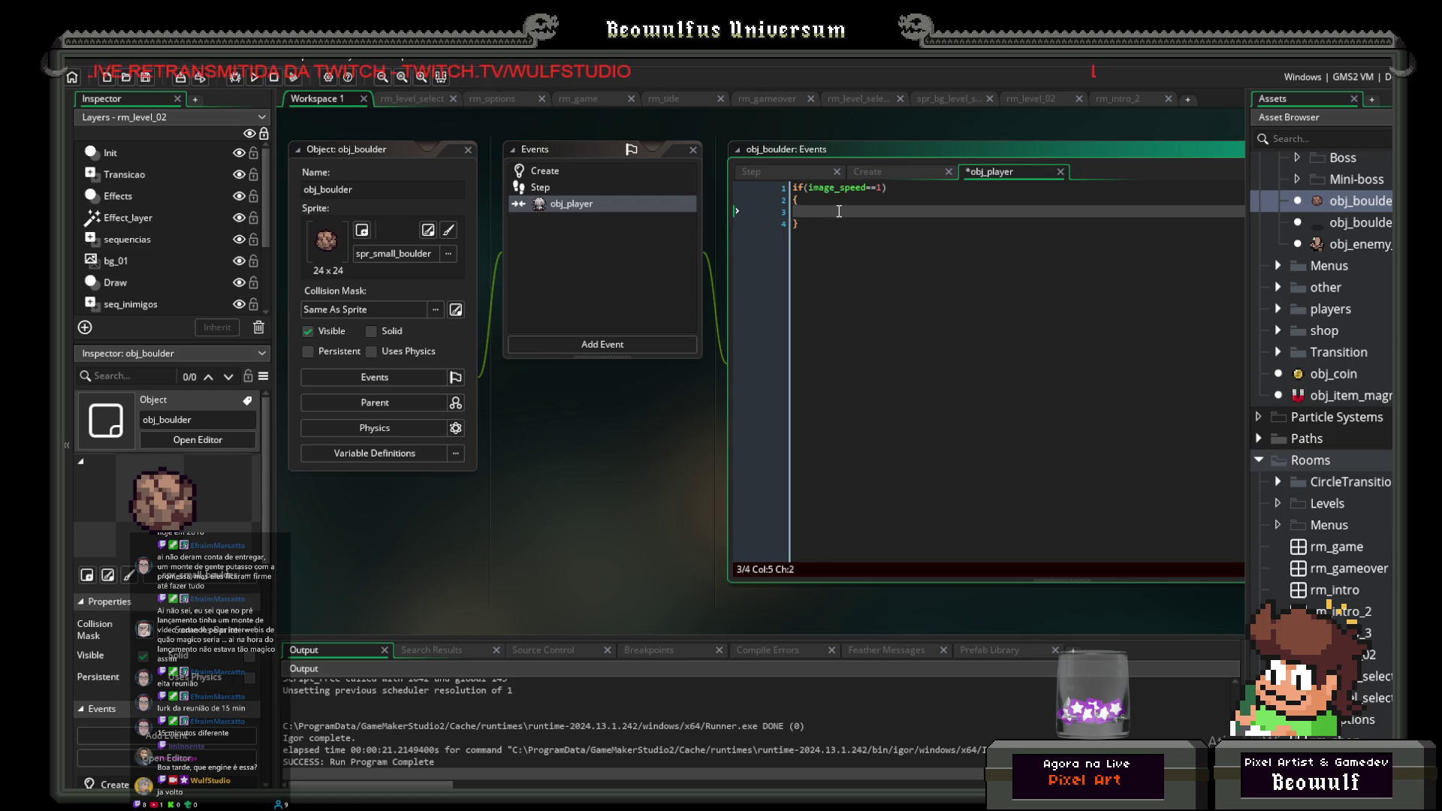
pyautogui.scroll(3, 1349, 289)
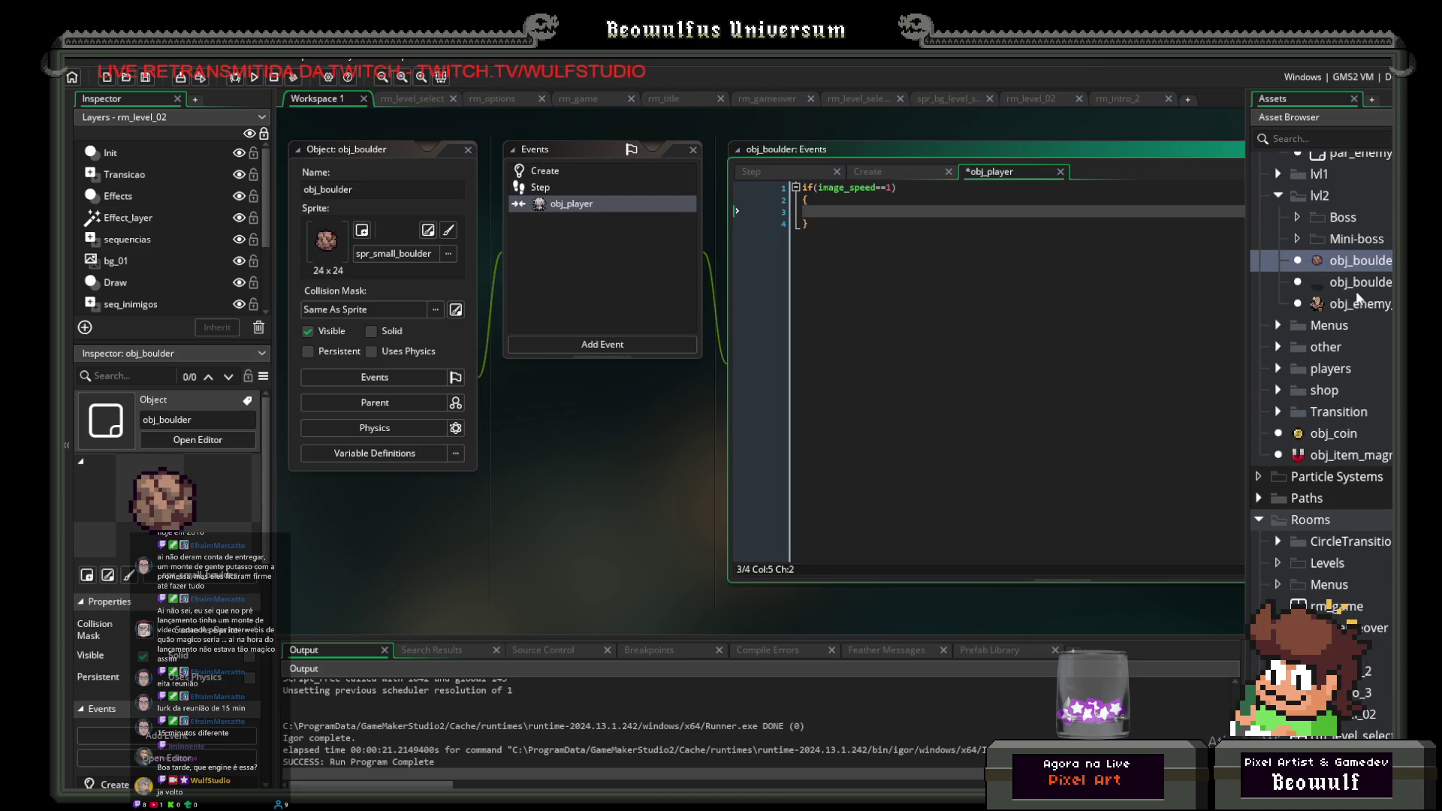
pyautogui.scroll(3, 1360, 297)
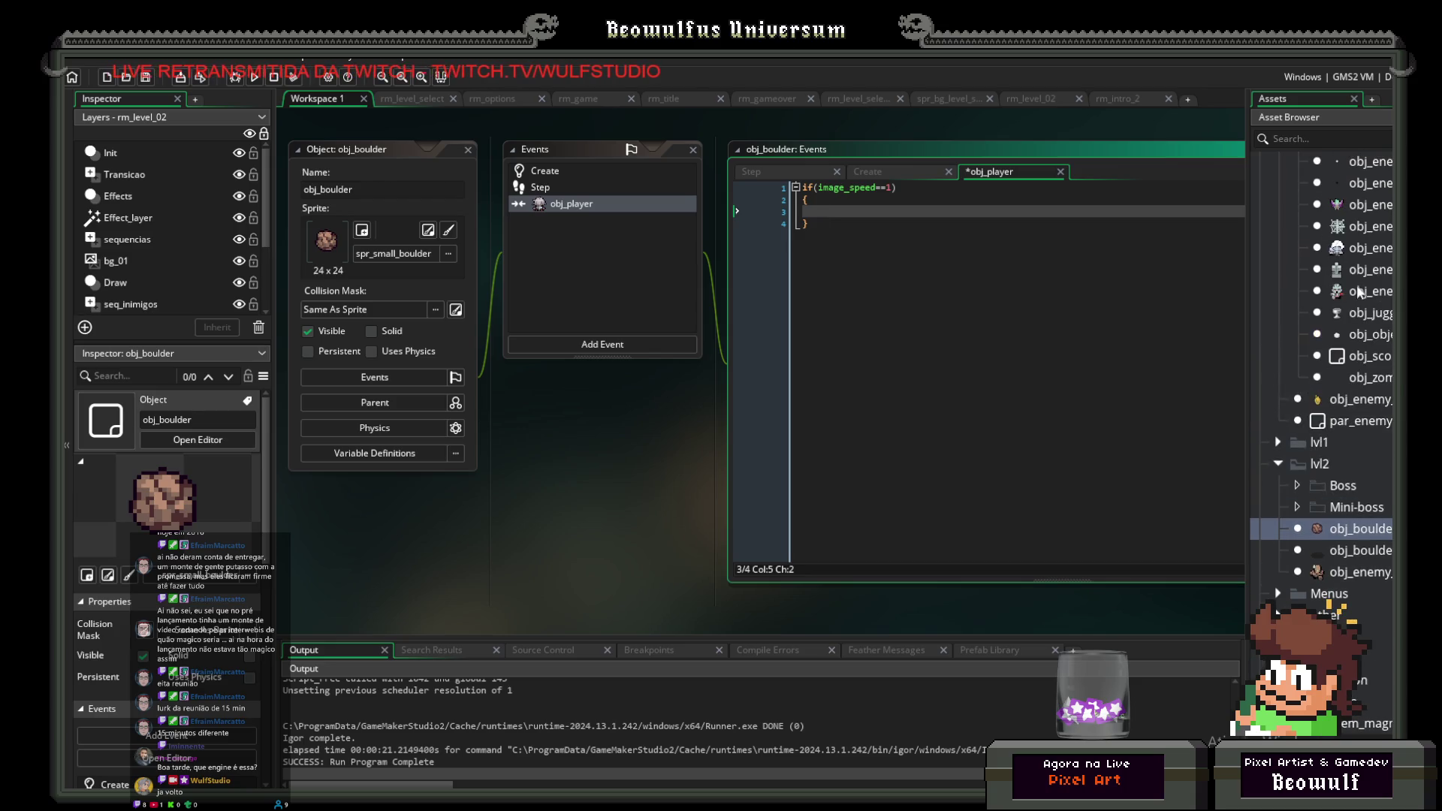
pyautogui.scroll(2, 1357, 289)
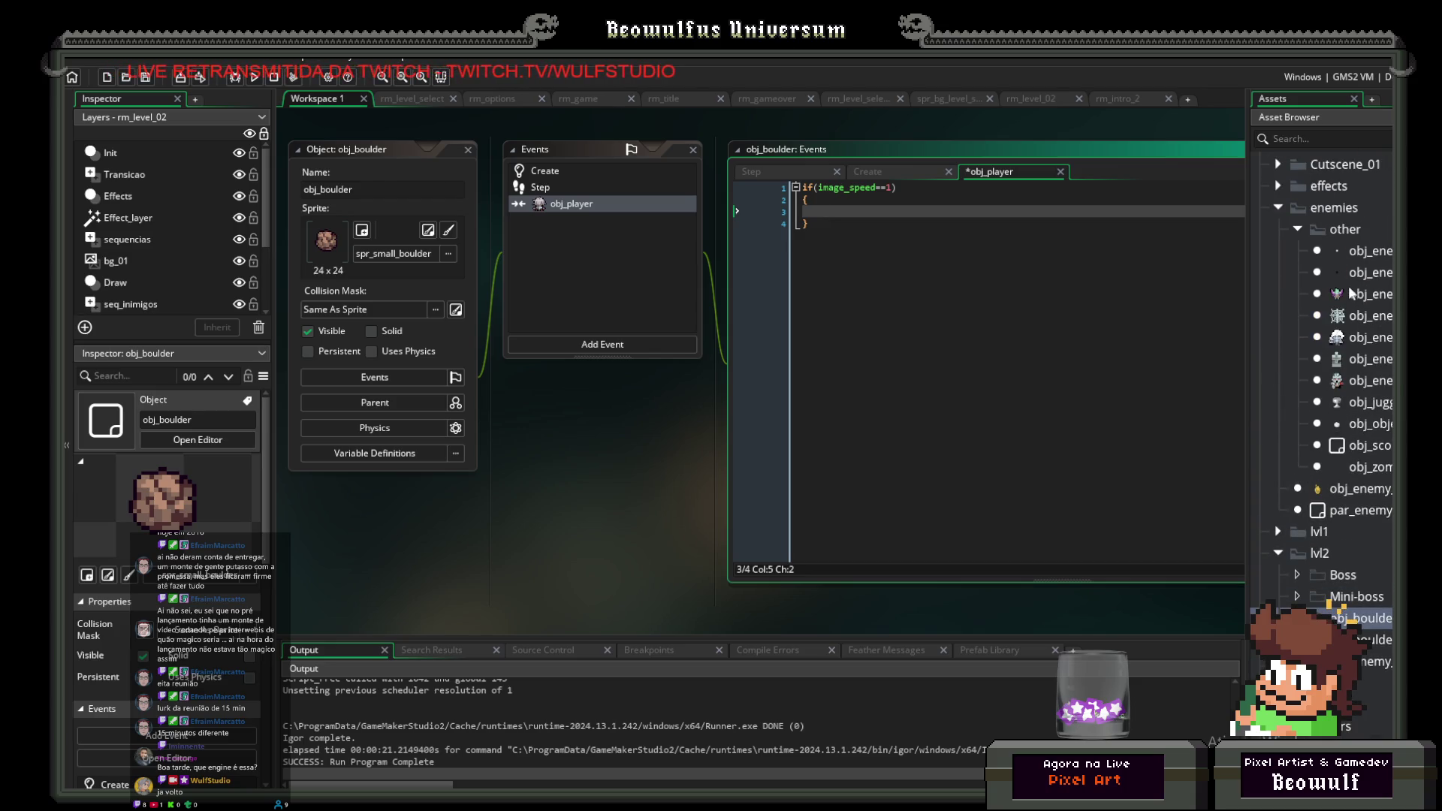
pyautogui.scroll(-2, 1346, 294)
pyautogui.scroll(-1, 1386, 444)
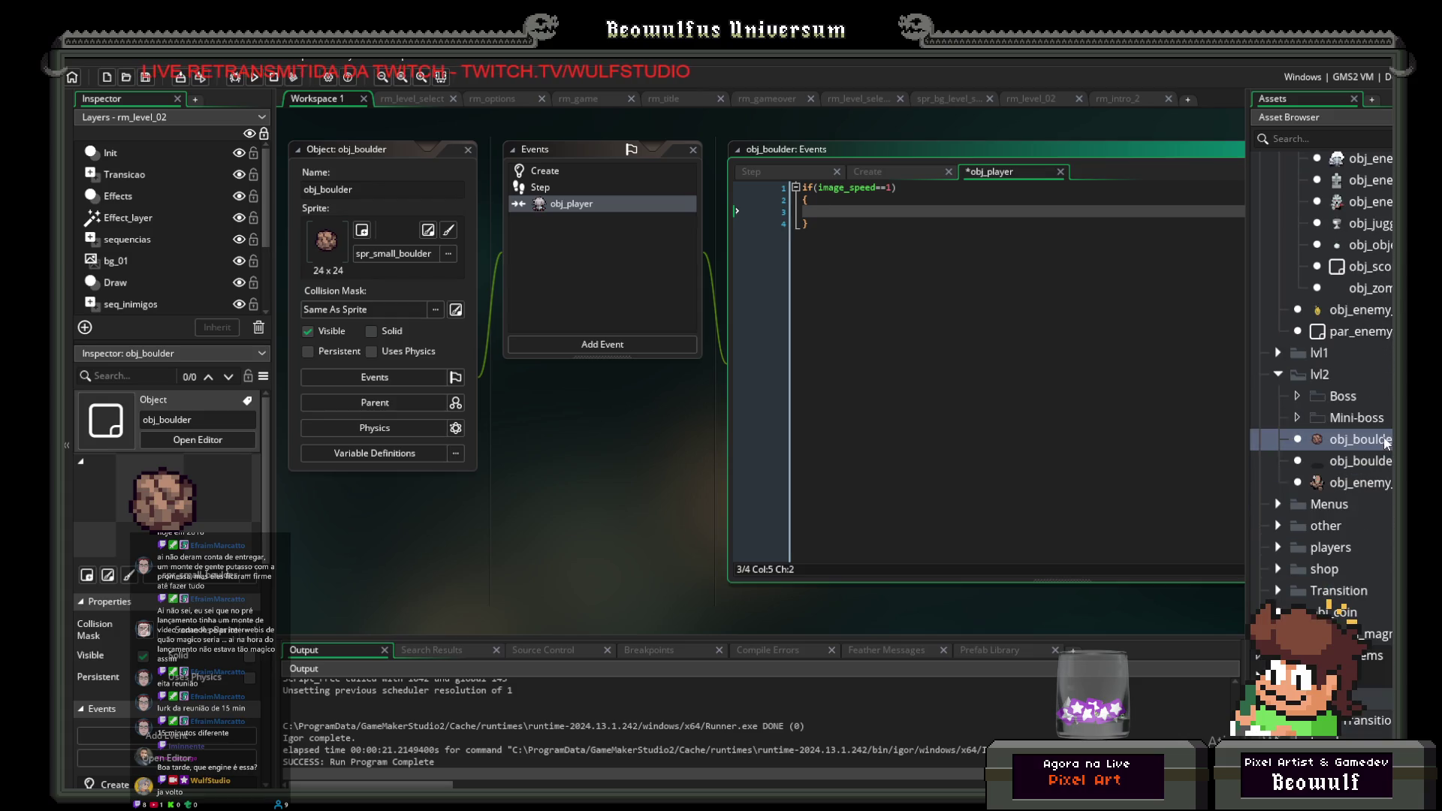
pyautogui.scroll(3, 1371, 440)
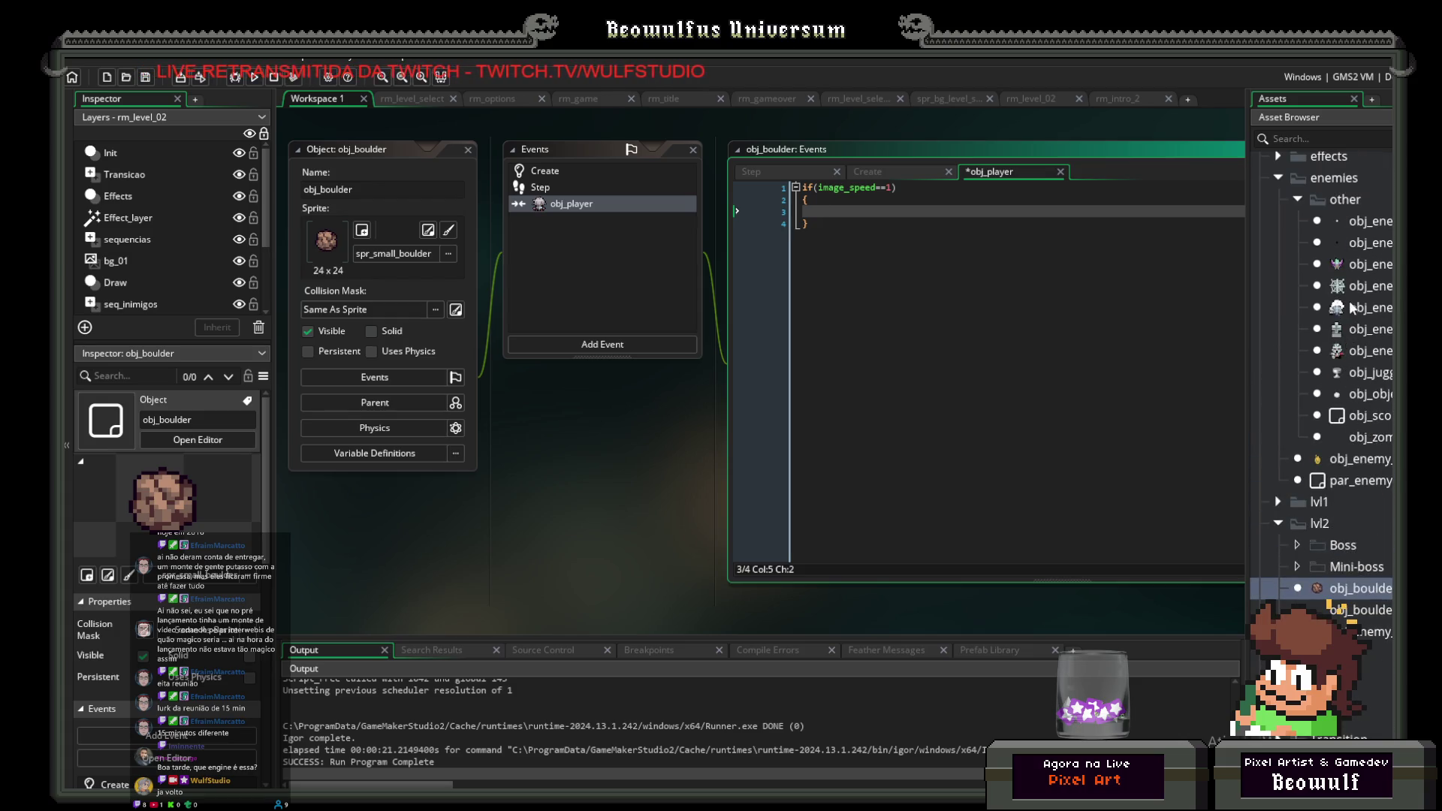
pyautogui.doubleClick(1358, 351)
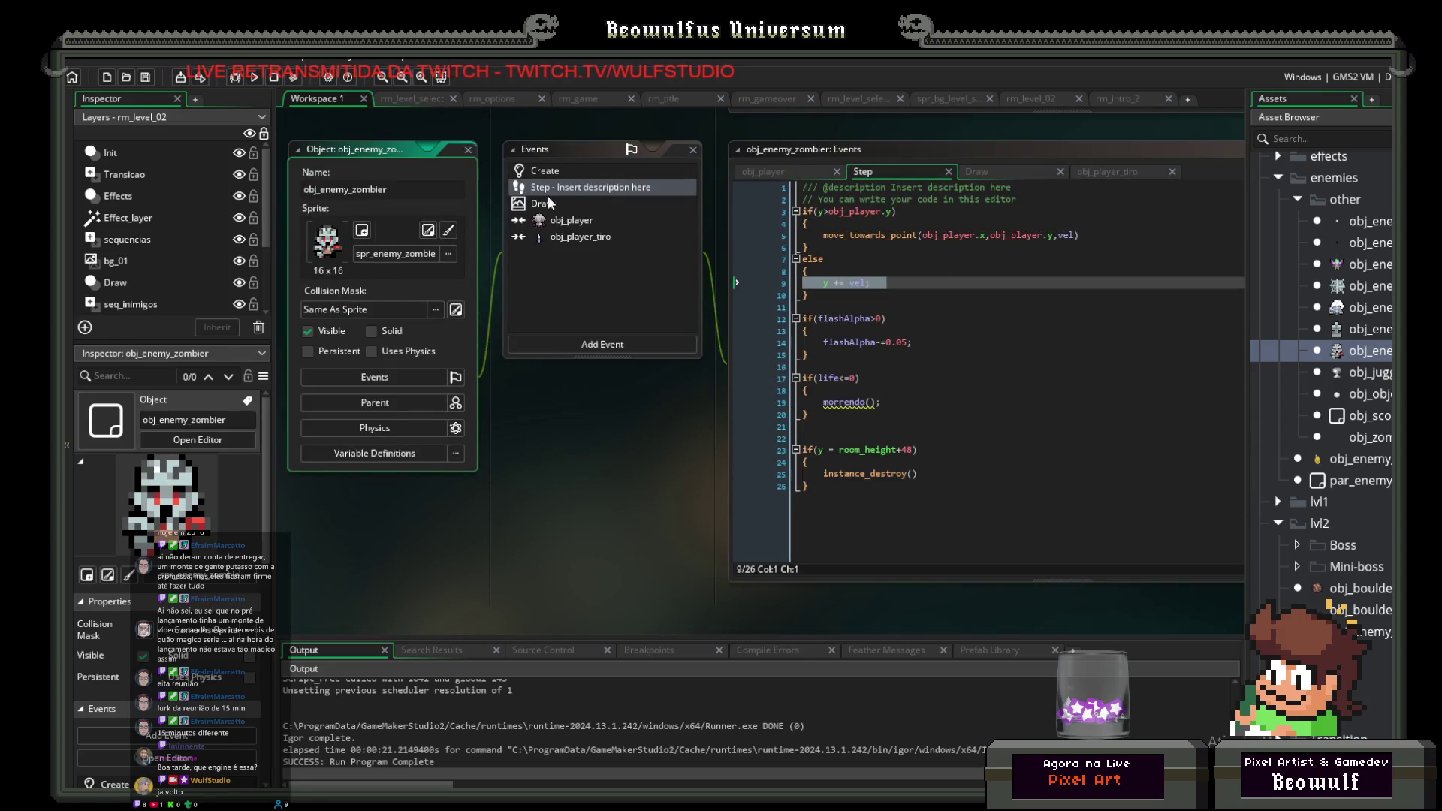
# Step: Paste obj_enemy_zombier's player collision code into obj_boulder's image_speed block, indent it, and run the game
pyautogui.click(571, 224)
pyautogui.moveTo(913, 313)
pyautogui.mouseDown()
pyautogui.moveTo(792, 228)
pyautogui.moveTo(772, 191)
pyautogui.mouseUp()
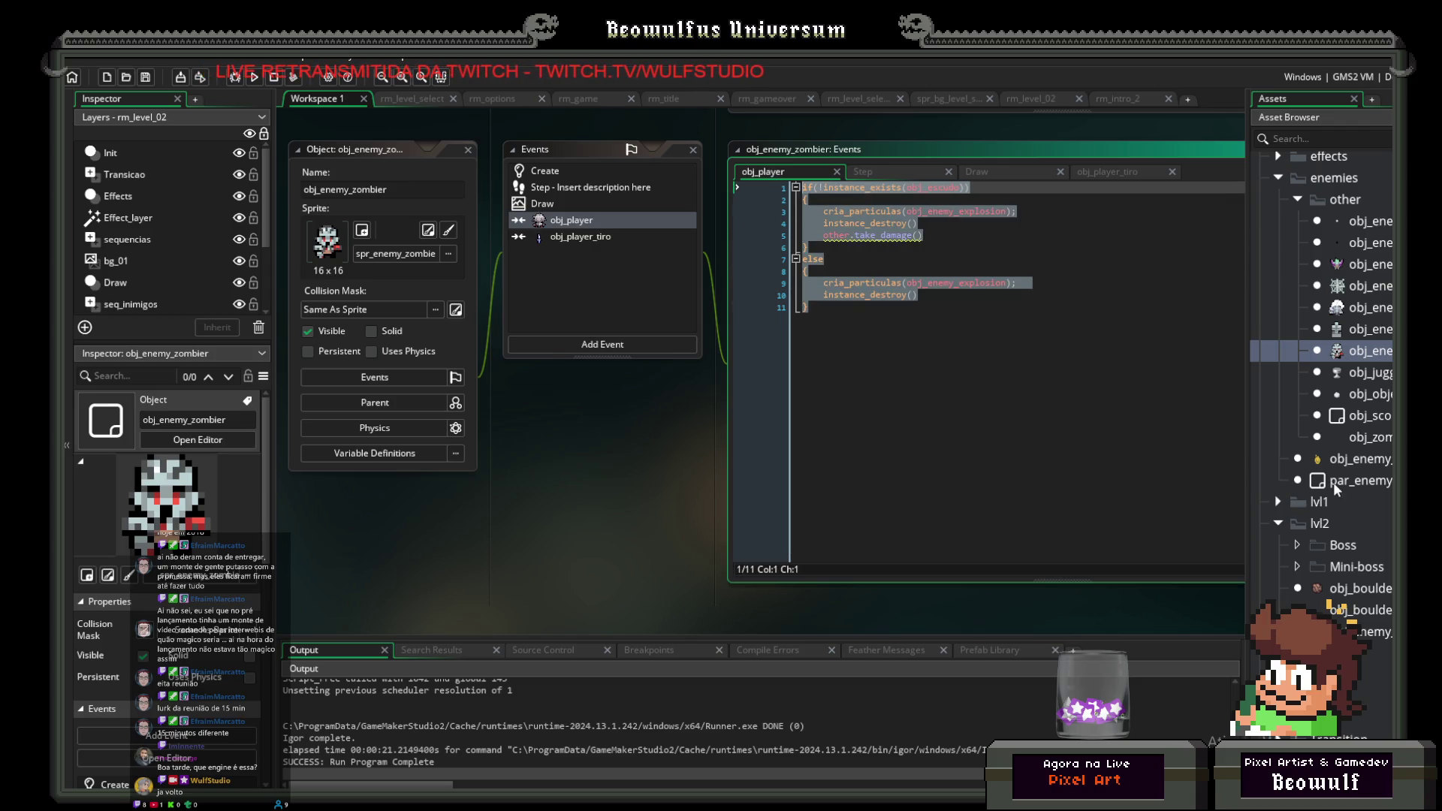
pyautogui.doubleClick(1362, 590)
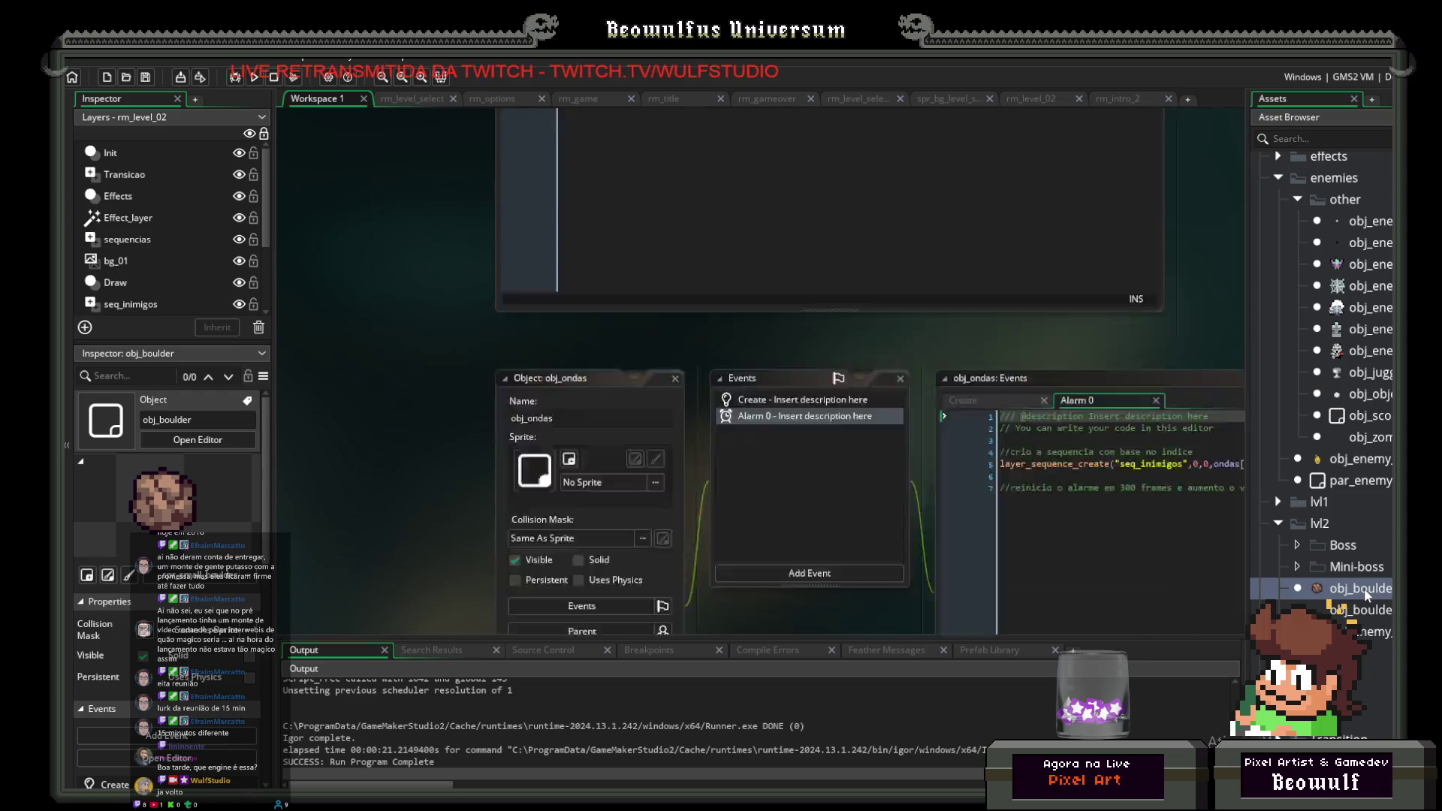
pyautogui.click(850, 213)
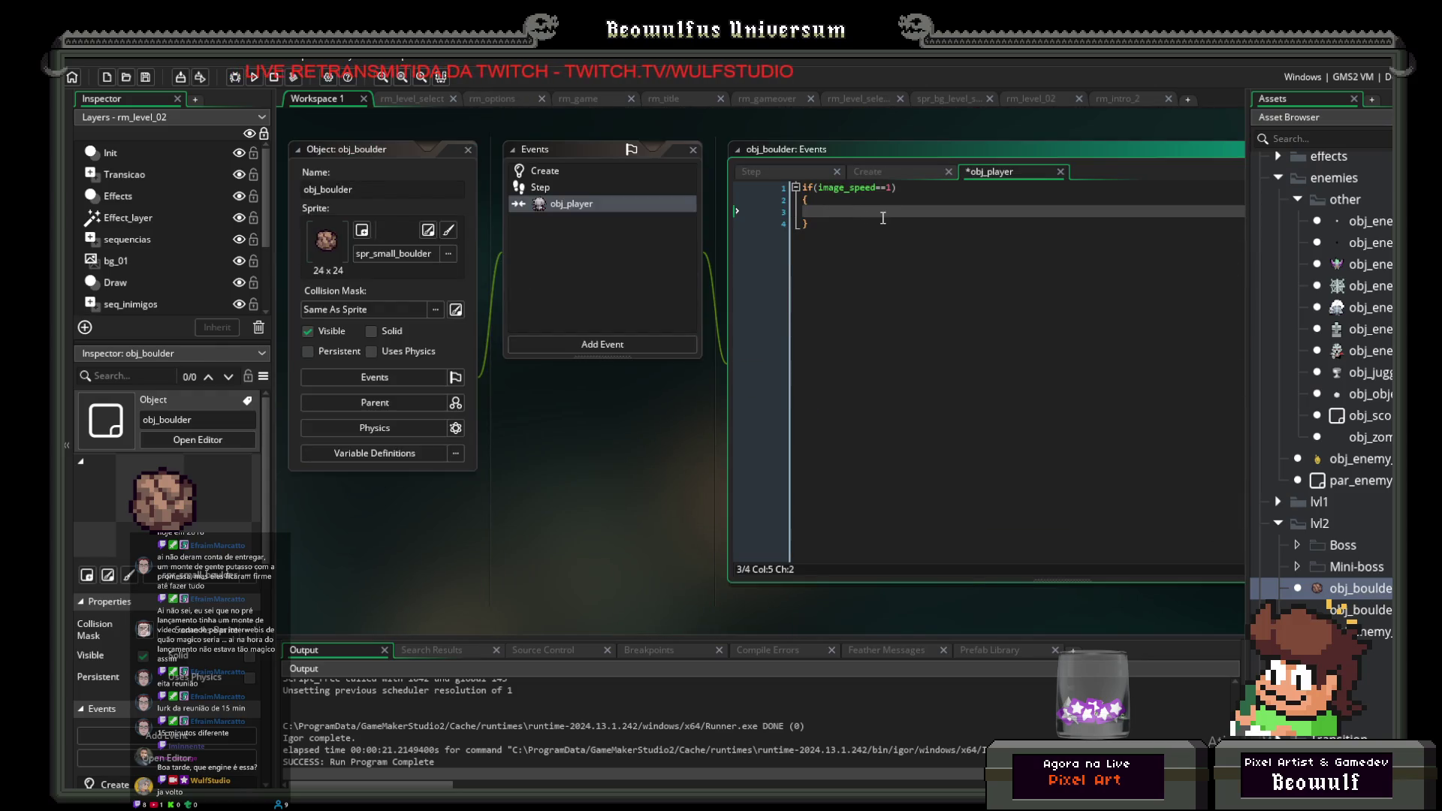
pyautogui.write('if(!instance_exists(obj_escudo)) { \tcria_particulas(obj_enemy_explosion); \tinstance_destroy() \tother.take_damage() } else { \tcria_particulas(obj_enemy_explosion); \tinstance_destroy() }')
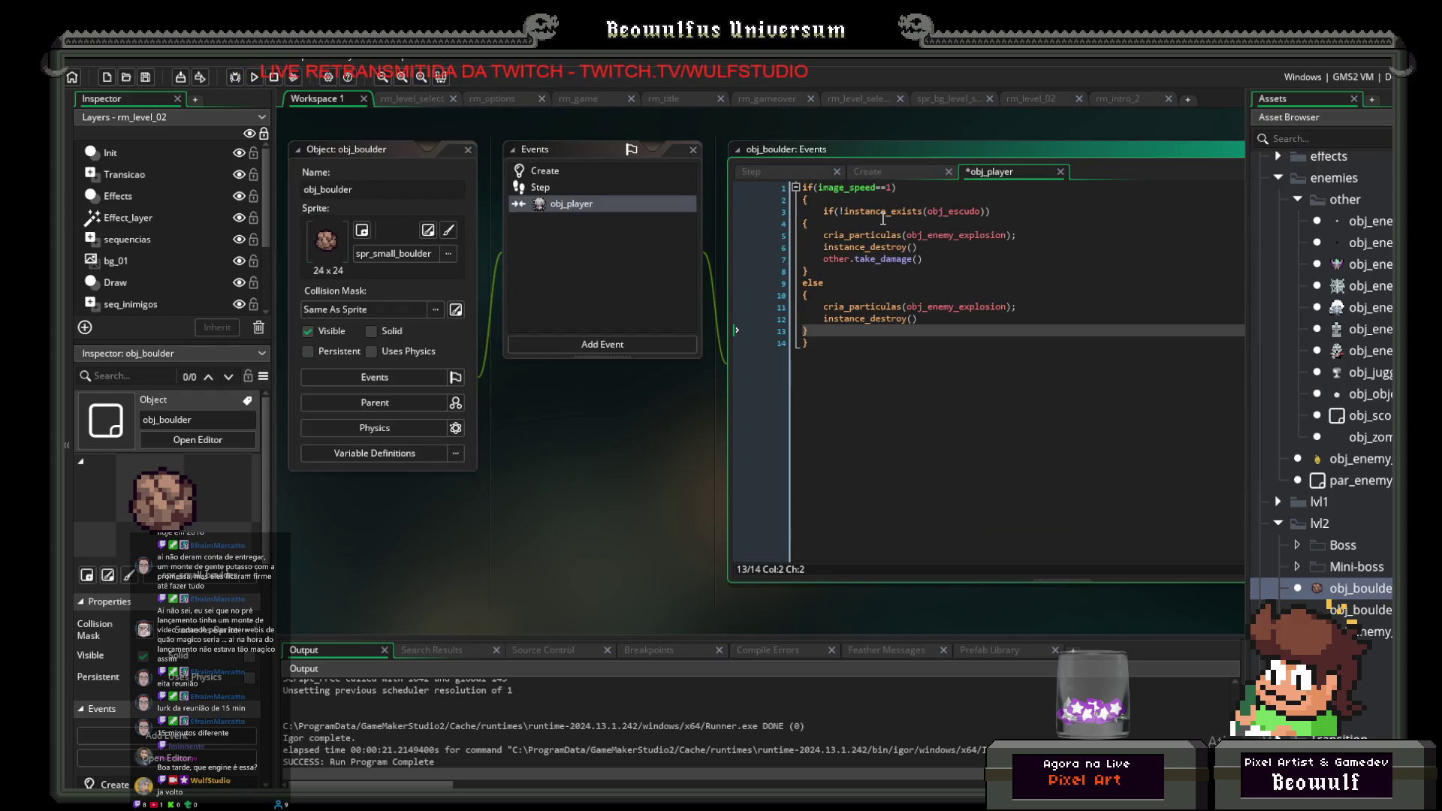
pyautogui.moveTo(825, 327); pyautogui.dragTo(800, 224)
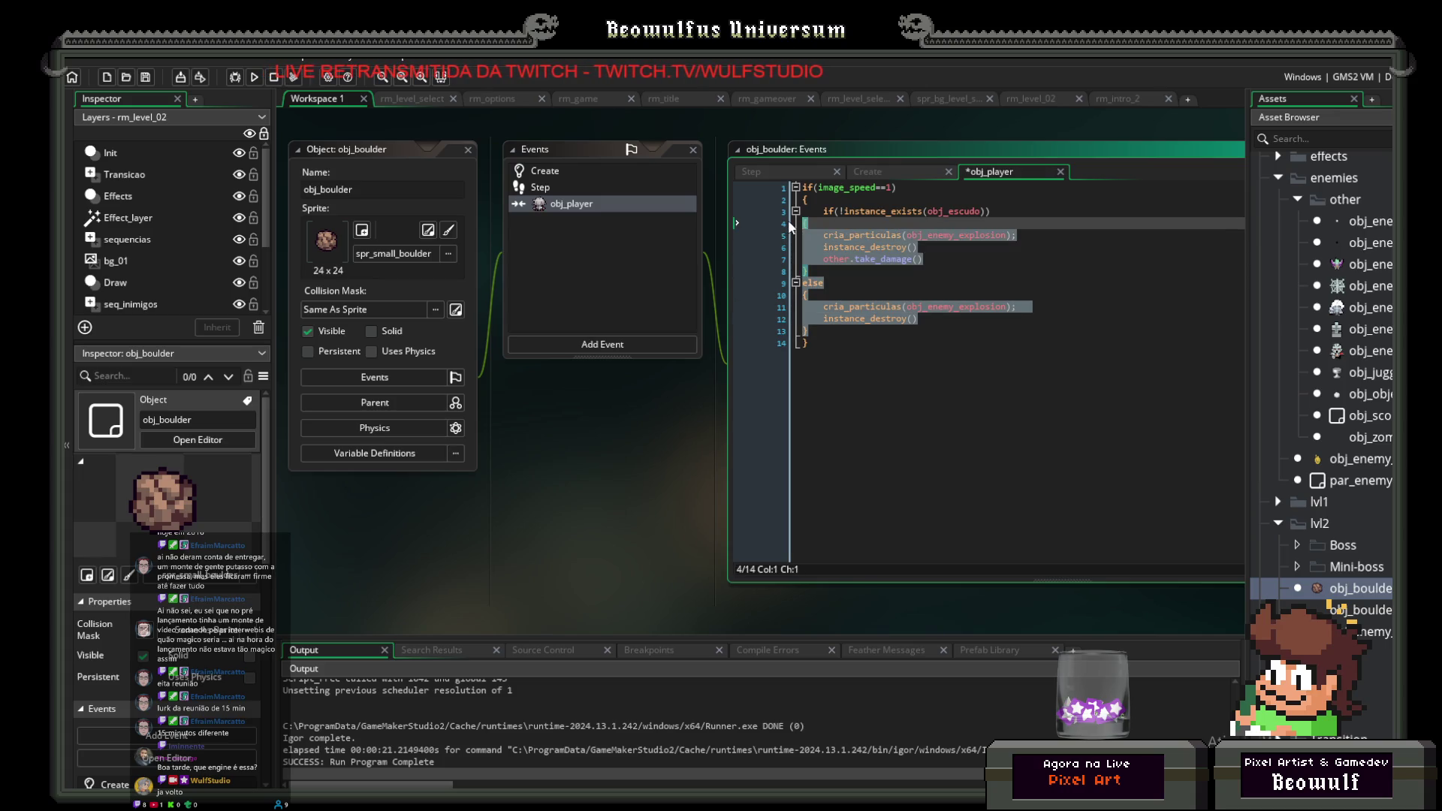
pyautogui.press('Tab')
pyautogui.click(971, 198)
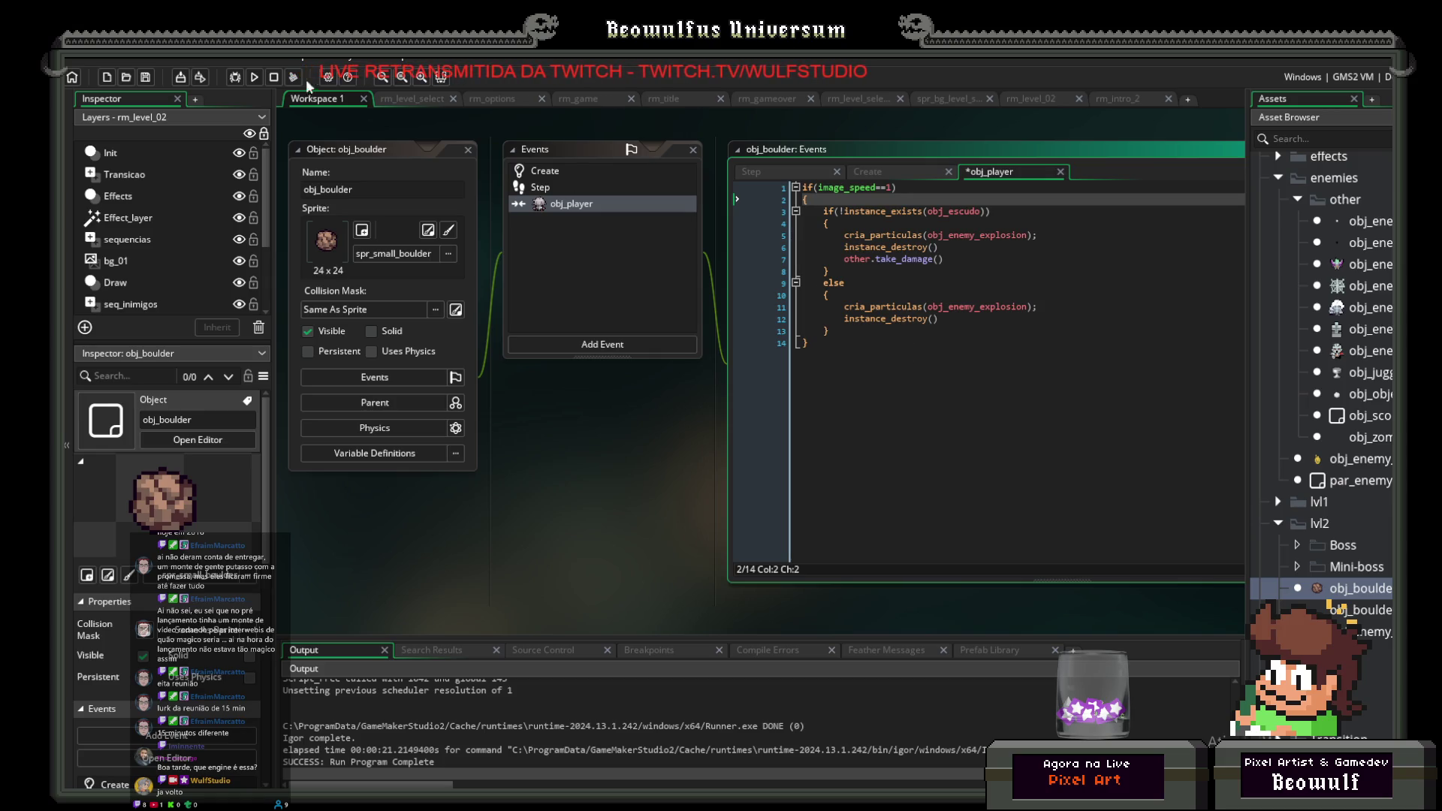
pyautogui.click(254, 76)
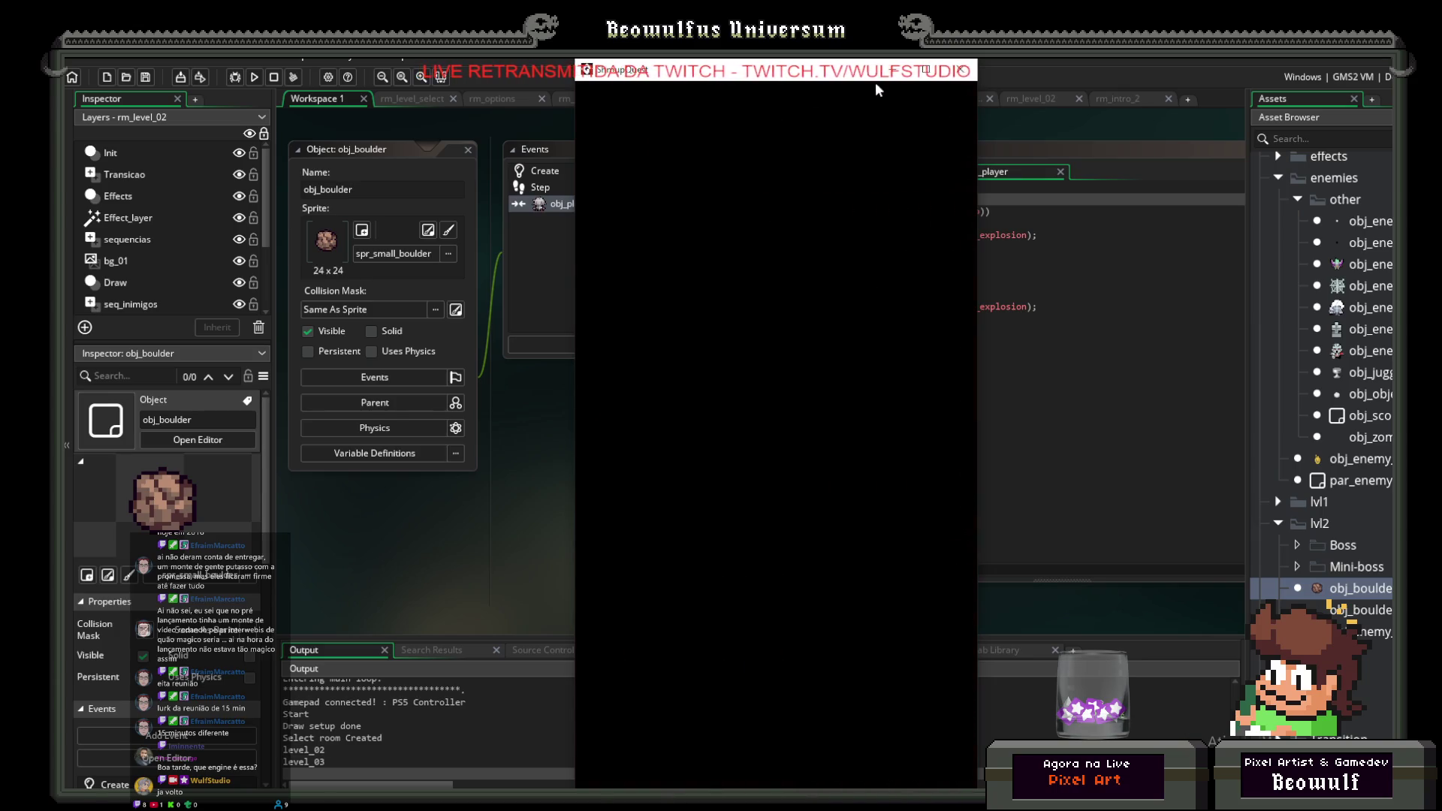
# Step: Playtest the falling-boulder level by moving left and right, switch to fullscreen with F4, then quit
pyautogui.press('Left')
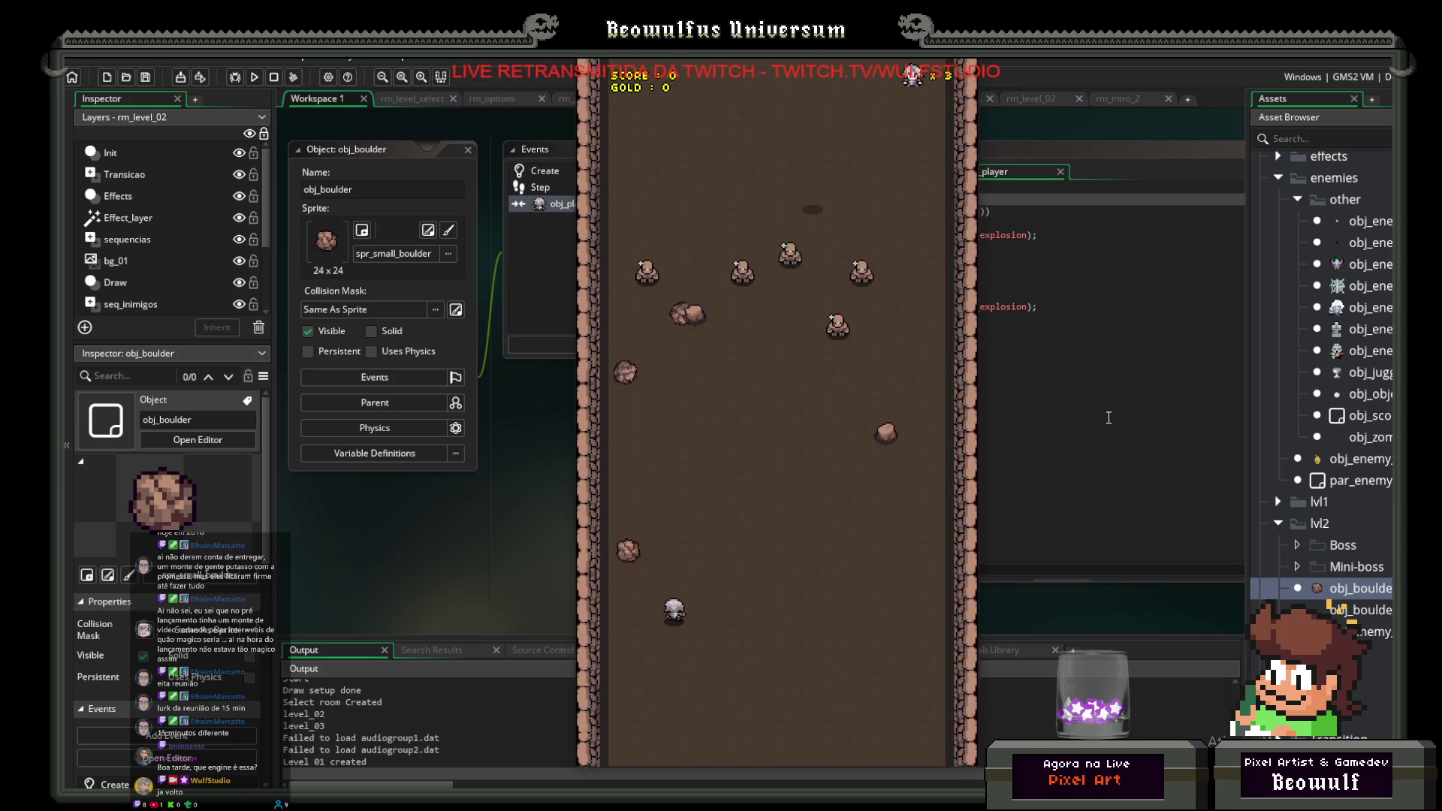
pyautogui.press('Right')
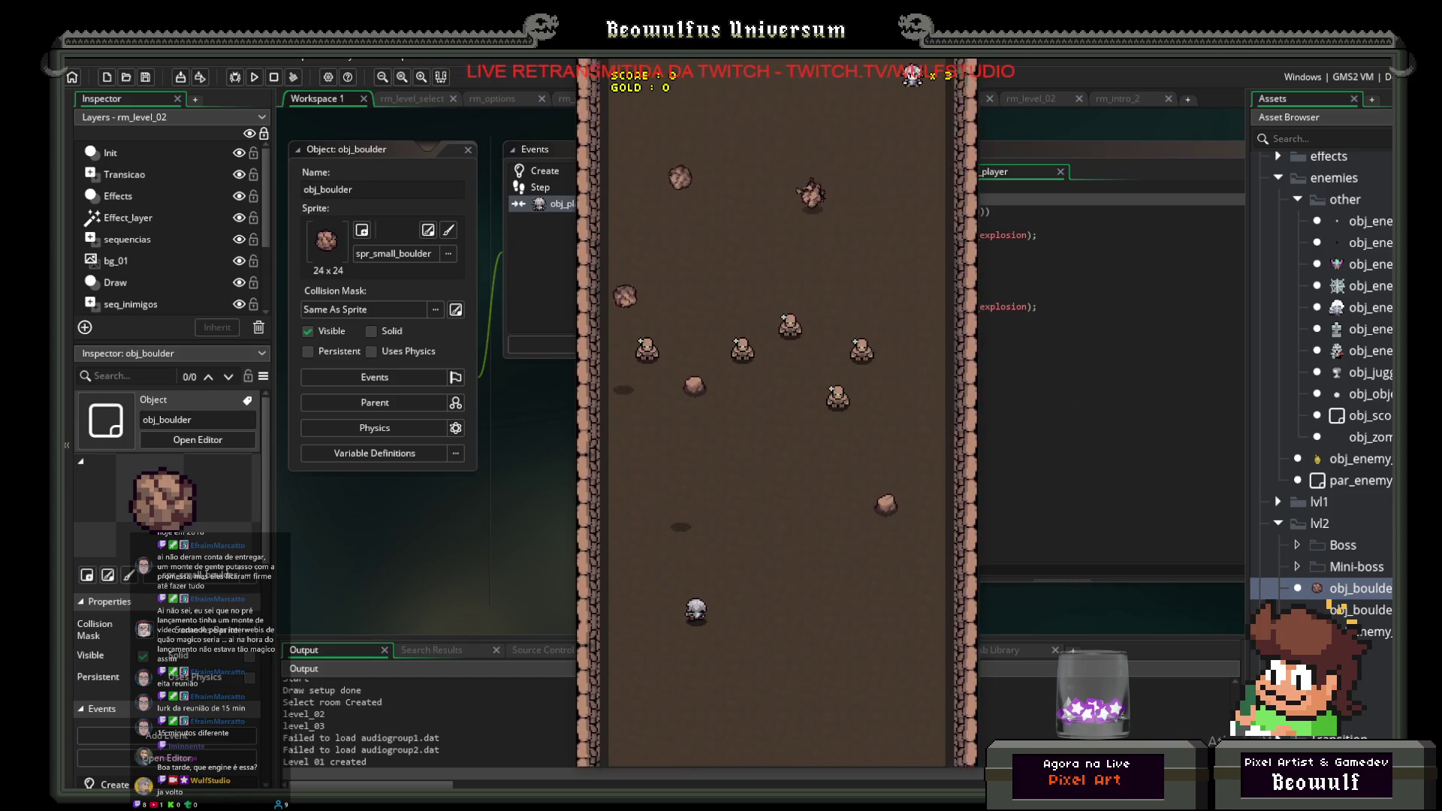
pyautogui.press('F4')
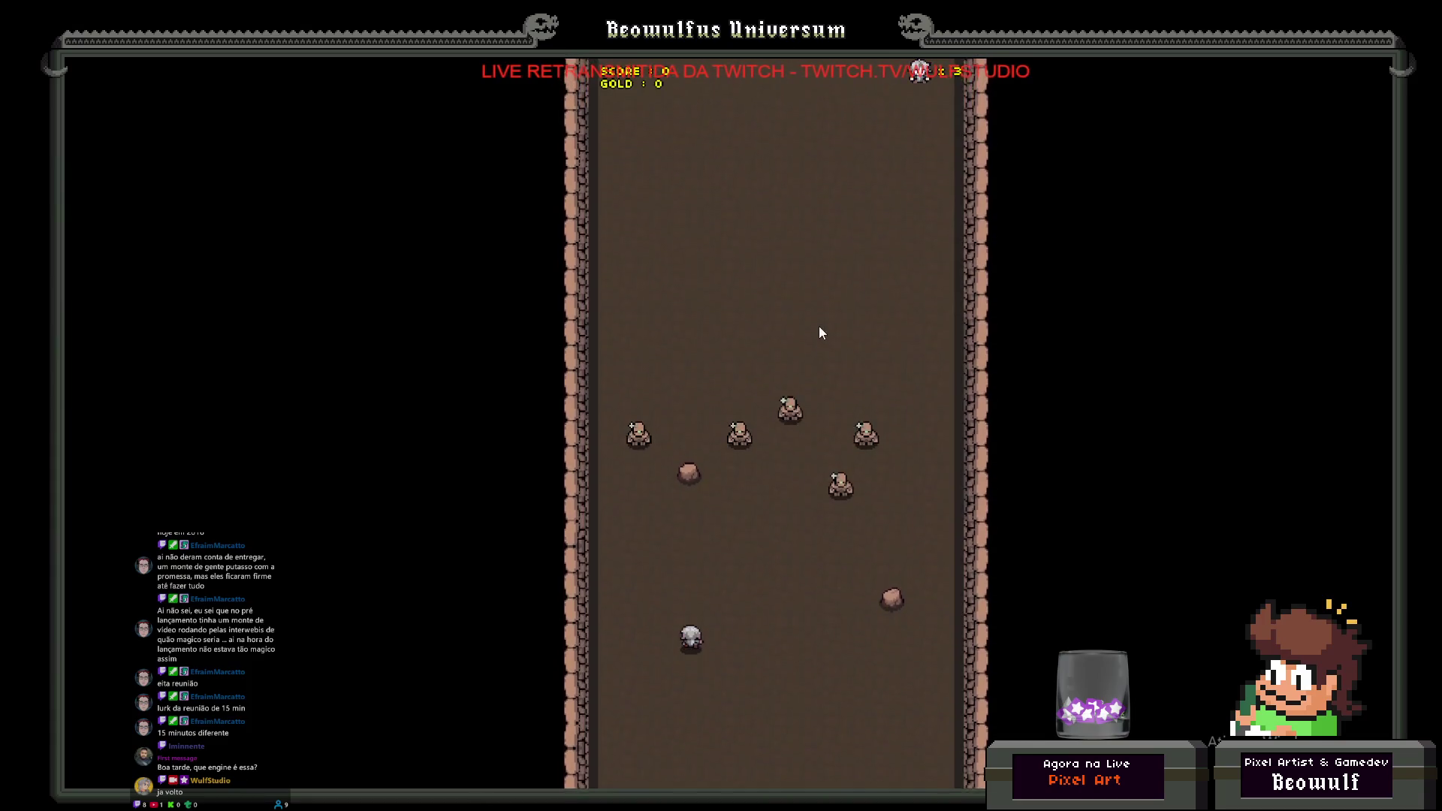
pyautogui.press('Escape')
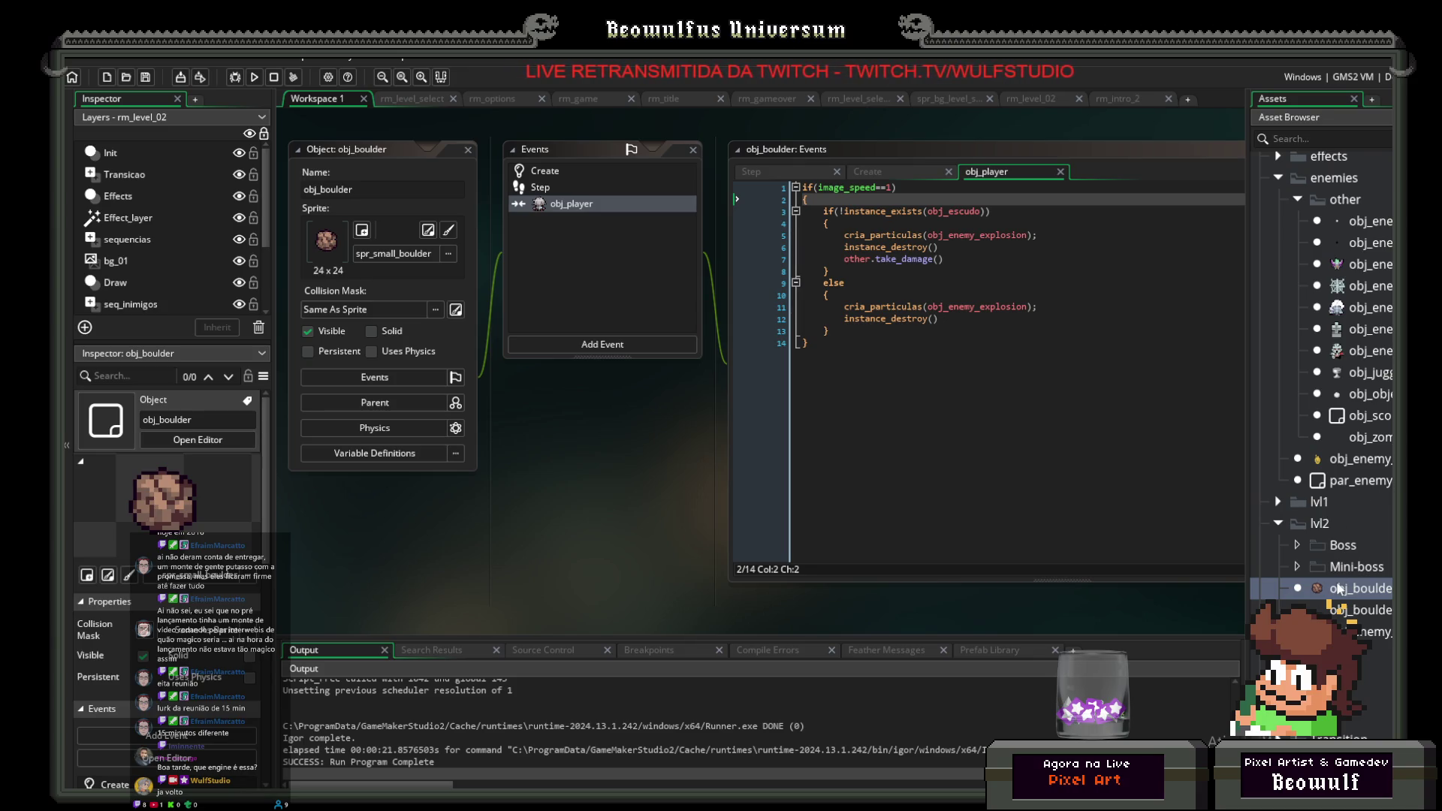
# Step: Open rm_level_02 in the room editor and pan to its upper part
pyautogui.scroll(-7, 1347, 498)
pyautogui.scroll(-2, 1353, 549)
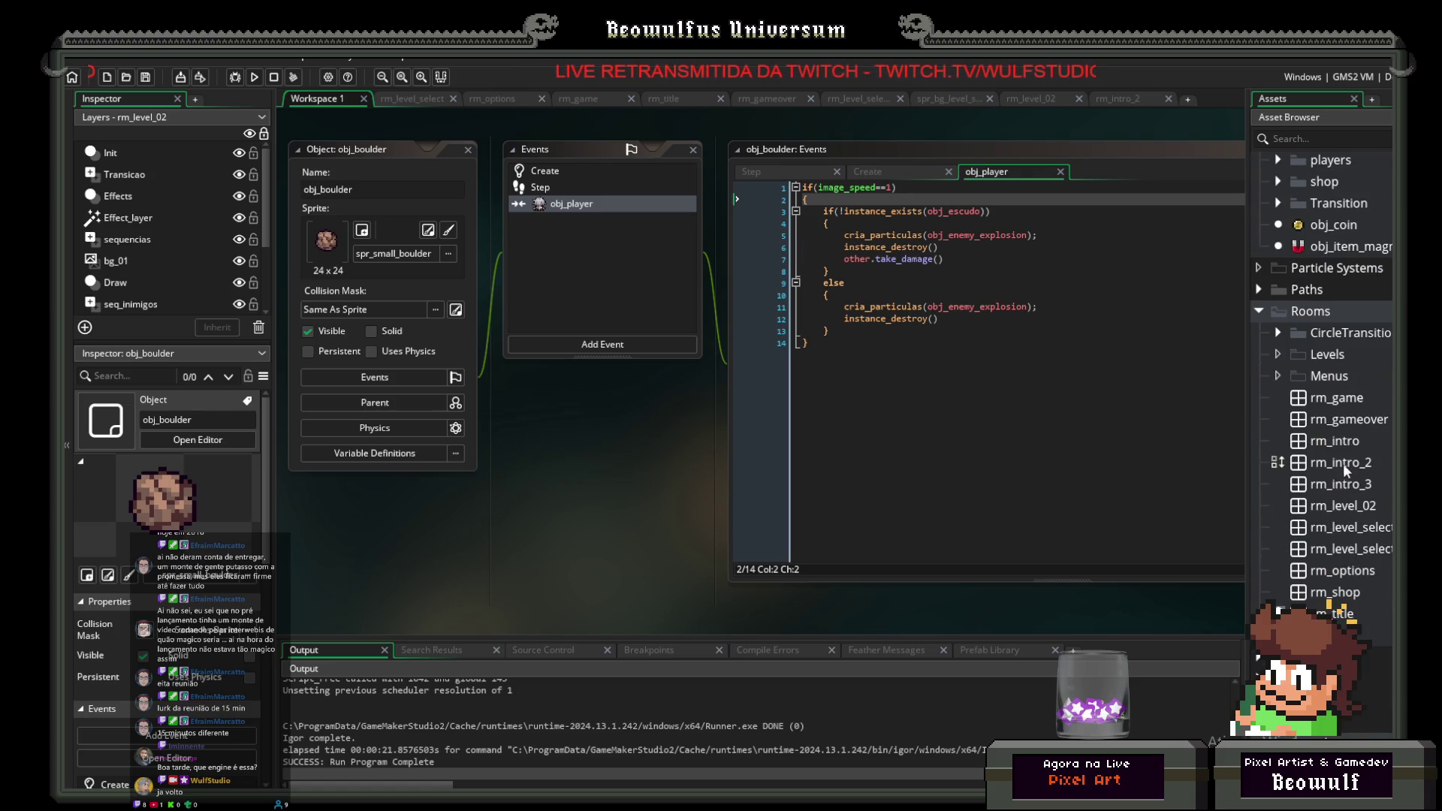
pyautogui.click(1336, 511)
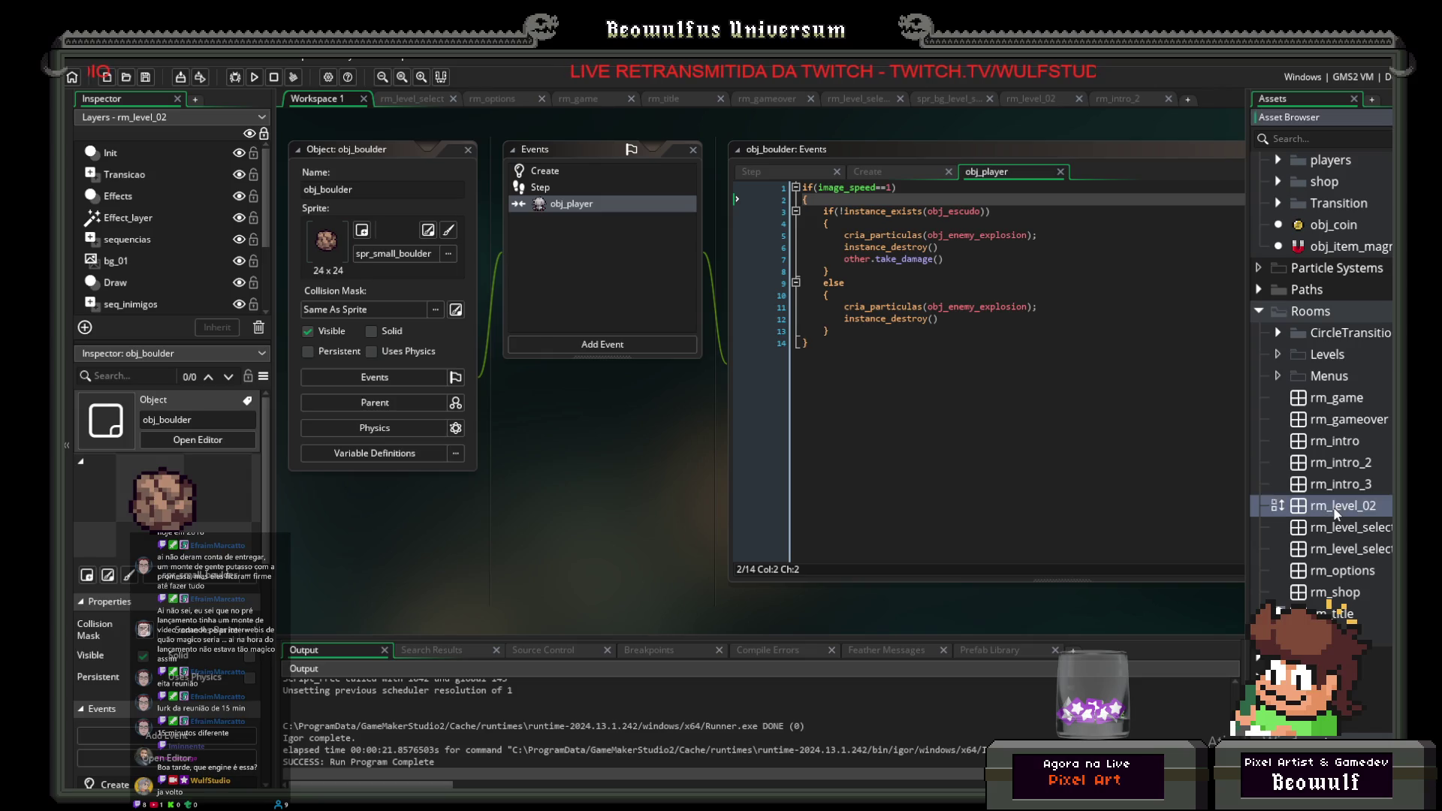
pyautogui.doubleClick(1336, 511)
pyautogui.scroll(-5, 744, 481)
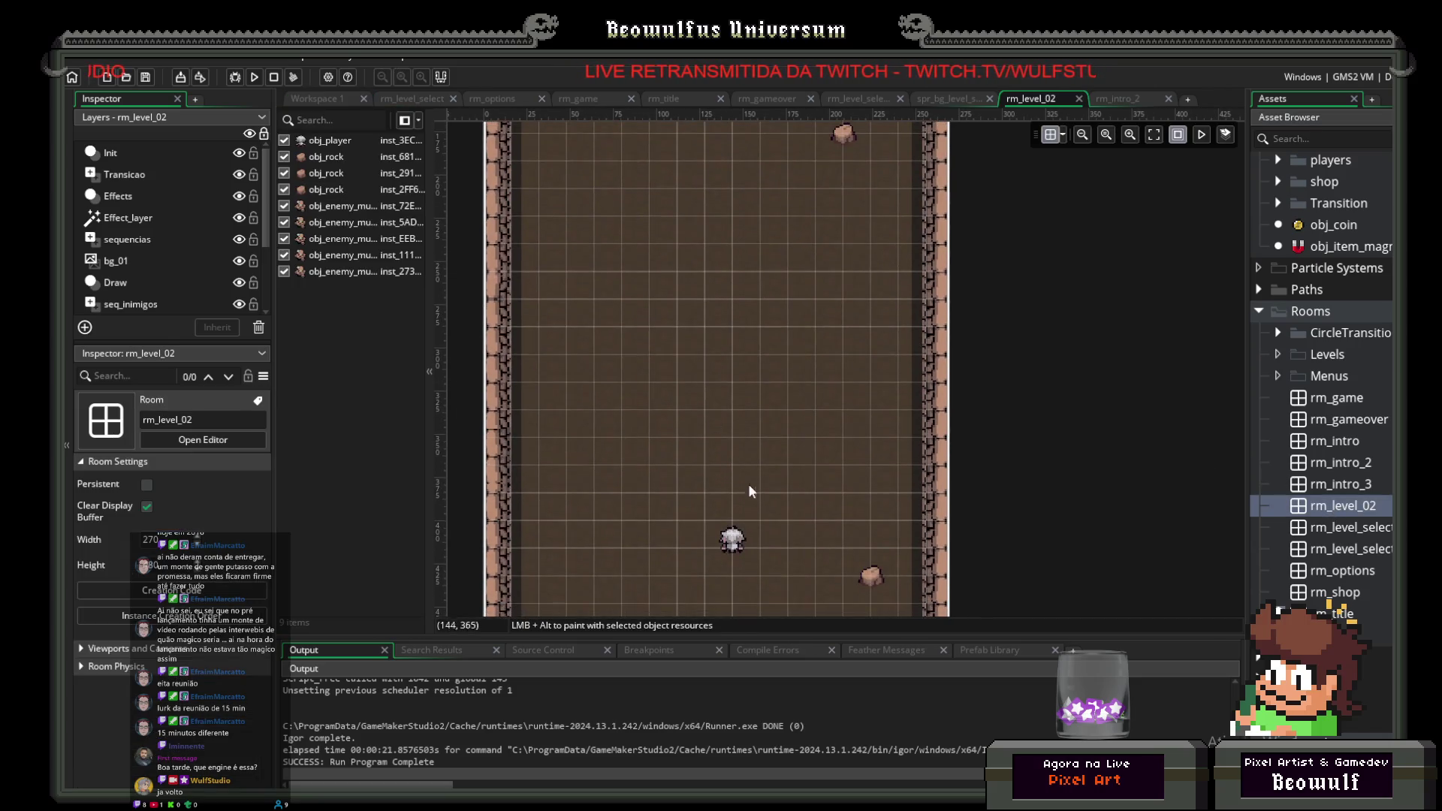
pyautogui.scroll(-5, 743, 481)
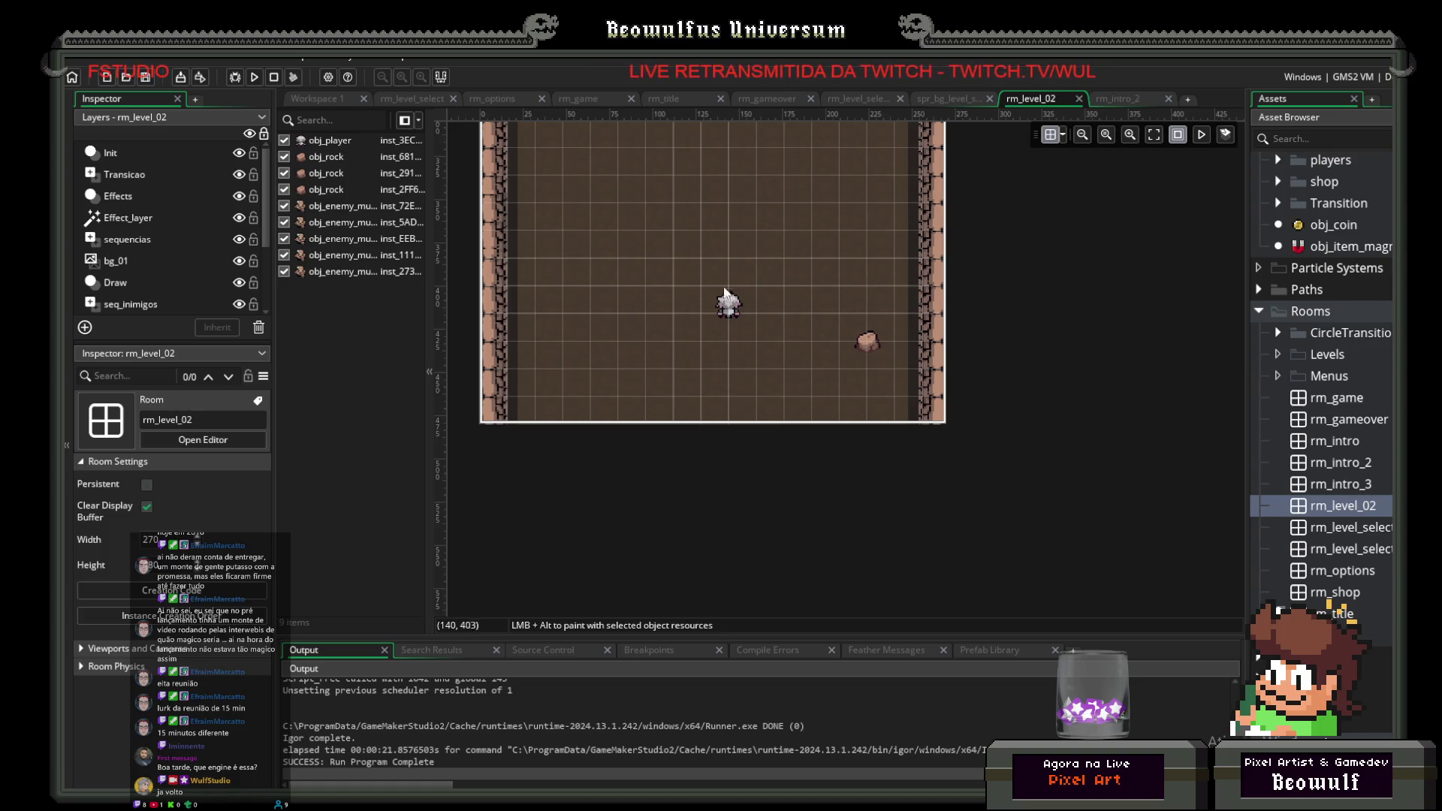
pyautogui.moveTo(725, 175); pyautogui.dragTo(755, 554)
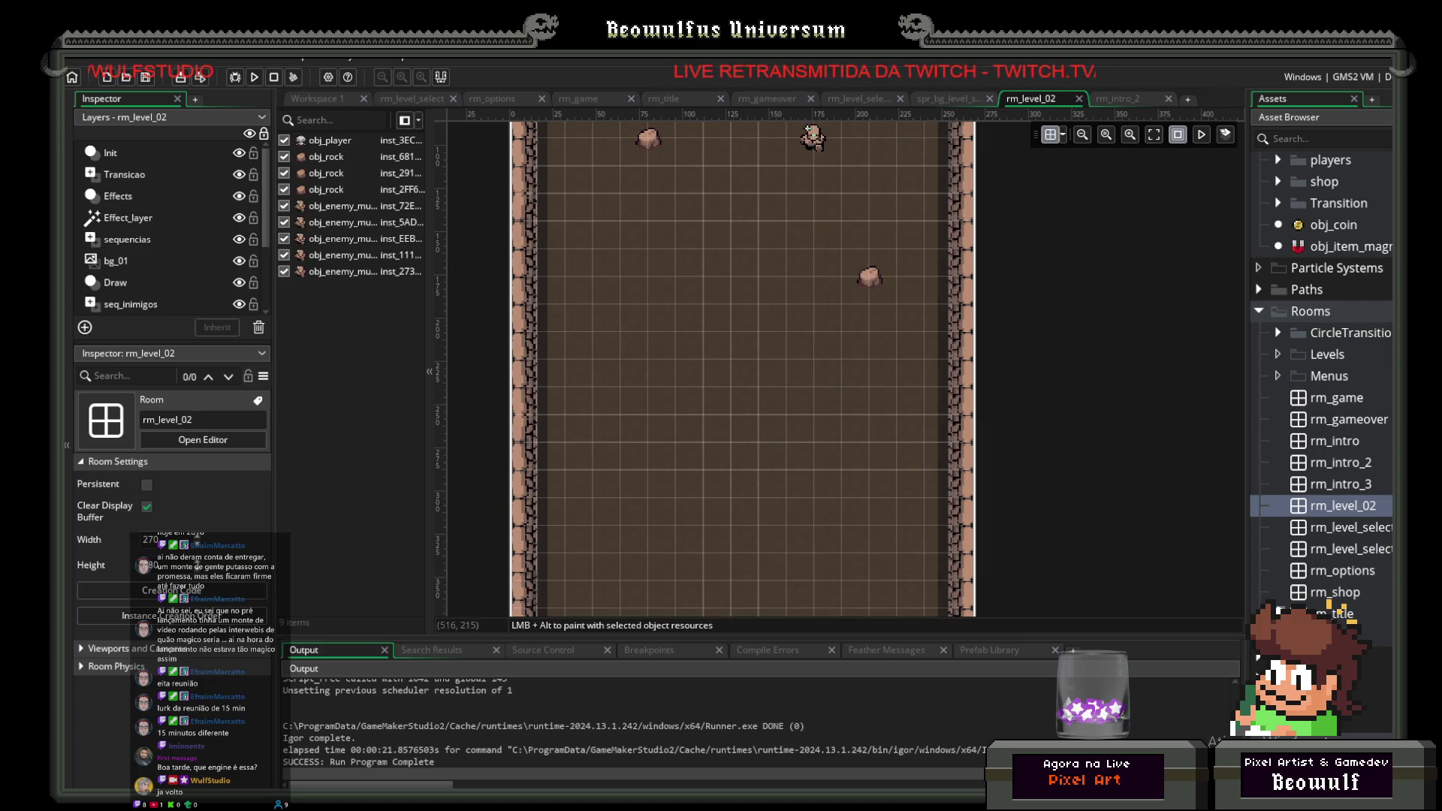
# Step: Open obj_enemy_mudgolem to show its Create event code
pyautogui.scroll(6, 1374, 387)
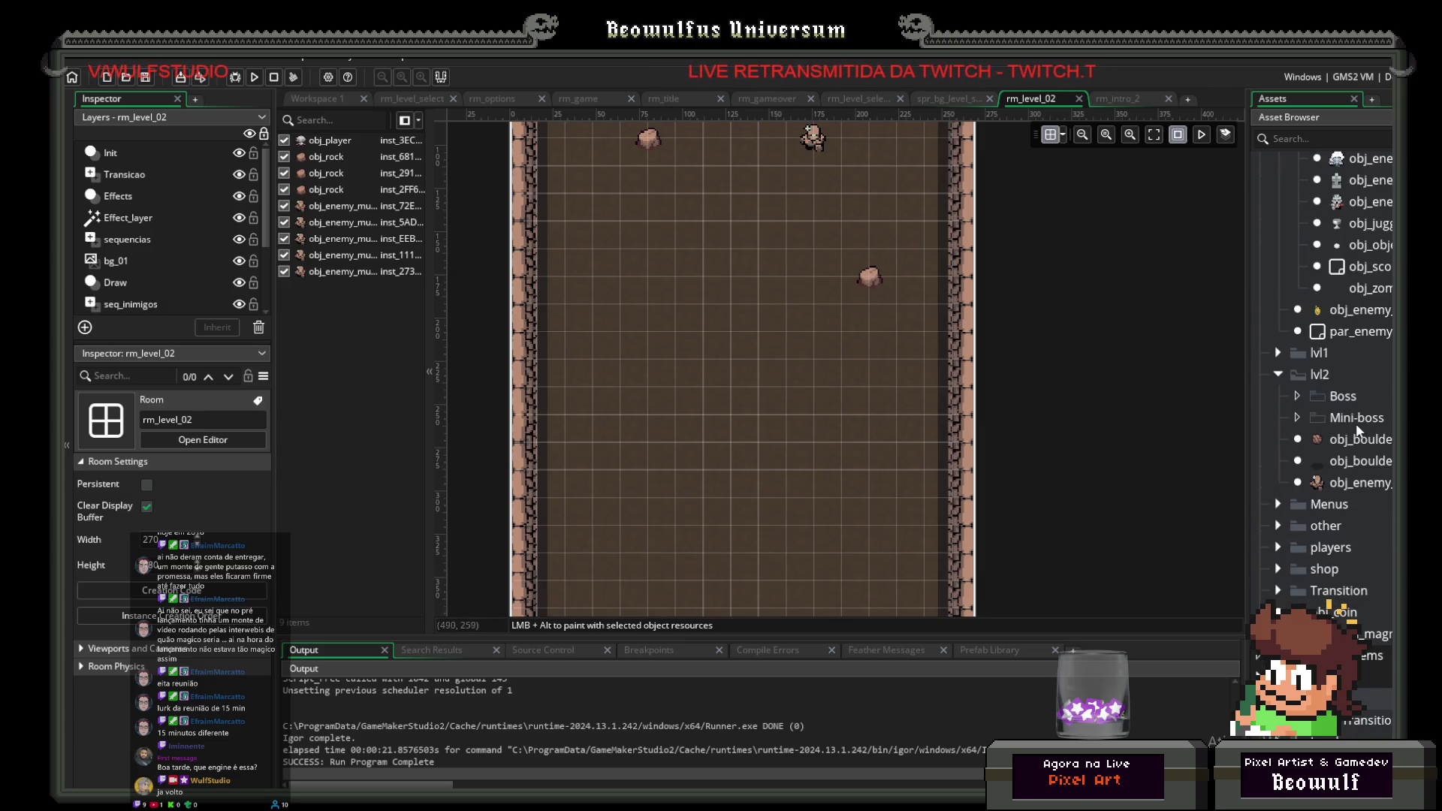
pyautogui.scroll(2, 1360, 416)
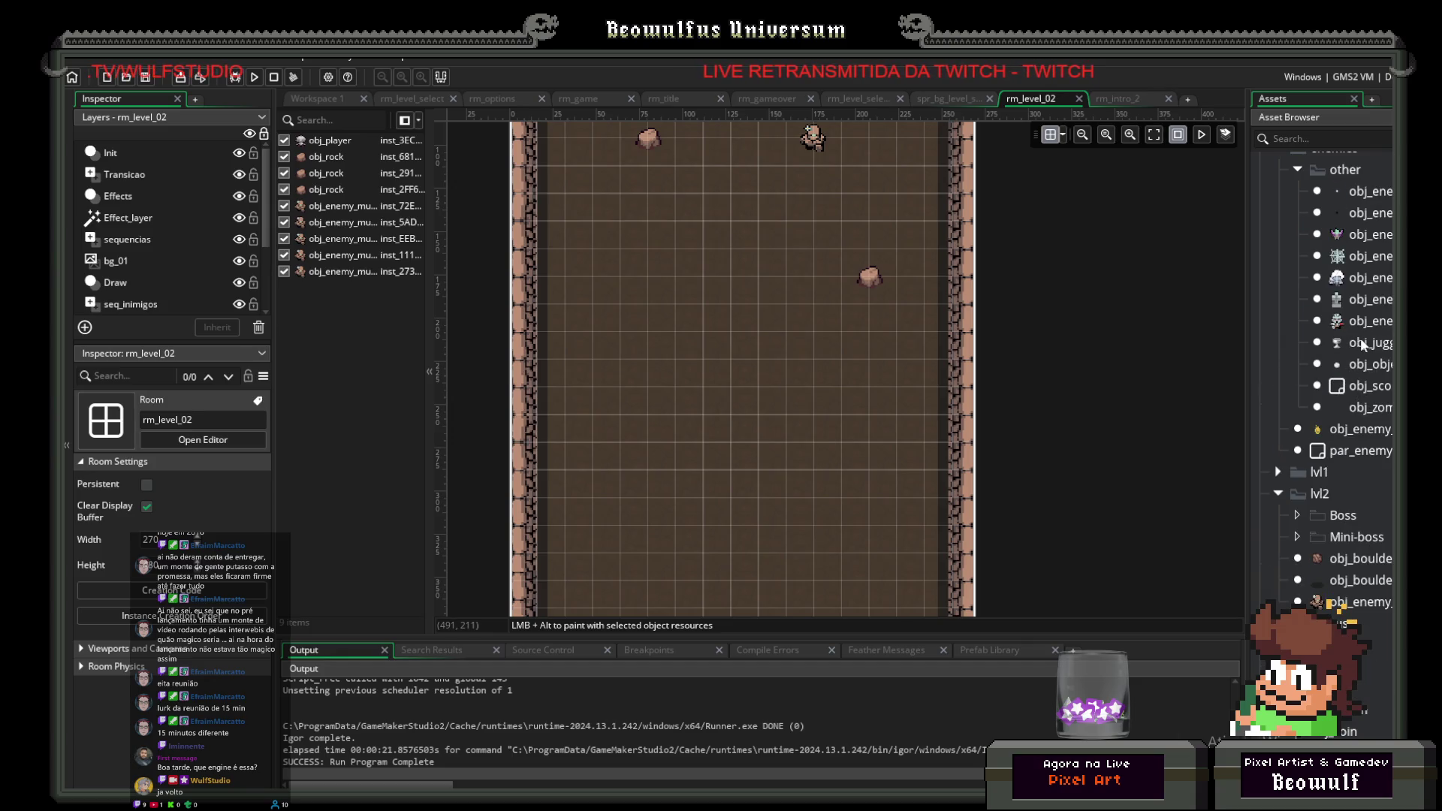
pyautogui.doubleClick(1355, 604)
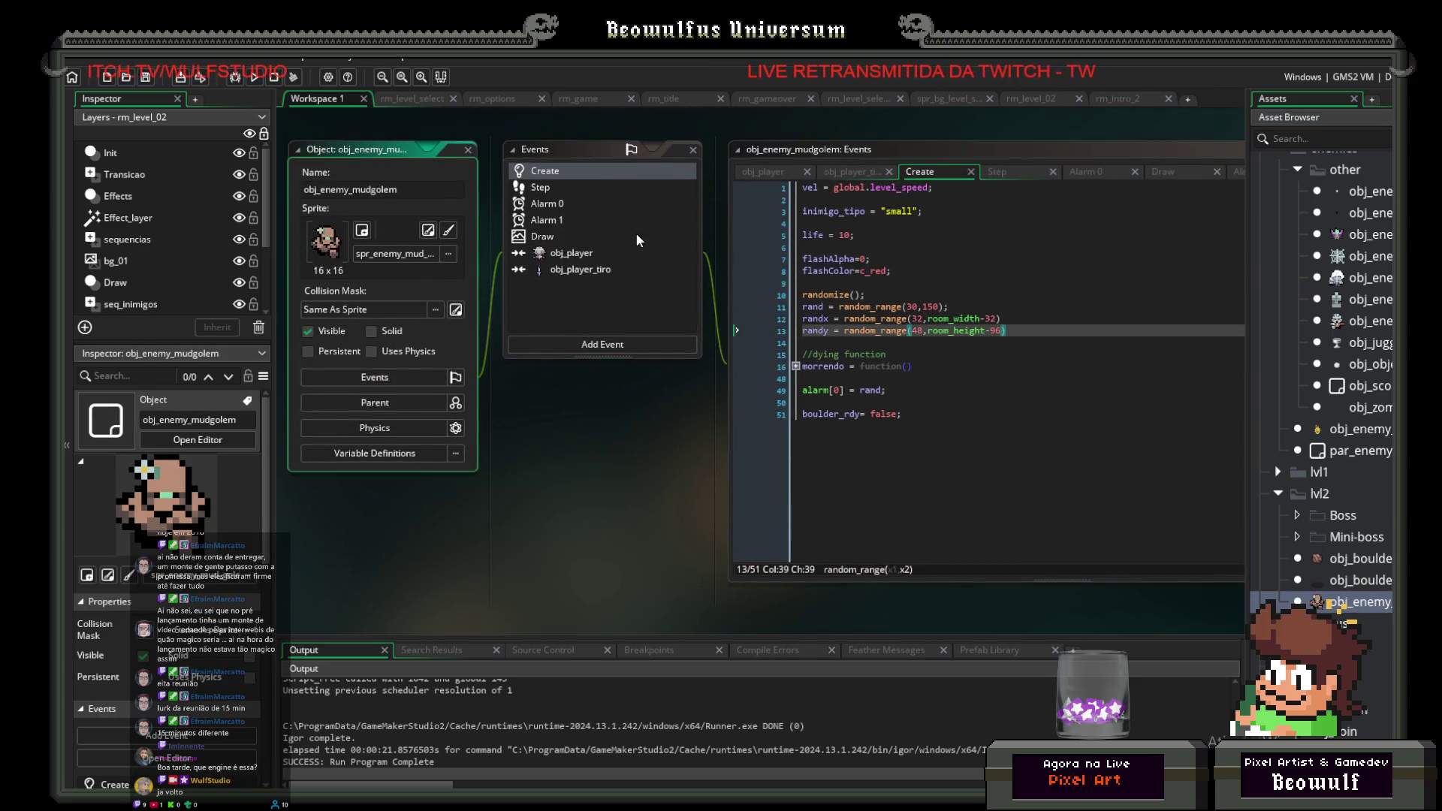
# Step: Change line 13 to randy = random_range(48, room_height/2) and run the game
pyautogui.click(1004, 330)
pyautogui.write('/2')
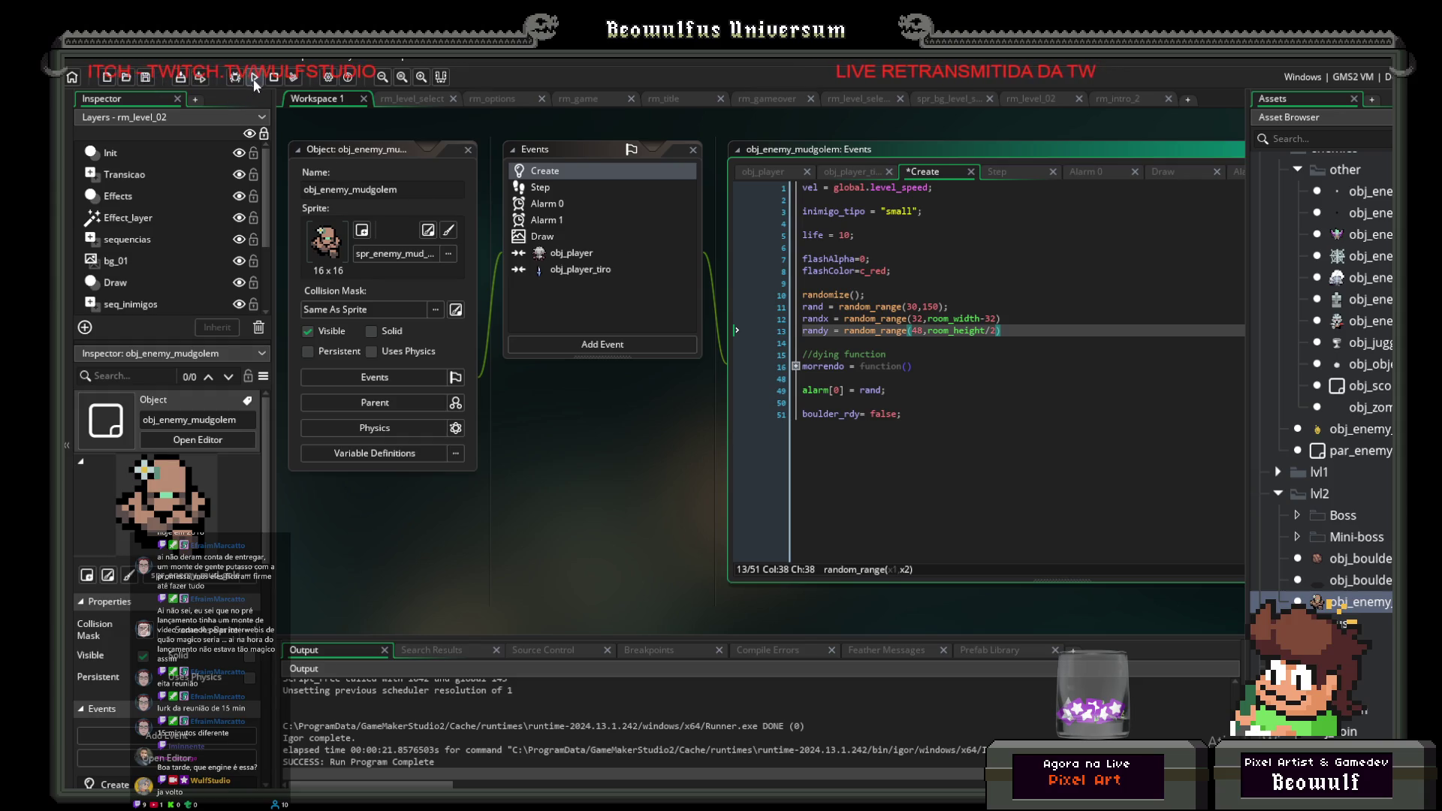
pyautogui.click(251, 80)
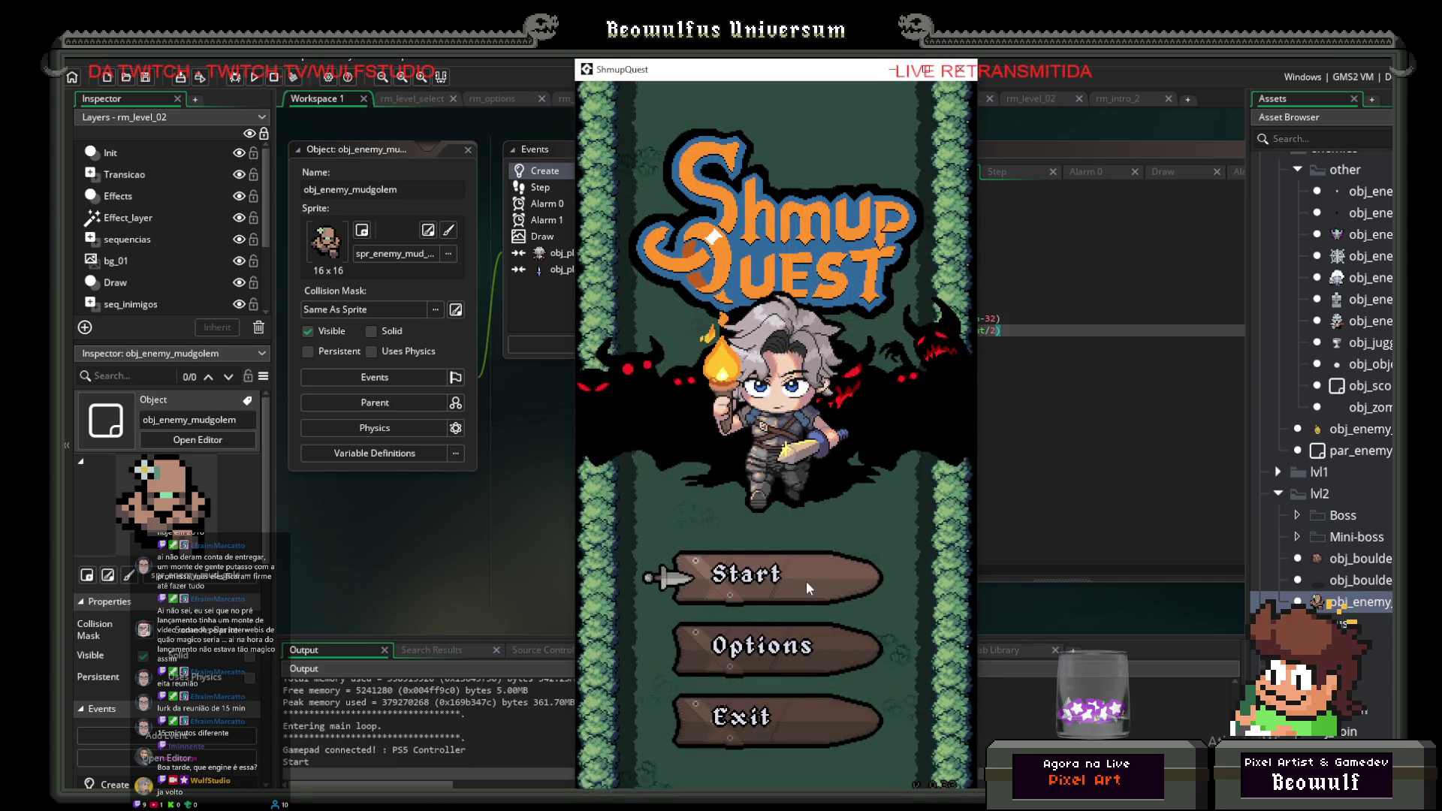
# Step: Start from the title screen, enter the level, steer the ship around watching mudgolem spawns, then close it
pyautogui.click(806, 580)
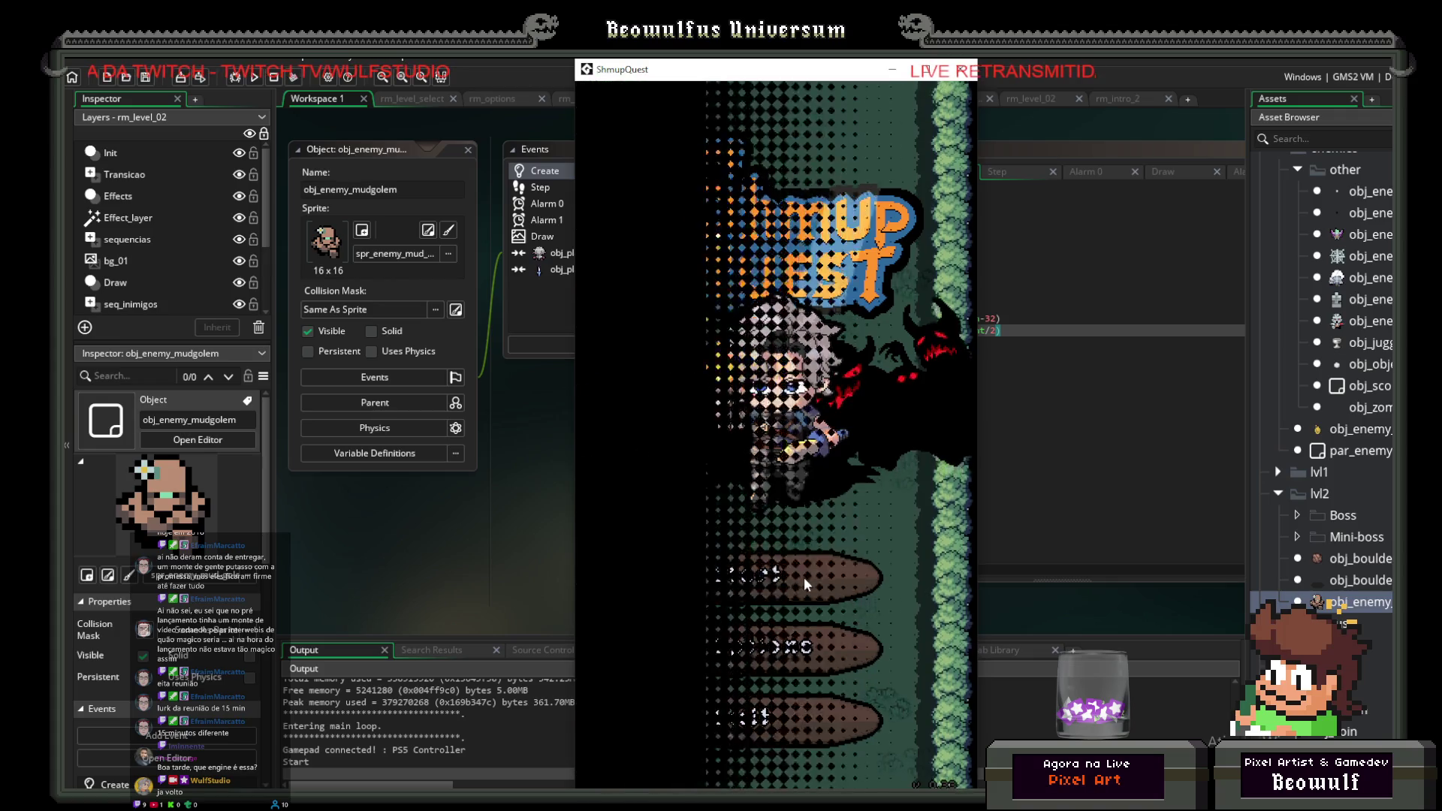
pyautogui.press('Up')
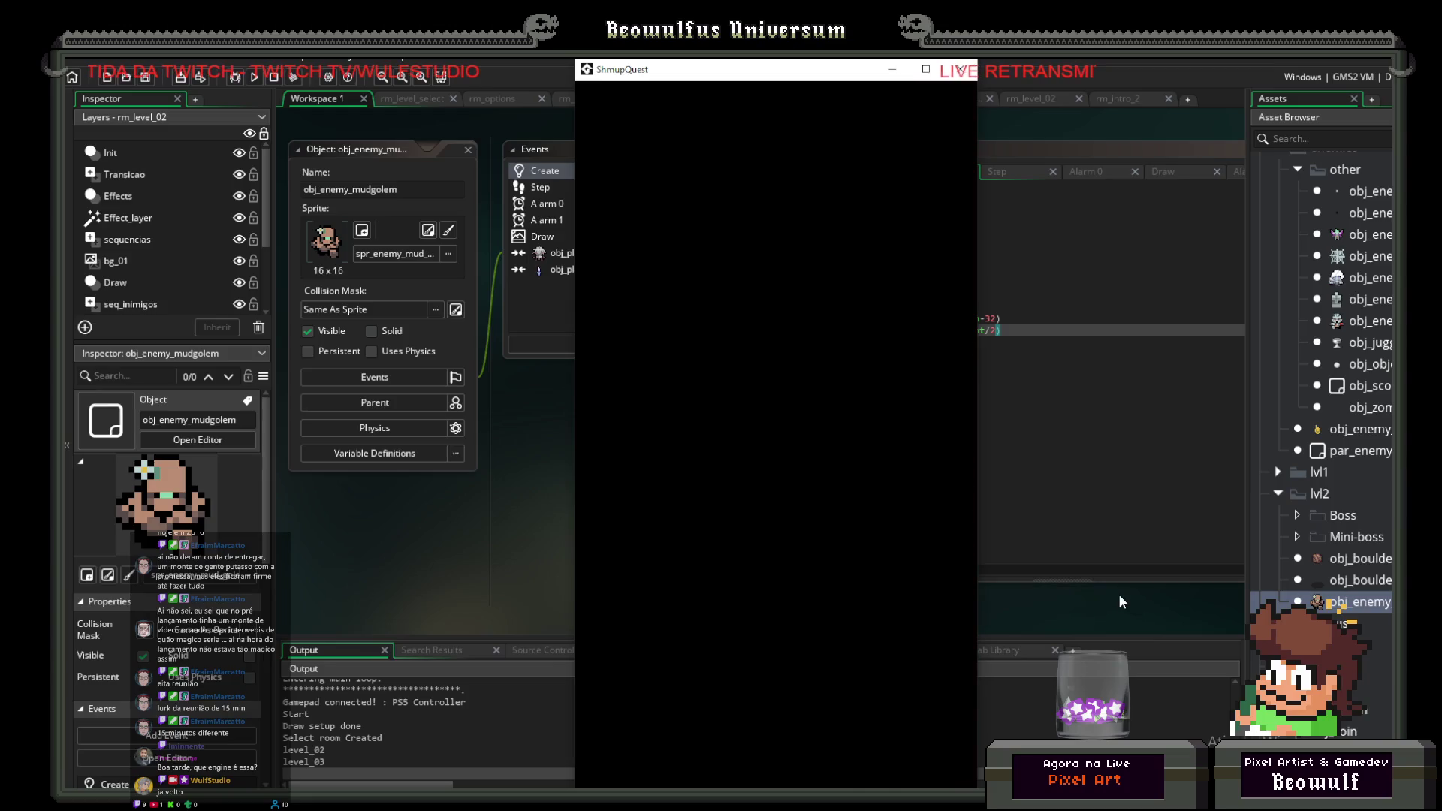
pyautogui.press('Up')
pyautogui.press('Right')
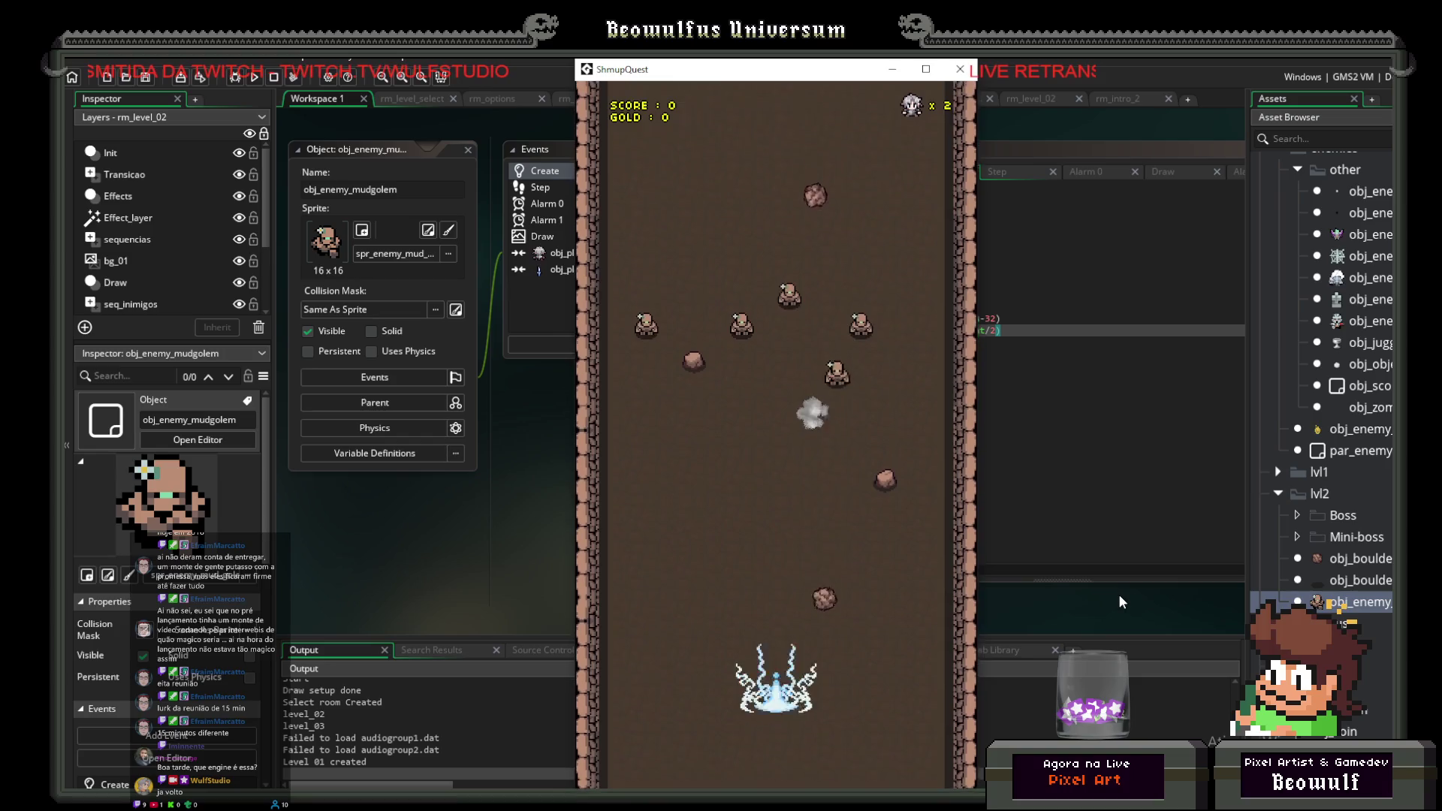
pyautogui.press('Left')
pyautogui.press('Up')
pyautogui.press('Up')
pyautogui.press('Right')
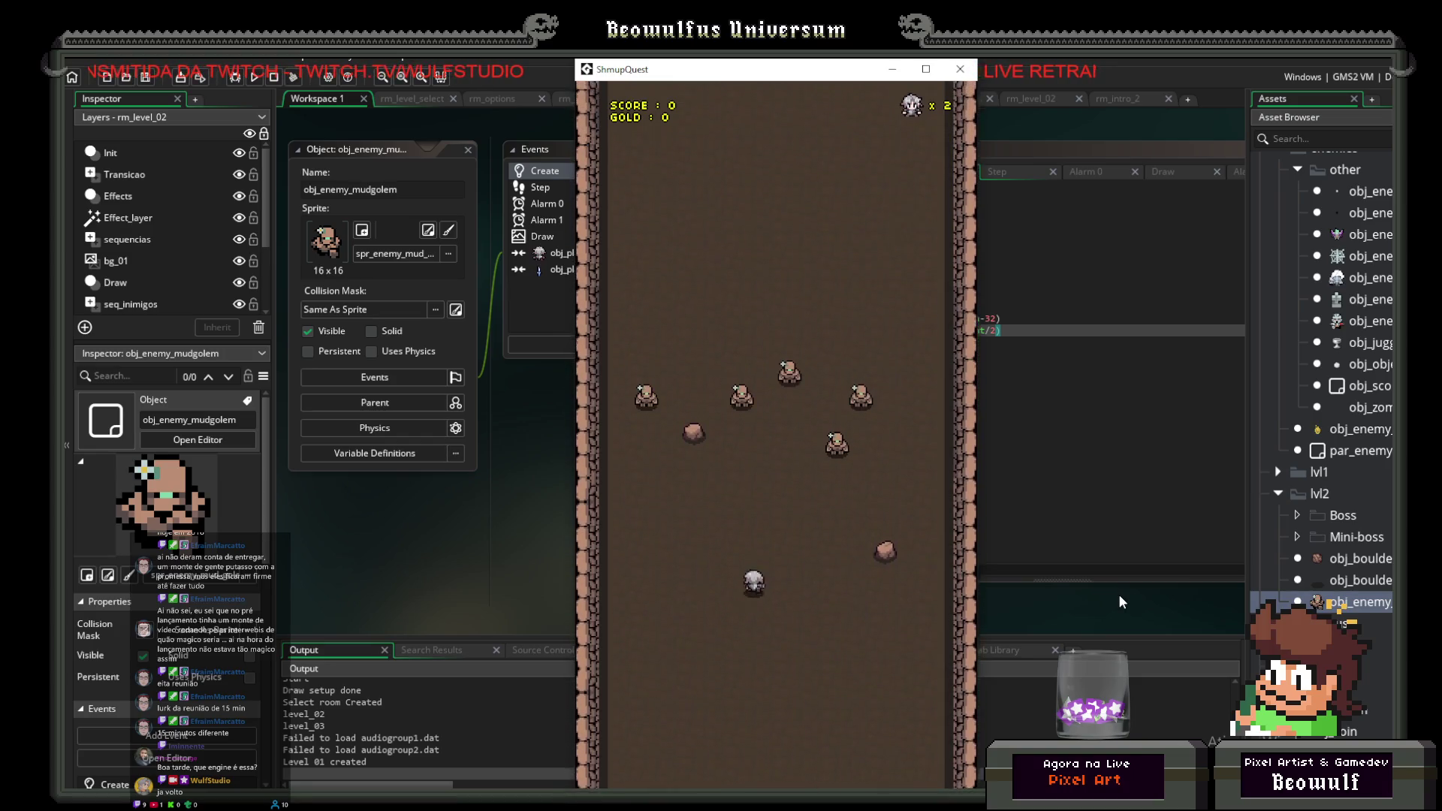
pyautogui.press('Left')
pyautogui.press('Down')
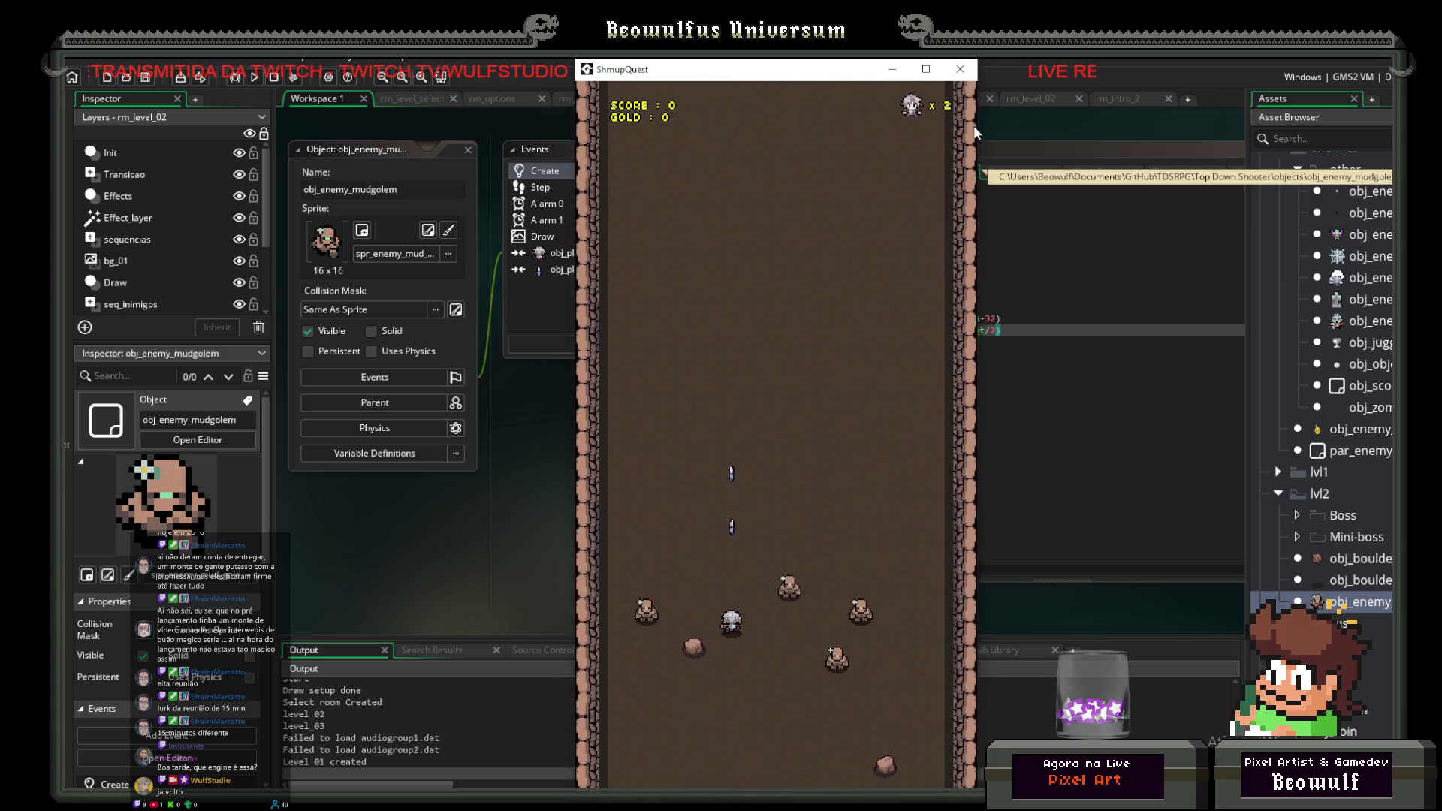
pyautogui.click(960, 69)
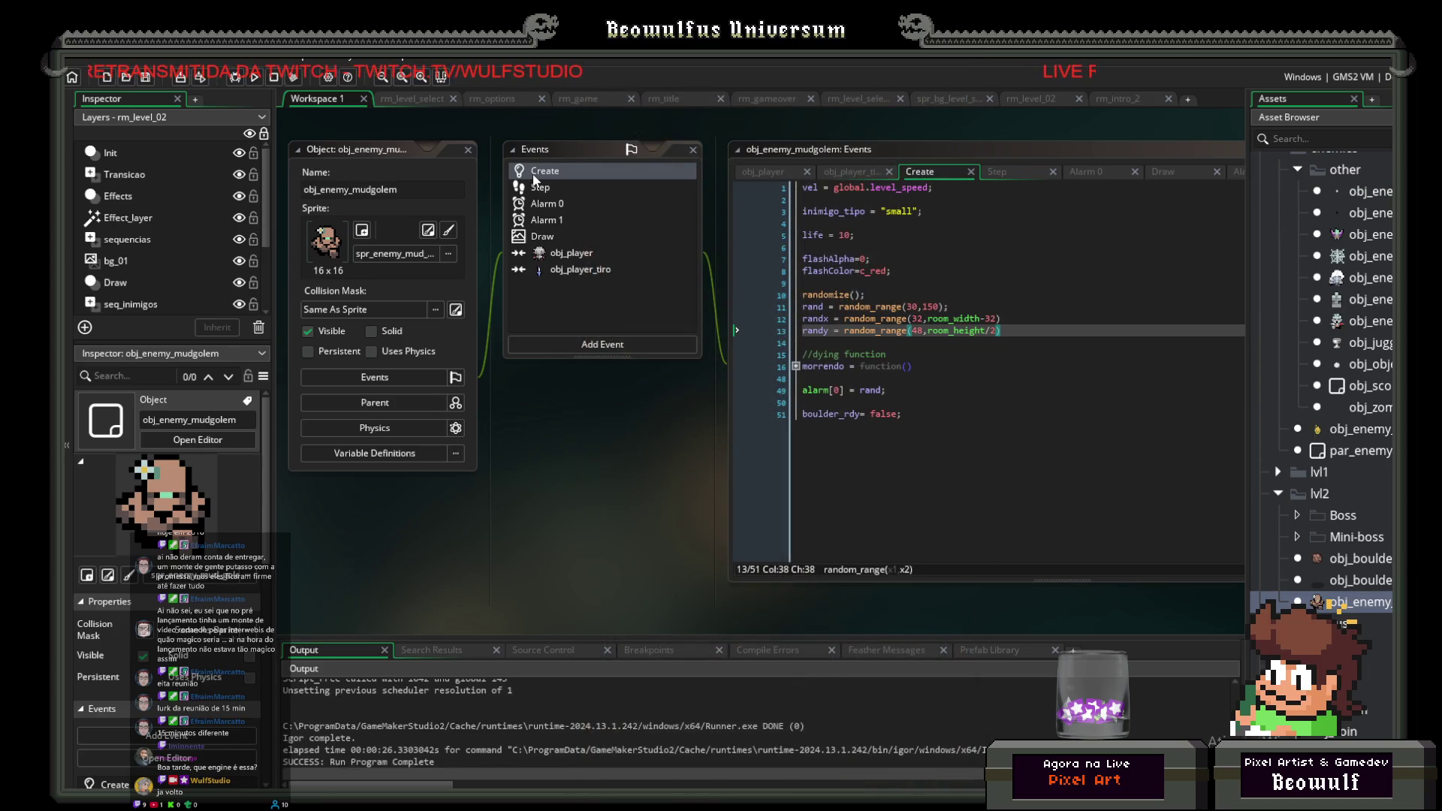
# Step: Lower the mudgolem's life from 10 to 7, then playtest level 2 and quit
pyautogui.click(844, 235)
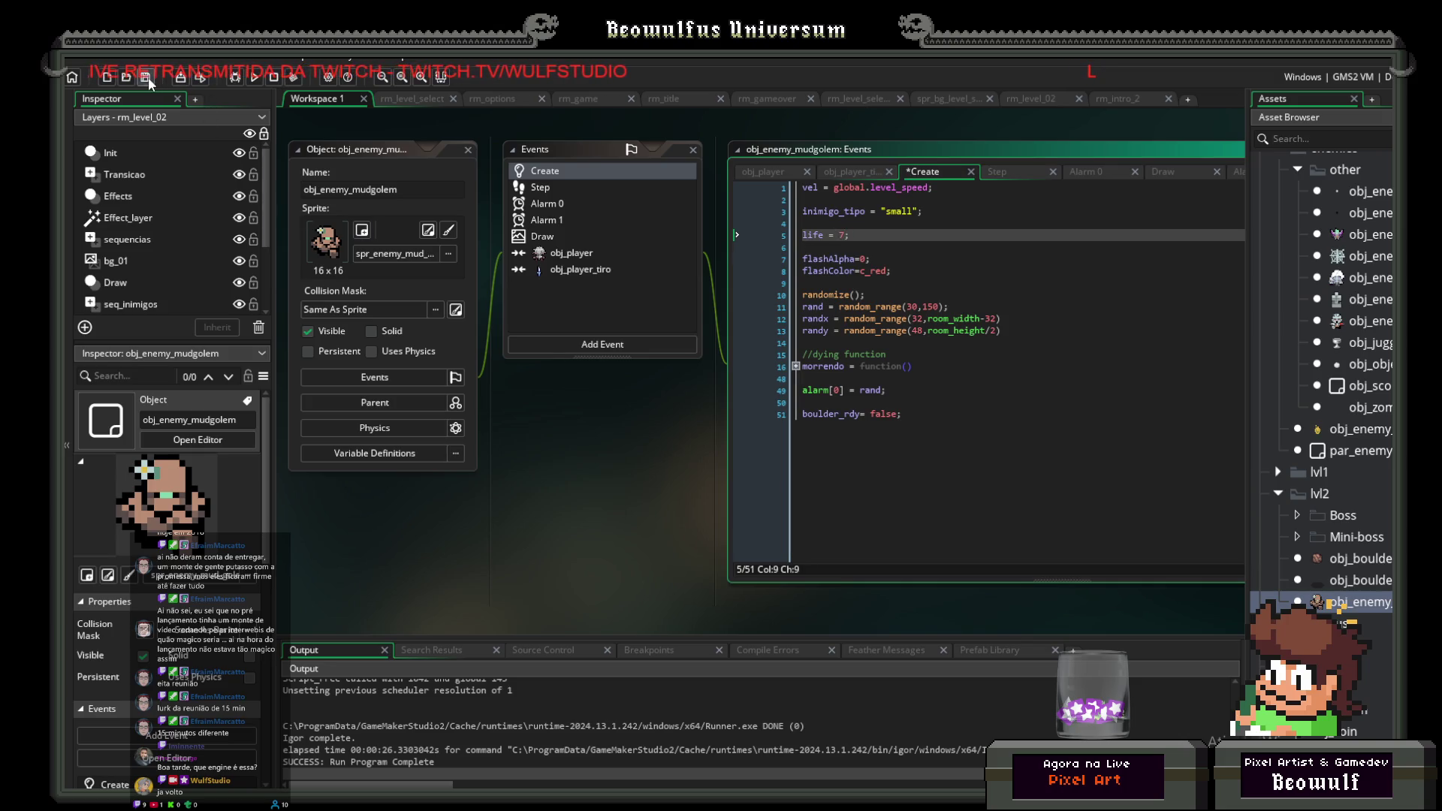
pyautogui.click(258, 76)
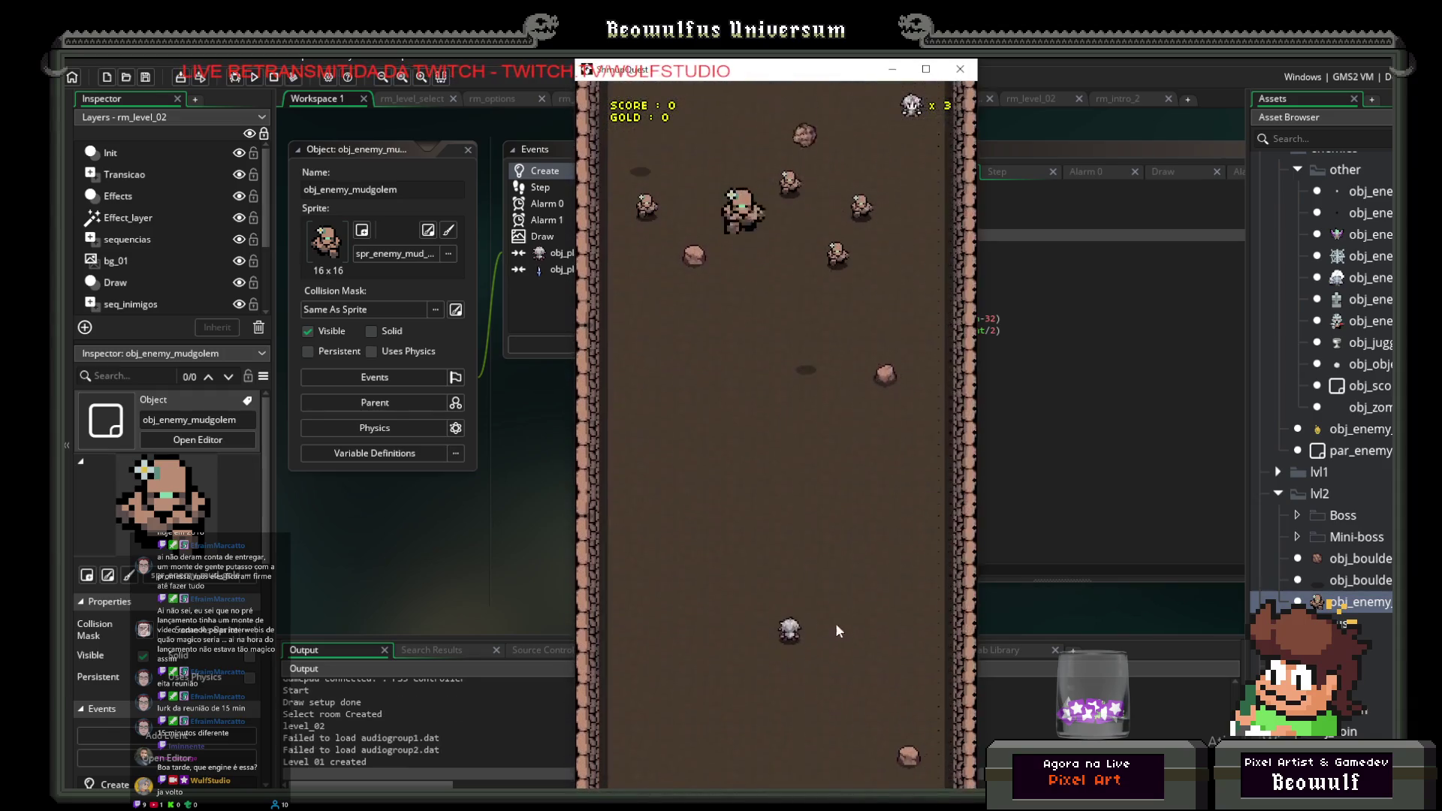
pyautogui.press('Up')
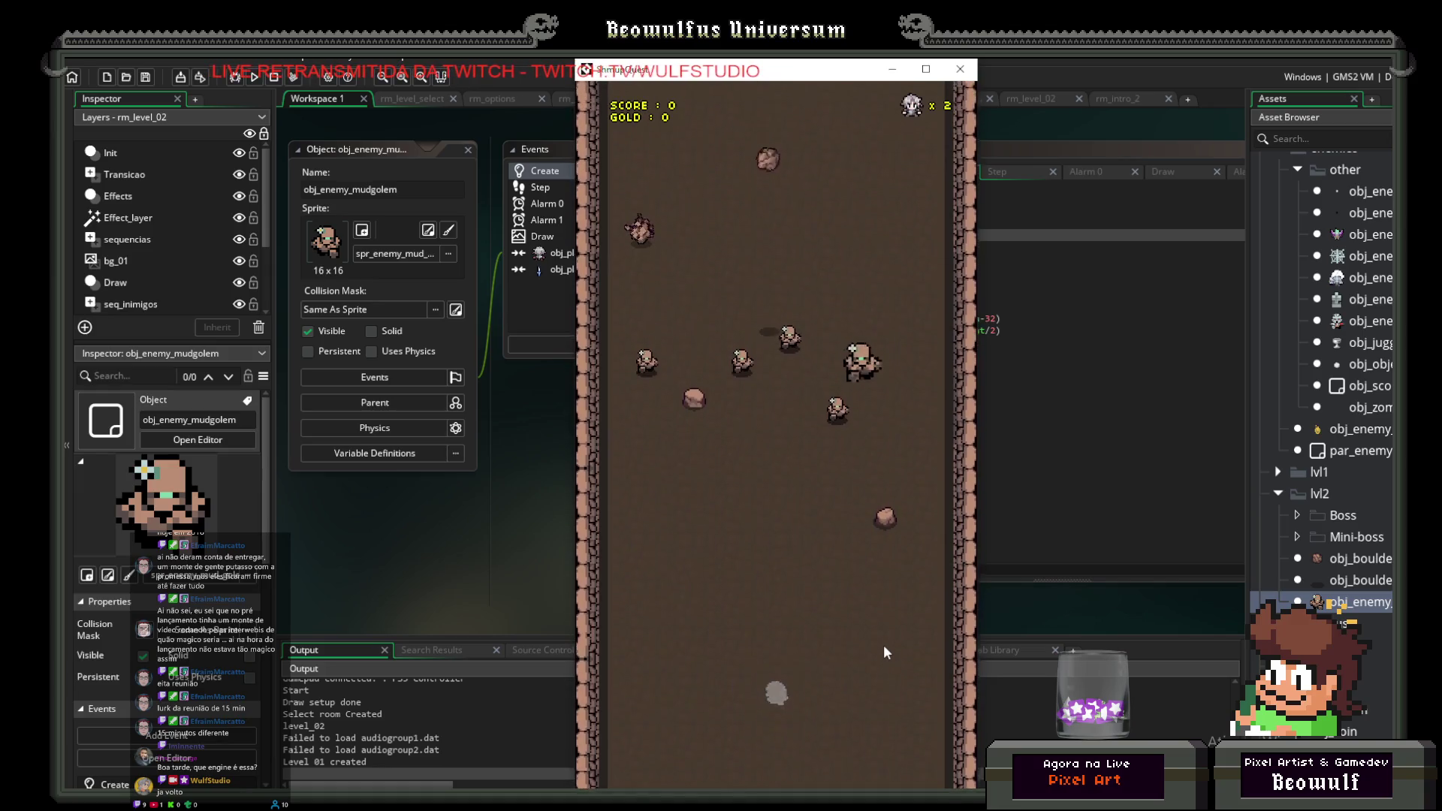
pyautogui.press('Up')
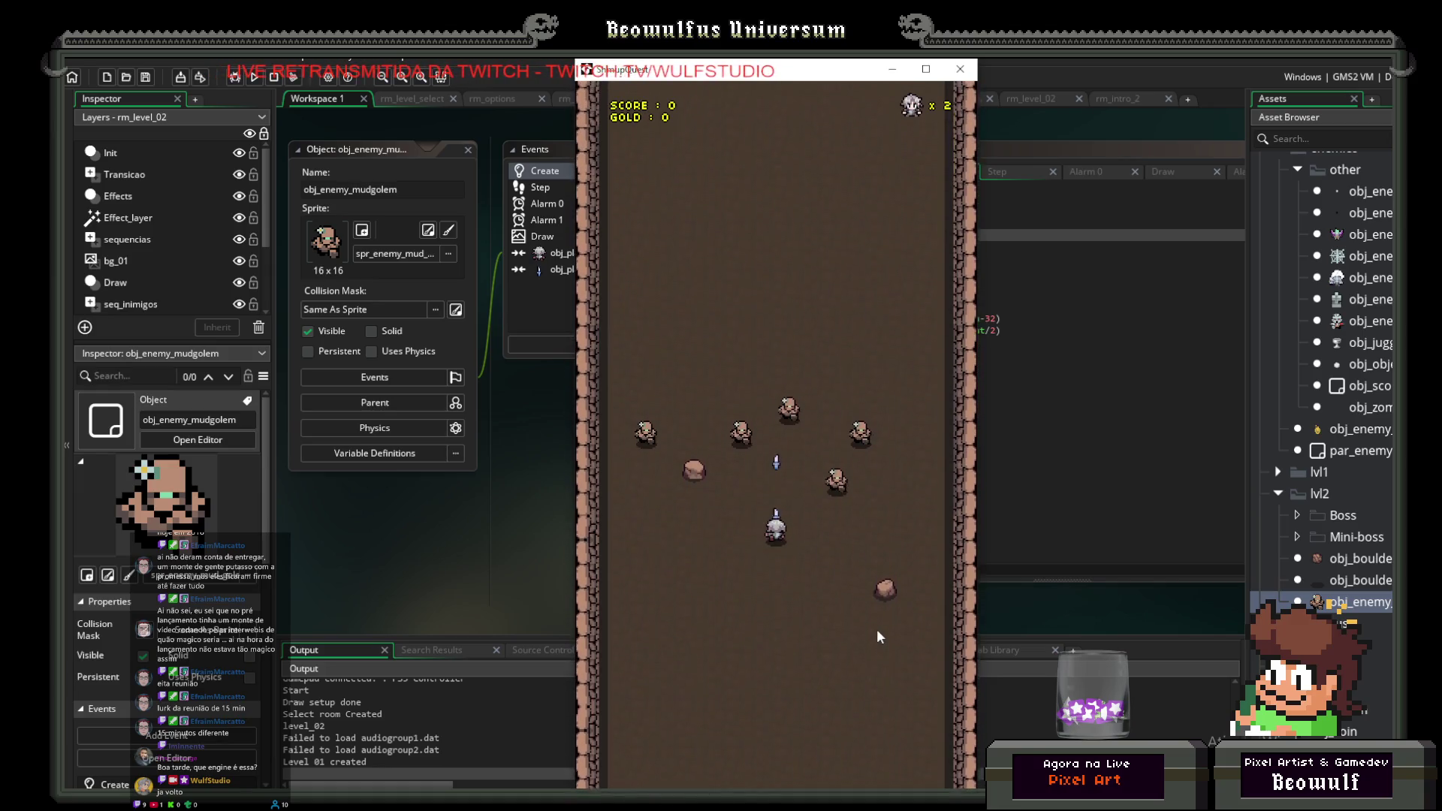
pyautogui.press('Left')
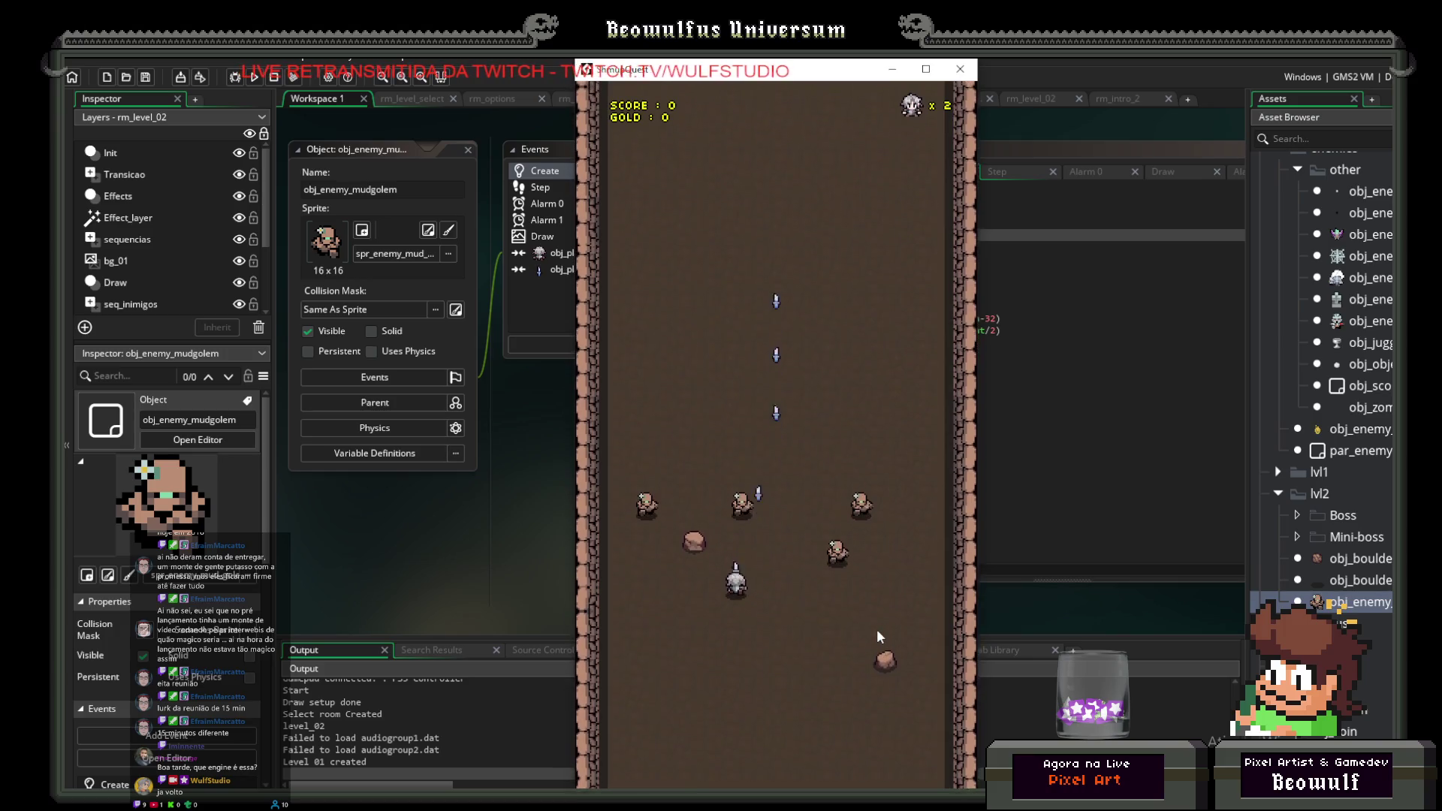
pyautogui.press('Left')
pyautogui.press('Down')
pyautogui.press('Right')
pyautogui.press('Up')
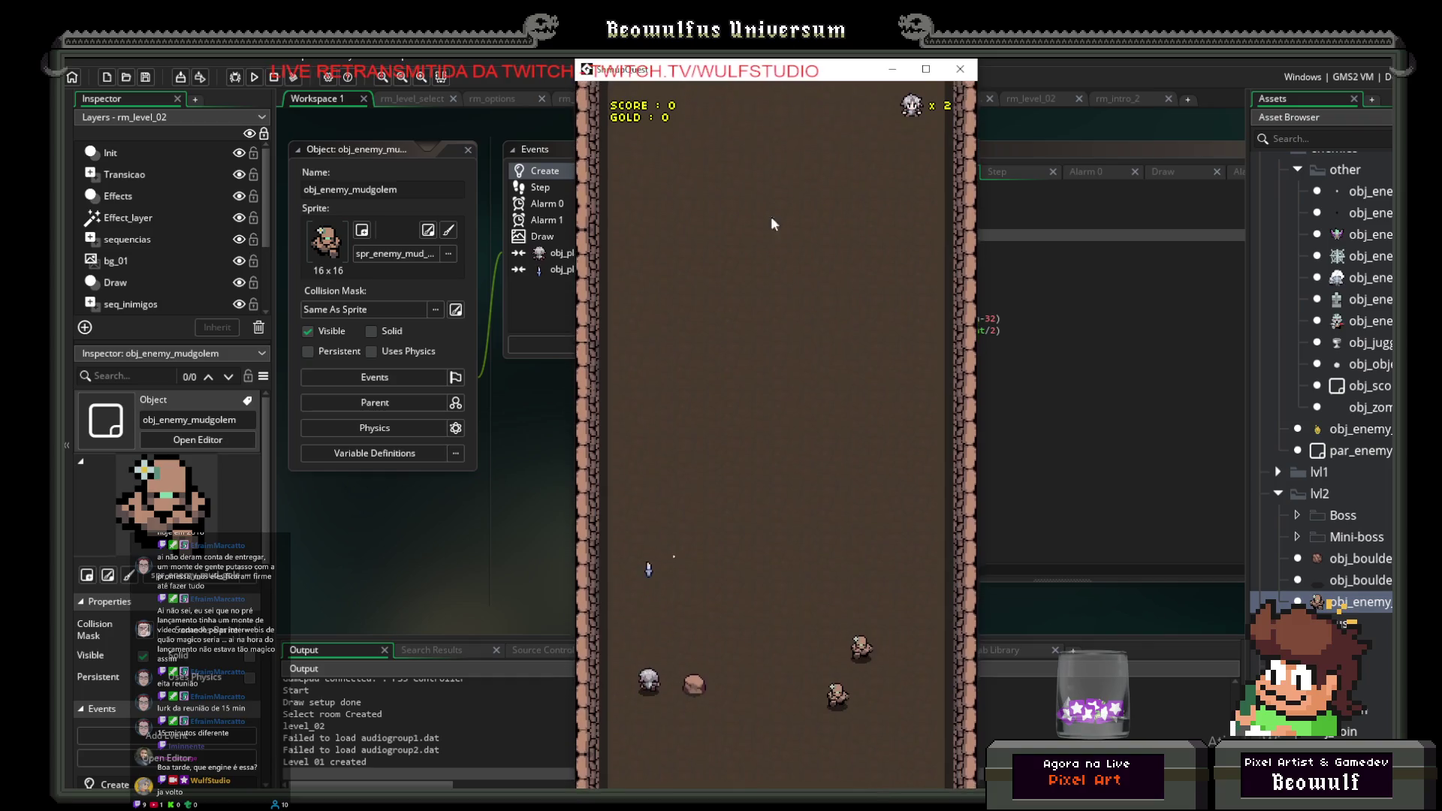
pyautogui.press('Escape')
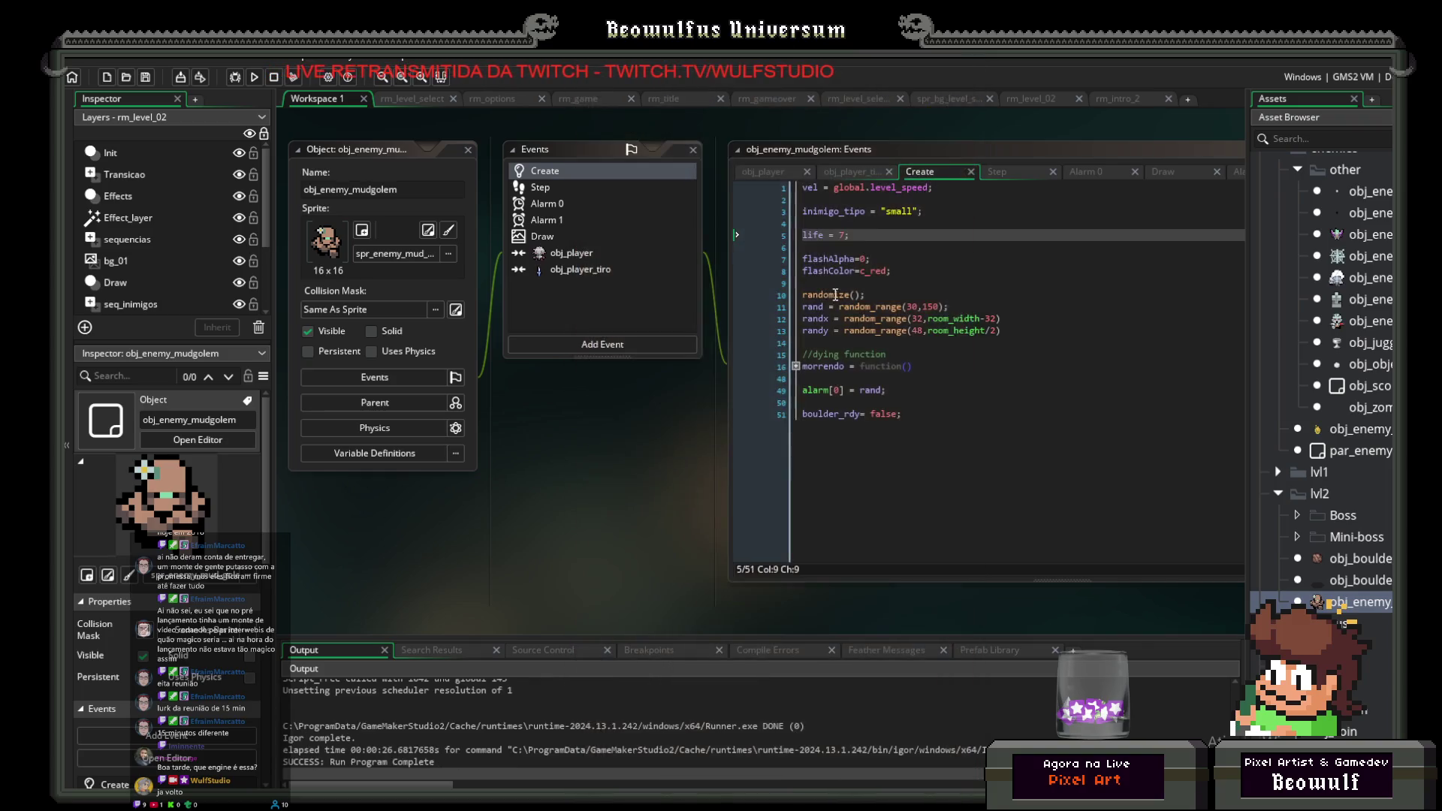
# Step: Set the mudgolem's starting life to 6 and save
pyautogui.click(846, 235)
pyautogui.write('6')
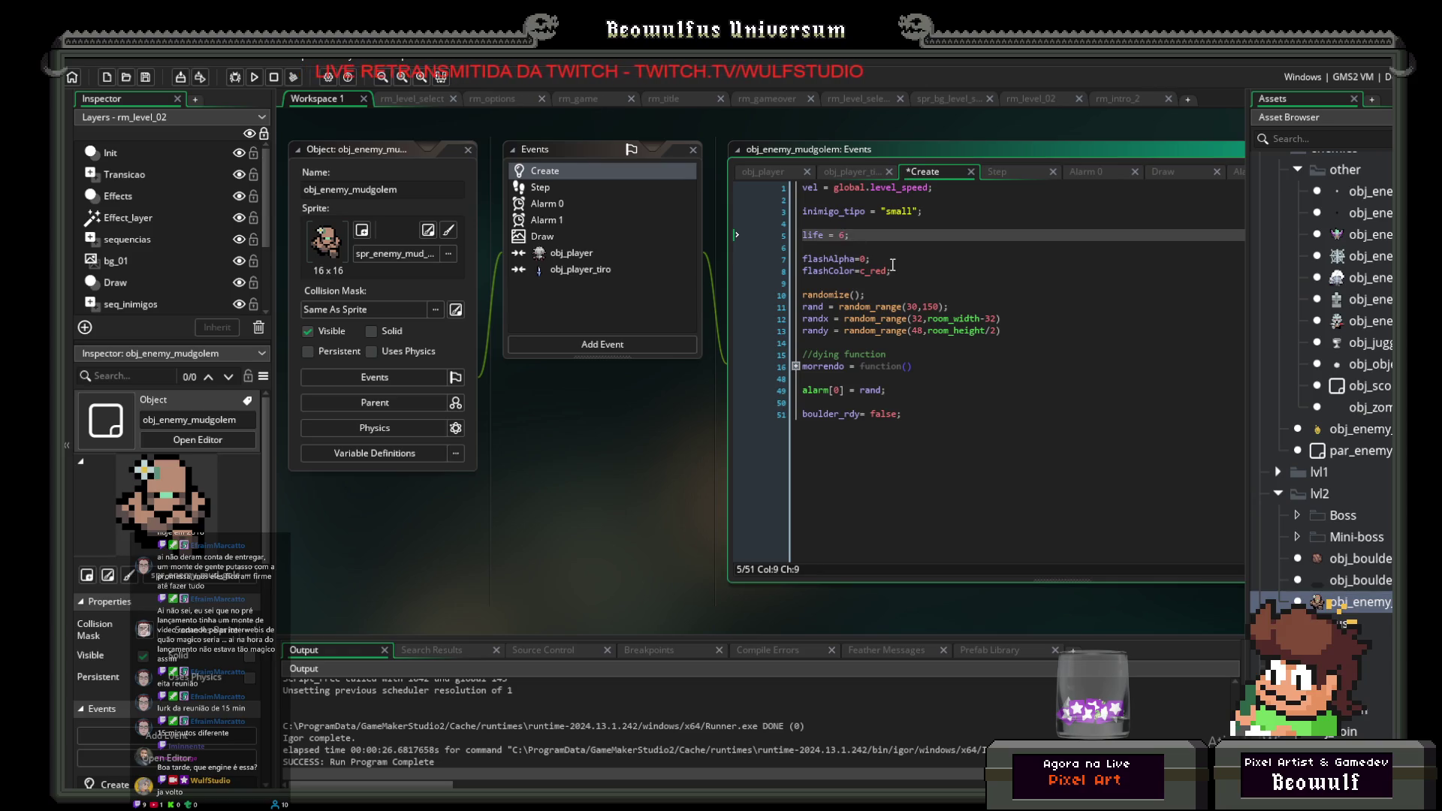
pyautogui.click(974, 272)
pyautogui.click(148, 80)
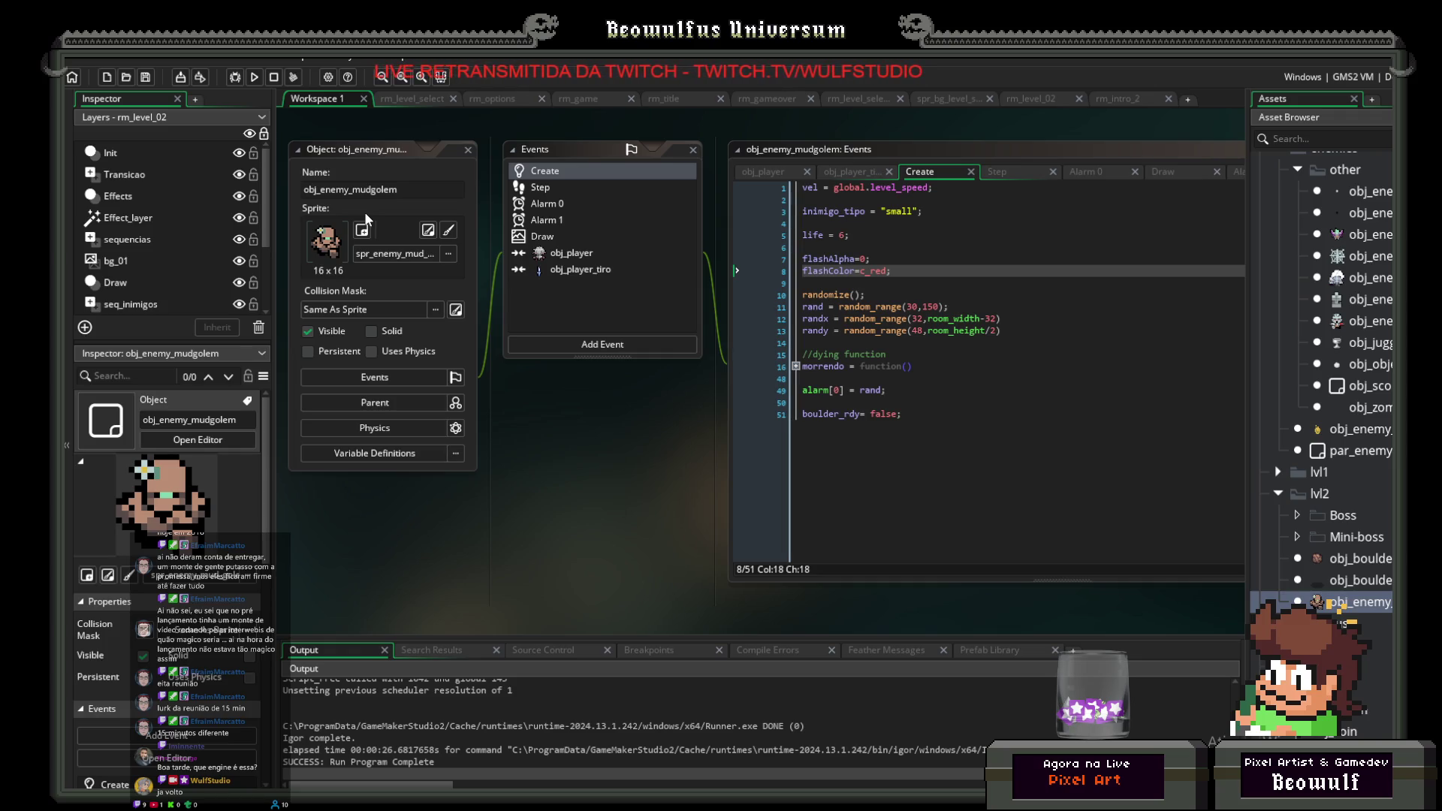
# Step: Change the spawn delay on line 11 to random_range(60,180) and run the game
pyautogui.click(918, 305)
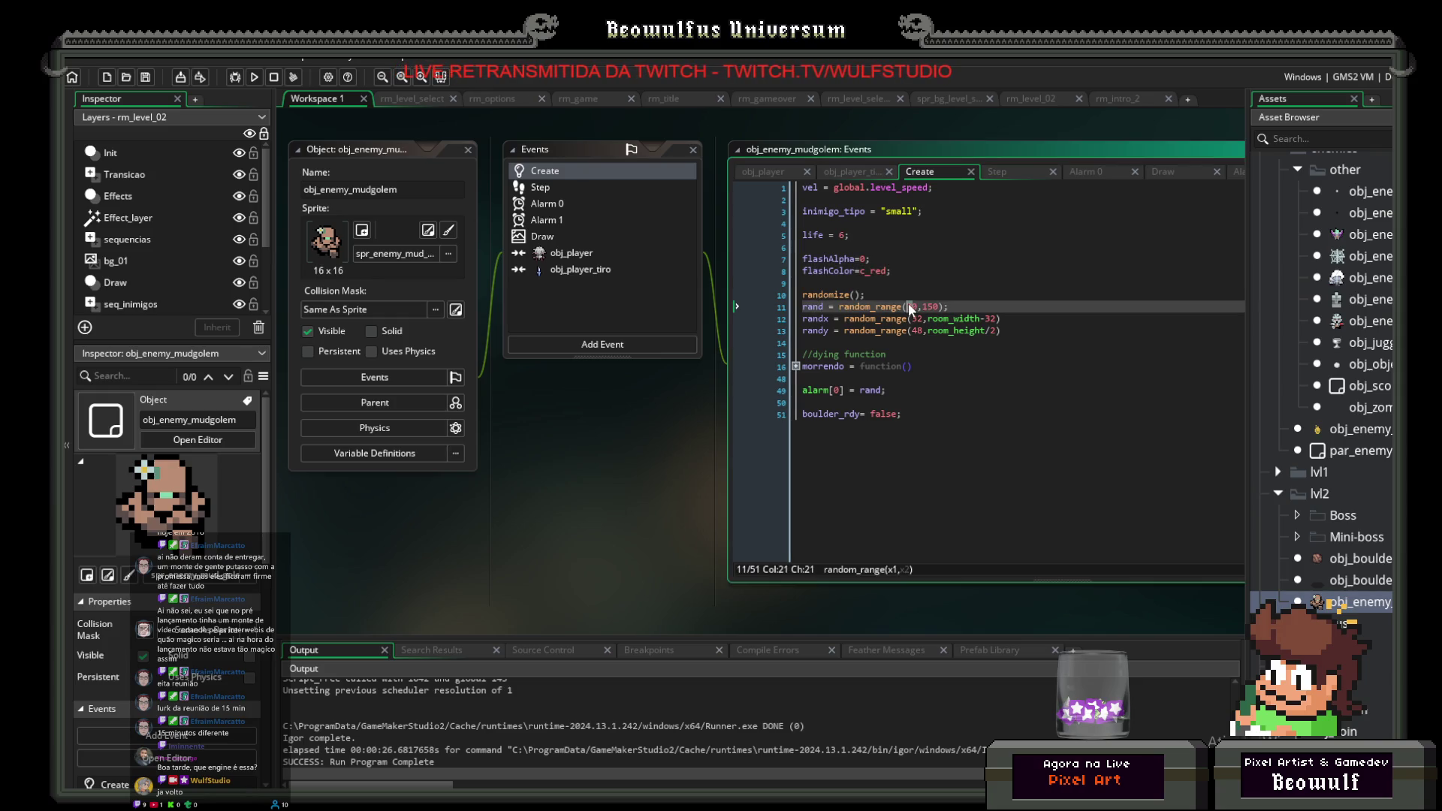
pyautogui.write('6')
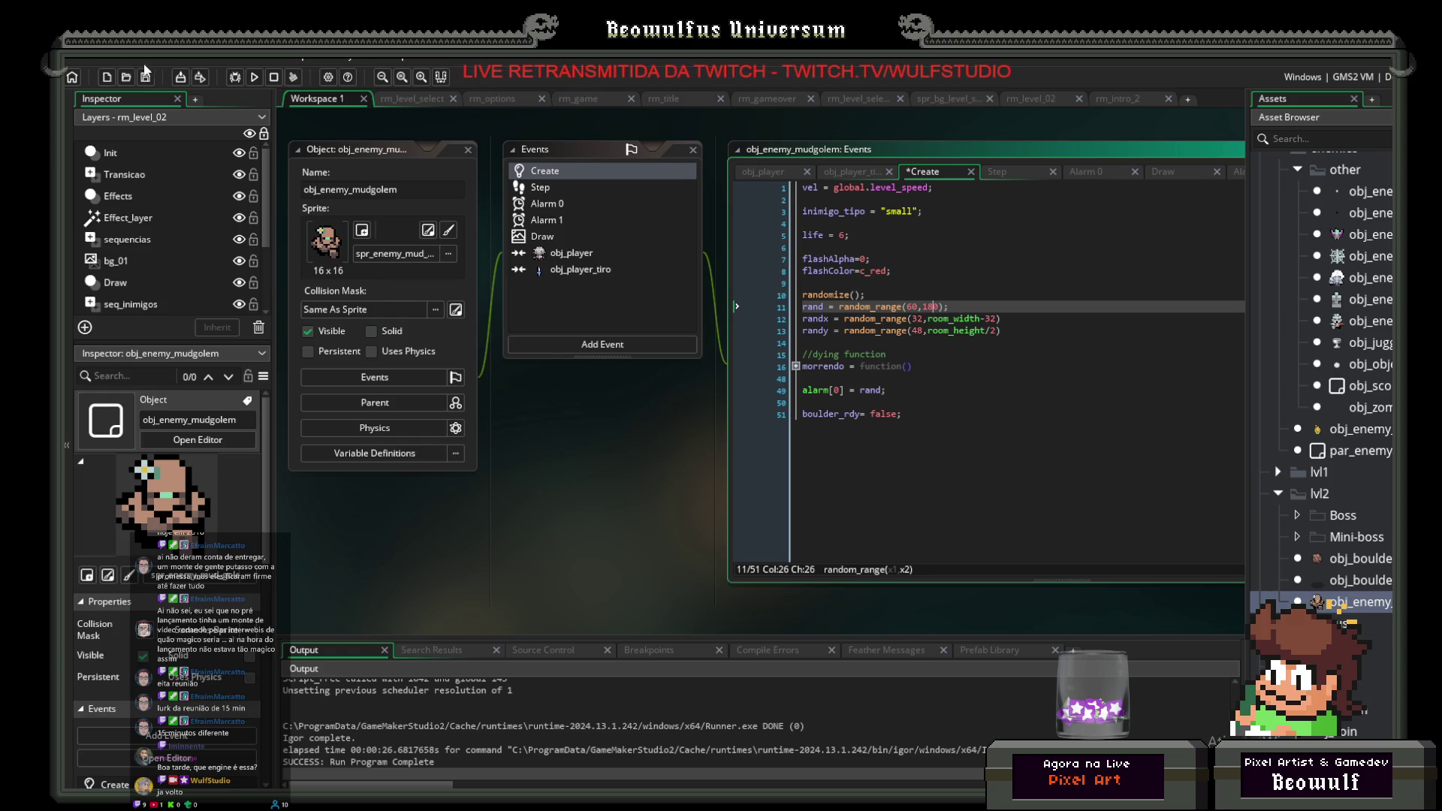
pyautogui.click(247, 78)
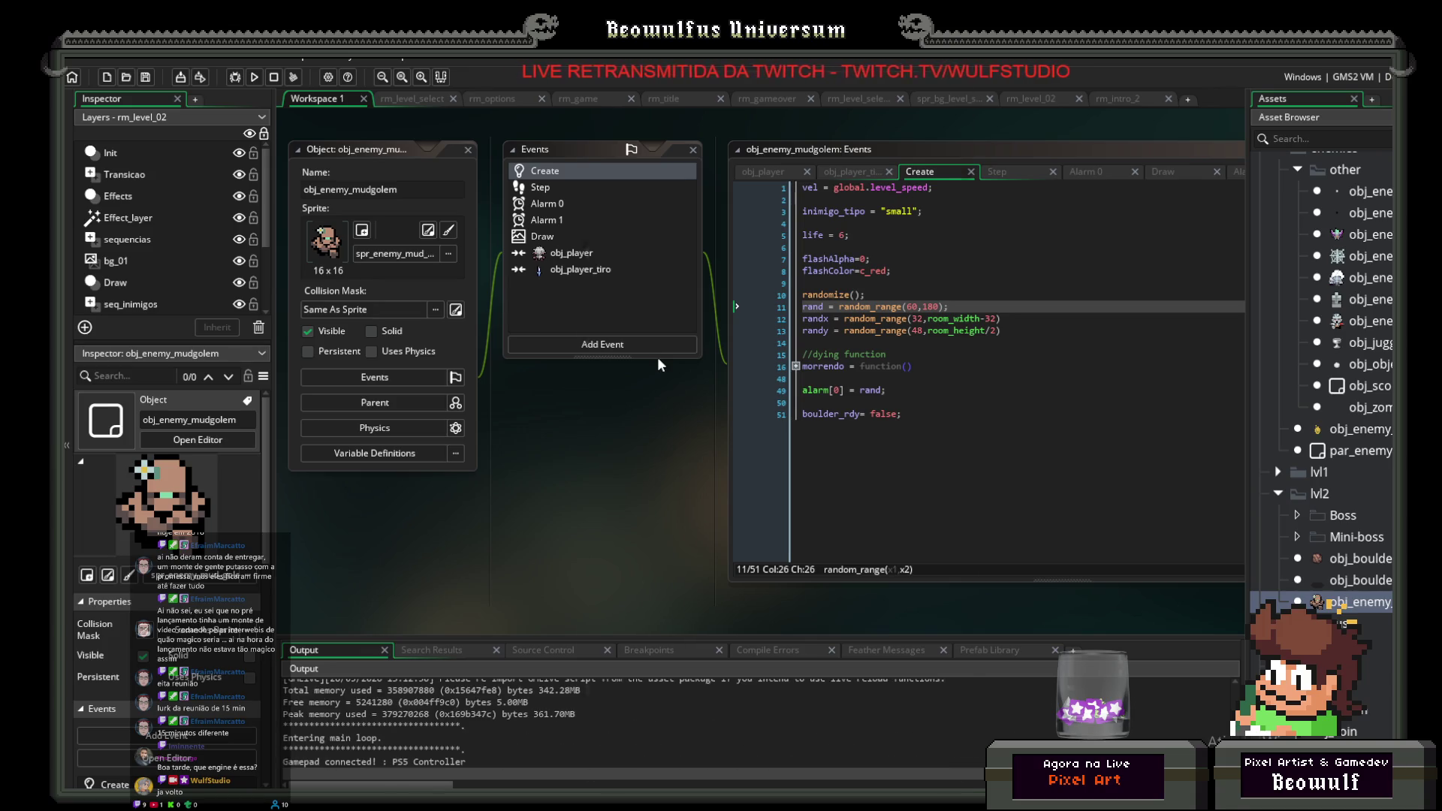
pyautogui.press('Return')
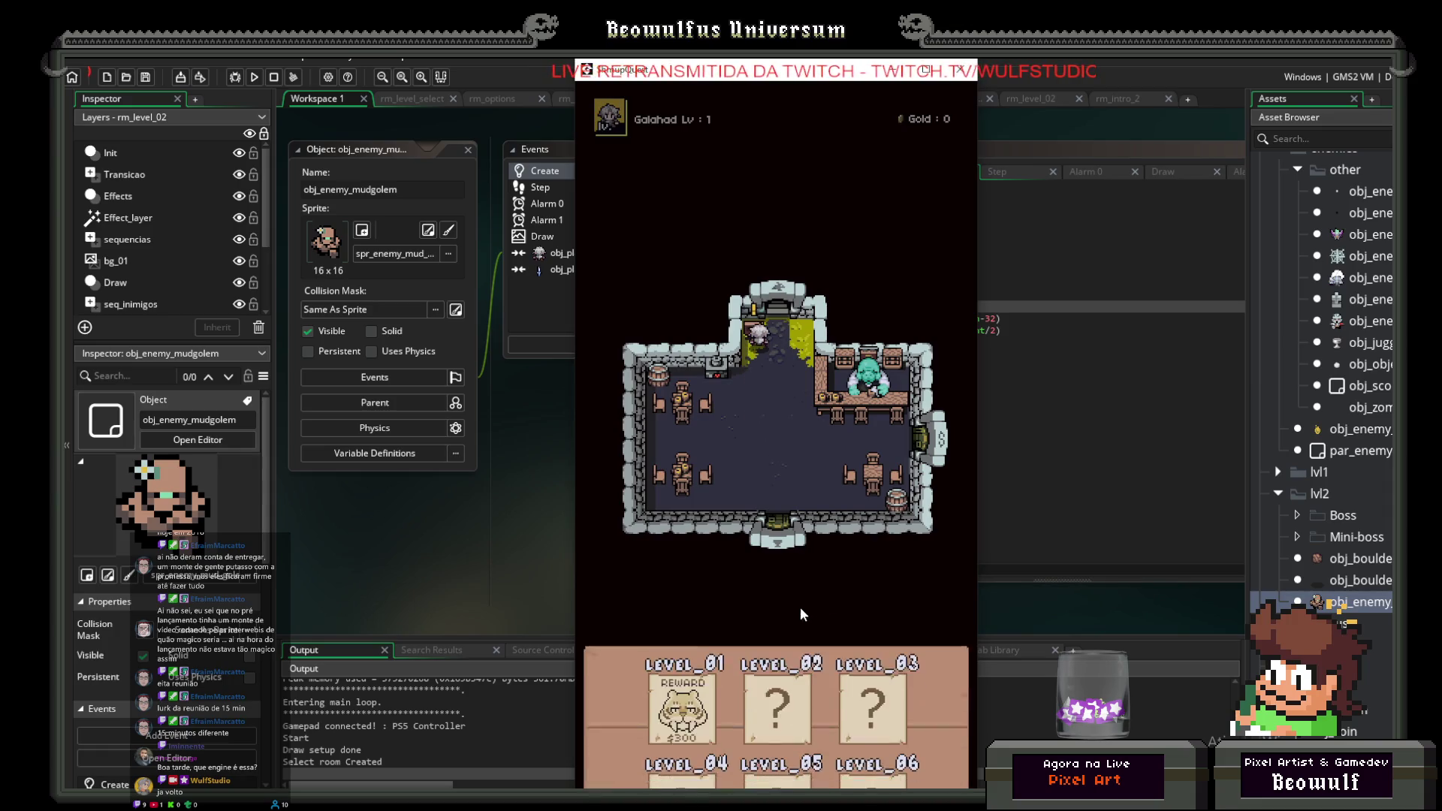
pyautogui.press('Return')
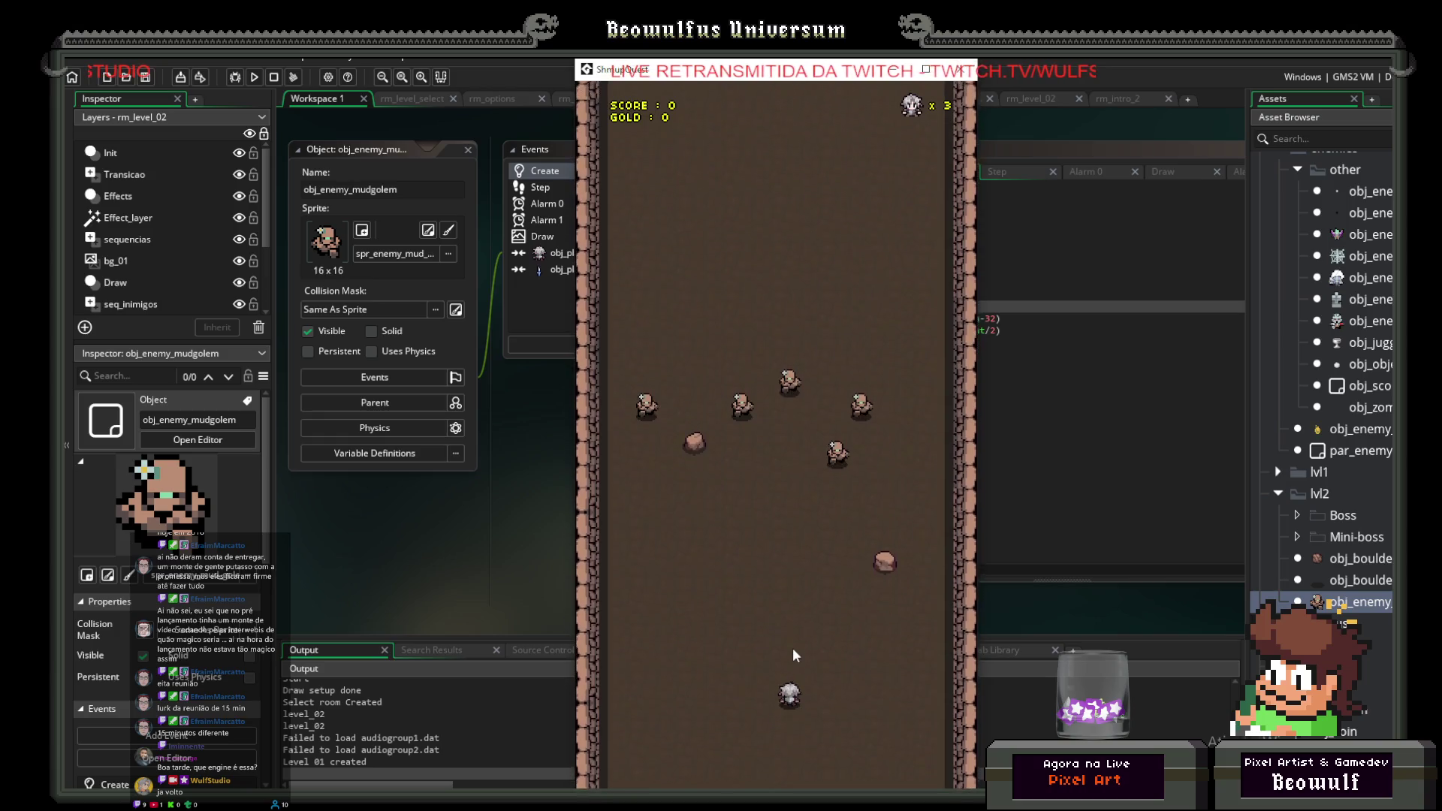
pyautogui.press('Up')
pyautogui.press('Left')
pyautogui.press('Right')
pyautogui.press('Down')
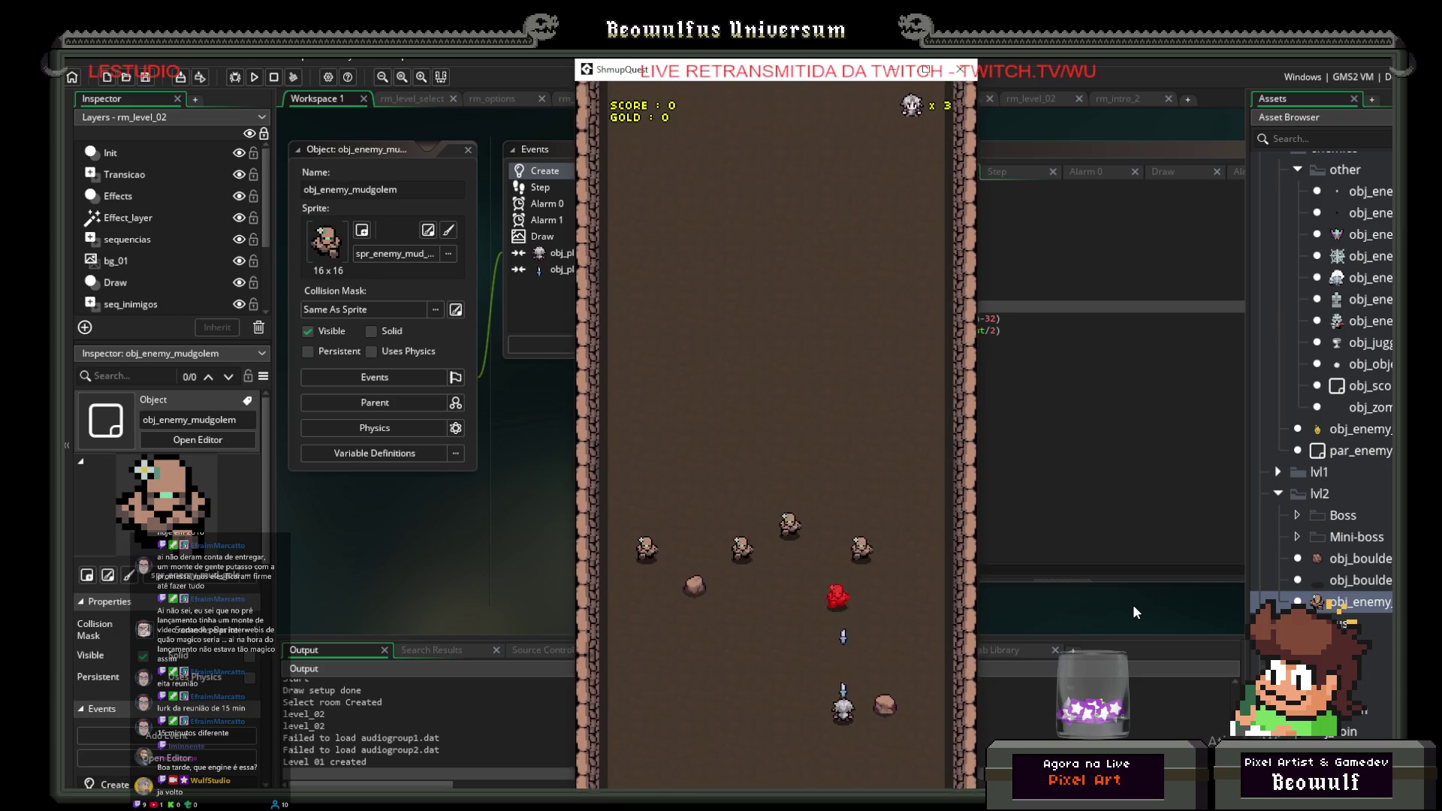
pyautogui.press('Up')
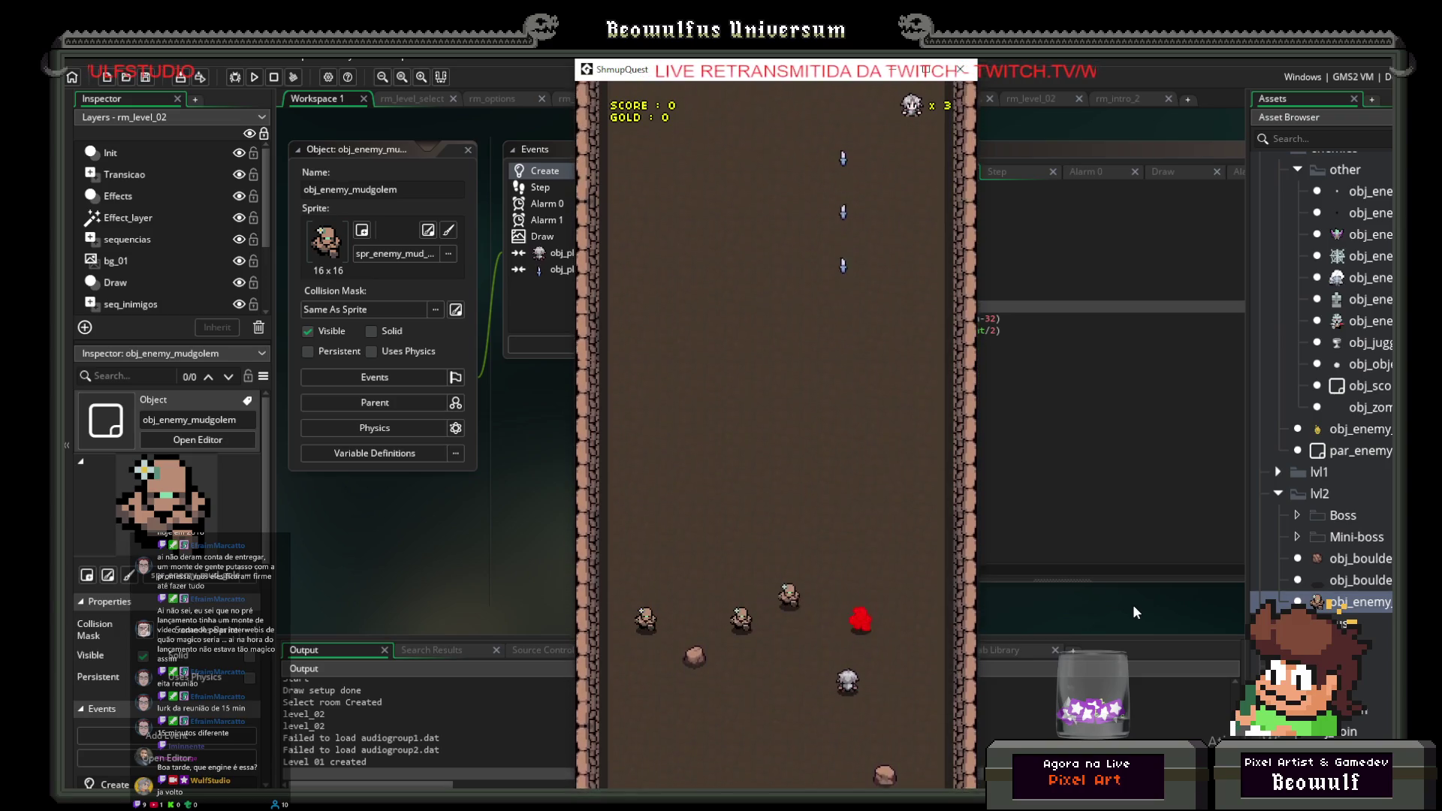
pyautogui.press('Left')
pyautogui.press('Down')
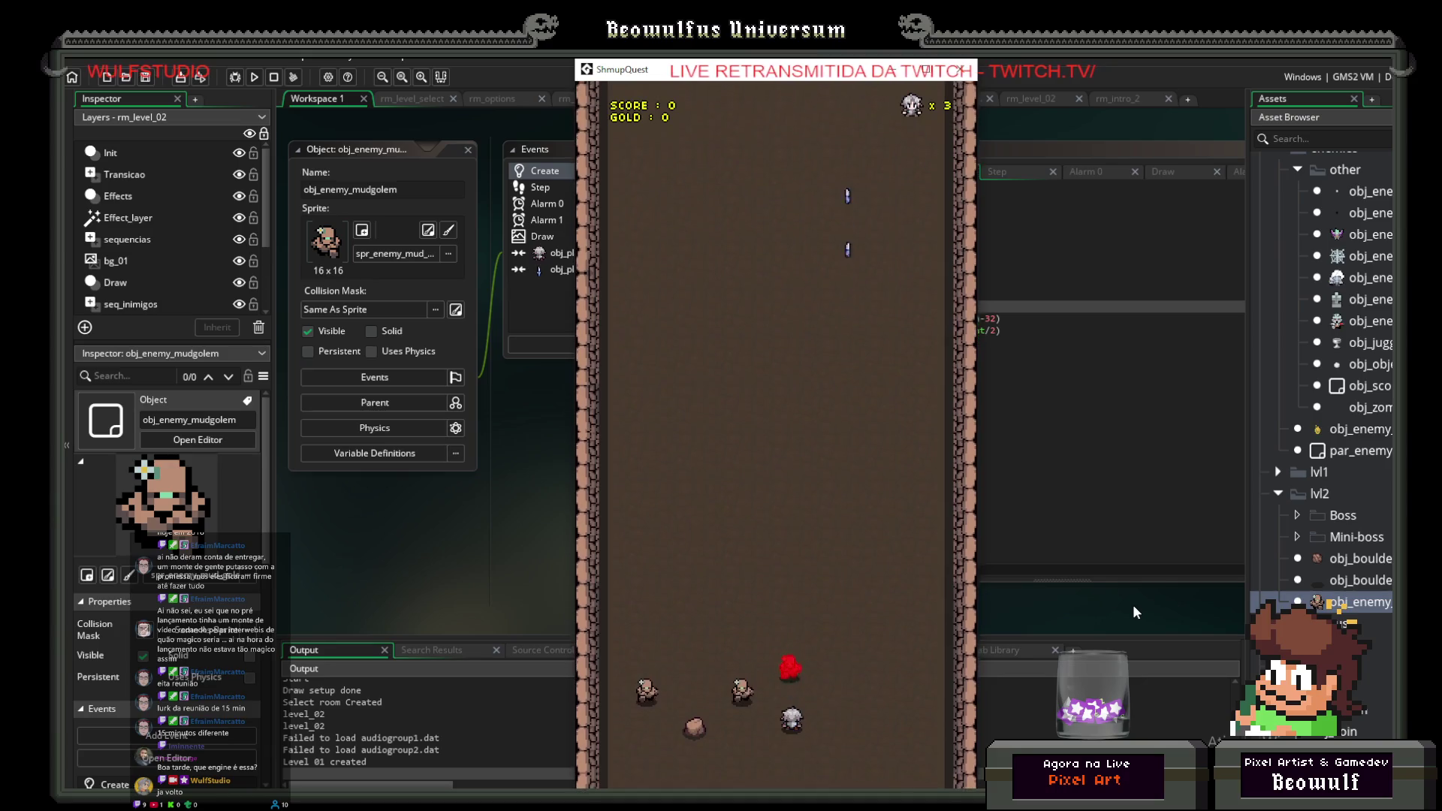
pyautogui.click(961, 69)
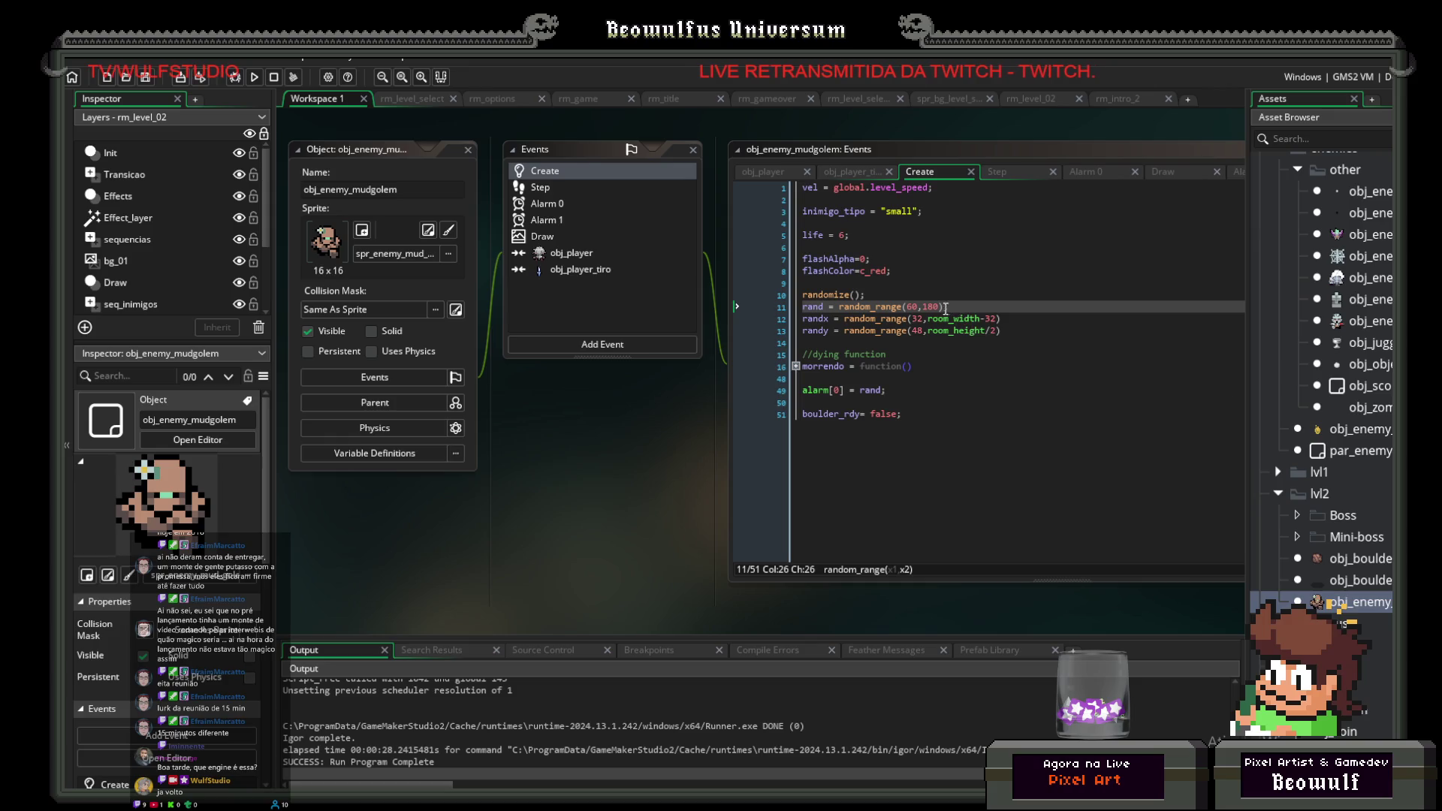
# Step: Change randy on line 13 to random_range(48,(room_height/2)+48), then save and run
pyautogui.click(997, 331)
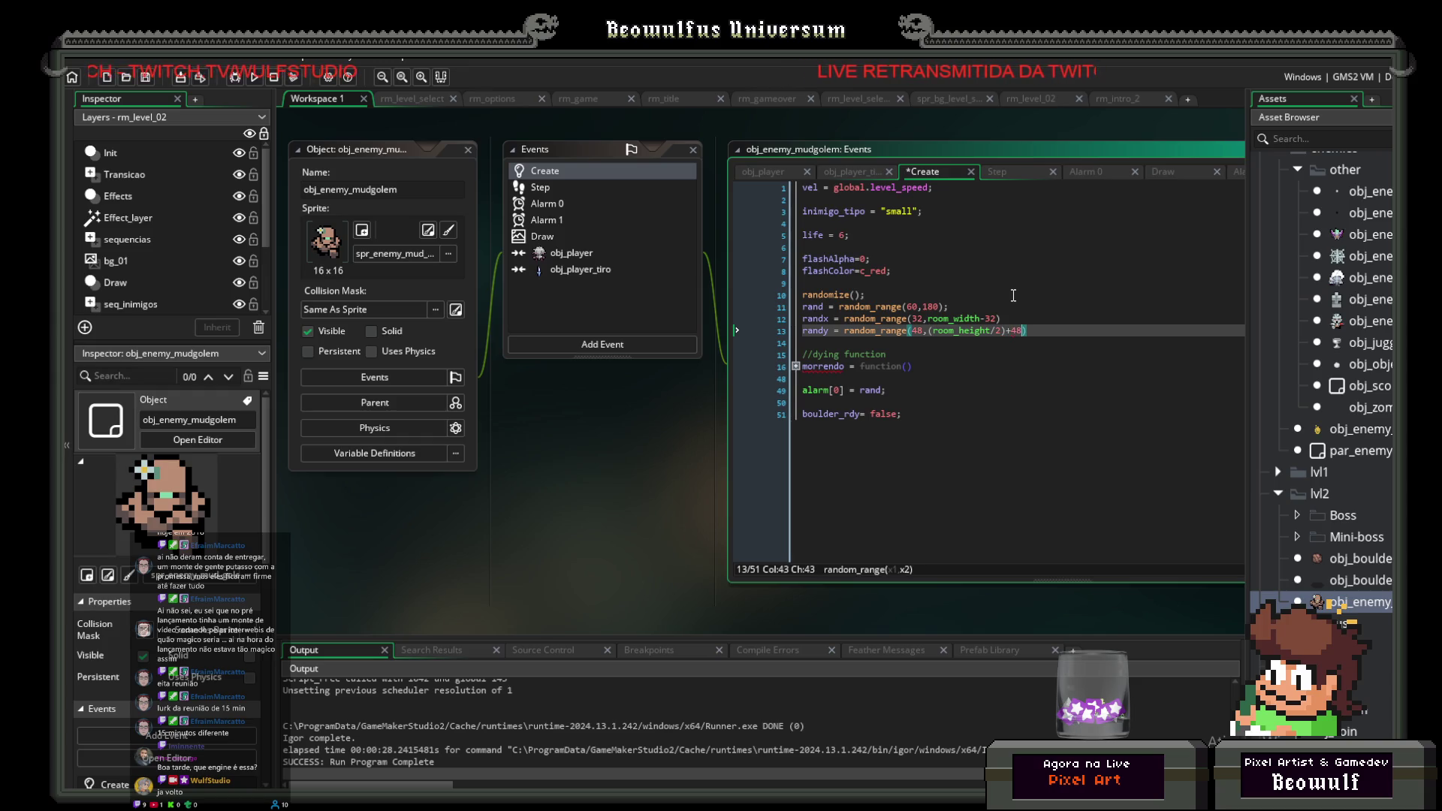
pyautogui.click(253, 75)
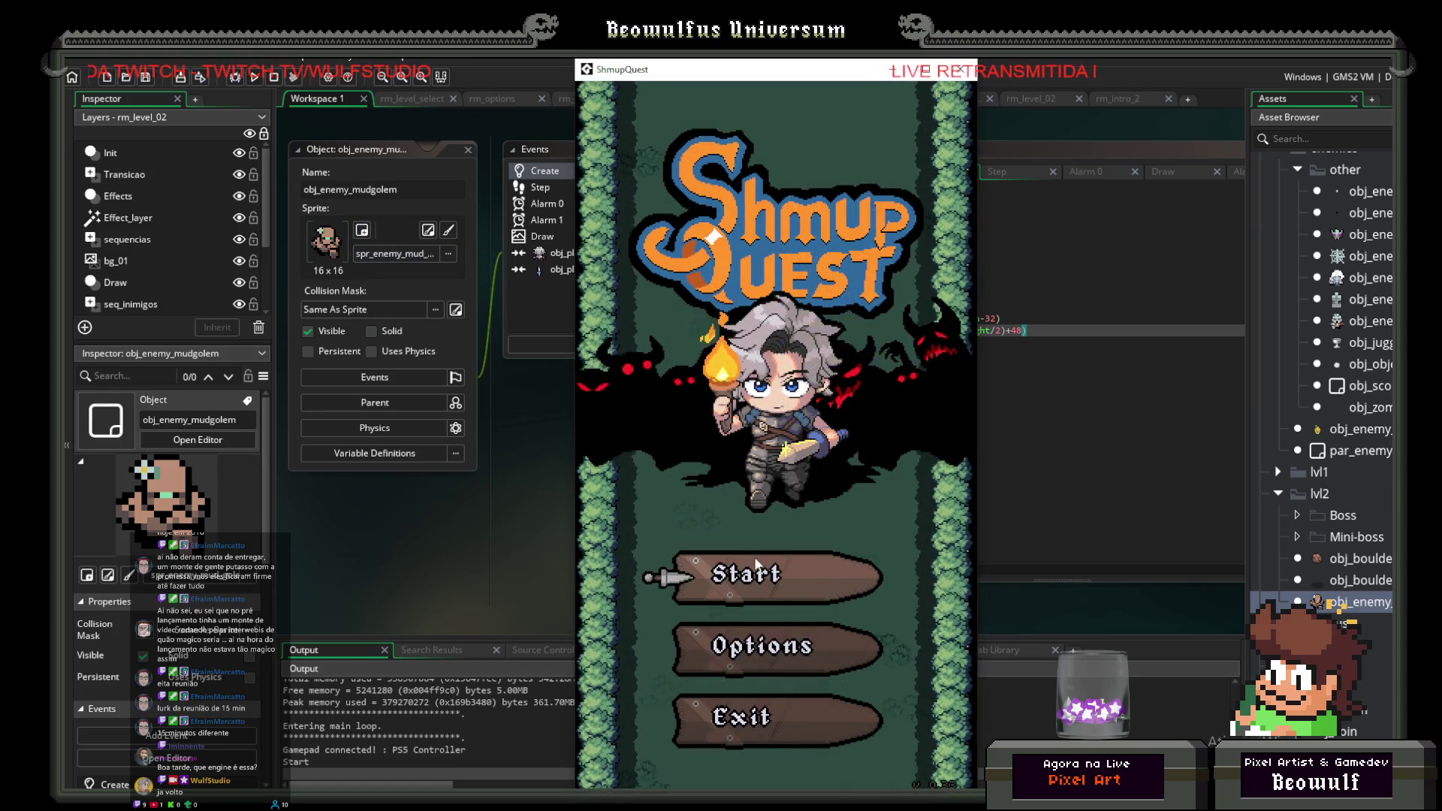
# Step: Start the game, enter level 2, fly around dodging golems and boulders, then close the window
pyautogui.click(755, 564)
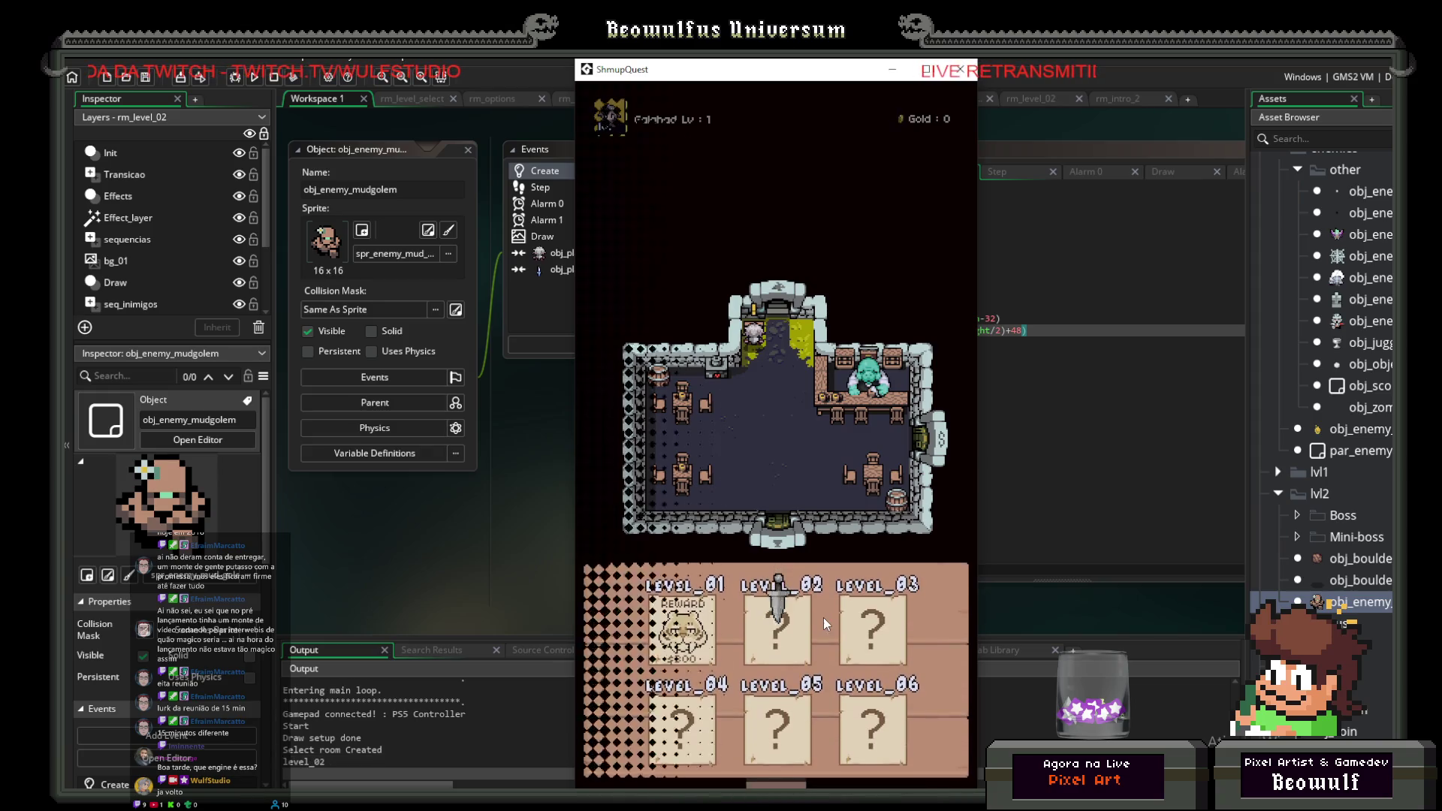
pyautogui.press('Return')
pyautogui.press('Left')
pyautogui.press('Up')
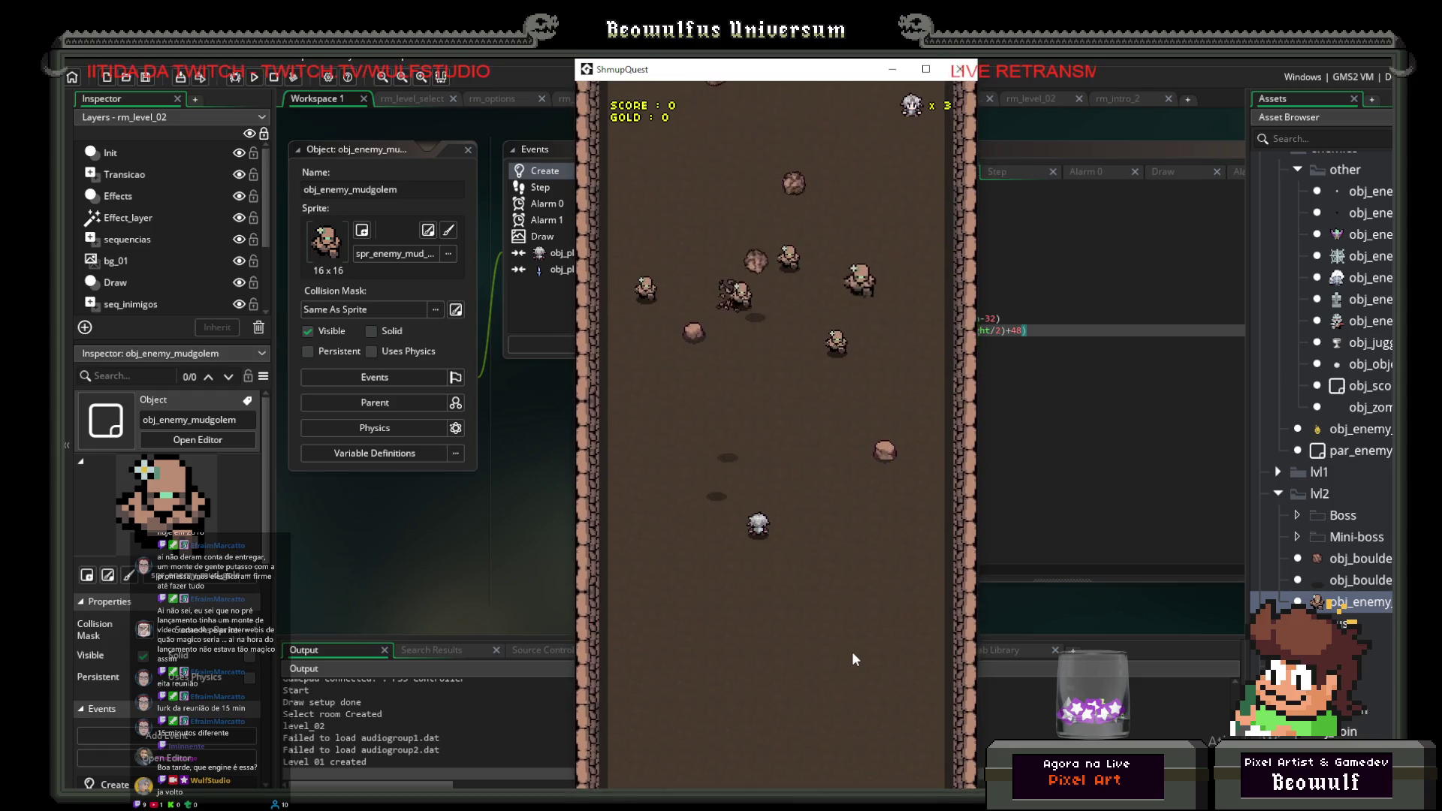
pyautogui.press('Left')
pyautogui.press('Up')
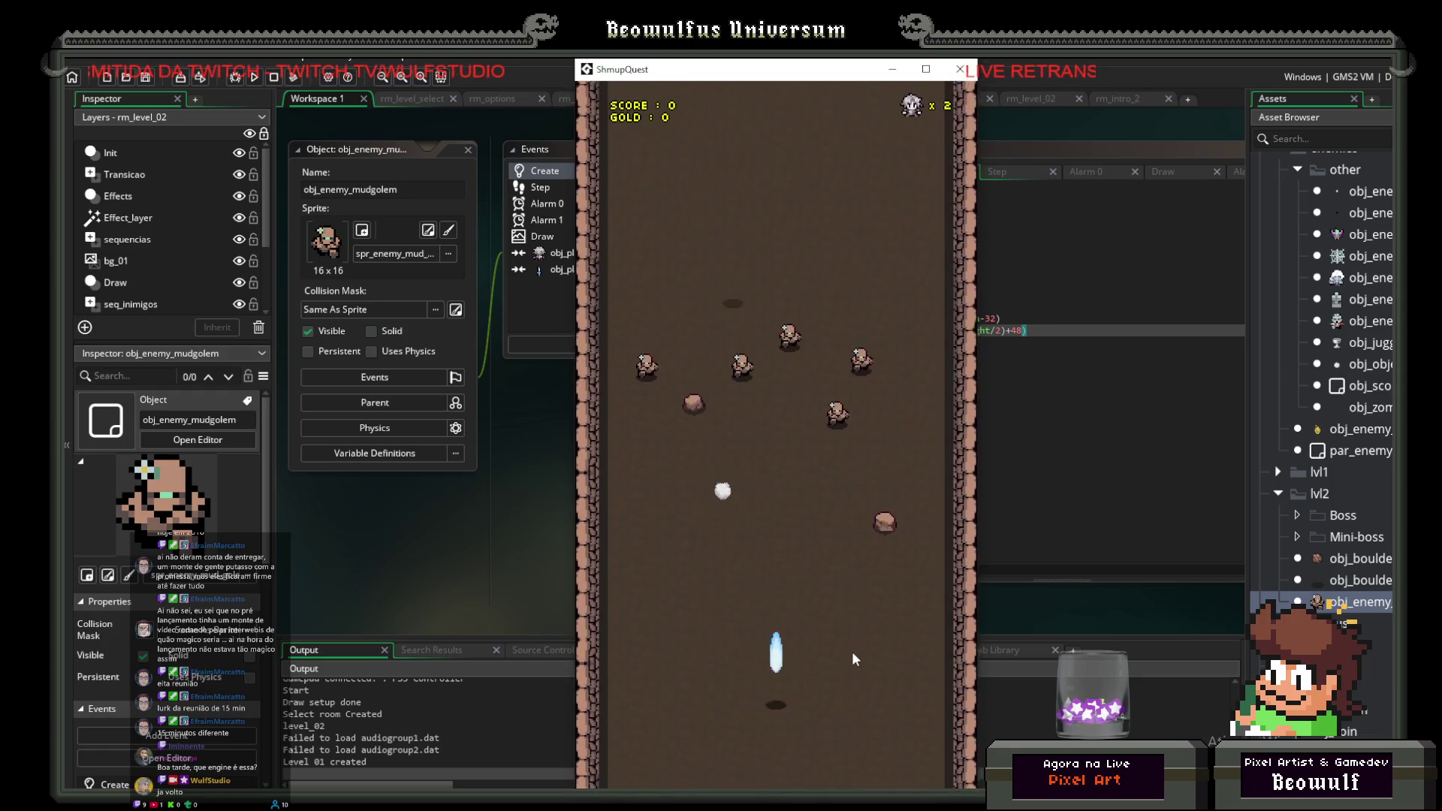
pyautogui.press('Left')
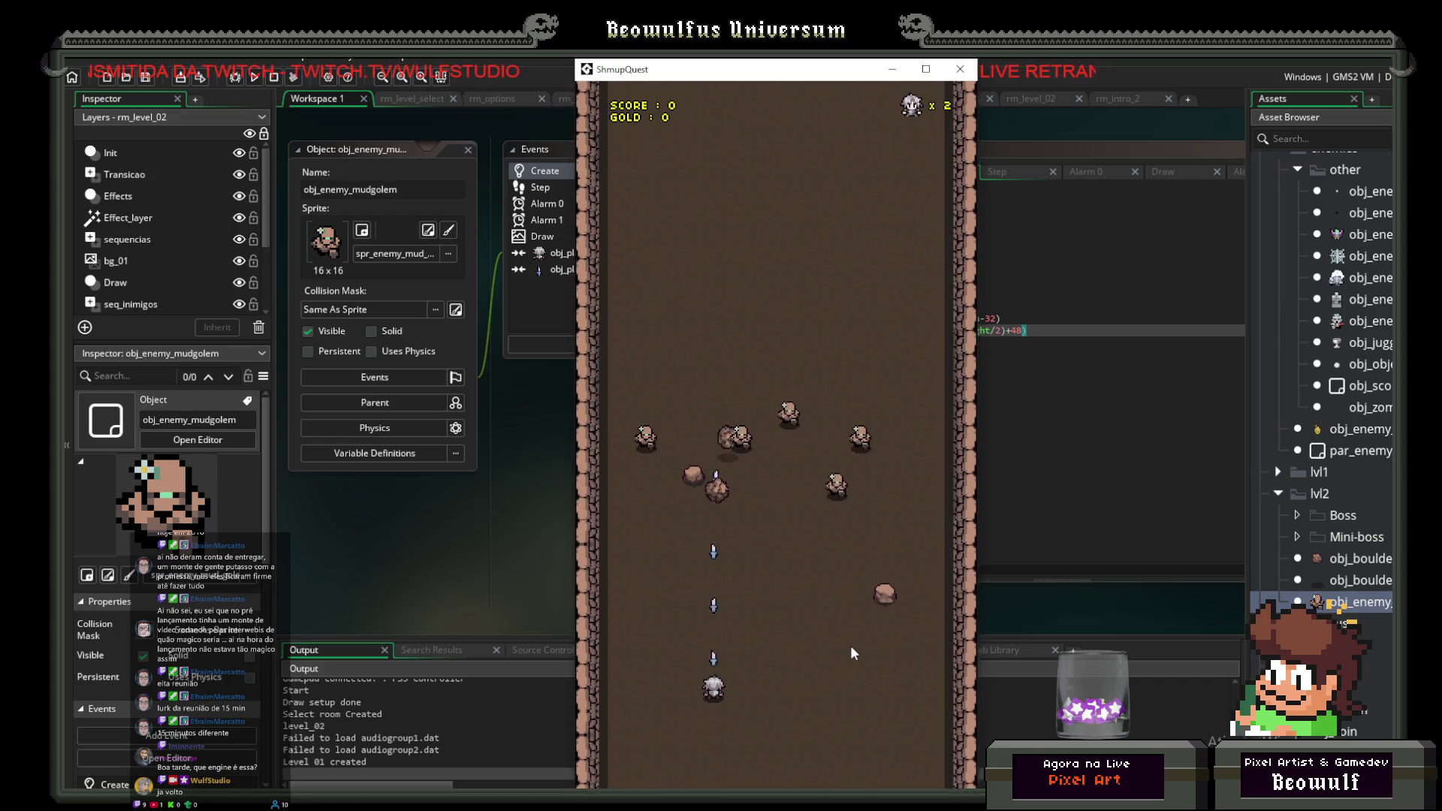
pyautogui.press('Left')
pyautogui.press('Down')
pyautogui.press('Right')
pyautogui.press('Right')
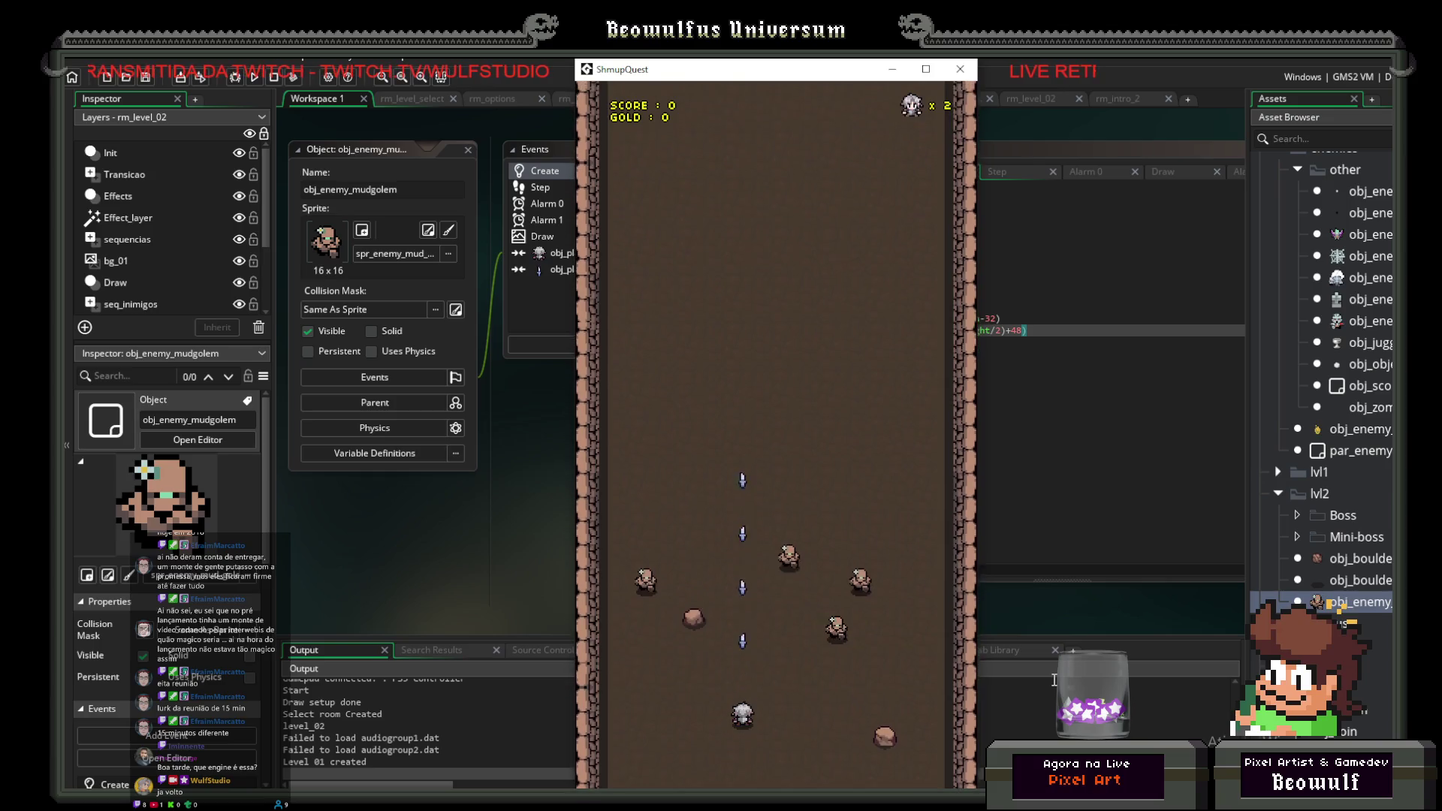
pyautogui.press('Left')
pyautogui.press('Up')
pyautogui.press('Right')
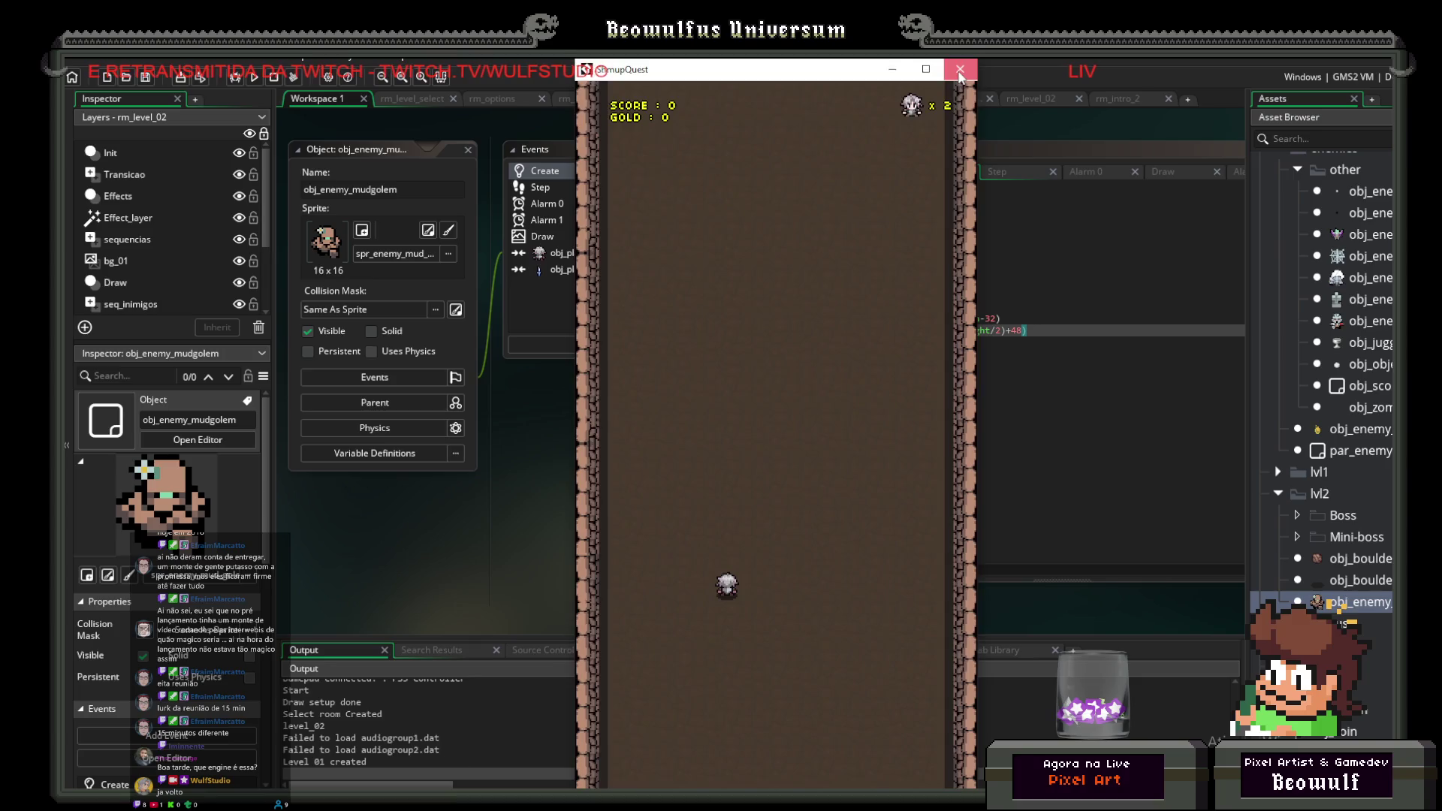
pyautogui.click(961, 69)
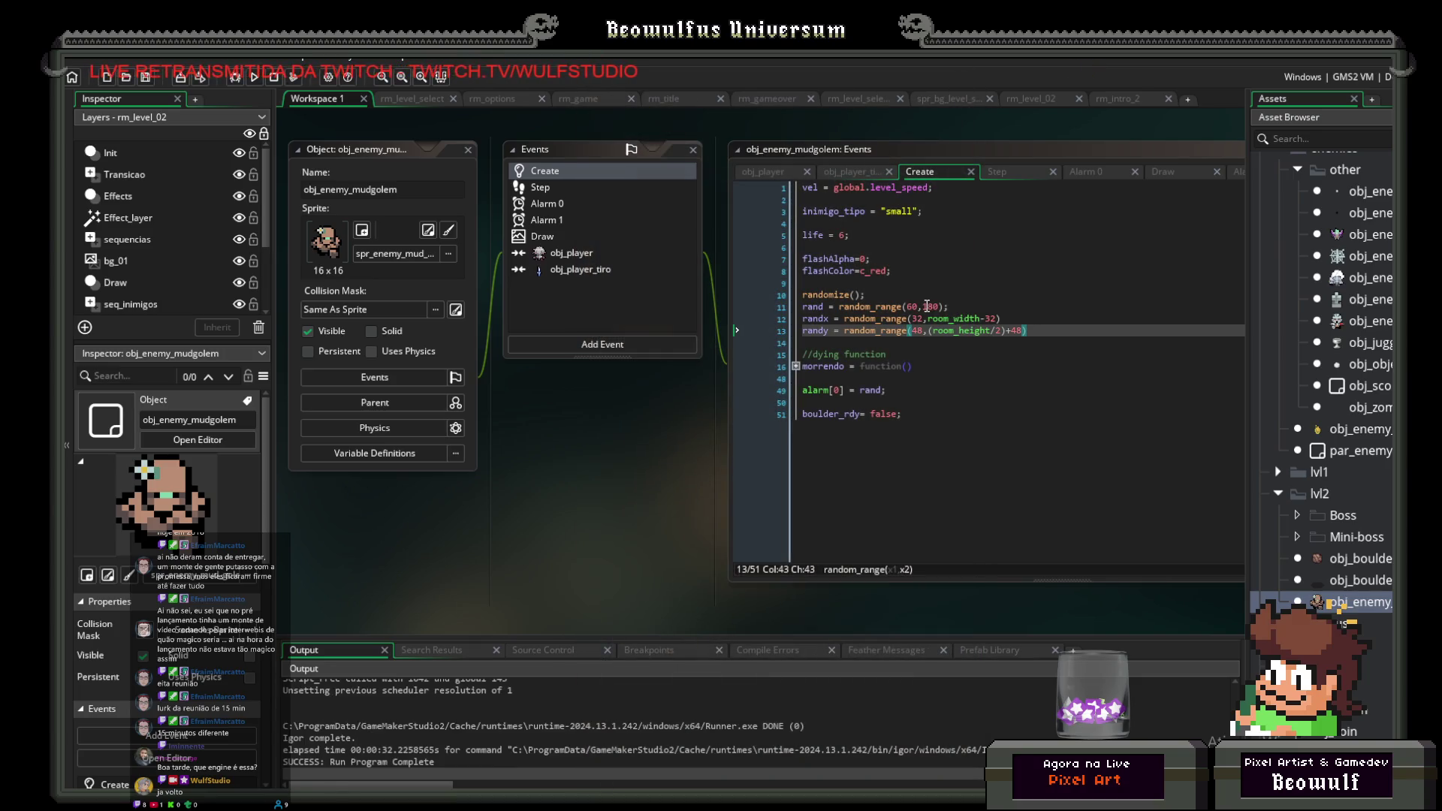
# Step: Raise the spawn delay maximum from 180 to 300 in rand's random_range
pyautogui.click(927, 307)
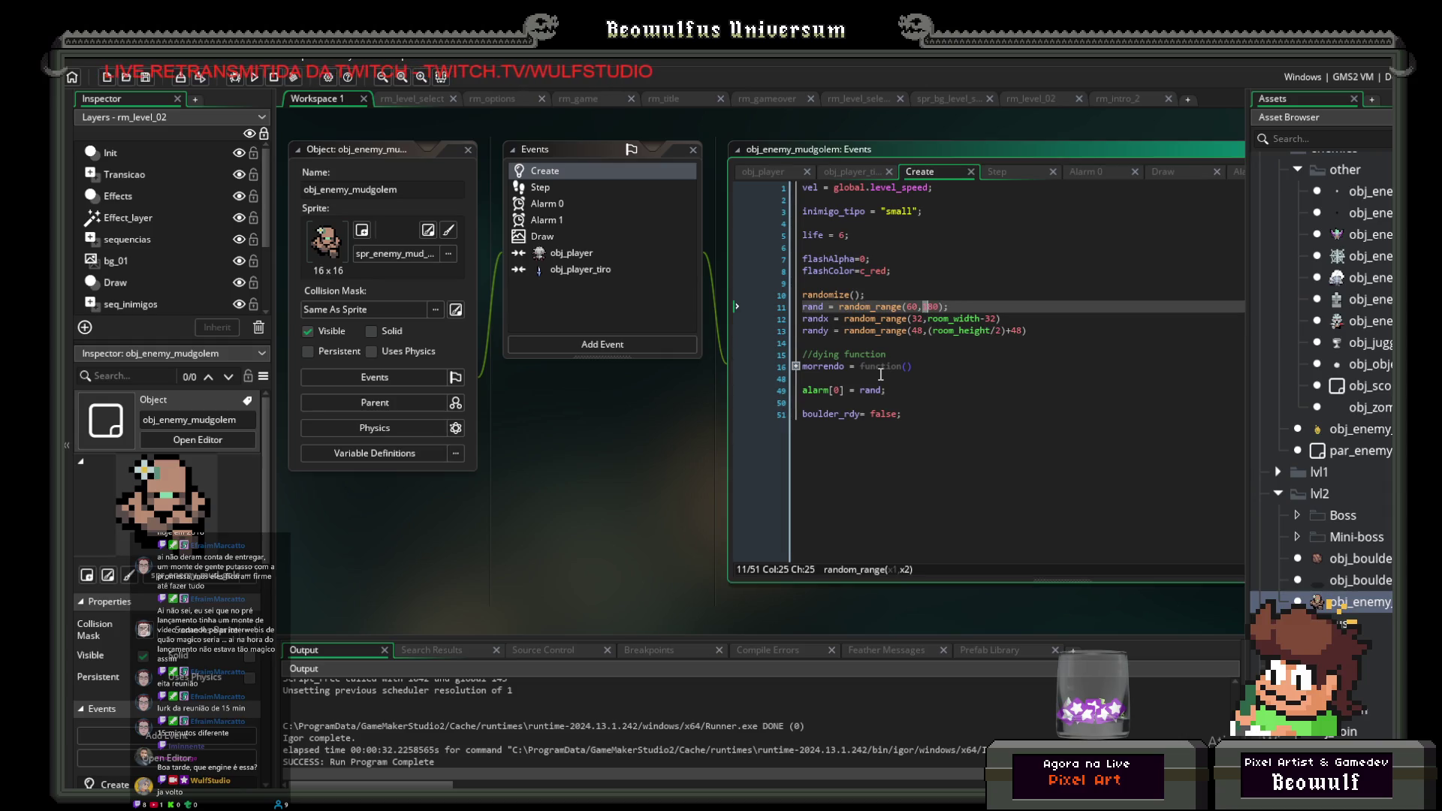
pyautogui.click(925, 308)
pyautogui.moveTo(940, 323)
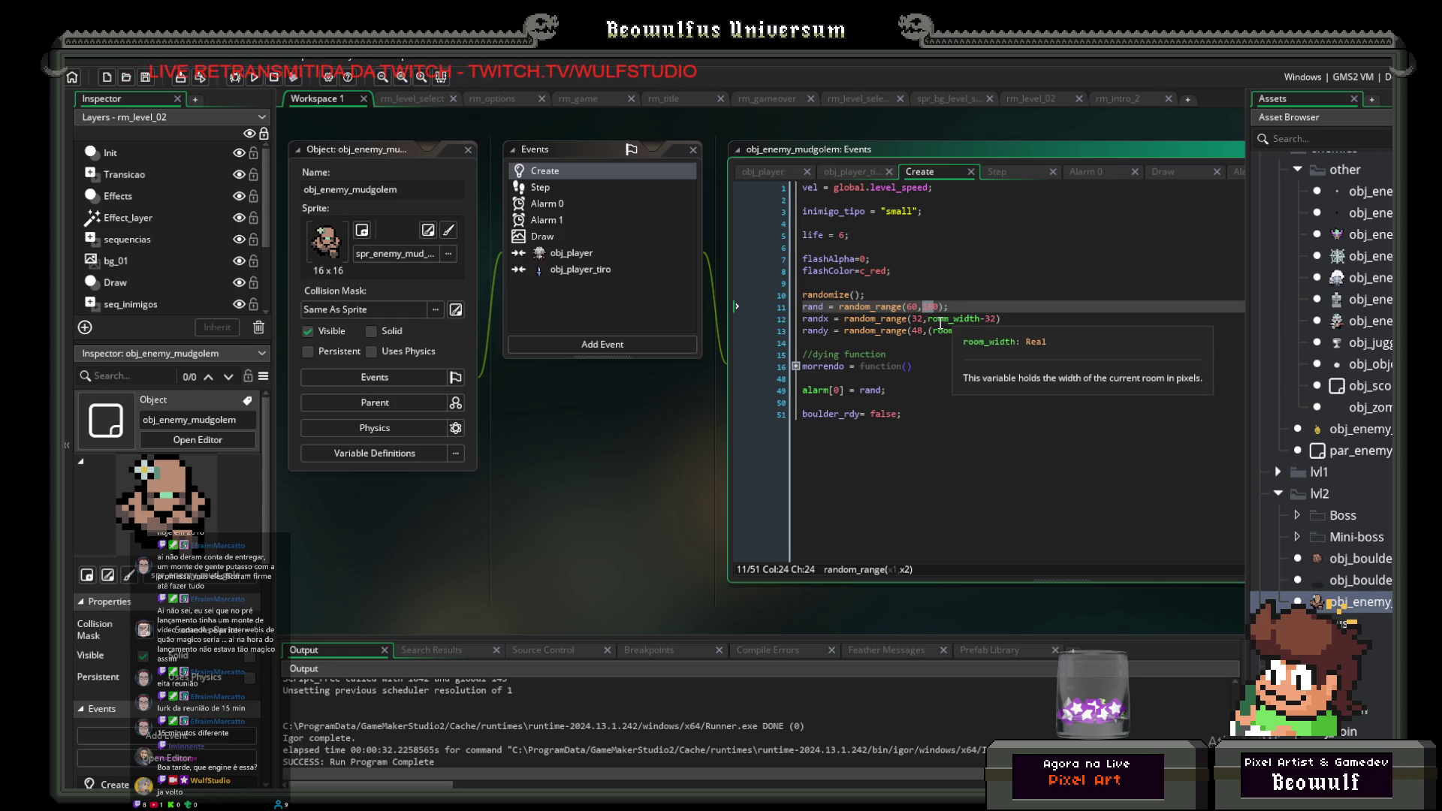
pyautogui.write('30')
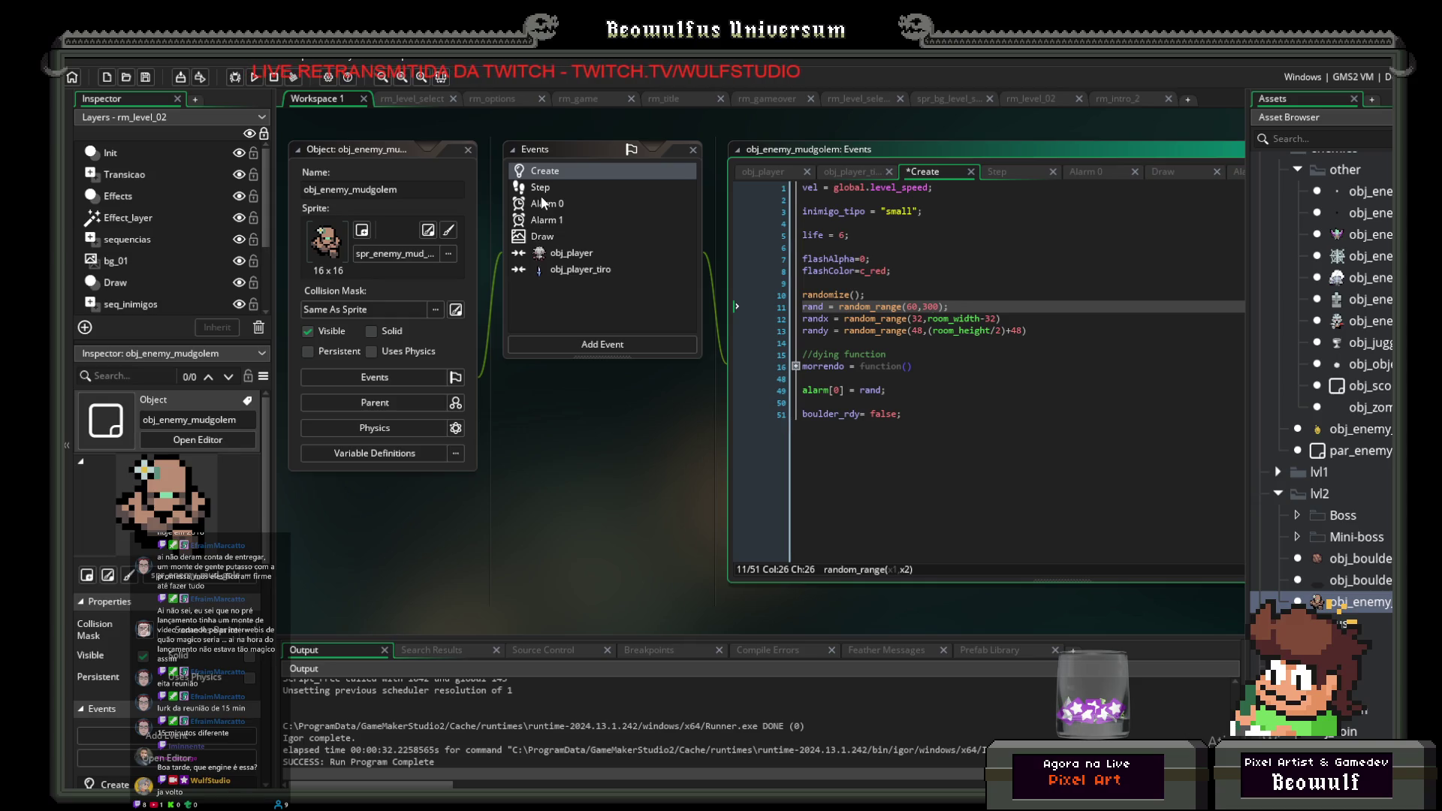
# Step: In the Alarm 1 event, replace SE_ExplosionSound with SE_landing
pyautogui.click(544, 203)
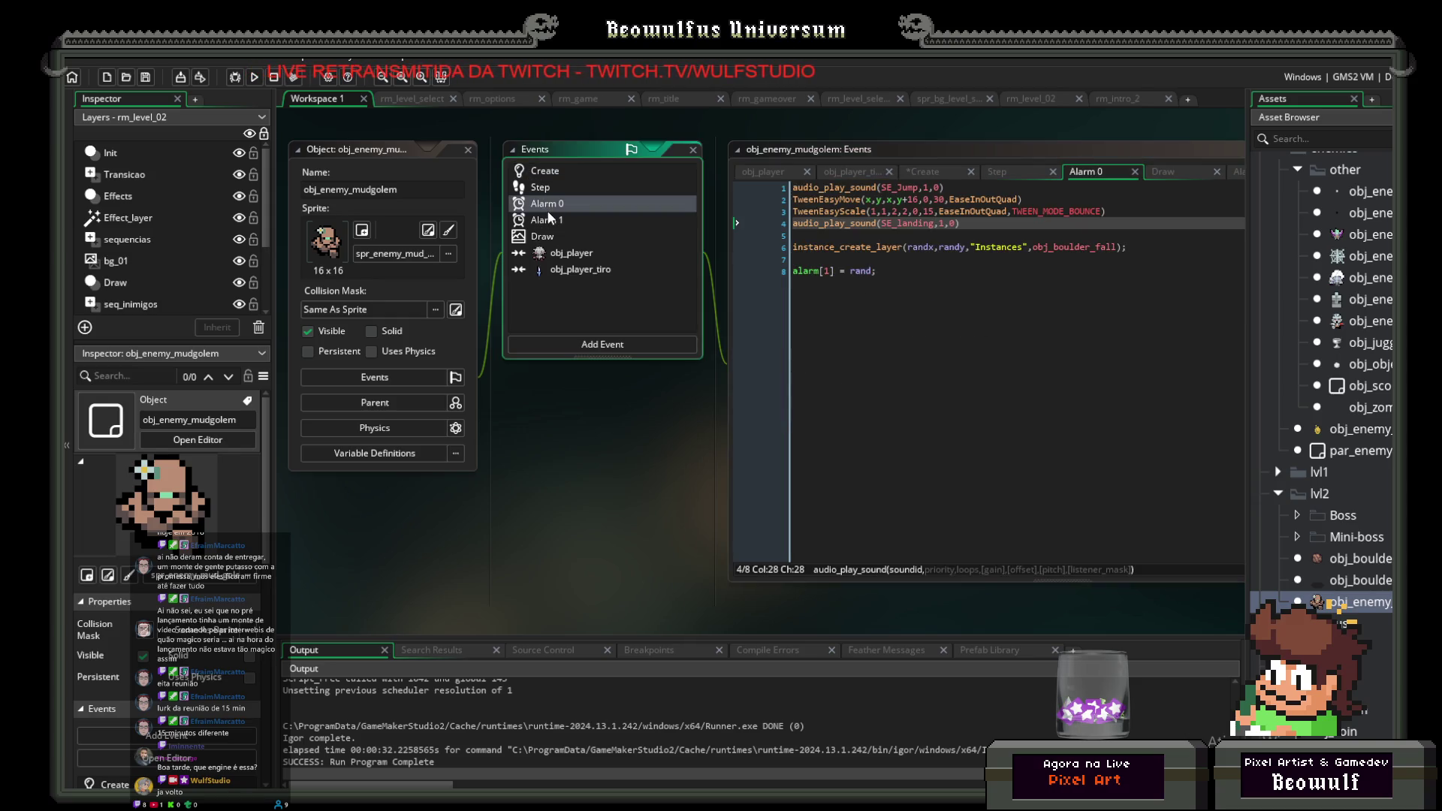
pyautogui.click(554, 219)
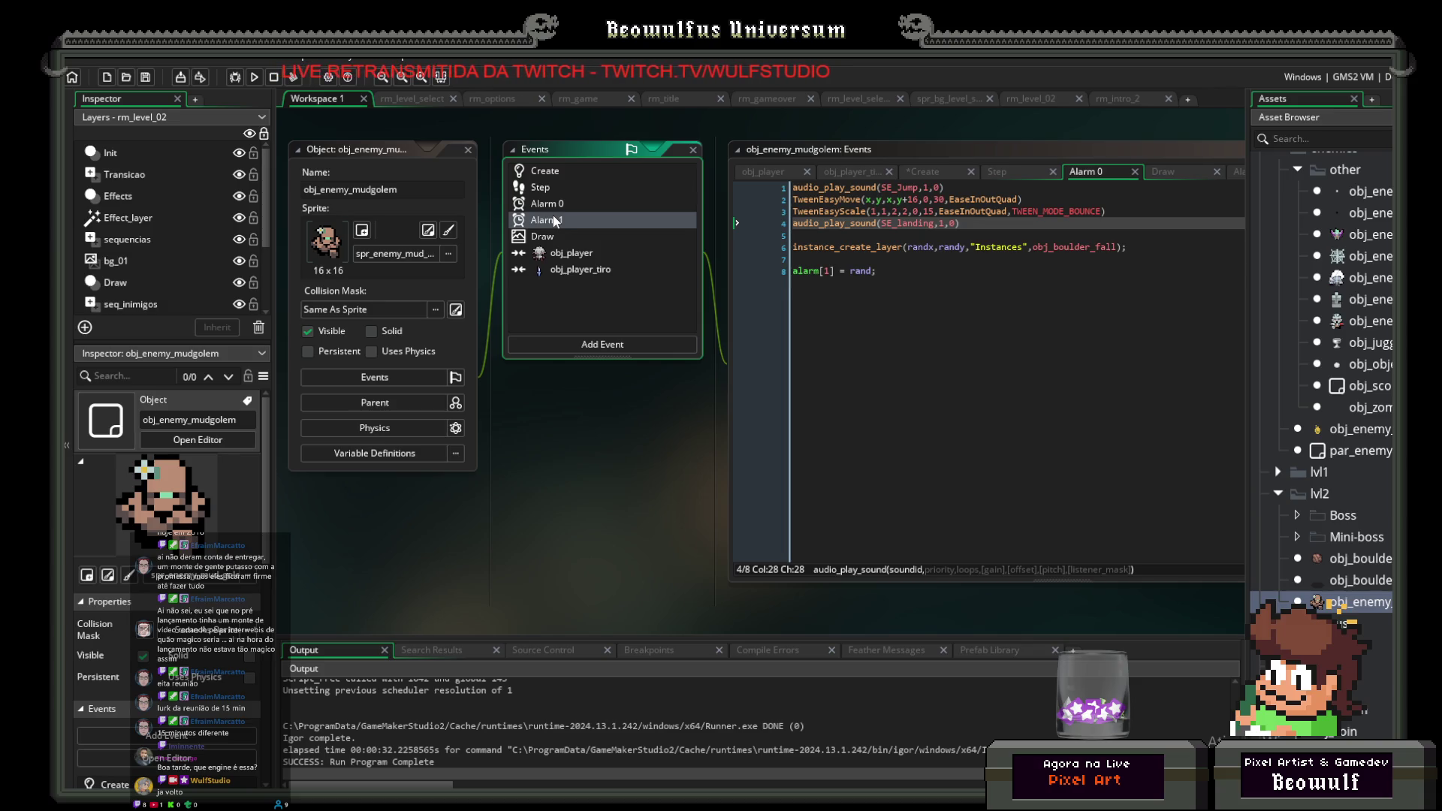
pyautogui.click(551, 205)
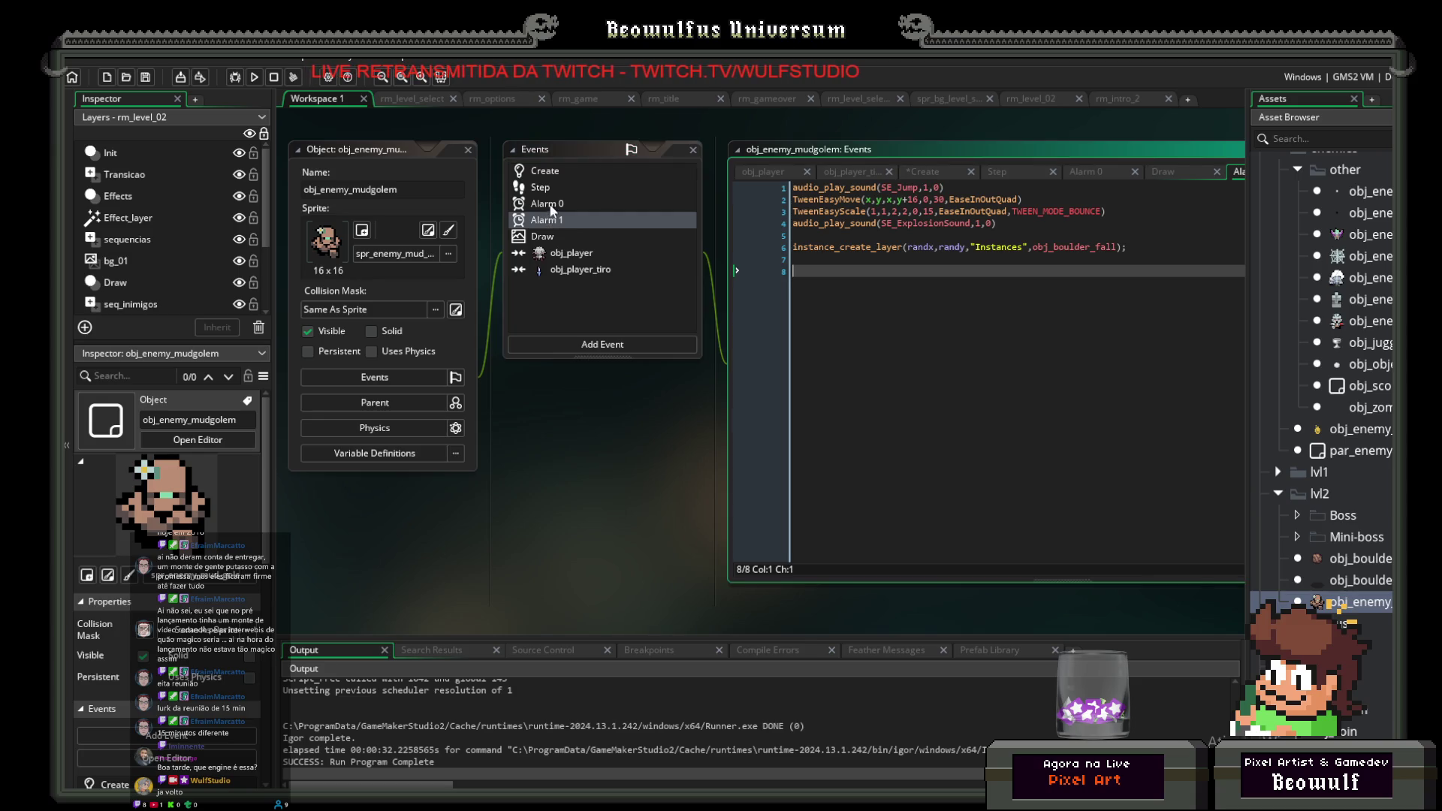
pyautogui.click(551, 208)
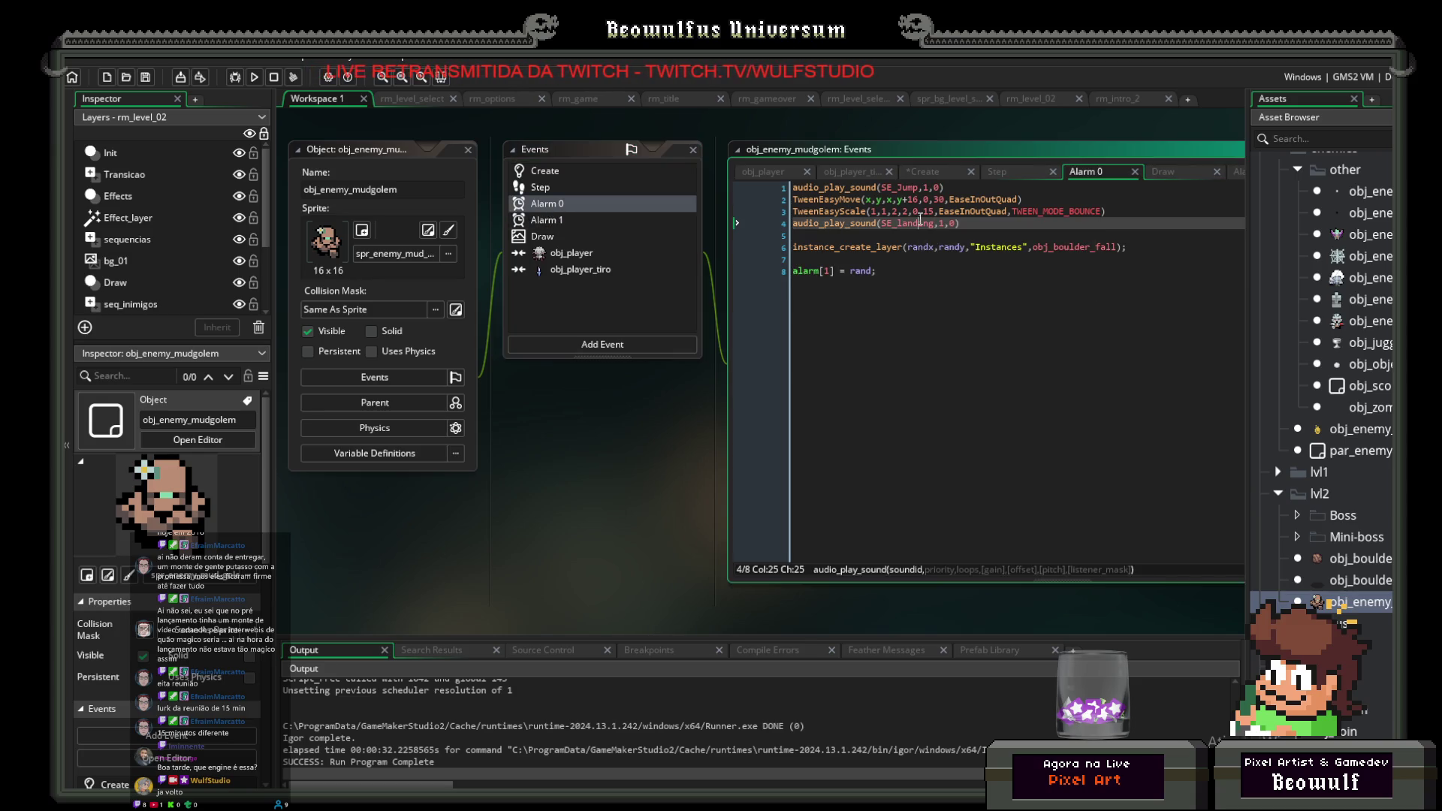
pyautogui.click(562, 221)
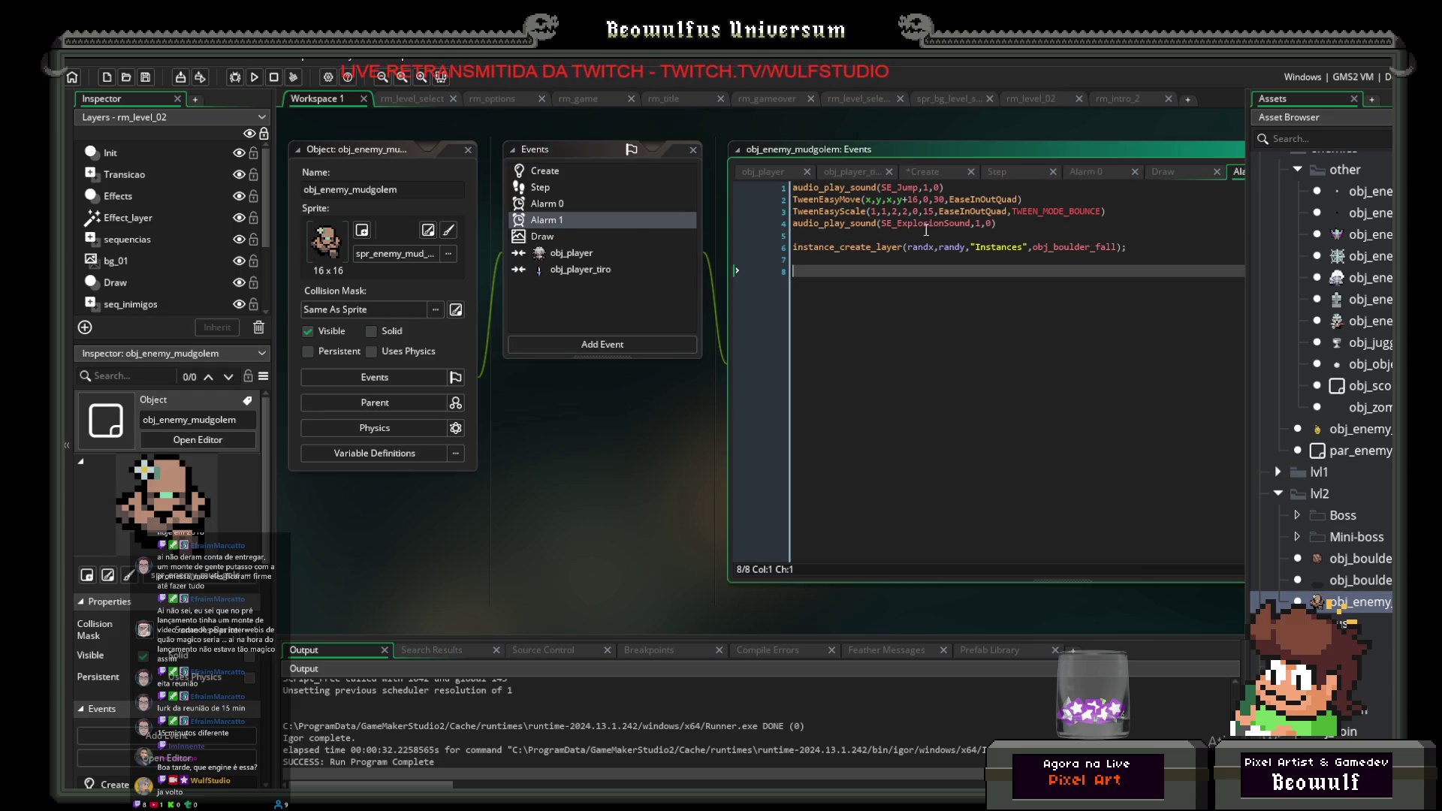
pyautogui.write('SE_landing')
pyautogui.click(939, 260)
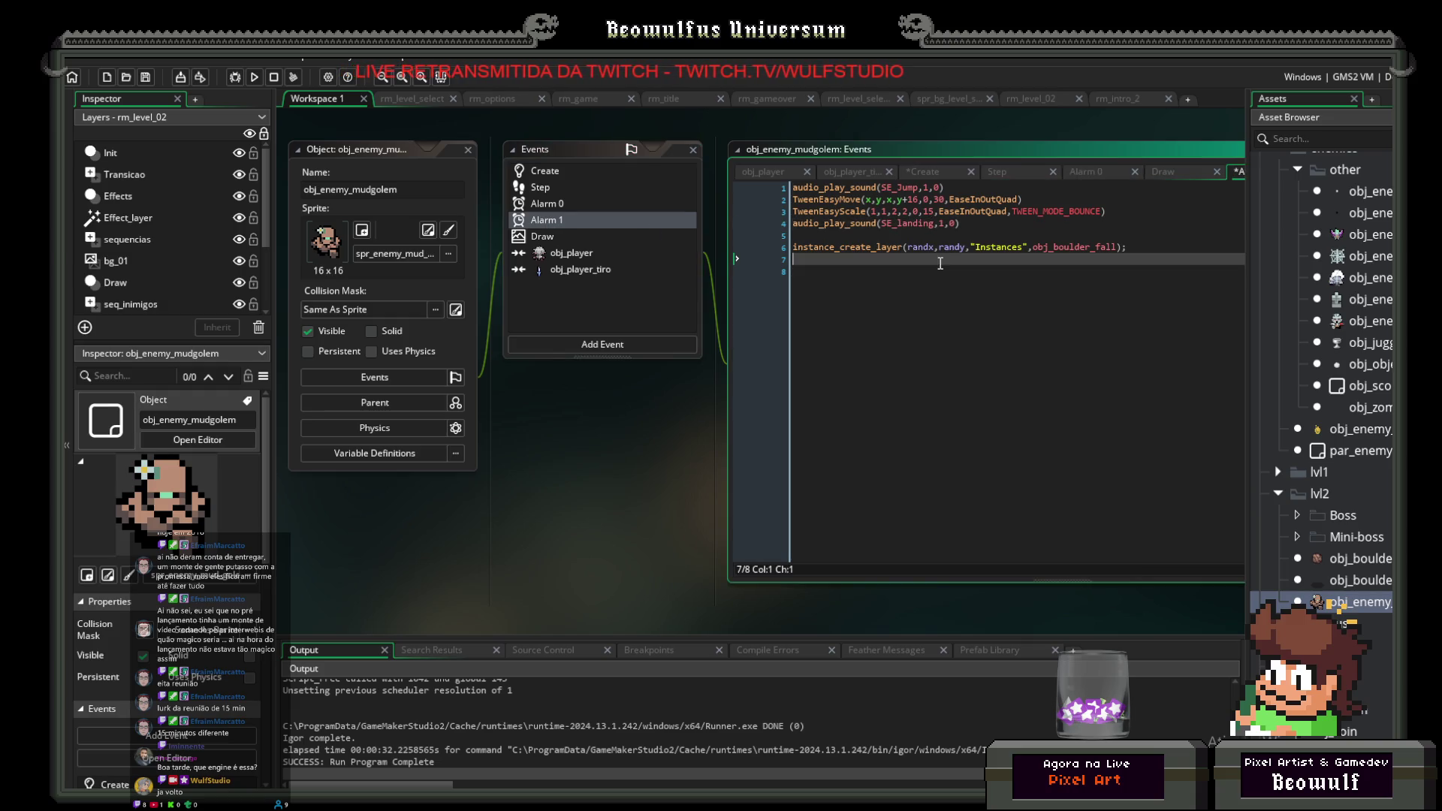
# Step: Go back through Alarm 0 and Step to the Create event, then run the game
pyautogui.click(560, 203)
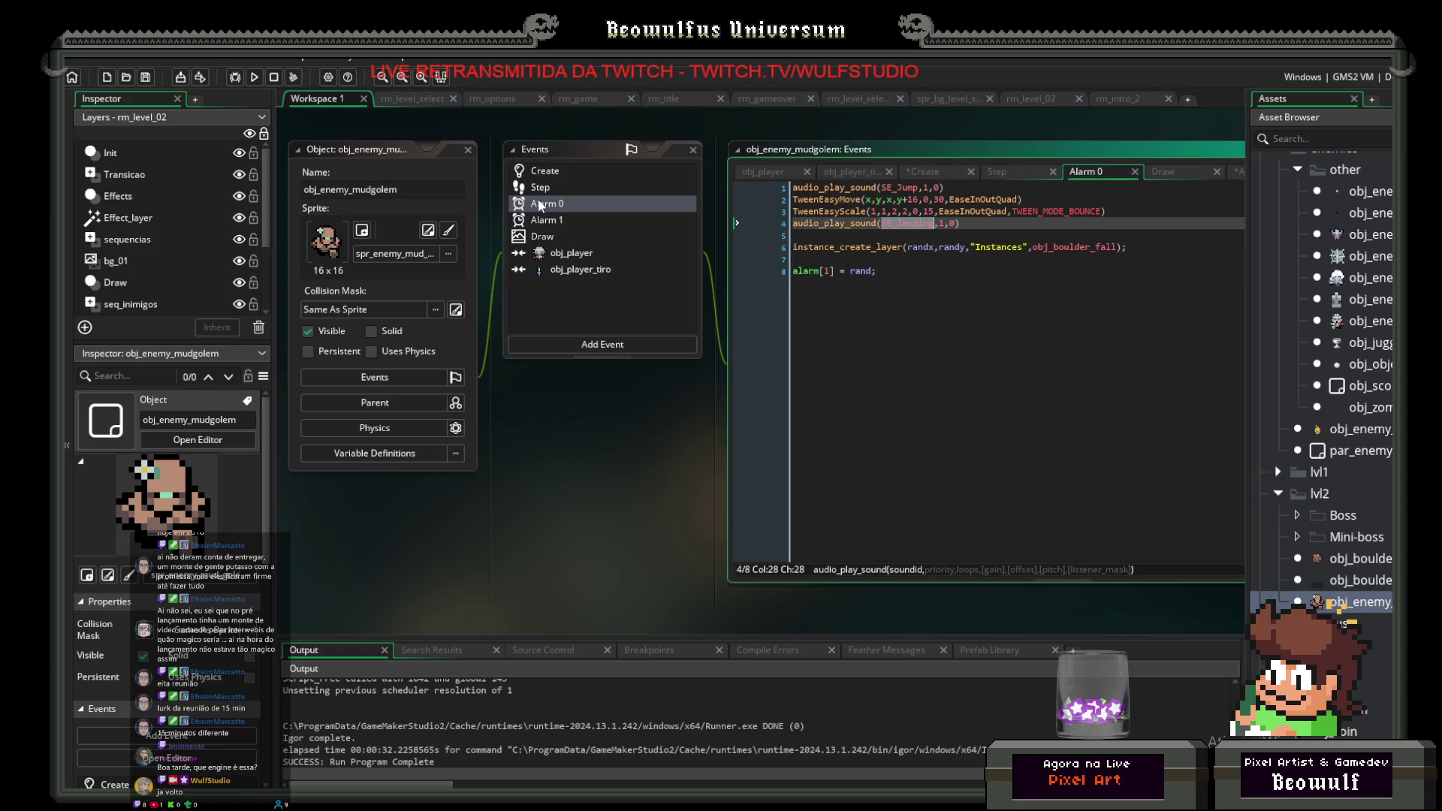
pyautogui.click(534, 187)
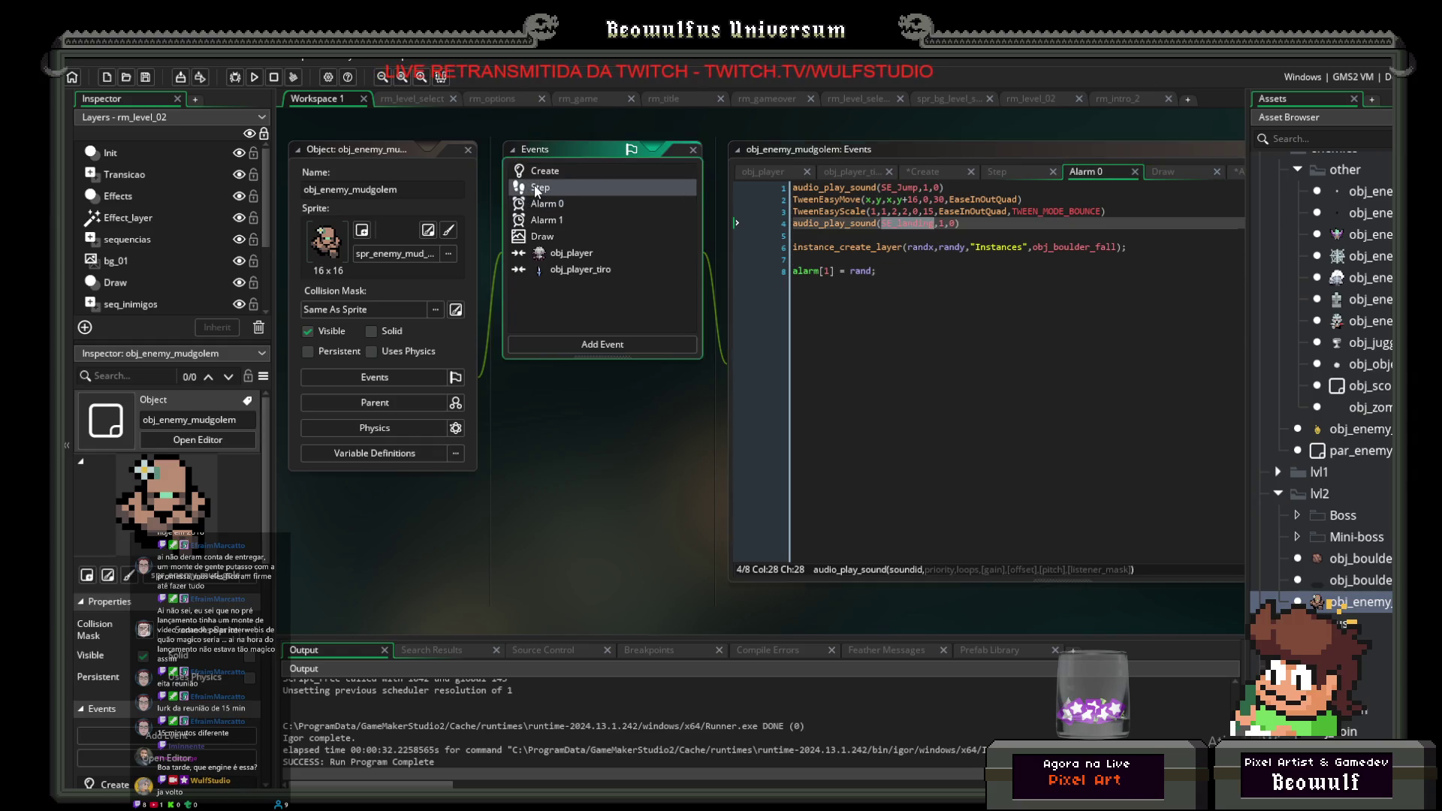
pyautogui.click(541, 176)
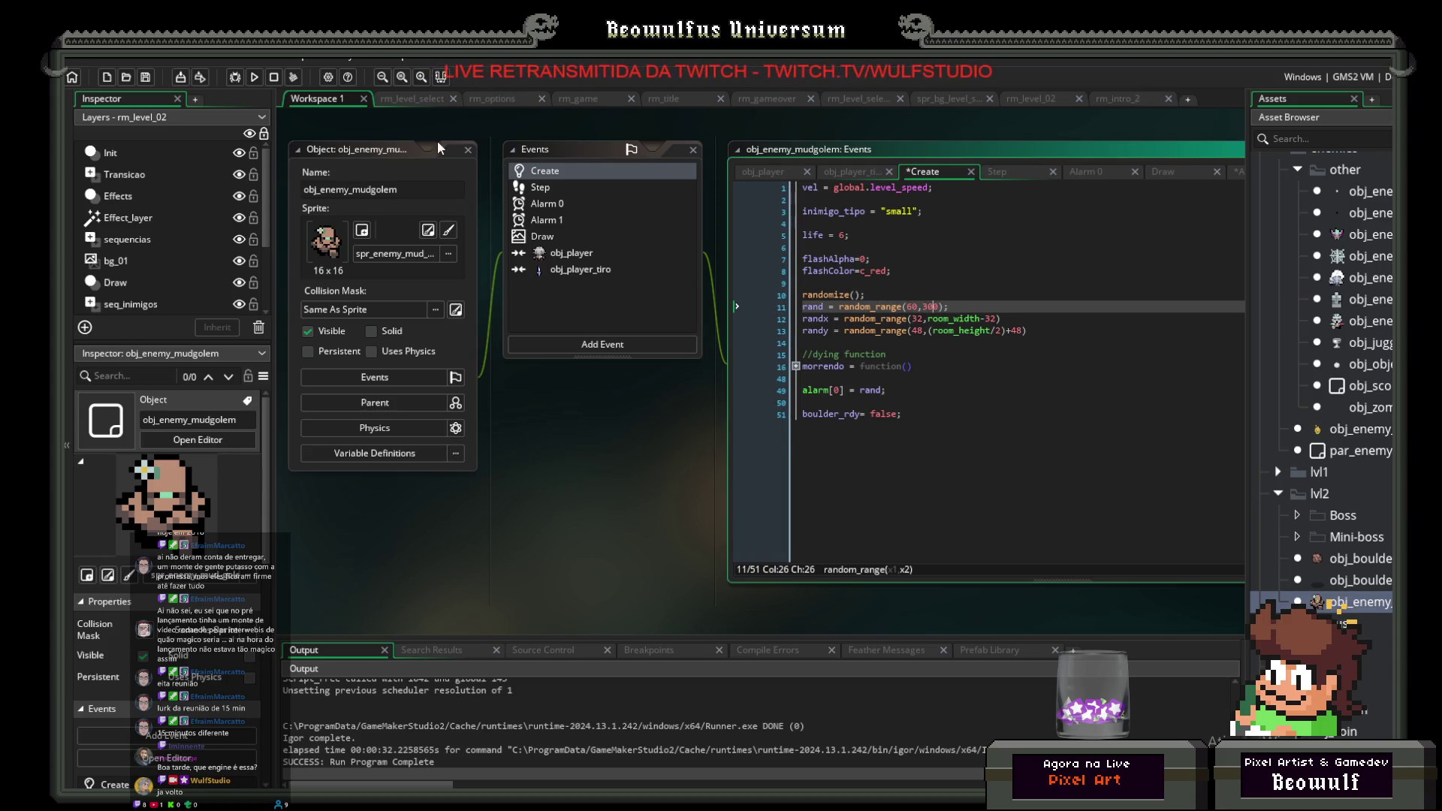
pyautogui.click(250, 76)
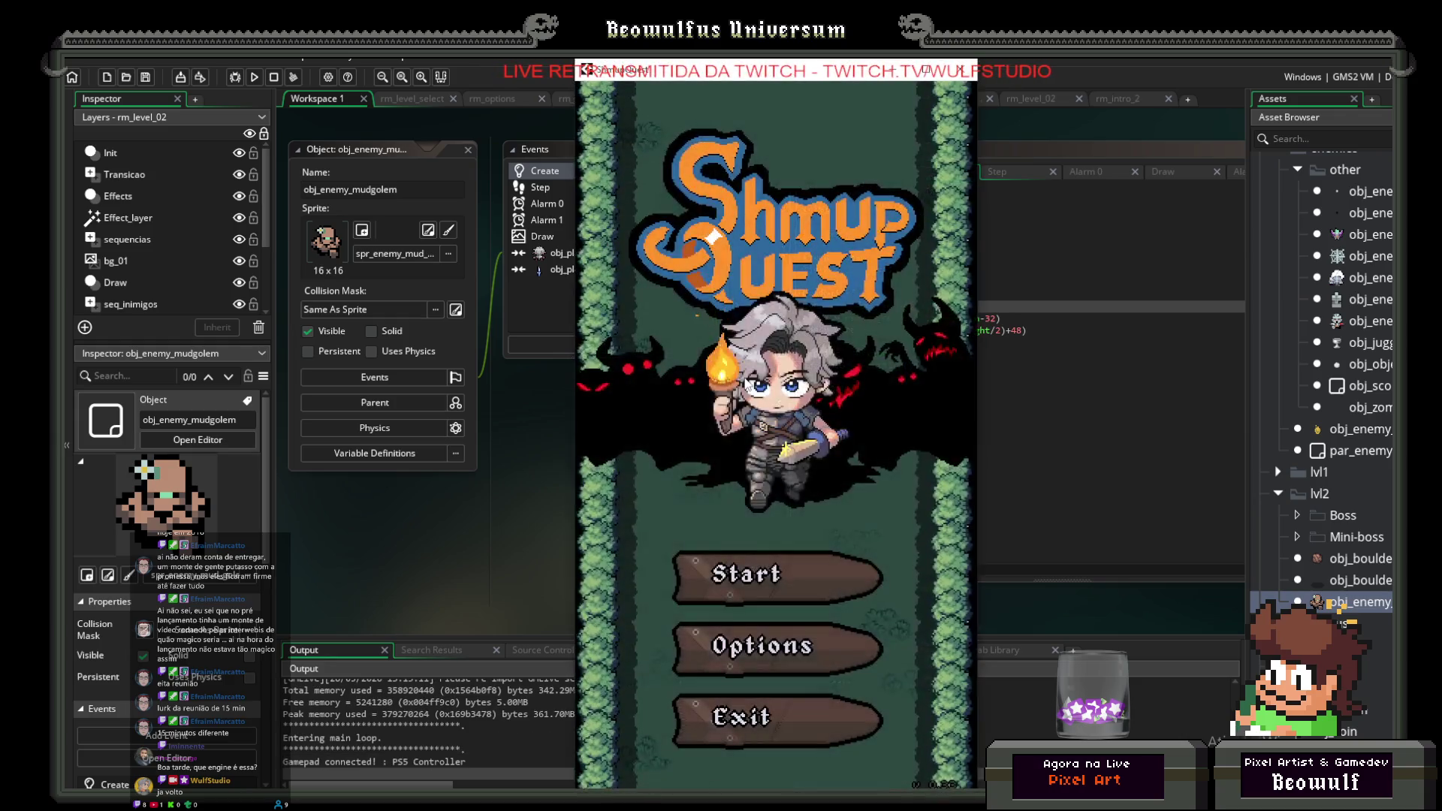
pyautogui.click(810, 595)
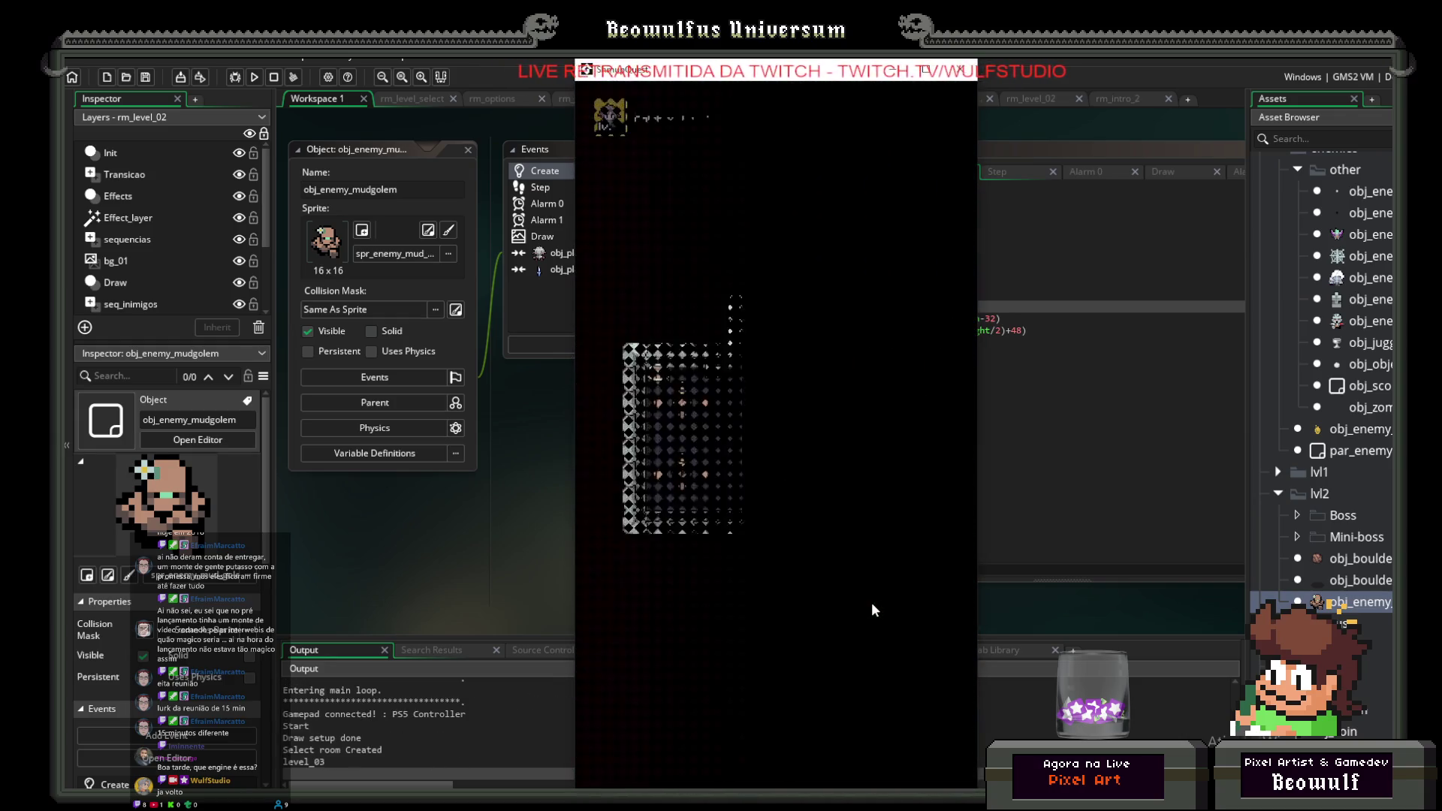
pyautogui.press('Up')
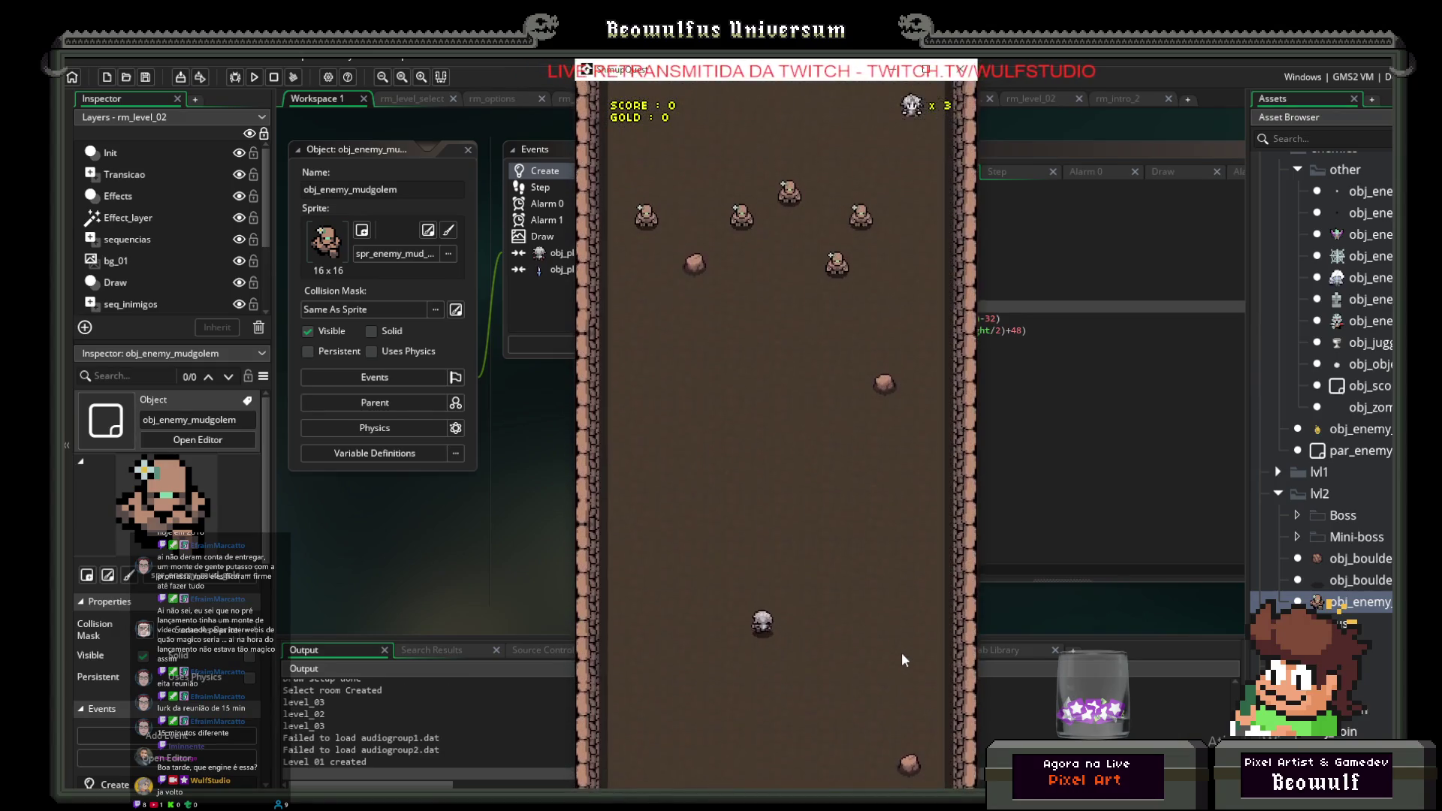
pyautogui.press('Up')
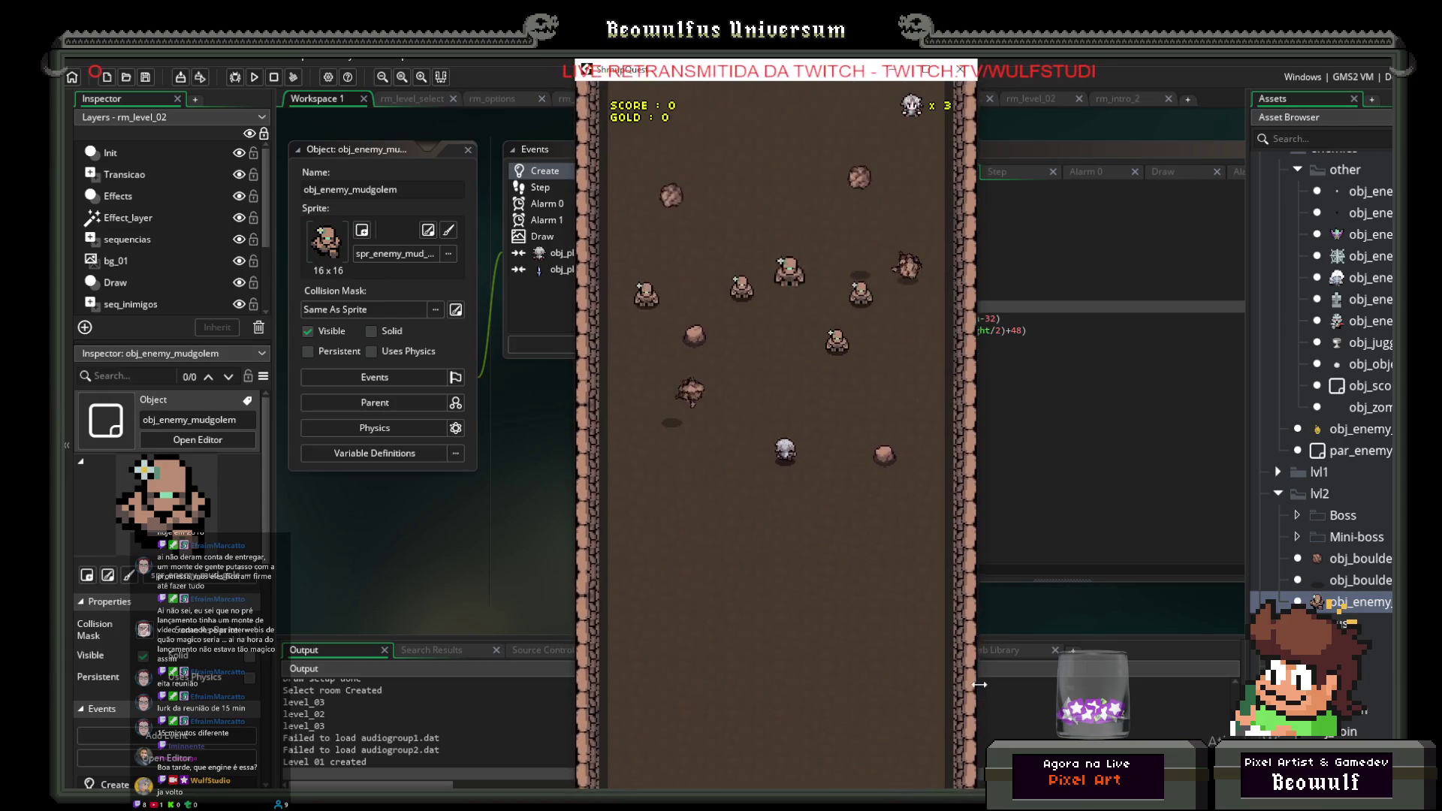
pyautogui.press('Right')
pyautogui.press('Left')
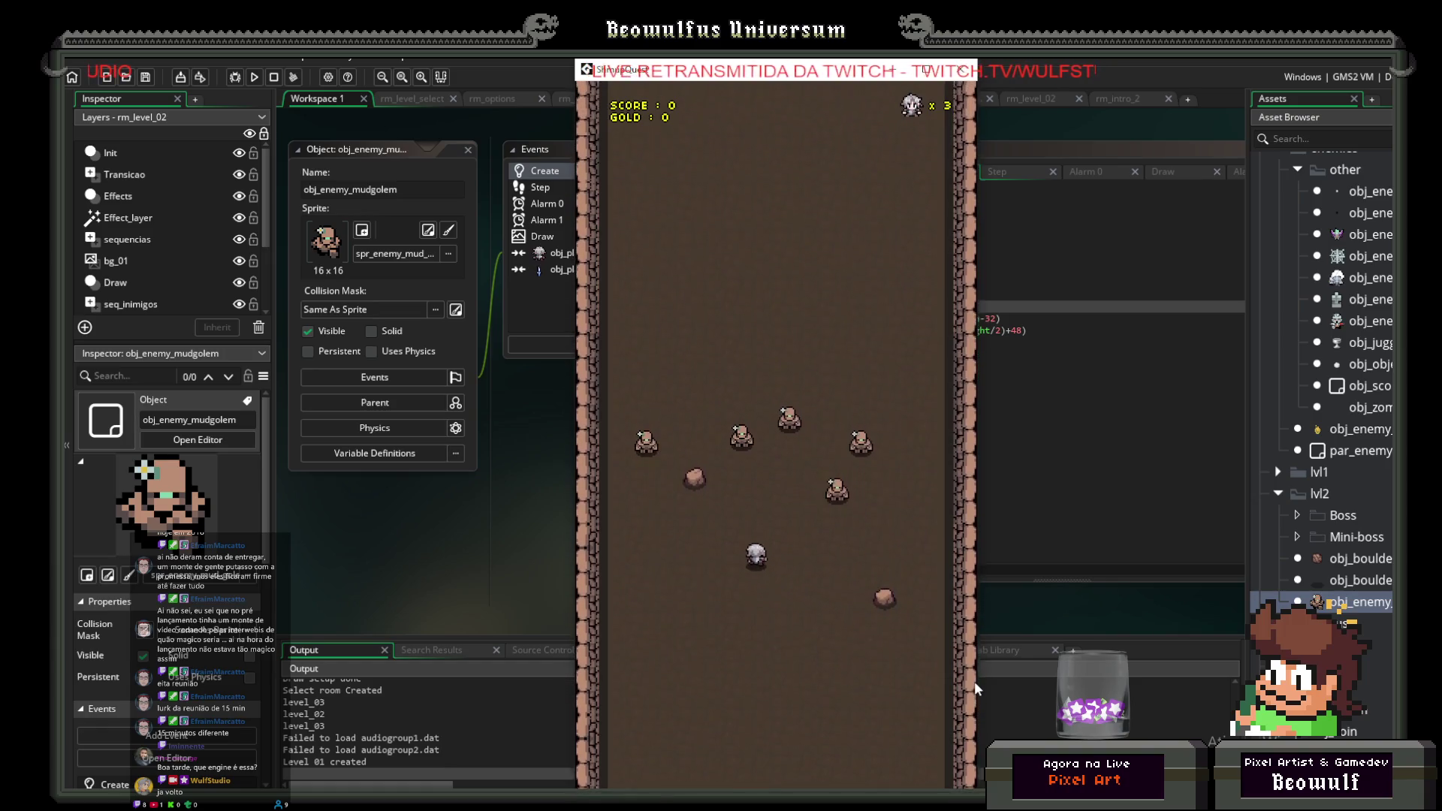
pyautogui.press('Down')
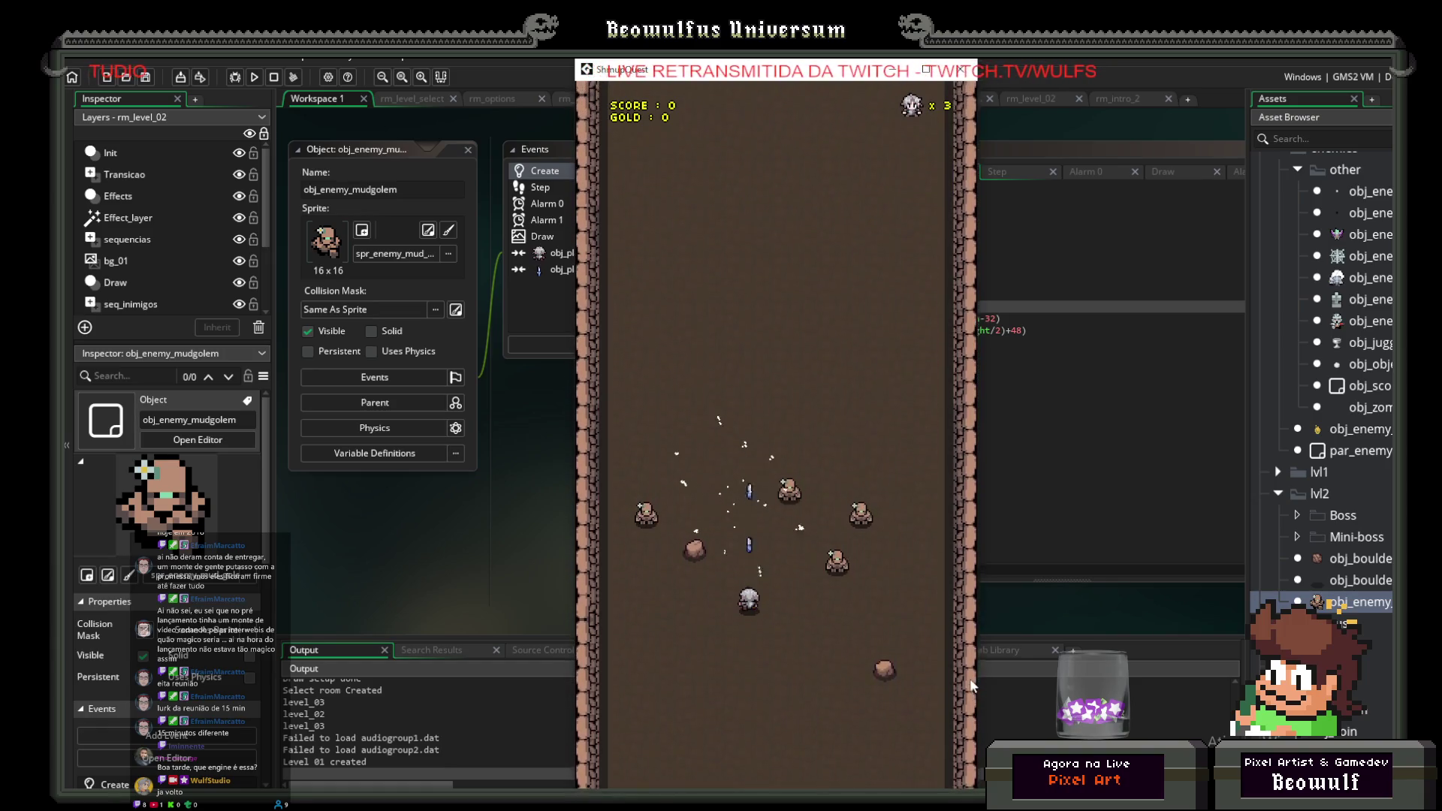
pyautogui.press('Right')
pyautogui.press('Down')
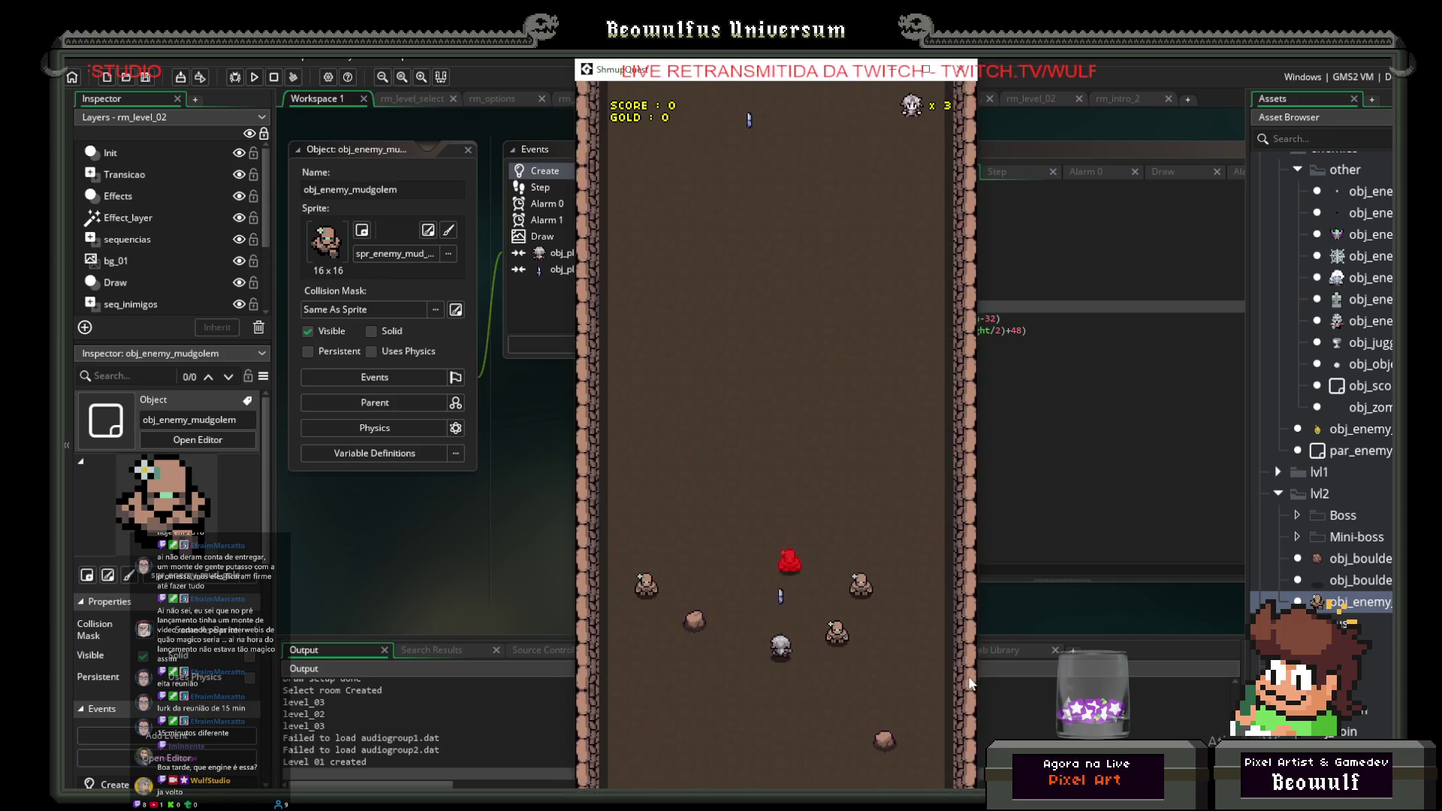
pyautogui.press('Escape')
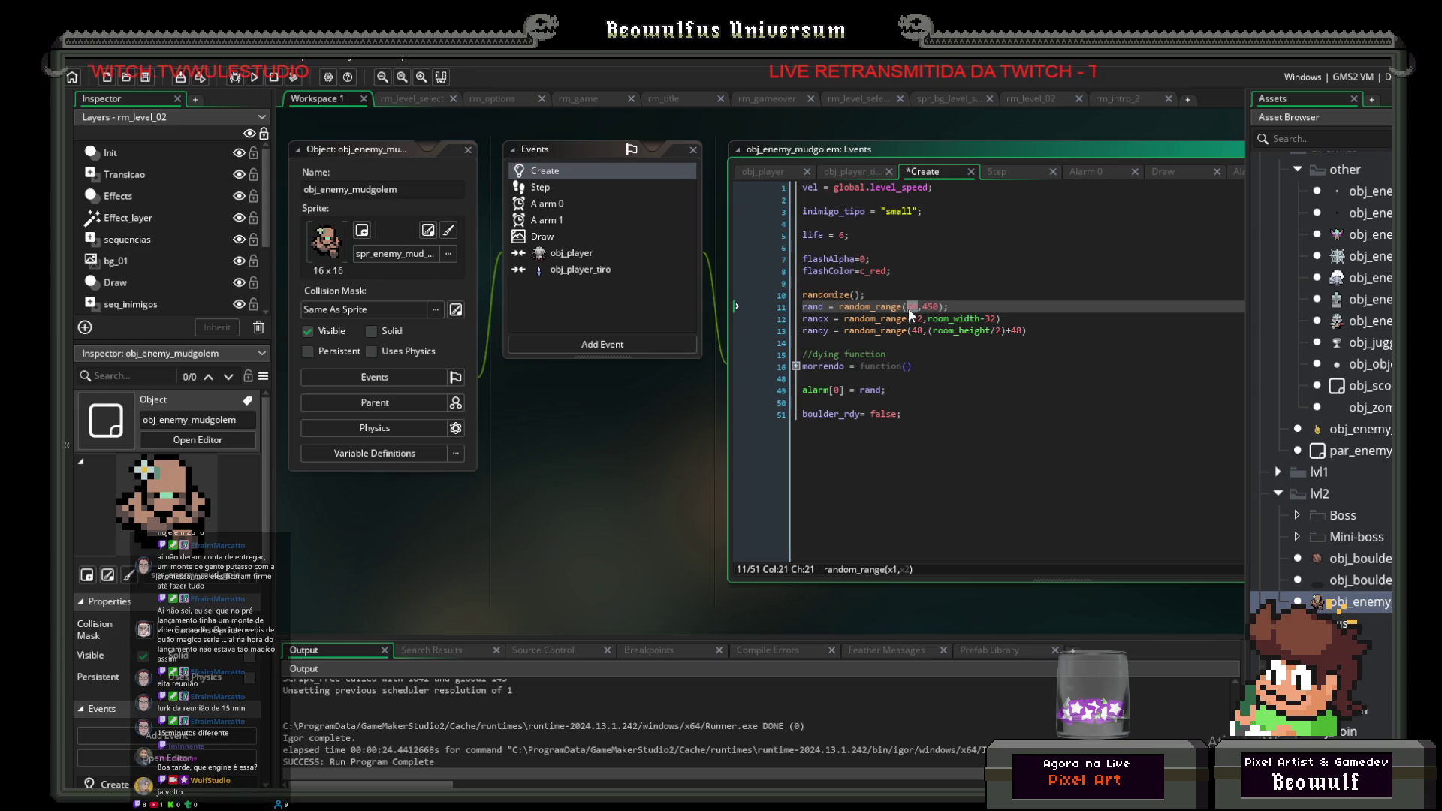
pyautogui.write('60')
# Step: Change rand to random_range(60,450), save, and run the game again
pyautogui.click(954, 306)
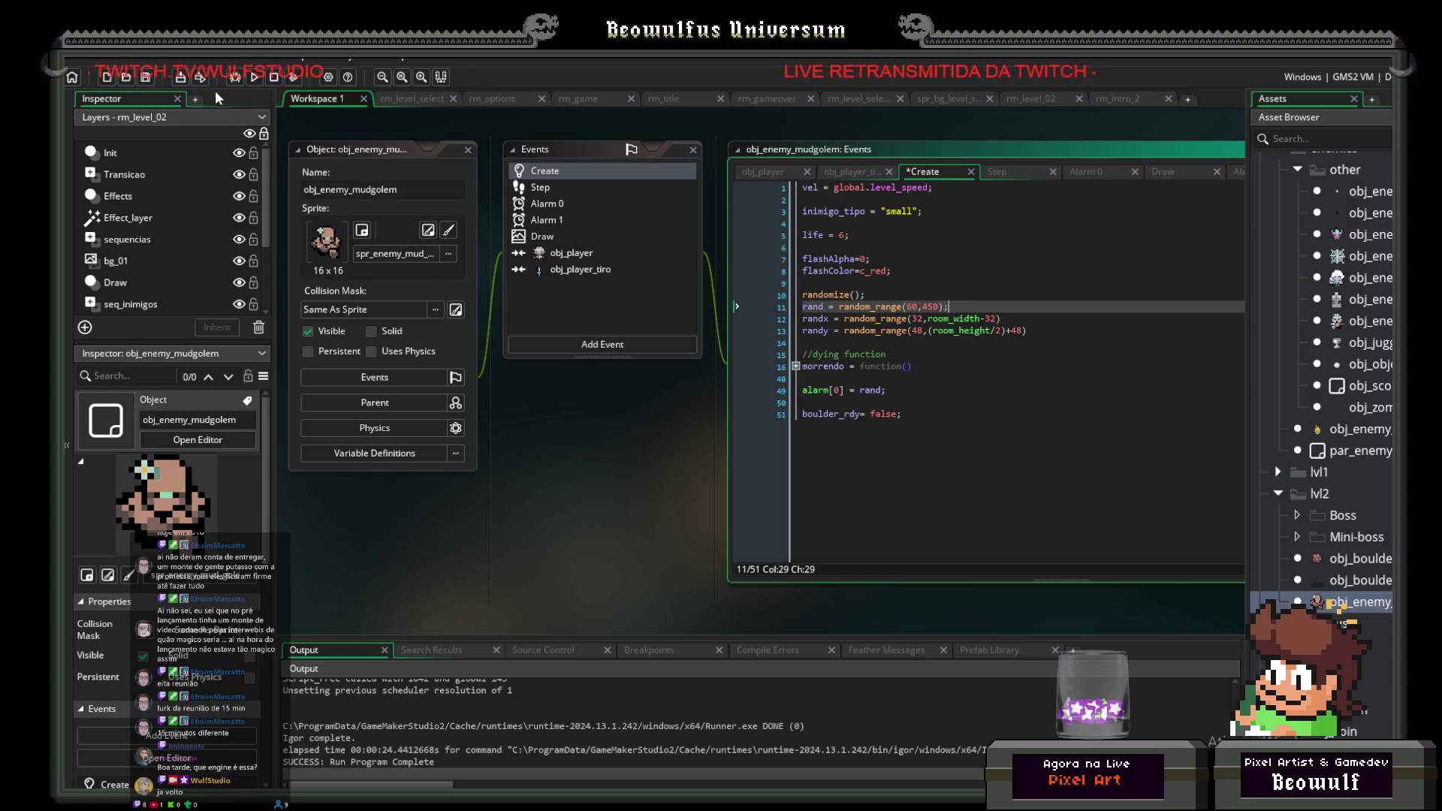
pyautogui.click(148, 77)
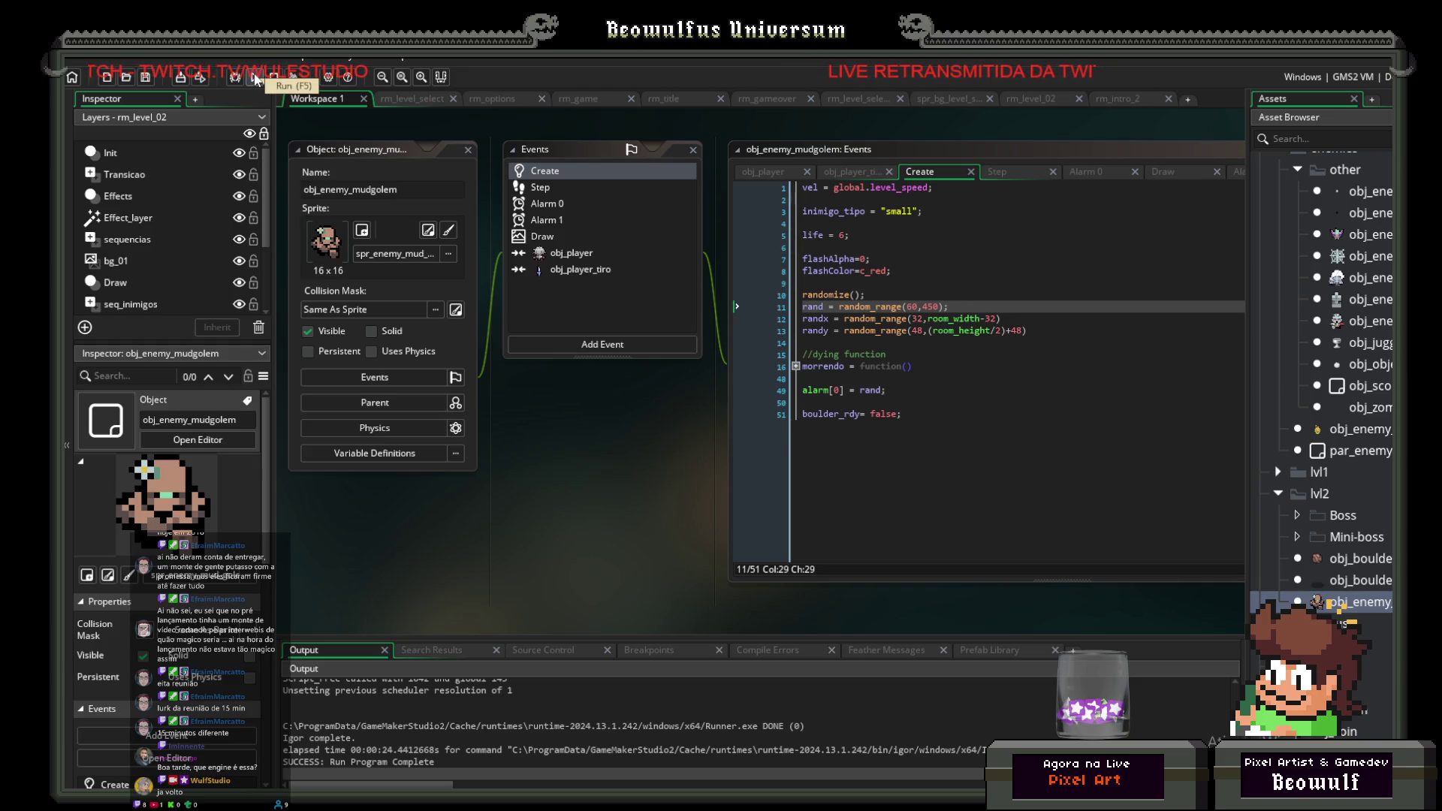
pyautogui.click(255, 78)
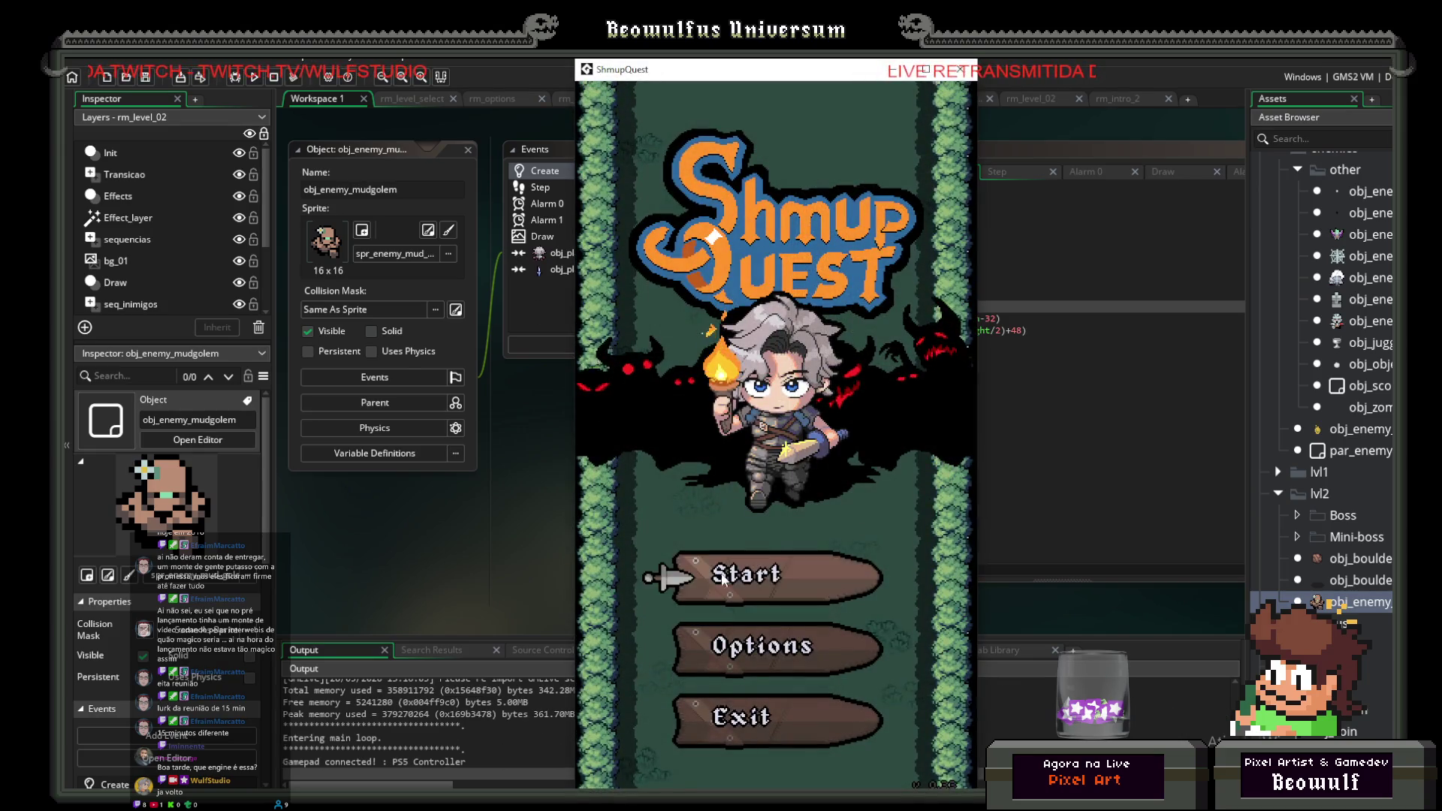
# Step: Start the game from the title screen and pick the mudgolem level at level select
pyautogui.click(720, 575)
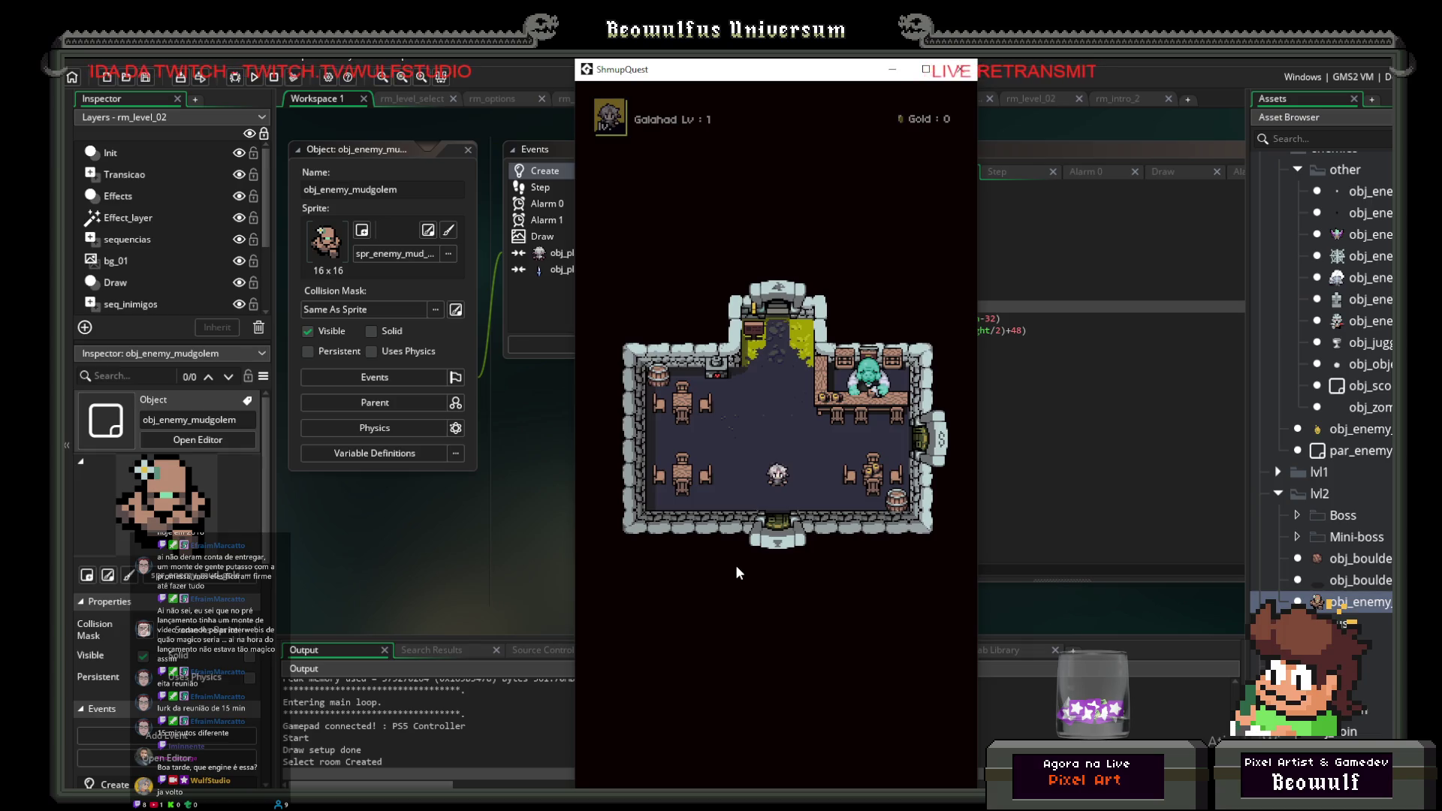
pyautogui.press('Up')
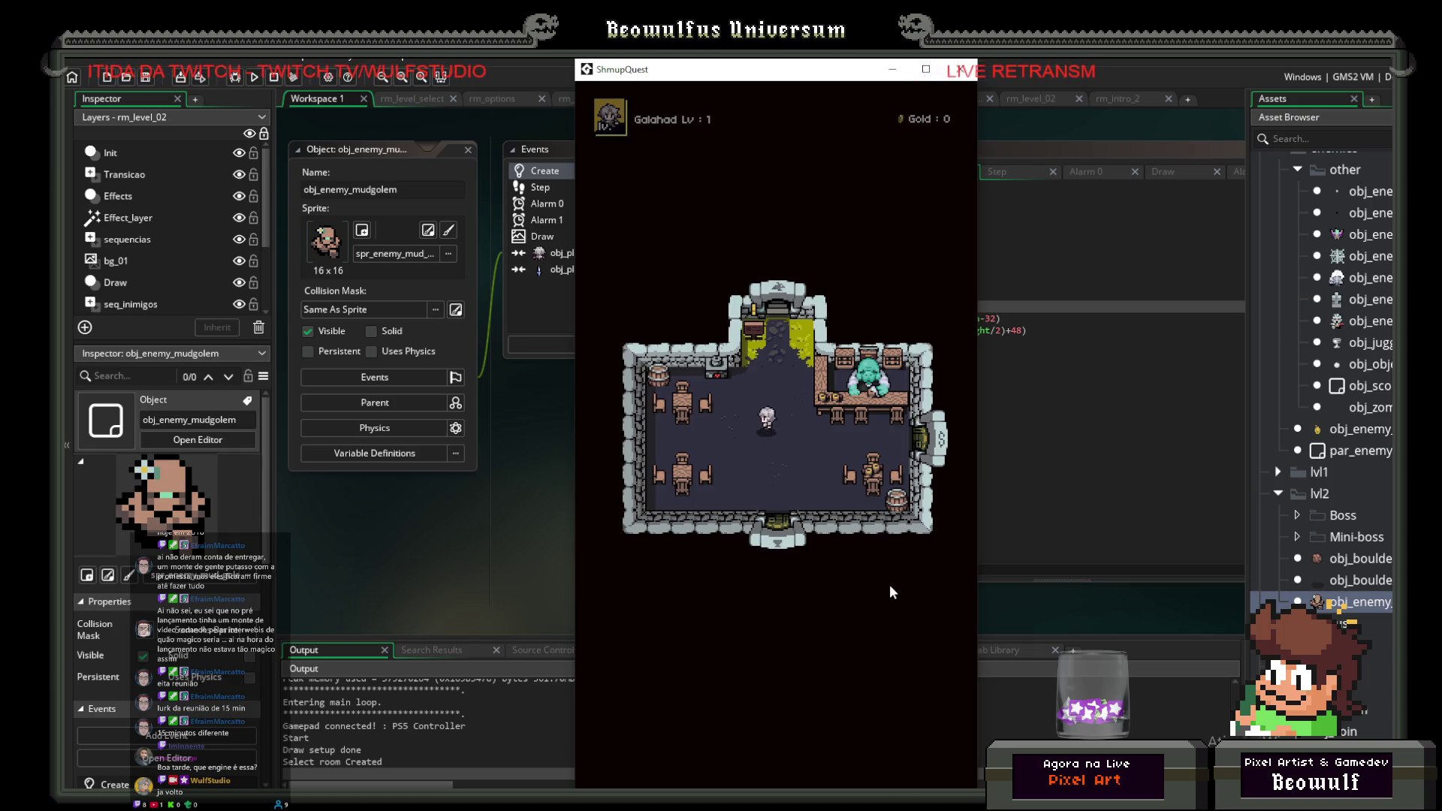
pyautogui.click(879, 616)
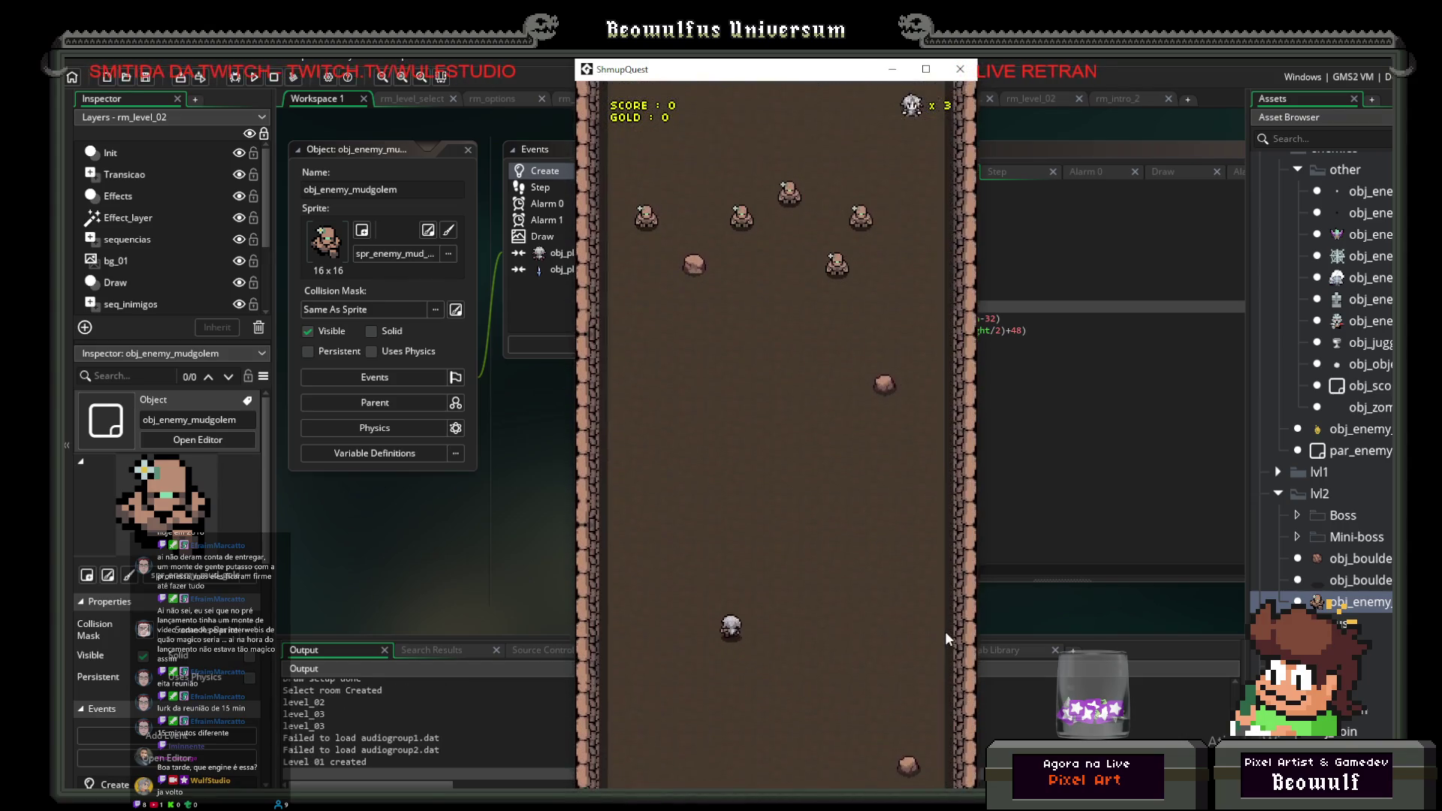
# Step: Play the mudgolem level with the arrow keys, weaving the ship while shooting enemies
pyautogui.press('Up')
pyautogui.press('Right')
pyautogui.press('Left')
pyautogui.press('Down')
pyautogui.press('Right')
pyautogui.press('Up')
pyautogui.press('Down')
pyautogui.press('Right')
pyautogui.press('Down')
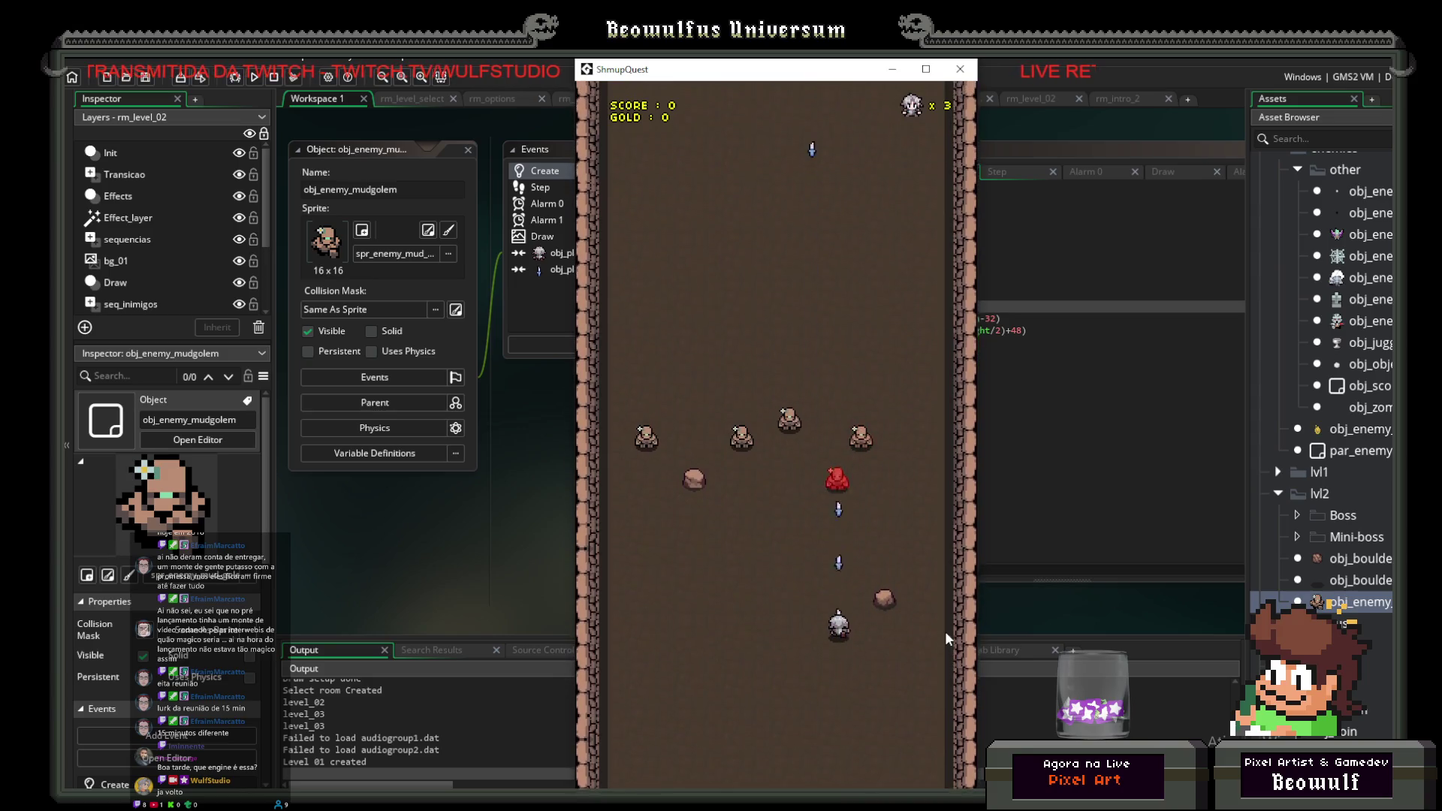
pyautogui.press('Right')
pyautogui.press('Down')
pyautogui.press('Left')
pyautogui.press('Down')
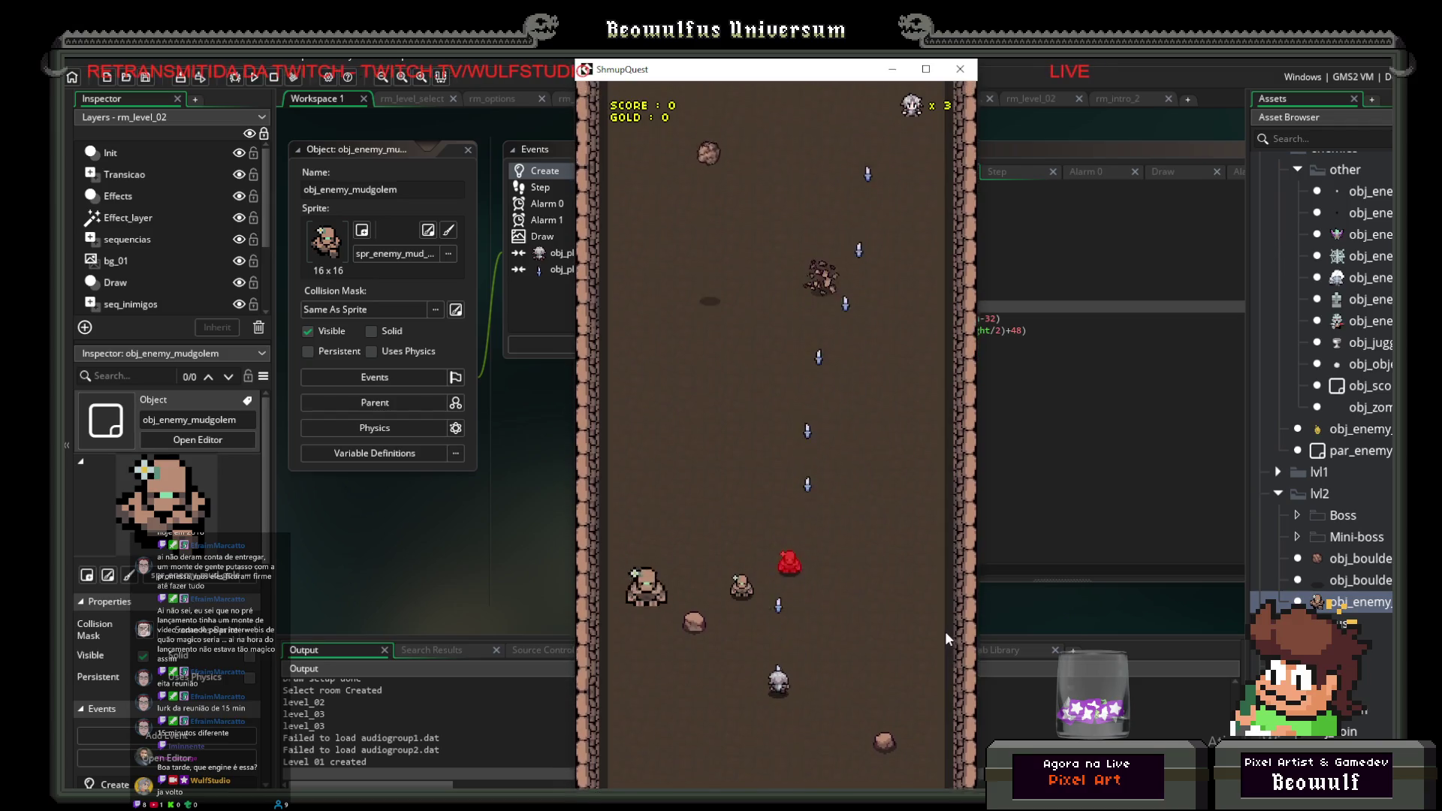
pyautogui.press('Down')
pyautogui.press('Right')
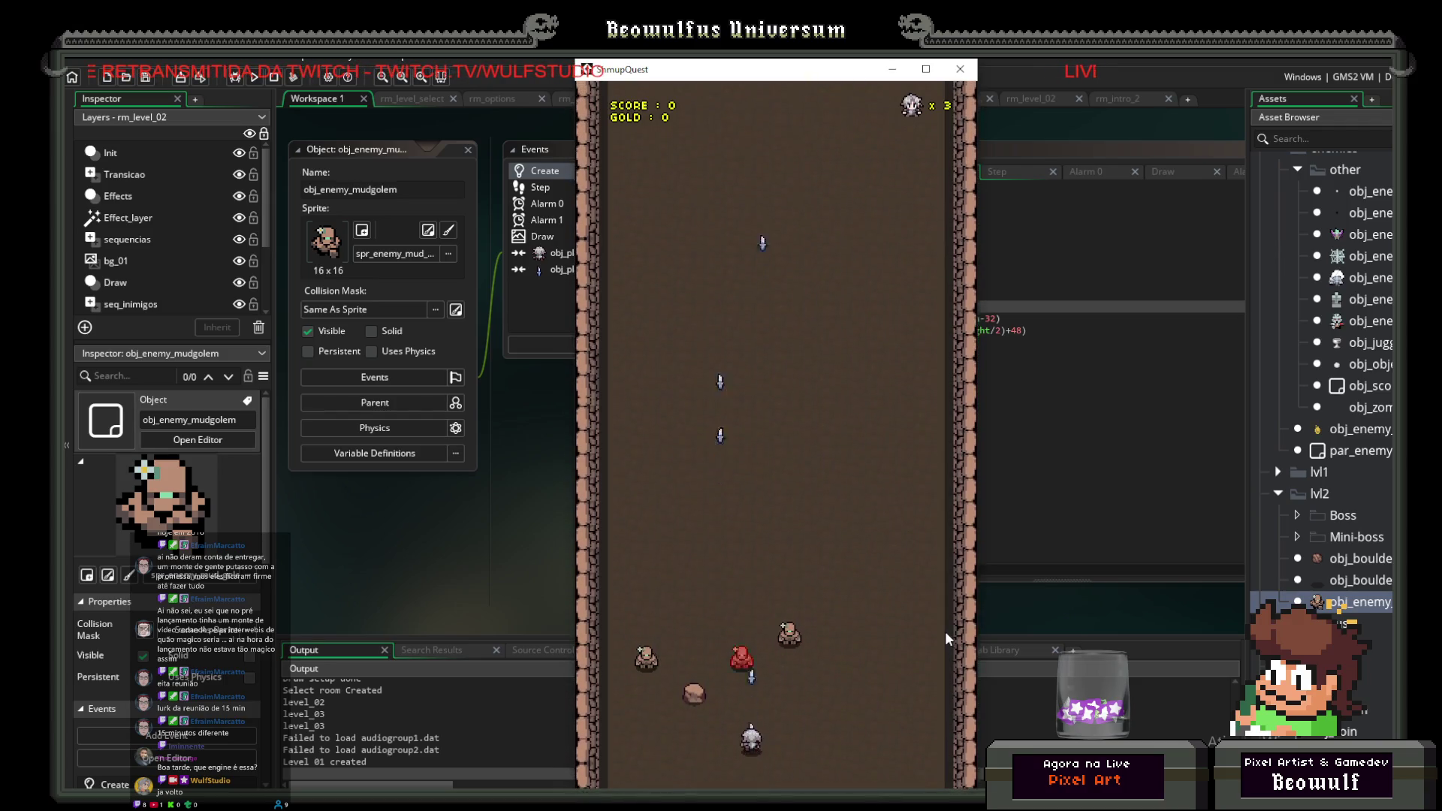
pyautogui.press('Left')
pyautogui.press('Down')
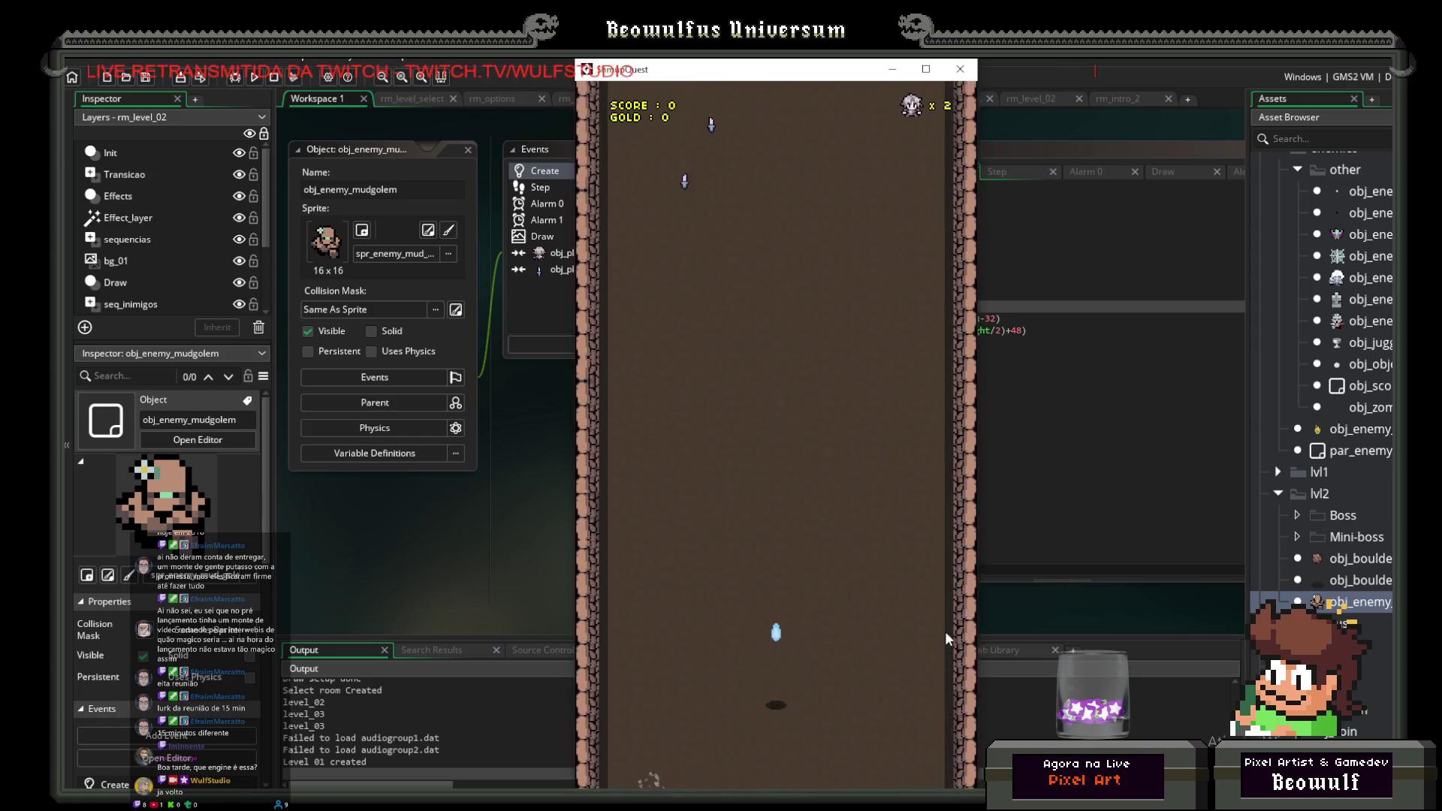
# Step: Steer the respawned ship around briefly, then close the game window
pyautogui.press('Up')
pyautogui.press('Right')
pyautogui.press('Down')
pyautogui.press('Left')
pyautogui.press('Right')
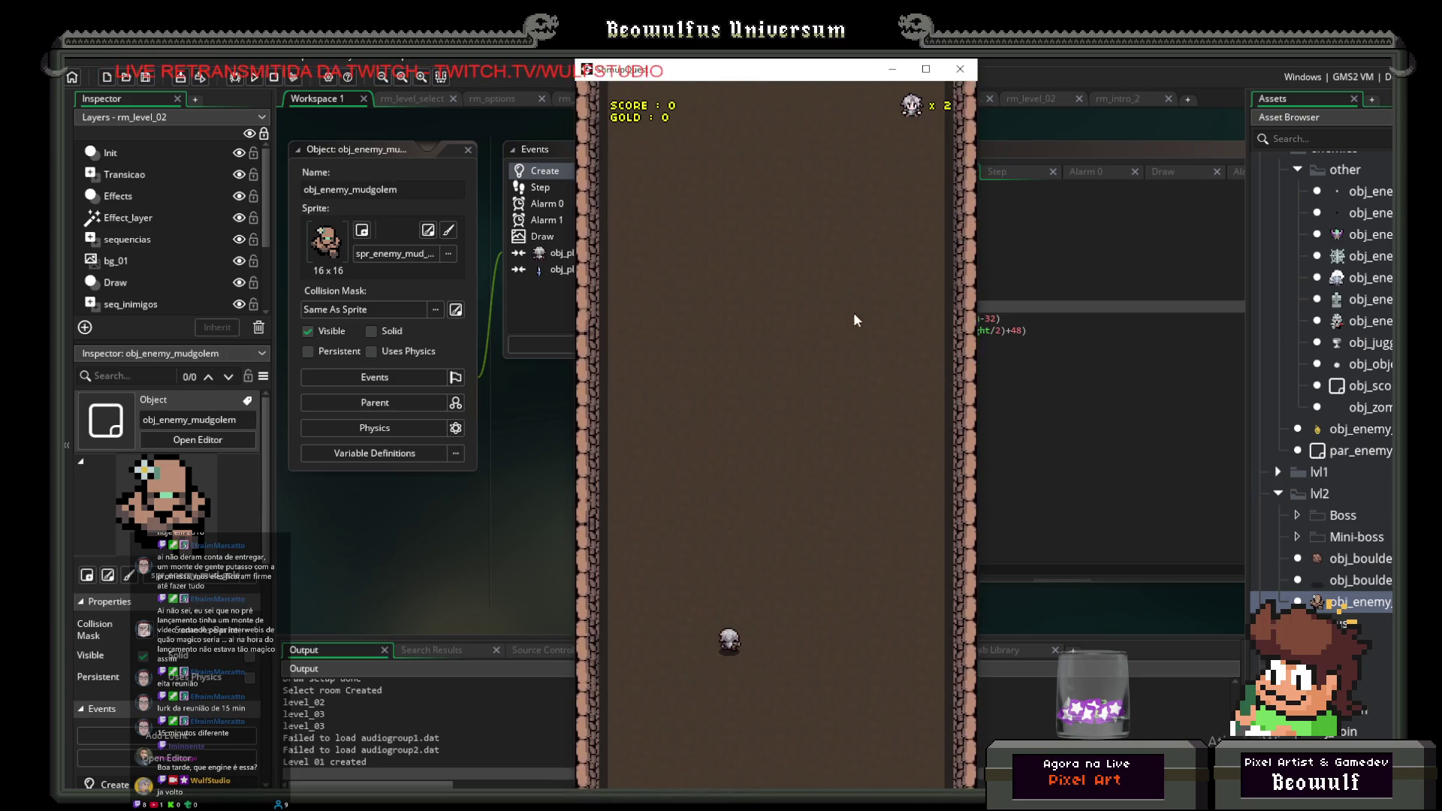
pyautogui.press('Escape')
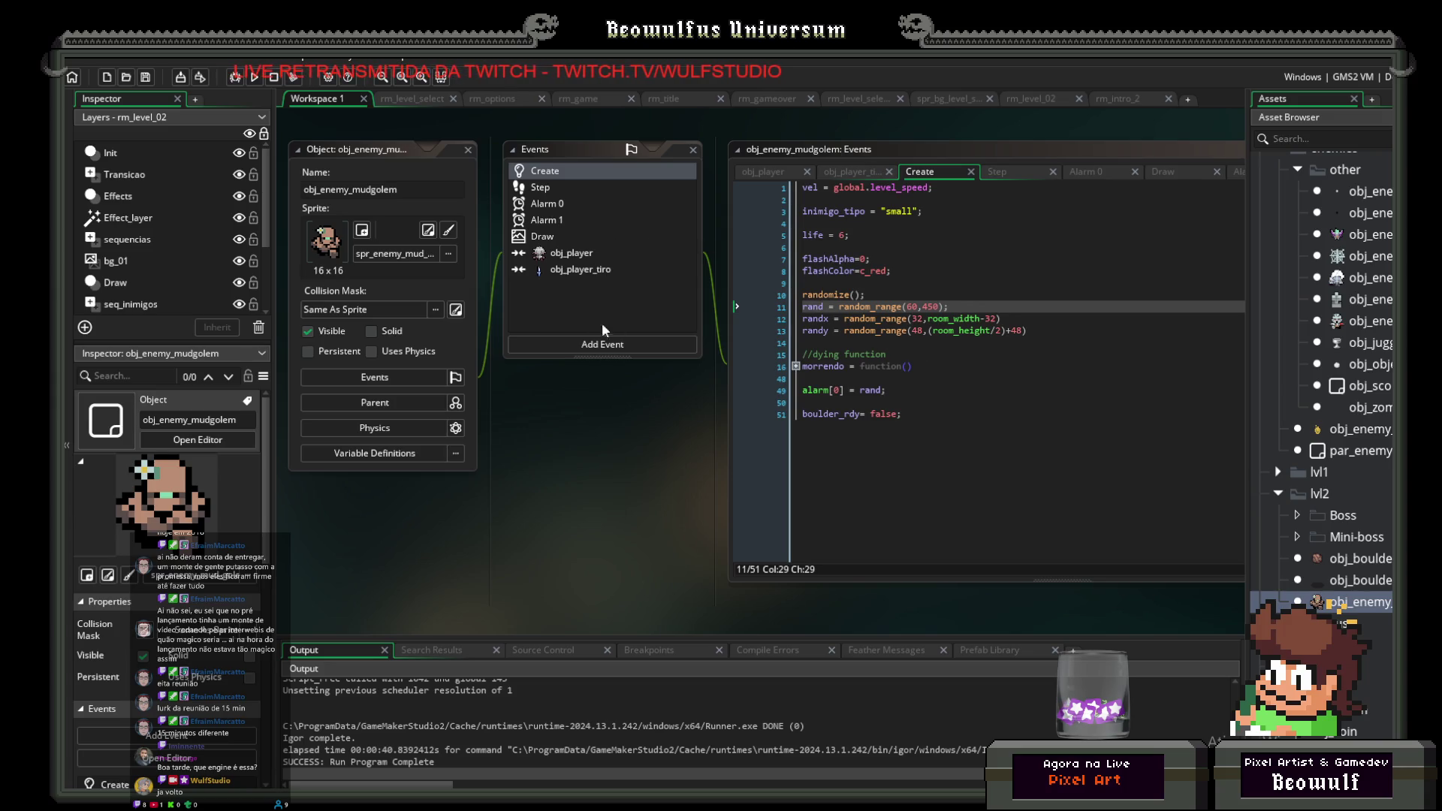
# Step: Open obj_enemy_bat from the lvl1 enemies folder and show its obj_player collision event
pyautogui.scroll(7, 1344, 432)
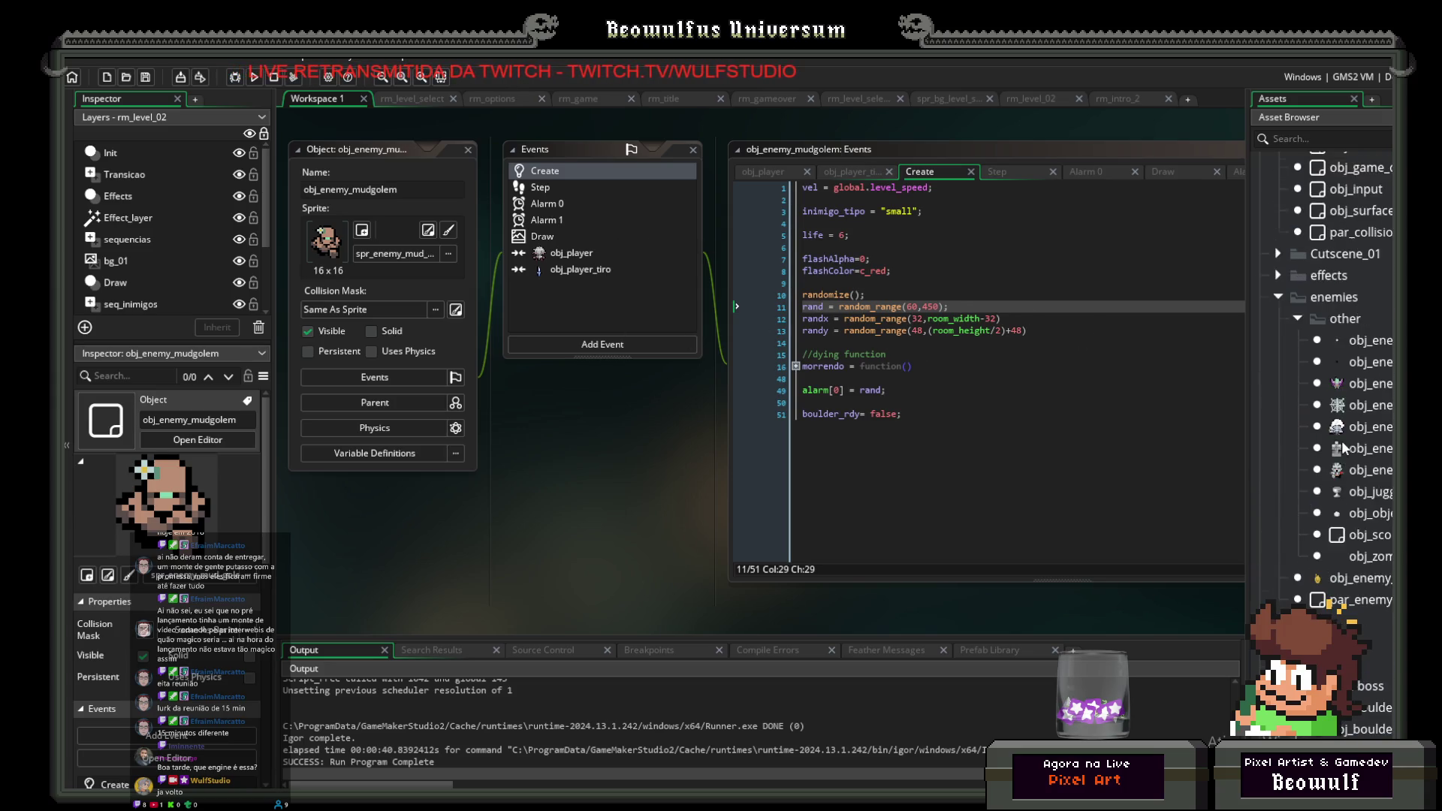
pyautogui.scroll(-5, 1348, 460)
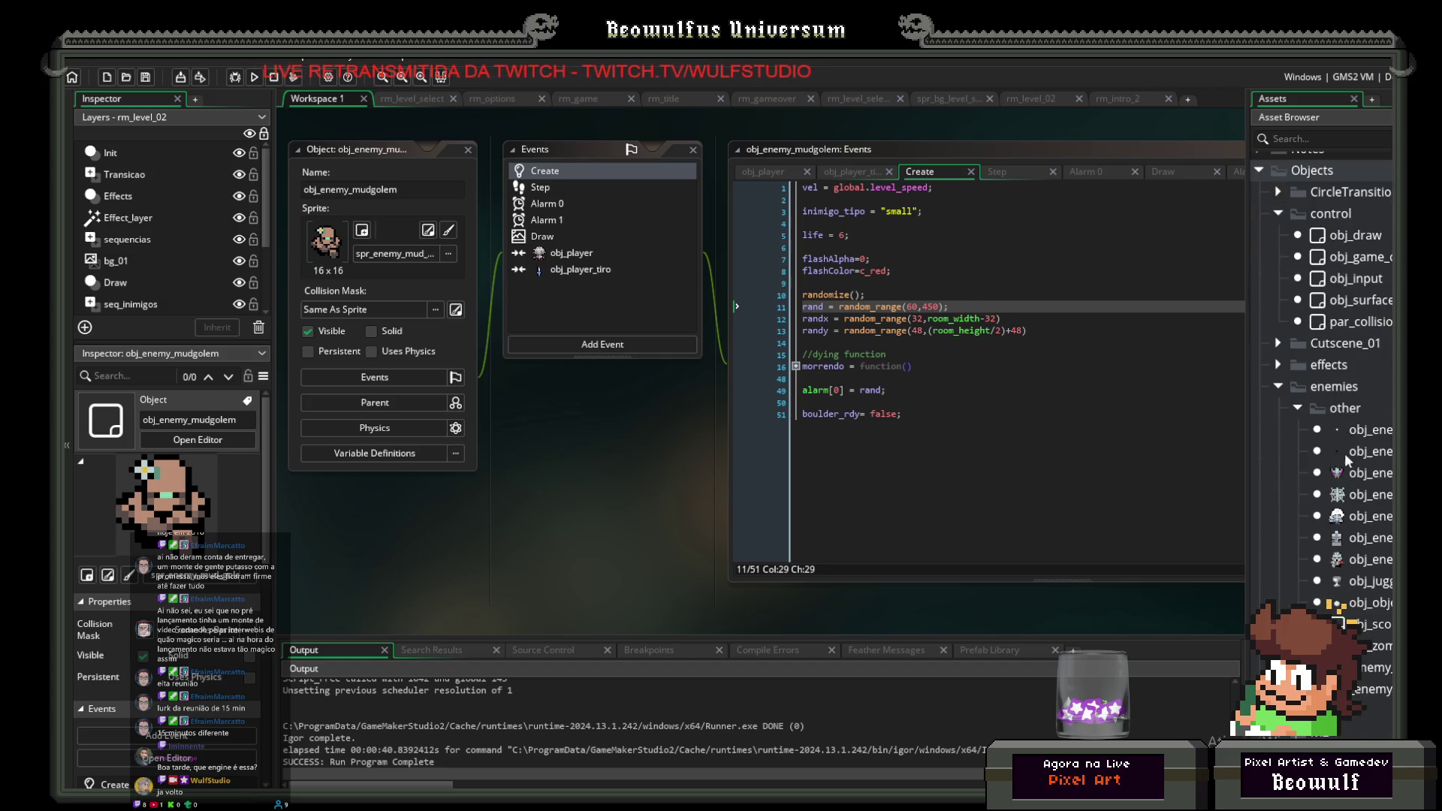
pyautogui.scroll(-1, 1326, 461)
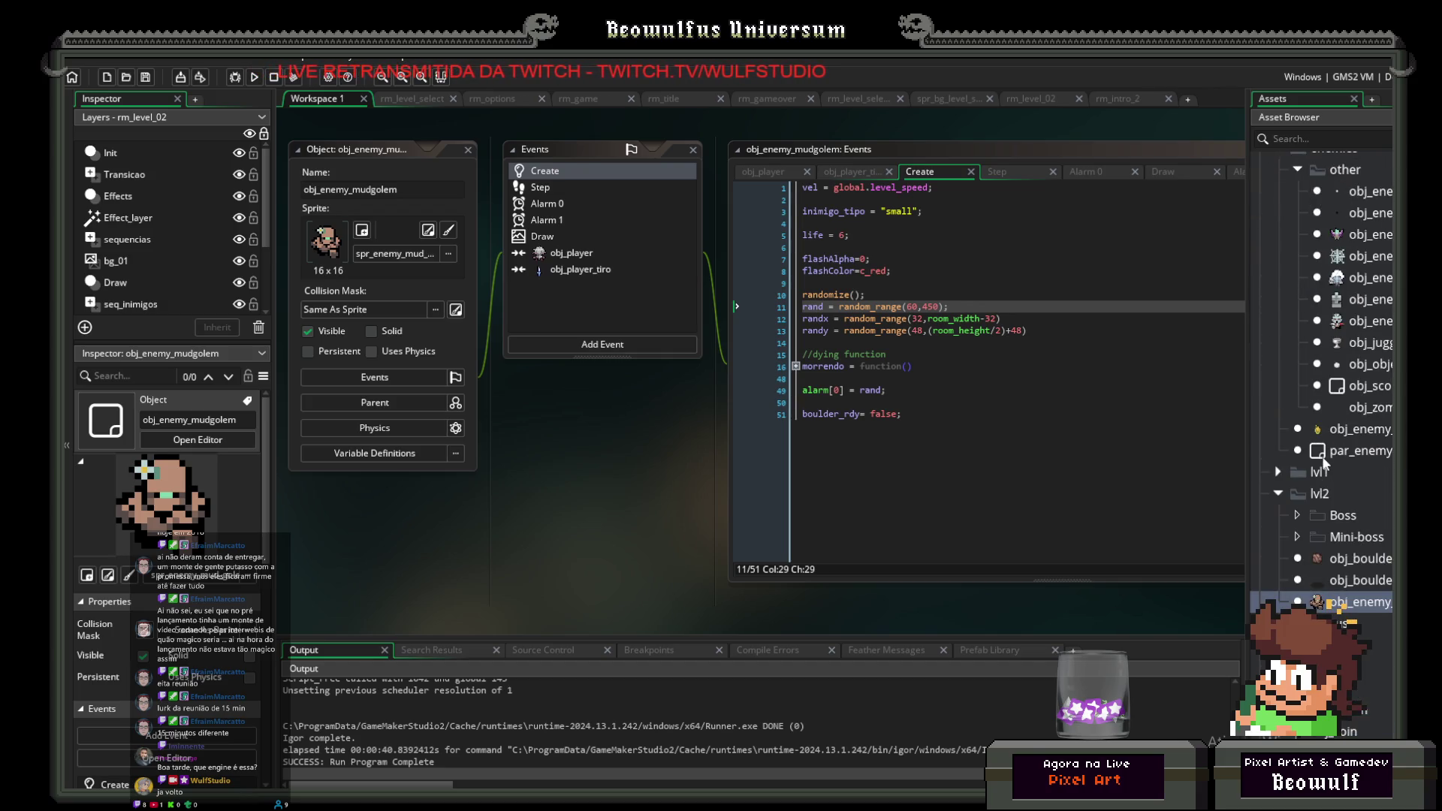
pyautogui.scroll(-2, 1320, 477)
pyautogui.scroll(2, 1319, 494)
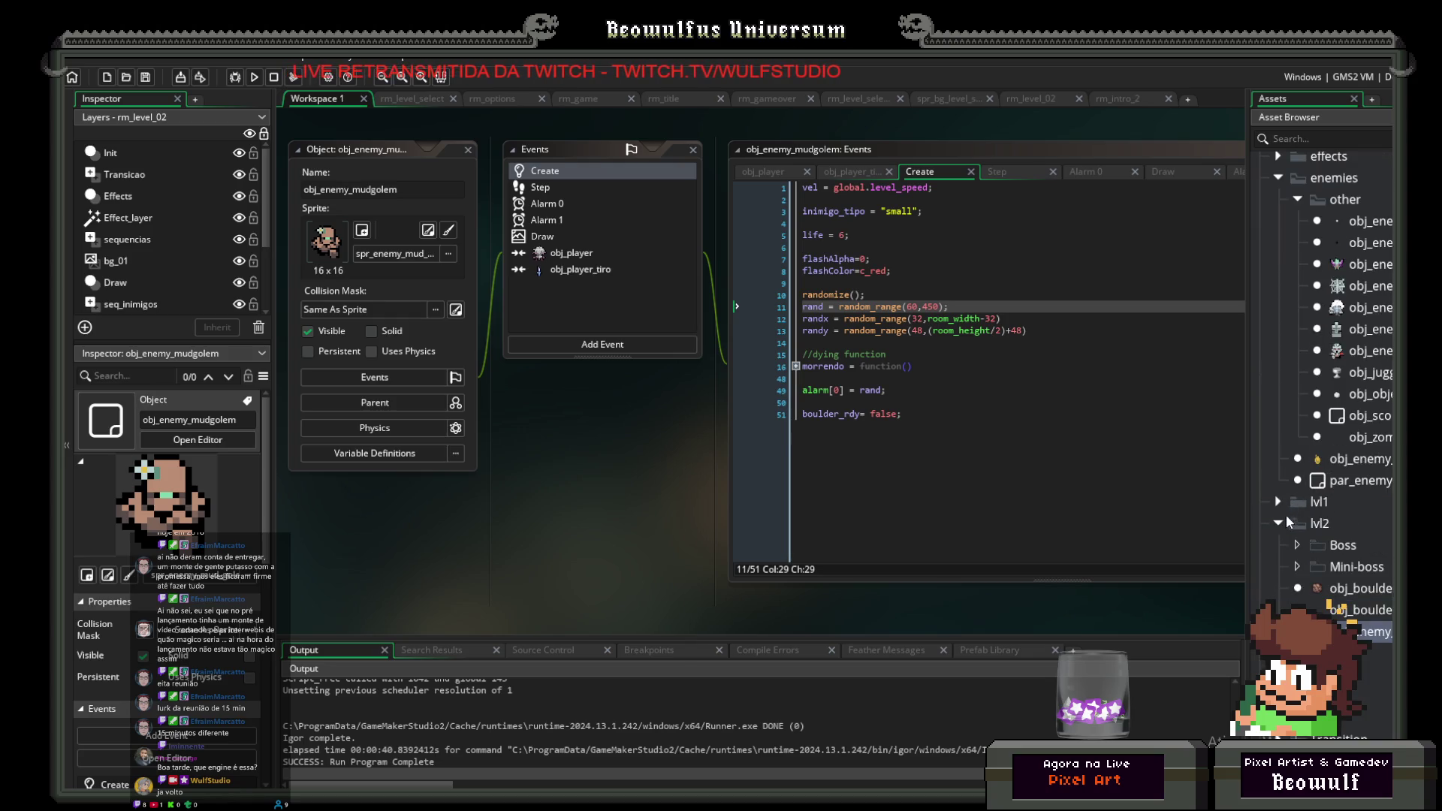
pyautogui.click(1278, 503)
pyautogui.scroll(-1, 1363, 516)
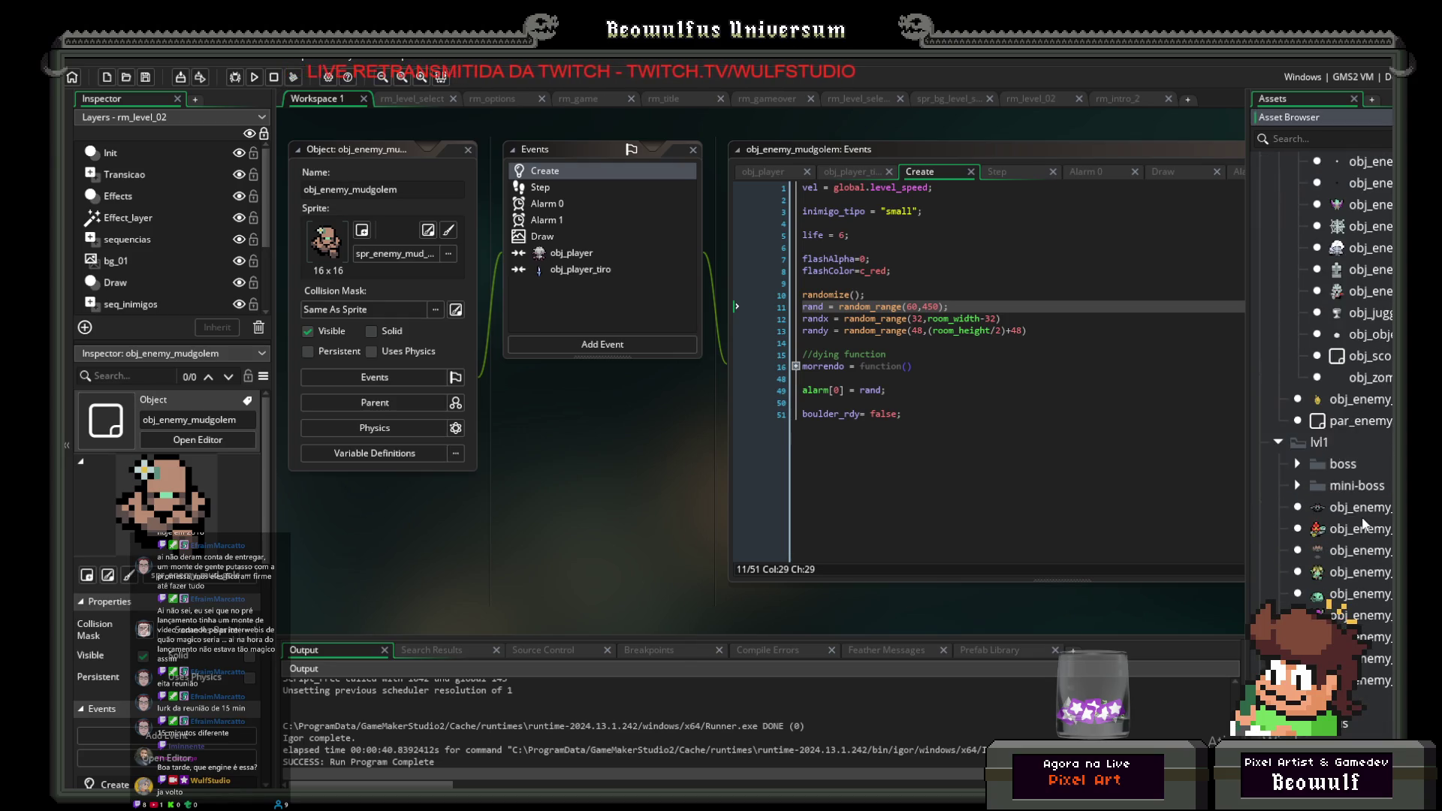
pyautogui.click(1356, 509)
pyautogui.doubleClick(1356, 508)
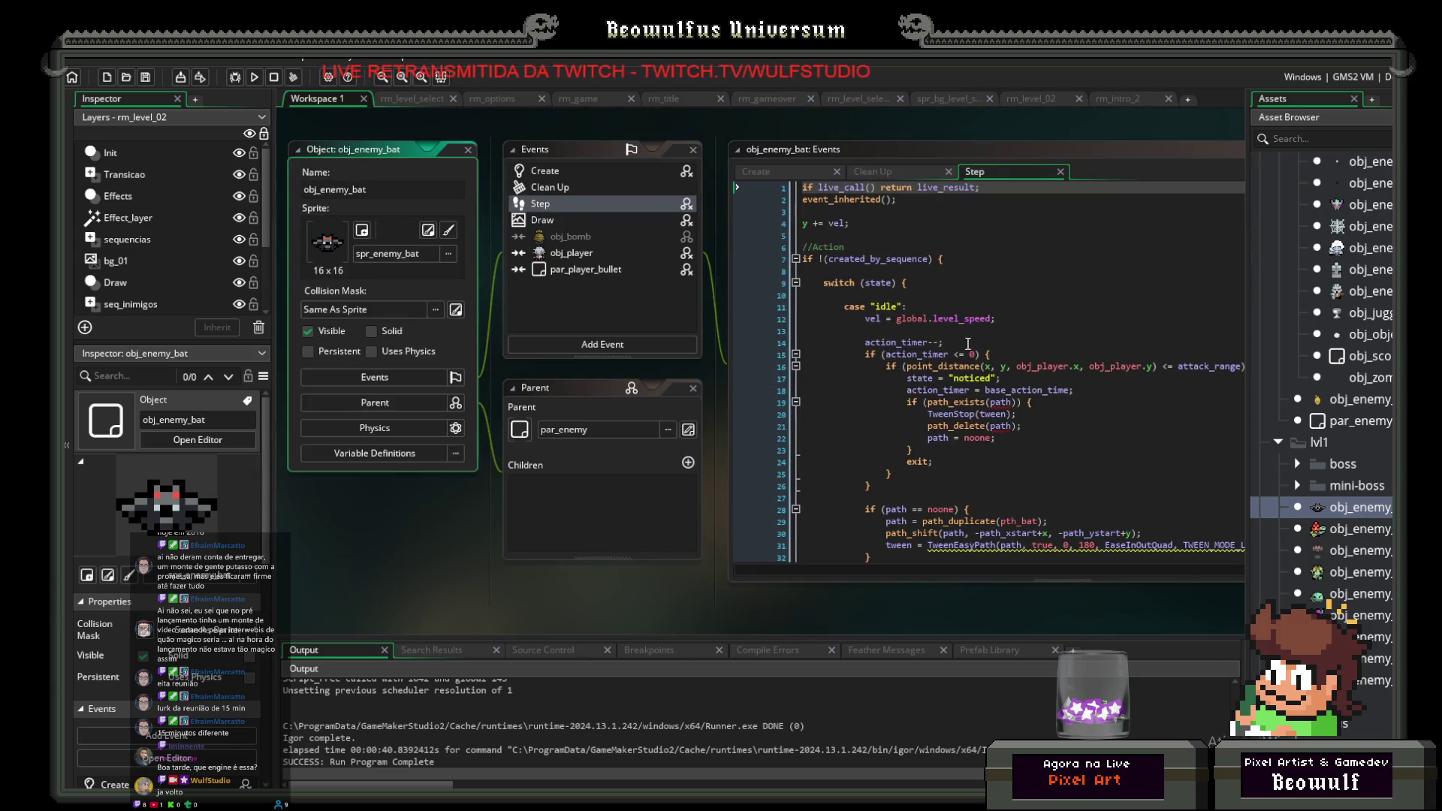
pyautogui.click(571, 251)
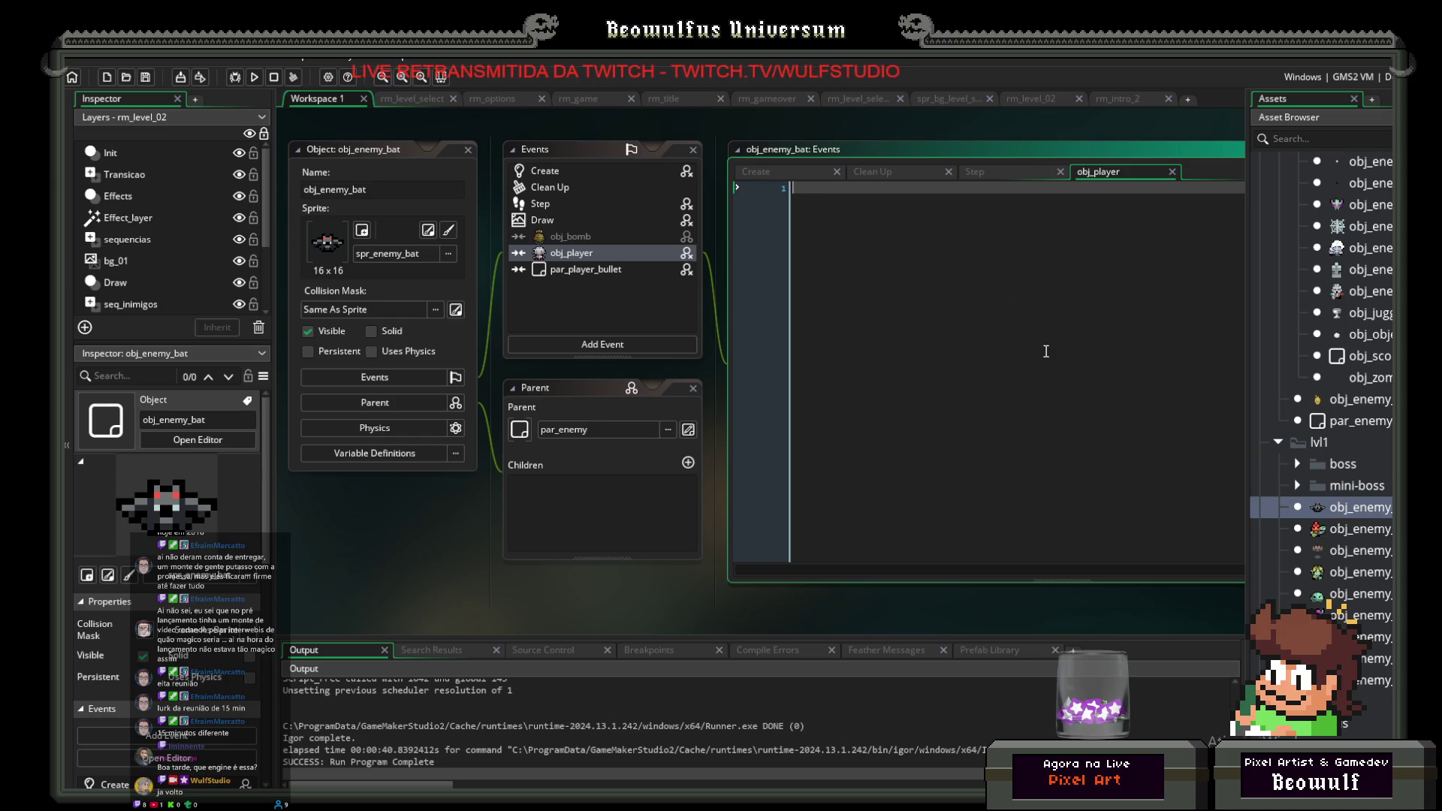
# Step: Copy the obj_player collision code from obj_enemy_zombier
pyautogui.scroll(-3, 1374, 562)
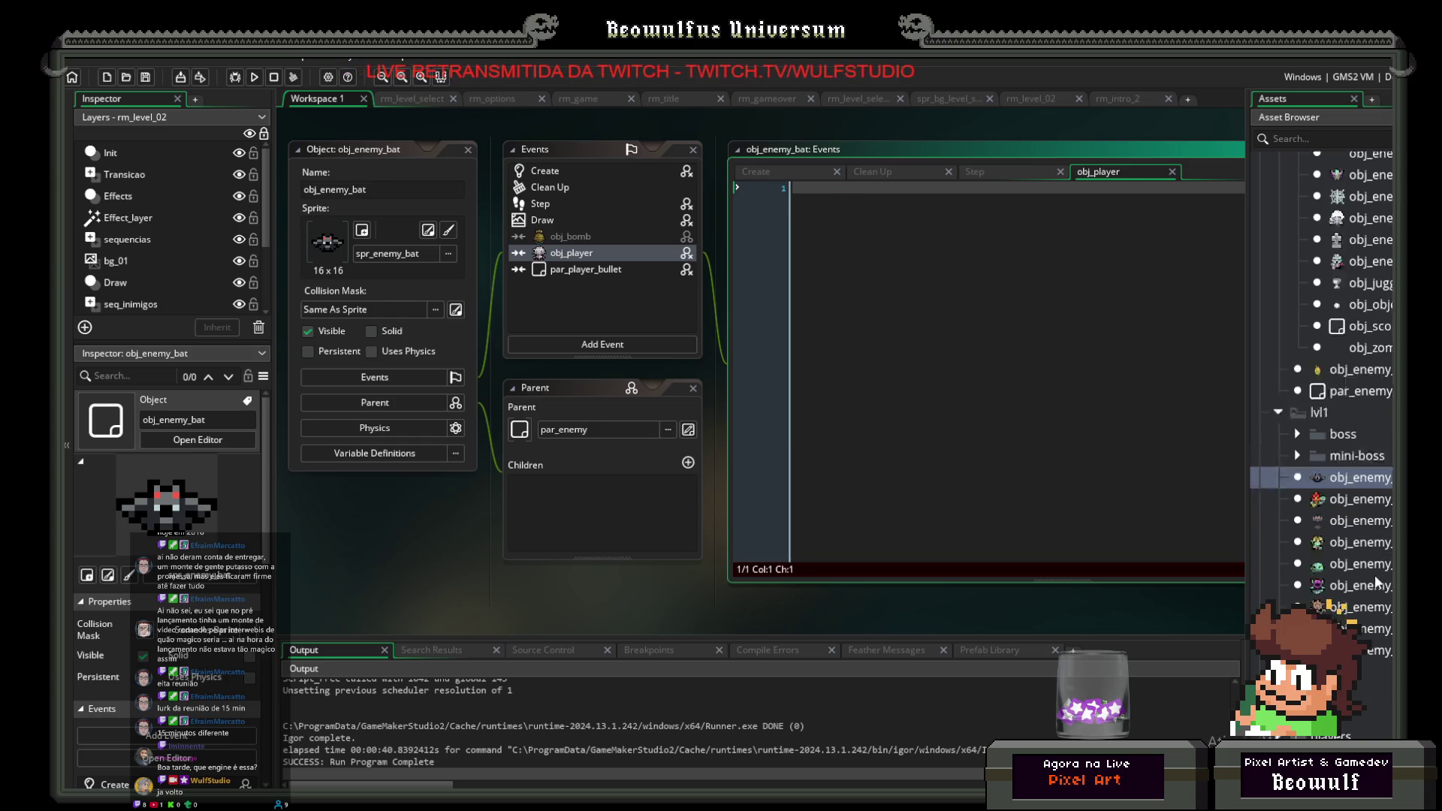
pyautogui.scroll(5, 1373, 562)
pyautogui.click(1364, 499)
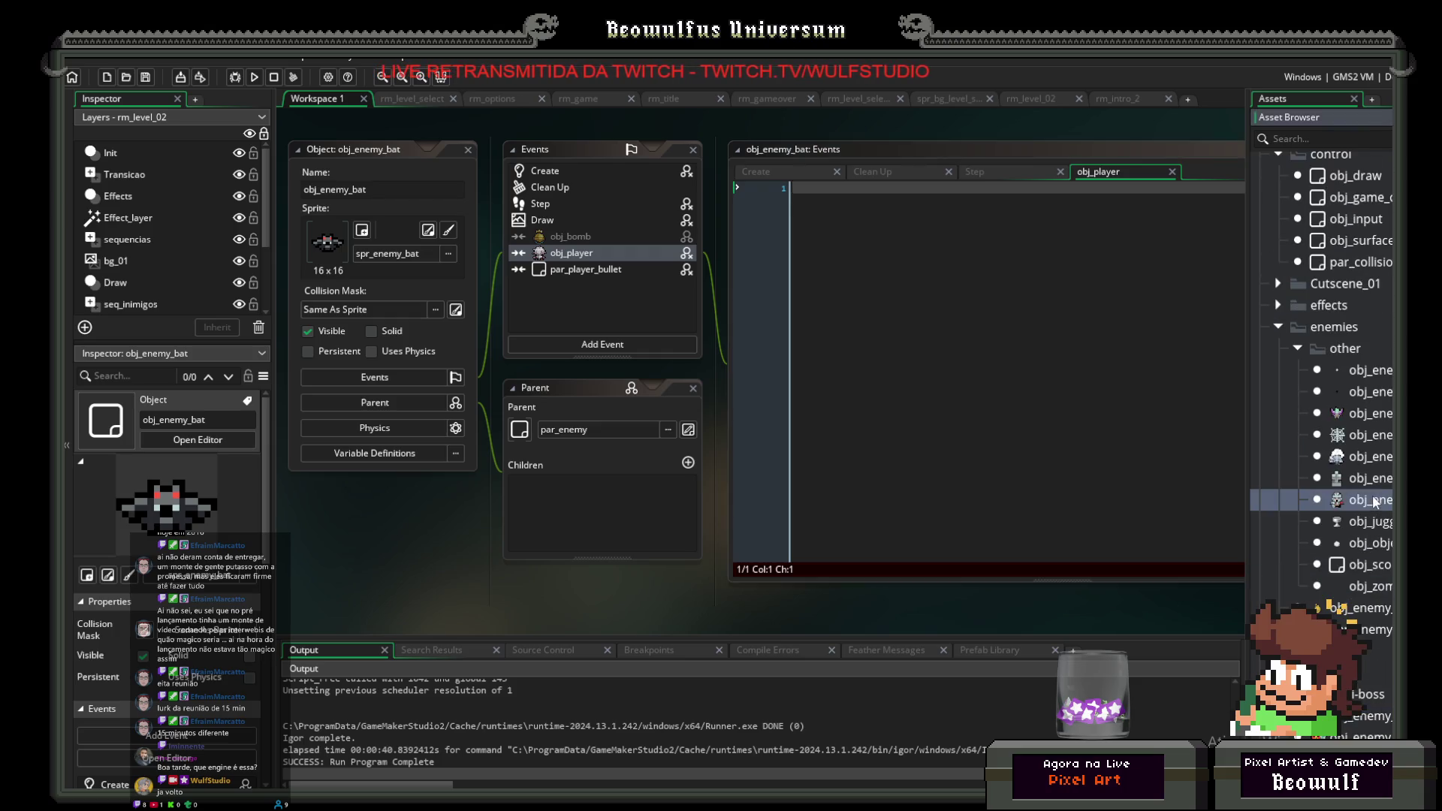
pyautogui.scroll(5, 982, 388)
pyautogui.rightClick(853, 212)
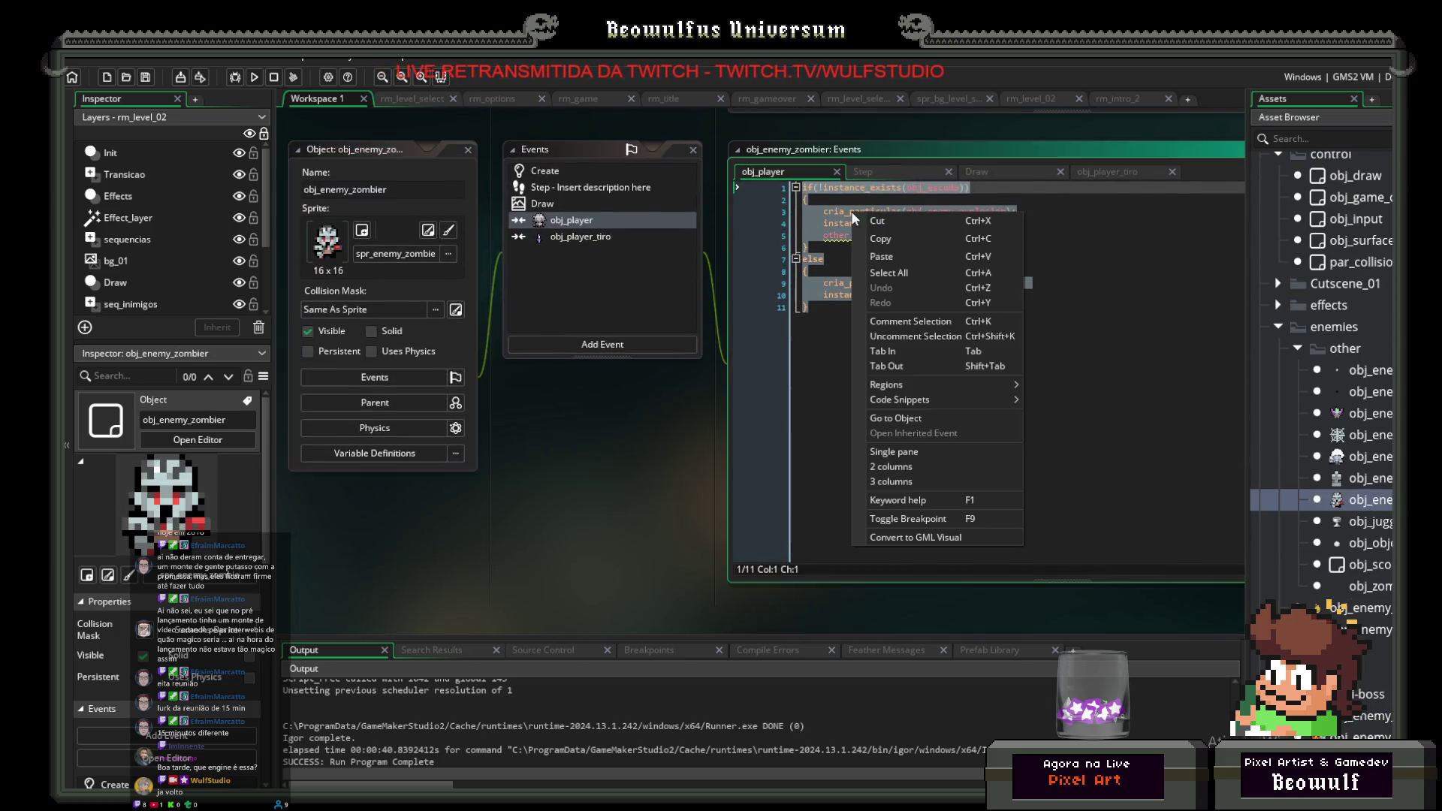
pyautogui.click(879, 248)
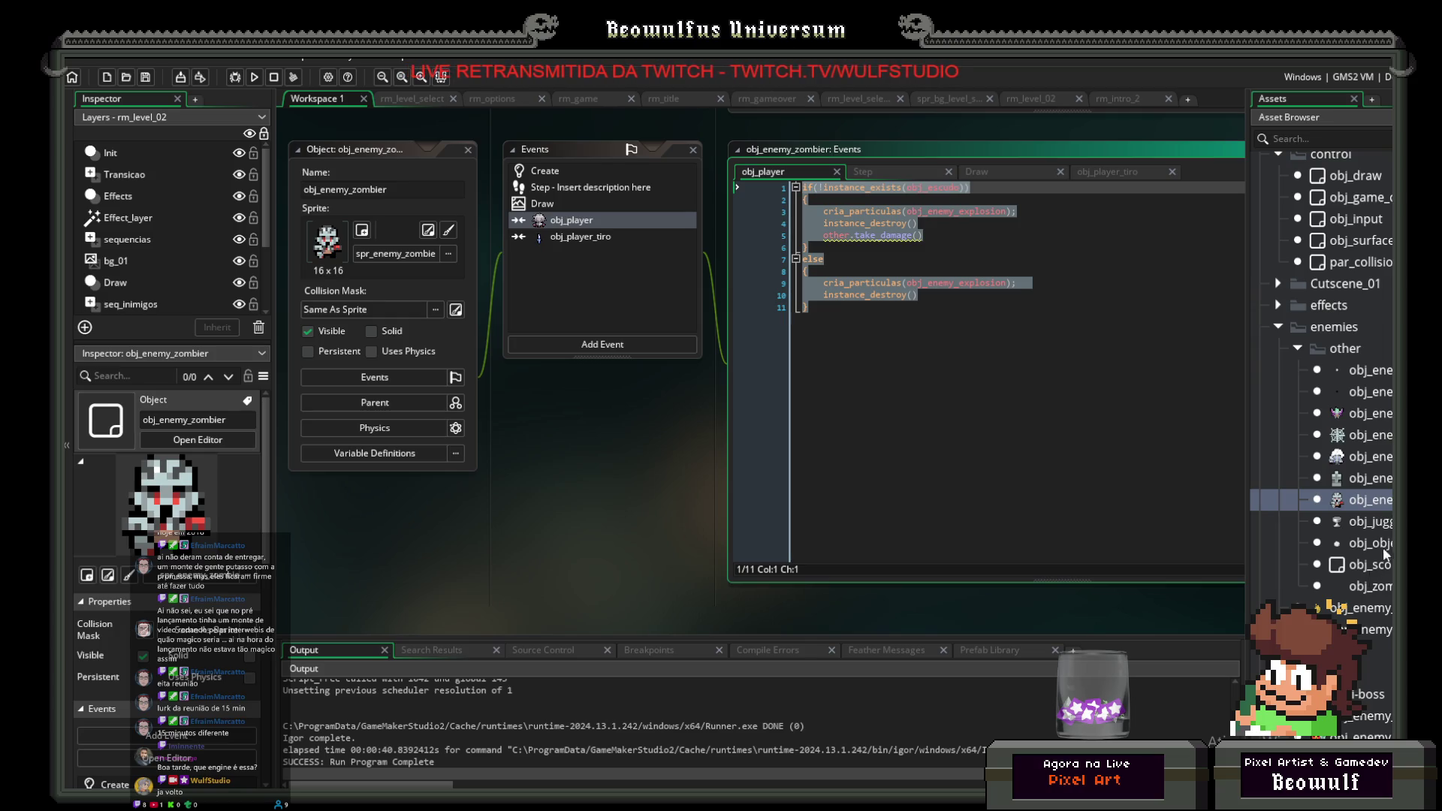
# Step: Paste the code into obj_enemy_bat's obj_player event, save, and run the game
pyautogui.scroll(-5, 1381, 529)
pyautogui.click(1365, 508)
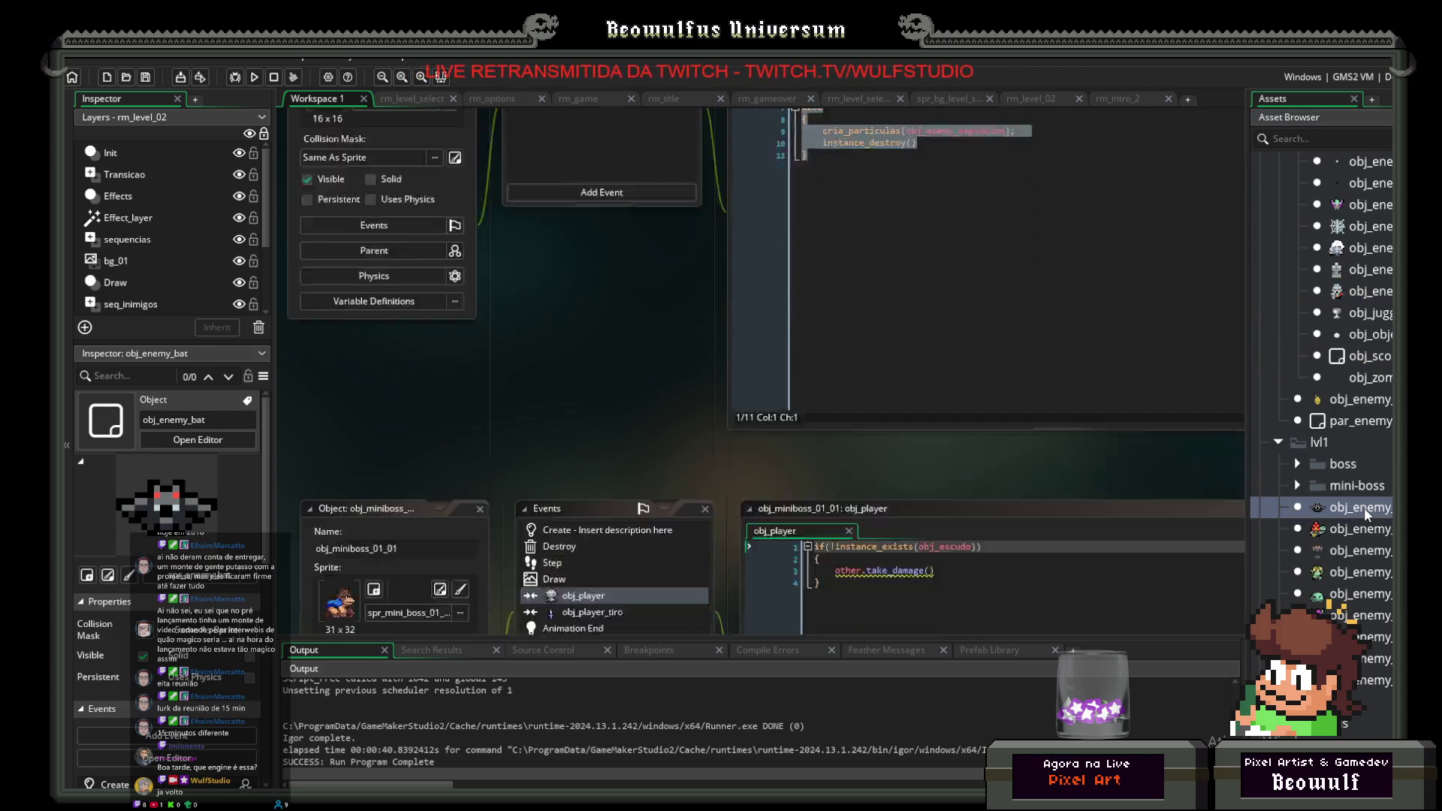
pyautogui.doubleClick(1365, 508)
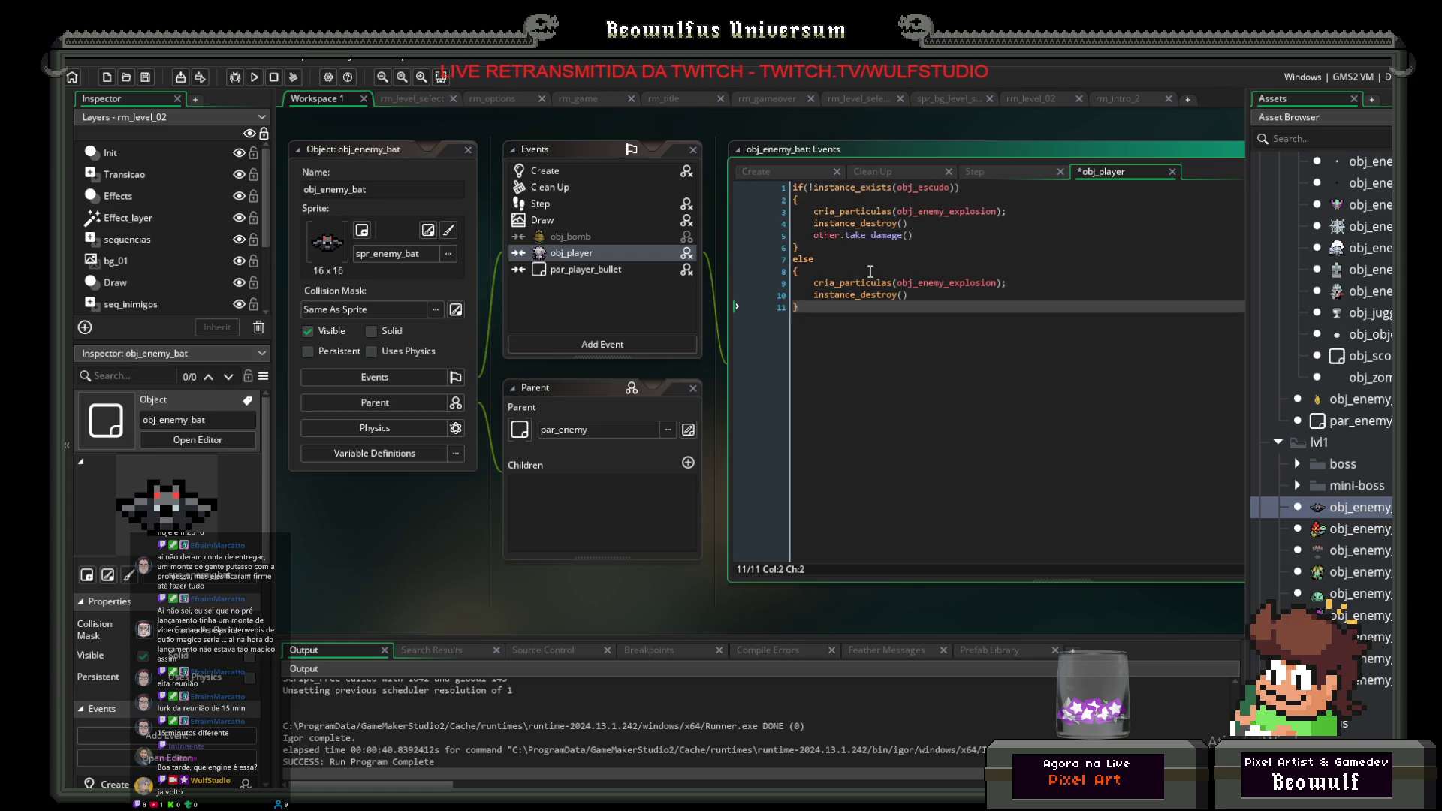
pyautogui.click(147, 78)
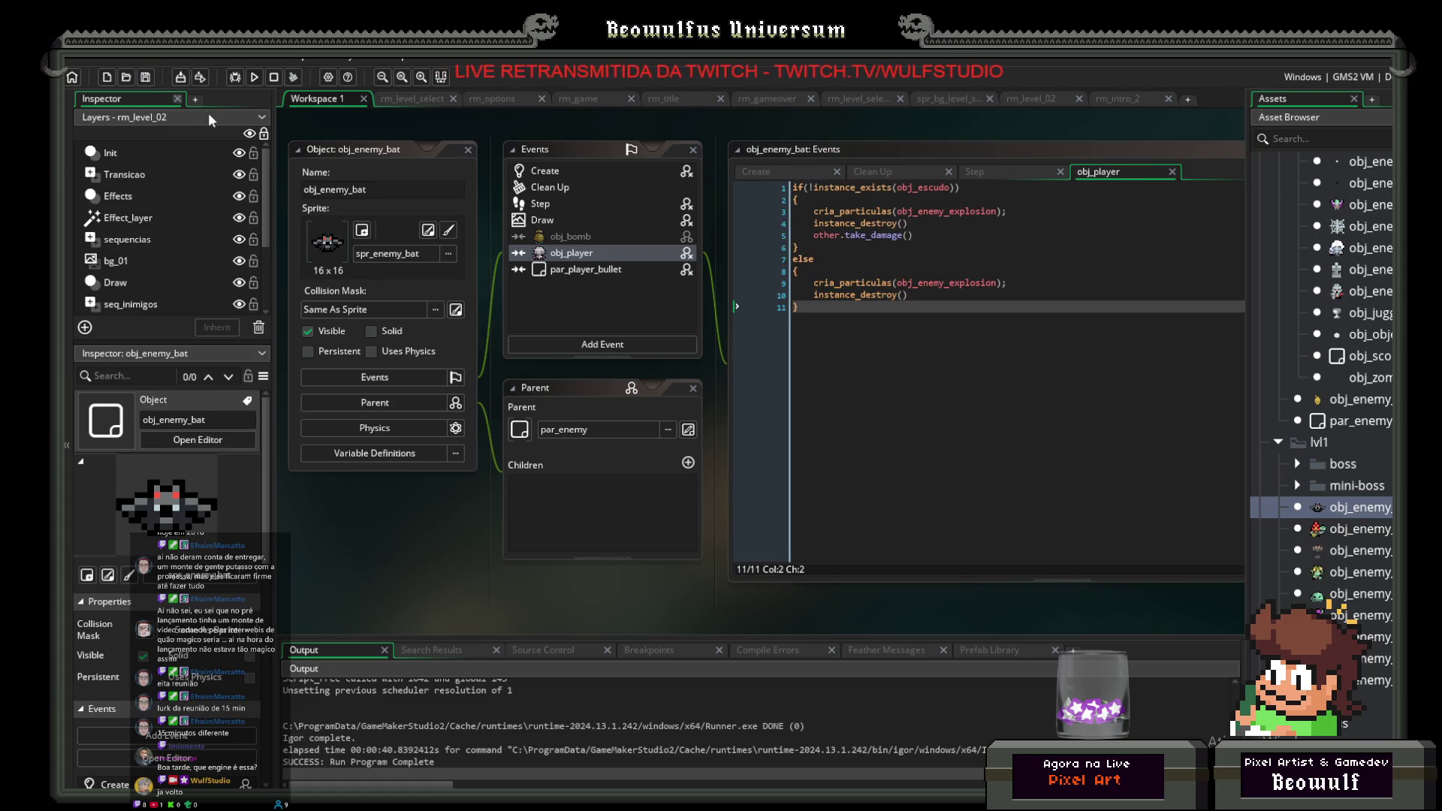
pyautogui.click(253, 78)
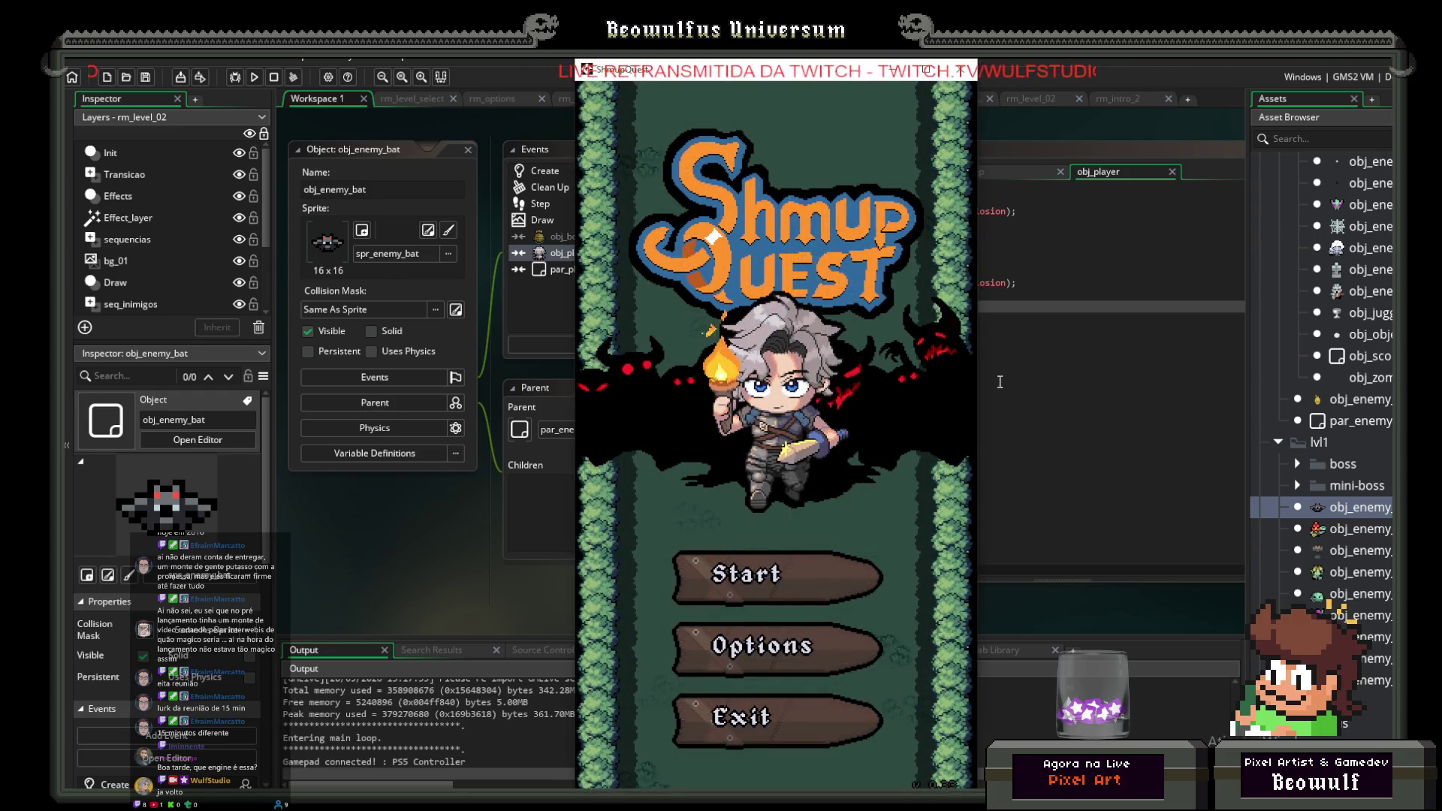
# Step: Start a new game, enter Level 01, play briefly, then close the game window
pyautogui.click(791, 584)
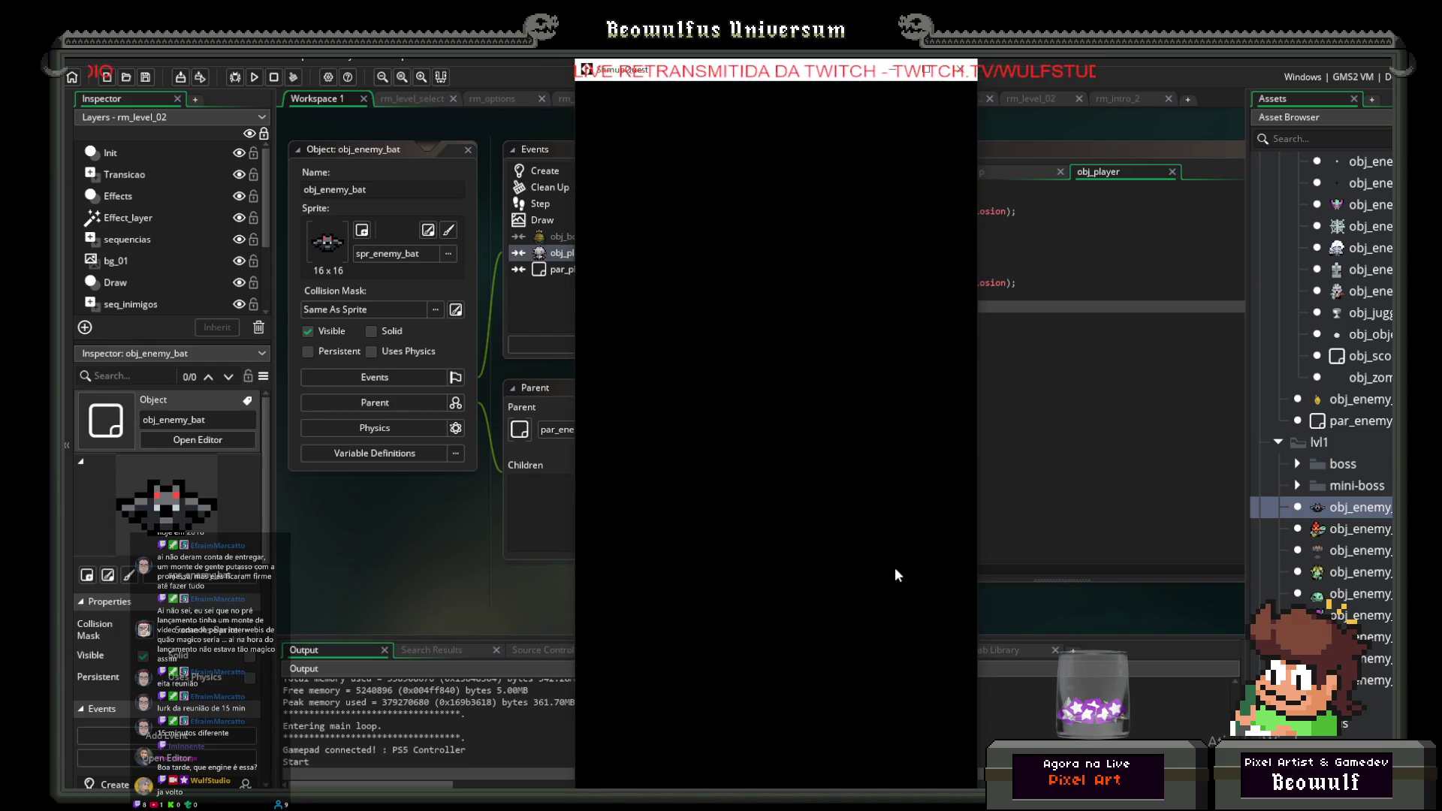
pyautogui.press('Return')
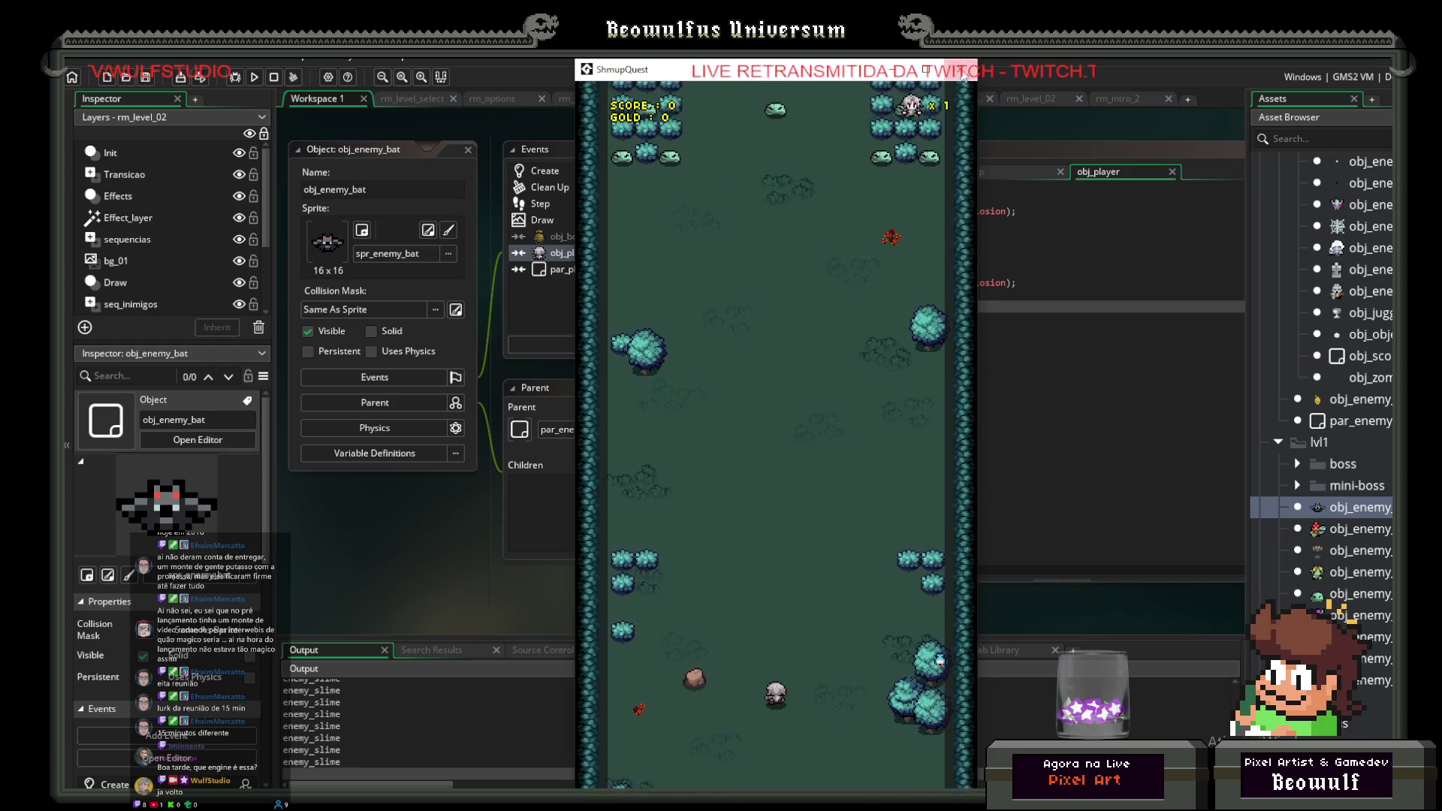
pyautogui.press('Escape')
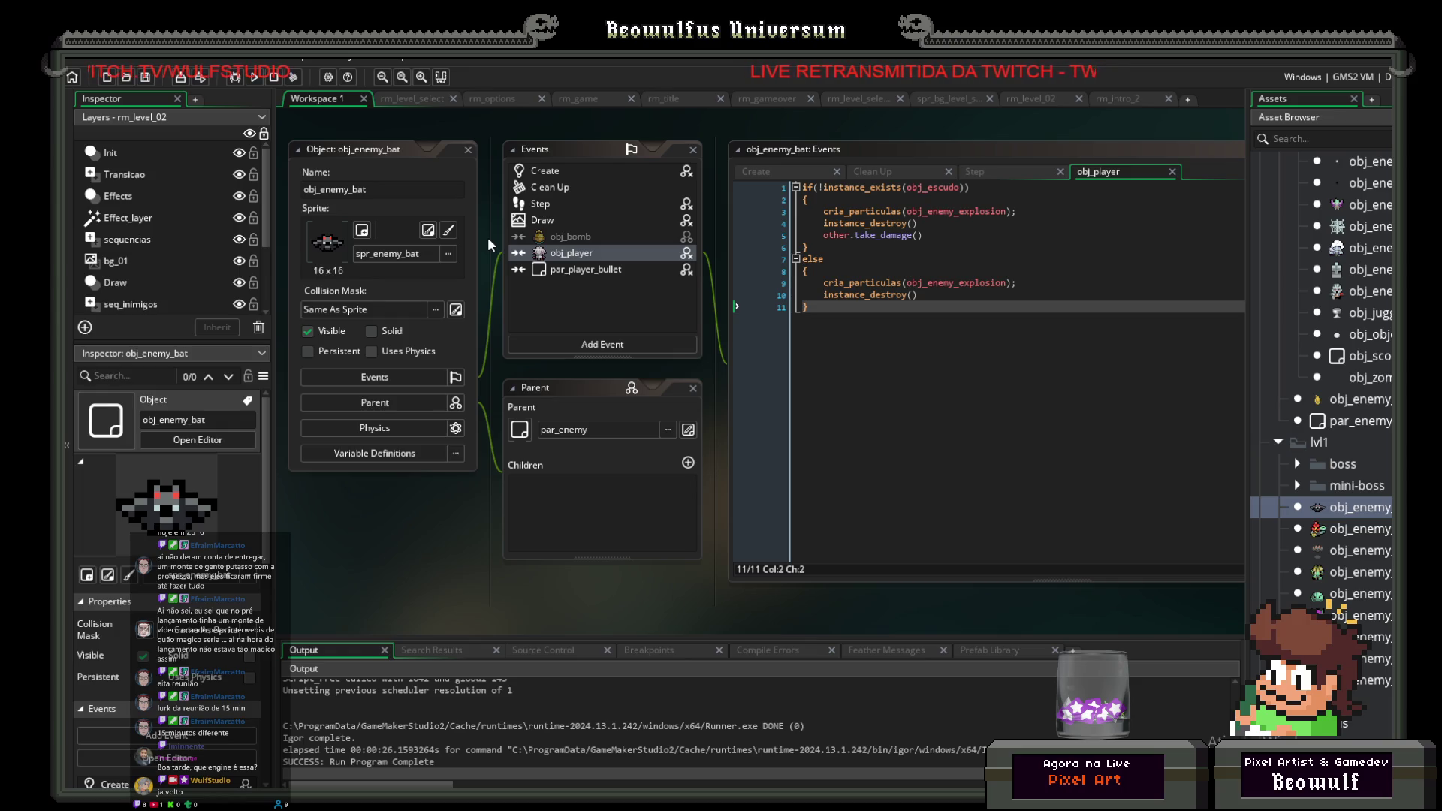
# Step: Switch to Aseprite, open the DESIGN DOCUMENT tab and bring the page into view
pyautogui.hotkey('alt', 'Tab')
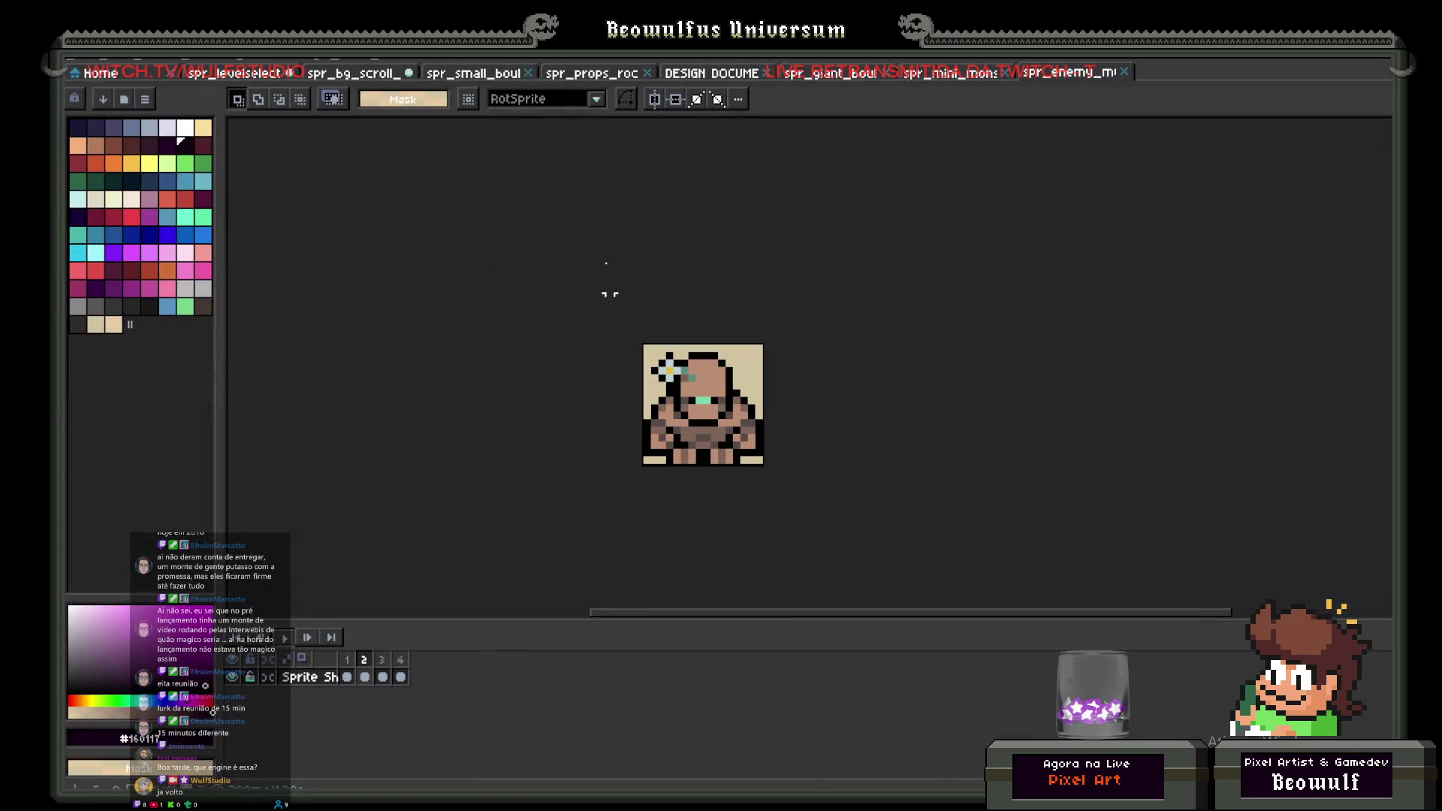
pyautogui.click(723, 73)
pyautogui.moveTo(605, 398); pyautogui.dragTo(584, 341)
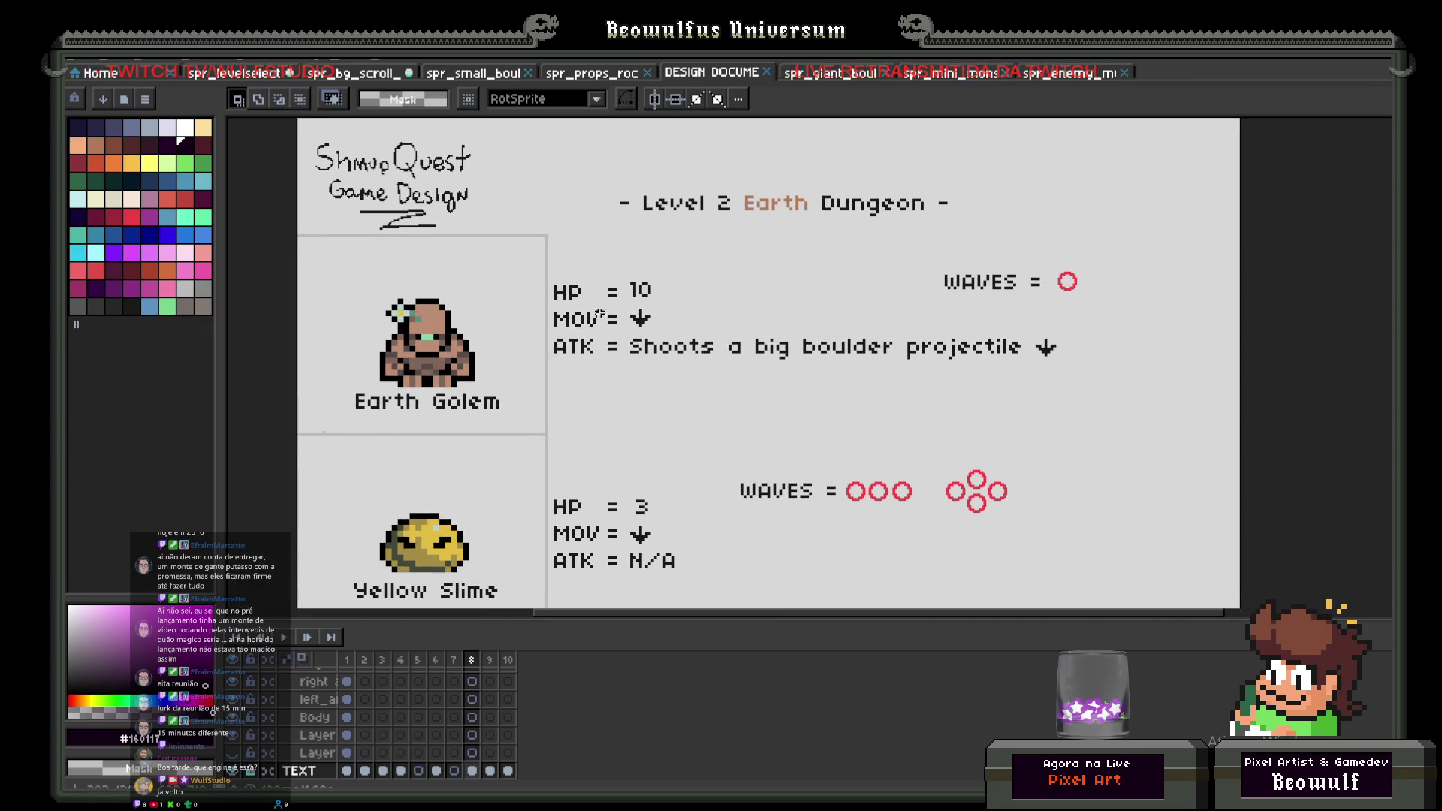
# Step: Draw a 6px cyan pencil check mark beside the Earth Golem entry
pyautogui.click(188, 163)
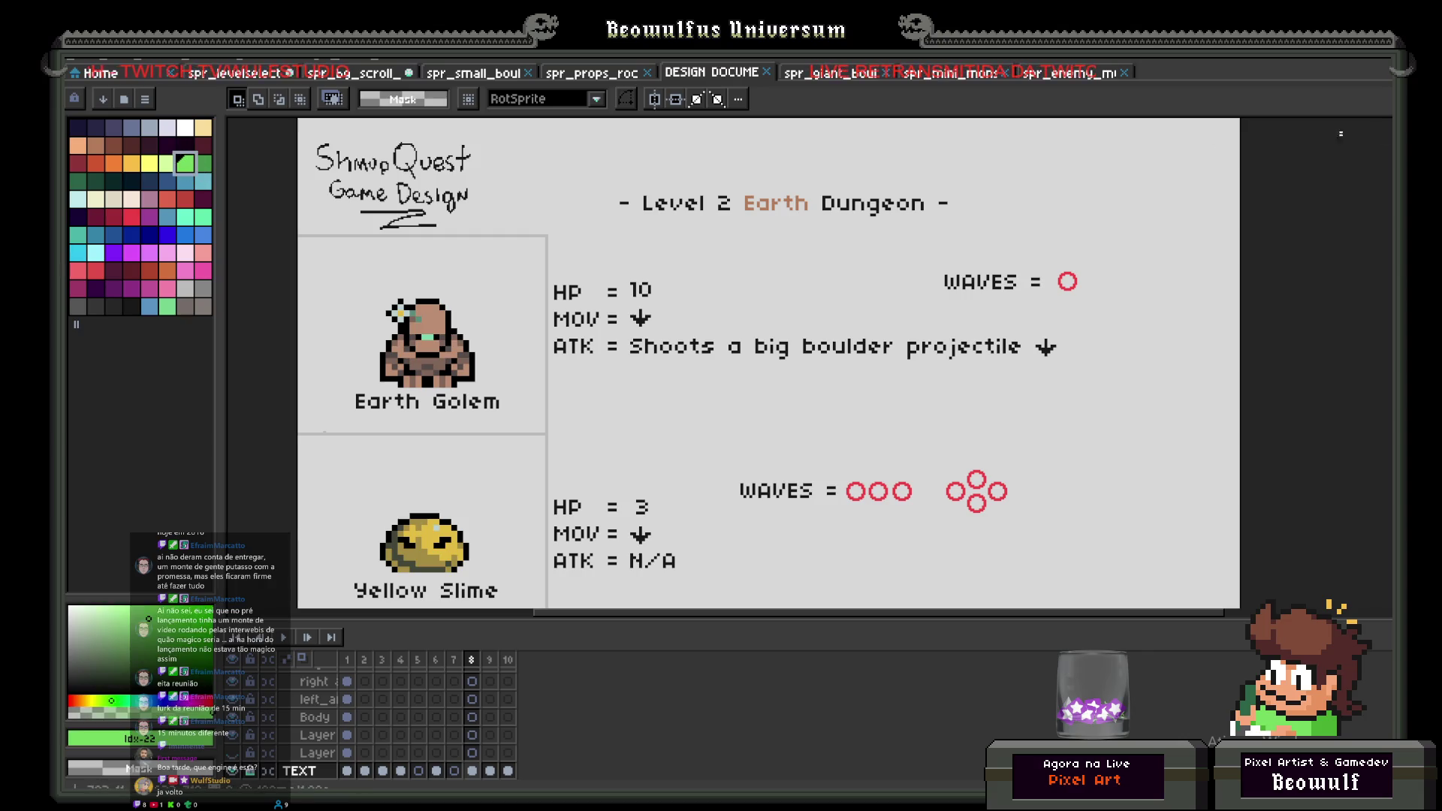
pyautogui.press('b')
pyautogui.press('-')
pyautogui.press('-')
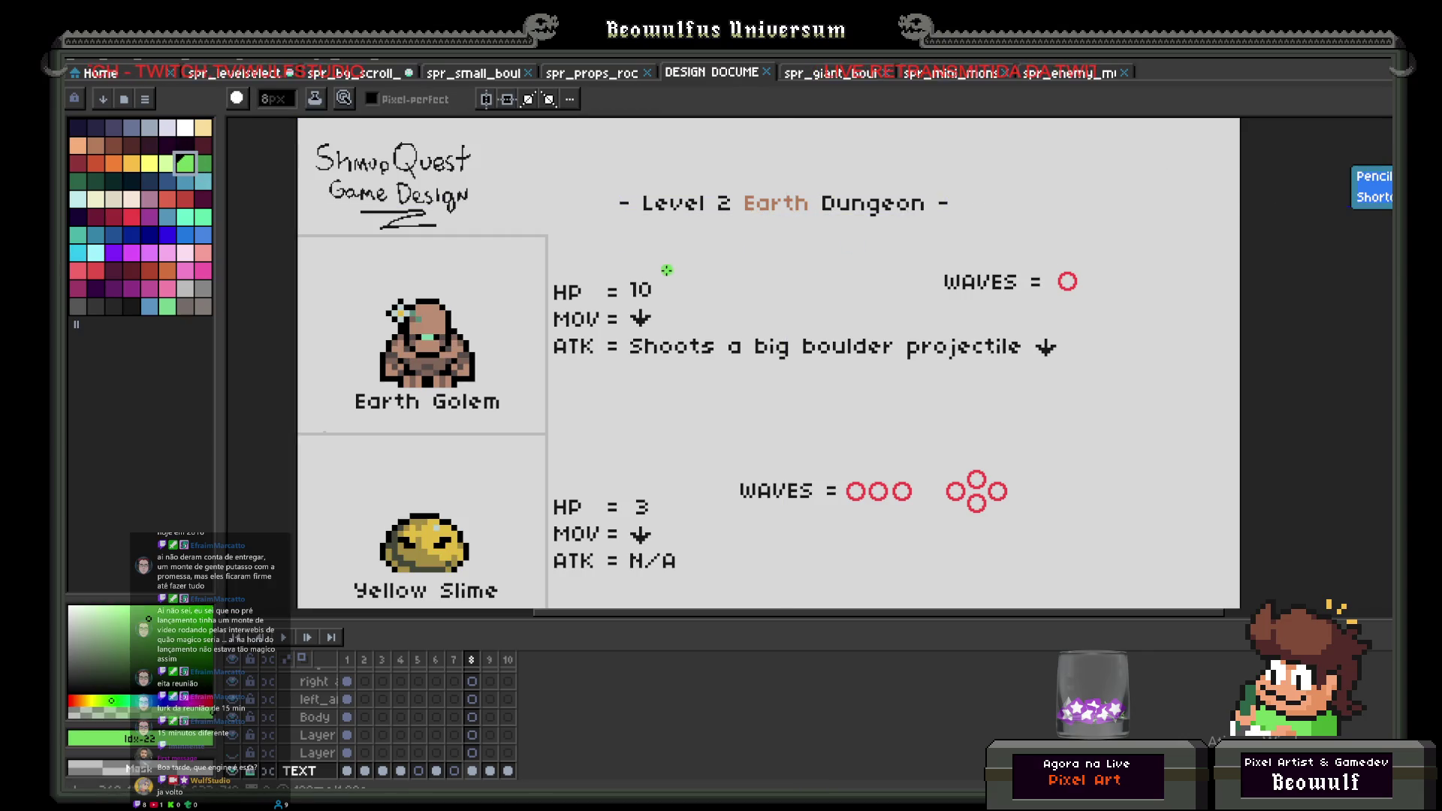
pyautogui.click(187, 218)
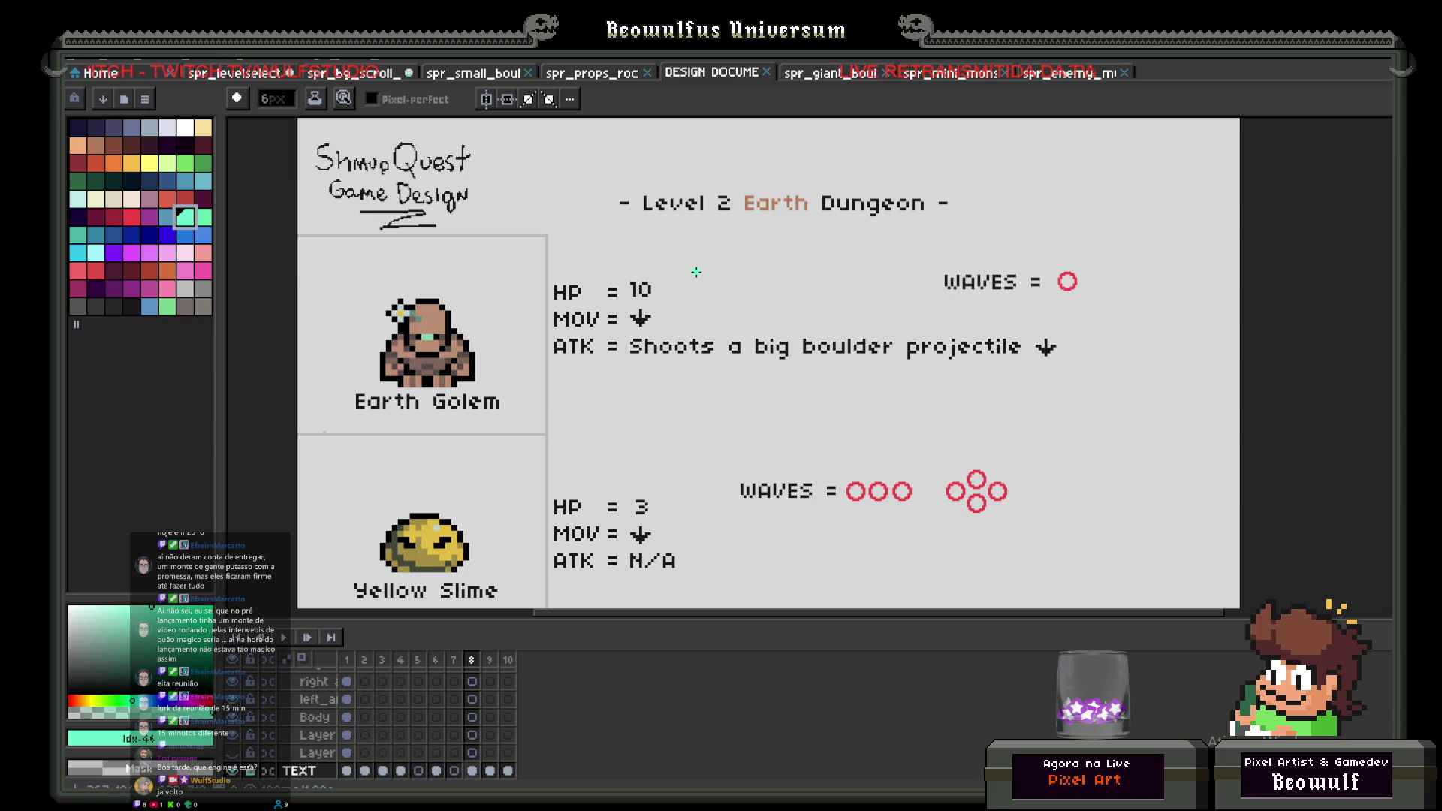
pyautogui.click(202, 235)
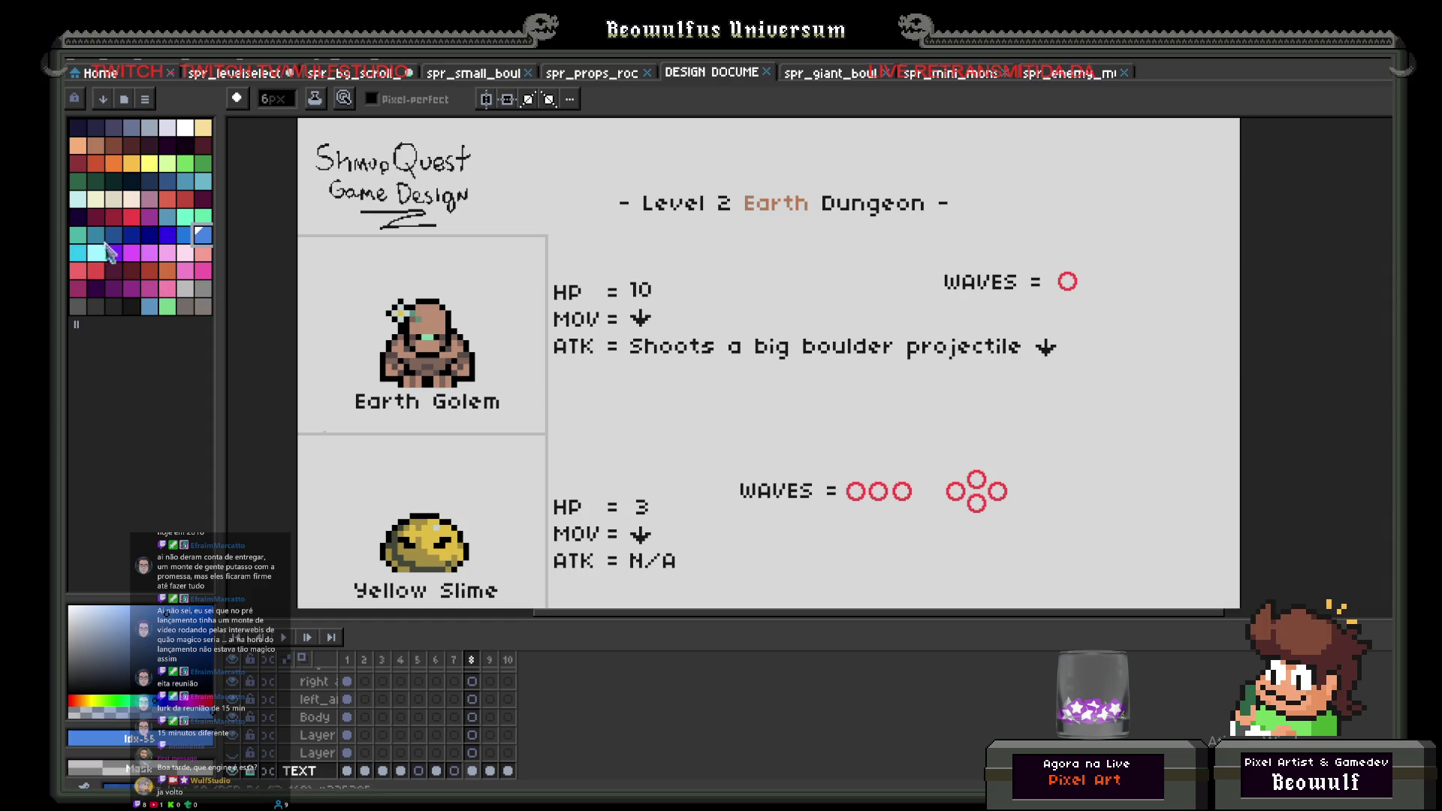
pyautogui.click(77, 254)
pyautogui.moveTo(461, 277)
pyautogui.mouseDown()
pyautogui.moveTo(473, 342)
pyautogui.moveTo(508, 284)
pyautogui.mouseUp()
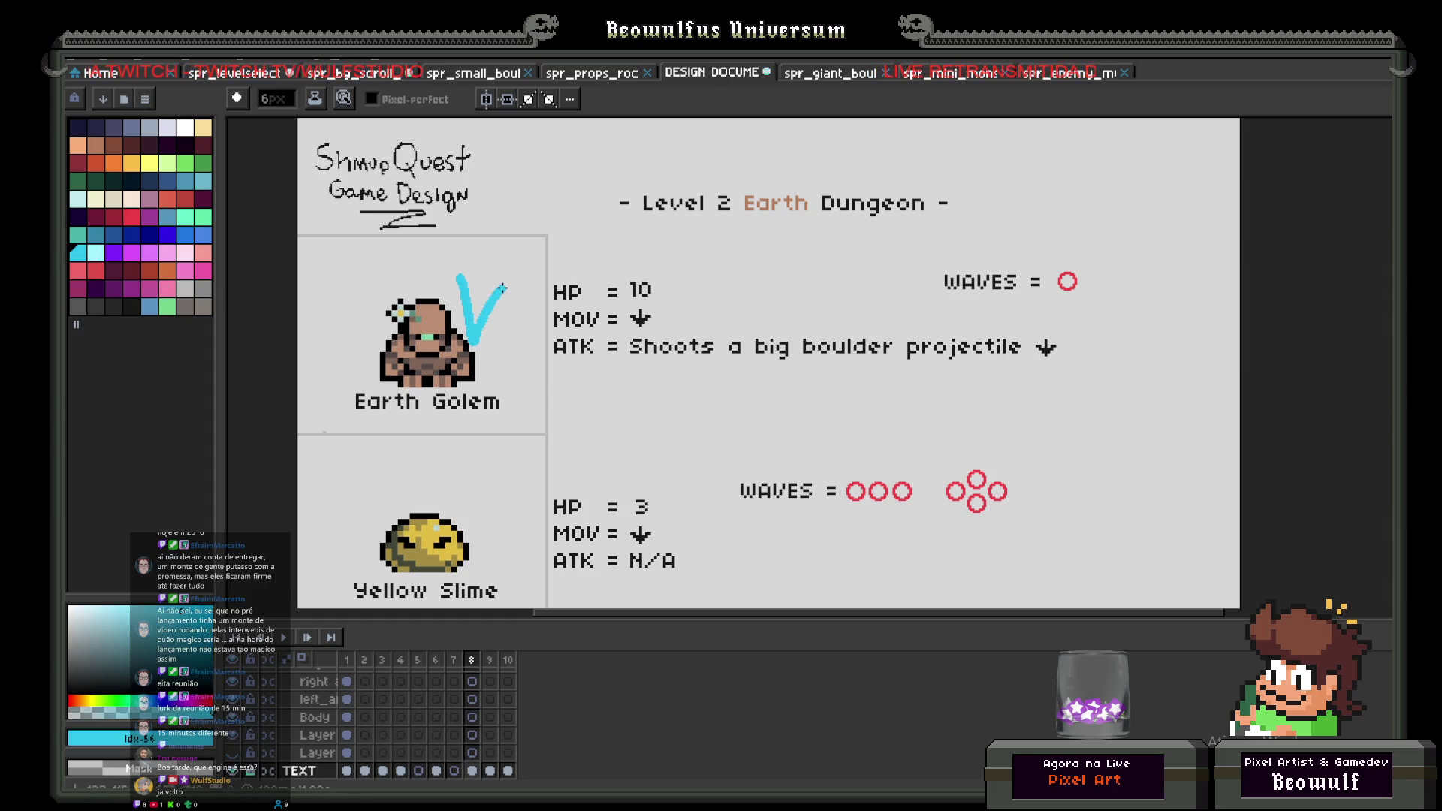
# Step: Scroll through the enemy roster to the Mummy and Minotaur entries
pyautogui.scroll(-2, 517, 366)
pyautogui.scroll(2, 490, 428)
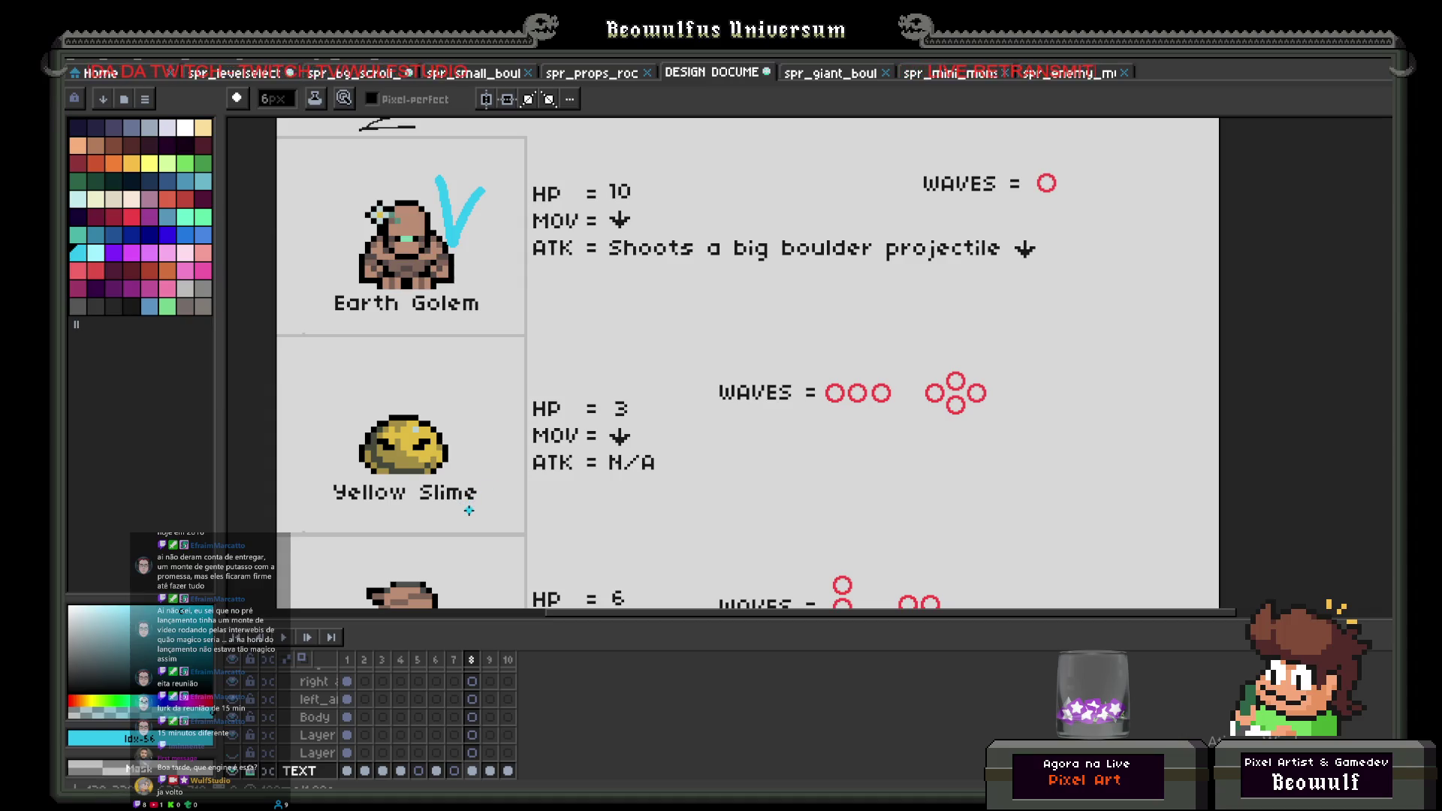
pyautogui.scroll(-1, 480, 513)
pyautogui.scroll(1, 554, 393)
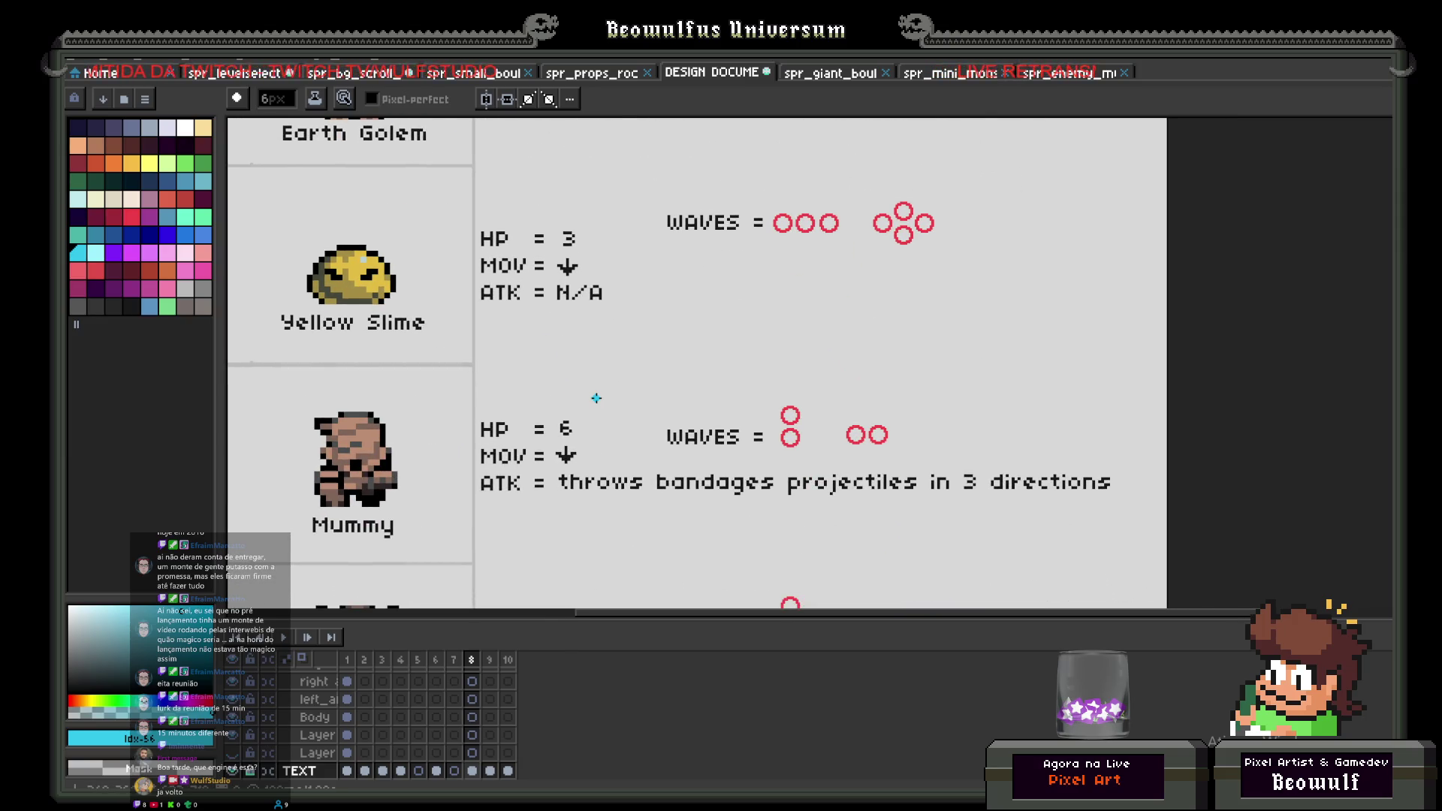
pyautogui.scroll(-1, 541, 384)
pyautogui.scroll(1, 488, 370)
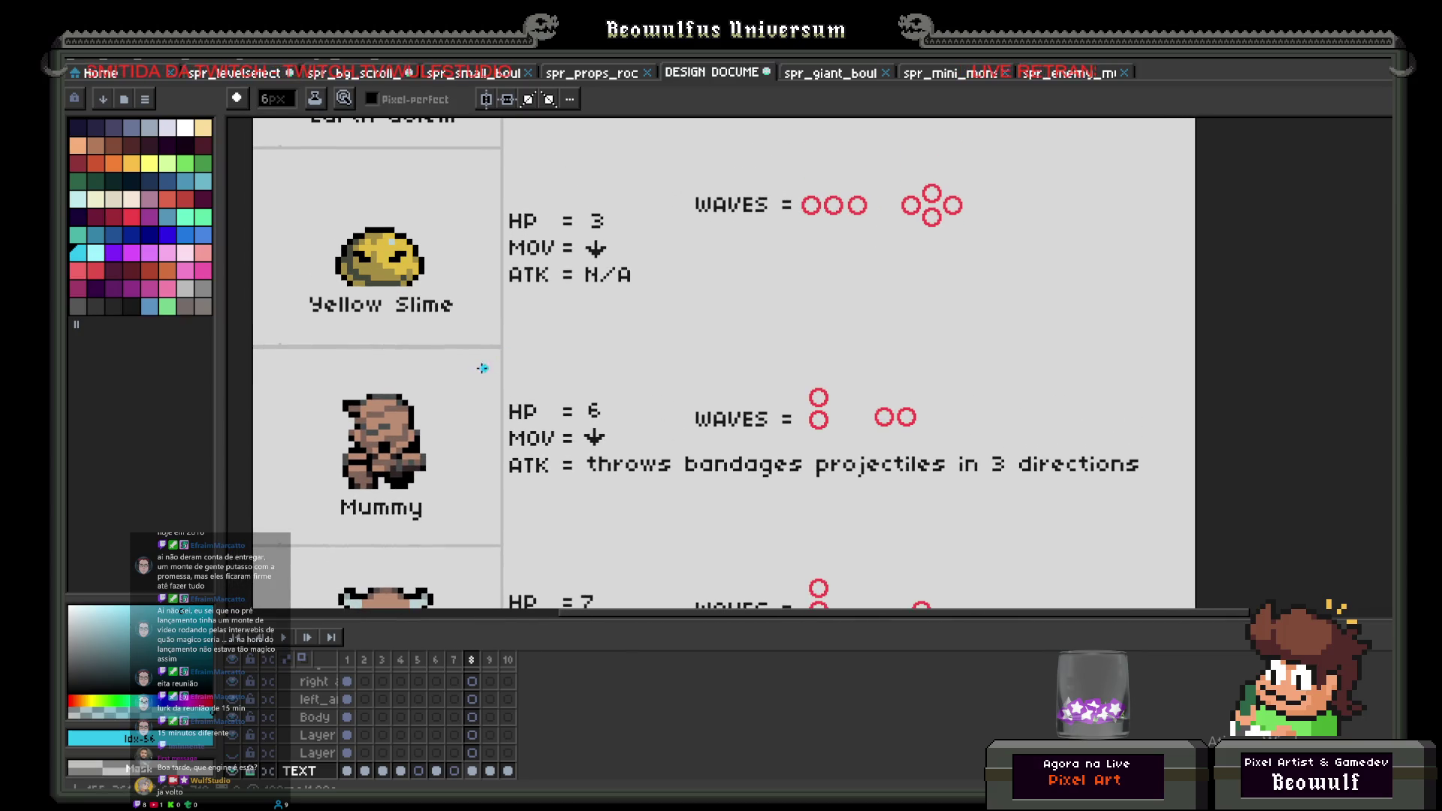
pyautogui.moveTo(440, 449); pyautogui.dragTo(444, 297)
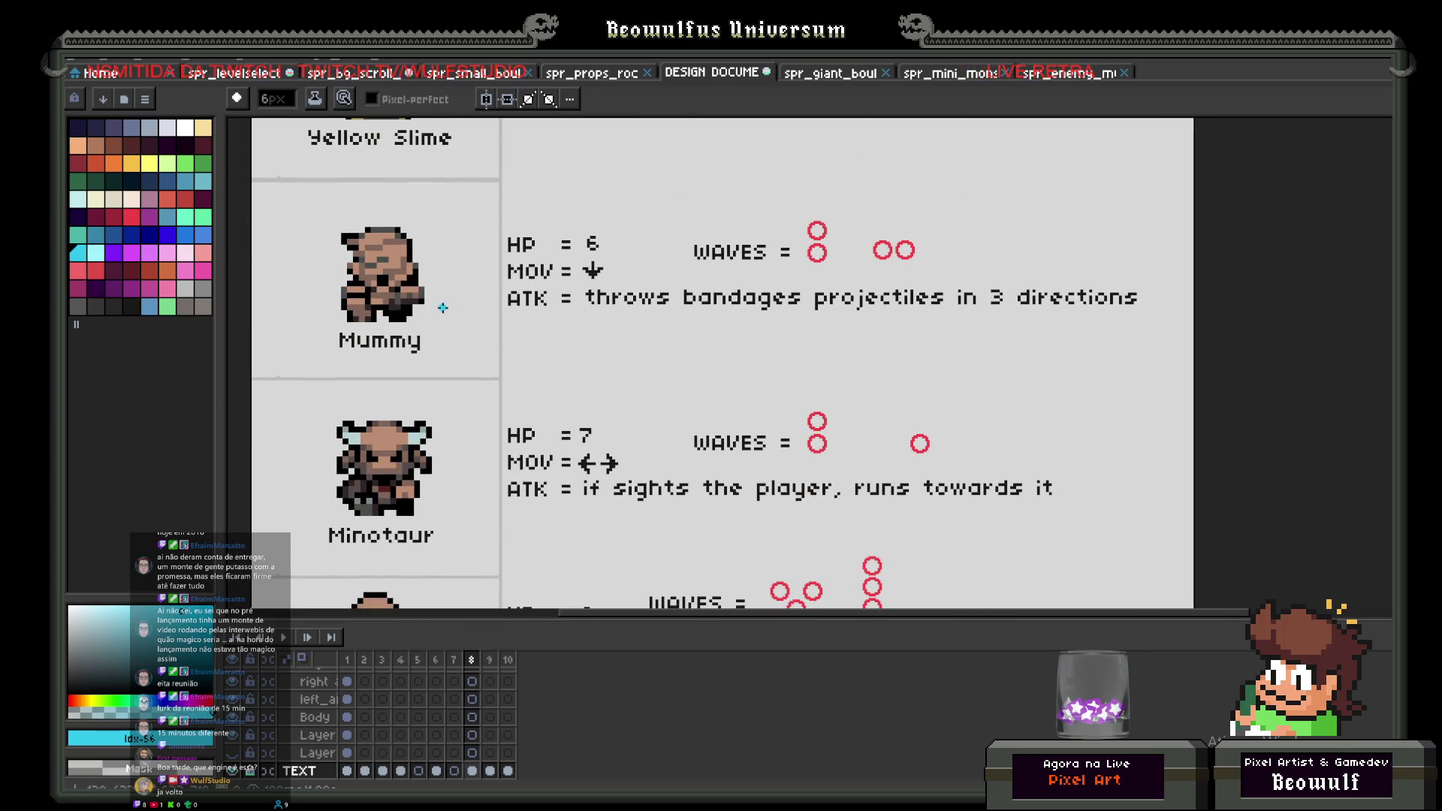
pyautogui.scroll(-1, 451, 310)
pyautogui.scroll(1, 477, 319)
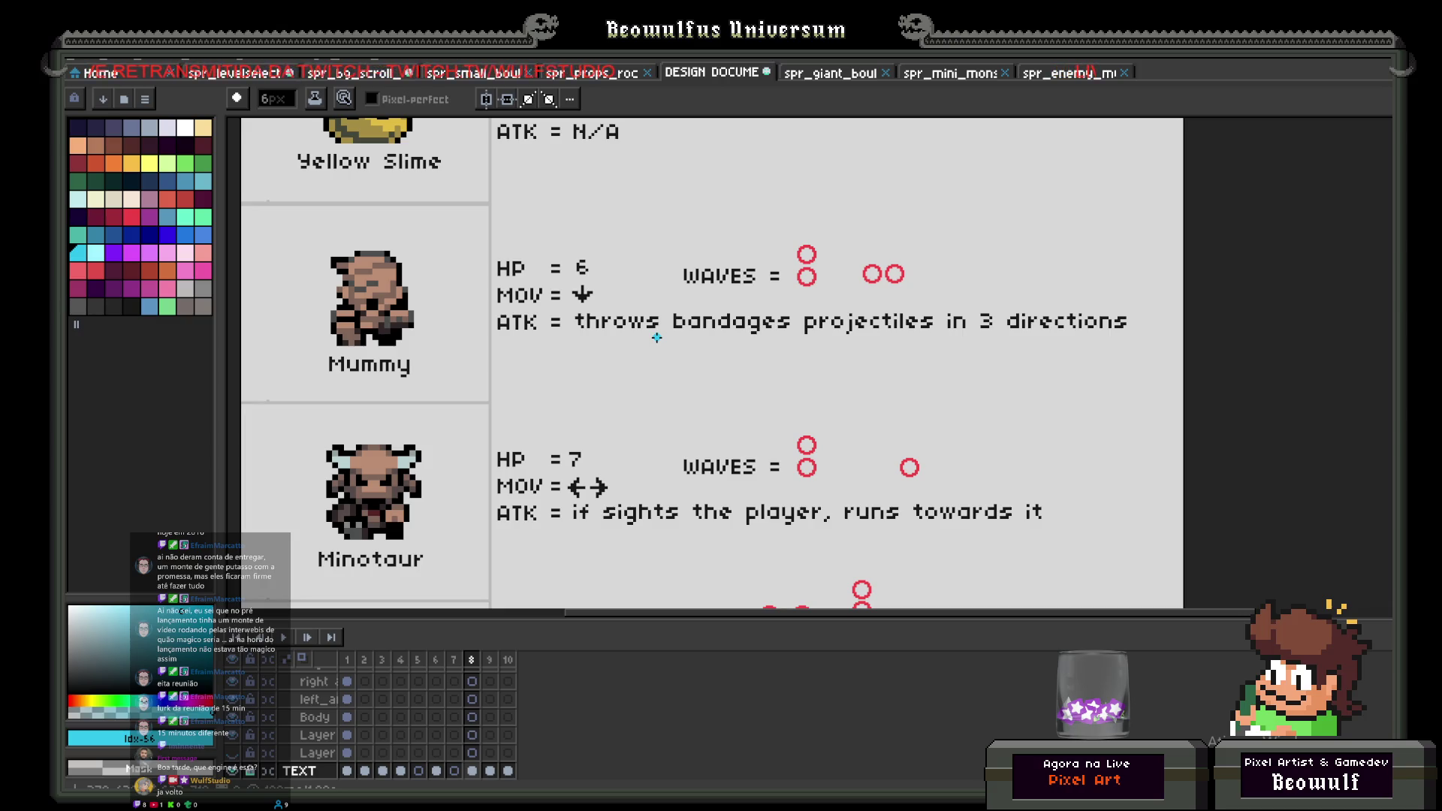
pyautogui.scroll(-3, 598, 456)
pyautogui.scroll(3, 596, 456)
pyautogui.scroll(-4, 596, 455)
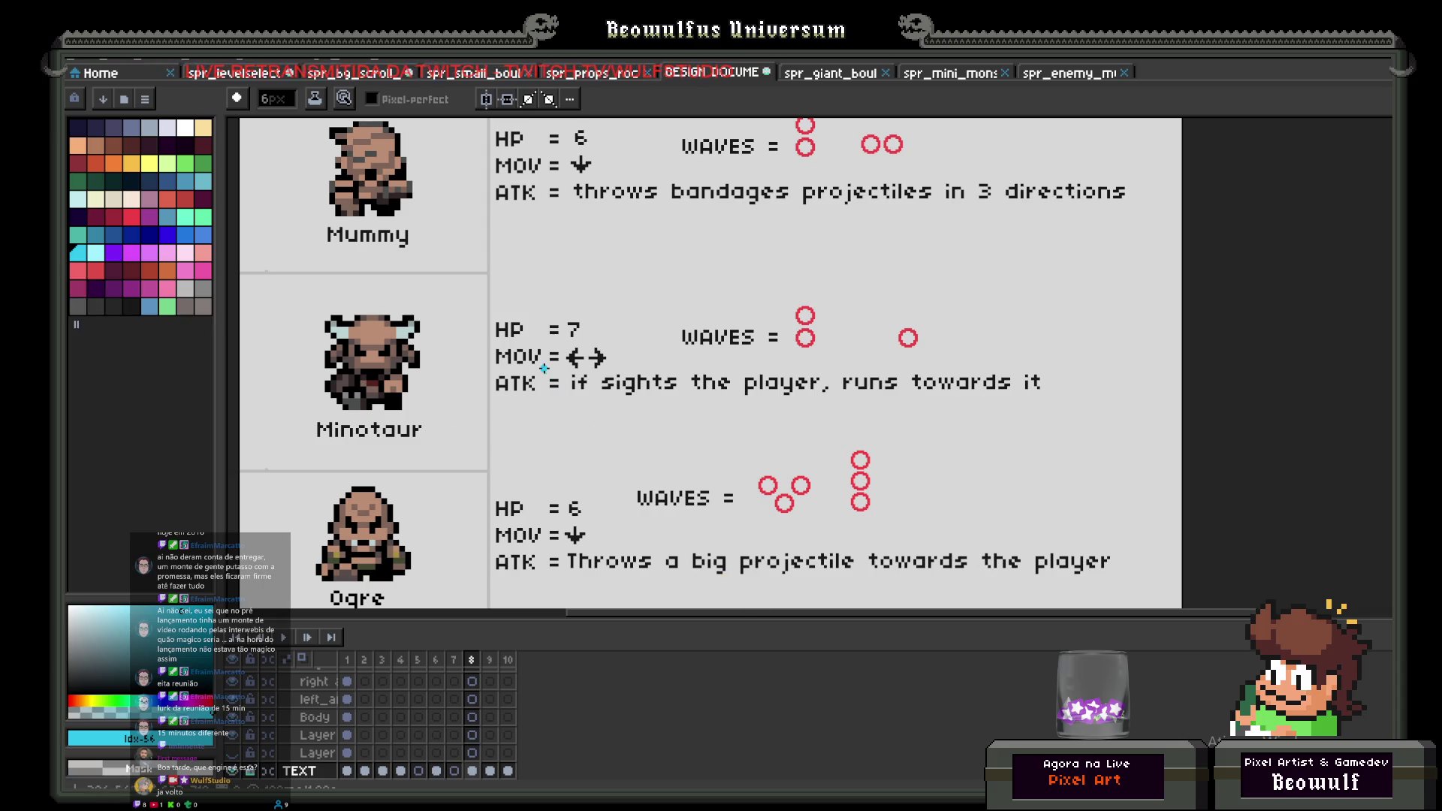
# Step: Paint a large cyan dot below the Minotaur's rightmost wave circle, plus a thin line down to it
pyautogui.press('+')
pyautogui.press('+')
pyautogui.press('+')
pyautogui.click(912, 437)
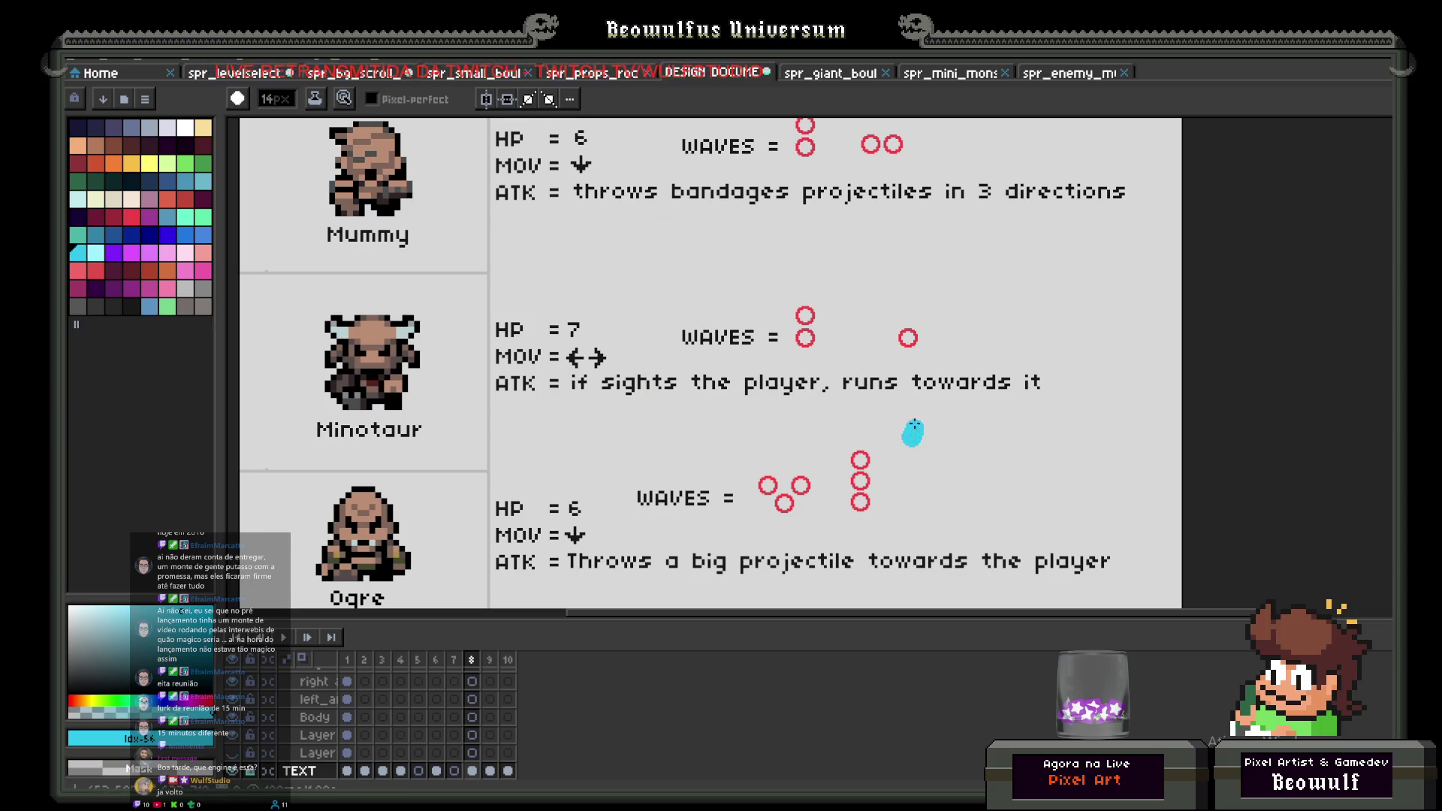
pyautogui.press('-')
pyautogui.press('-')
pyautogui.press('-')
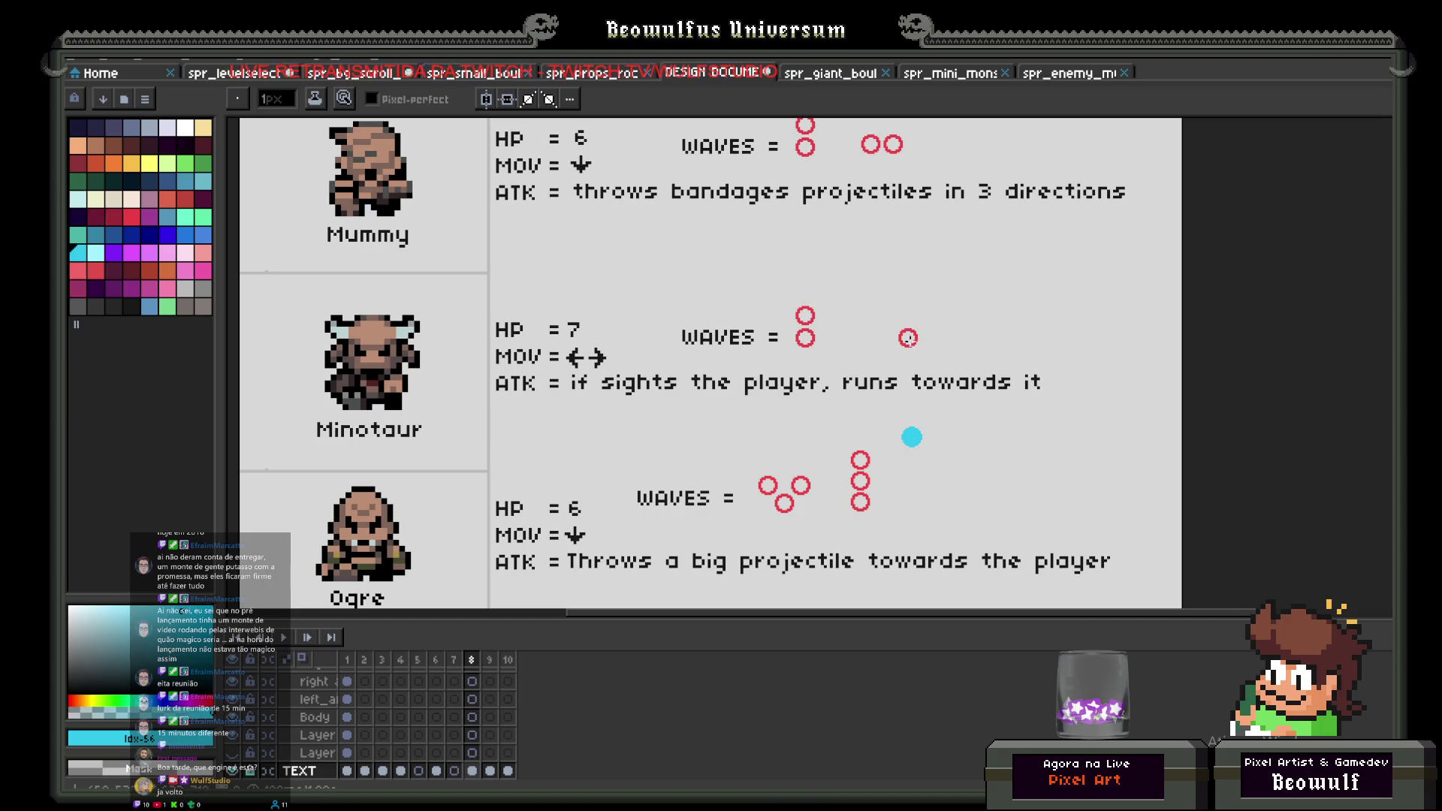
pyautogui.moveTo(908, 348)
pyautogui.mouseDown()
pyautogui.moveTo(906, 412)
pyautogui.moveTo(962, 437)
pyautogui.mouseUp()
# Step: Sketch trial arrows and strokes around the dot, undo the extra strokes, then view frame 9
pyautogui.moveTo(873, 432); pyautogui.dragTo(849, 441)
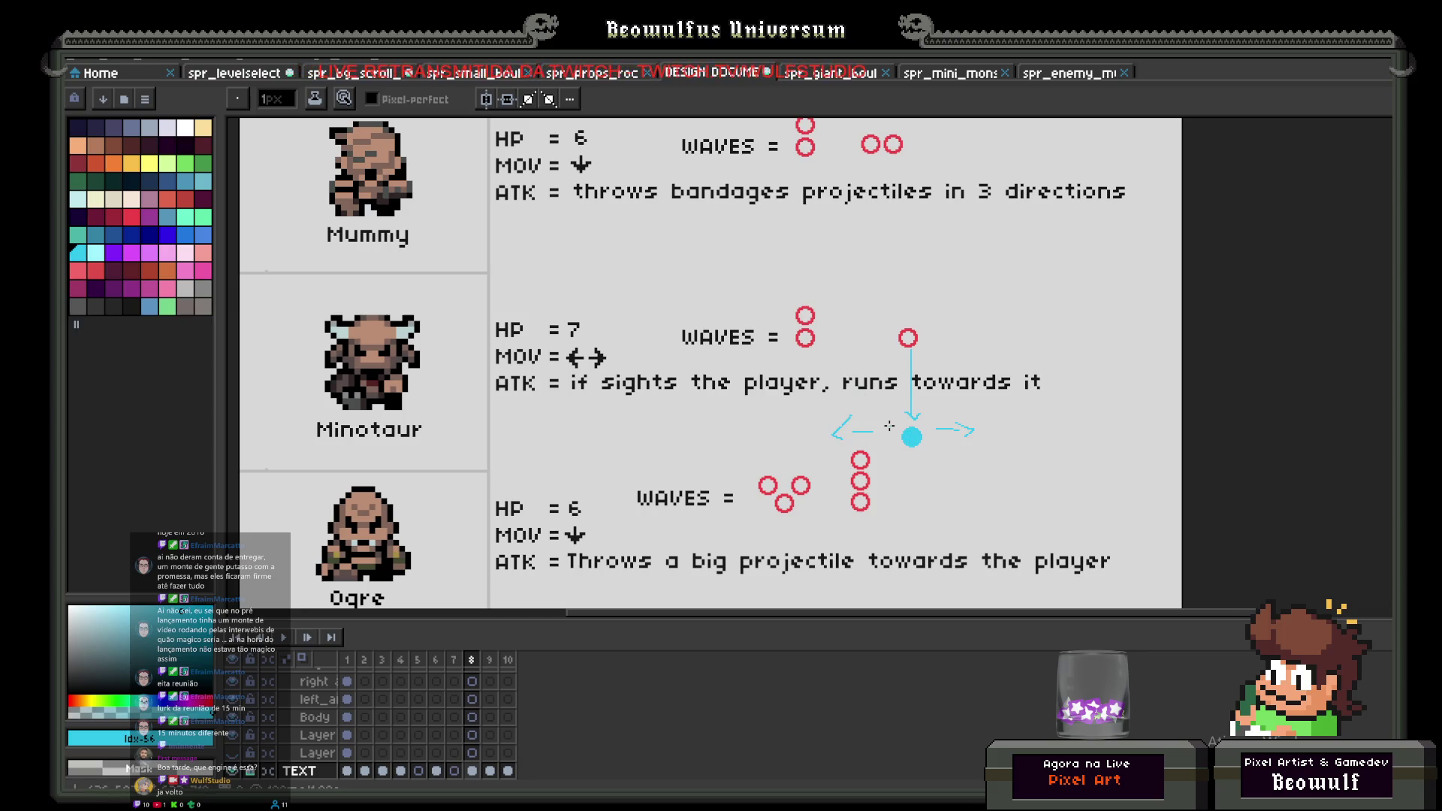
pyautogui.moveTo(900, 475); pyautogui.dragTo(968, 462)
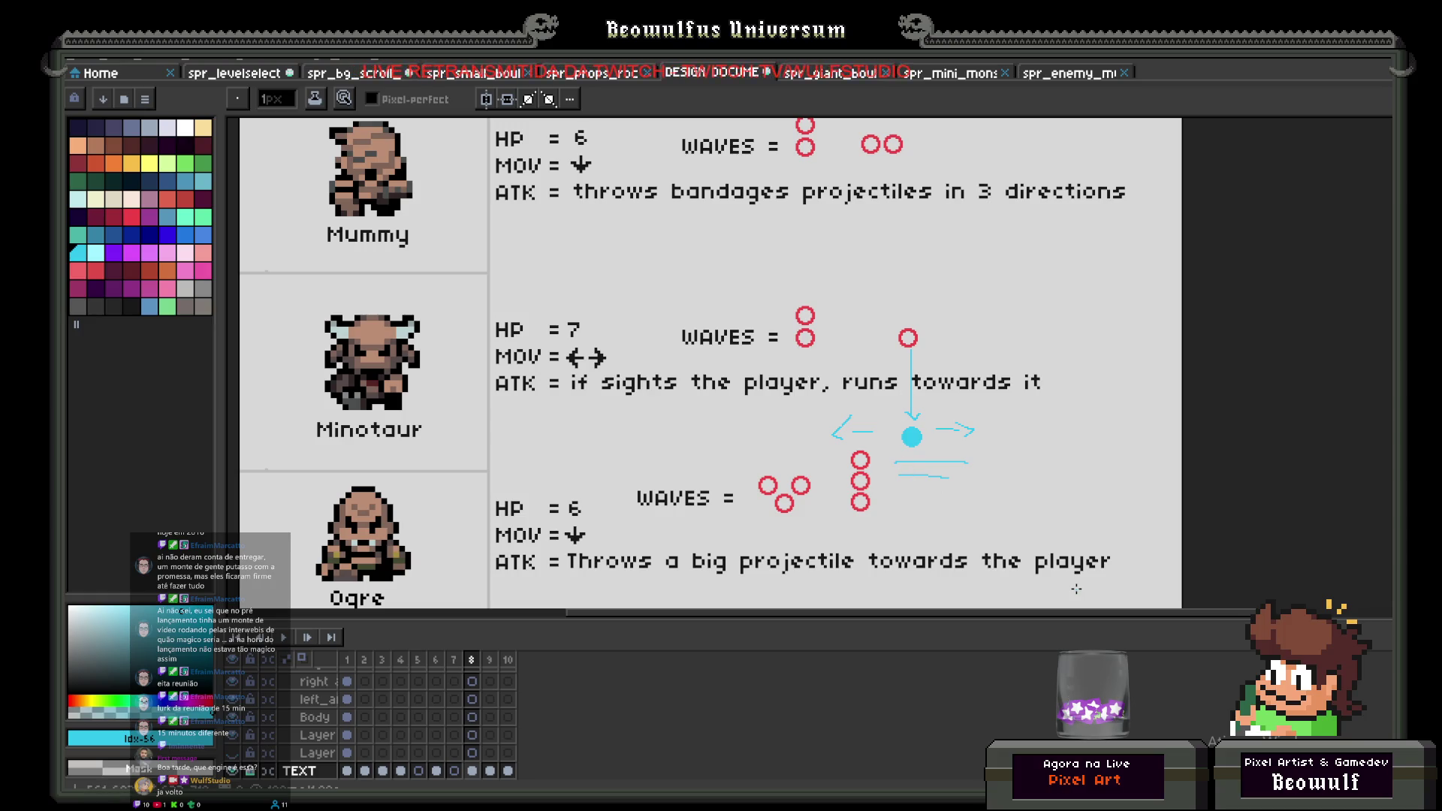
pyautogui.hotkey('ctrl', 'z')
pyautogui.hotkey('ctrl', 'z')
pyautogui.hotkey('ctrl', 'z')
pyautogui.hotkey('ctrl', 'z')
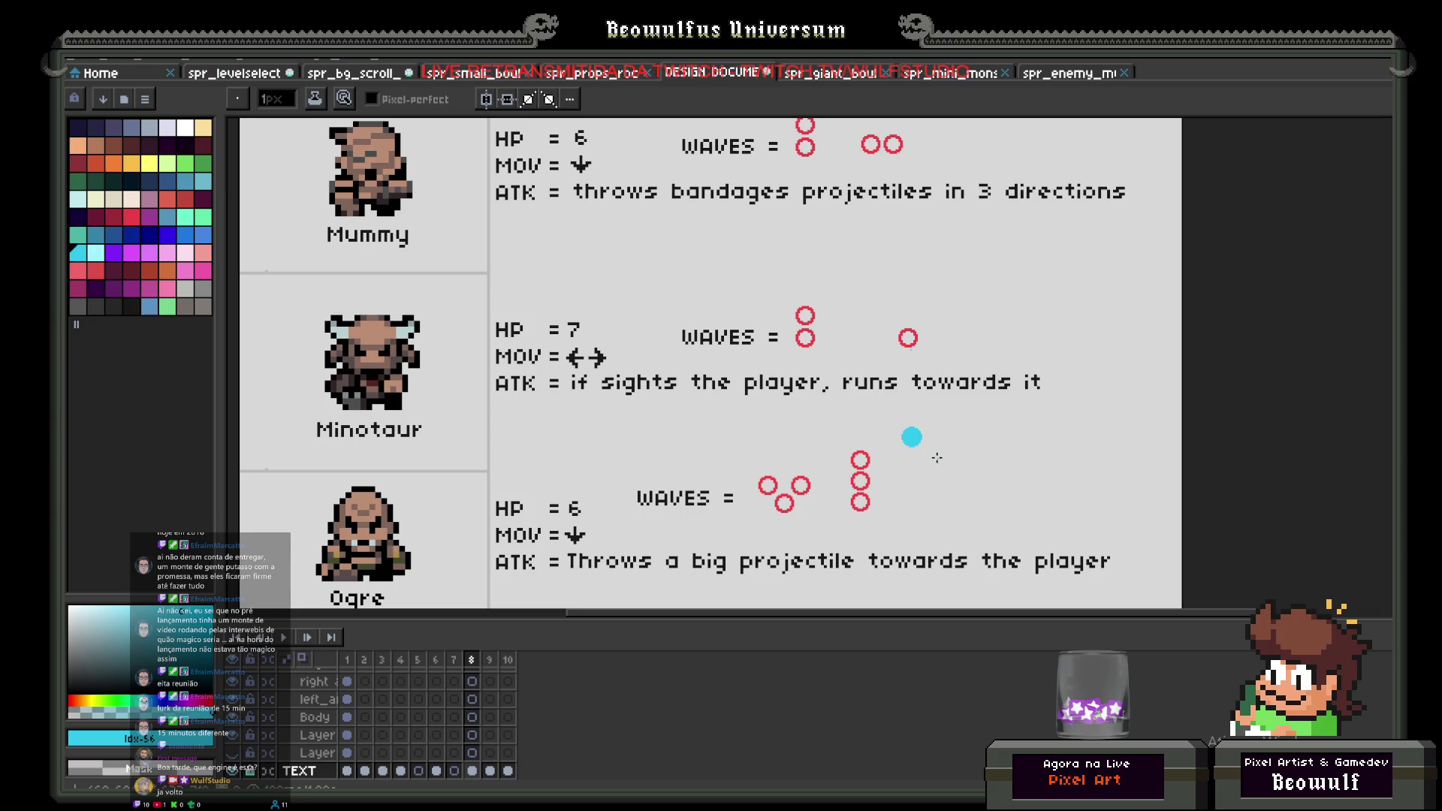
pyautogui.scroll(-4, 715, 483)
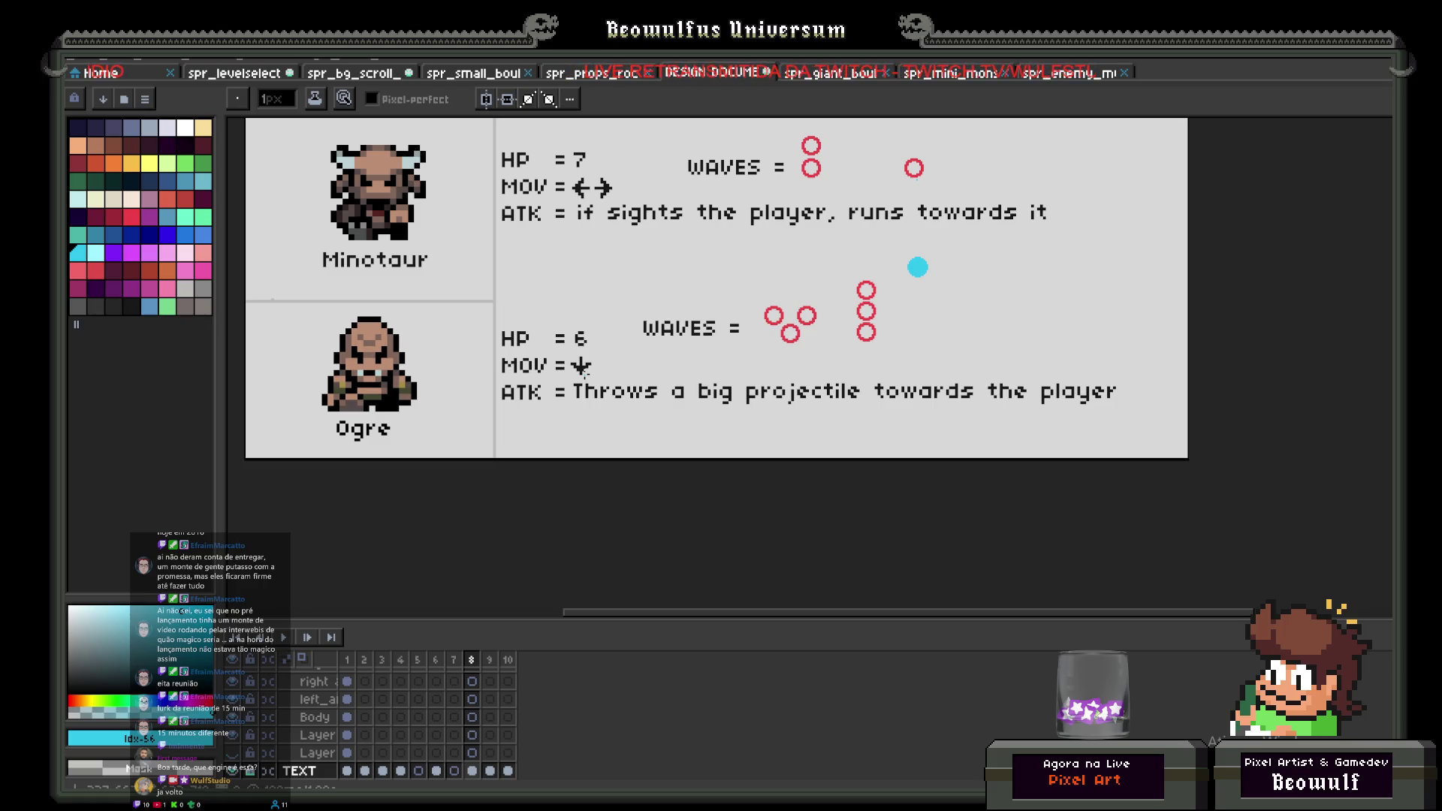
pyautogui.click(490, 660)
# Step: Flip between the frame 9 enemy sheet and frame 10 Level 2 Bosses sheet
pyautogui.scroll(5, 393, 479)
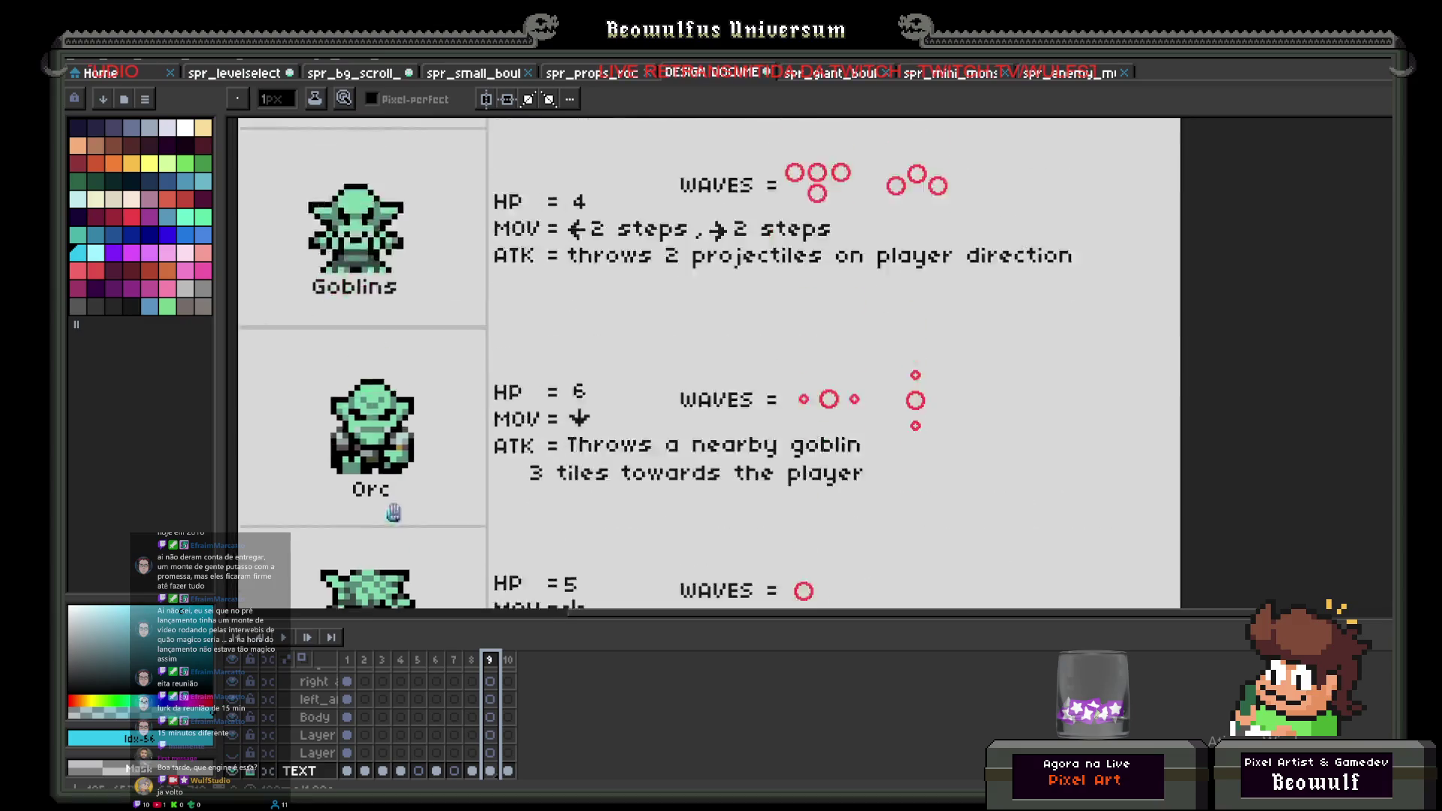
pyautogui.scroll(6, 393, 478)
pyautogui.scroll(-9, 532, 409)
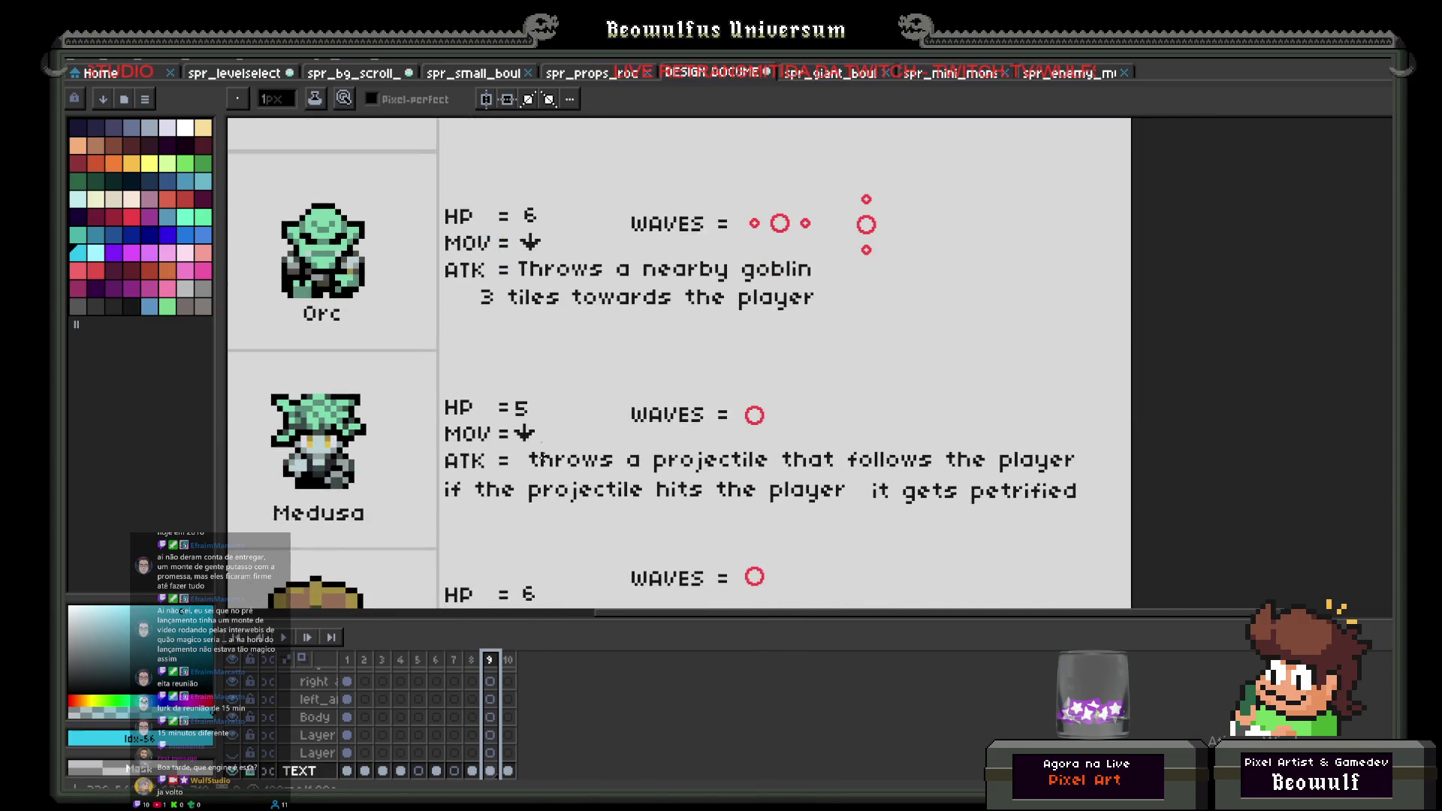
pyautogui.scroll(-3, 532, 410)
pyautogui.click(507, 662)
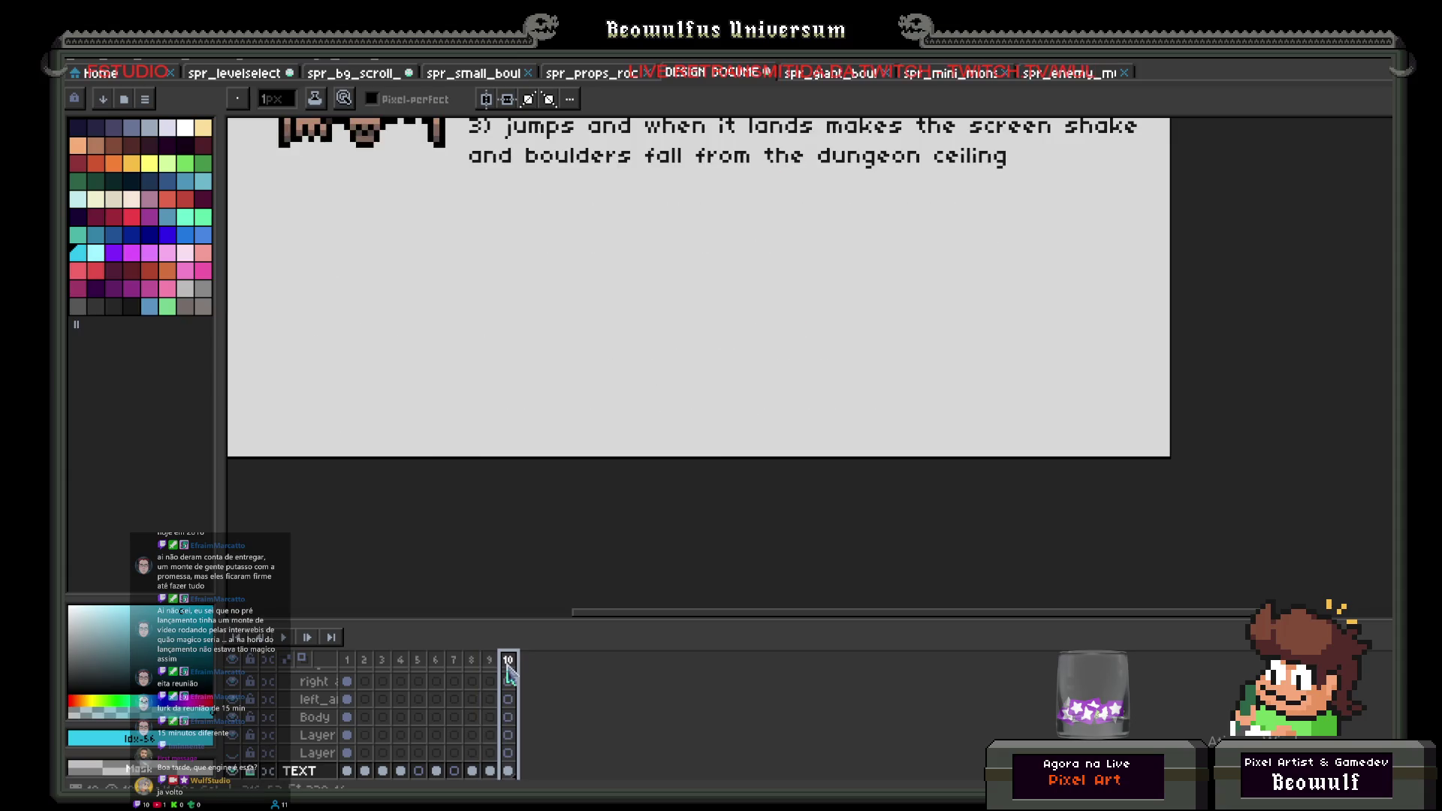
pyautogui.click(490, 661)
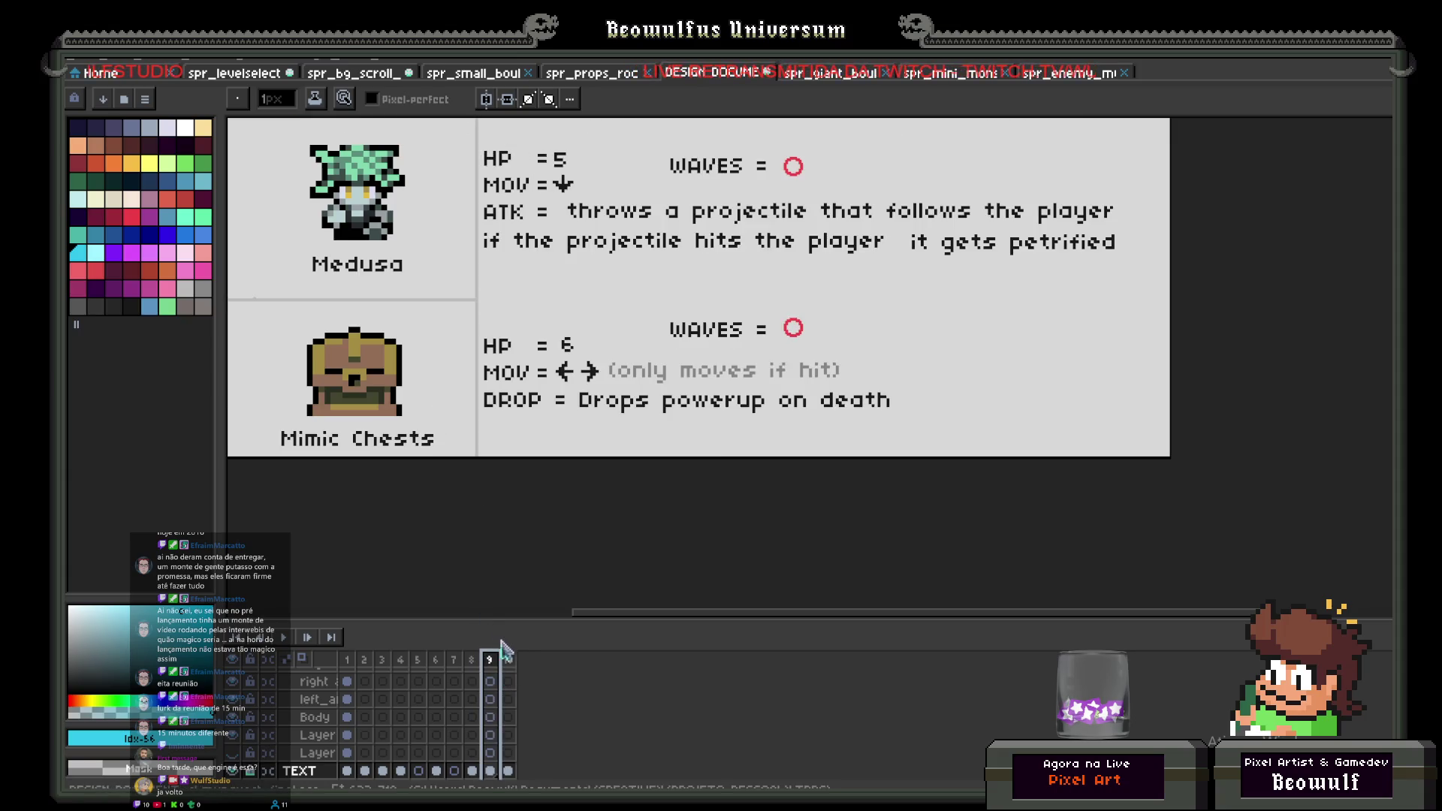
pyautogui.click(509, 661)
pyautogui.scroll(6, 567, 364)
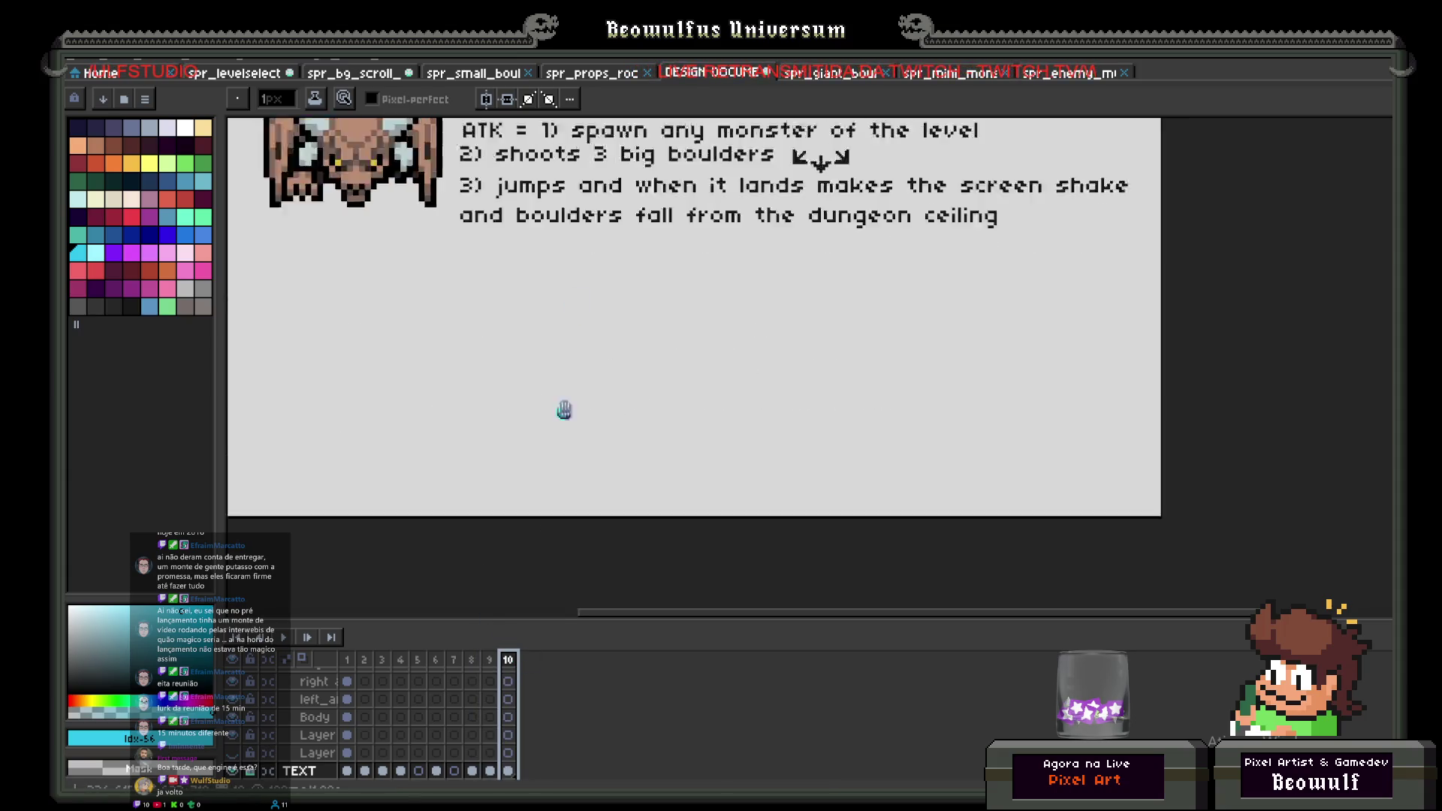
pyautogui.scroll(3, 512, 500)
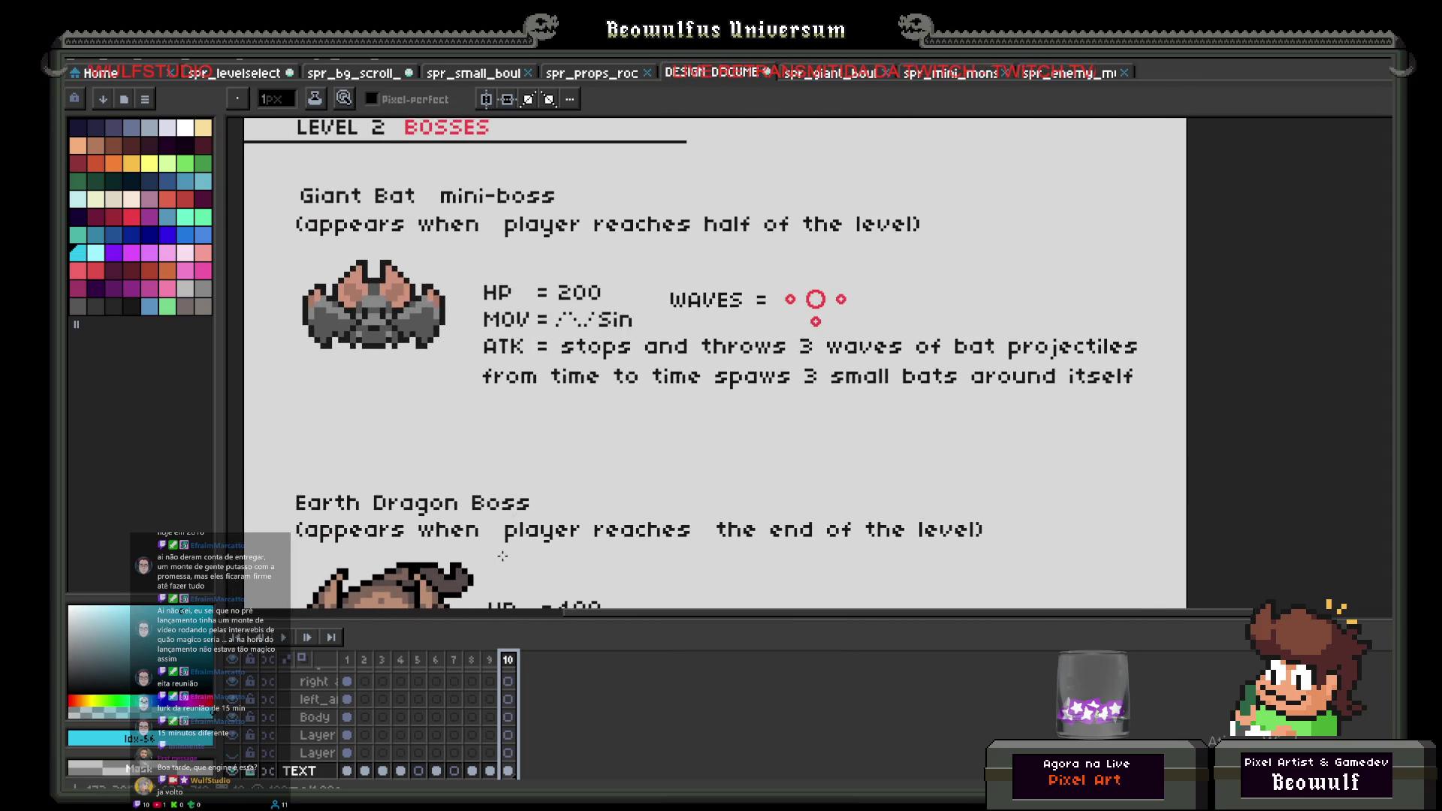
pyautogui.scroll(-6, 502, 556)
pyautogui.hotkey('alt', 'Tab')
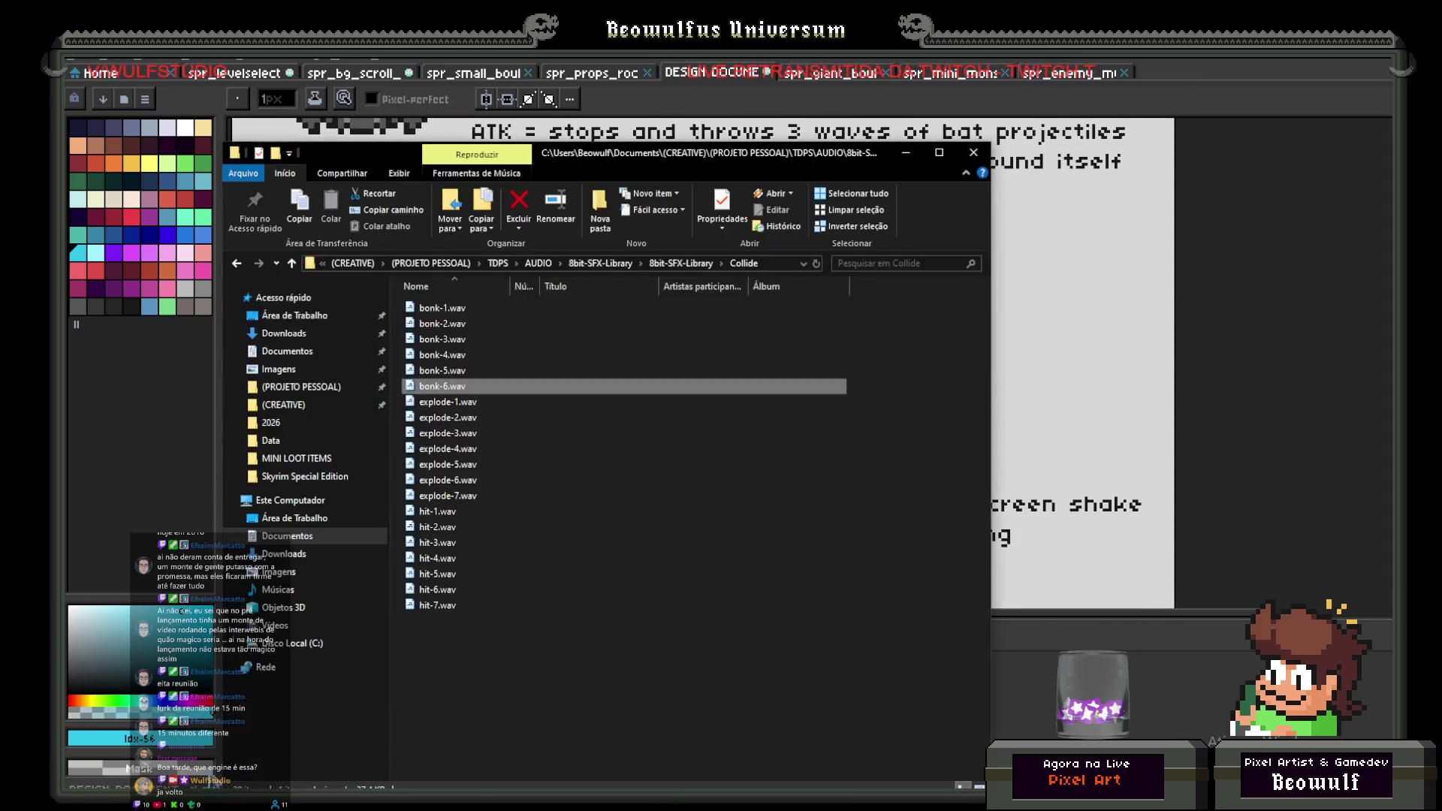
# Step: Browse via PROJETO PESSOAL, CREATIVE, LOJA, PROJECTS LOJA to MINI LOOT ITEMS > Complete Spritesheet and select the second PNG
pyautogui.click(321, 390)
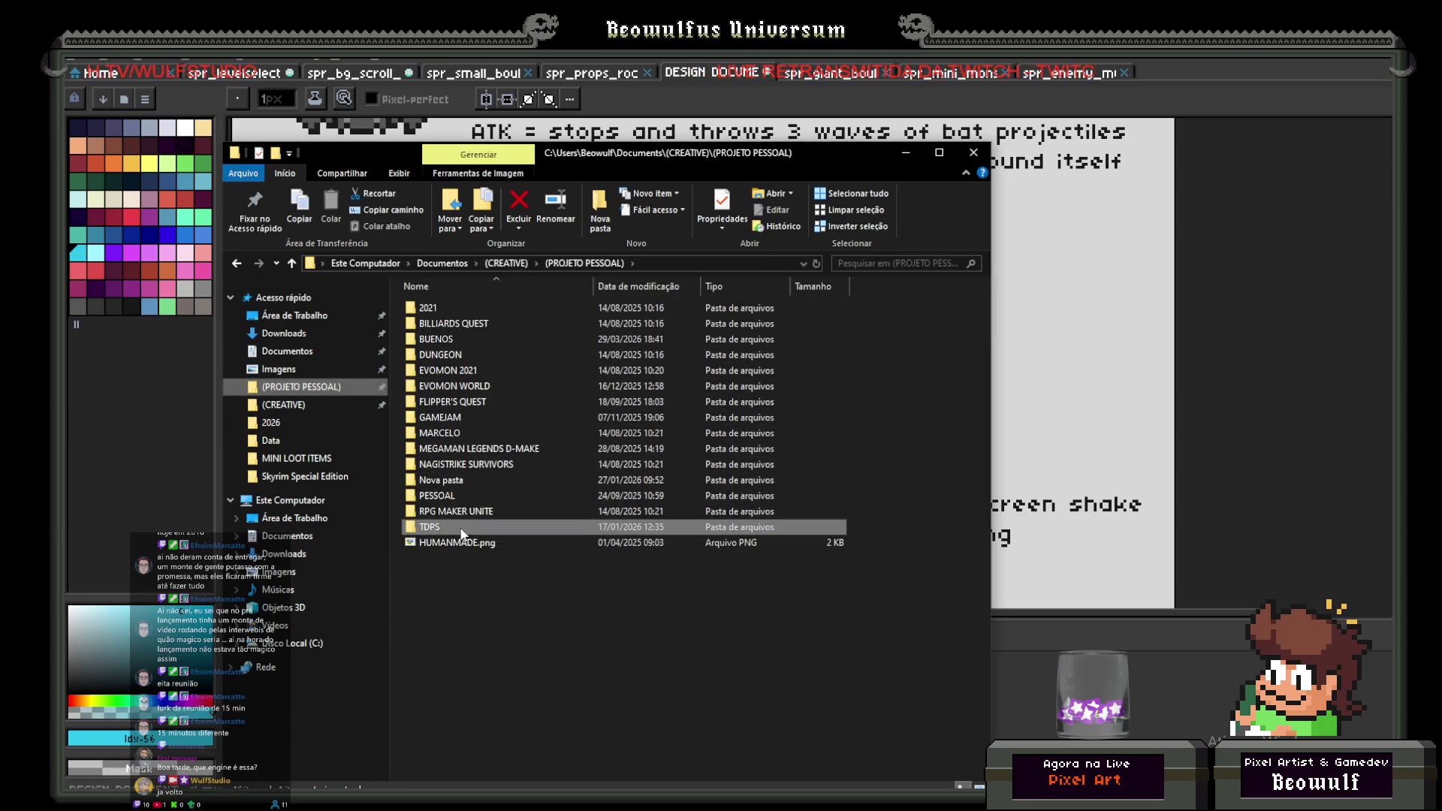
pyautogui.click(299, 412)
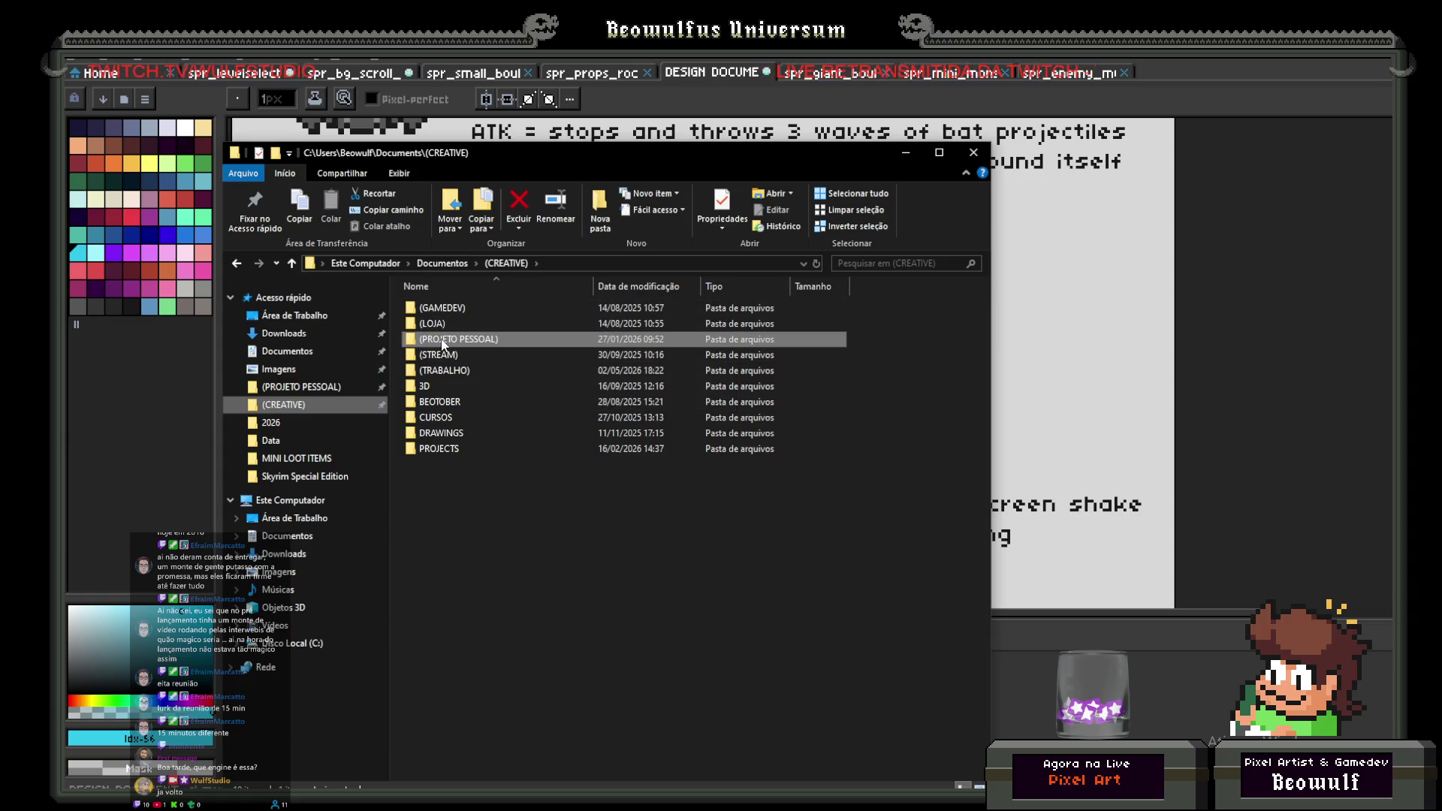
pyautogui.doubleClick(444, 324)
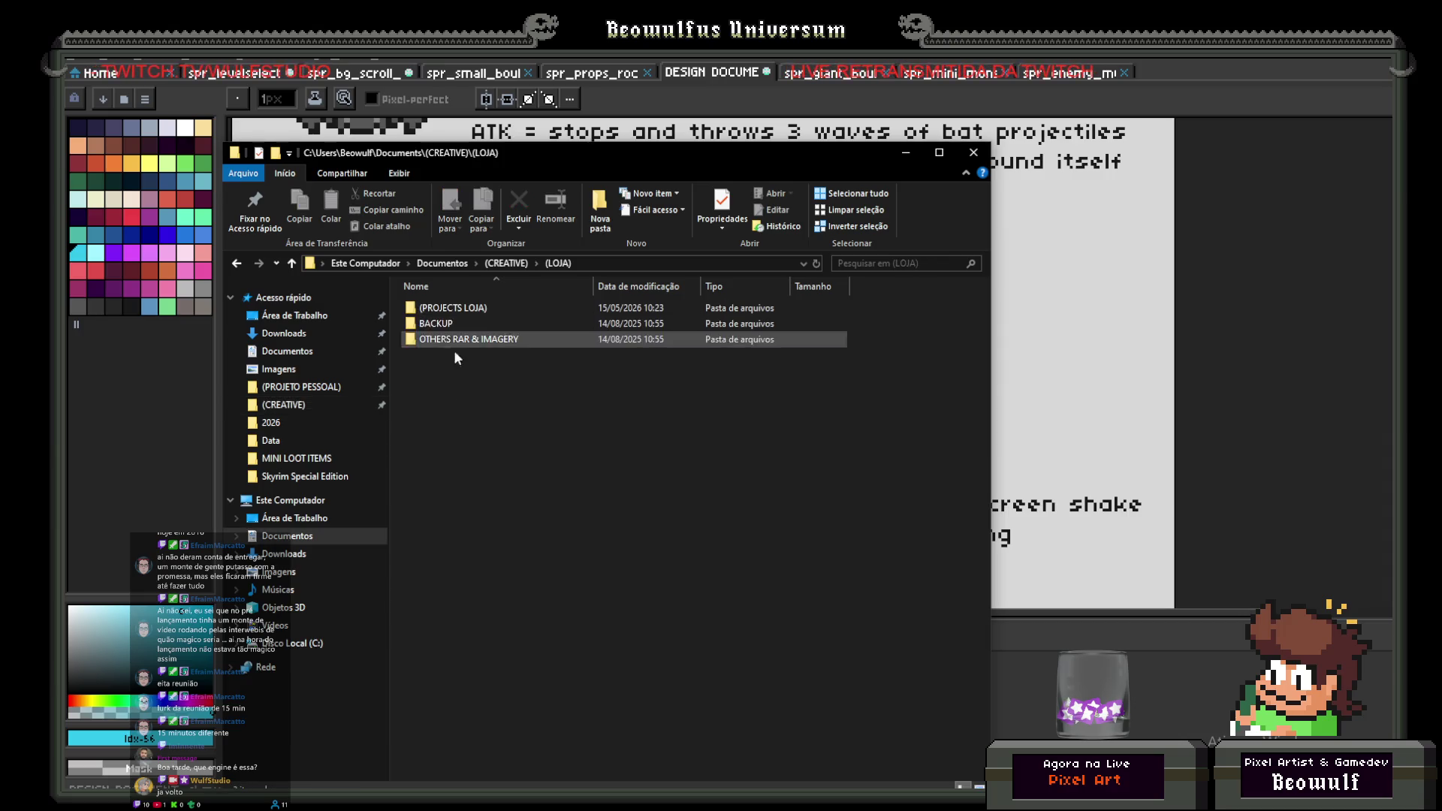
pyautogui.doubleClick(442, 305)
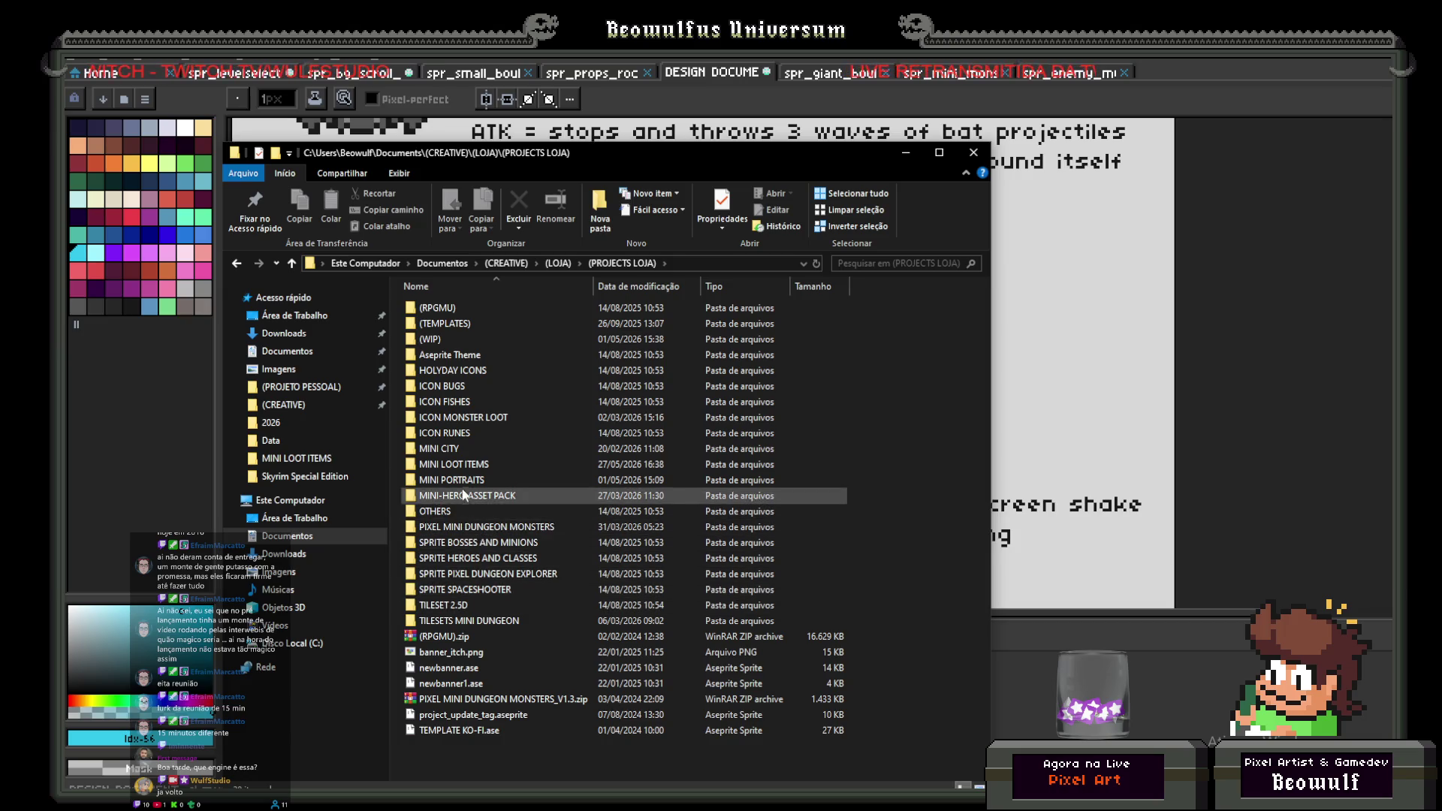
pyautogui.doubleClick(452, 466)
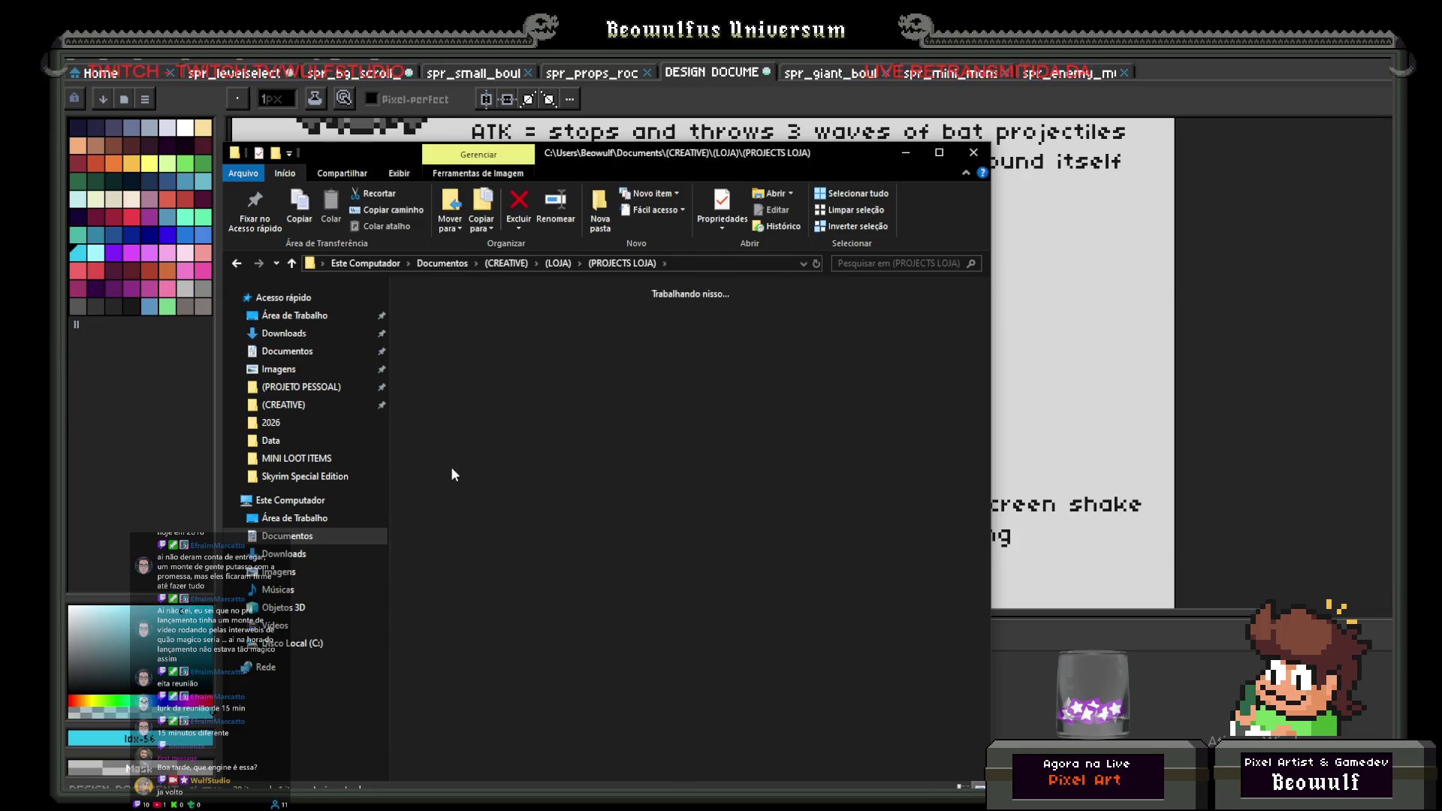
pyautogui.doubleClick(530, 346)
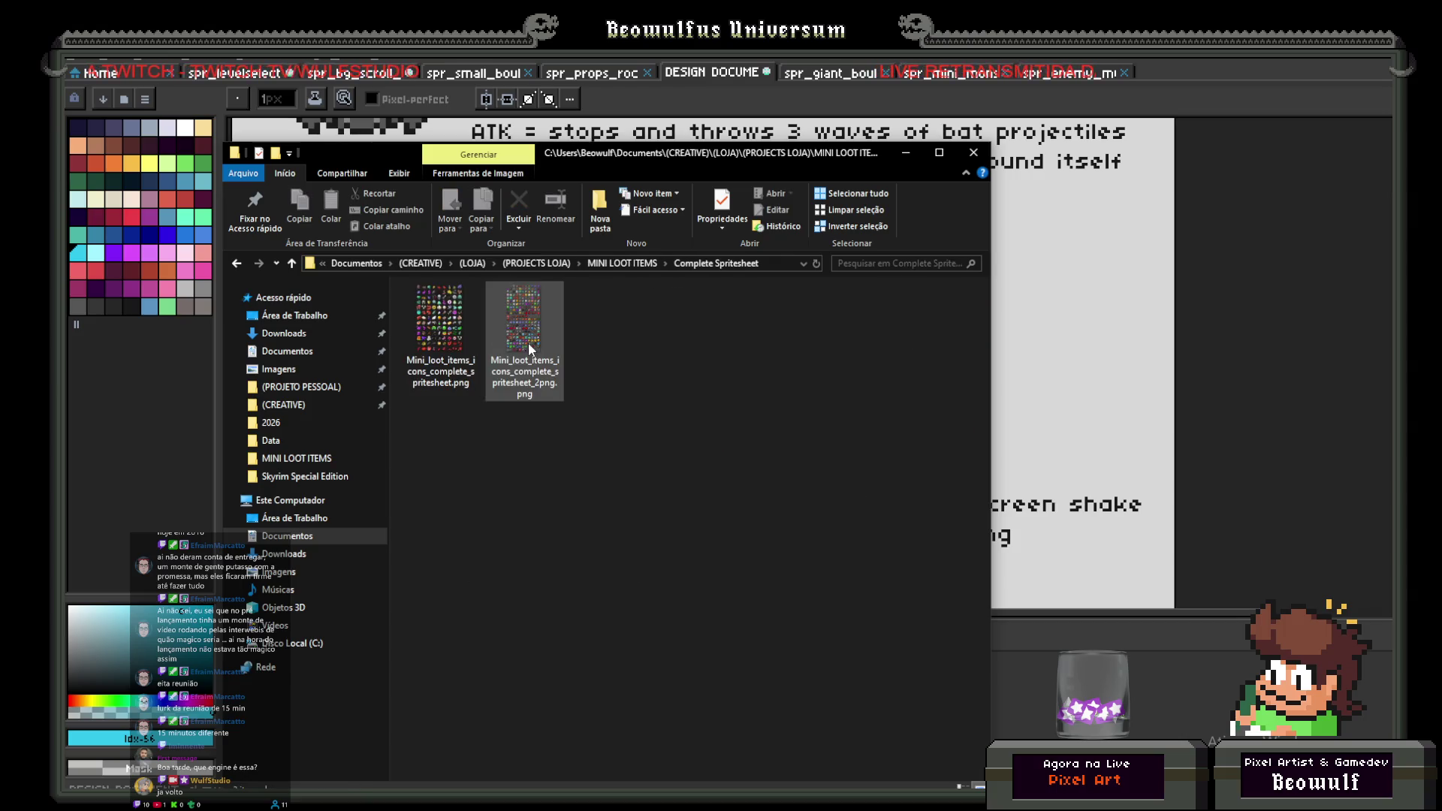
pyautogui.click(530, 343)
# Step: Drag the Mini_loot_items spritesheet PNG into Aseprite and pan around its icon grid
pyautogui.moveTo(1353, 319); pyautogui.dragTo(1349, 312)
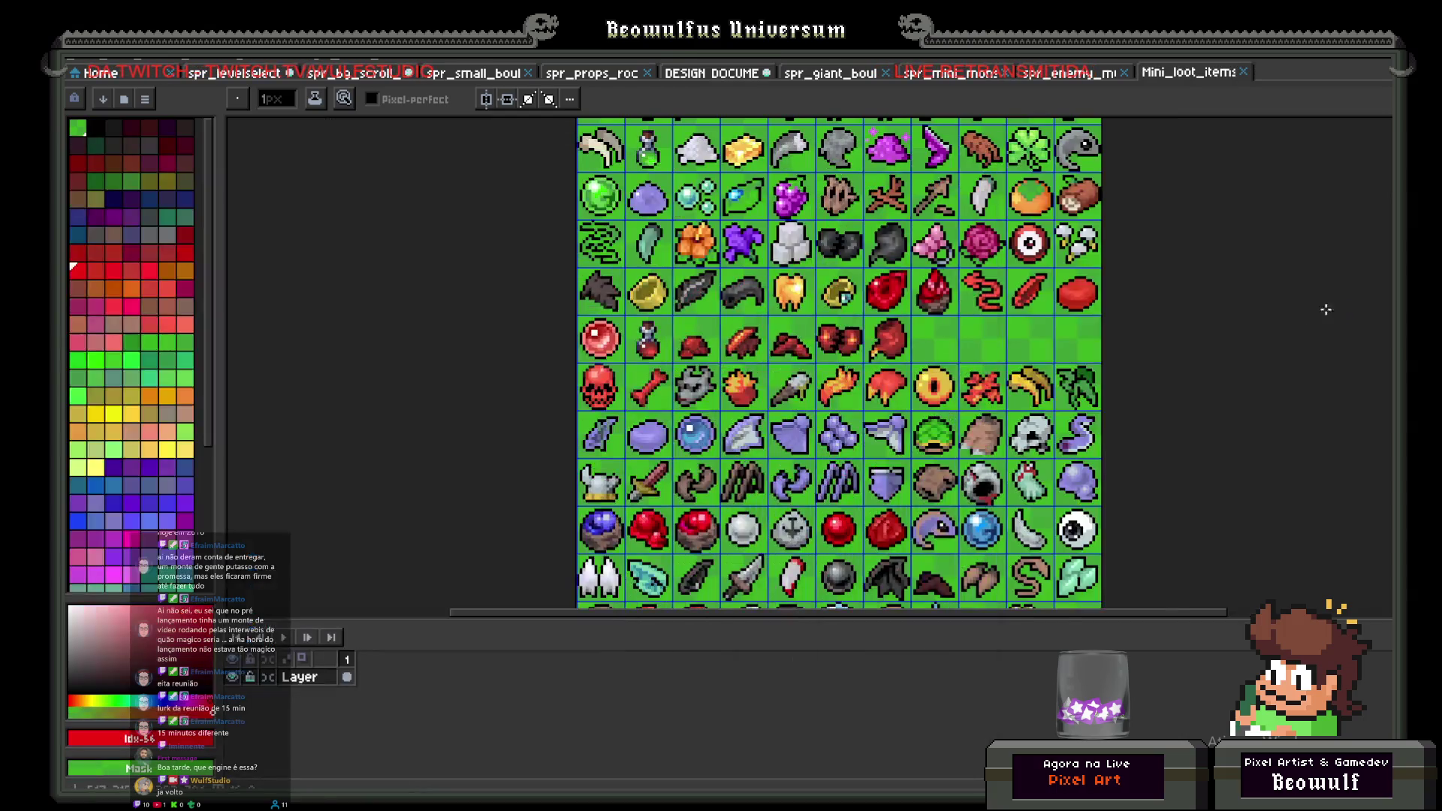
pyautogui.scroll(2, 750, 365)
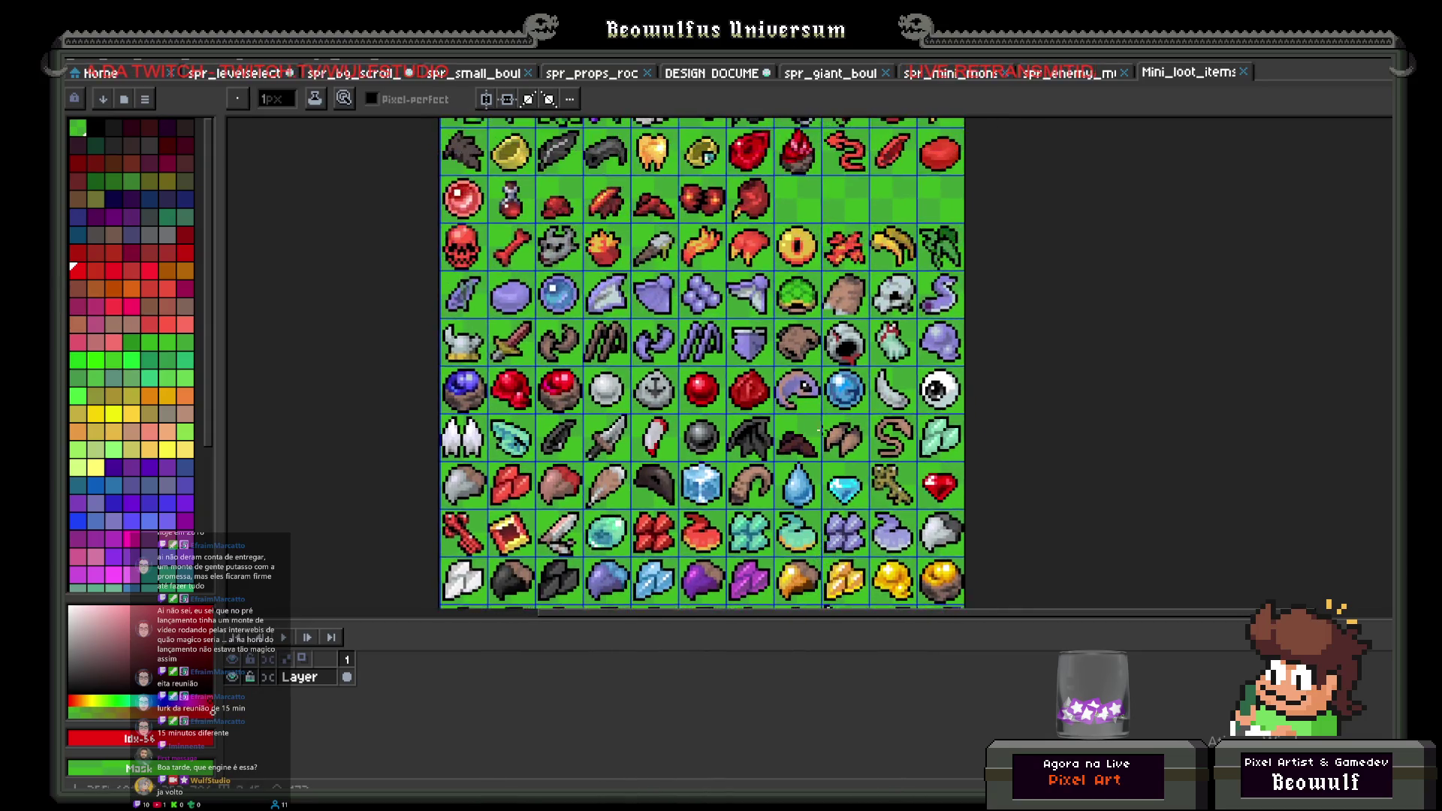
pyautogui.hscroll(3, 749, 365)
pyautogui.scroll(3, 750, 364)
pyautogui.scroll(-3, 750, 364)
pyautogui.hscroll(-2, 747, 364)
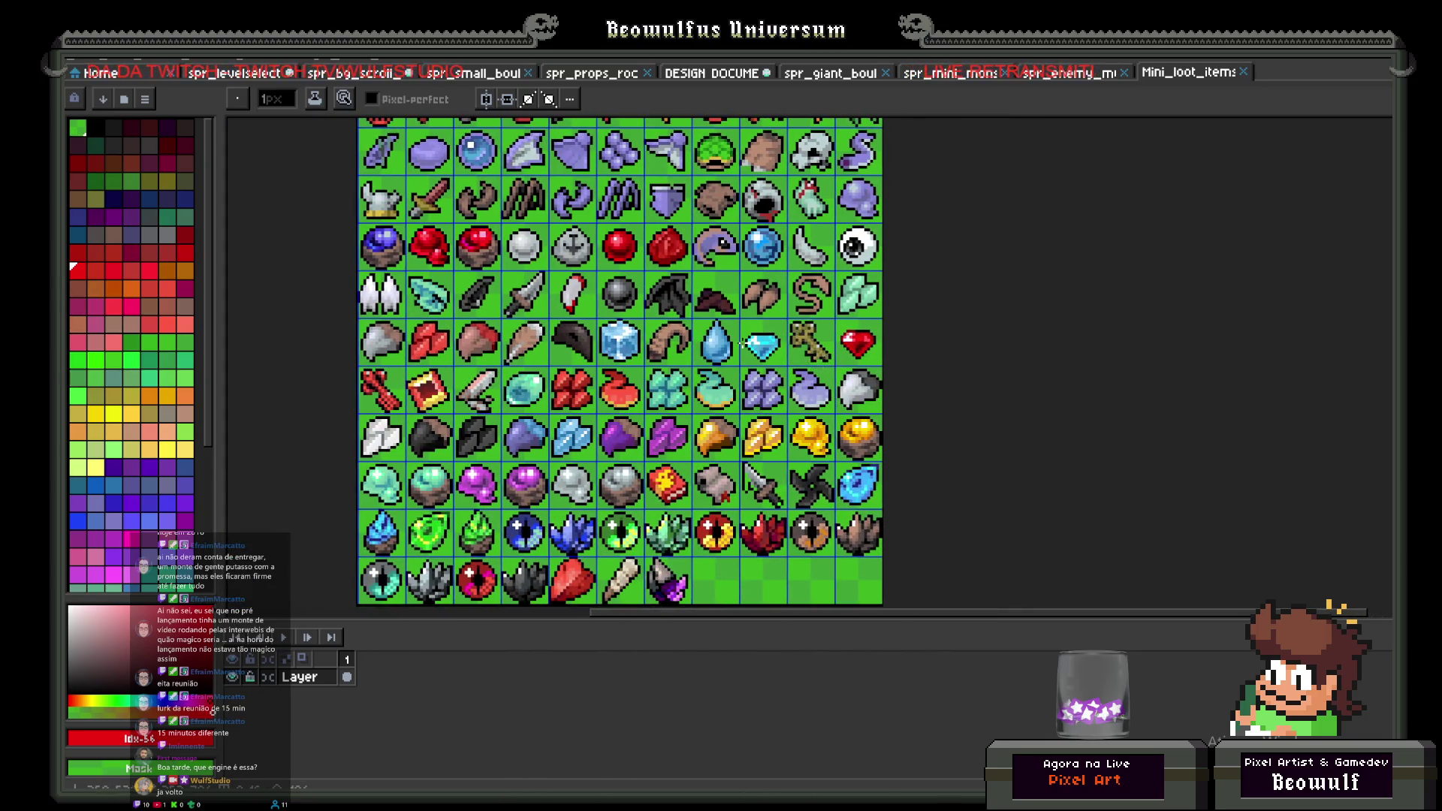